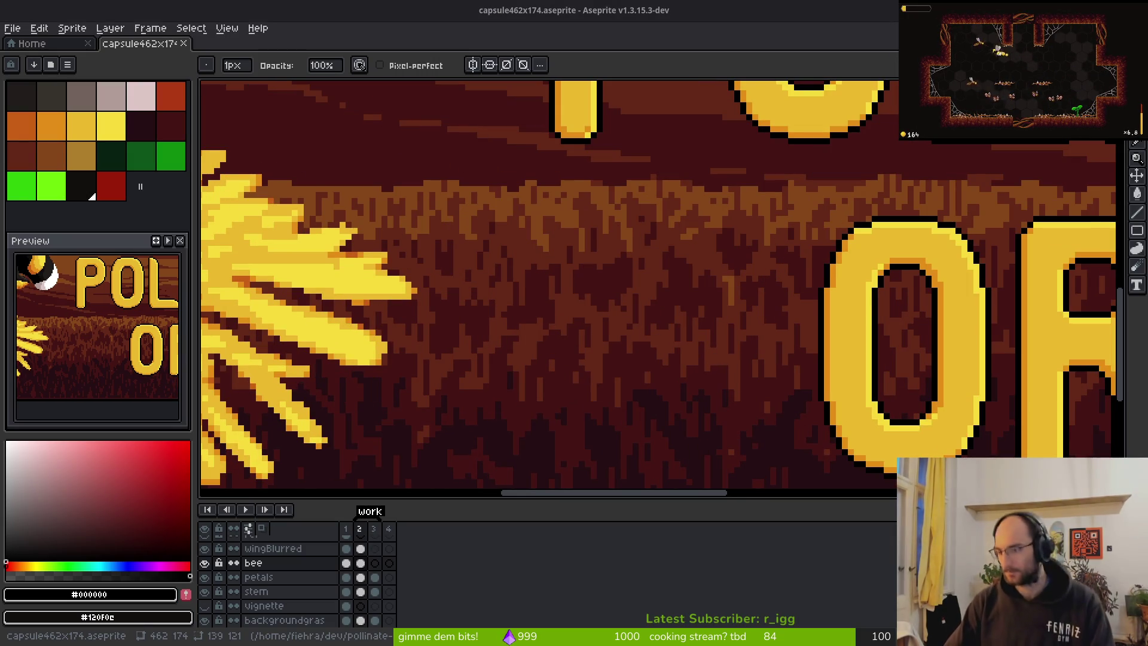
# Marquee the POLLINATE OR DIE text on the title layer and scale it slightly larger.
pyautogui.hotkey('alt', 'Tab')
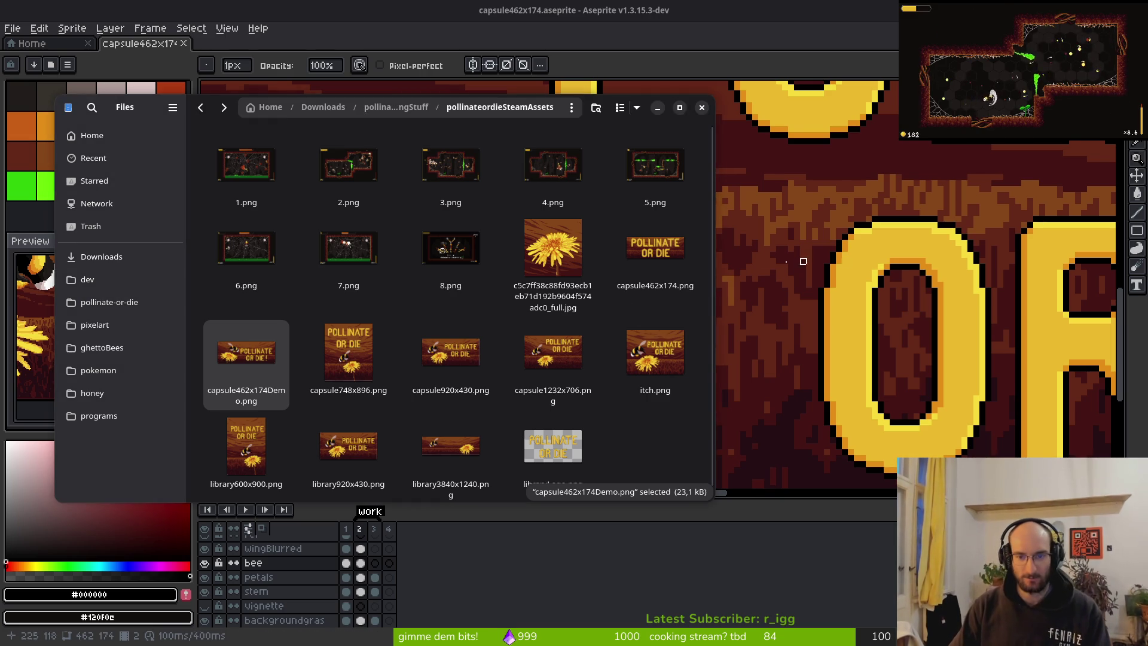
pyautogui.scroll(-8, 802, 267)
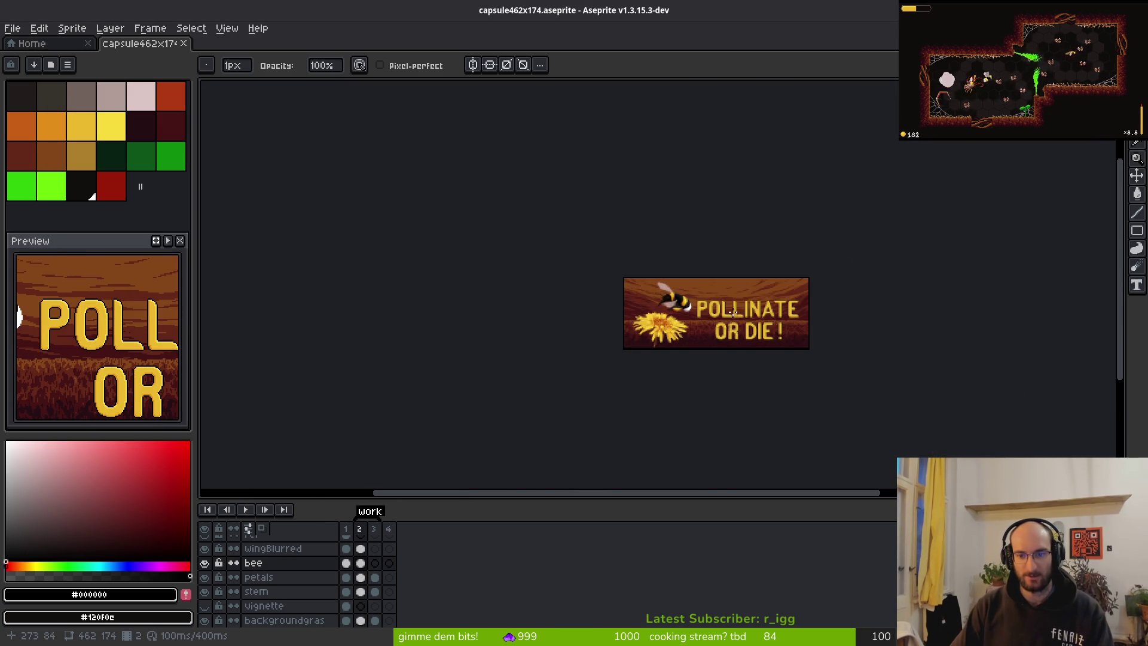
pyautogui.scroll(3, 733, 311)
pyautogui.scroll(-2, 493, 258)
pyautogui.hscroll(2, 515, 263)
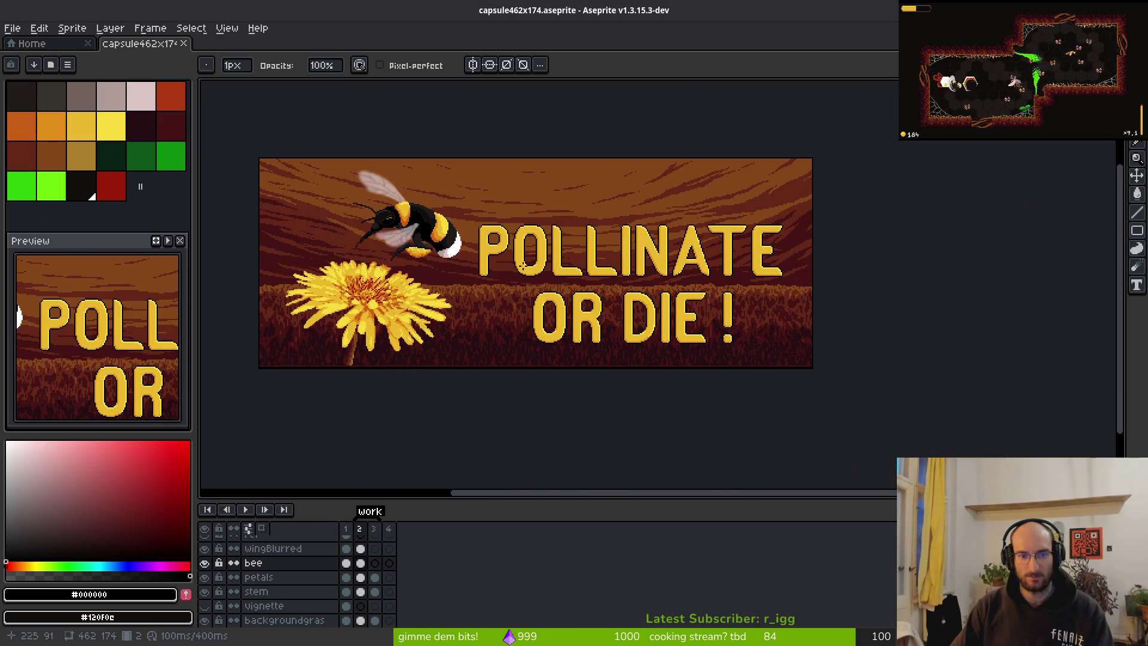
pyautogui.press('m')
pyautogui.scroll(2, 489, 225)
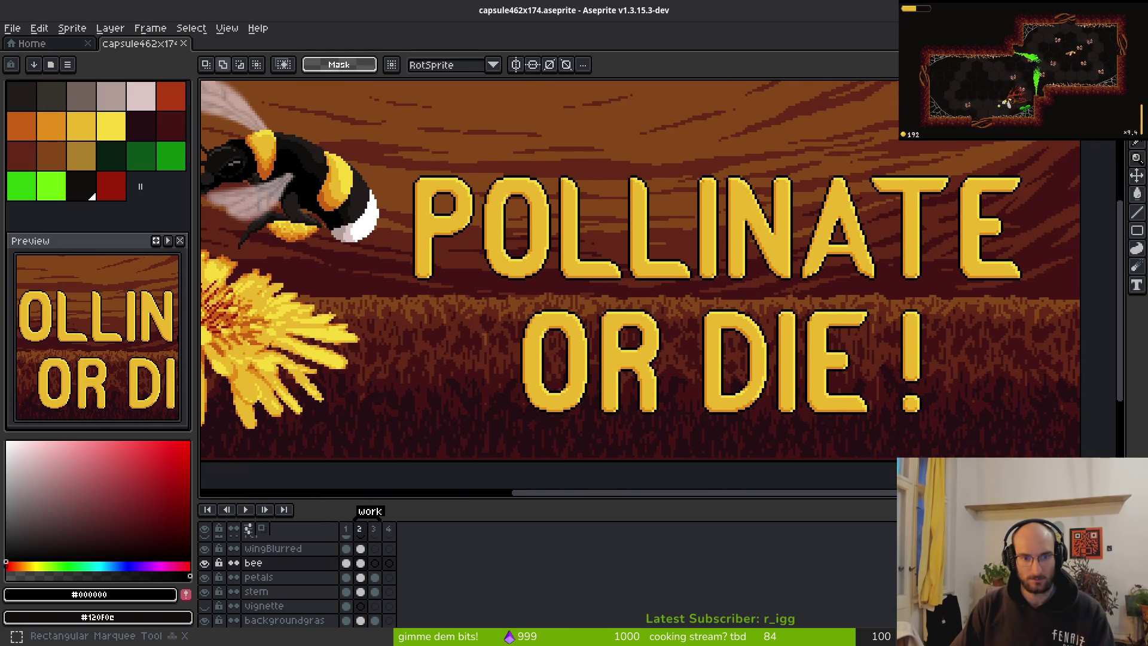
pyautogui.scroll(1, 366, 577)
pyautogui.click(360, 557)
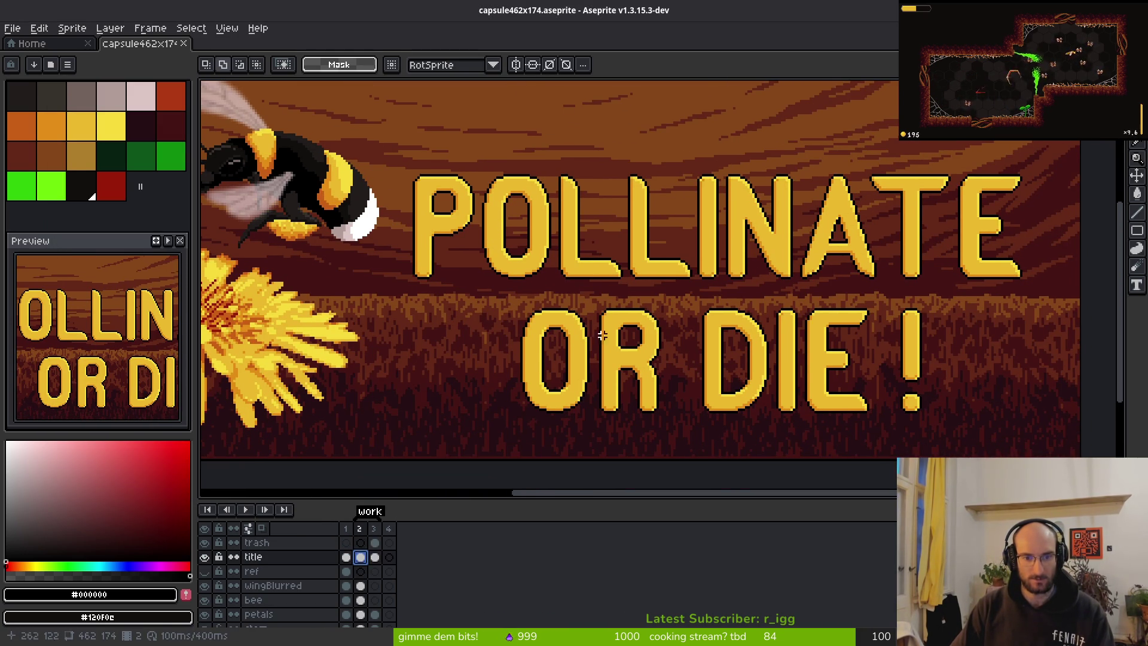
pyautogui.hscroll(1, 675, 341)
pyautogui.moveTo(372, 135)
pyautogui.mouseDown()
pyautogui.moveTo(641, 281)
pyautogui.moveTo(1046, 443)
pyautogui.mouseUp()
pyautogui.scroll(-2, 831, 401)
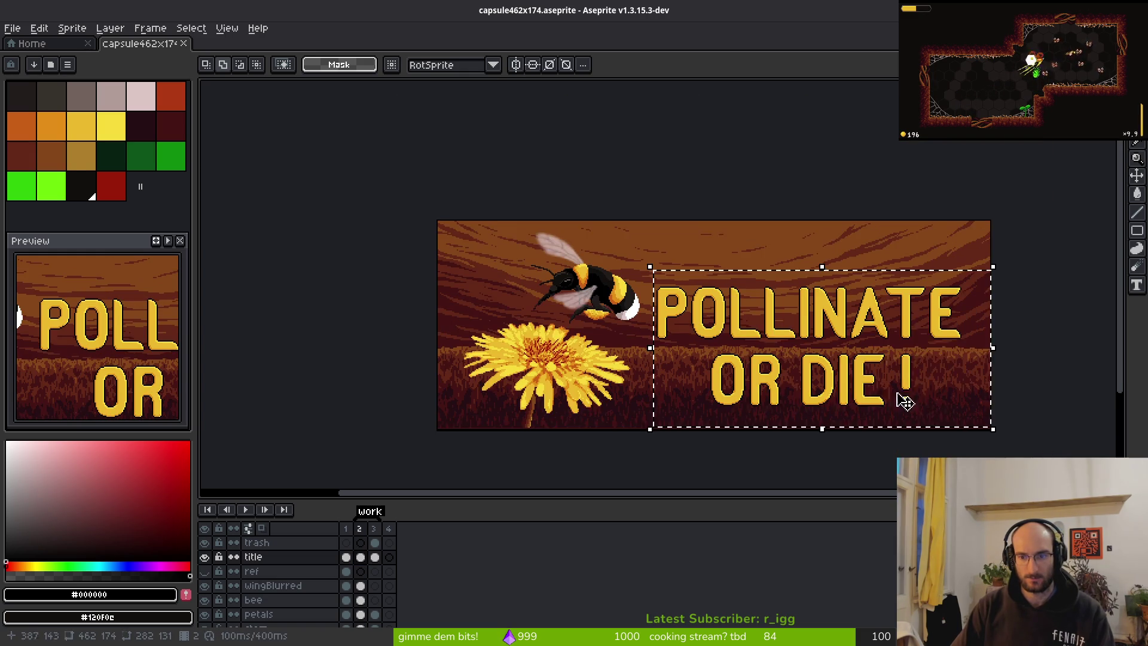
pyautogui.moveTo(932, 286)
pyautogui.mouseDown()
pyautogui.moveTo(953, 258)
pyautogui.moveTo(943, 267)
pyautogui.mouseUp()
pyautogui.scroll(4, 654, 354)
pyautogui.press('Return')
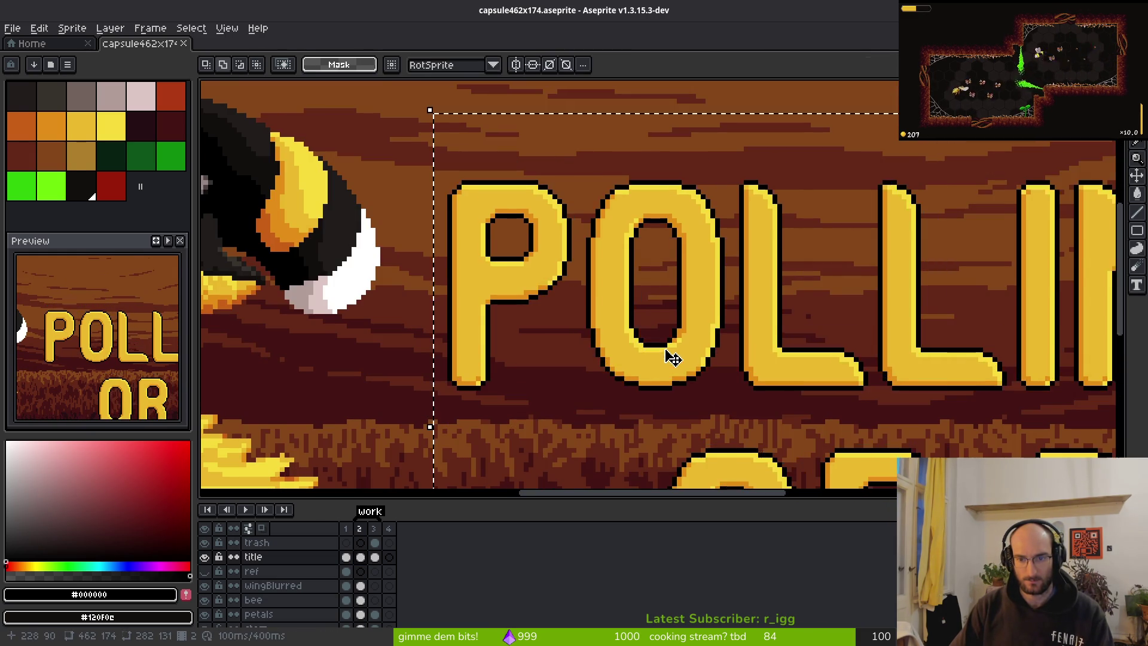
# Shift the enlarged title slightly to the right and commit its new position.
pyautogui.scroll(-3, 723, 282)
pyautogui.hscroll(2, 722, 282)
pyautogui.moveTo(717, 264)
pyautogui.mouseDown()
pyautogui.moveTo(733, 268)
pyautogui.moveTo(730, 174)
pyautogui.moveTo(734, 256)
pyautogui.mouseUp()
pyautogui.scroll(-4, 737, 218)
pyautogui.scroll(4, 736, 219)
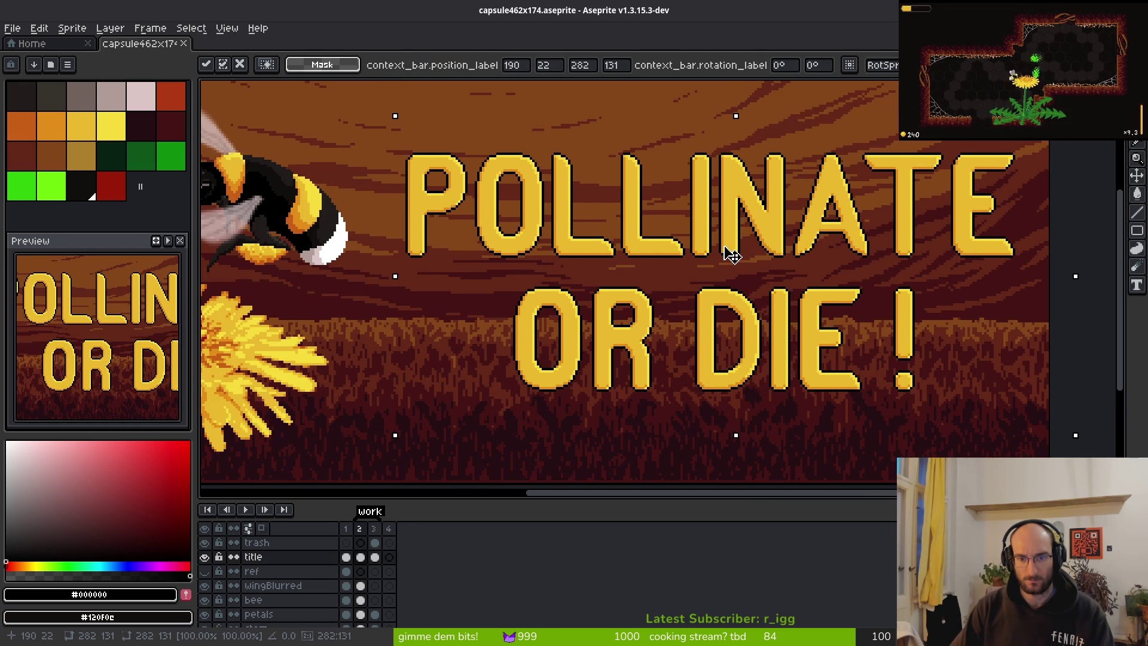
pyautogui.scroll(-5, 731, 254)
pyautogui.press('Return')
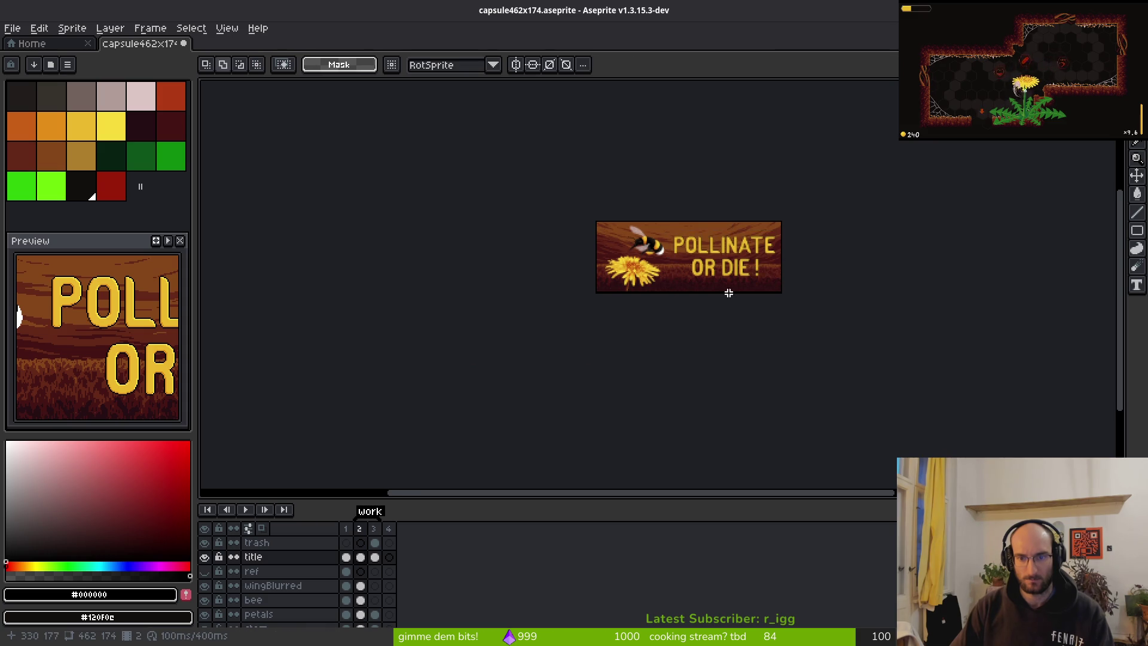
pyautogui.scroll(1, 729, 292)
# Save the capsule and export it as PNG, overwriting capsule462x174Demo.png.
pyautogui.hotkey('ctrl', 's')
pyautogui.hscroll(1, 651, 349)
pyautogui.hotkey('ctrl', 'alt', 'shift', 's')
pyautogui.click(180, 190)
pyautogui.click(536, 372)
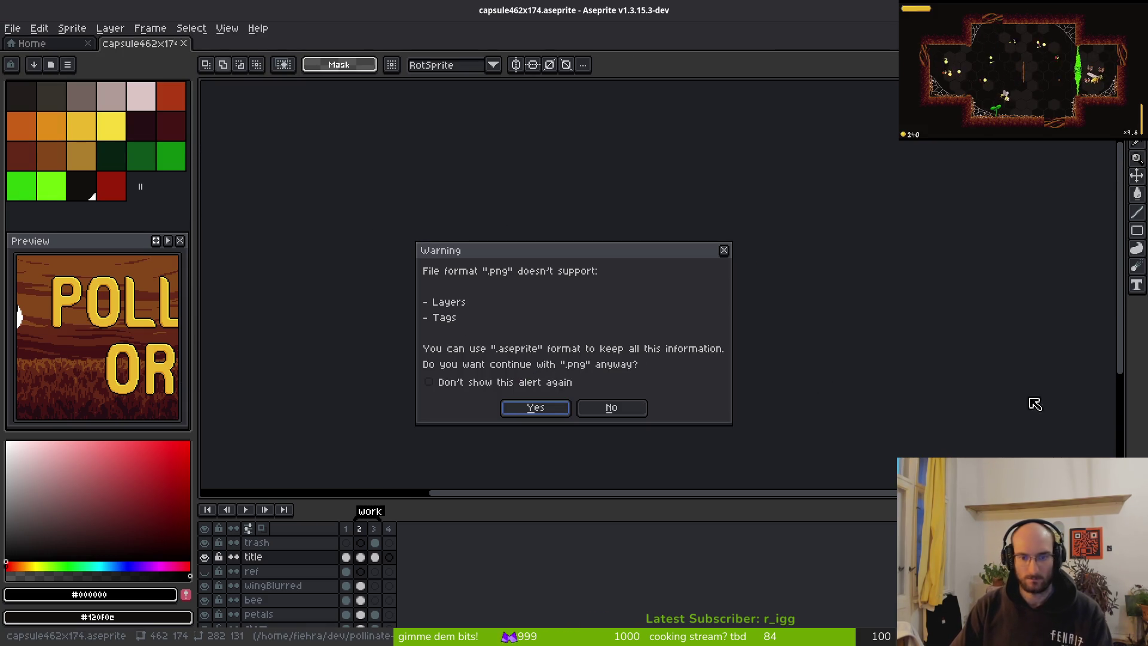
pyautogui.click(536, 407)
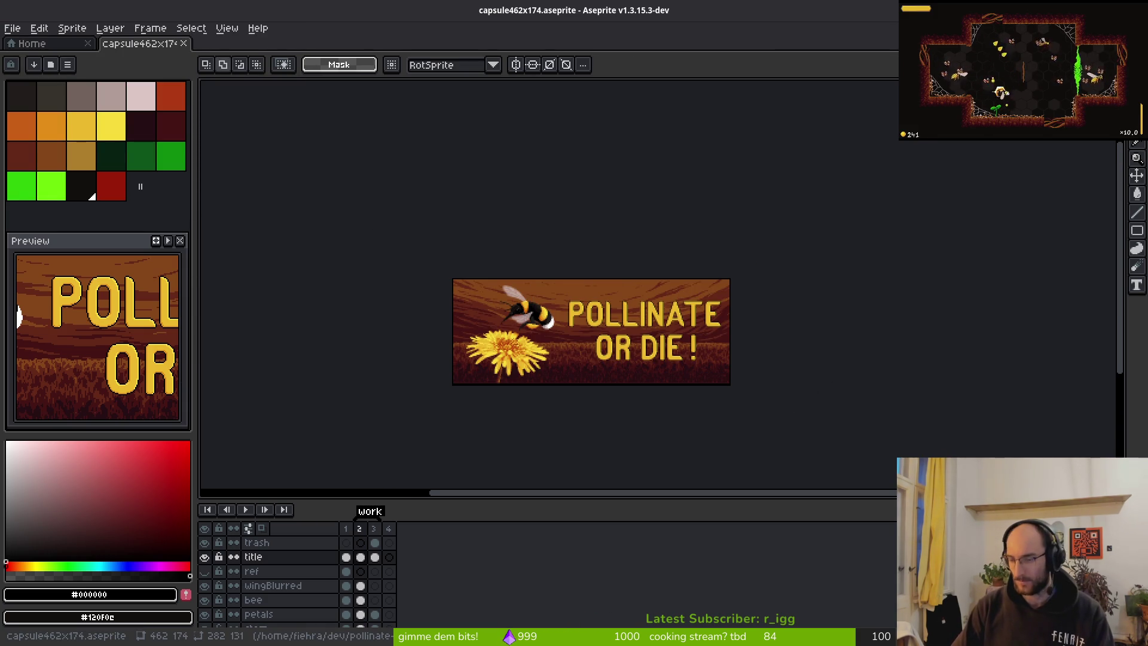
pyautogui.hotkey('alt', 'Tab')
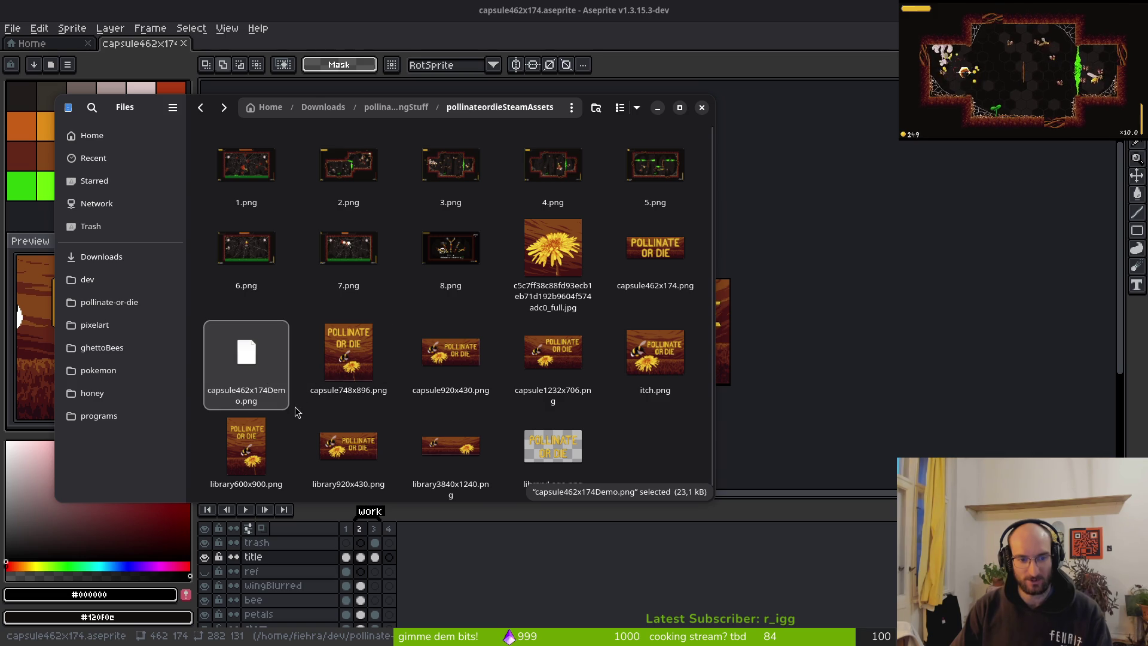
# Select capsule462x174Demo.png to see its updated thumbnail, then close the pollinateordieSteamAssets window.
pyautogui.click(242, 381)
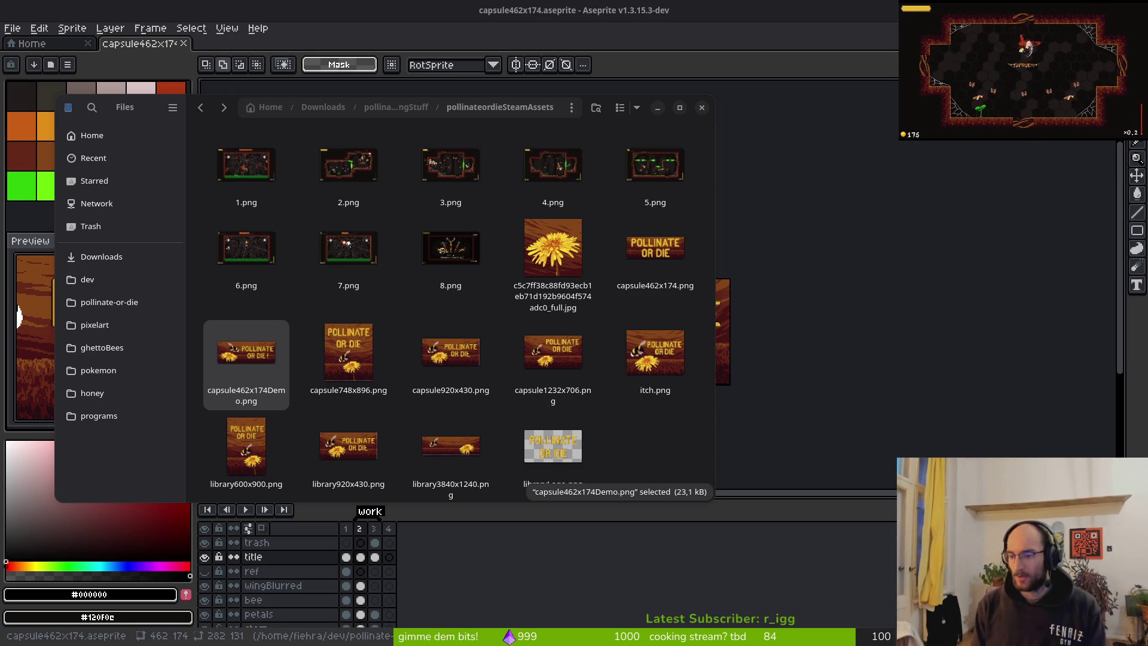
pyautogui.click(702, 108)
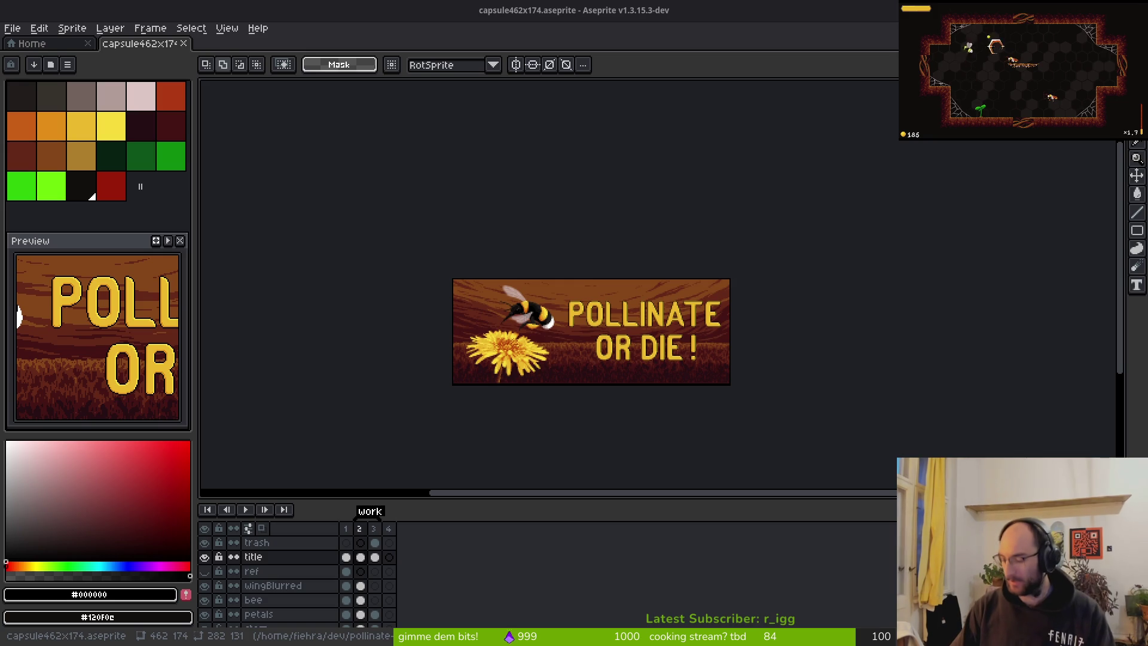
# Close the capsule462x174 document tab, returning to the Home page.
pyautogui.press('super')
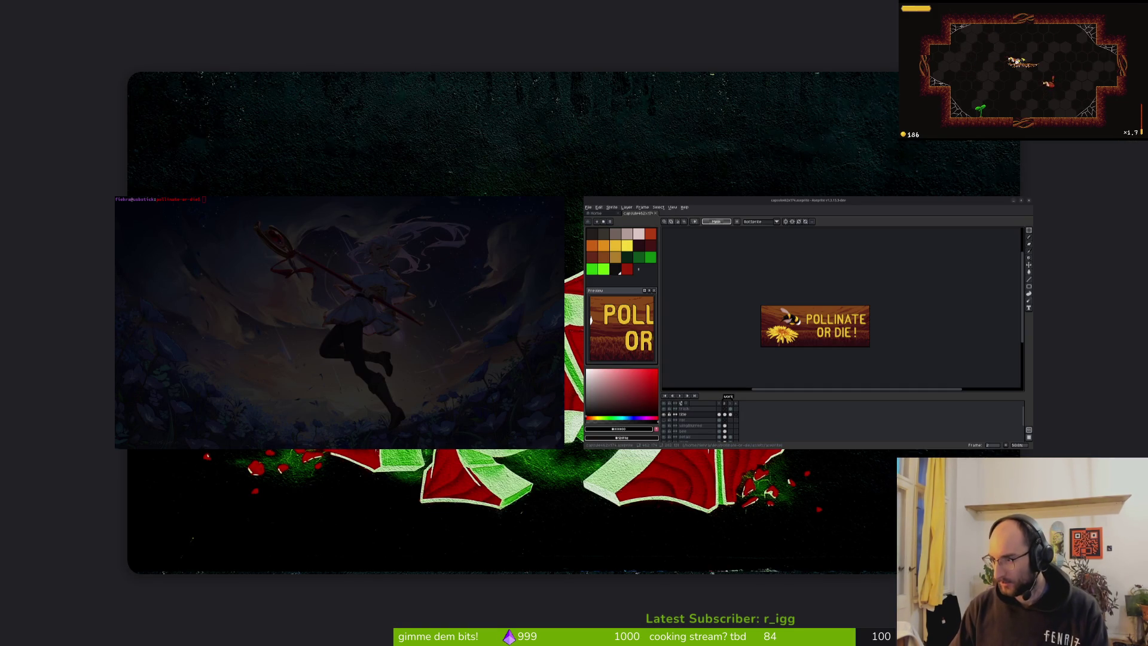
pyautogui.press('super')
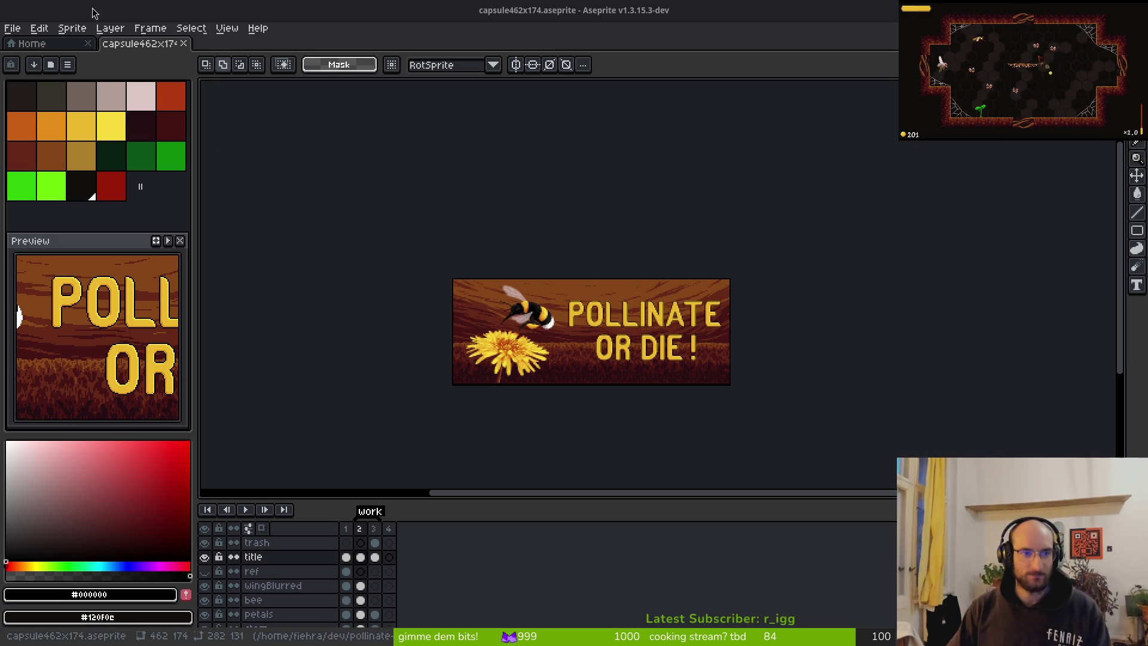
pyautogui.click(183, 43)
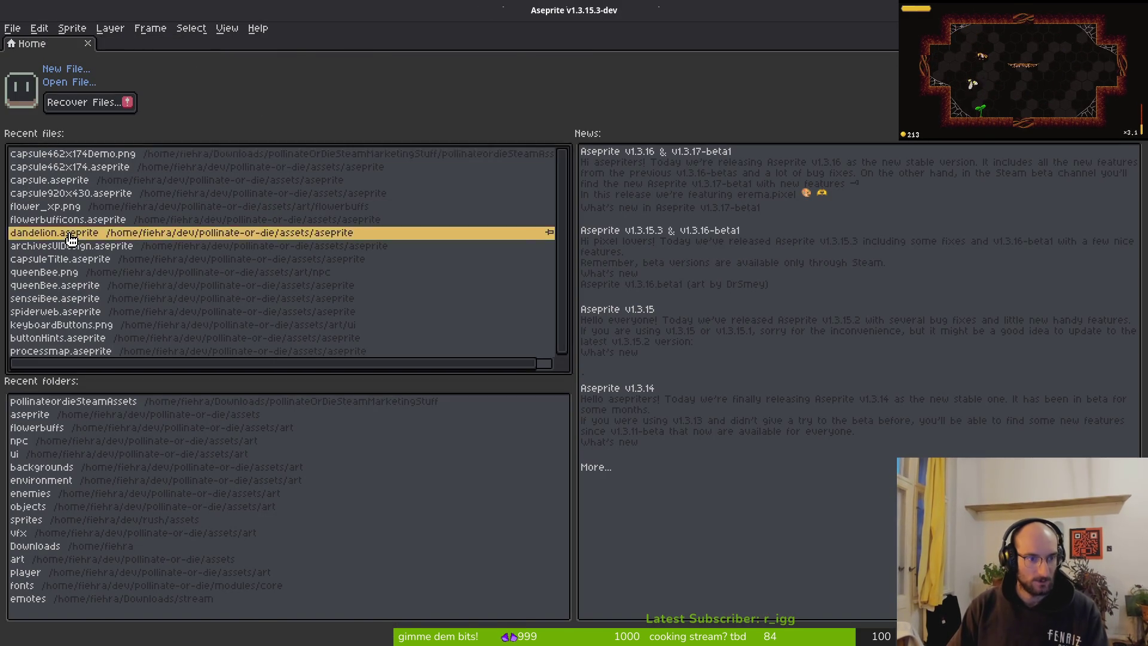
# Open dandelion.aseprite from Recent files and select the leafs cel in frame 3.
pyautogui.click(71, 238)
pyautogui.scroll(3, 629, 326)
pyautogui.scroll(-3, 700, 322)
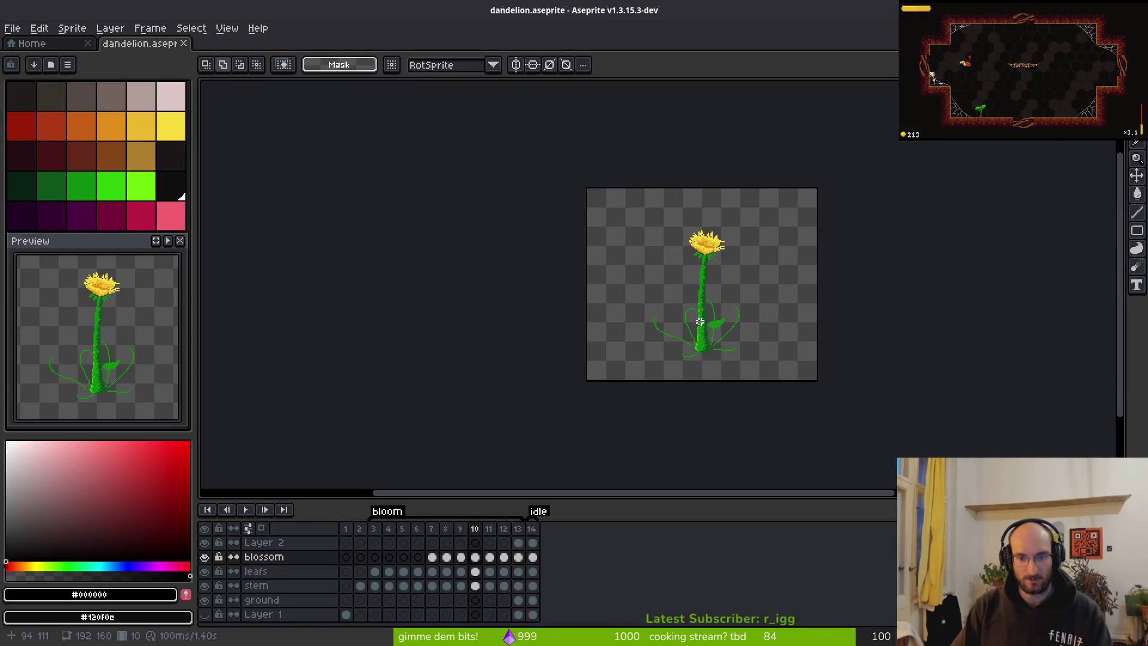
pyautogui.scroll(5, 688, 337)
pyautogui.scroll(2, 689, 338)
pyautogui.scroll(-4, 694, 347)
pyautogui.scroll(4, 741, 362)
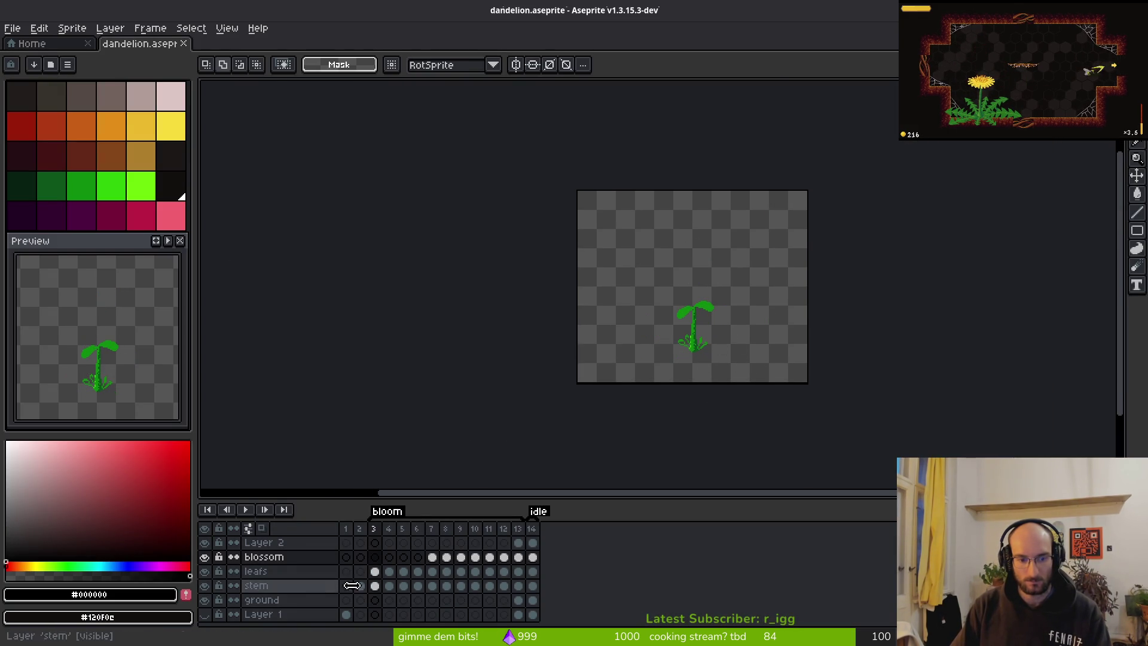
pyautogui.click(374, 571)
pyautogui.scroll(4, 705, 341)
# Sample a leaf green, set a darker green secondary, and shade the lower-right leaf's inner edge.
pyautogui.press('i')
pyautogui.click(720, 374)
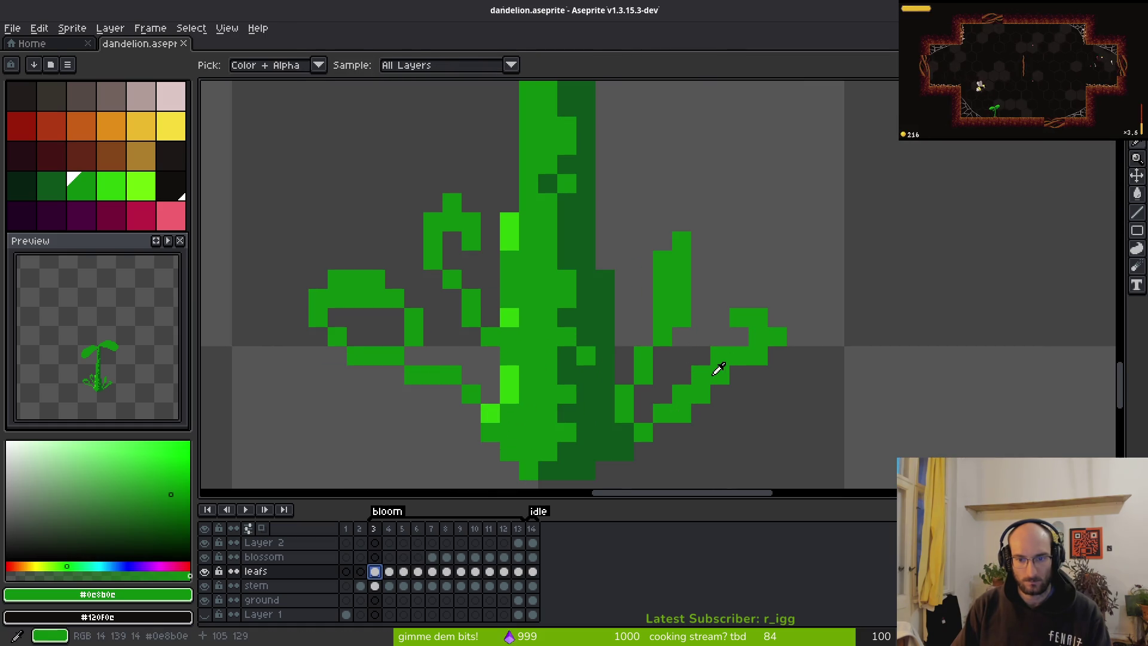
pyautogui.press('b')
pyautogui.rightClick(62, 190)
pyautogui.click(751, 322)
pyautogui.moveTo(722, 349)
pyautogui.mouseDown()
pyautogui.moveTo(694, 379)
pyautogui.moveTo(674, 381)
pyautogui.mouseUp()
pyautogui.click(656, 379)
pyautogui.click(675, 341)
# Darken the upper-right leaf's inner column and extend it with dark pixels down to its base.
pyautogui.moveTo(694, 322); pyautogui.dragTo(694, 303)
pyautogui.click(694, 283)
pyautogui.moveTo(713, 264)
pyautogui.mouseDown()
pyautogui.moveTo(713, 226)
pyautogui.moveTo(656, 265)
pyautogui.moveTo(692, 246)
pyautogui.mouseUp()
pyautogui.click(693, 226)
pyautogui.click(693, 265)
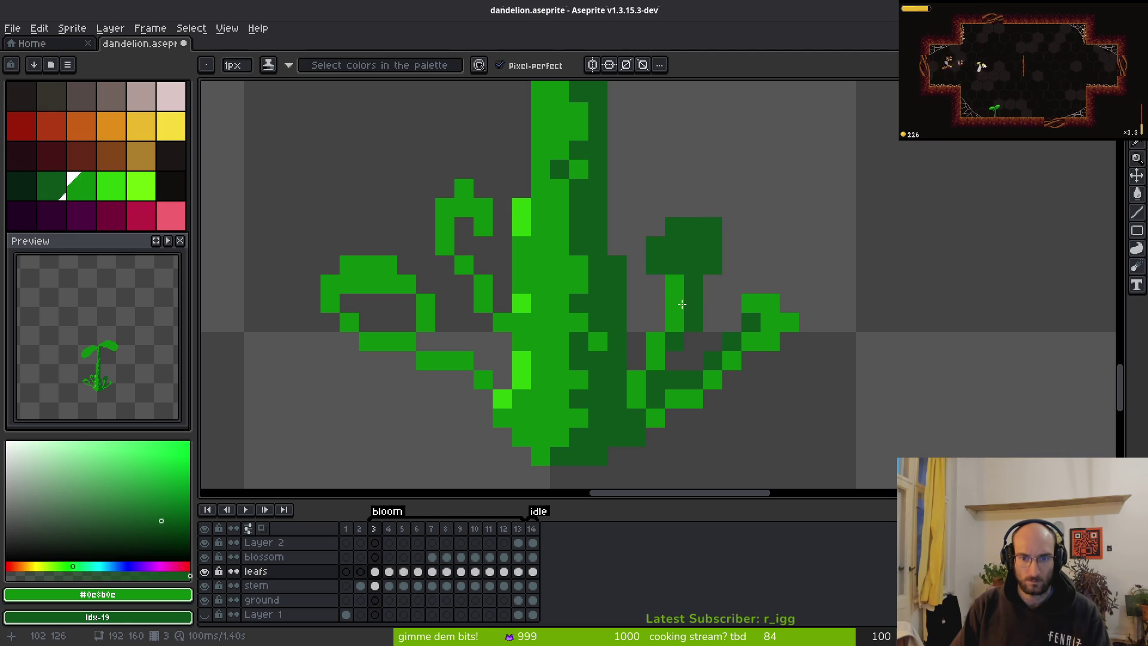
pyautogui.moveTo(674, 285)
pyautogui.mouseDown()
pyautogui.moveTo(675, 323)
pyautogui.moveTo(636, 397)
pyautogui.moveTo(655, 399)
pyautogui.mouseUp()
pyautogui.click(655, 341)
# Lighten the upper-right leaf's top and left edge with medium green and raise the tip highlight.
pyautogui.moveTo(676, 220)
pyautogui.mouseDown()
pyautogui.moveTo(714, 227)
pyautogui.moveTo(655, 266)
pyautogui.moveTo(674, 303)
pyautogui.mouseUp()
pyautogui.click(675, 246)
pyautogui.click(714, 304)
pyautogui.click(655, 341)
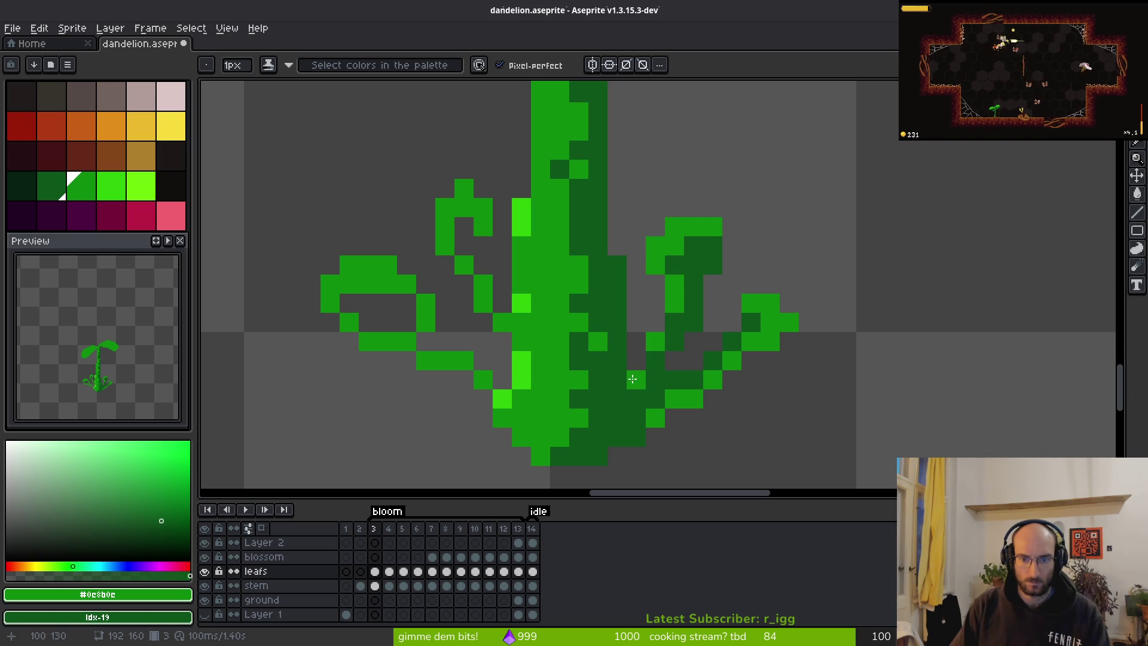
pyautogui.scroll(-3, 784, 391)
pyautogui.scroll(-1, 783, 392)
pyautogui.scroll(1, 784, 395)
pyautogui.scroll(5, 783, 394)
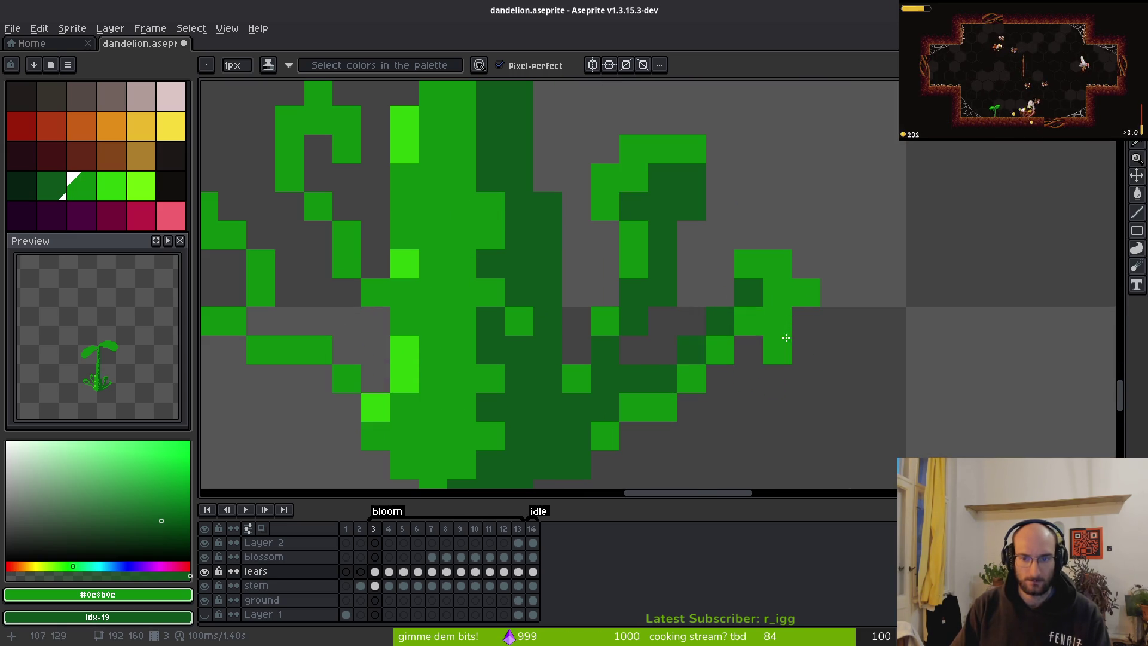
pyautogui.moveTo(776, 320)
pyautogui.mouseDown()
pyautogui.moveTo(772, 300)
pyautogui.moveTo(786, 299)
pyautogui.mouseUp()
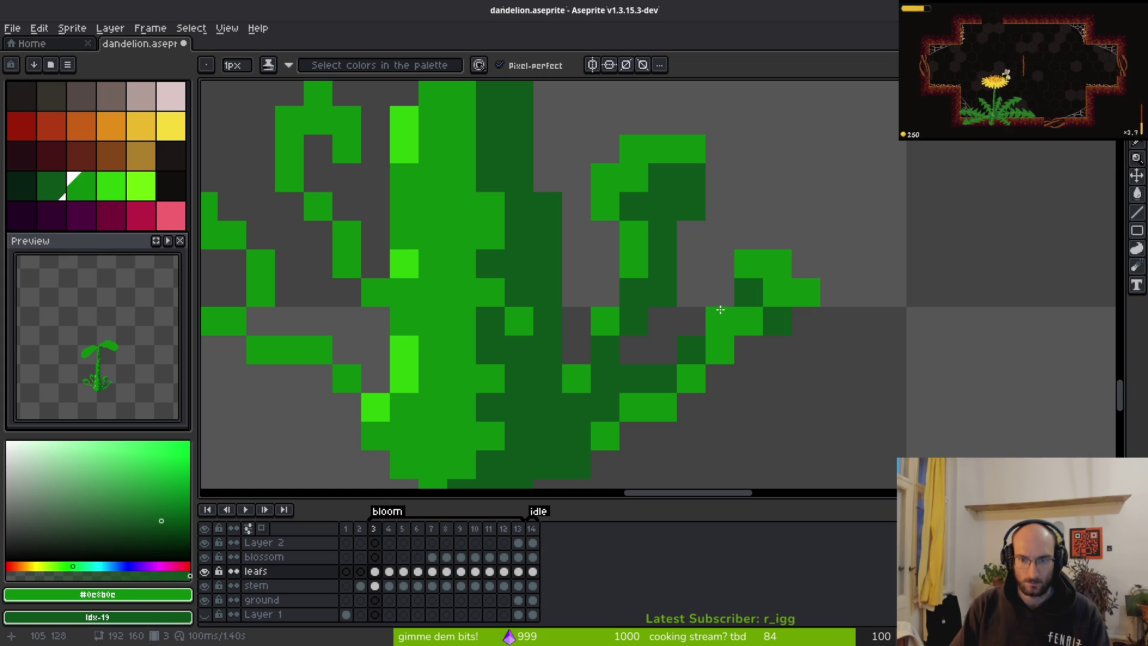
pyautogui.scroll(-6, 853, 375)
pyautogui.scroll(5, 854, 375)
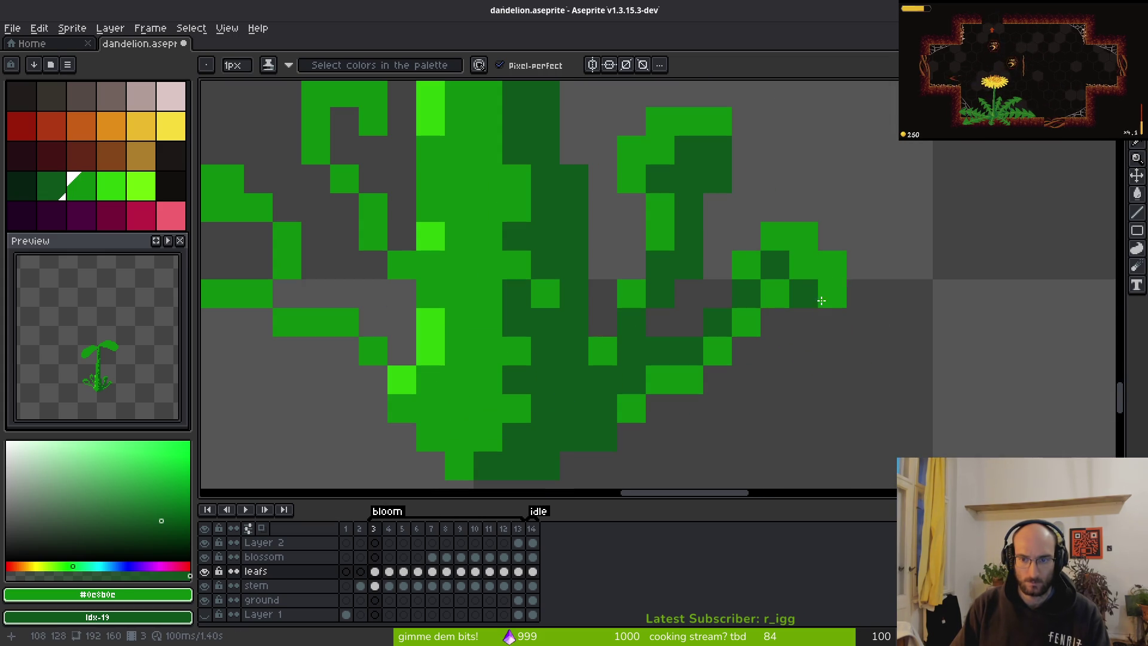
pyautogui.scroll(-5, 861, 359)
pyautogui.scroll(-1, 861, 380)
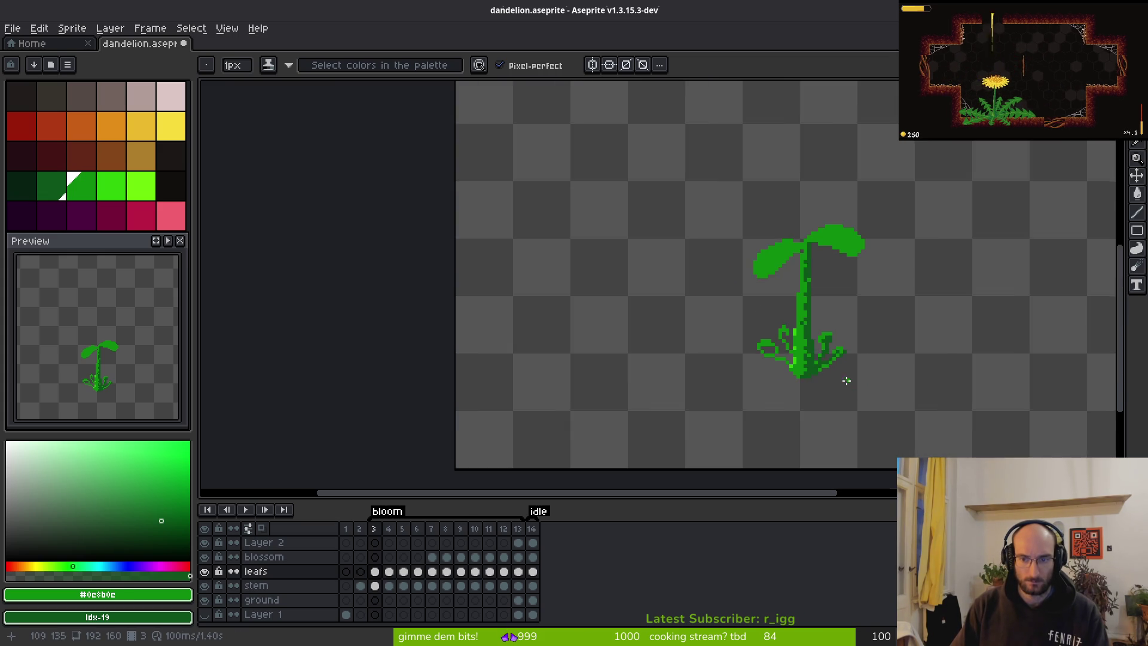
pyautogui.scroll(4, 845, 379)
# Rework the lower leaves' light and dark pixels and add bright green highlights.
pyautogui.moveTo(781, 276)
pyautogui.mouseDown()
pyautogui.moveTo(730, 334)
pyautogui.moveTo(755, 272)
pyautogui.mouseUp()
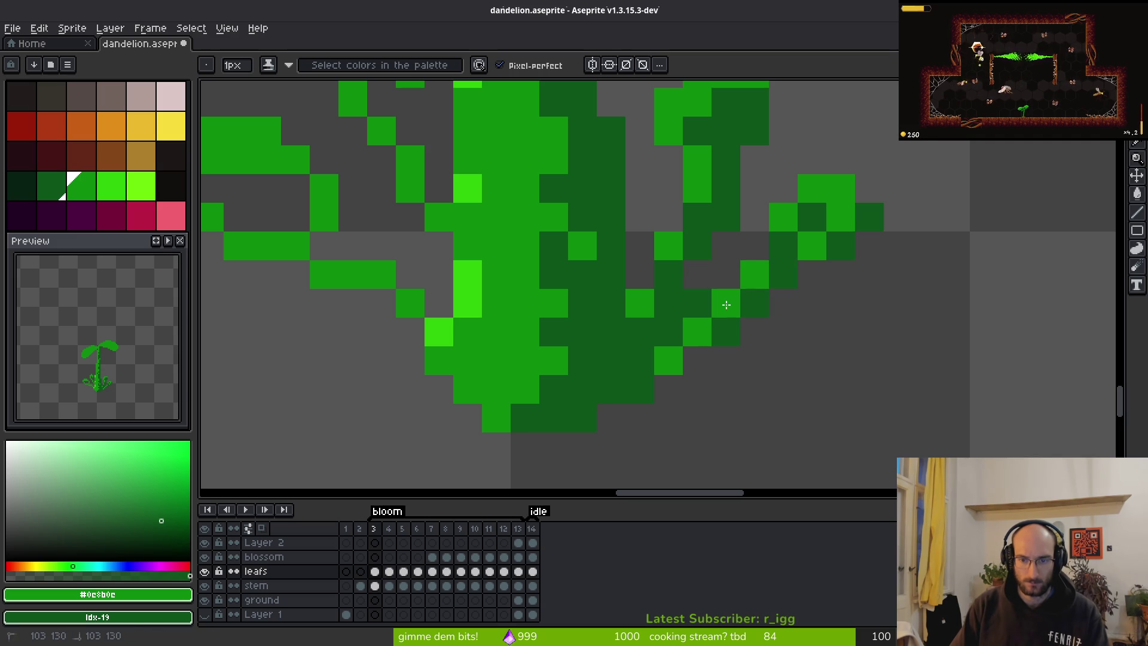
pyautogui.click(693, 333)
pyautogui.click(640, 361)
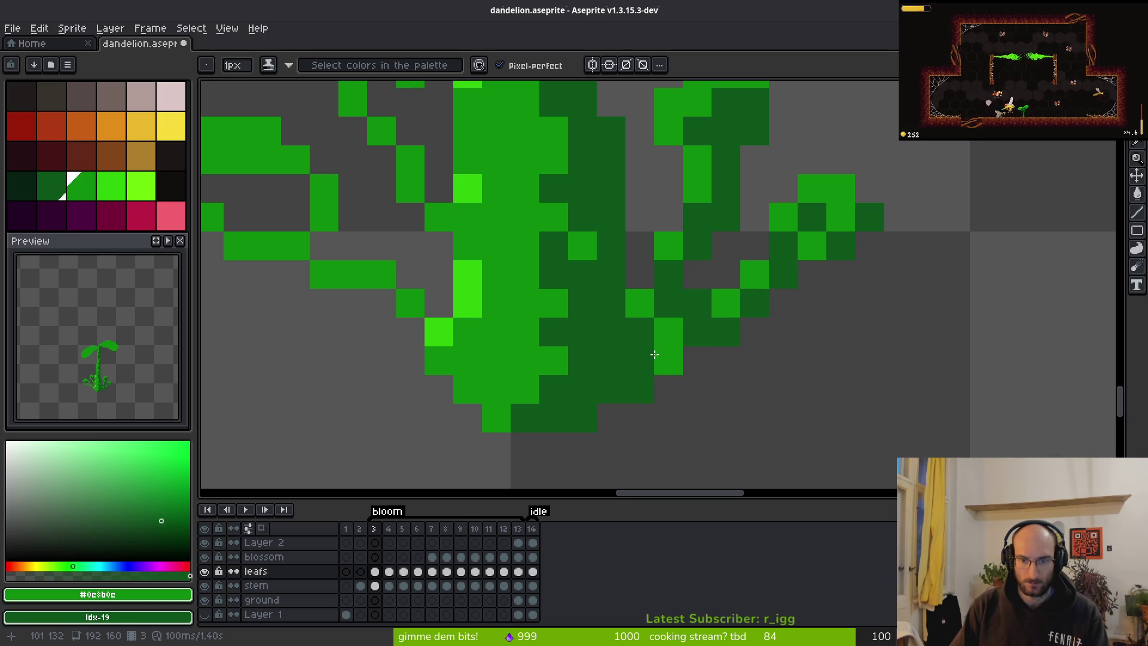
pyautogui.click(783, 245)
pyautogui.moveTo(819, 246)
pyautogui.mouseDown()
pyautogui.moveTo(866, 244)
pyautogui.moveTo(843, 251)
pyautogui.mouseUp()
pyautogui.scroll(-2, 849, 262)
pyautogui.scroll(1, 849, 262)
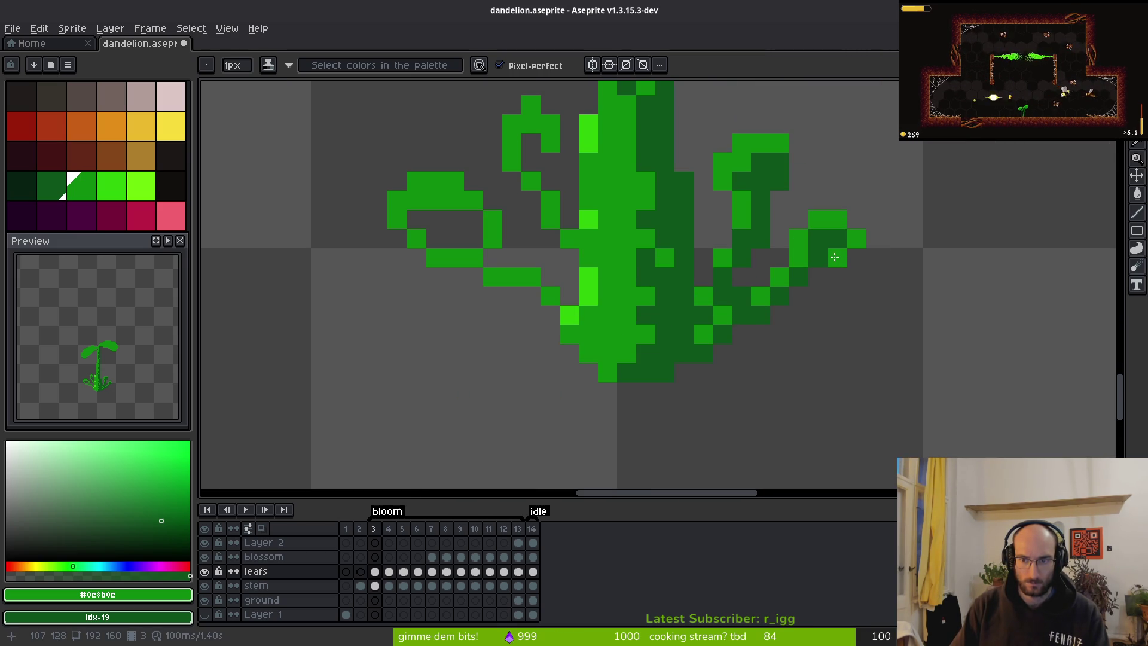
pyautogui.scroll(-4, 861, 281)
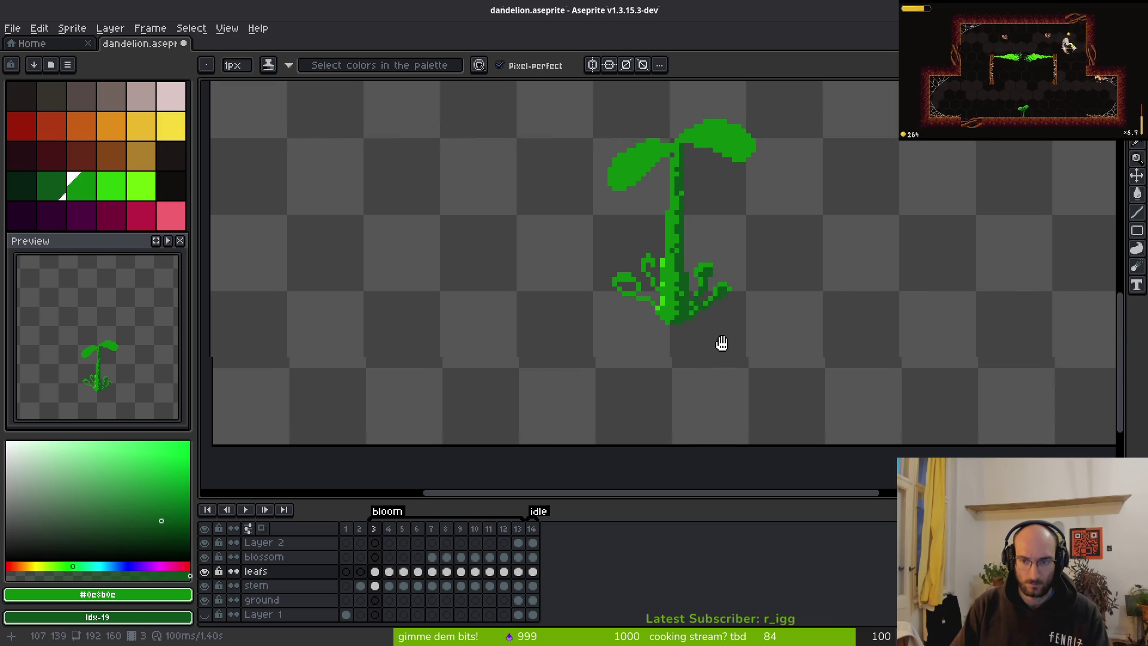
pyautogui.click(346, 615)
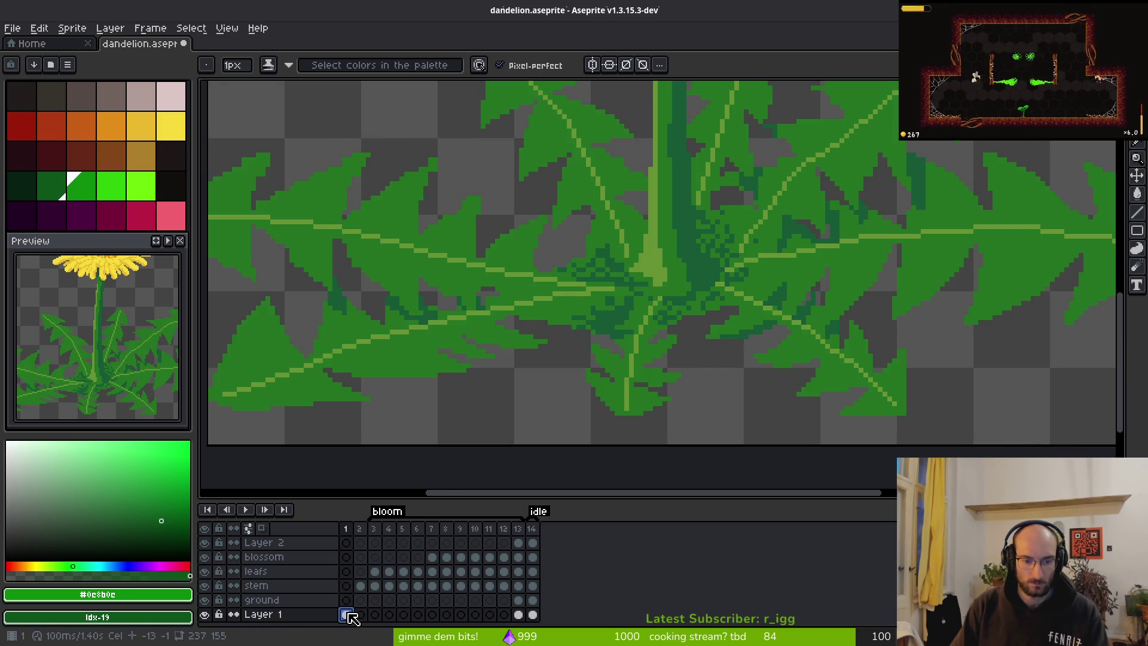
# Check frames 3 and 14, then hide the Layer 1 background leaves.
pyautogui.click(375, 615)
pyautogui.click(533, 615)
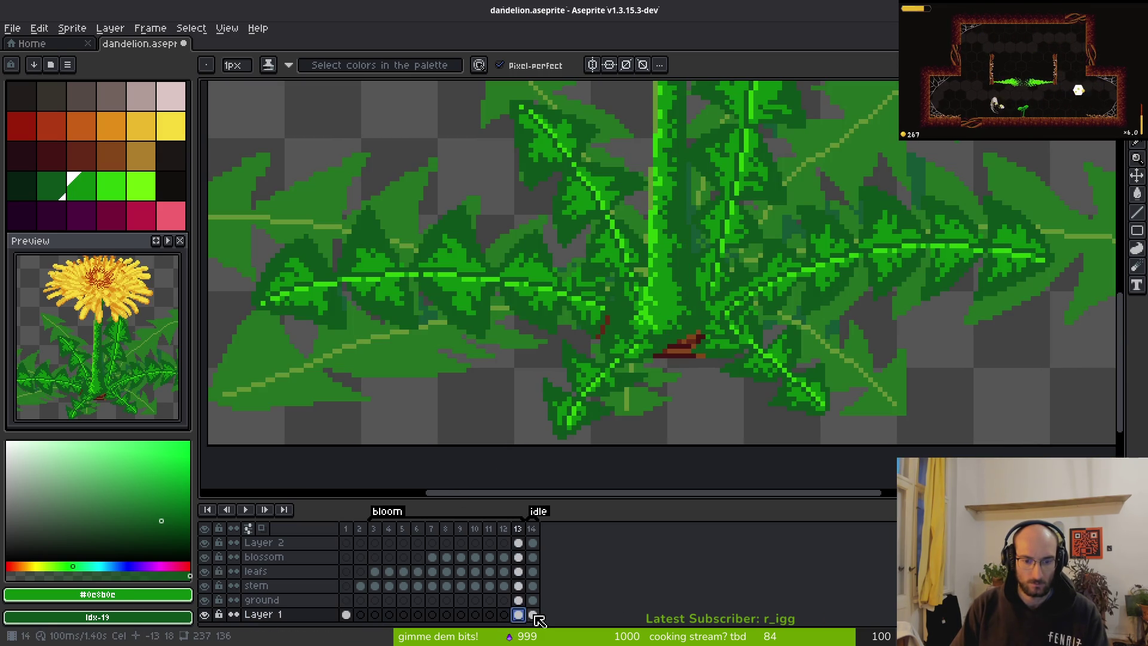
pyautogui.click(205, 616)
pyautogui.click(205, 615)
pyautogui.click(208, 616)
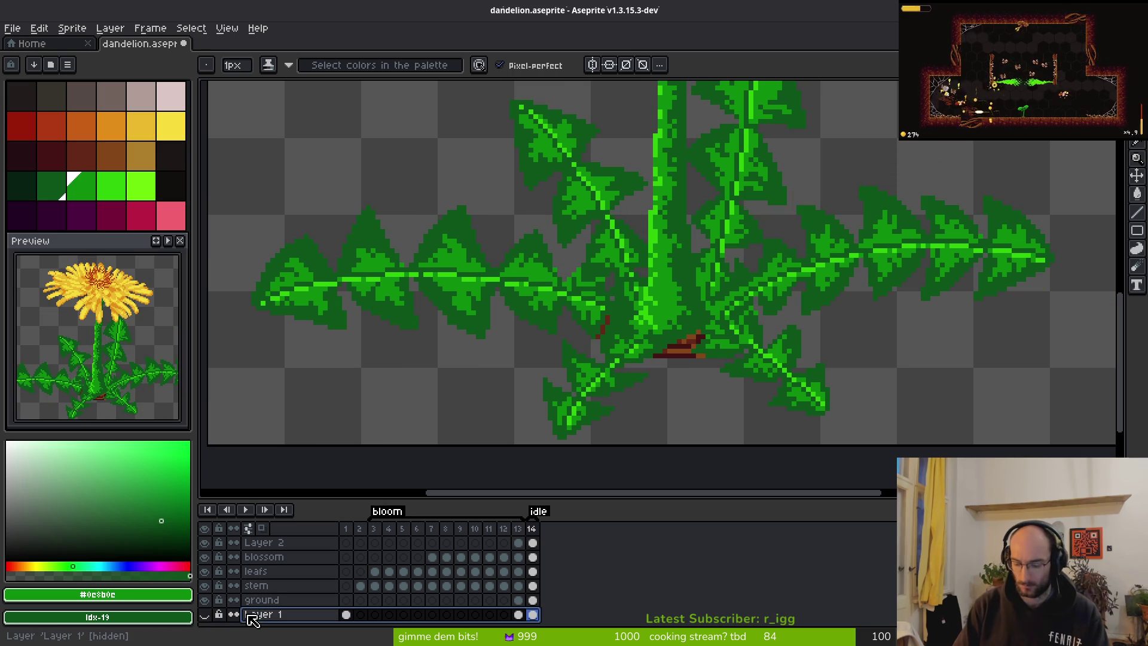
# Add a new layer named refBackground and move it below Layer 1.
pyautogui.hotkey('shift', 'n')
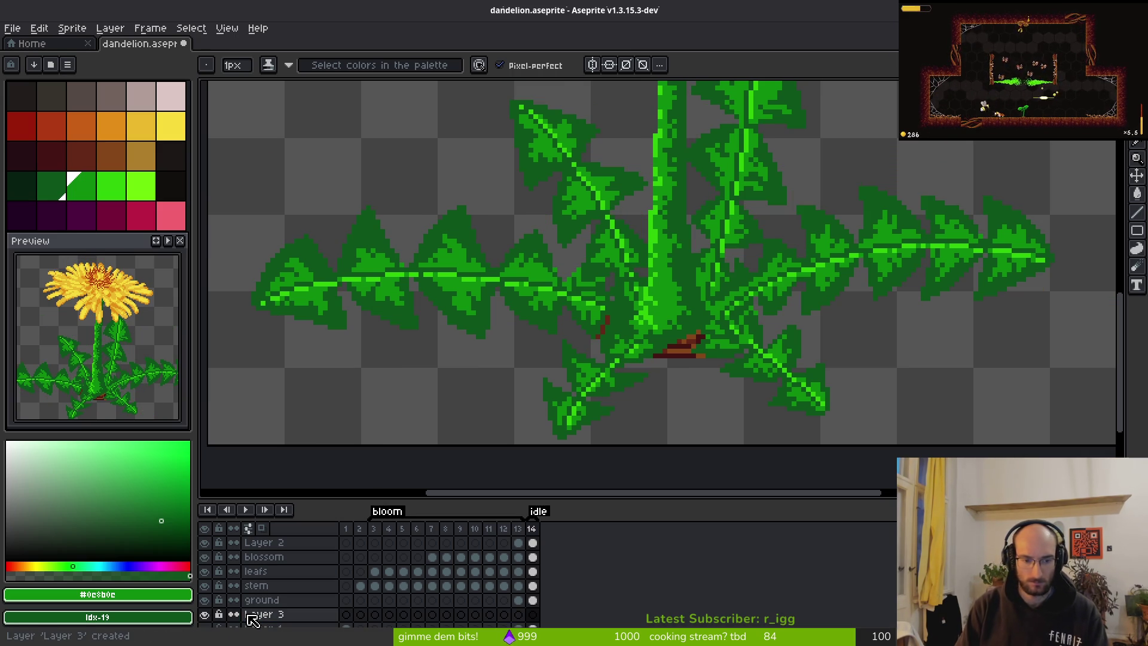
pyautogui.doubleClick(251, 620)
pyautogui.write('f')
pyautogui.press('Return')
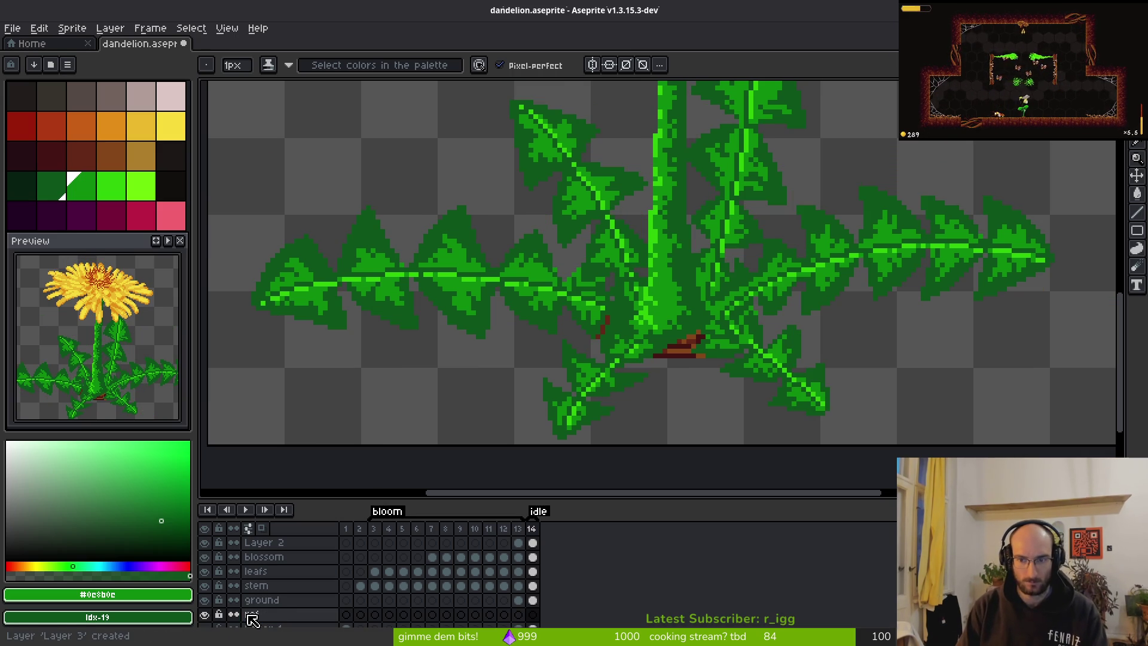
pyautogui.scroll(-2, 286, 604)
pyautogui.moveTo(278, 596)
pyautogui.mouseDown()
pyautogui.moveTo(277, 623)
pyautogui.moveTo(262, 618)
pyautogui.mouseUp()
pyautogui.doubleClick(264, 610)
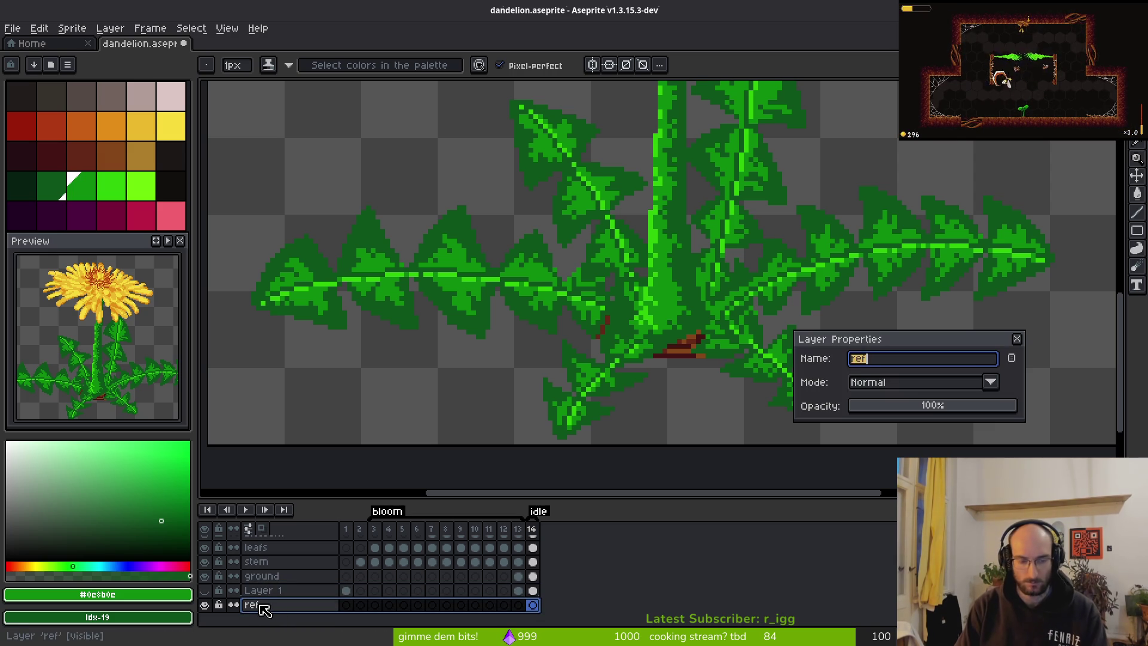
pyautogui.write('Background')
pyautogui.press('Return')
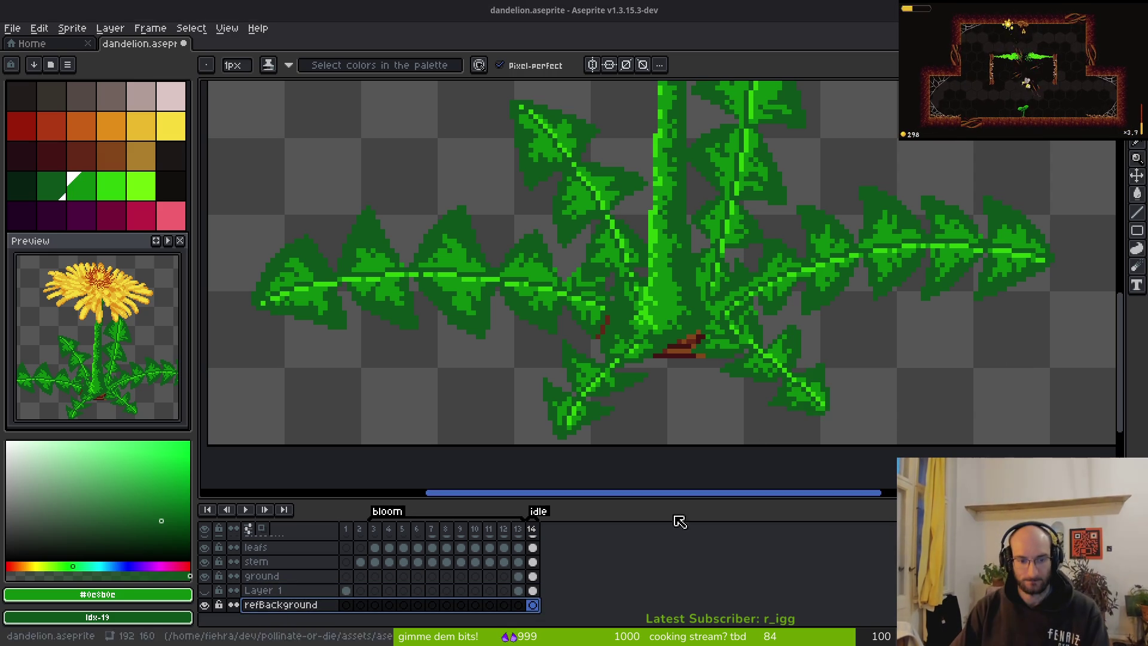
# Fill the refBackground cel with black using the Paint Bucket.
pyautogui.click(174, 196)
pyautogui.press('g')
pyautogui.click(453, 423)
pyautogui.scroll(-2, 558, 379)
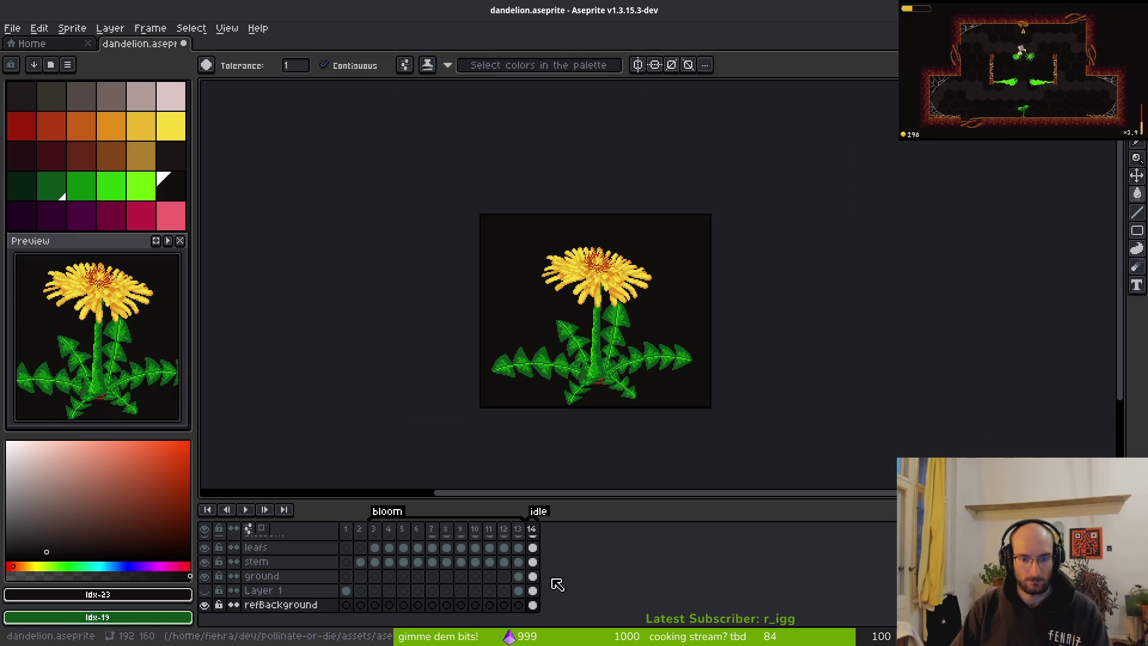
pyautogui.hotkey('ctrl', 'z')
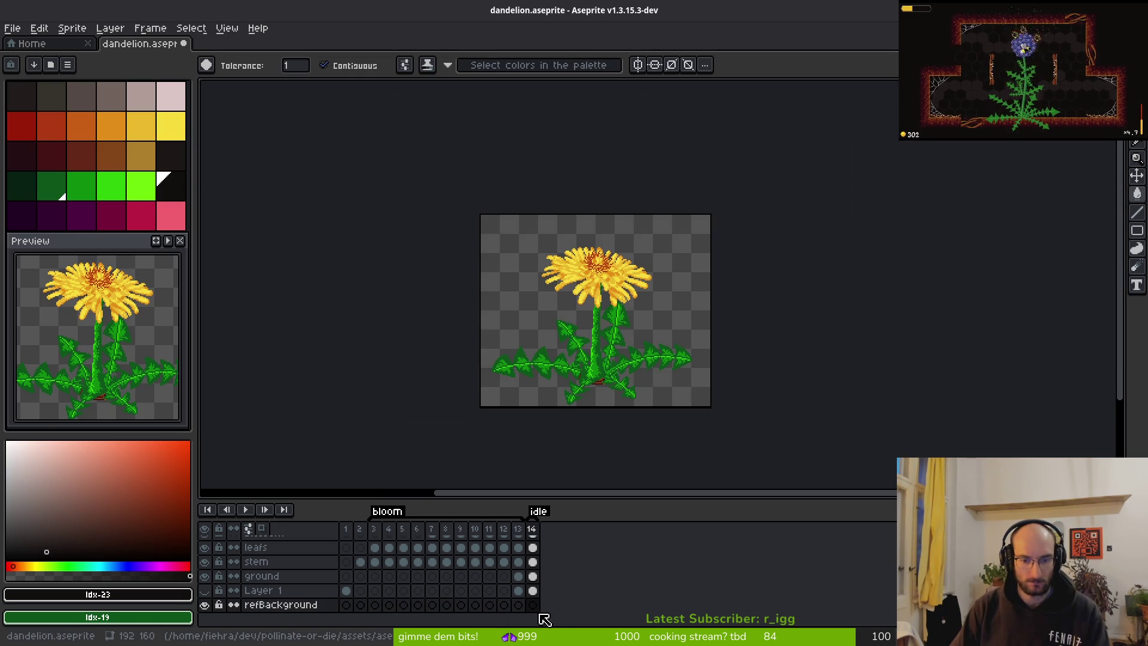
pyautogui.hotkey('ctrl', 'v')
pyautogui.press('Escape')
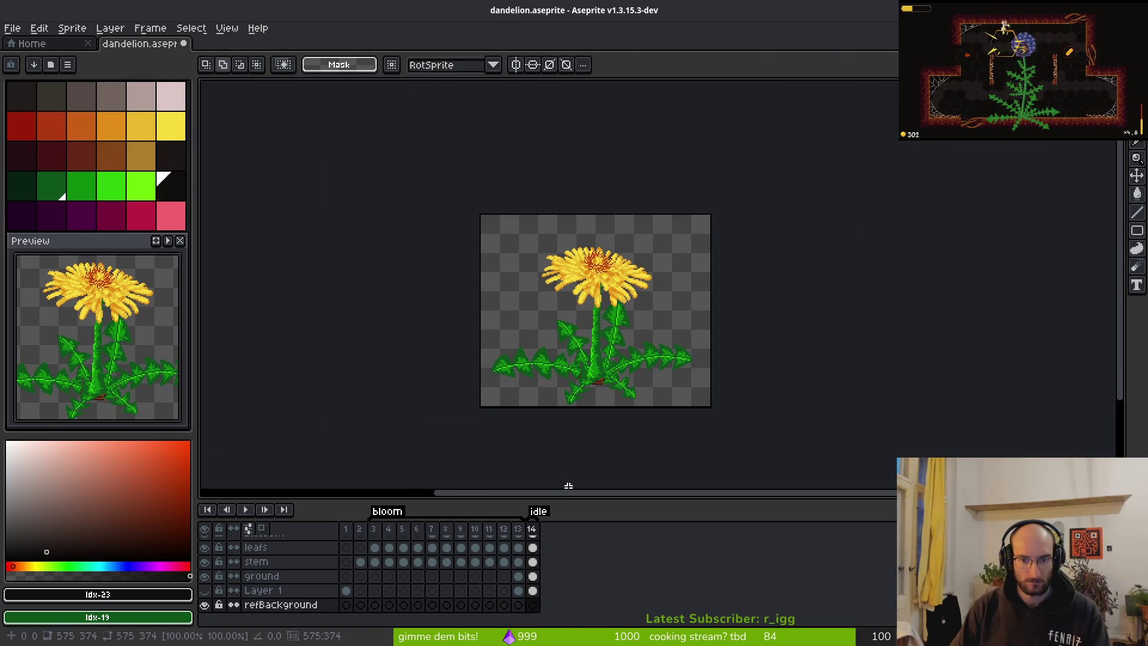
pyautogui.press('g')
pyautogui.click(512, 302)
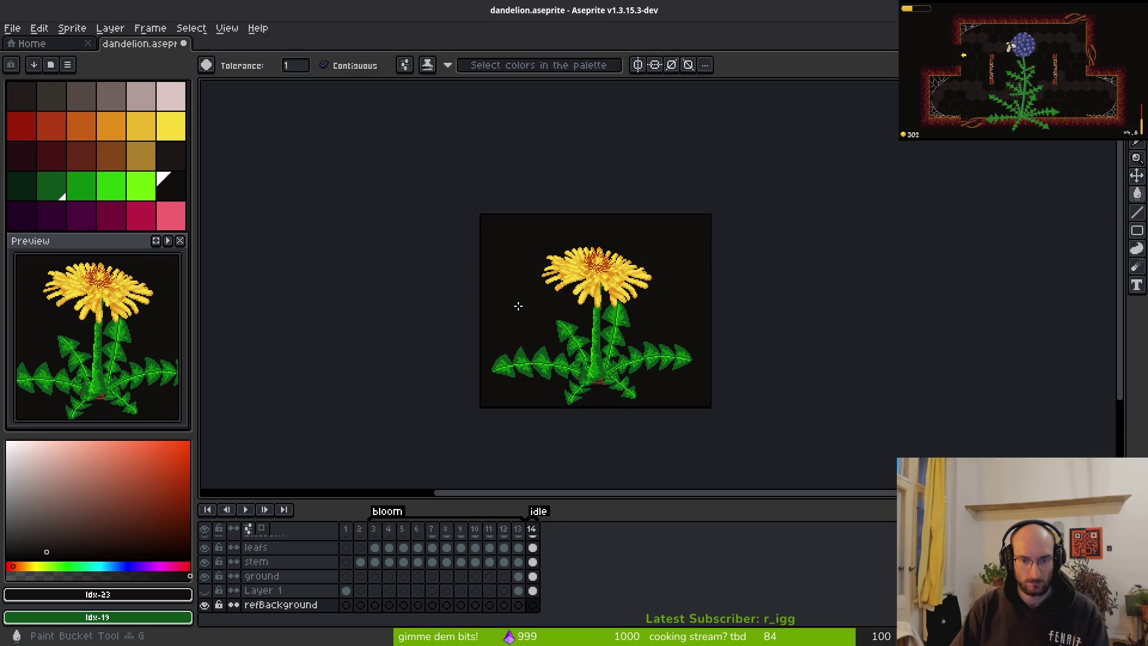
# Link the refBackground cels, ending with frames 3–14 linked together.
pyautogui.moveTo(536, 606); pyautogui.dragTo(346, 605)
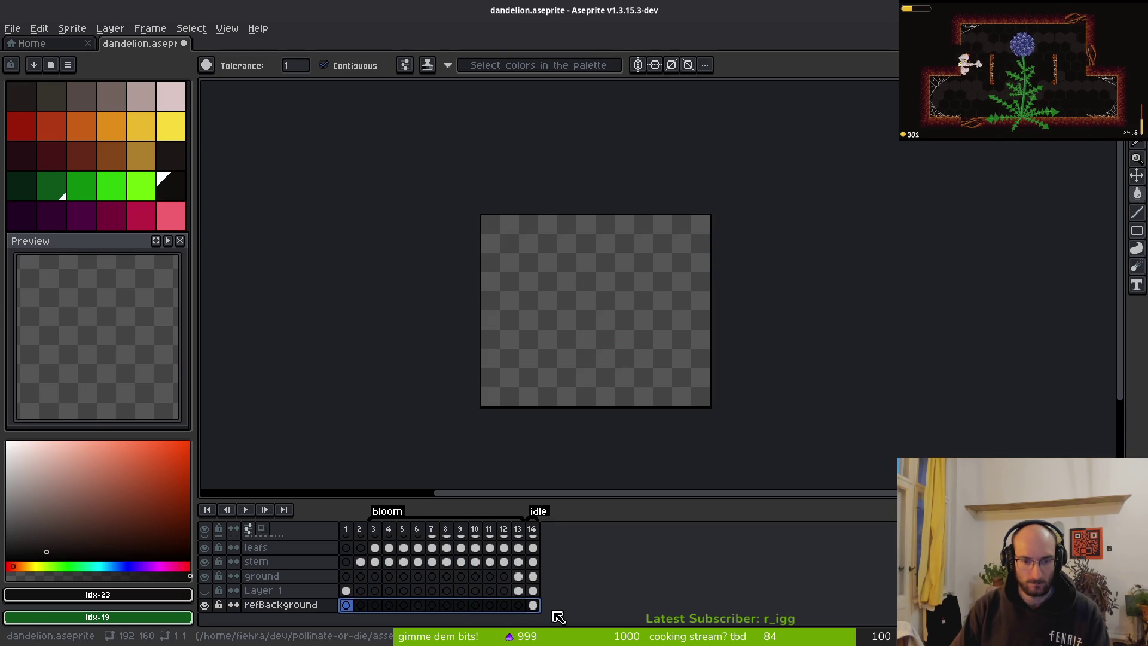
pyautogui.rightClick(539, 606)
pyautogui.click(561, 605)
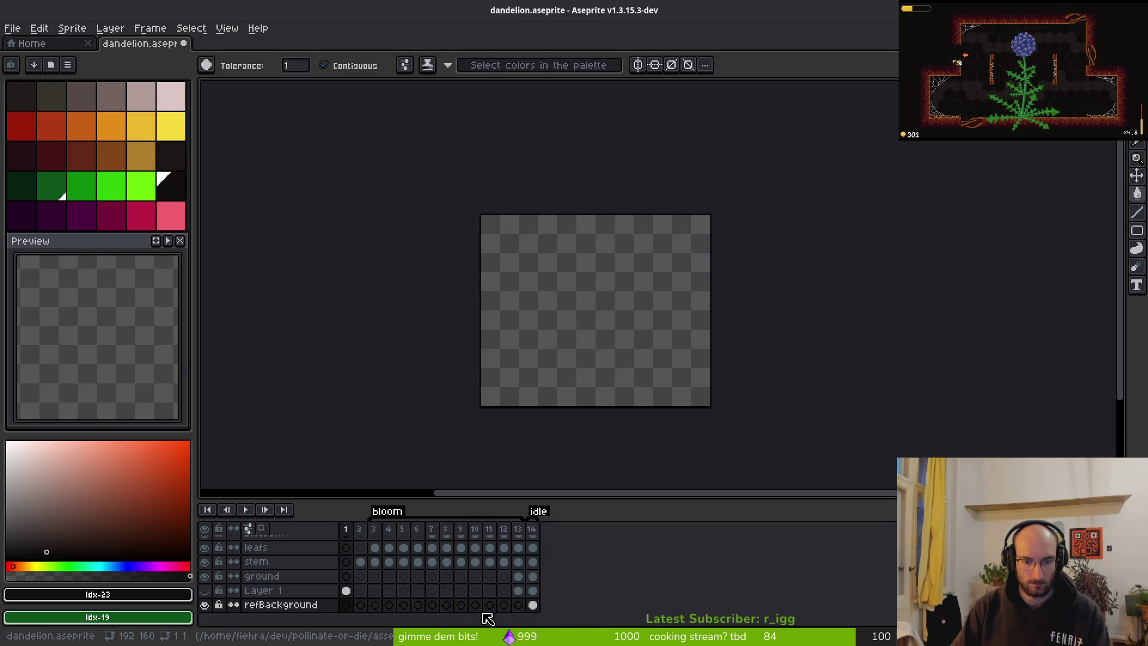
pyautogui.click(533, 605)
pyautogui.click(348, 608)
pyautogui.click(361, 607)
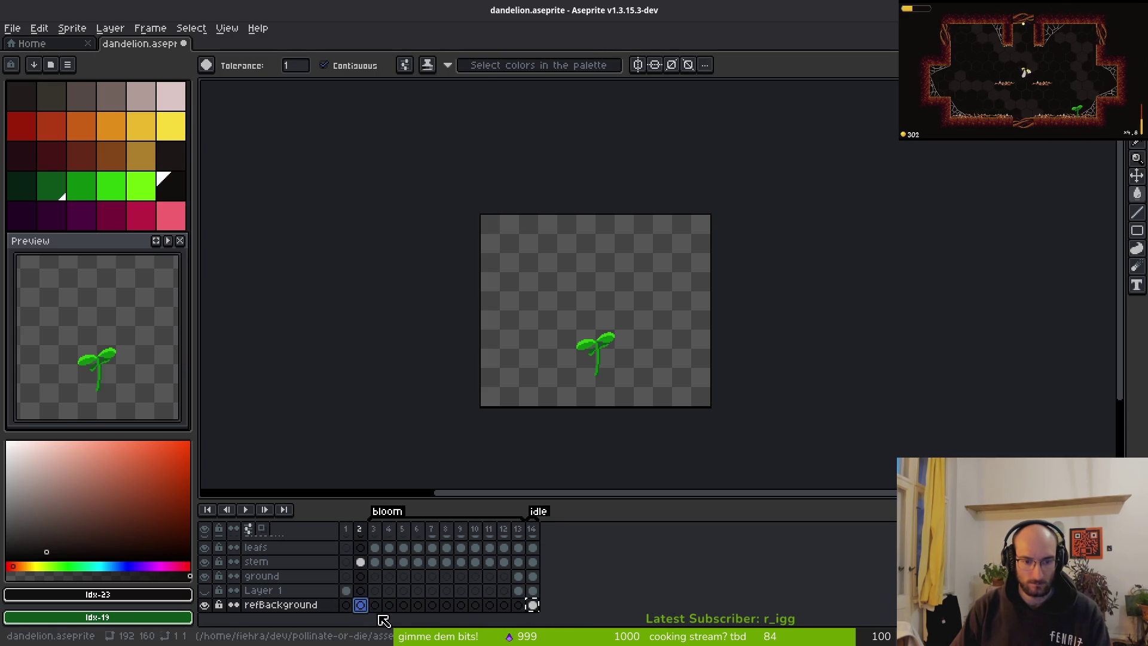
pyautogui.click(375, 607)
pyautogui.moveTo(379, 613); pyautogui.dragTo(553, 622)
pyautogui.rightClick(536, 612)
pyautogui.click(562, 605)
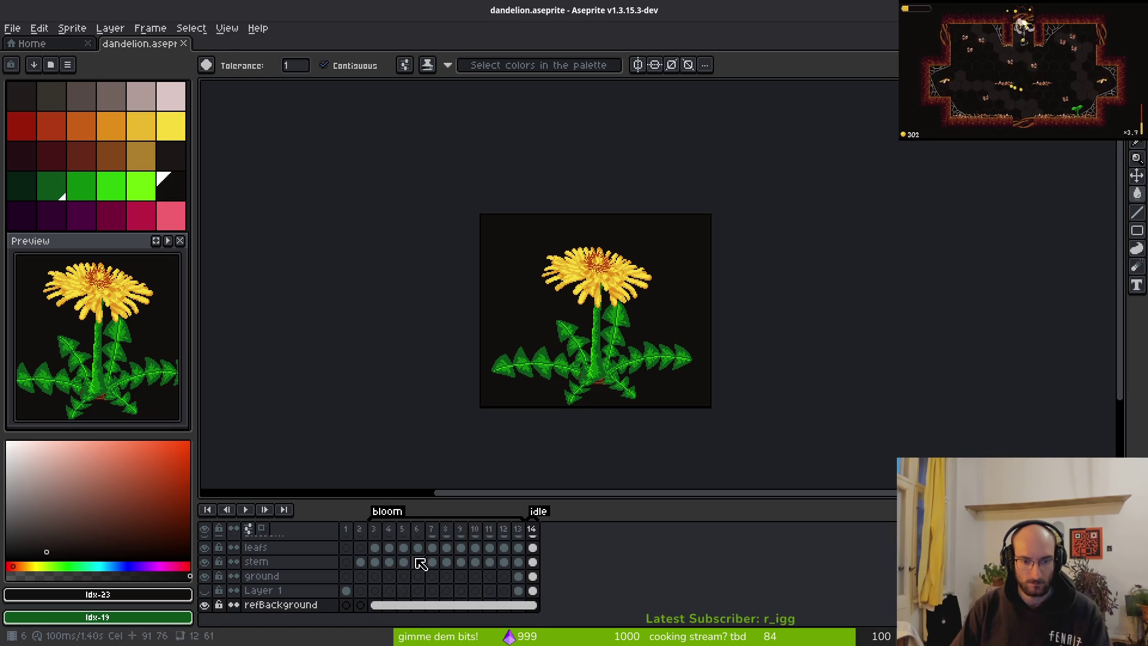
# Select the leafs cel in frame 3.
pyautogui.scroll(2, 420, 564)
pyautogui.click(375, 572)
pyautogui.scroll(3, 480, 388)
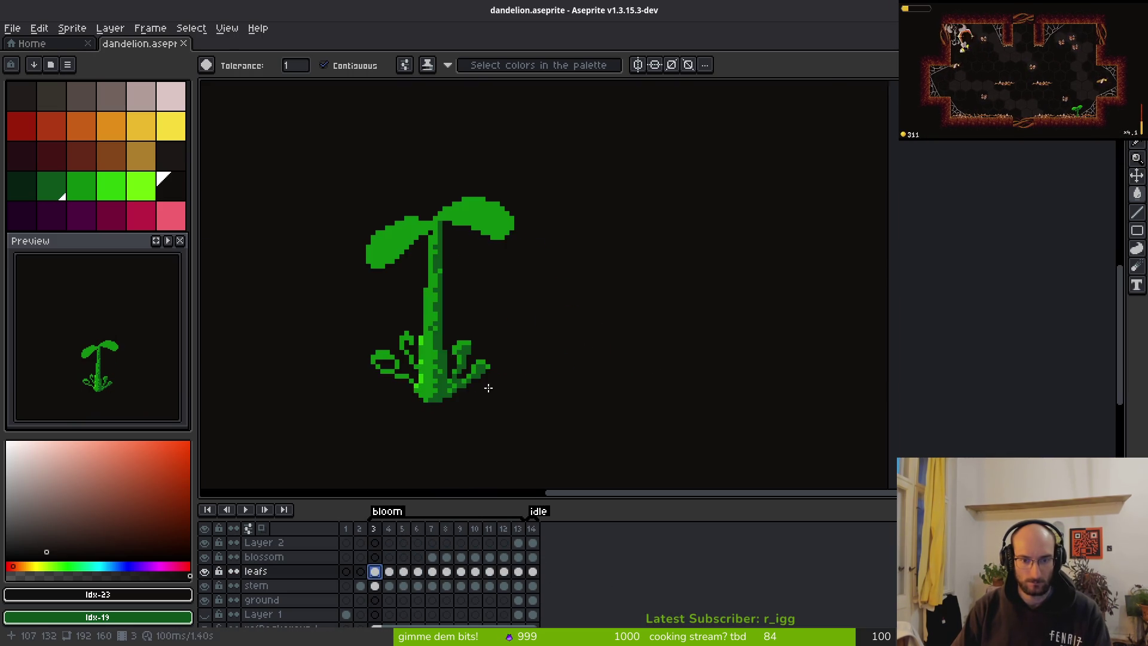
# Sample the bright and dark leaf greens from the canvas as foreground and background colours.
pyautogui.scroll(5, 481, 388)
pyautogui.press('i')
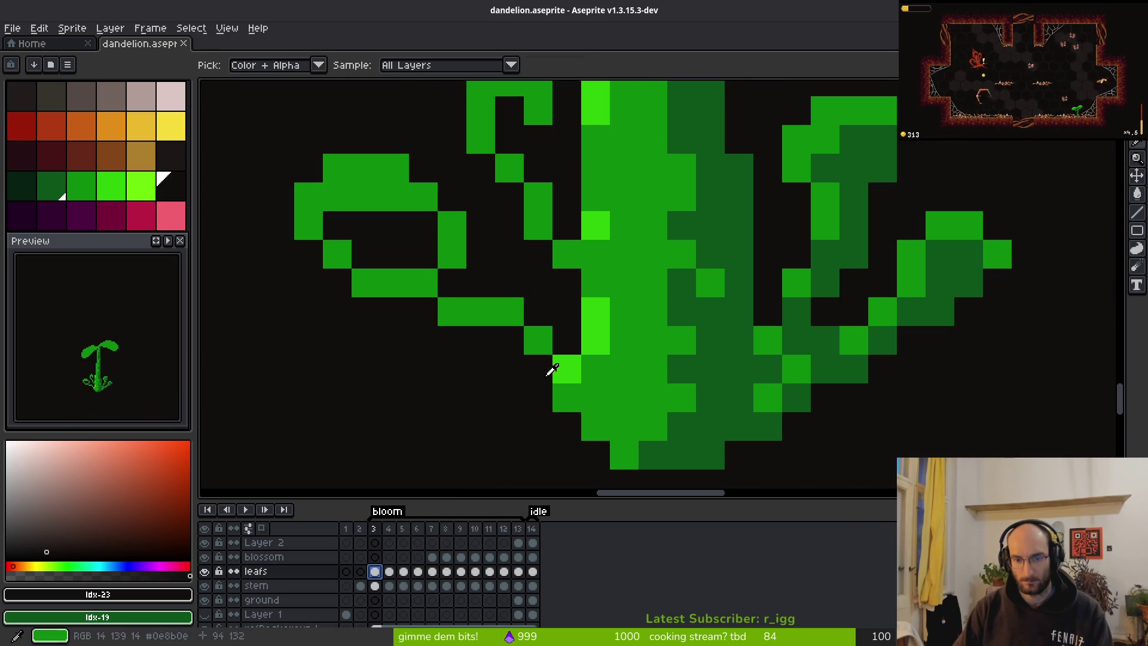
pyautogui.click(516, 307)
pyautogui.rightClick(820, 346)
pyautogui.press('g')
pyautogui.click(600, 426)
pyautogui.hotkey('ctrl', 'z')
pyautogui.press('i')
pyautogui.click(887, 365)
pyautogui.rightClick(902, 367)
# With the pencil, shade the left curly base leaf with dark-green pixels.
pyautogui.press('b')
pyautogui.click(620, 372)
pyautogui.scroll(-4, 620, 393)
pyautogui.scroll(4, 482, 303)
pyautogui.click(470, 307)
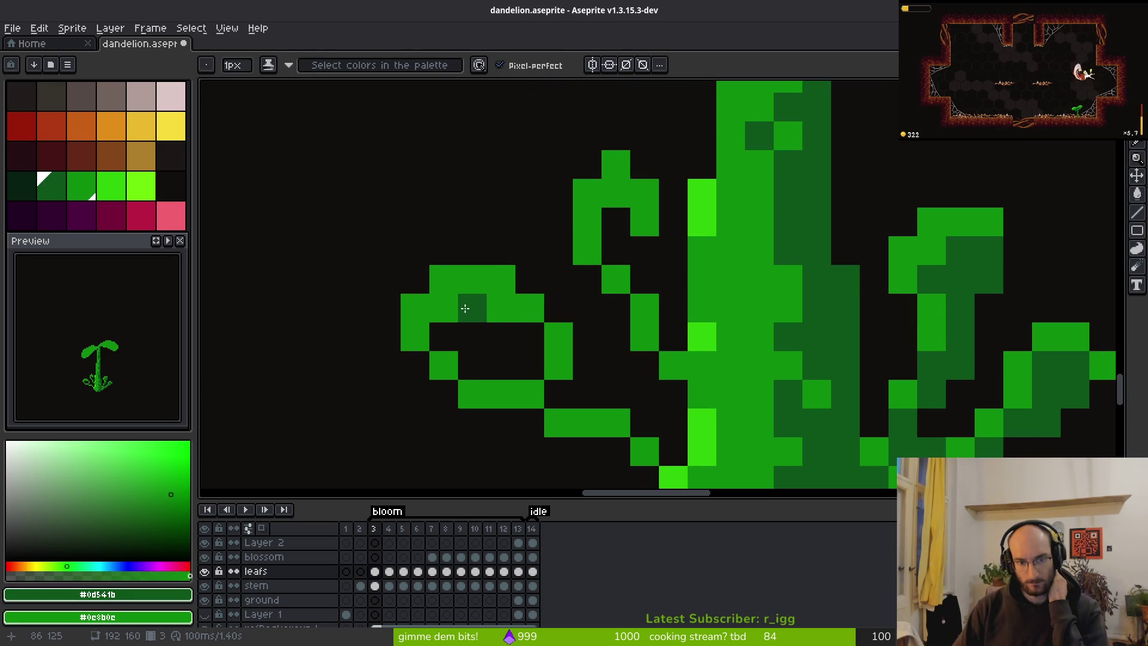
pyautogui.click(452, 327)
pyautogui.click(493, 337)
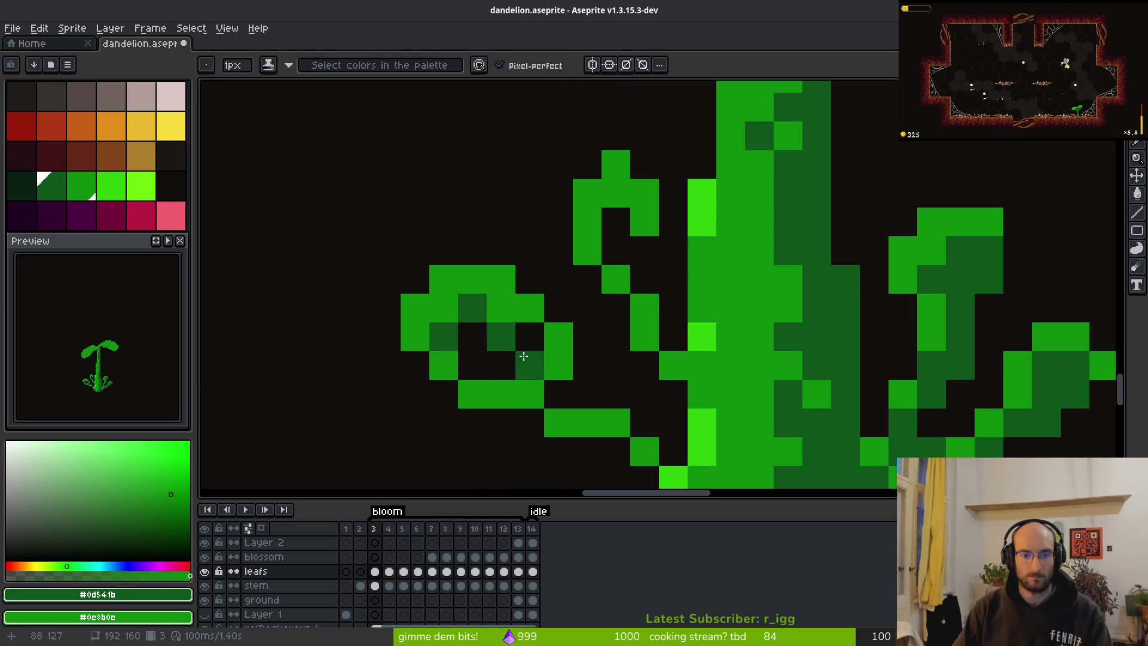
# Darken the curly leaf's inner hole and add dark-green pixels beneath the left leaf.
pyautogui.click(501, 366)
pyautogui.click(429, 281)
pyautogui.moveTo(472, 365)
pyautogui.mouseDown()
pyautogui.moveTo(429, 281)
pyautogui.moveTo(436, 333)
pyautogui.moveTo(486, 341)
pyautogui.mouseUp()
pyautogui.click(372, 282)
pyautogui.moveTo(572, 376)
pyautogui.mouseDown()
pyautogui.moveTo(521, 339)
pyautogui.moveTo(520, 359)
pyautogui.moveTo(551, 362)
pyautogui.moveTo(570, 389)
pyautogui.mouseUp()
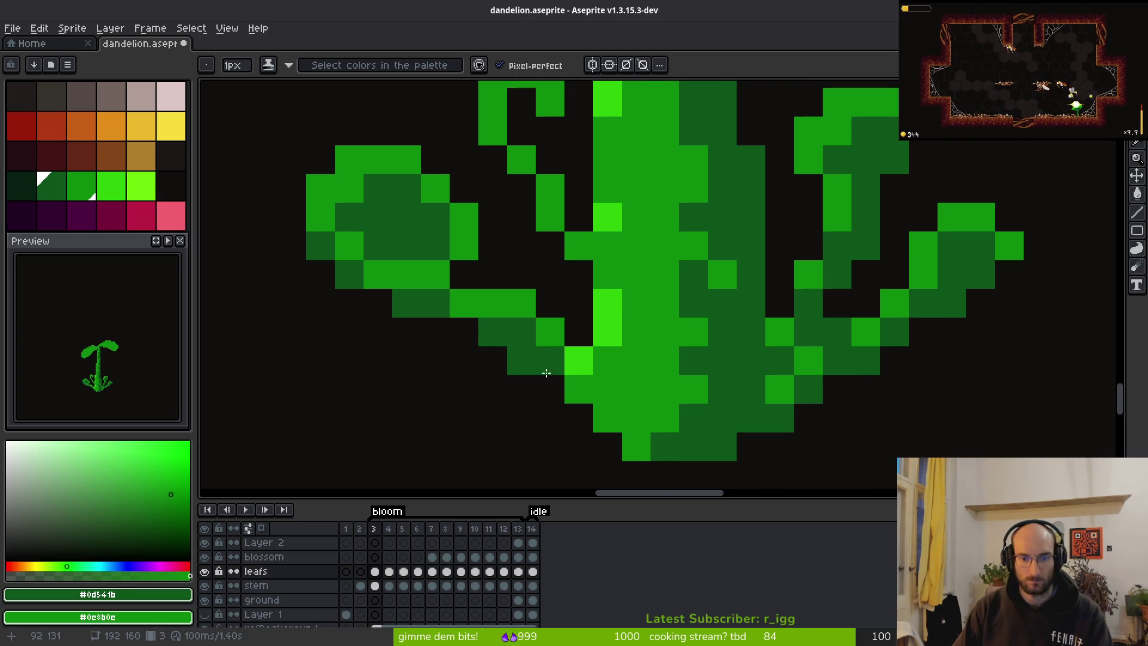
pyautogui.click(464, 332)
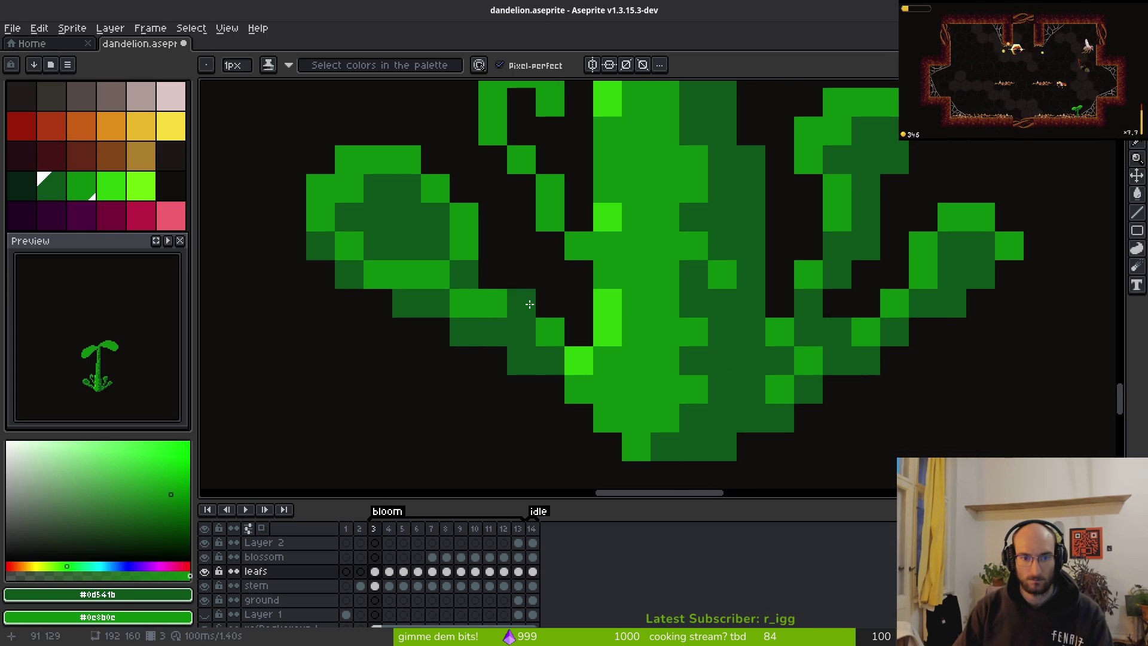
# Add more dark-green shading to the left leaf and erase a stray pixel.
pyautogui.scroll(-6, 547, 314)
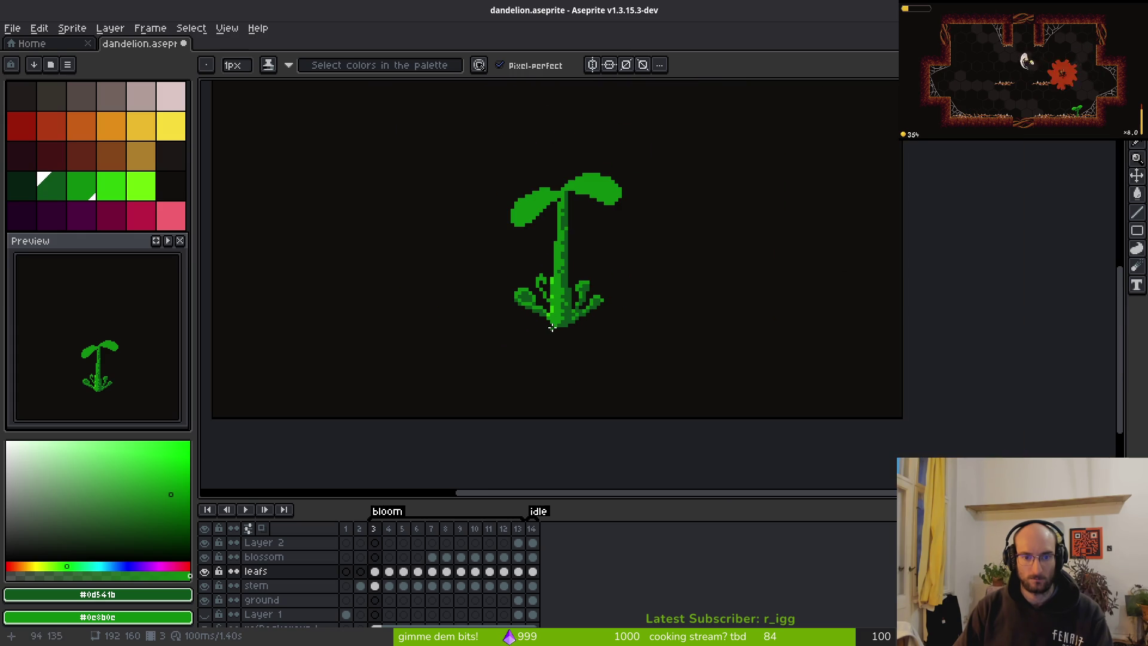
pyautogui.scroll(6, 541, 328)
pyautogui.press('e')
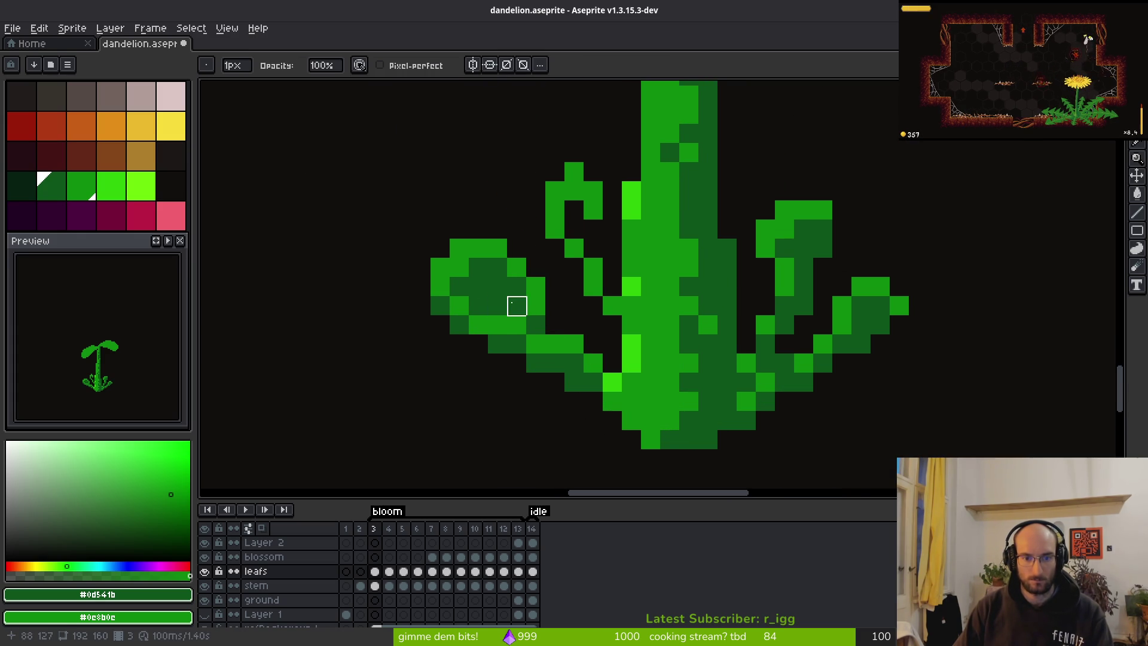
pyautogui.scroll(-3, 572, 340)
pyautogui.scroll(3, 518, 299)
pyautogui.press('b')
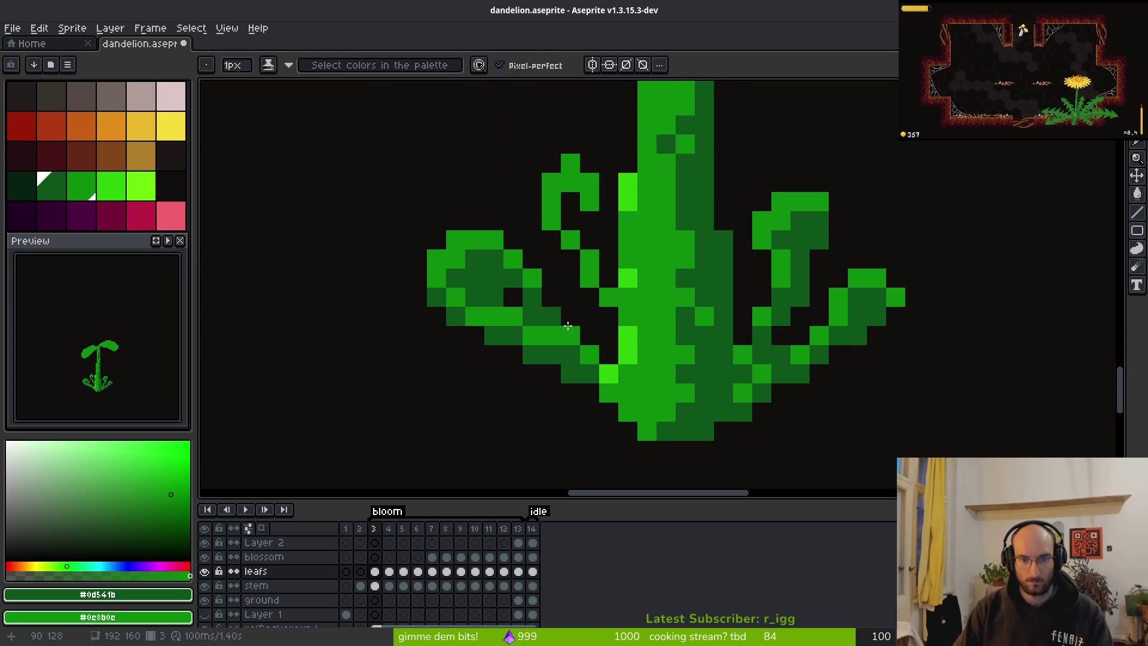
pyautogui.click(551, 317)
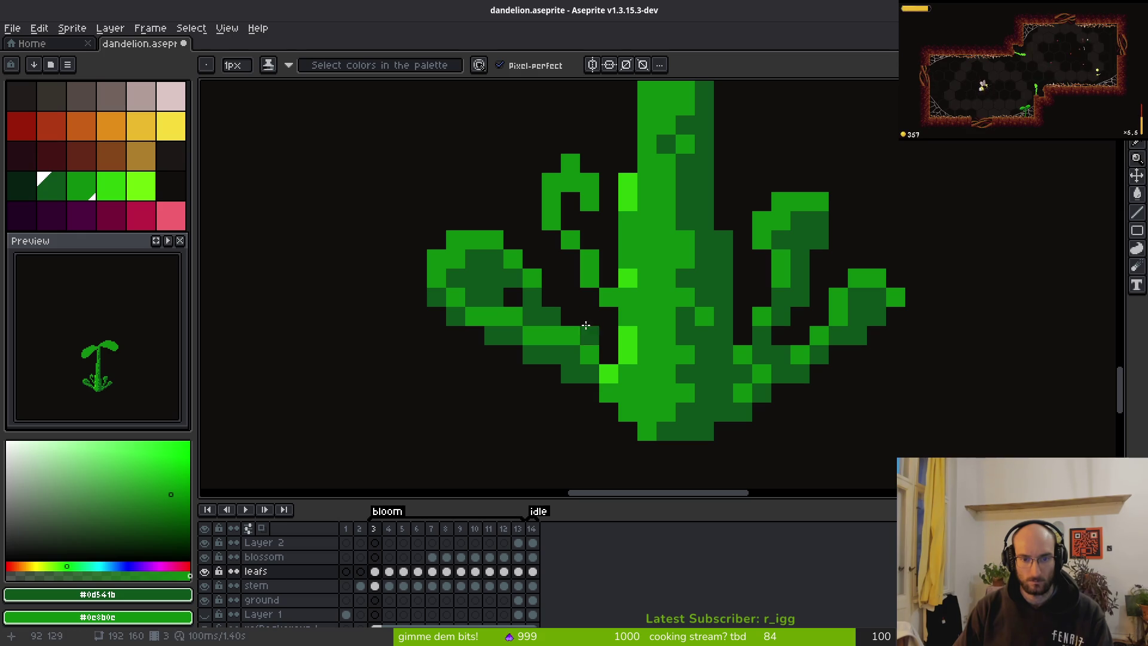
pyautogui.scroll(-4, 584, 342)
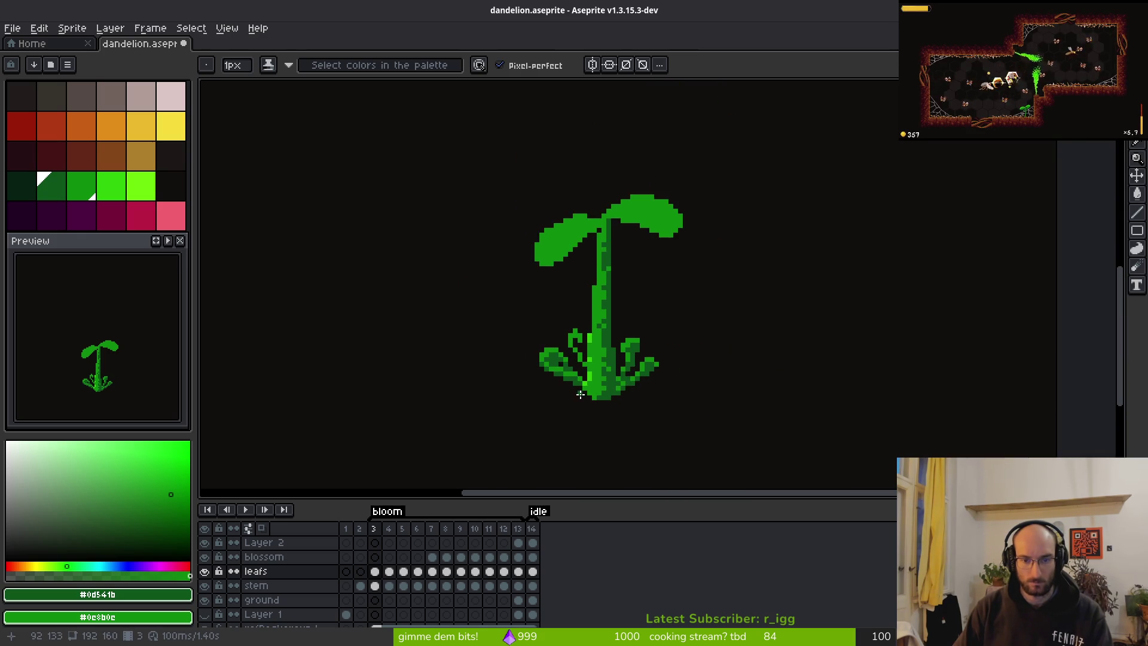
pyautogui.scroll(4, 581, 393)
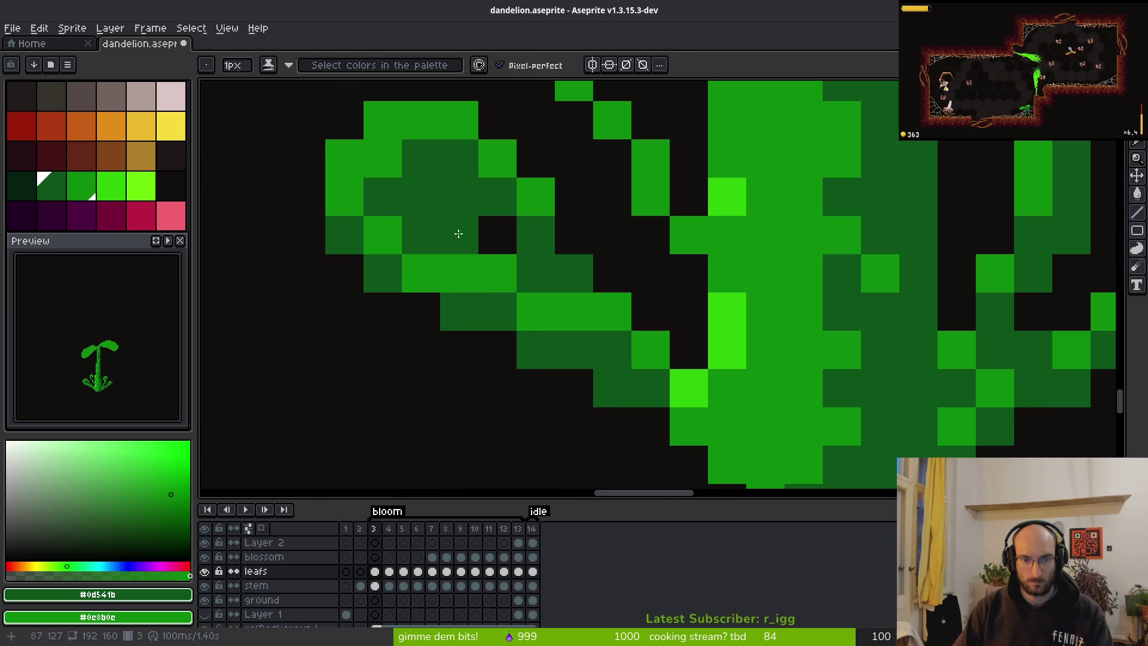
pyautogui.press('e')
pyautogui.press('b')
pyautogui.press('e')
pyautogui.click(536, 235)
# Add a dark-green pixel beside the leaf's inner hole.
pyautogui.press('b')
pyautogui.scroll(-2, 514, 238)
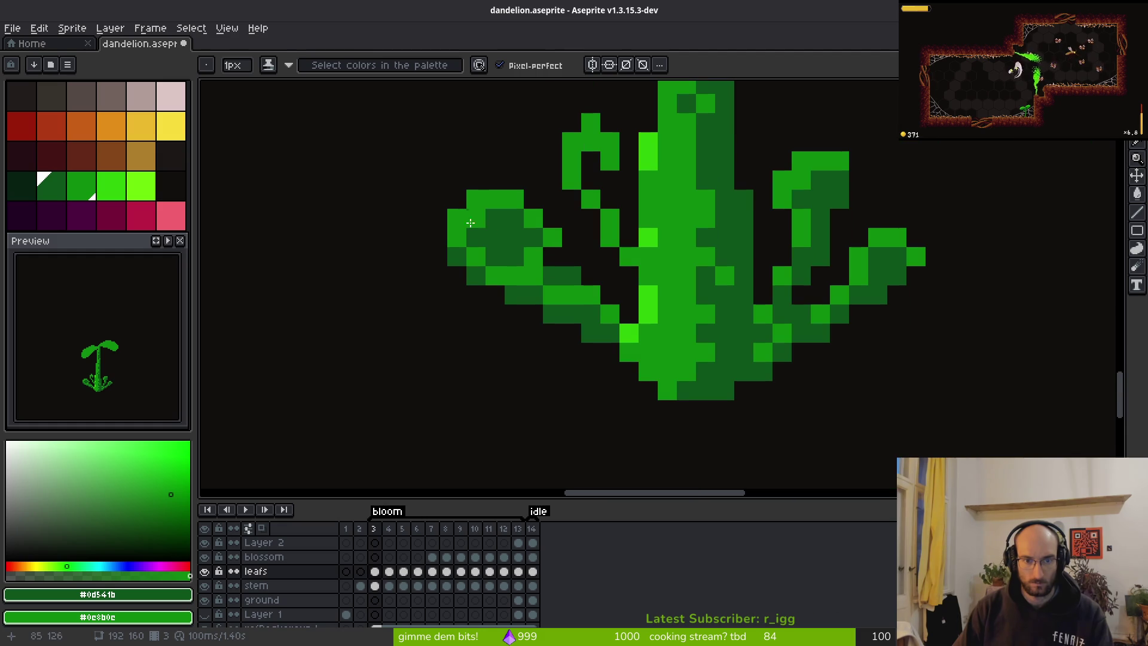
pyautogui.press('e')
pyautogui.scroll(-3, 571, 295)
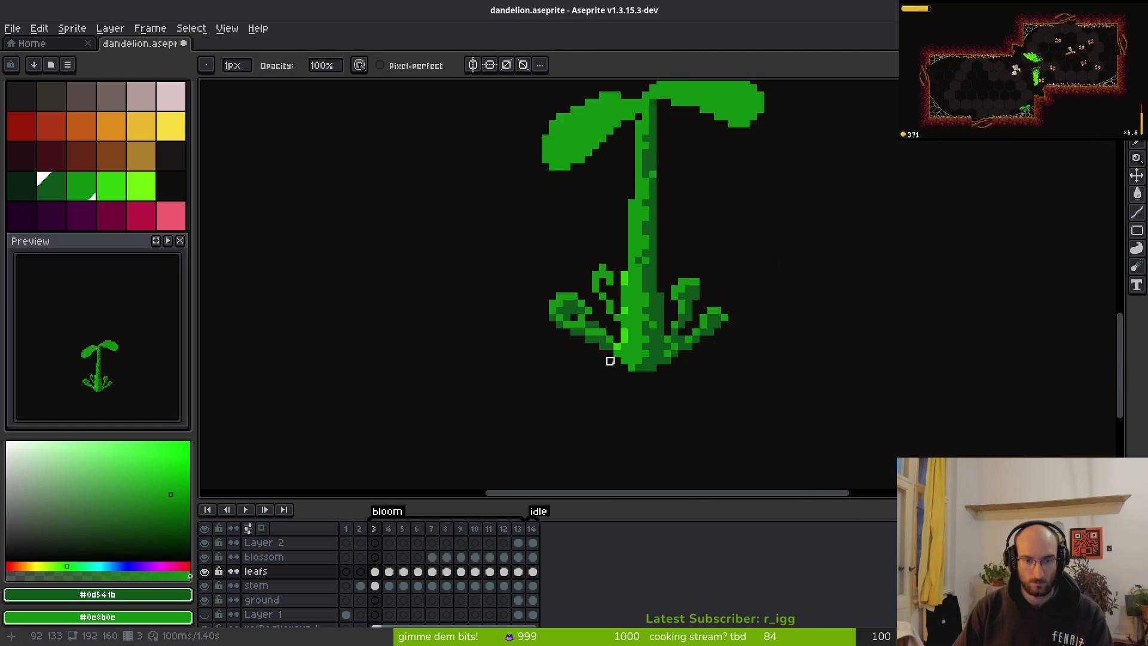
pyautogui.scroll(3, 556, 222)
pyautogui.press('b')
pyautogui.click(557, 241)
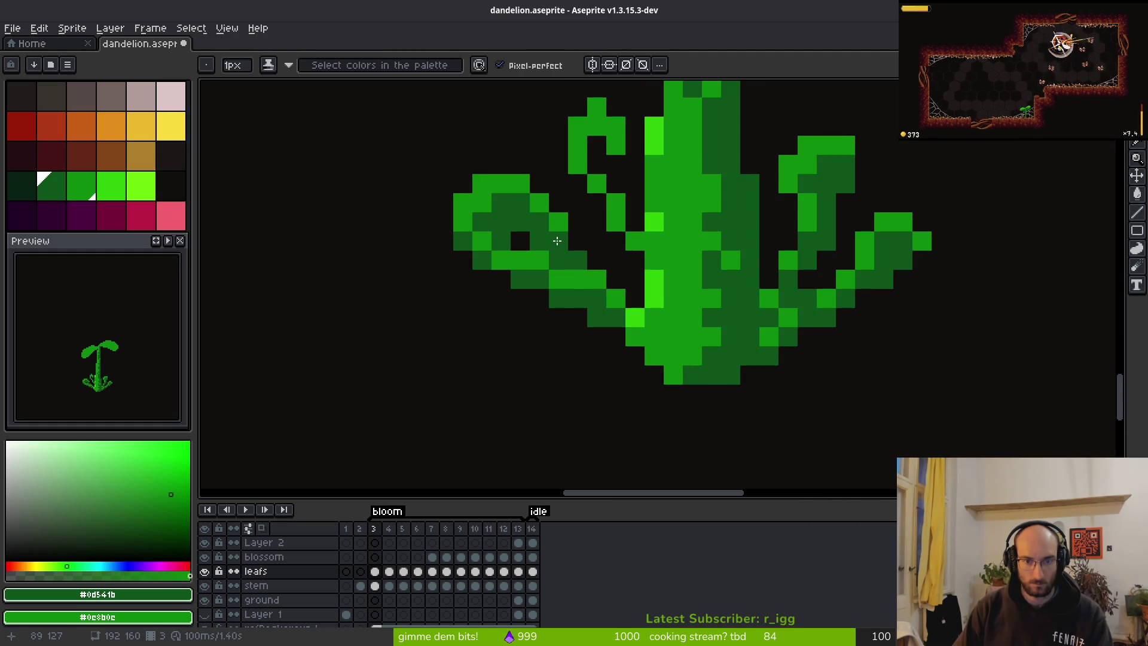
pyautogui.scroll(-5, 596, 282)
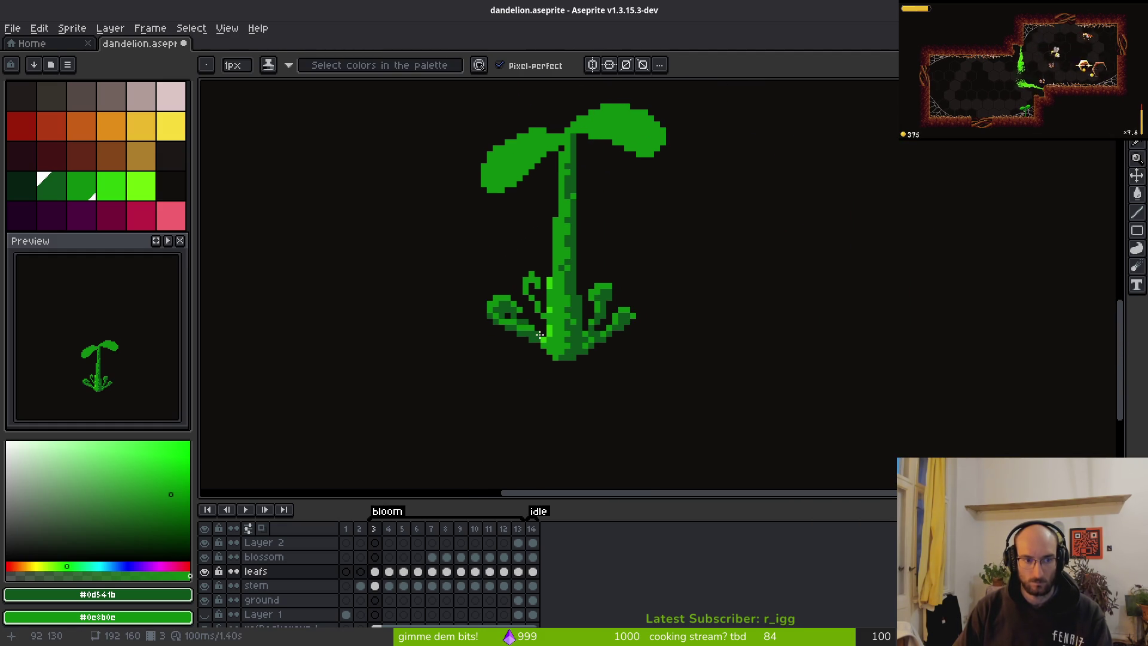
pyautogui.scroll(2, 539, 318)
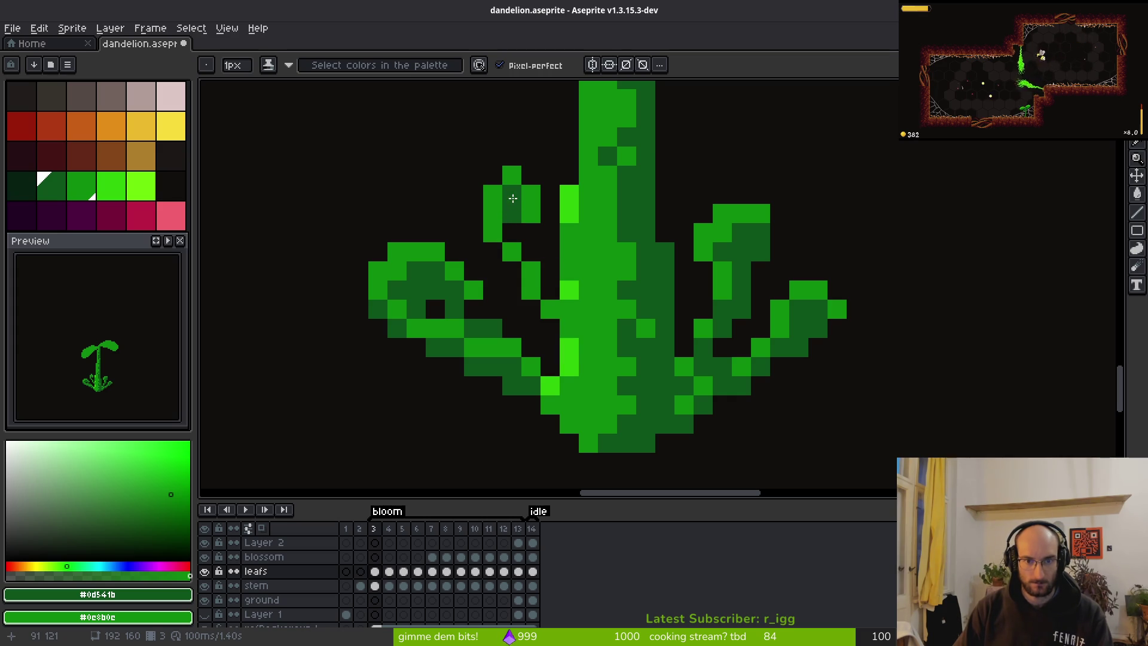
# Touch up the middle base leaf stalk with bright green and a dark-green pixel.
pyautogui.moveTo(511, 258); pyautogui.dragTo(531, 288)
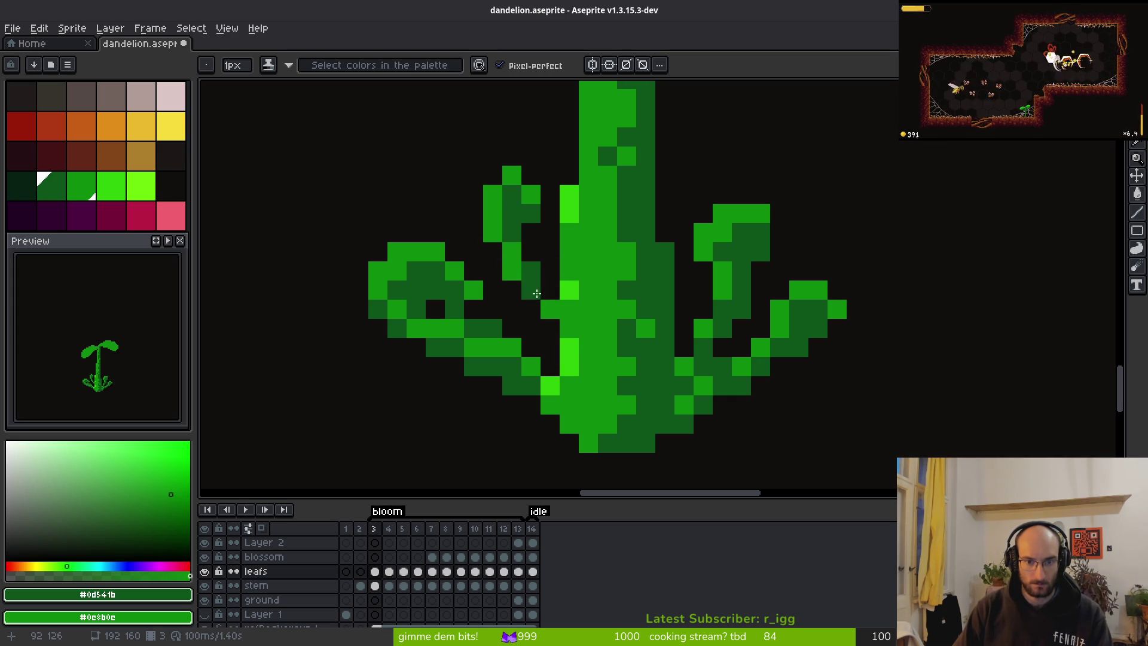
pyautogui.click(549, 290)
pyautogui.scroll(-3, 592, 293)
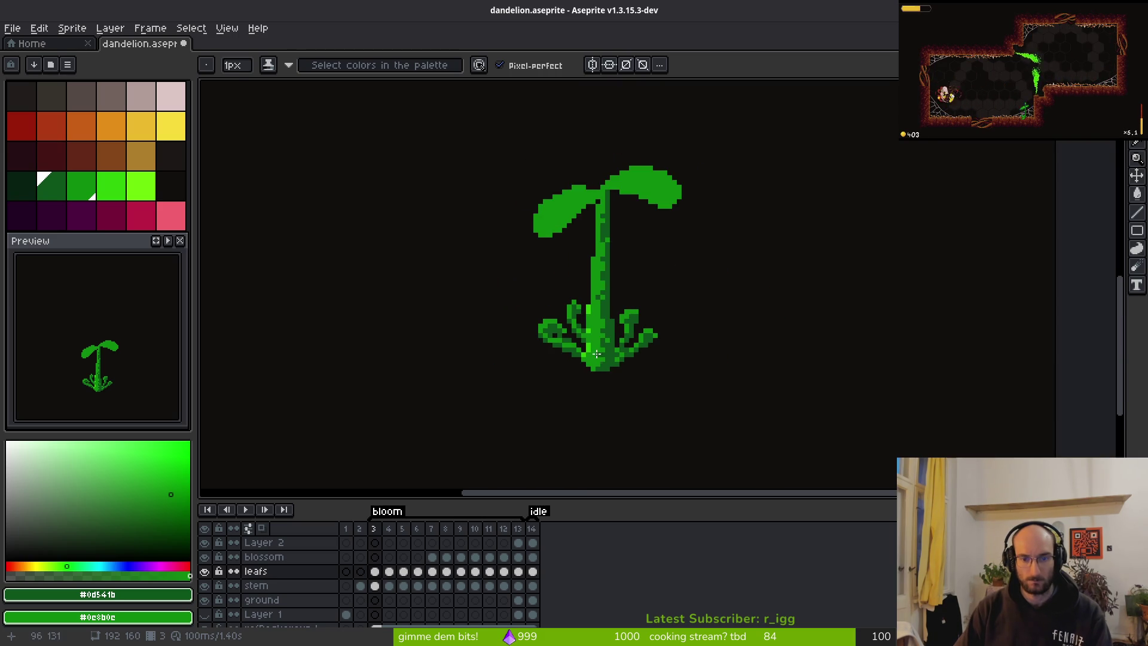
pyautogui.scroll(2, 589, 329)
pyautogui.scroll(-1, 619, 372)
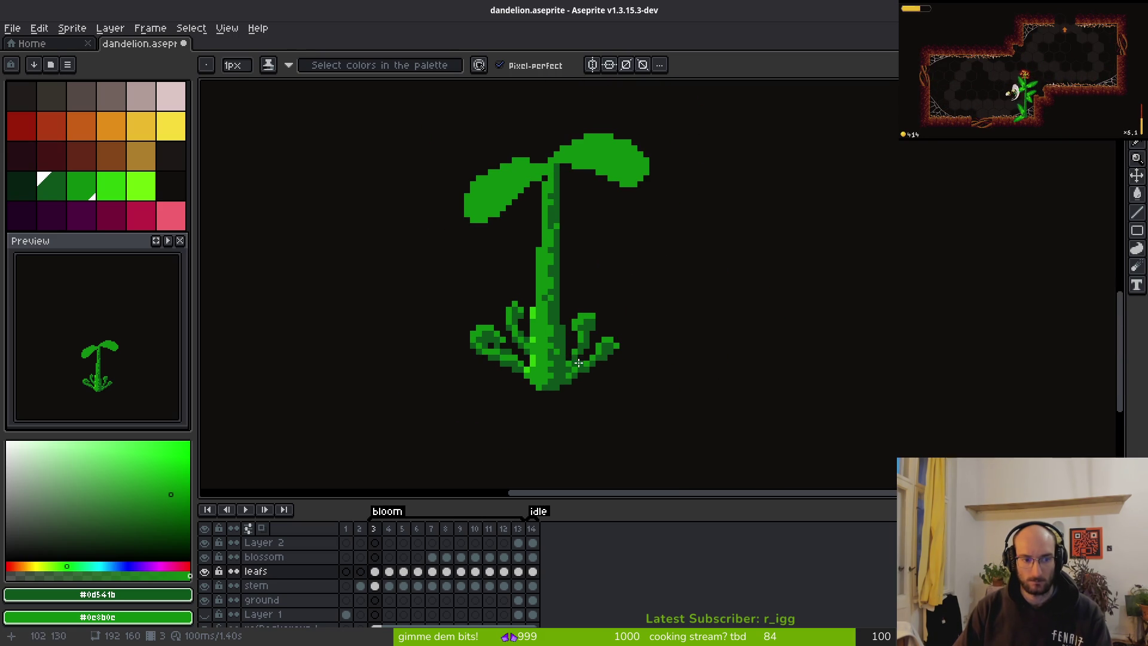
# Compare the plant's base leaves between frames 3 and 4.
pyautogui.press('Right')
pyautogui.press('Left')
pyautogui.press('Right')
pyautogui.scroll(2, 680, 338)
pyautogui.scroll(-4, 631, 209)
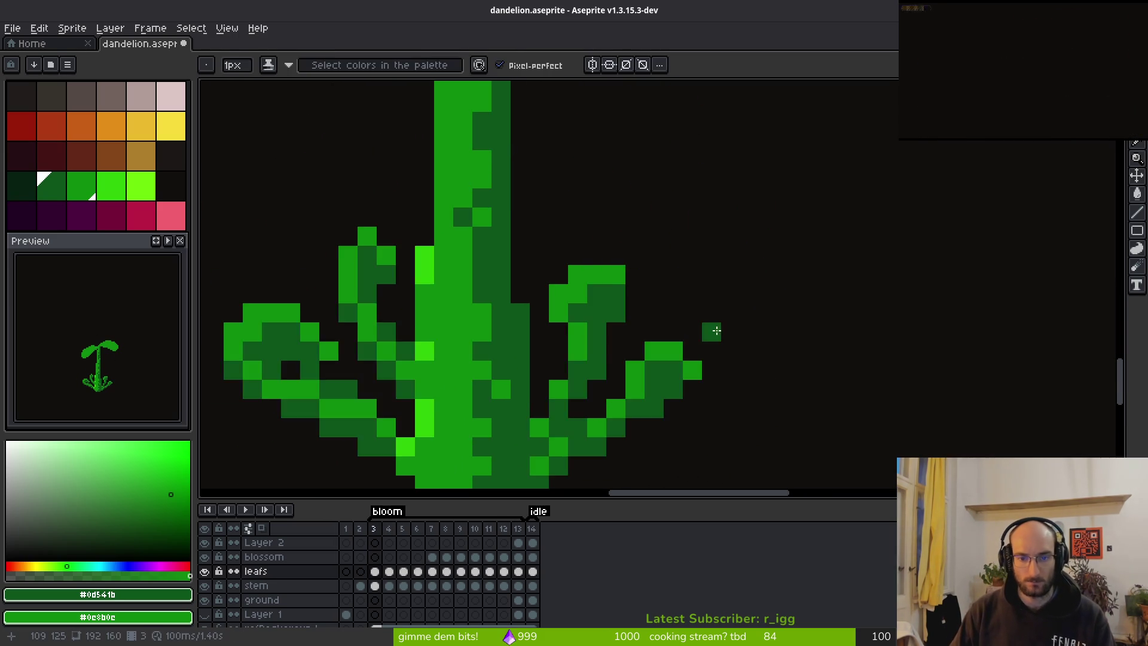
# Step through the growth frames back to frame 3 and toggle the leafs layer to check the stem.
pyautogui.press('i')
pyautogui.press('Right')
pyautogui.press('Right')
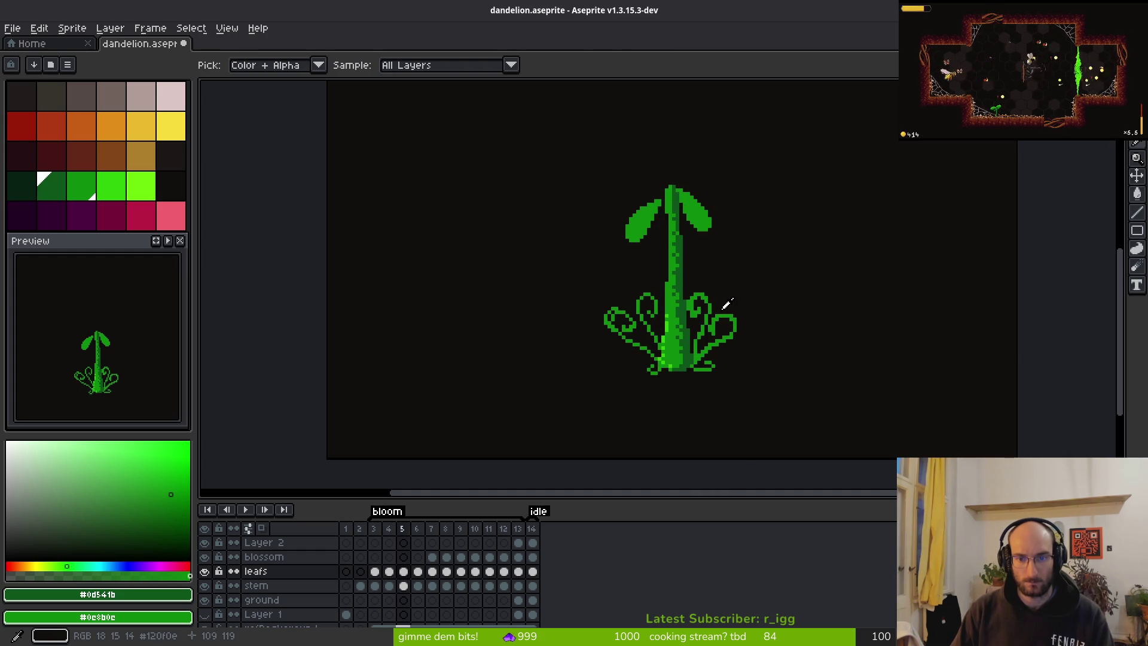
pyautogui.press('Left')
pyautogui.press('Left')
pyautogui.press('Left')
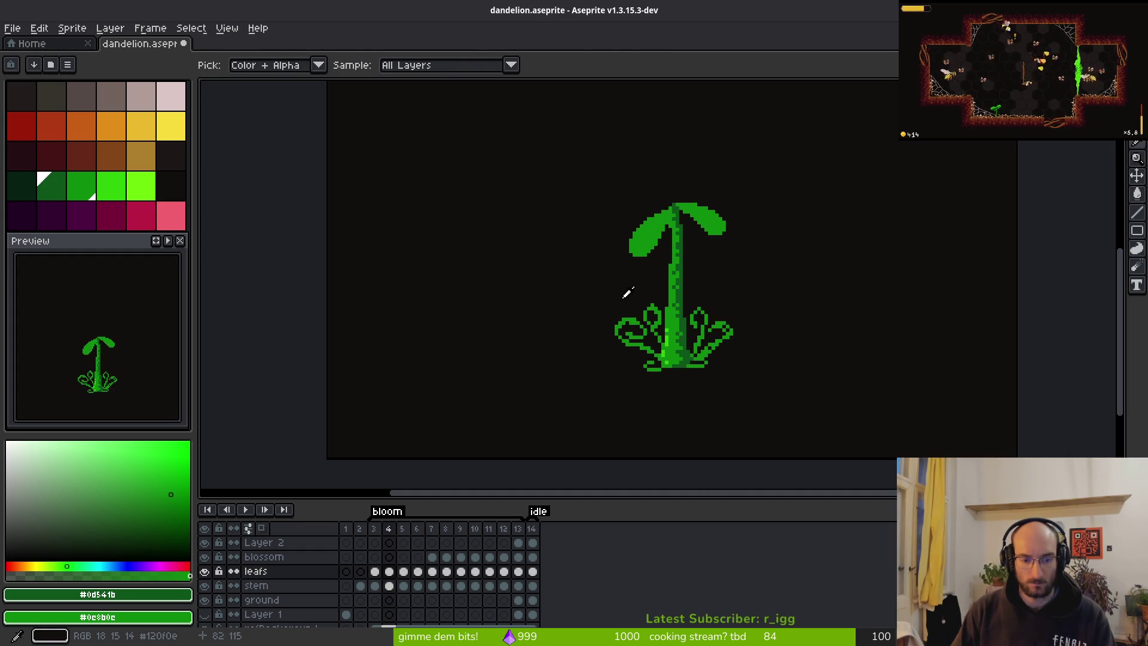
pyautogui.press('b')
pyautogui.click(205, 572)
pyautogui.click(205, 571)
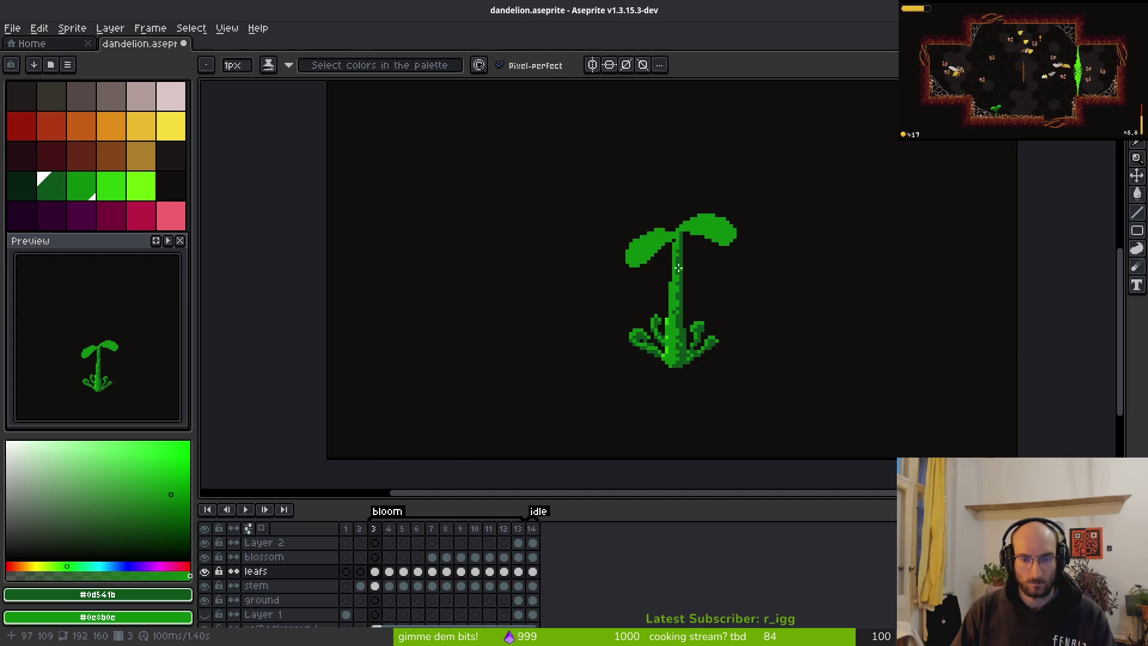
pyautogui.scroll(5, 634, 287)
pyautogui.scroll(2, 632, 289)
# Switch to Shading ink with the dark-green ramp and shade the right leaf's underside.
pyautogui.moveTo(567, 280); pyautogui.dragTo(625, 280)
pyautogui.moveTo(796, 366); pyautogui.dragTo(855, 366)
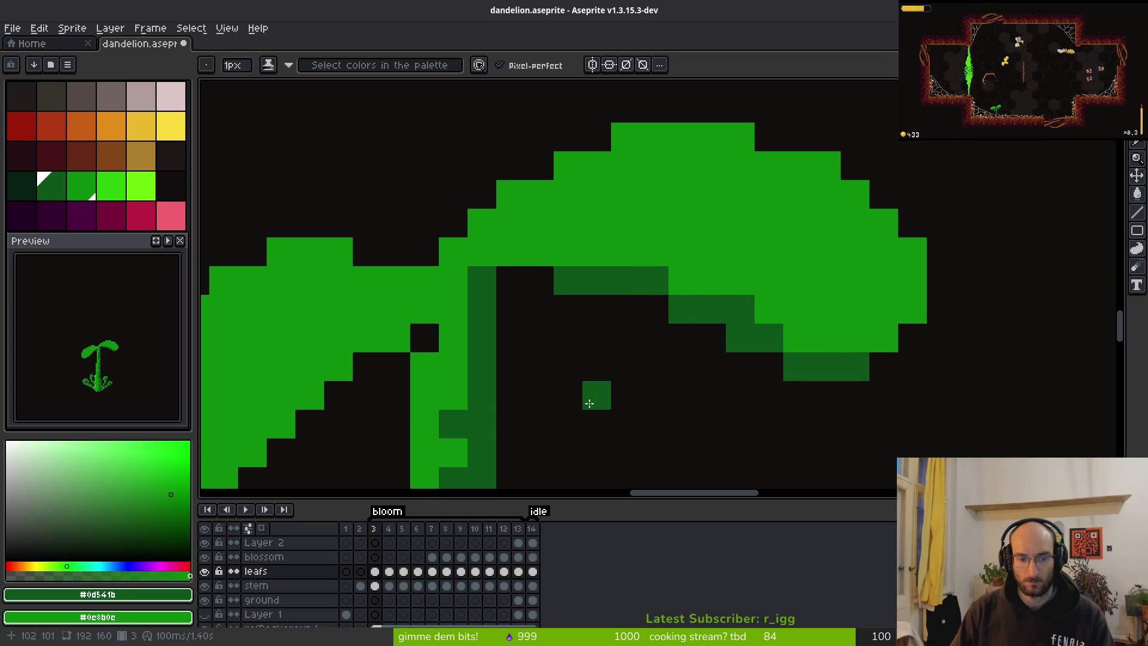
pyautogui.click(269, 65)
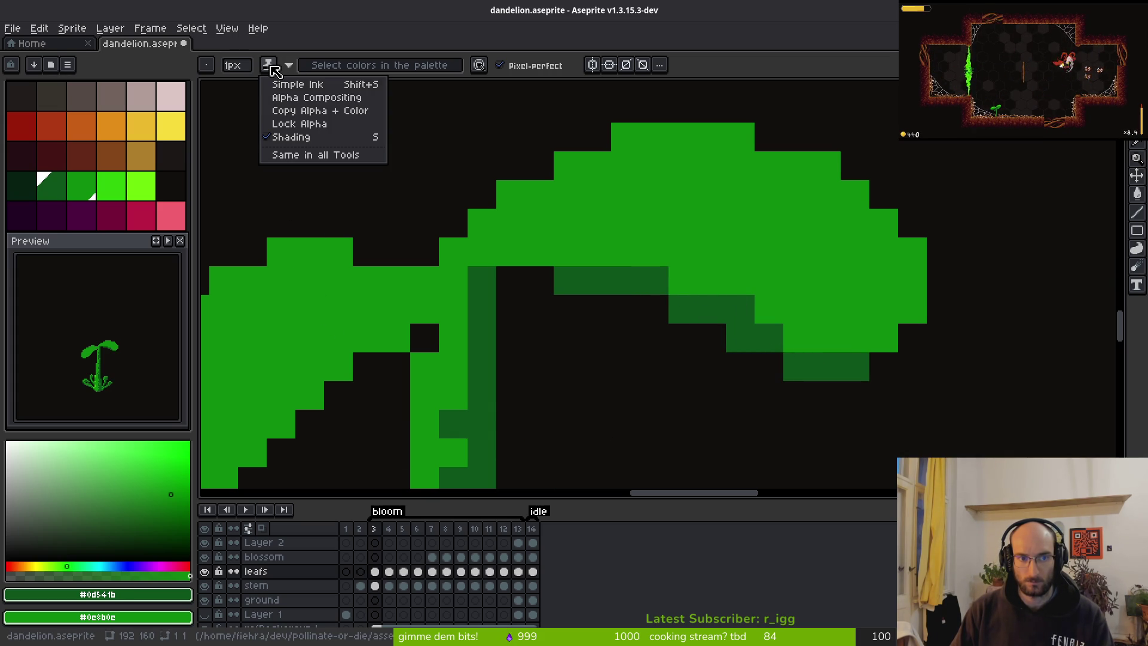
pyautogui.click(269, 65)
pyautogui.moveTo(50, 185); pyautogui.dragTo(81, 185)
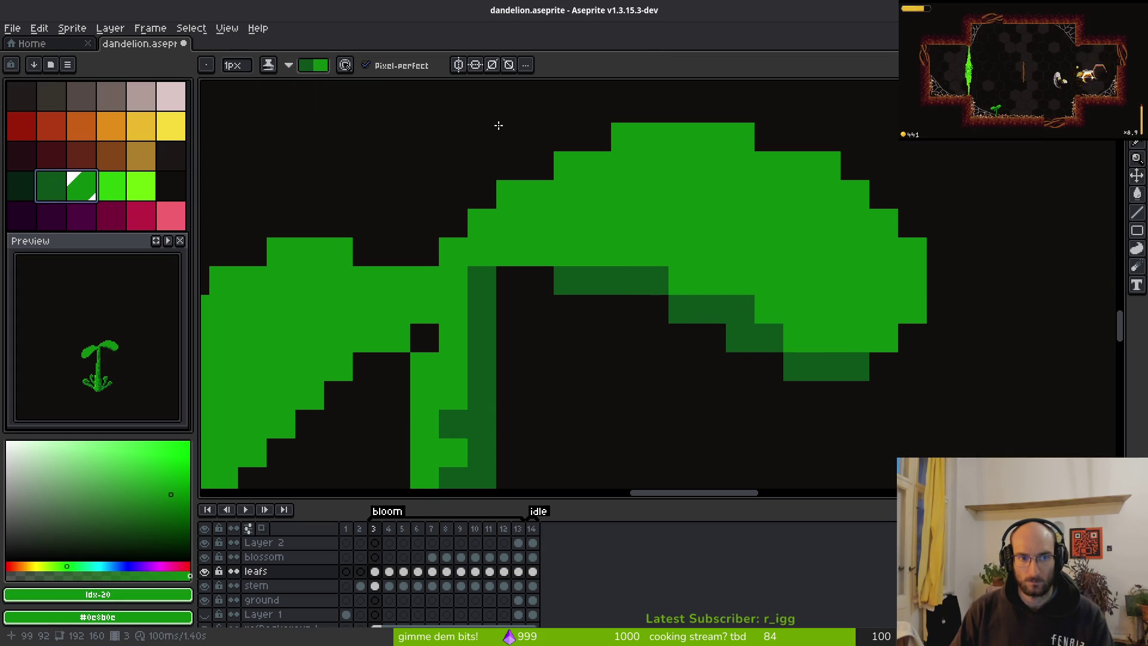
pyautogui.press('+')
pyautogui.press('+')
pyautogui.press('+')
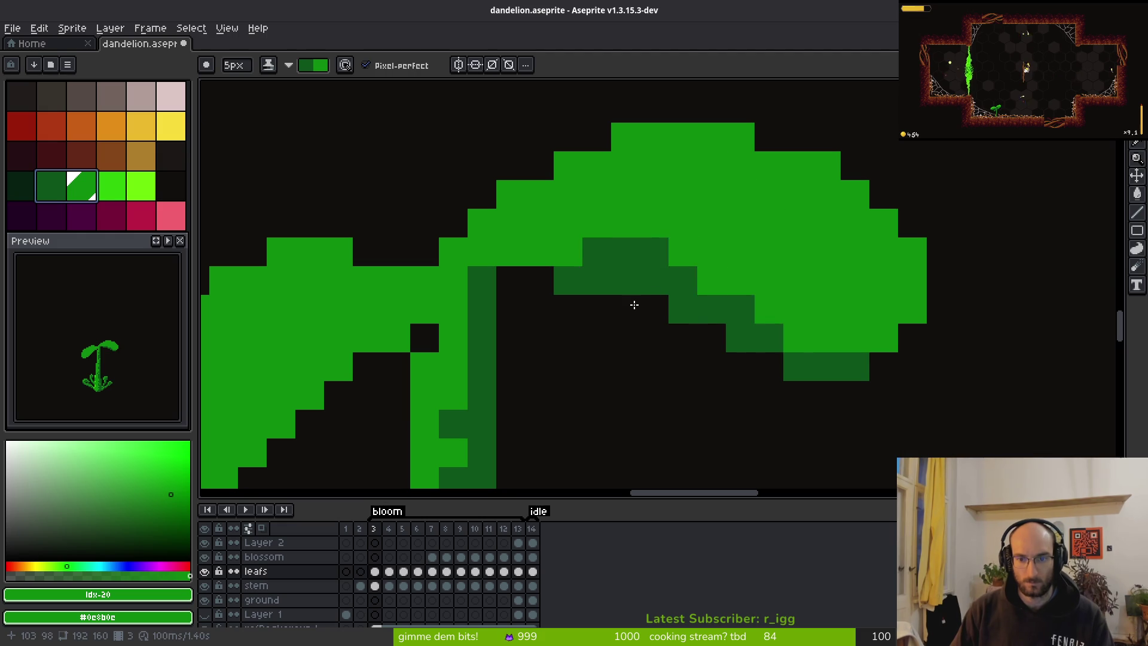
pyautogui.hotkey('ctrl', 'z')
pyautogui.moveTo(577, 323)
pyautogui.mouseDown()
pyautogui.moveTo(576, 338)
pyautogui.moveTo(825, 395)
pyautogui.mouseUp()
# With a 2px brush, add dark-green shading along the leaf's lower edge.
pyautogui.press('-')
pyautogui.press('-')
pyautogui.press('-')
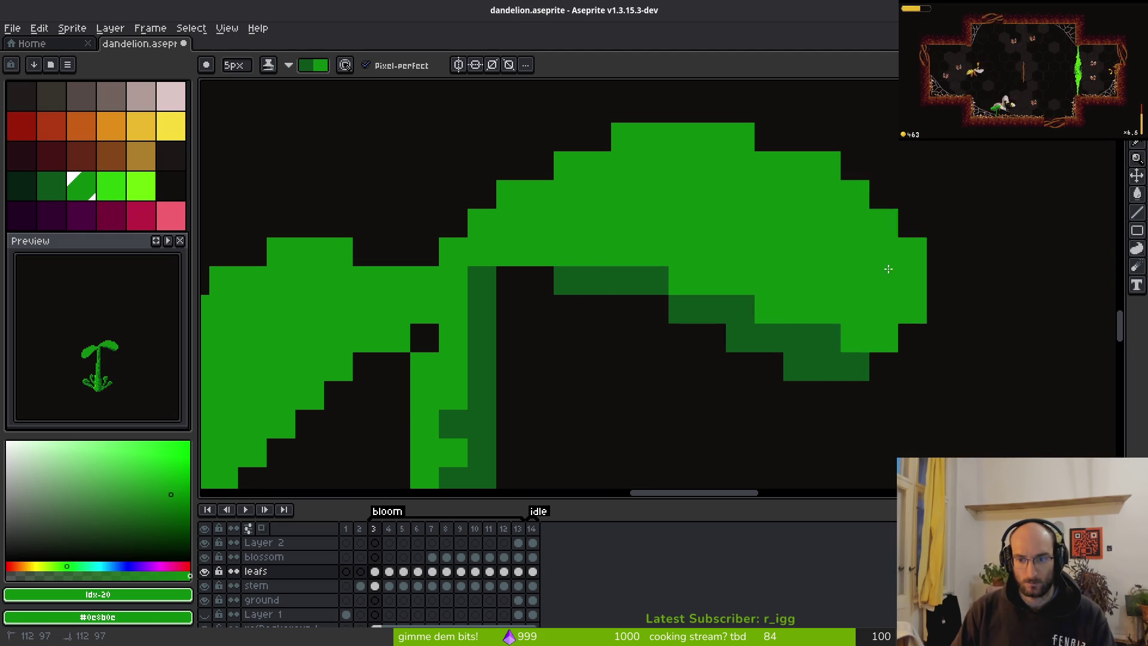
pyautogui.click(532, 281)
pyautogui.click(567, 283)
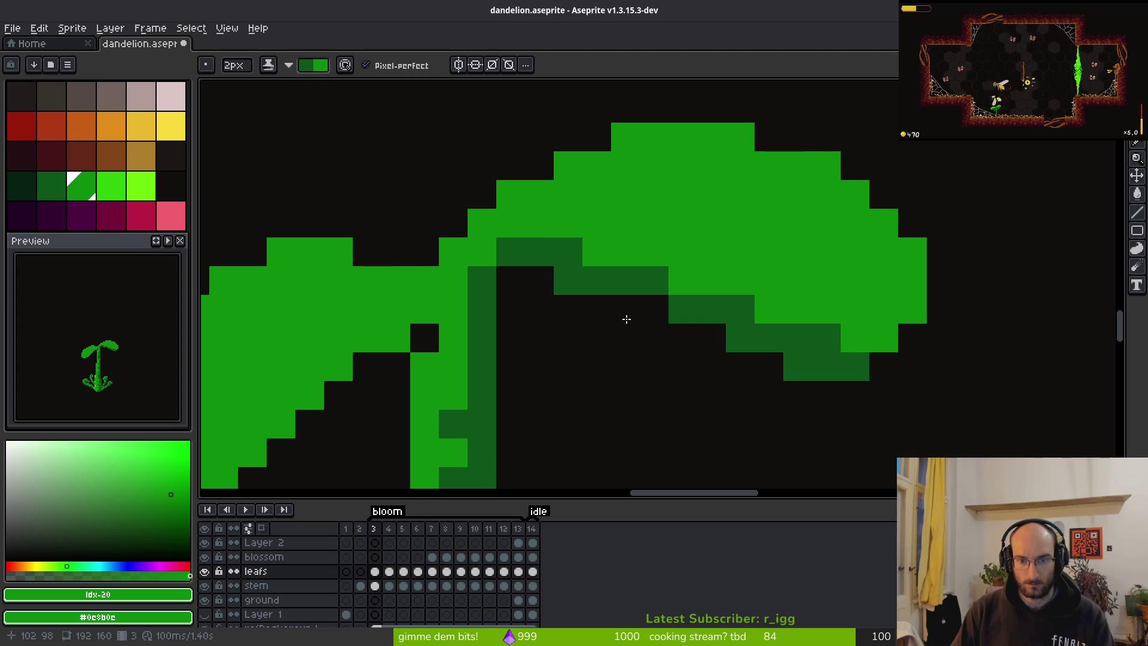
pyautogui.click(769, 309)
pyautogui.scroll(-7, 825, 405)
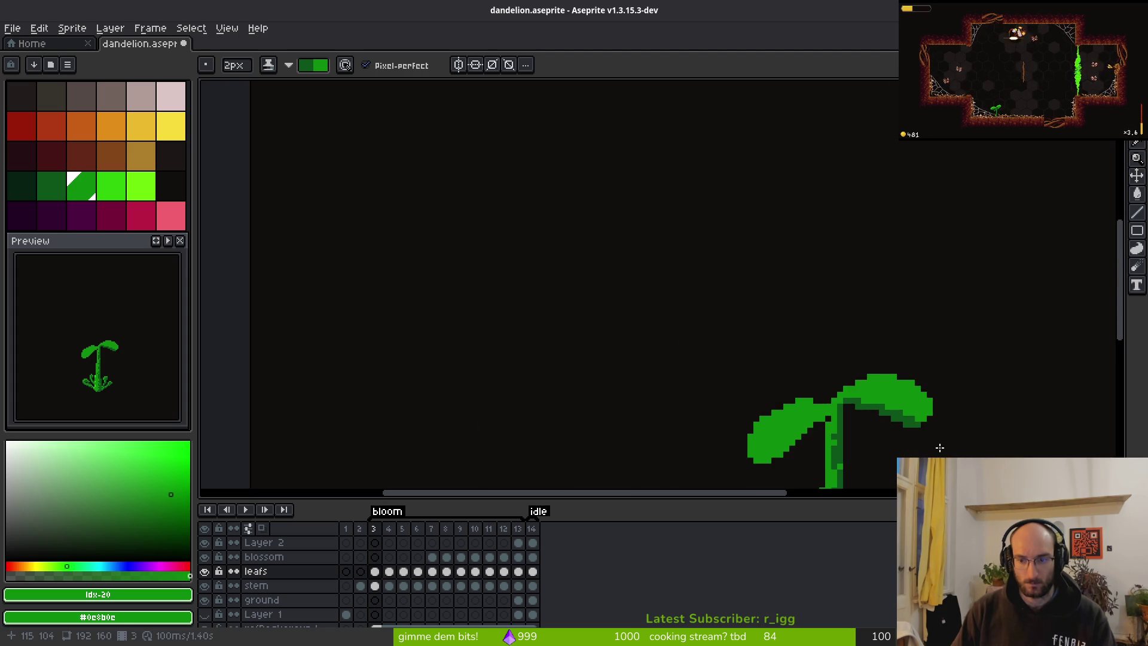
pyautogui.scroll(5, 838, 372)
pyautogui.click(873, 359)
pyautogui.scroll(-3, 926, 353)
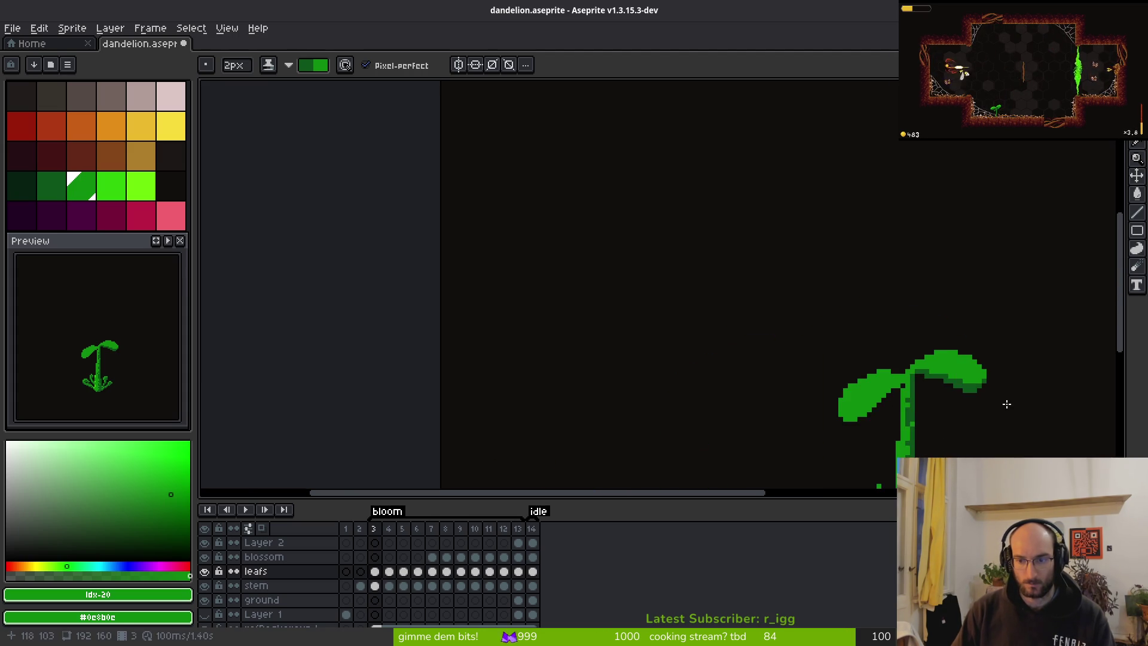
pyautogui.scroll(5, 930, 410)
# Shade down the left leaf's stair-step edge to its bottom row.
pyautogui.moveTo(825, 297); pyautogui.dragTo(761, 405)
pyautogui.moveTo(865, 232)
pyautogui.mouseDown()
pyautogui.moveTo(853, 264)
pyautogui.moveTo(871, 251)
pyautogui.moveTo(678, 390)
pyautogui.mouseUp()
pyautogui.scroll(-2, 800, 279)
pyautogui.scroll(2, 800, 279)
pyautogui.moveTo(801, 278)
pyautogui.mouseDown()
pyautogui.moveTo(710, 287)
pyautogui.moveTo(645, 376)
pyautogui.moveTo(592, 395)
pyautogui.moveTo(568, 359)
pyautogui.mouseUp()
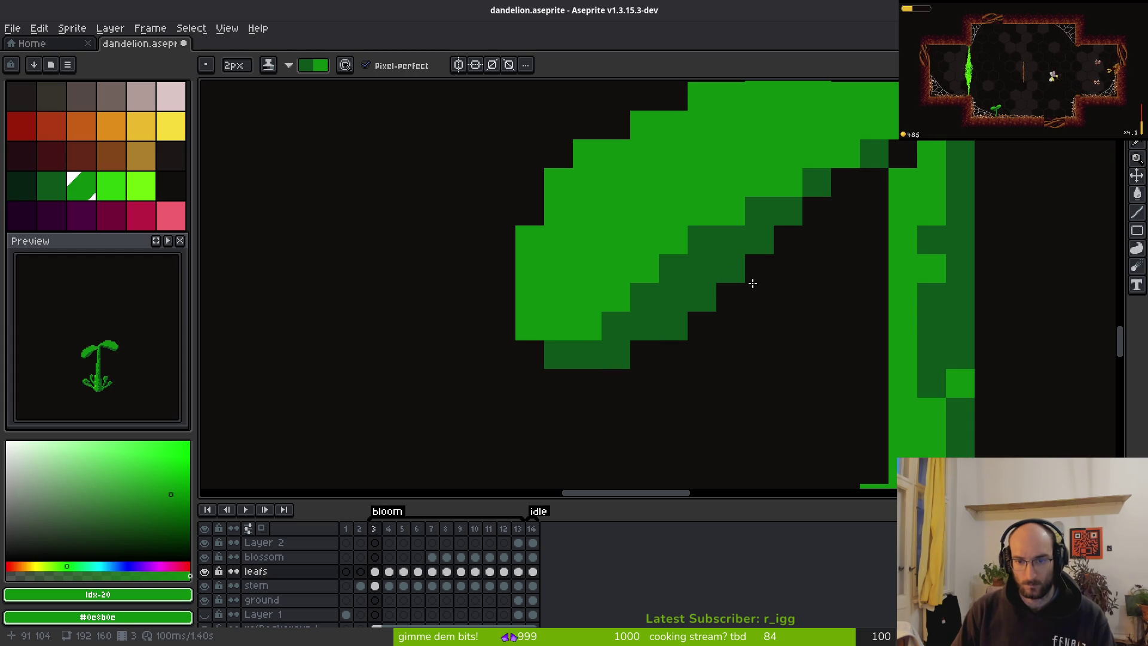
pyautogui.scroll(-4, 767, 235)
pyautogui.scroll(3, 777, 225)
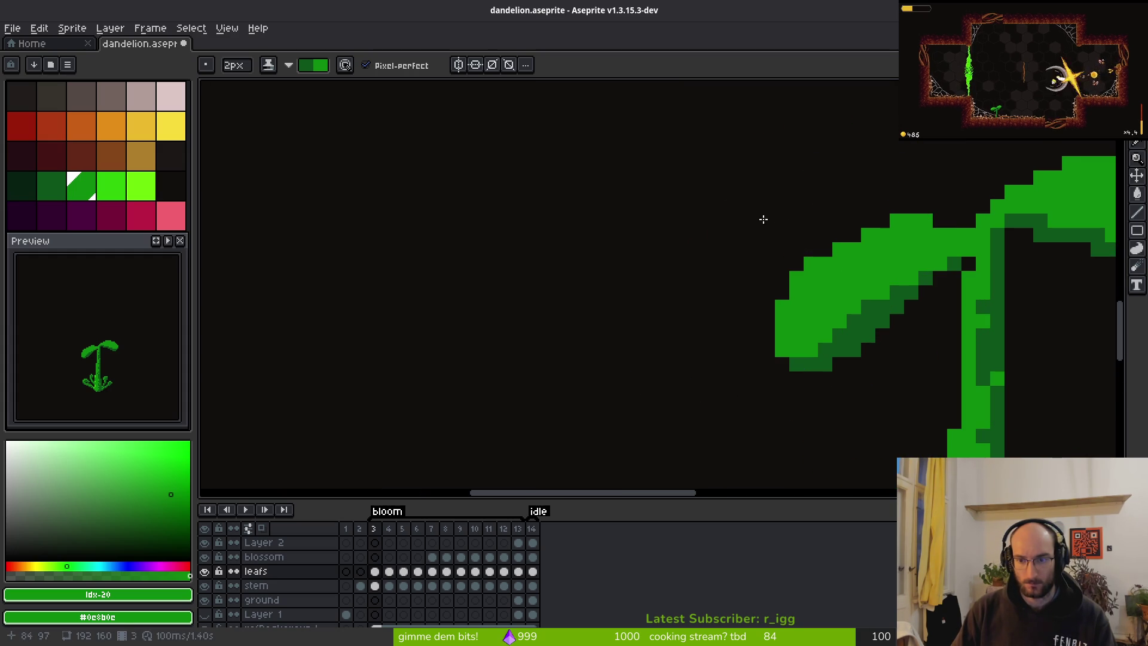
pyautogui.scroll(-5, 713, 267)
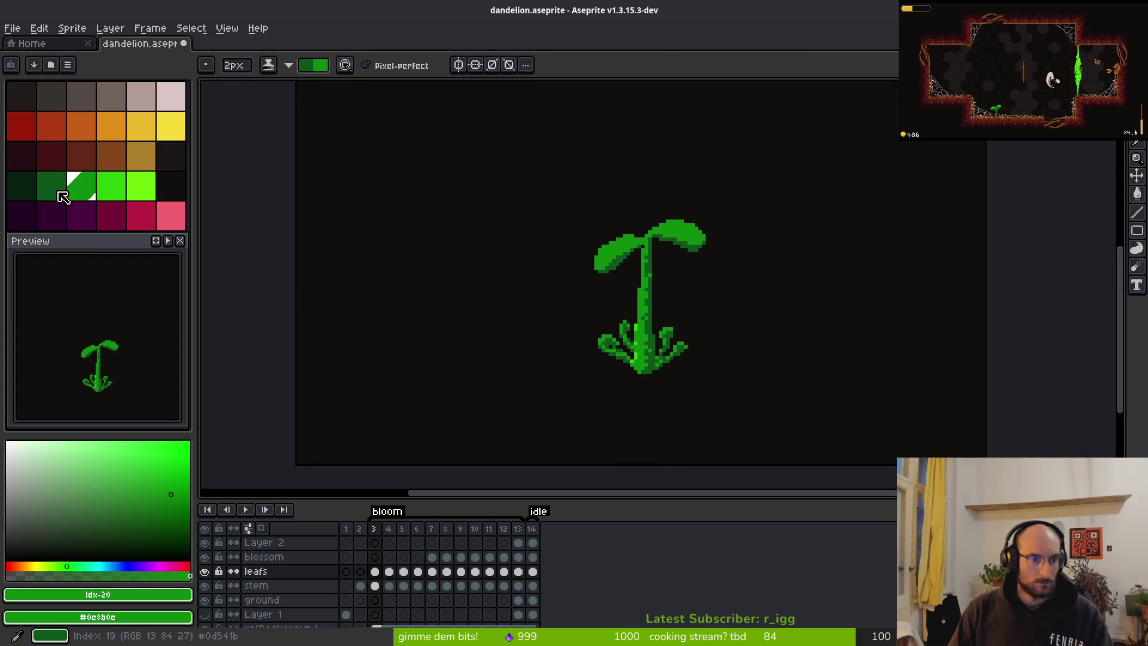
# Use the three greens as a highlight ramp and brighten the leaf's top edge.
pyautogui.moveTo(64, 187); pyautogui.dragTo(119, 198)
pyautogui.scroll(4, 592, 209)
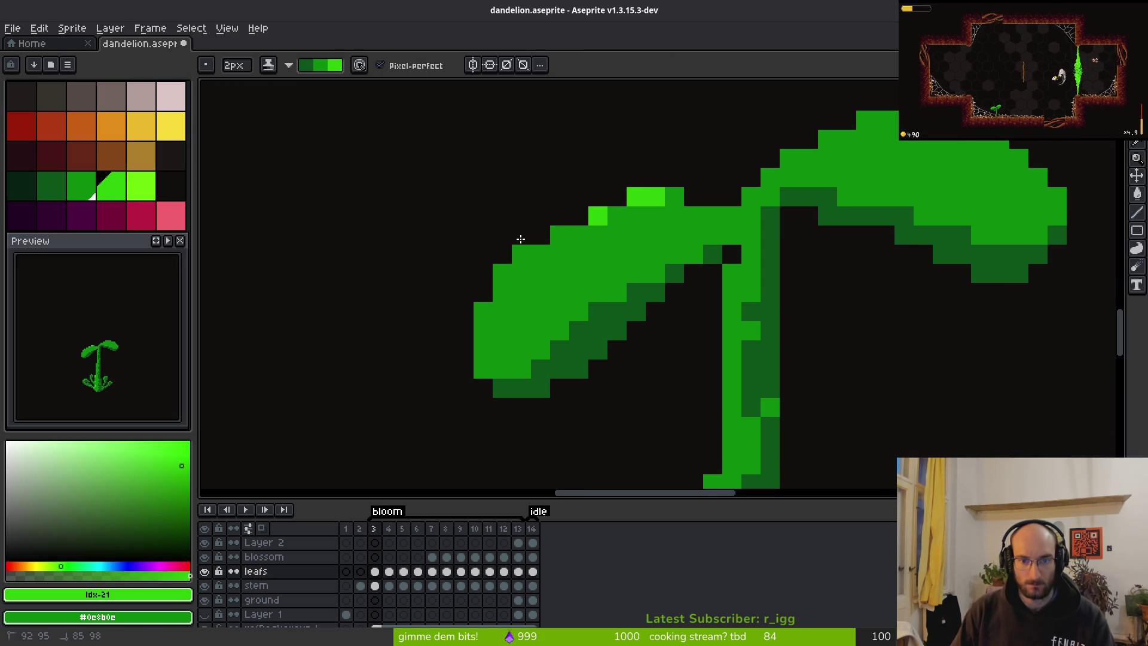
pyautogui.moveTo(607, 226); pyautogui.dragTo(491, 311)
pyautogui.hotkey('ctrl', 'z')
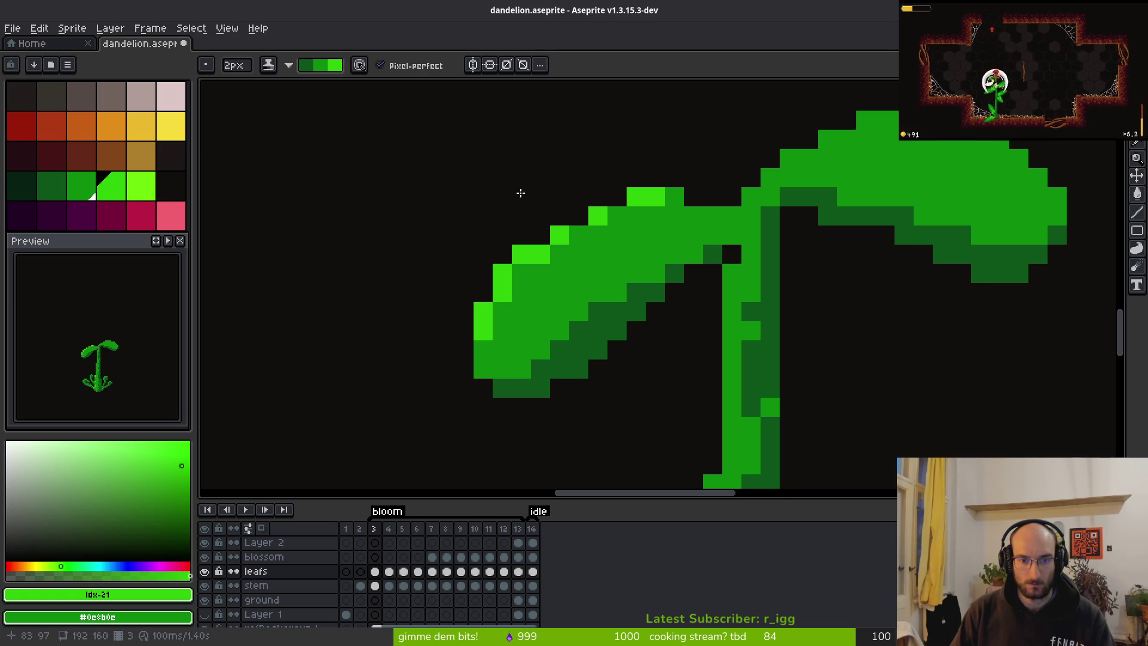
pyautogui.moveTo(603, 214)
pyautogui.mouseDown()
pyautogui.moveTo(504, 271)
pyautogui.moveTo(471, 358)
pyautogui.mouseUp()
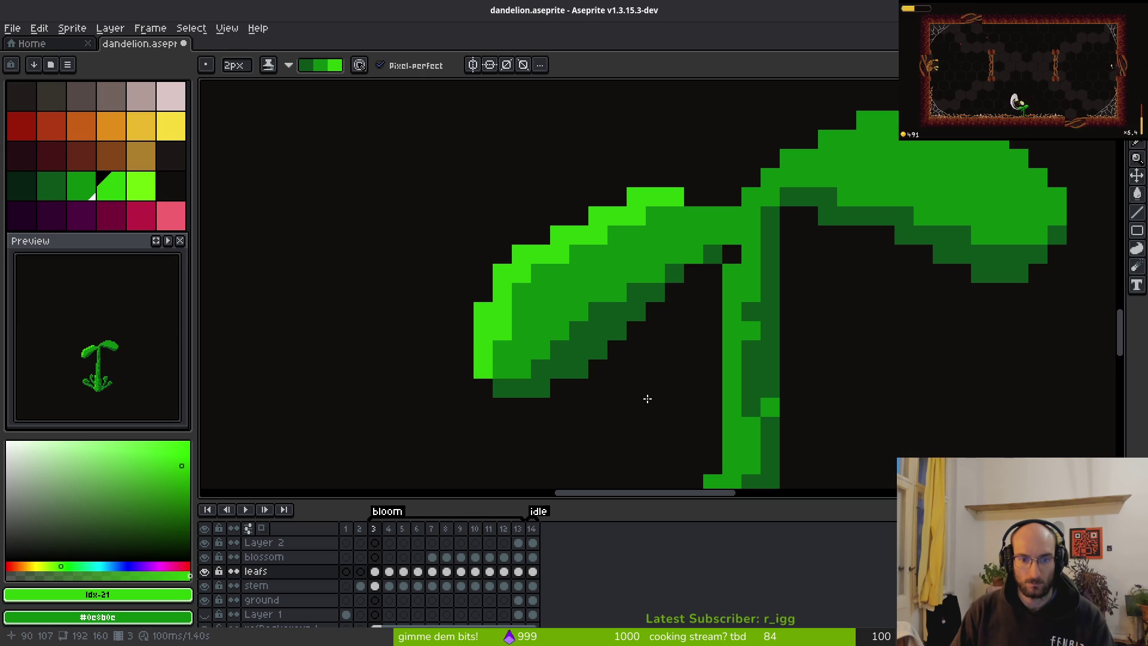
# Extend bright-green highlights along both top leaves' upper edges and the right leaf's side.
pyautogui.scroll(-4, 617, 407)
pyautogui.scroll(4, 715, 311)
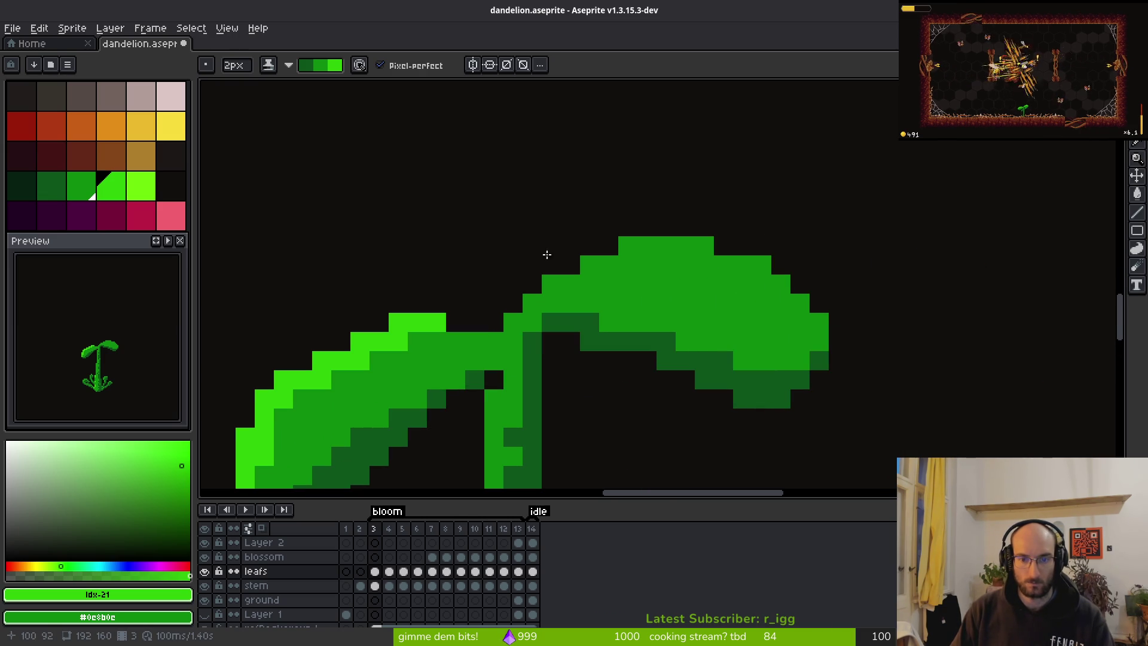
pyautogui.moveTo(531, 303); pyautogui.dragTo(551, 283)
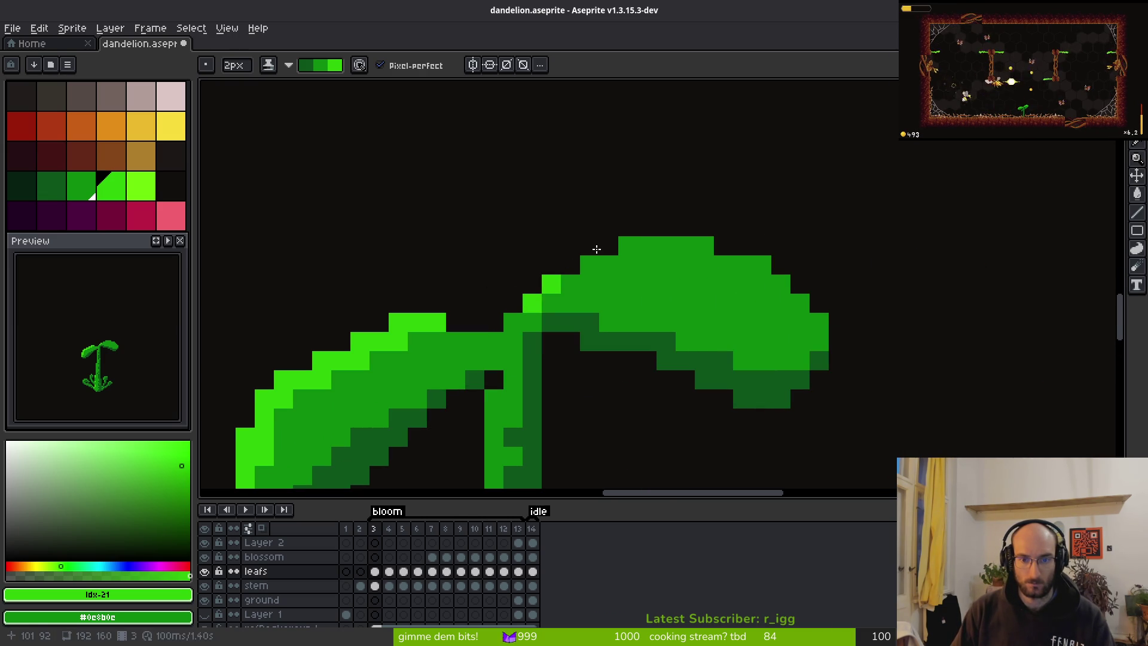
pyautogui.click(627, 236)
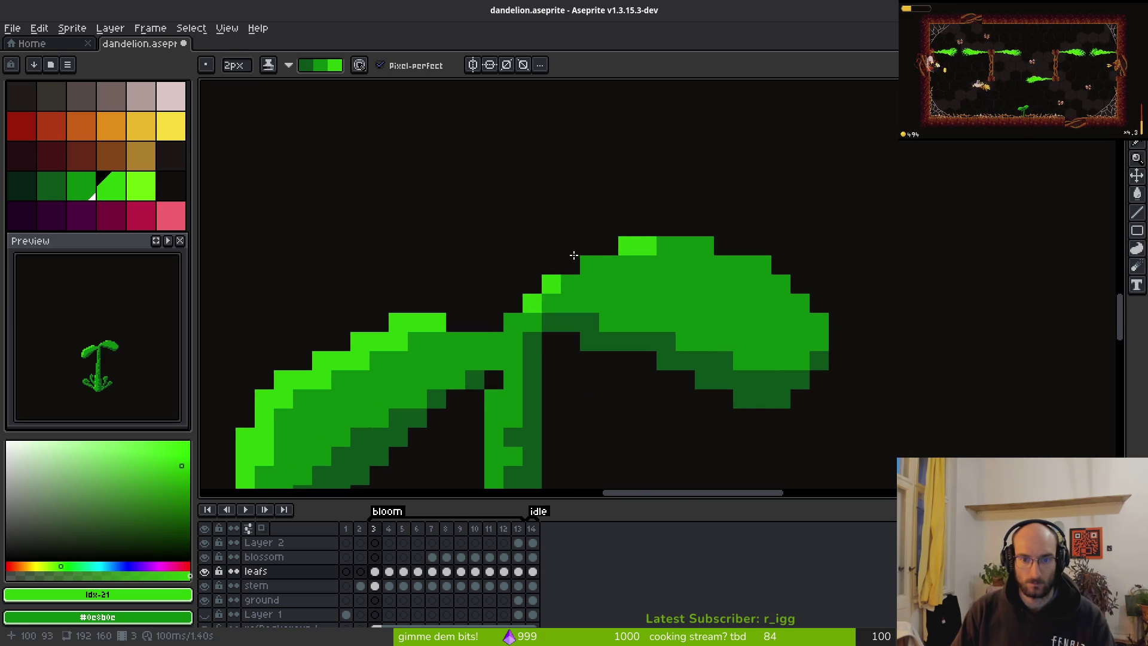
pyautogui.click(687, 246)
pyautogui.click(752, 265)
pyautogui.moveTo(781, 284); pyautogui.dragTo(842, 297)
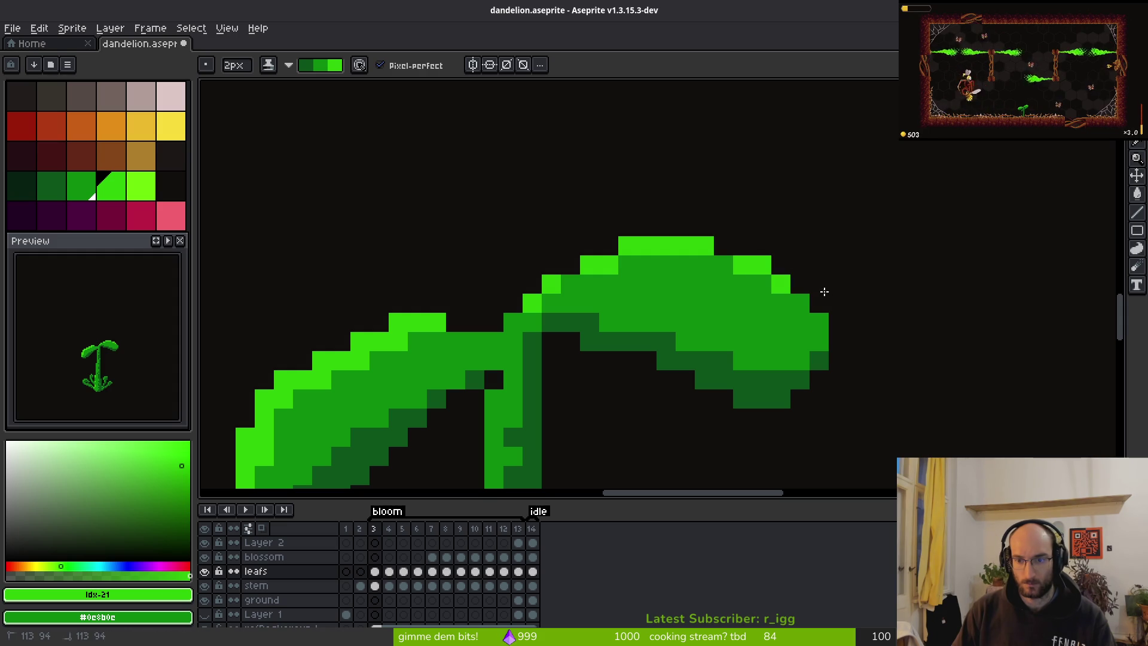
pyautogui.click(807, 301)
pyautogui.rightClick(831, 318)
# Brighten more top-edge pixels and darken a few near the leaf's ridge.
pyautogui.click(725, 263)
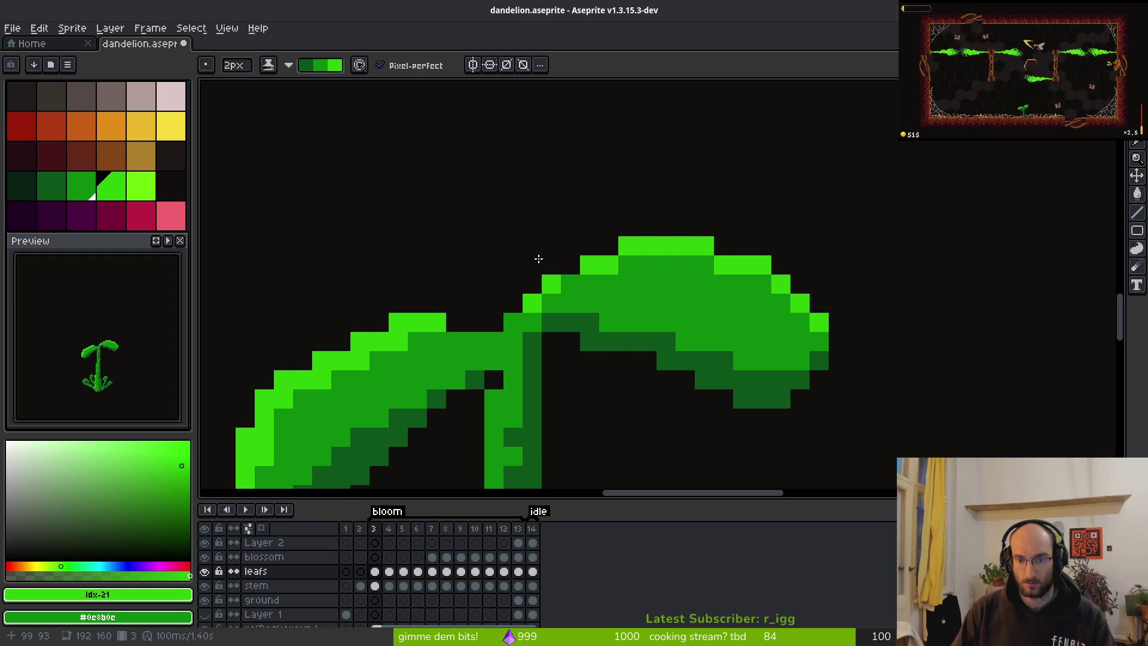
pyautogui.click(561, 284)
pyautogui.click(628, 265)
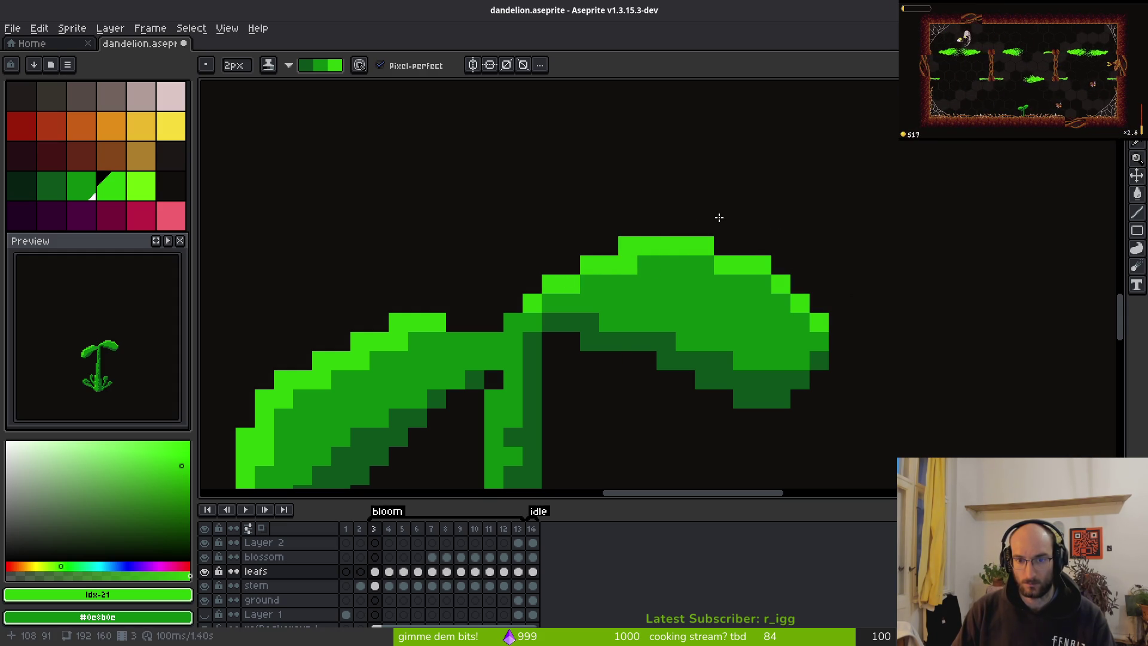
pyautogui.moveTo(705, 245); pyautogui.dragTo(731, 260)
pyautogui.click(641, 252)
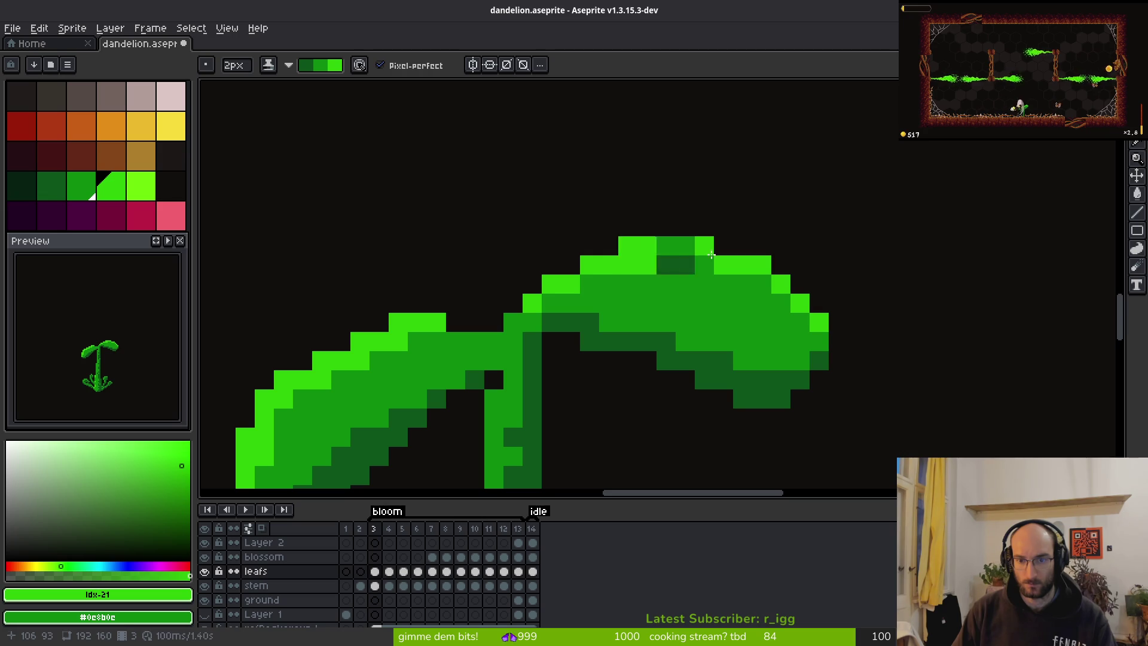
# Darken the two light-green edge pixels where the top leaf joins the stem.
pyautogui.scroll(-3, 815, 266)
pyautogui.scroll(-1, 830, 273)
pyautogui.scroll(2, 772, 291)
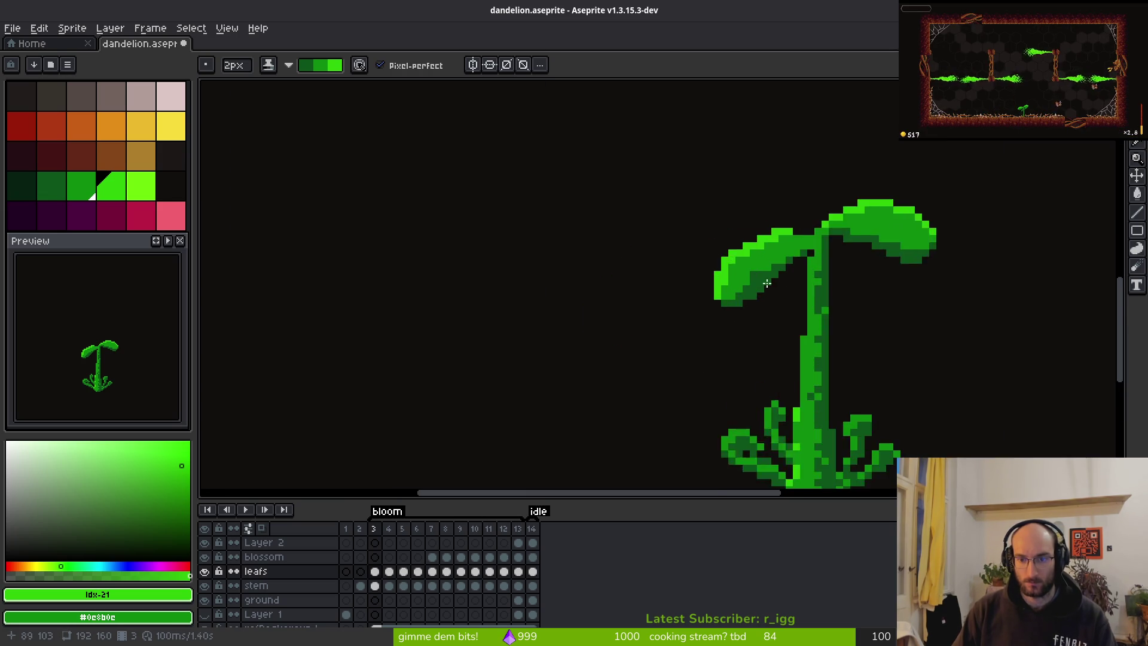
pyautogui.scroll(2, 602, 213)
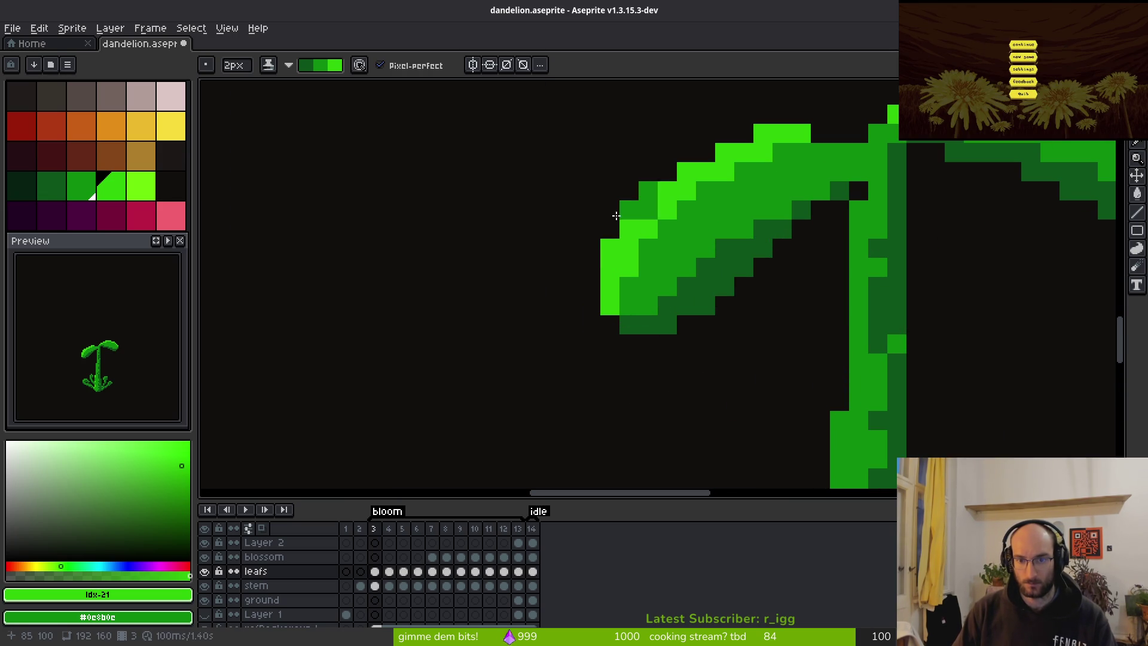
pyautogui.scroll(-3, 795, 292)
pyautogui.scroll(2, 806, 263)
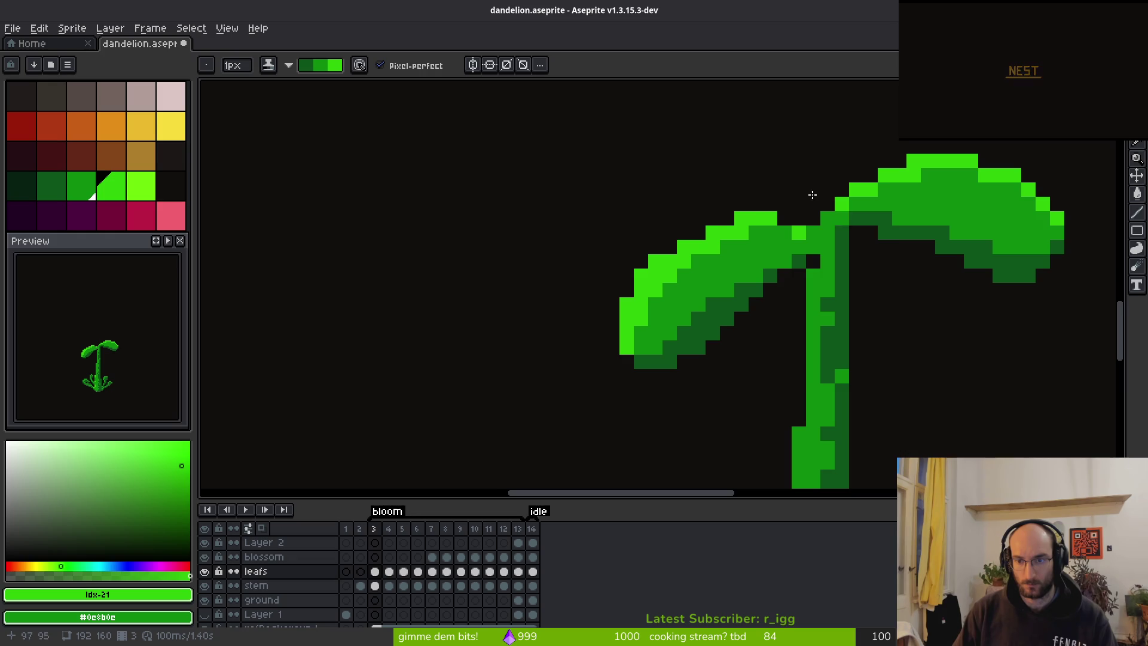
pyautogui.scroll(-2, 799, 227)
pyautogui.scroll(2, 784, 219)
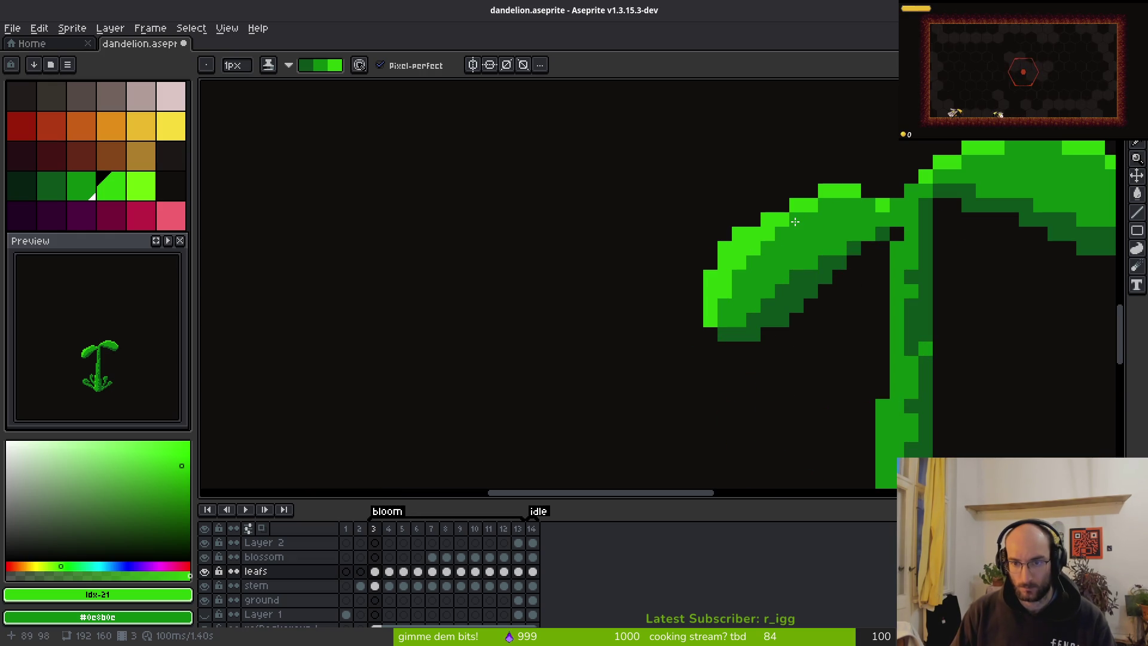
pyautogui.click(768, 234)
pyautogui.click(754, 250)
pyautogui.scroll(-4, 827, 267)
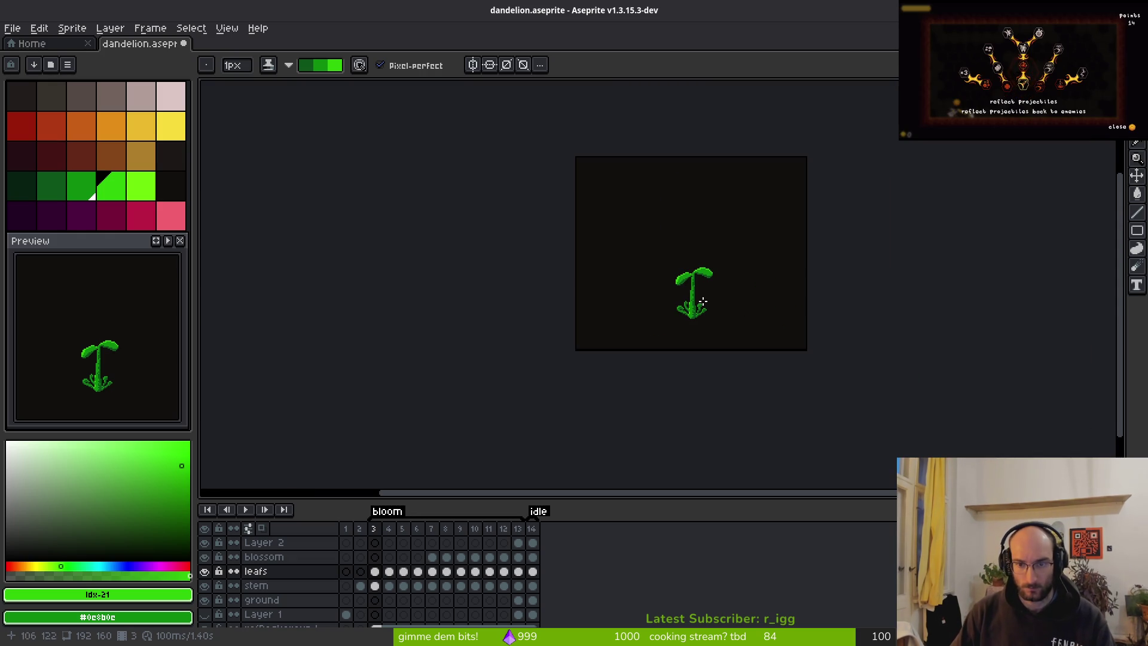
pyautogui.scroll(6, 705, 305)
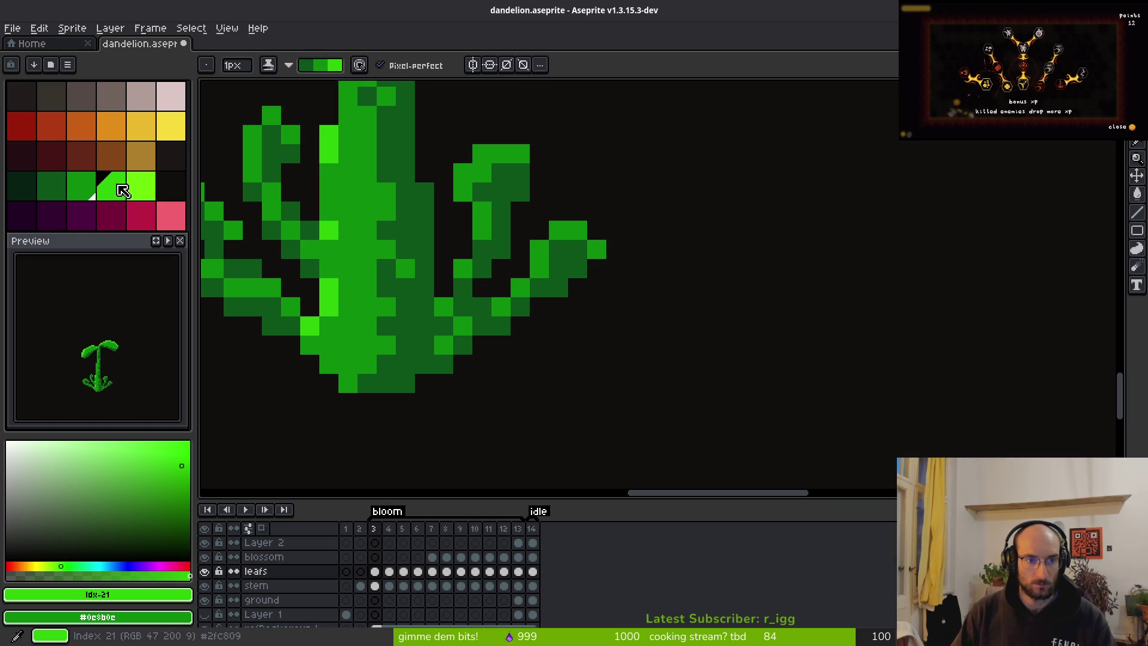
# On frame 4, set mid green and dark green as the colours, with dark green for drawing.
pyautogui.click(81, 186)
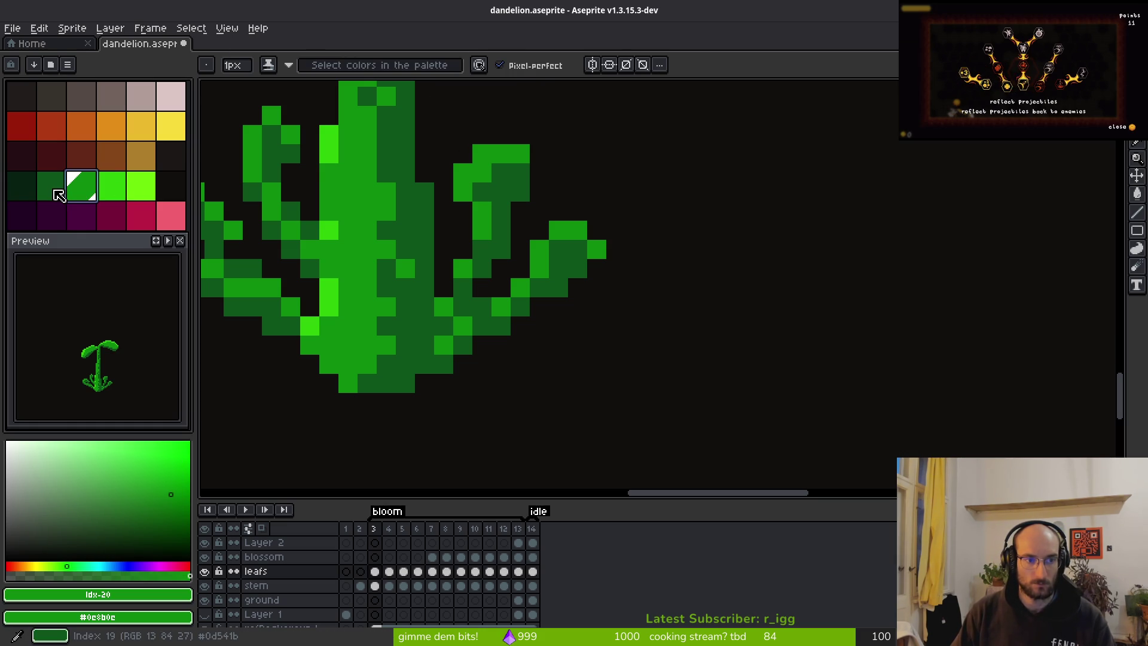
pyautogui.rightClick(58, 196)
pyautogui.scroll(4, 602, 264)
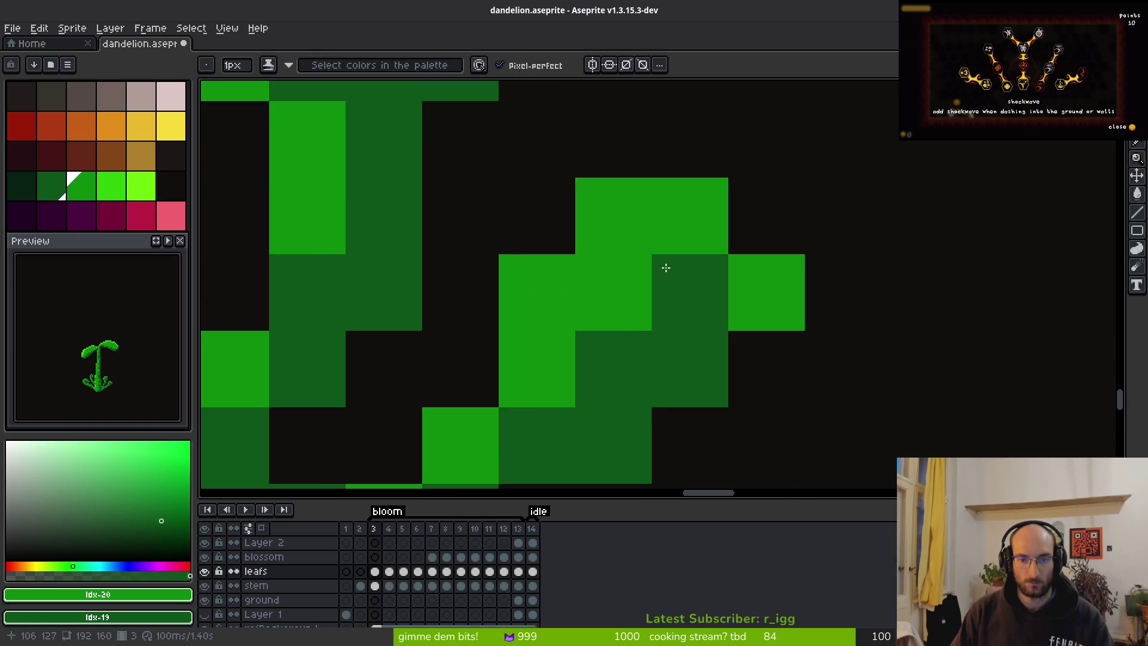
pyautogui.scroll(-4, 626, 270)
pyautogui.scroll(-3, 697, 229)
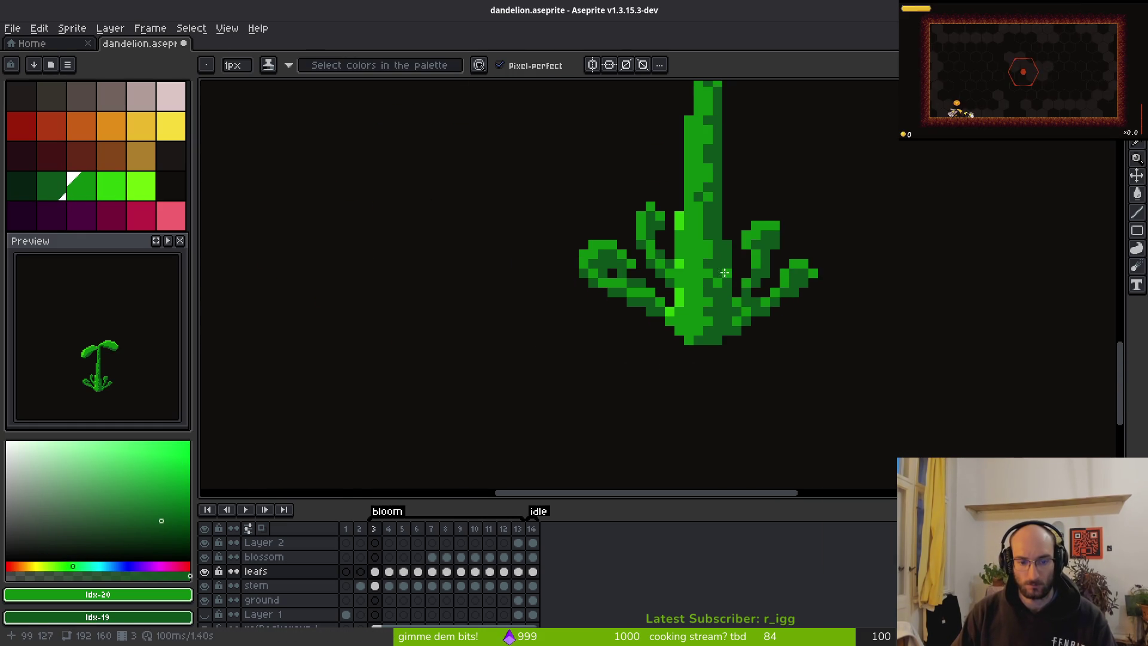
pyautogui.press('Right')
pyautogui.scroll(3, 685, 306)
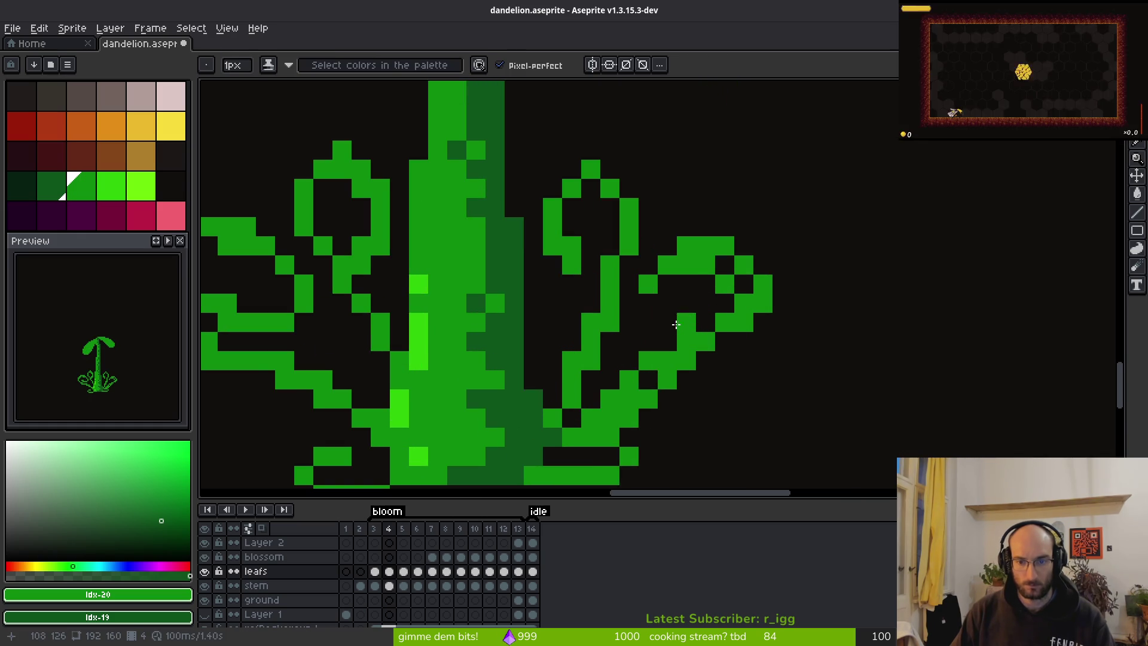
pyautogui.click(84, 190)
pyautogui.press('x')
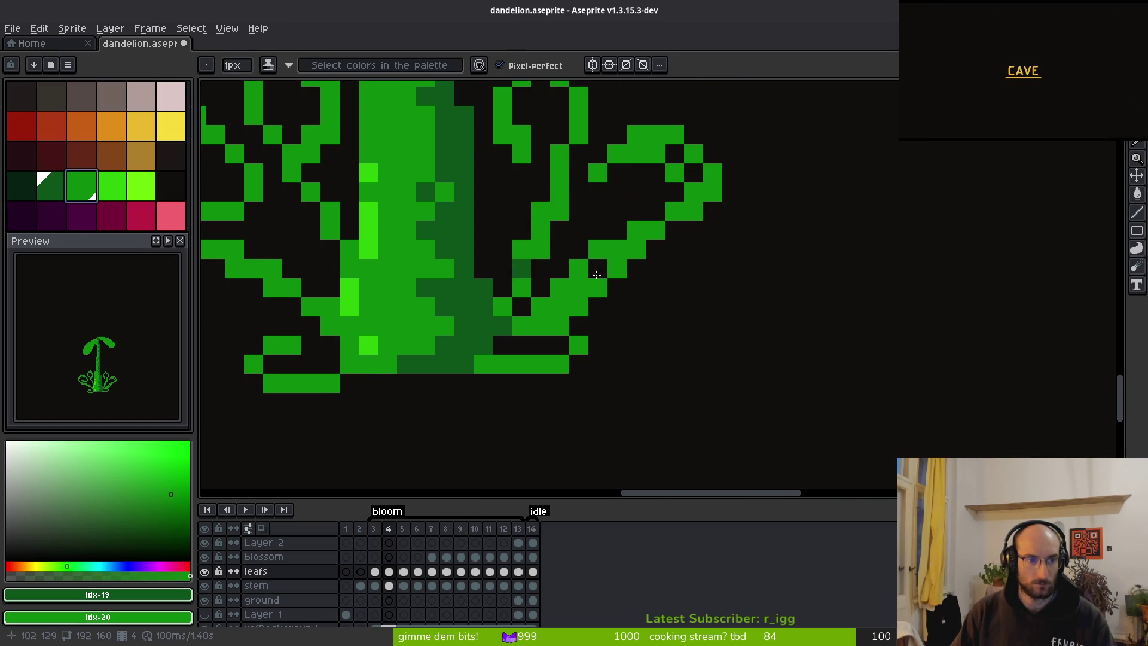
# Shade the right base leaf's diagonal and outer edge dark green, redoing misplaced strokes.
pyautogui.moveTo(616, 288); pyautogui.dragTo(568, 321)
pyautogui.hotkey('ctrl', 'z')
pyautogui.hotkey('ctrl', 'z')
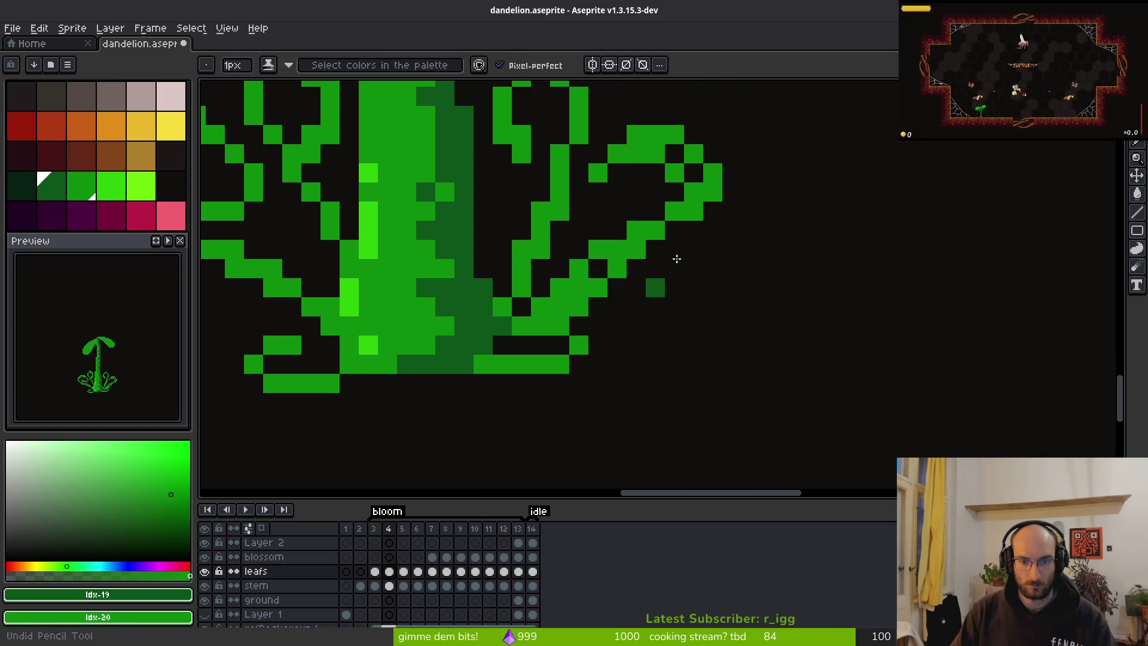
pyautogui.moveTo(593, 276); pyautogui.dragTo(551, 321)
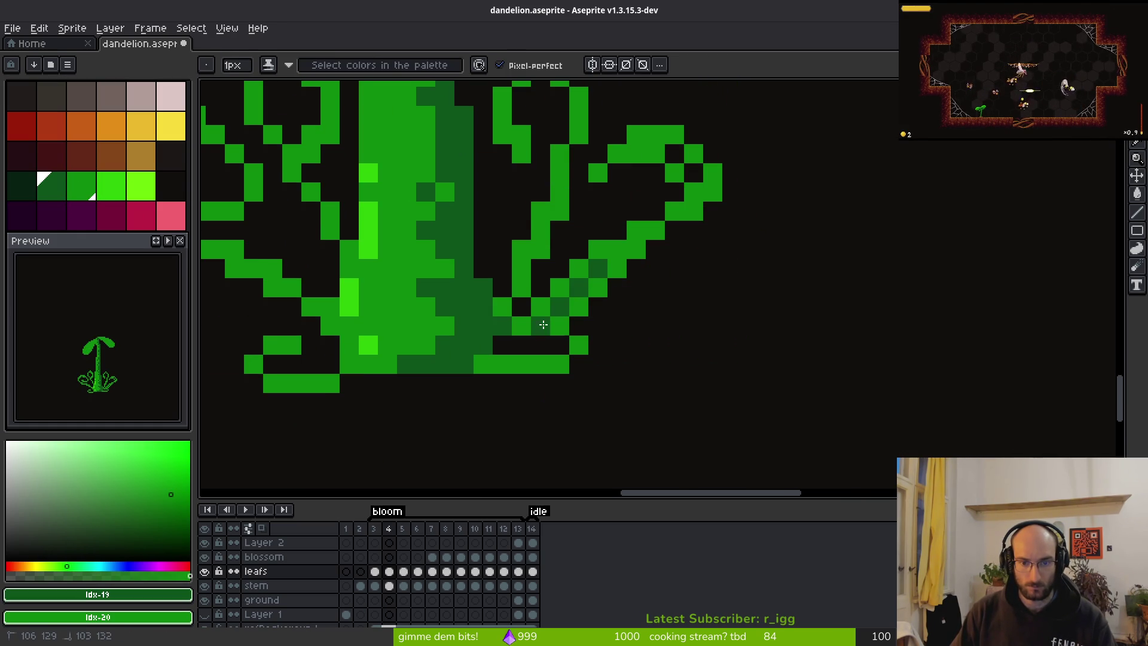
pyautogui.hotkey('ctrl', 'z')
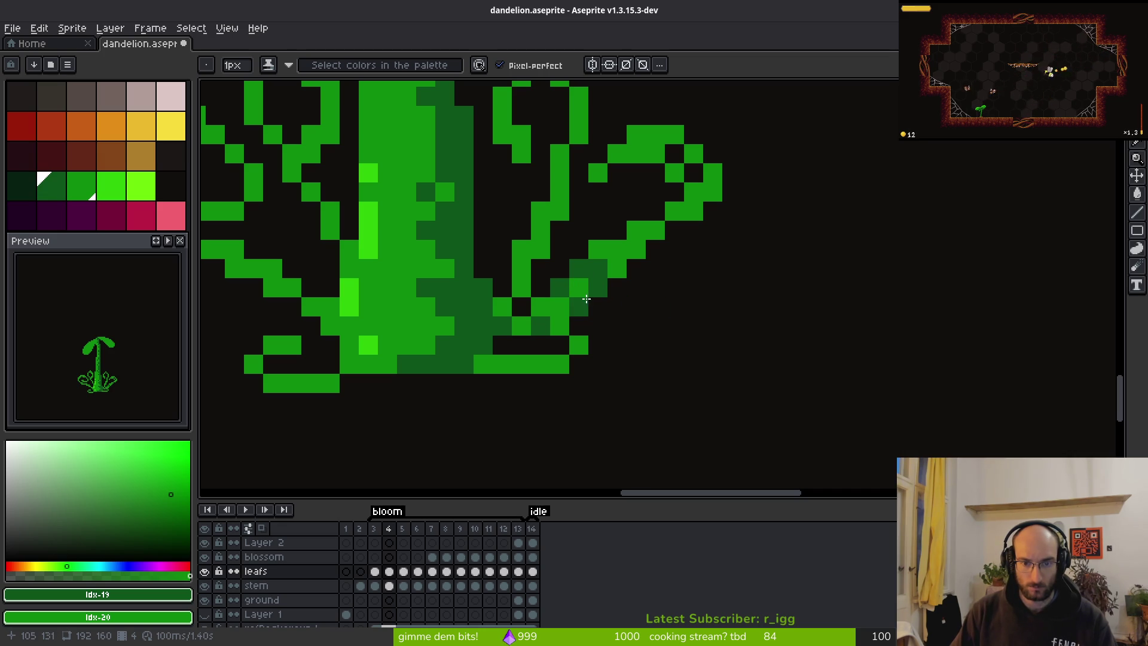
pyautogui.moveTo(581, 308)
pyautogui.mouseDown()
pyautogui.moveTo(698, 226)
pyautogui.moveTo(733, 157)
pyautogui.moveTo(681, 175)
pyautogui.mouseUp()
pyautogui.scroll(3, 670, 306)
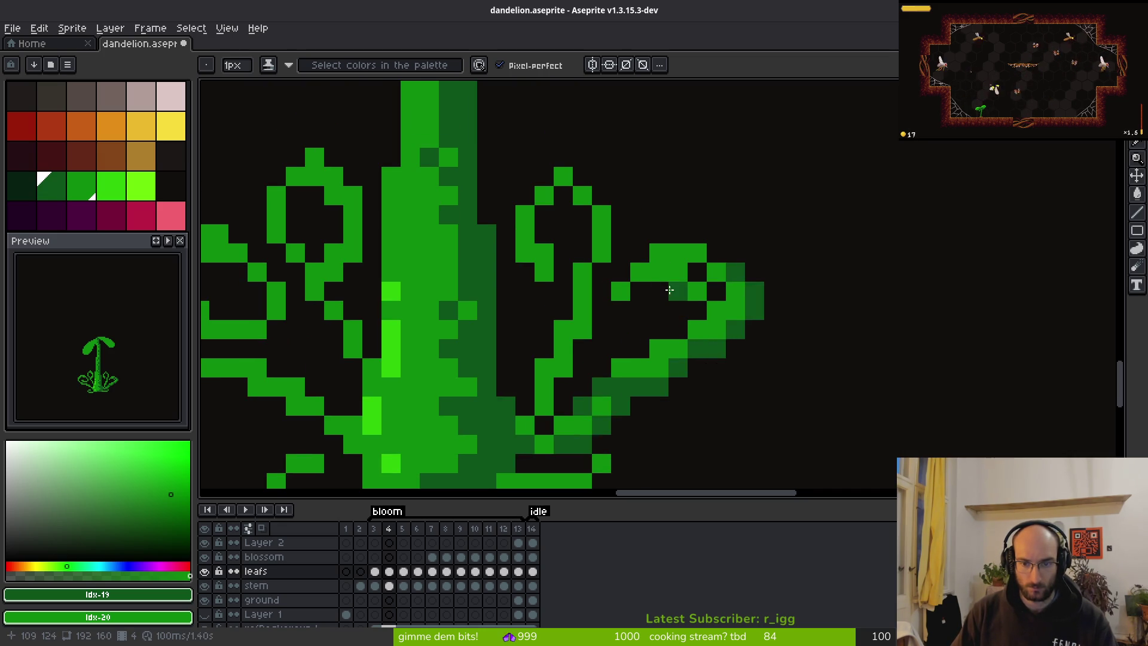
# Fill the right leaf's curl with green shades and touch up pixels in bright green.
pyautogui.moveTo(691, 306)
pyautogui.mouseDown()
pyautogui.moveTo(712, 297)
pyautogui.moveTo(695, 272)
pyautogui.moveTo(718, 277)
pyautogui.mouseUp()
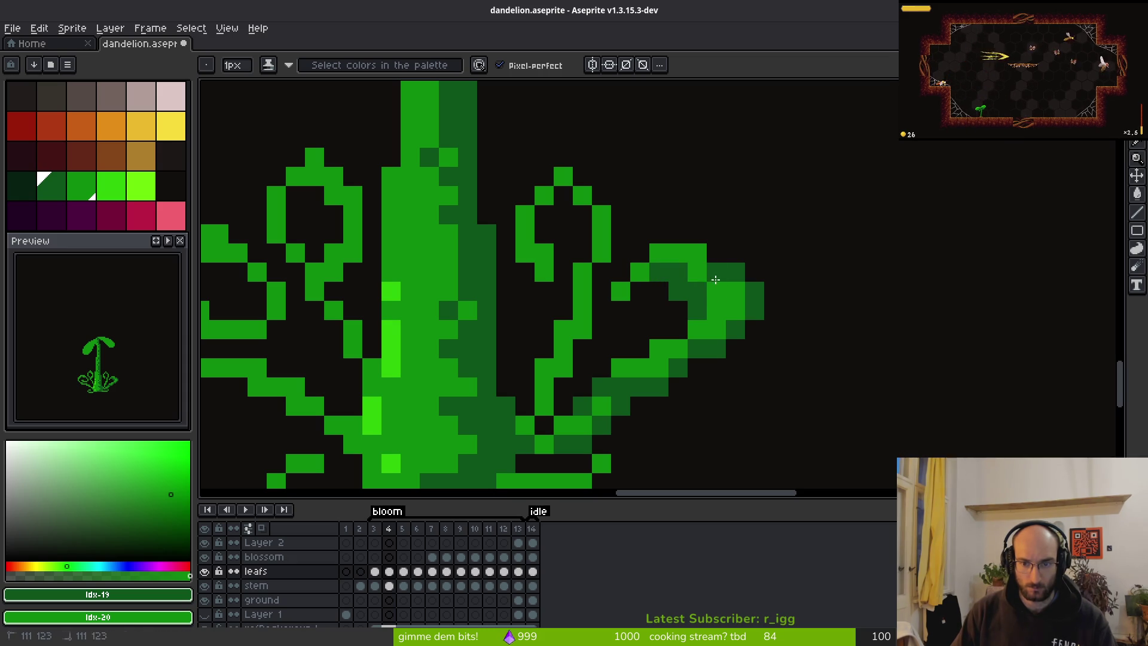
pyautogui.click(716, 252)
pyautogui.click(736, 272)
pyautogui.click(755, 292)
pyautogui.click(735, 310)
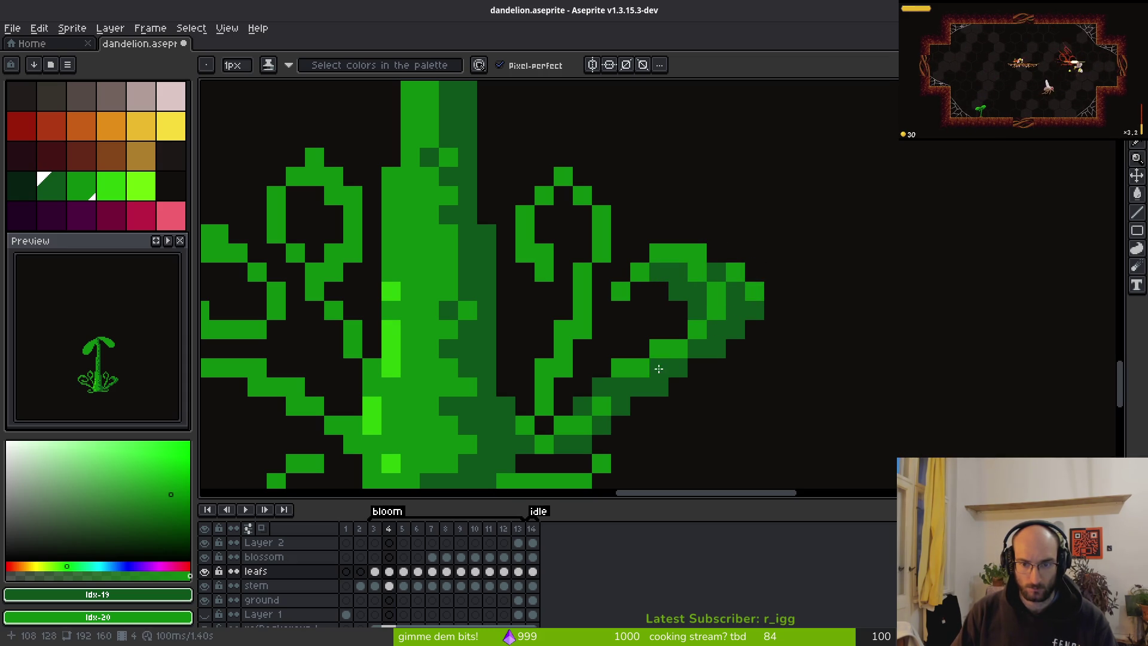
pyautogui.moveTo(602, 389)
pyautogui.mouseDown()
pyautogui.moveTo(591, 410)
pyautogui.moveTo(644, 382)
pyautogui.mouseUp()
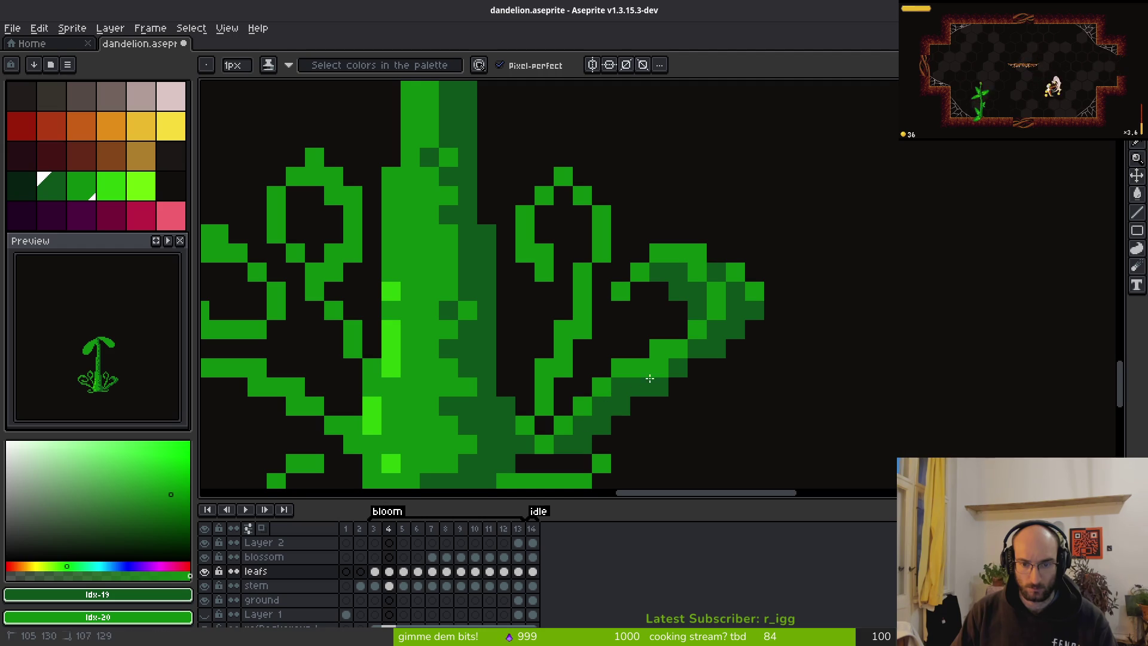
# Add shading pixels and two bright green pixels on the right leaf curl.
pyautogui.hscroll(-2, 662, 418)
pyautogui.scroll(-2, 662, 418)
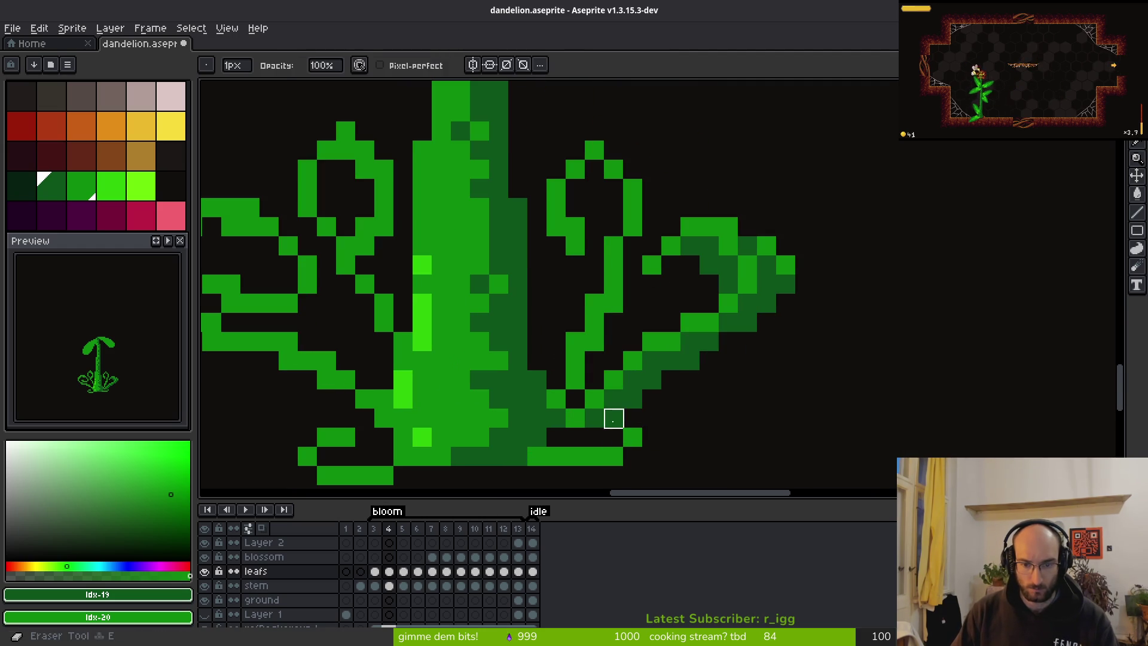
pyautogui.scroll(-4, 714, 416)
pyautogui.scroll(3, 720, 411)
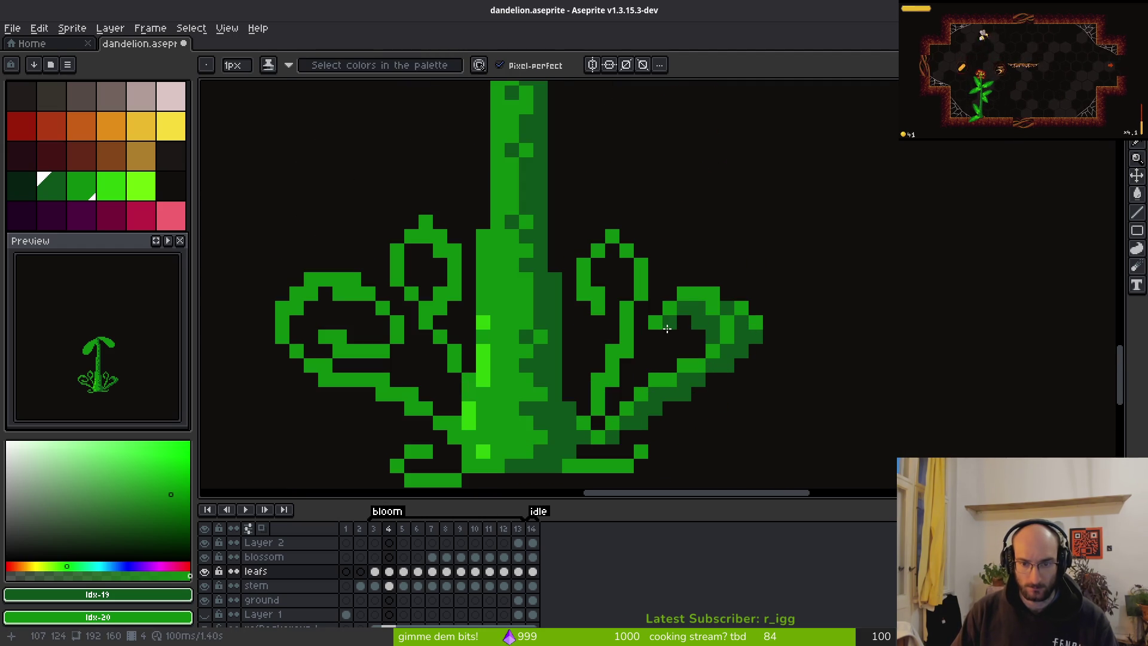
pyautogui.moveTo(673, 324)
pyautogui.mouseDown()
pyautogui.moveTo(657, 336)
pyautogui.moveTo(679, 325)
pyautogui.mouseUp()
pyautogui.scroll(-3, 738, 389)
pyautogui.scroll(4, 738, 389)
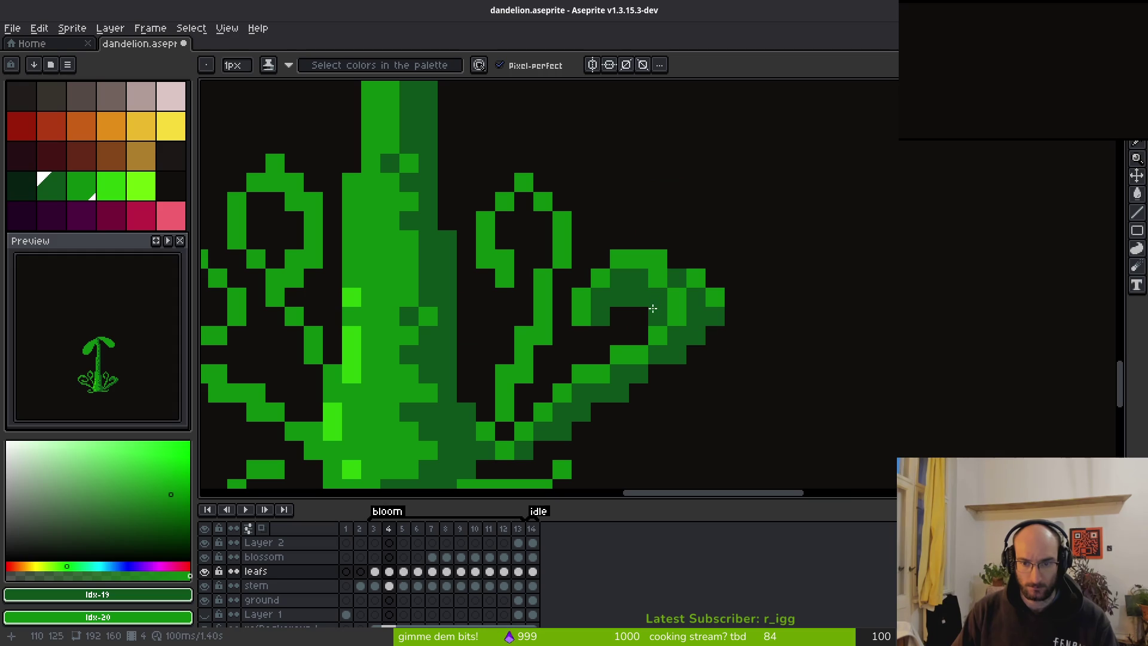
pyautogui.click(677, 278)
pyautogui.click(715, 336)
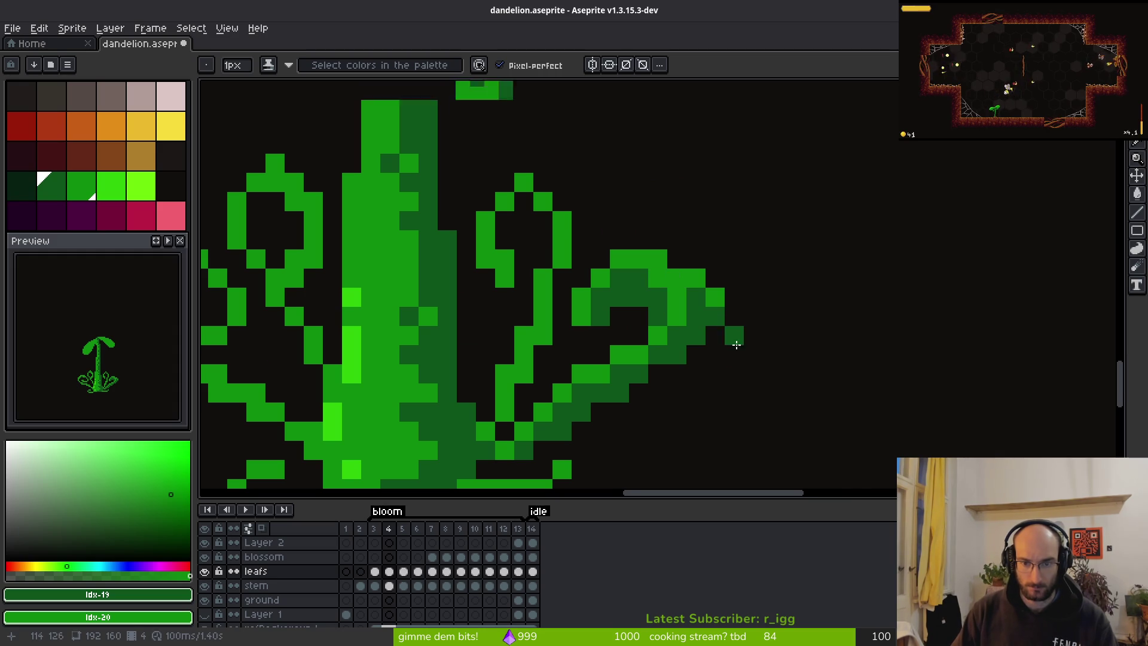
pyautogui.scroll(-7, 739, 347)
pyautogui.scroll(6, 738, 365)
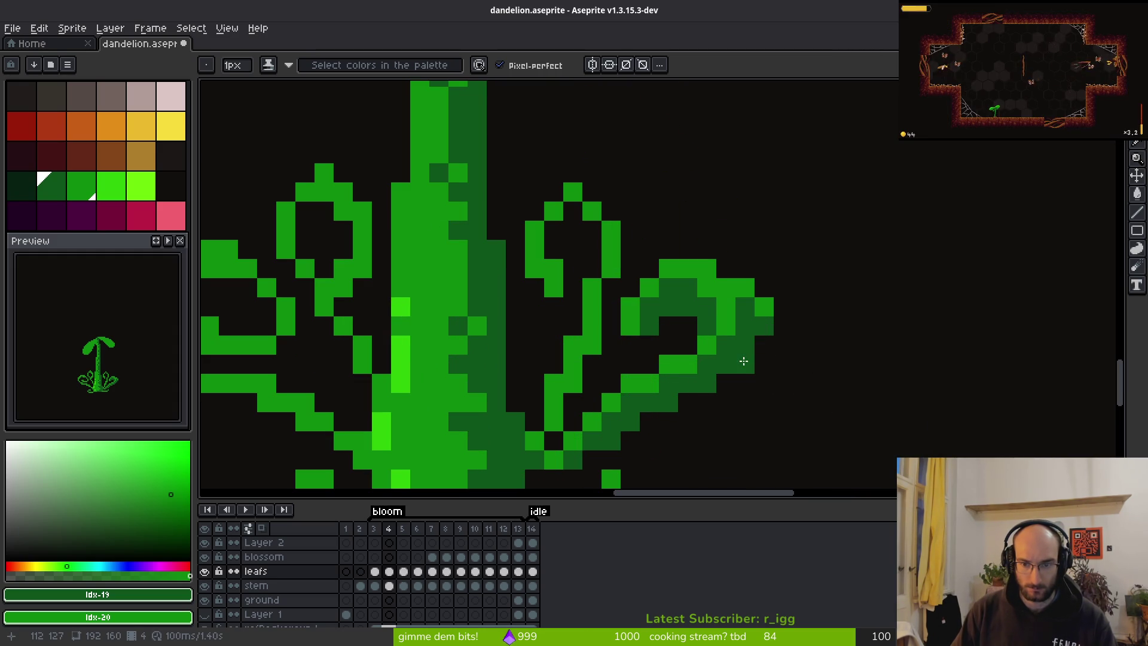
pyautogui.scroll(-6, 836, 381)
pyautogui.press('alt')
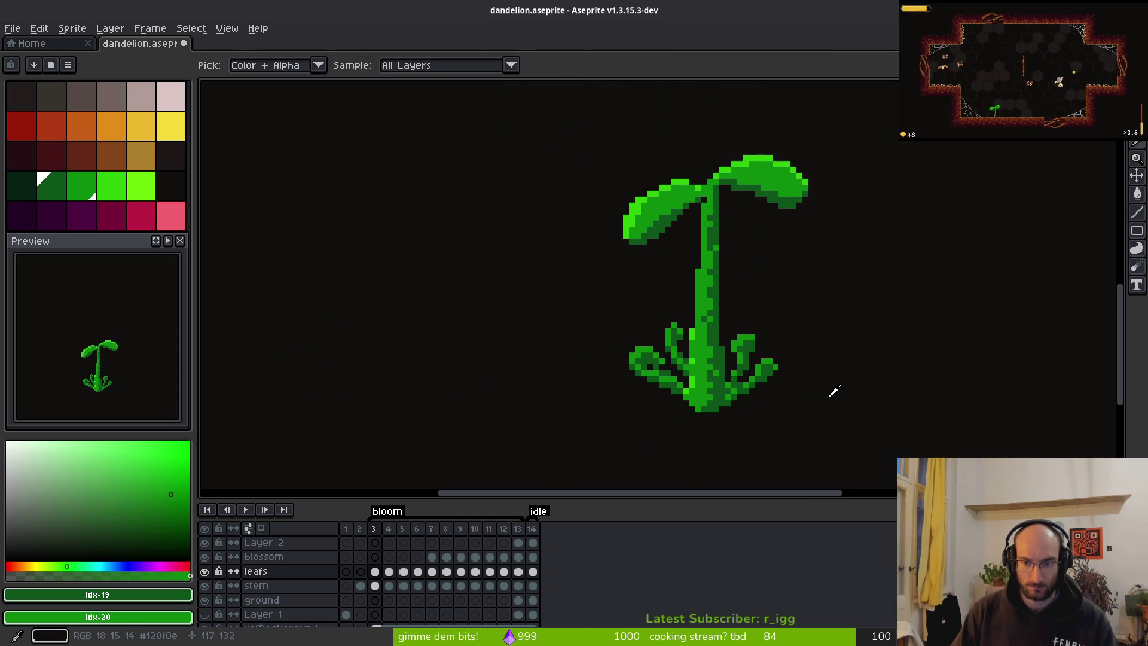
# Darken a pixel just right of the stem in dark green.
pyautogui.press('alt')
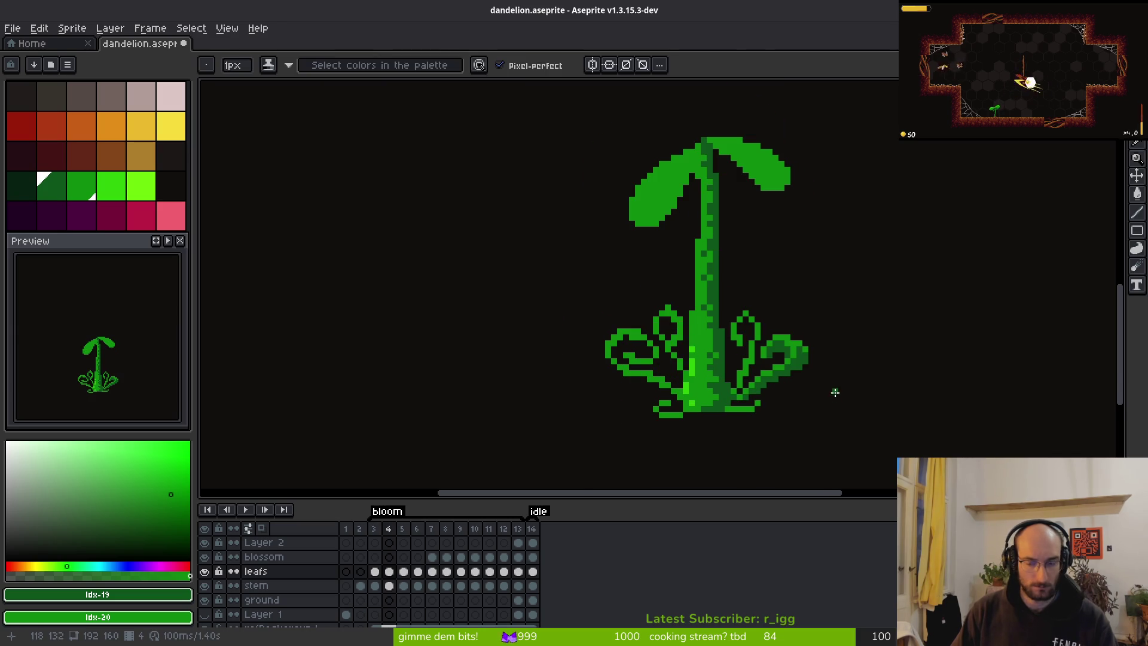
pyautogui.scroll(5, 832, 393)
pyautogui.scroll(-4, 793, 335)
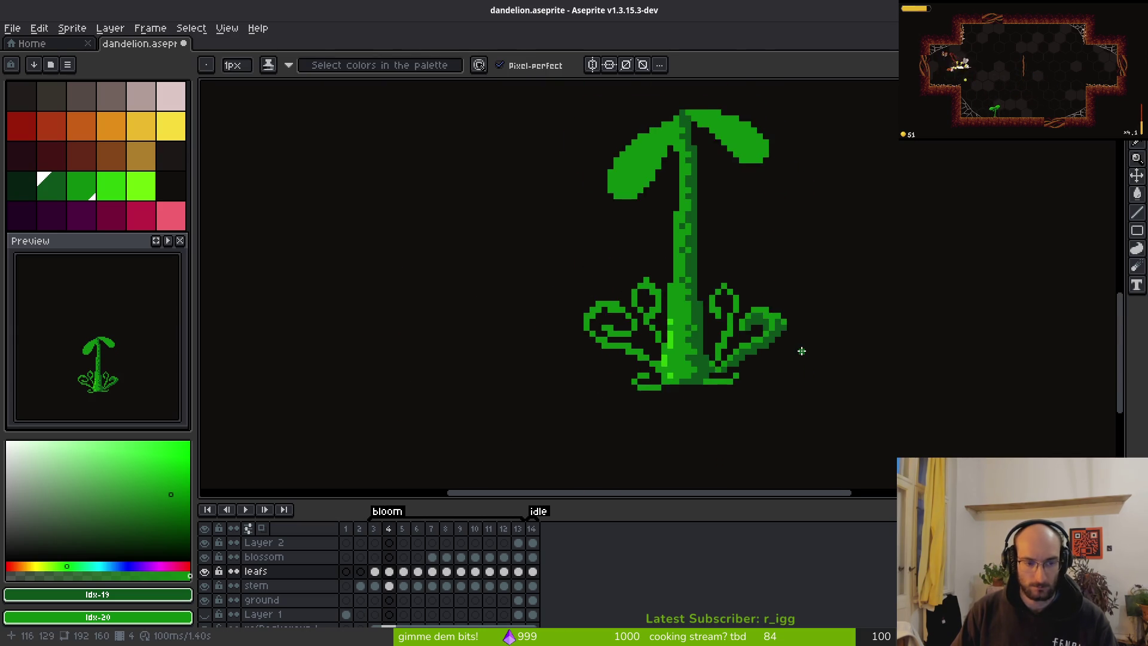
pyautogui.press('alt')
pyautogui.scroll(3, 775, 366)
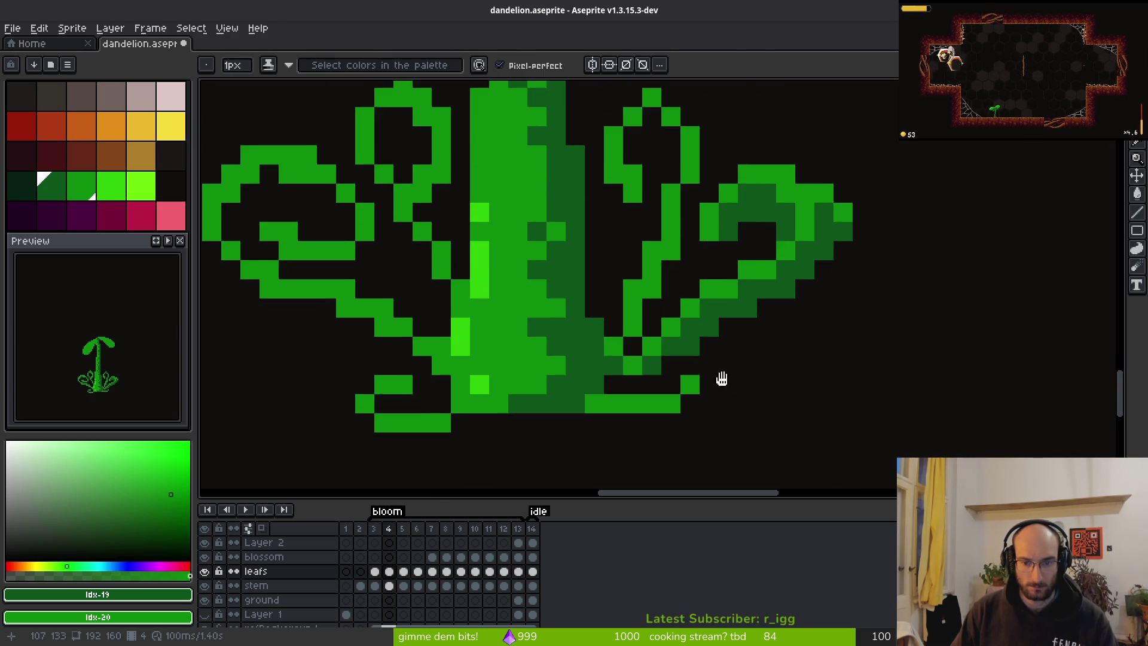
pyautogui.scroll(1, 725, 384)
pyautogui.scroll(1, 598, 316)
pyautogui.click(640, 326)
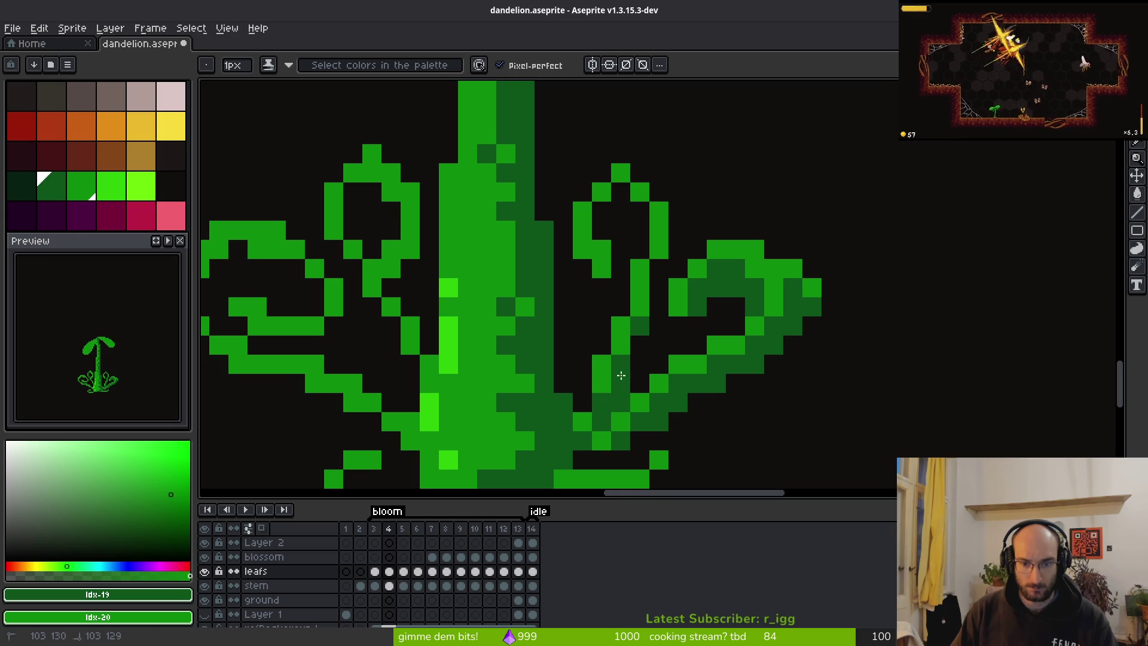
pyautogui.press('e')
pyautogui.press('b')
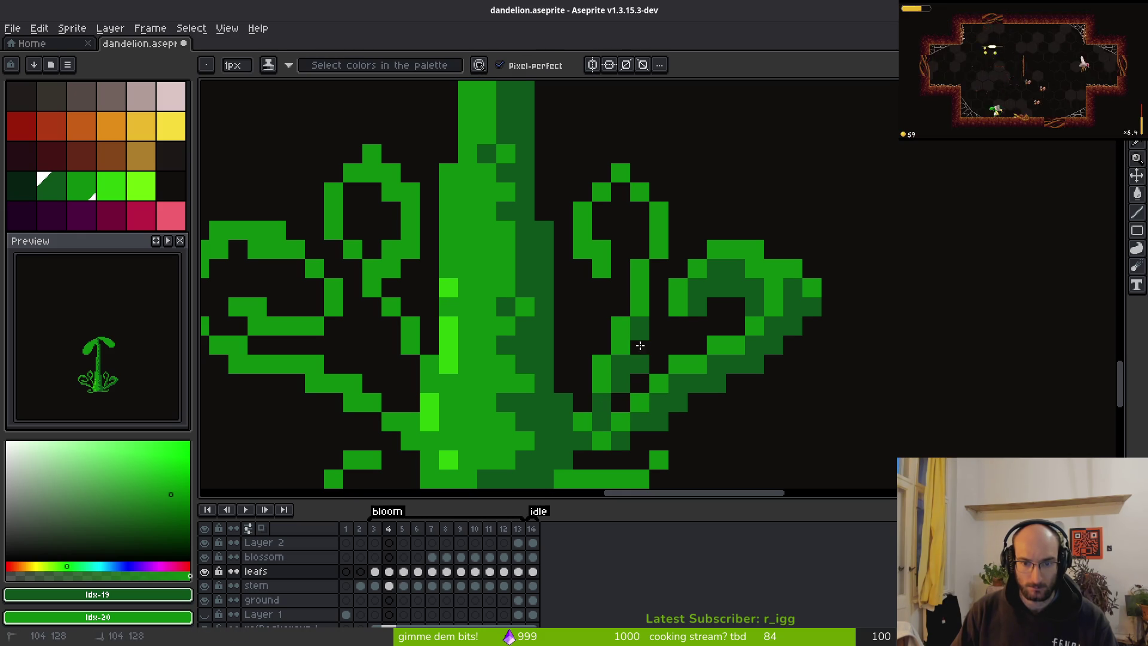
# Shade the right leaf's inner edge, inner gap and top edge with dark green pixels.
pyautogui.moveTo(658, 302); pyautogui.dragTo(676, 203)
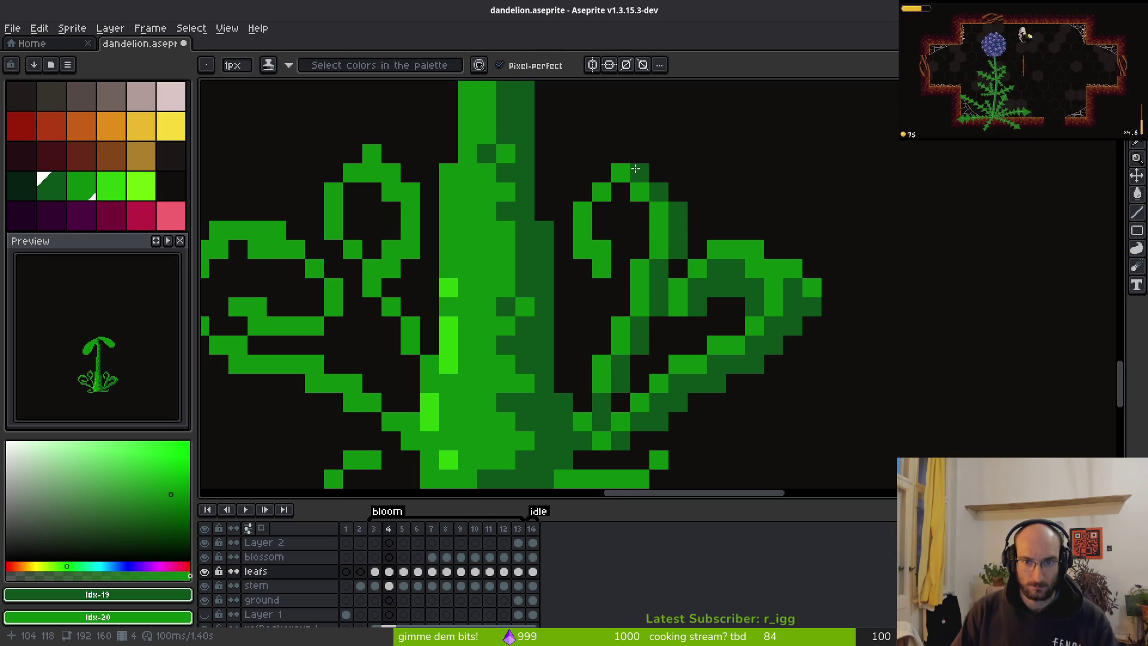
pyautogui.moveTo(618, 261); pyautogui.dragTo(623, 213)
pyautogui.click(656, 213)
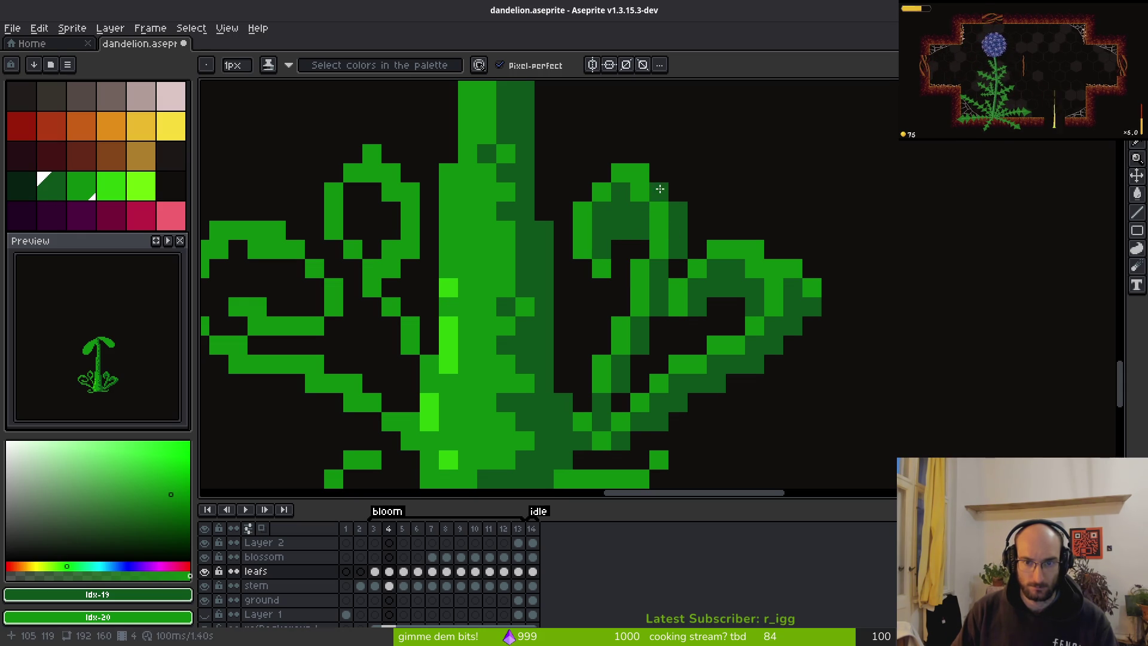
pyautogui.click(659, 172)
pyautogui.click(678, 192)
pyautogui.click(697, 249)
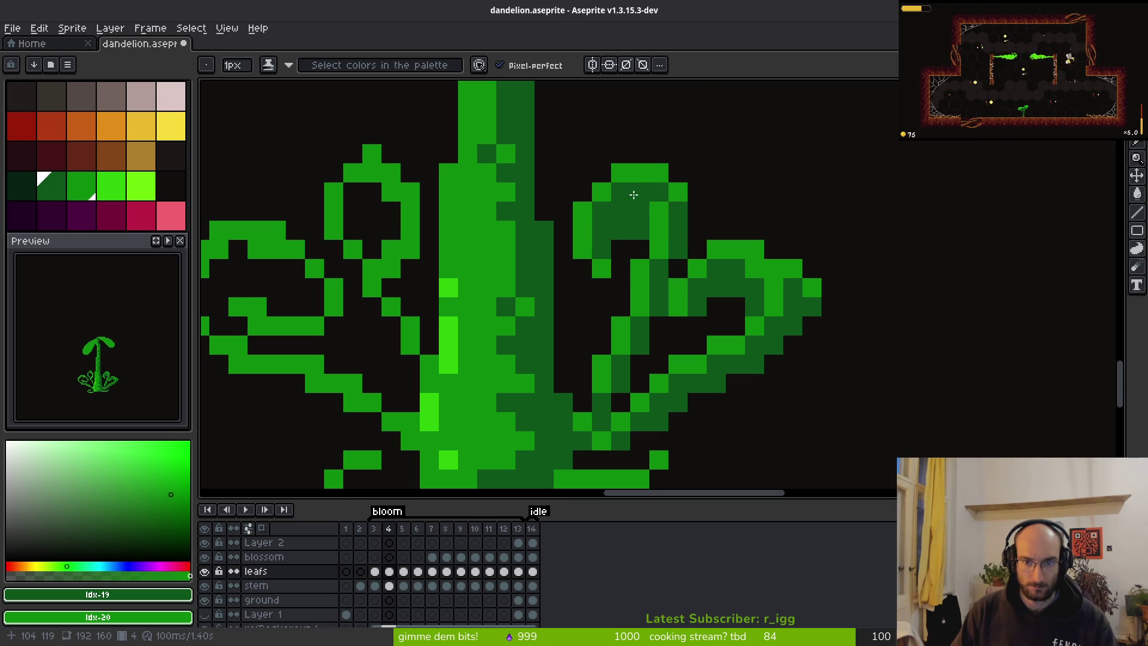
pyautogui.scroll(-5, 689, 204)
pyautogui.scroll(5, 666, 235)
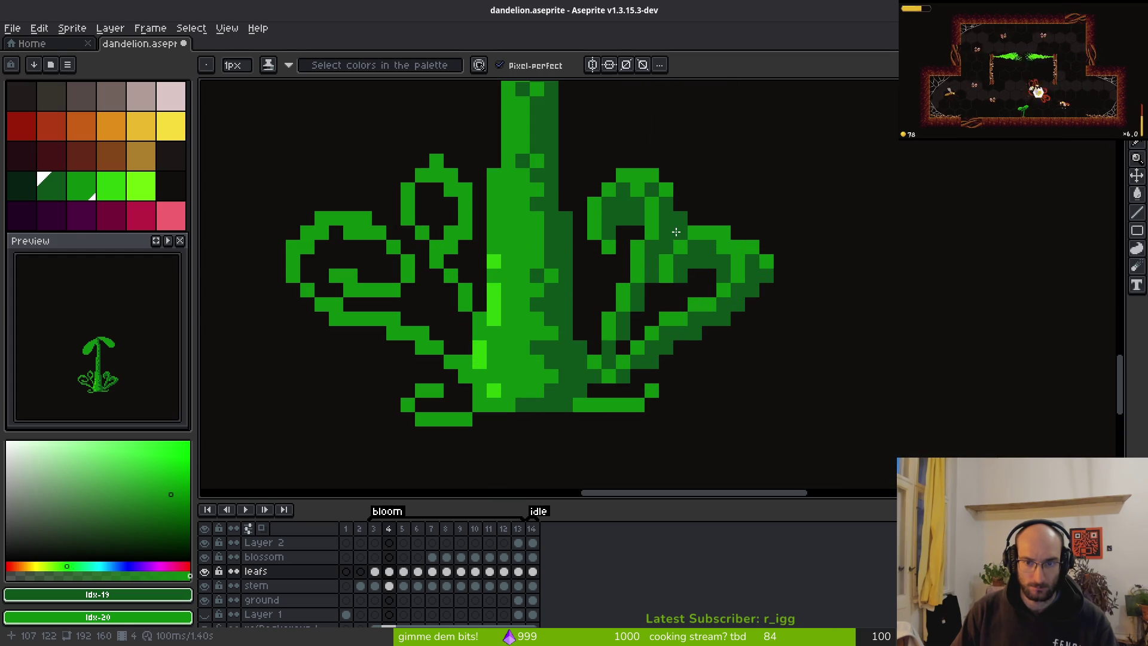
pyautogui.click(610, 240)
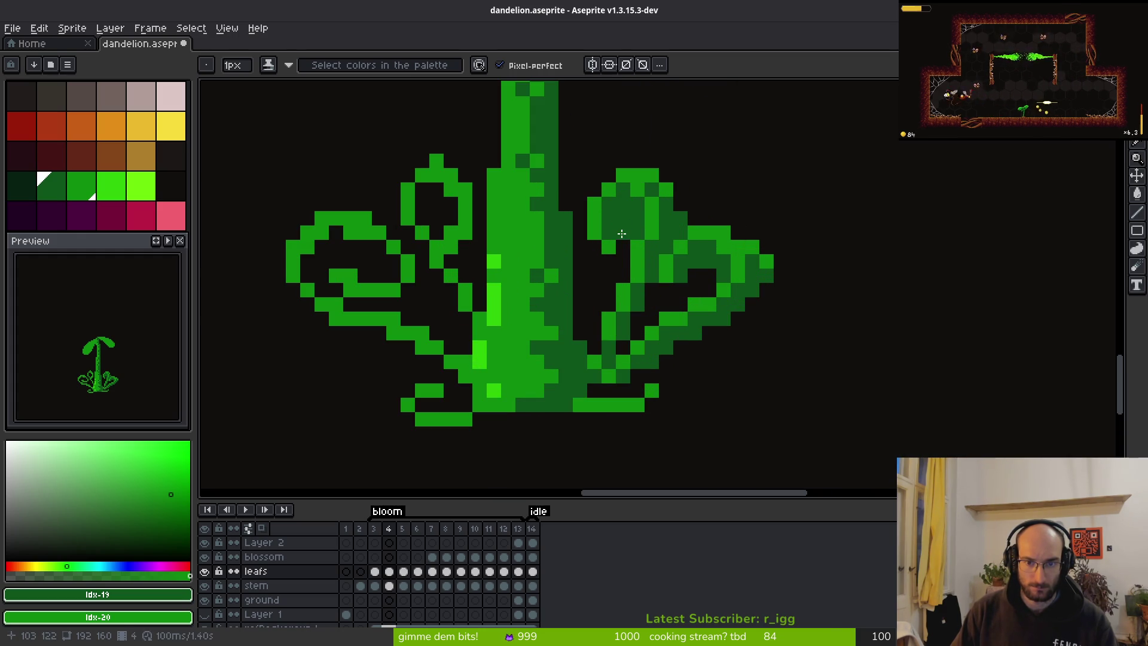
# Shade a pixel low on the right base leaf dark green.
pyautogui.scroll(-5, 730, 365)
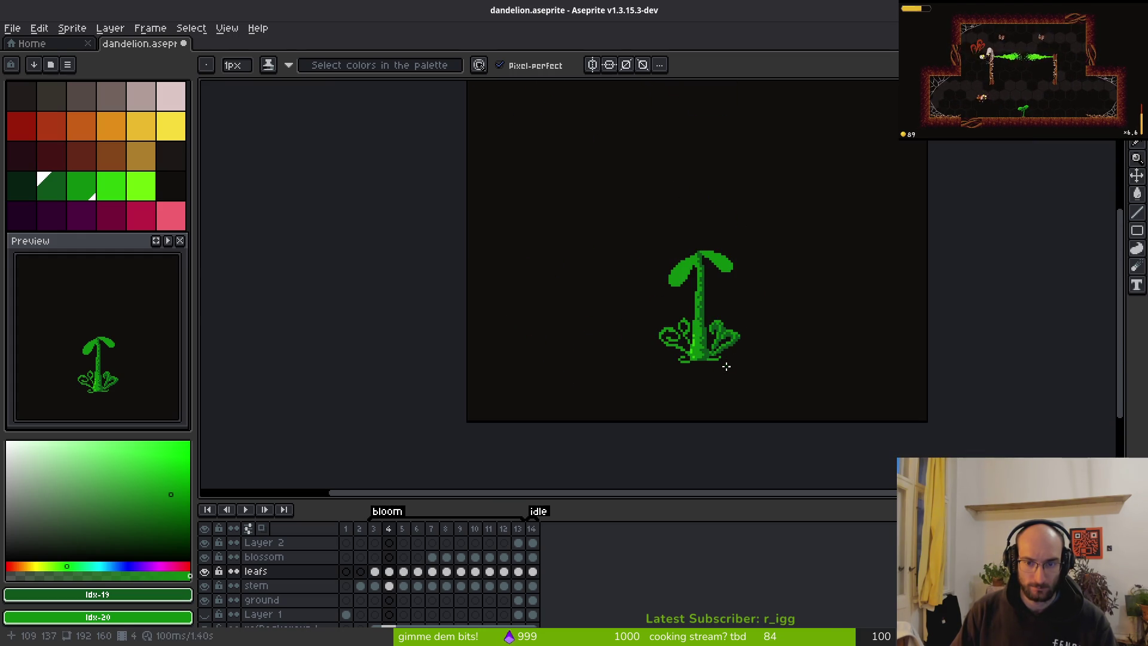
pyautogui.scroll(4, 725, 366)
pyautogui.press('e')
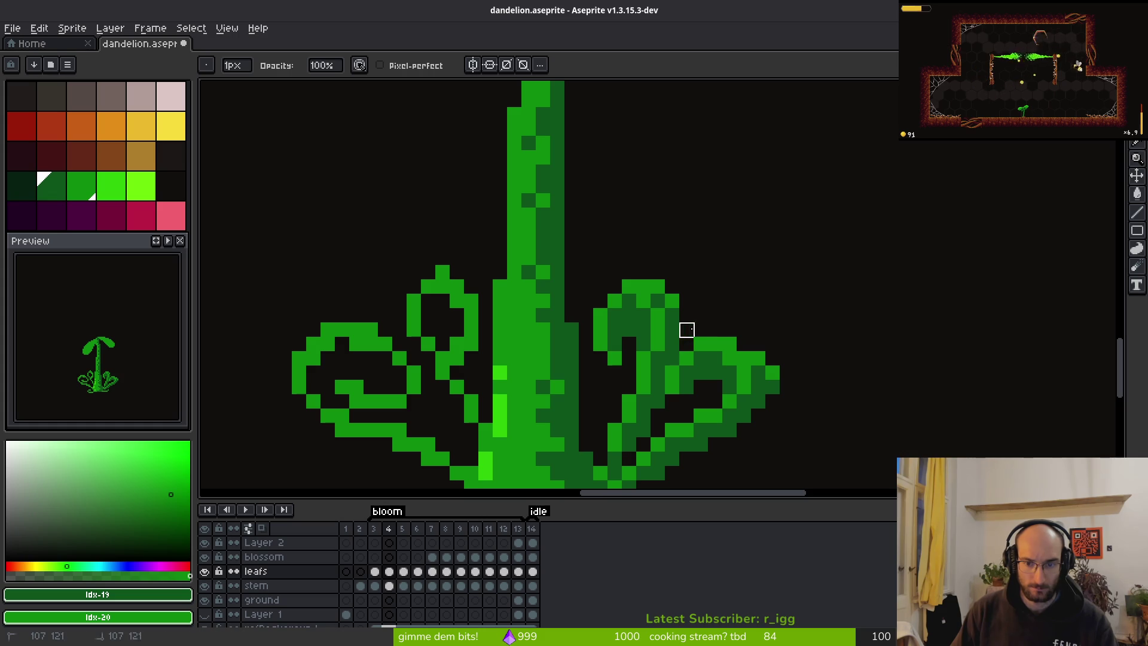
pyautogui.press('f')
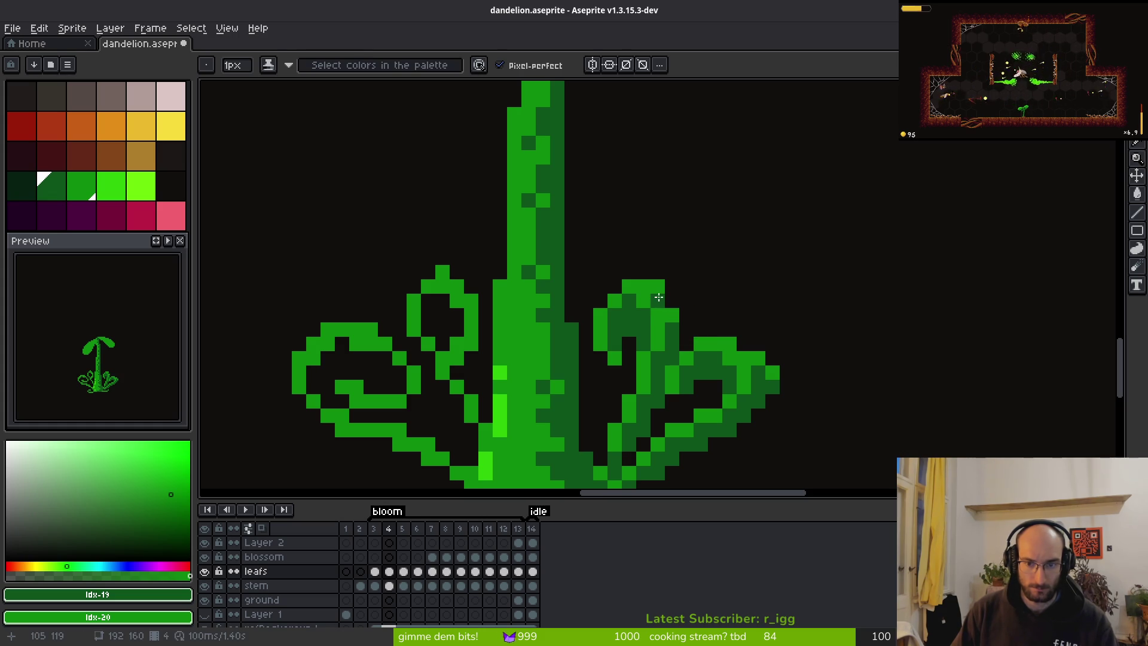
pyautogui.press('e')
pyautogui.press('b')
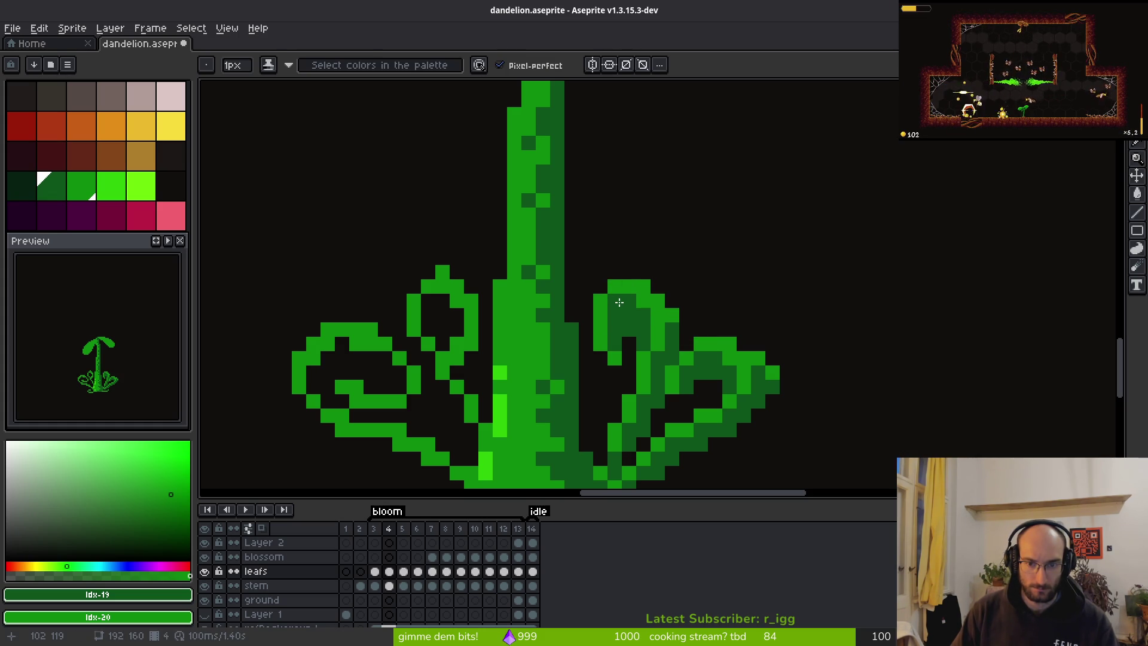
pyautogui.scroll(-6, 685, 331)
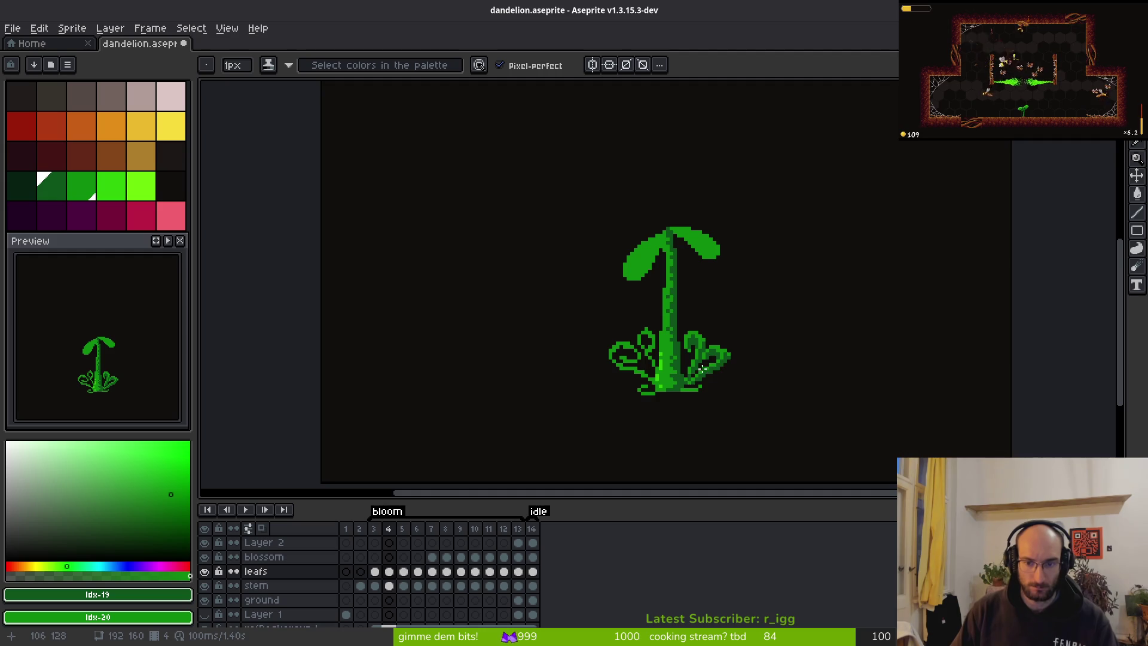
pyautogui.scroll(6, 706, 366)
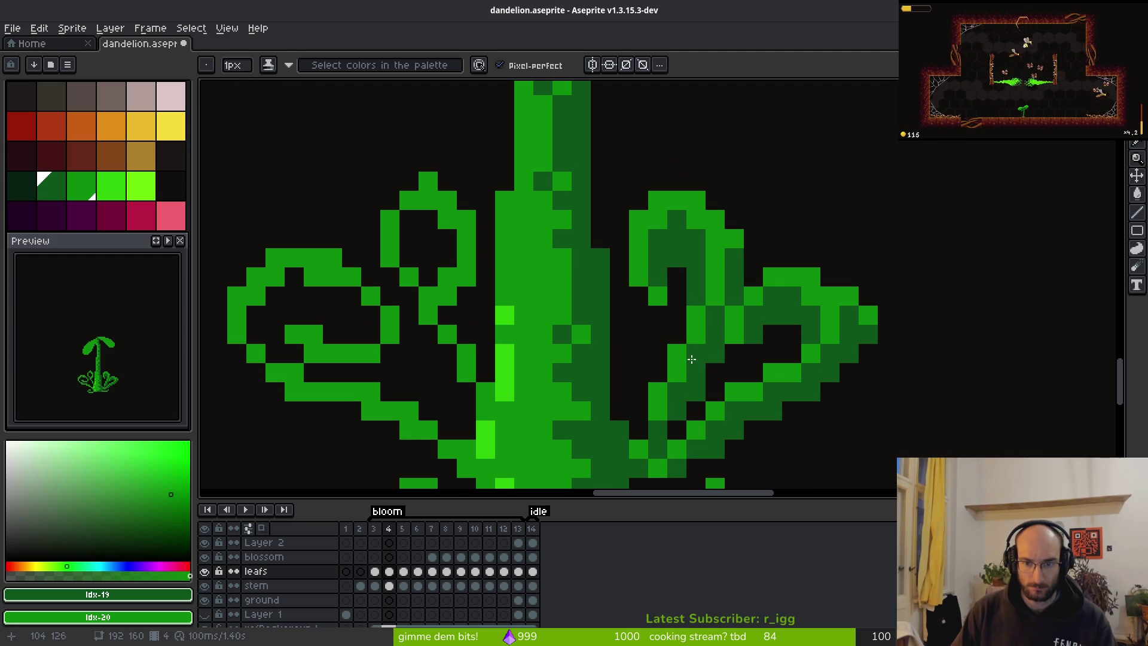
pyautogui.click(676, 354)
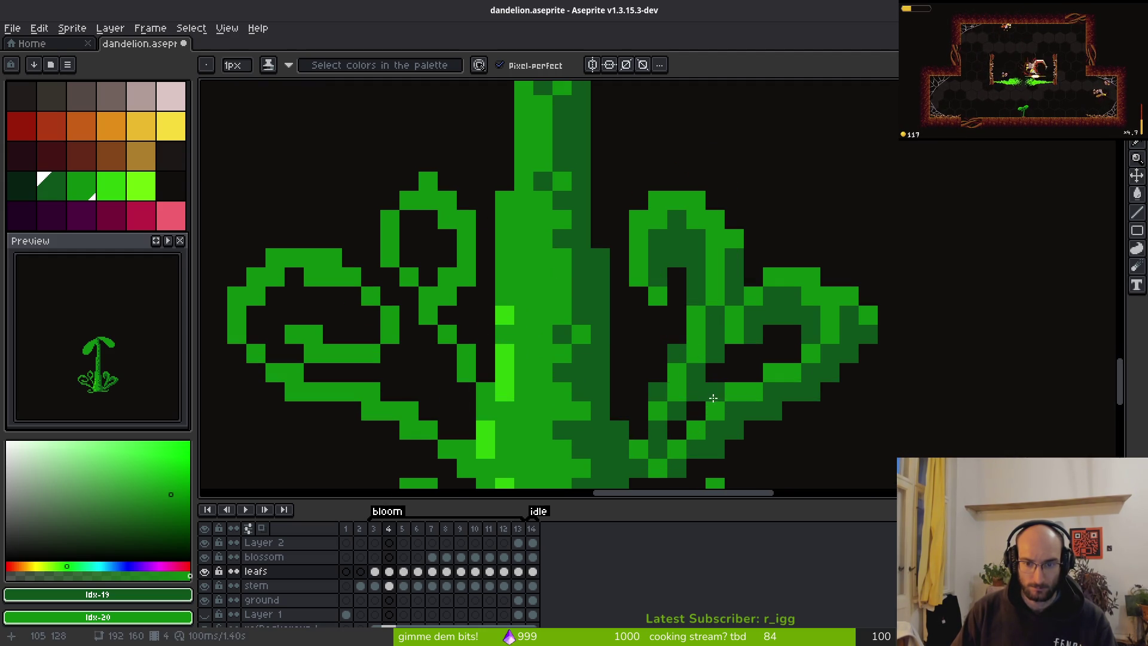
pyautogui.scroll(-6, 642, 439)
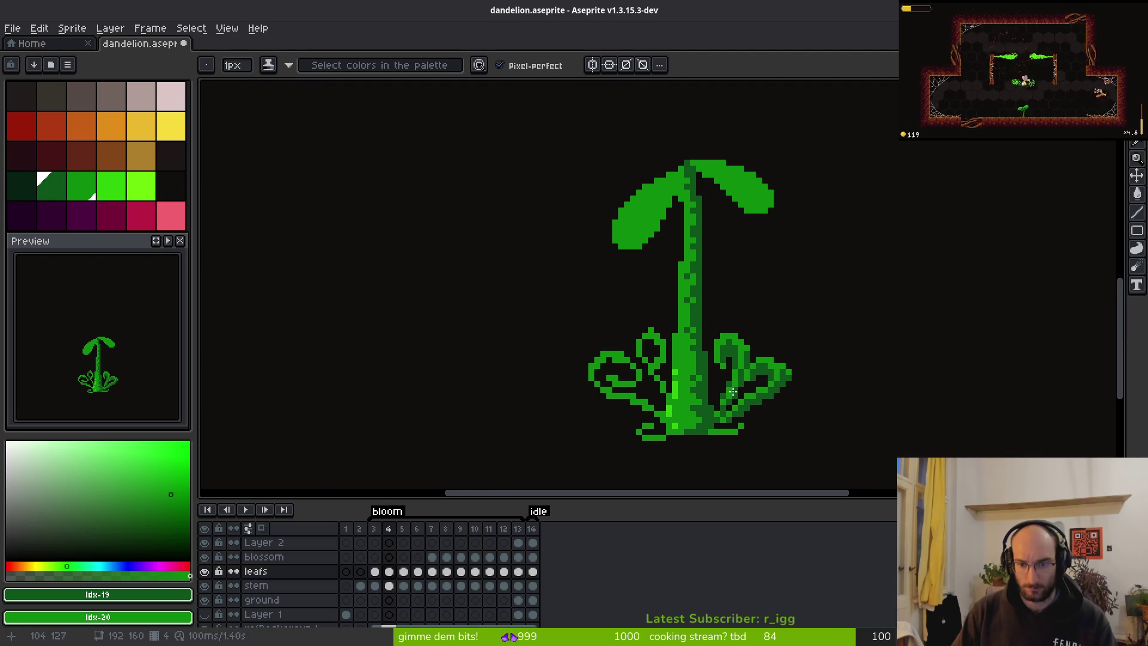
pyautogui.scroll(4, 735, 392)
pyautogui.scroll(-6, 787, 436)
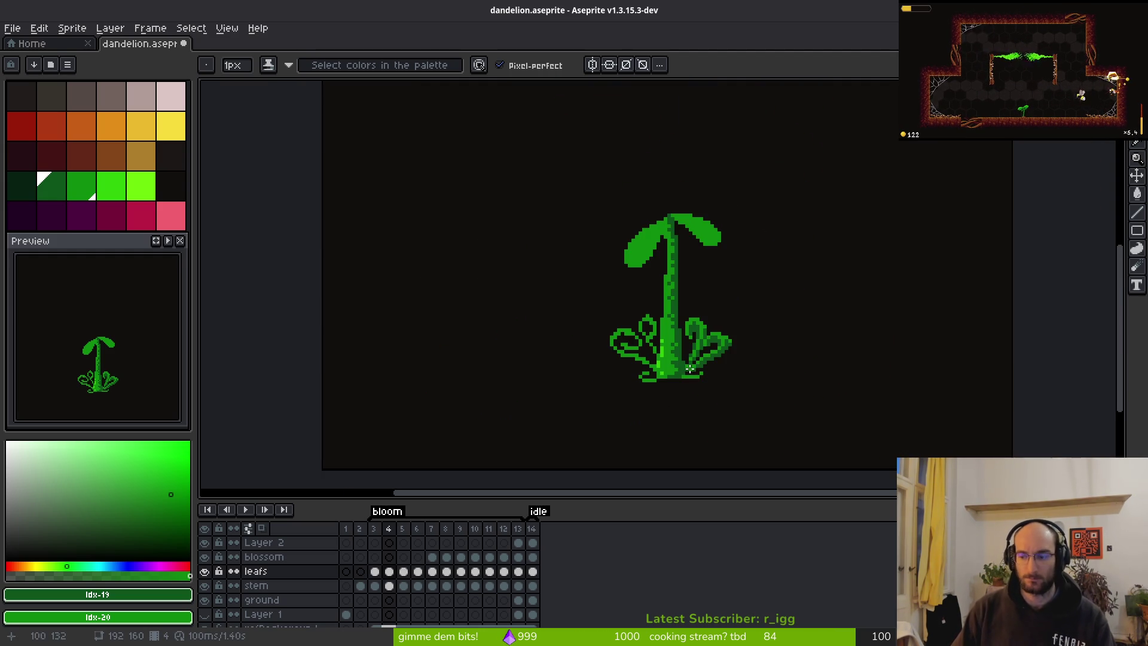
pyautogui.scroll(5, 716, 331)
pyautogui.scroll(-5, 743, 337)
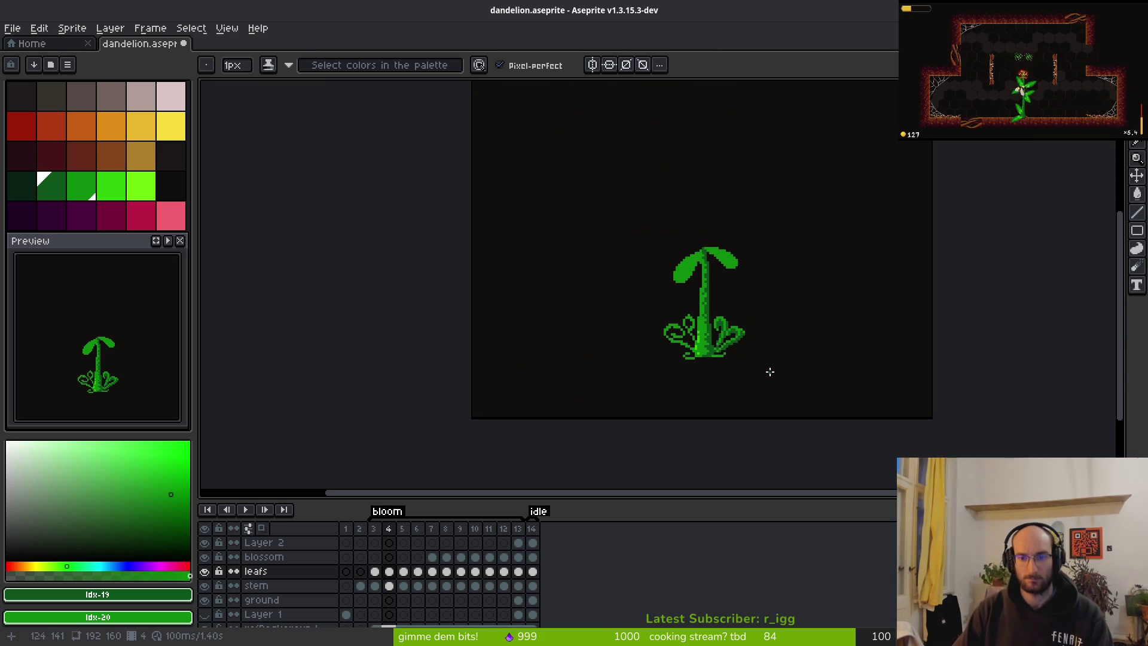
# Zoom in and paint the first dark green shading pixels on the left loop leaf.
pyautogui.scroll(3, 705, 345)
pyautogui.scroll(3, 680, 263)
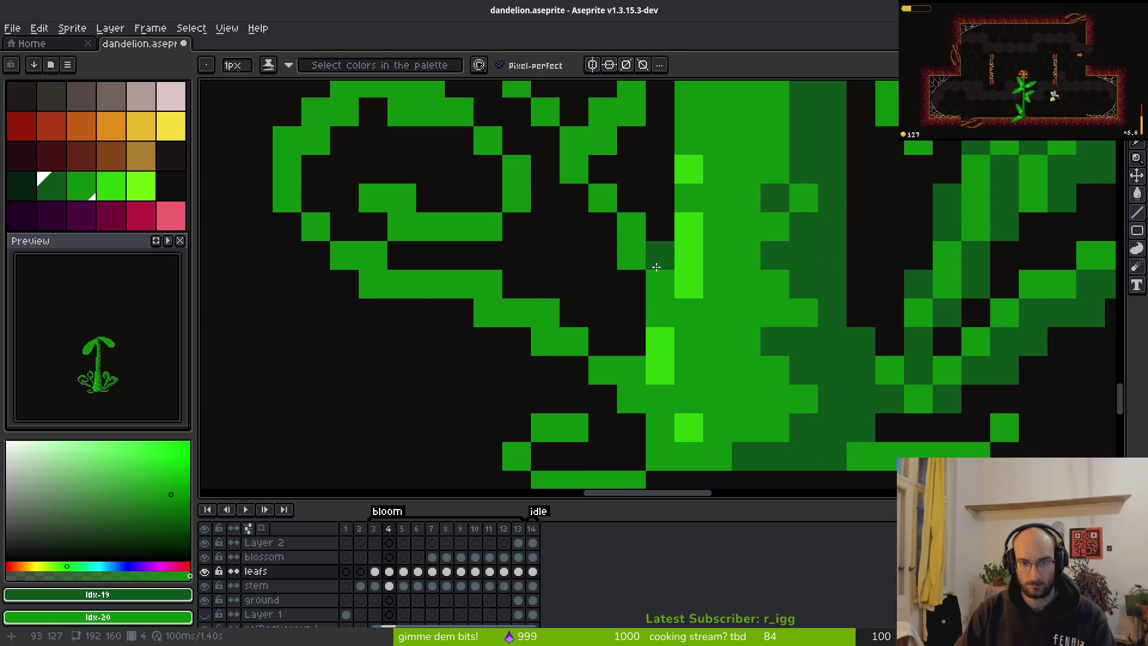
pyautogui.click(637, 280)
pyautogui.moveTo(636, 280)
pyautogui.mouseDown()
pyautogui.moveTo(579, 195)
pyautogui.moveTo(630, 318)
pyautogui.moveTo(681, 201)
pyautogui.mouseUp()
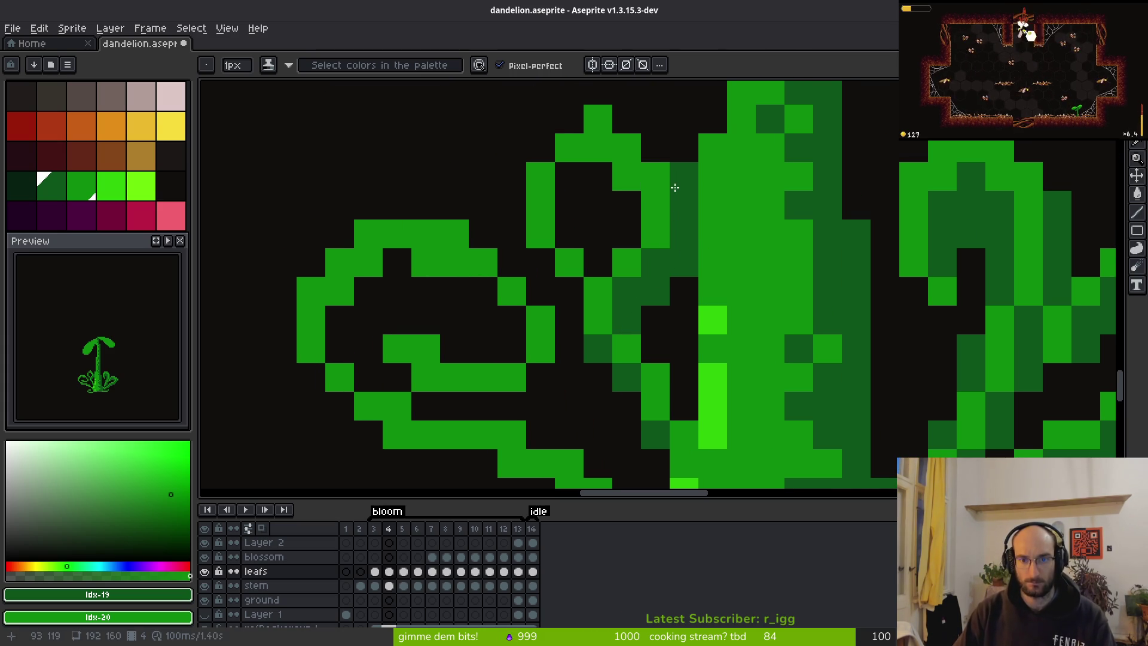
# Shade the small loop leaf's edge, outline and interior with dark green pixels.
pyautogui.moveTo(620, 123); pyautogui.dragTo(685, 176)
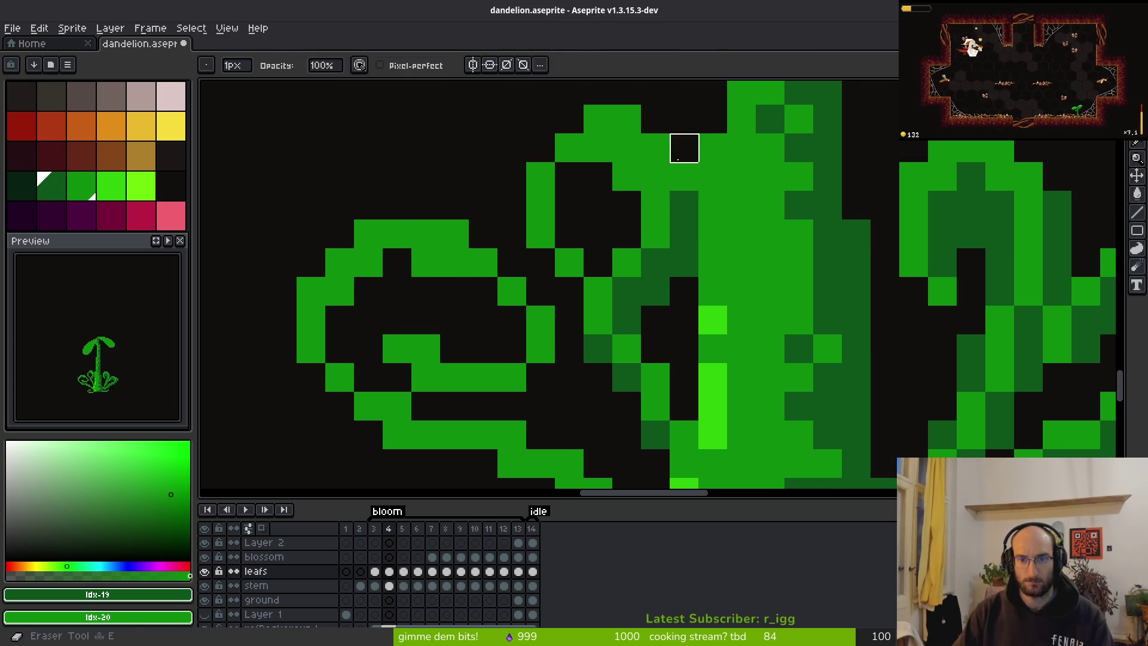
pyautogui.click(656, 176)
pyautogui.click(627, 147)
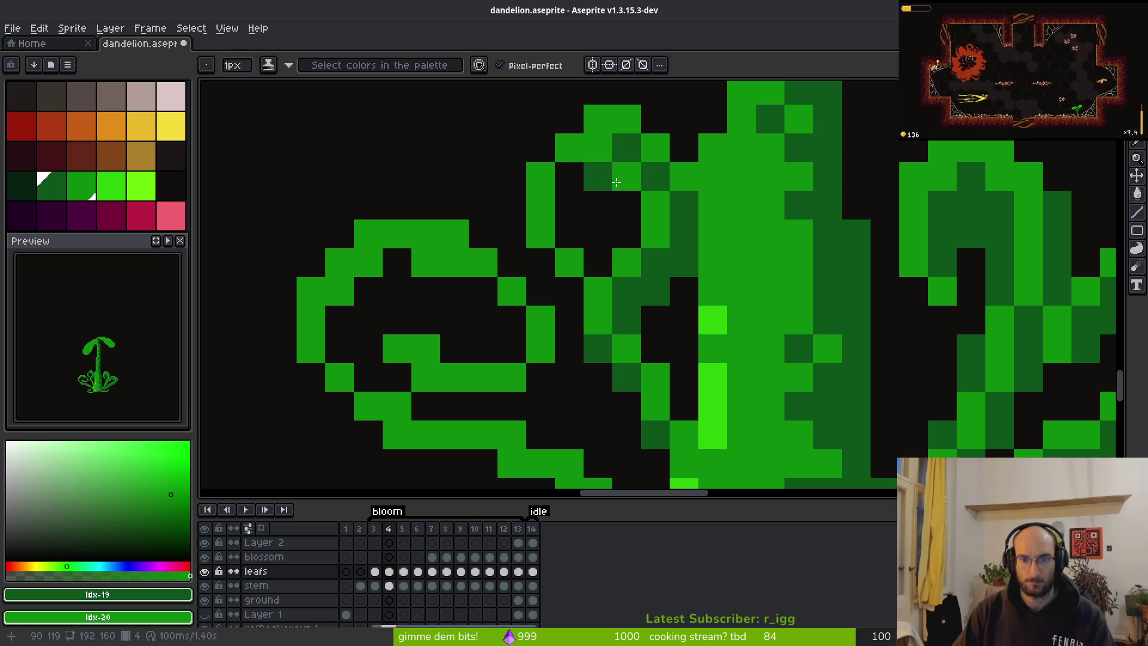
pyautogui.click(621, 205)
pyautogui.moveTo(598, 203)
pyautogui.mouseDown()
pyautogui.moveTo(569, 179)
pyautogui.moveTo(592, 200)
pyautogui.mouseUp()
pyautogui.moveTo(603, 278); pyautogui.dragTo(581, 299)
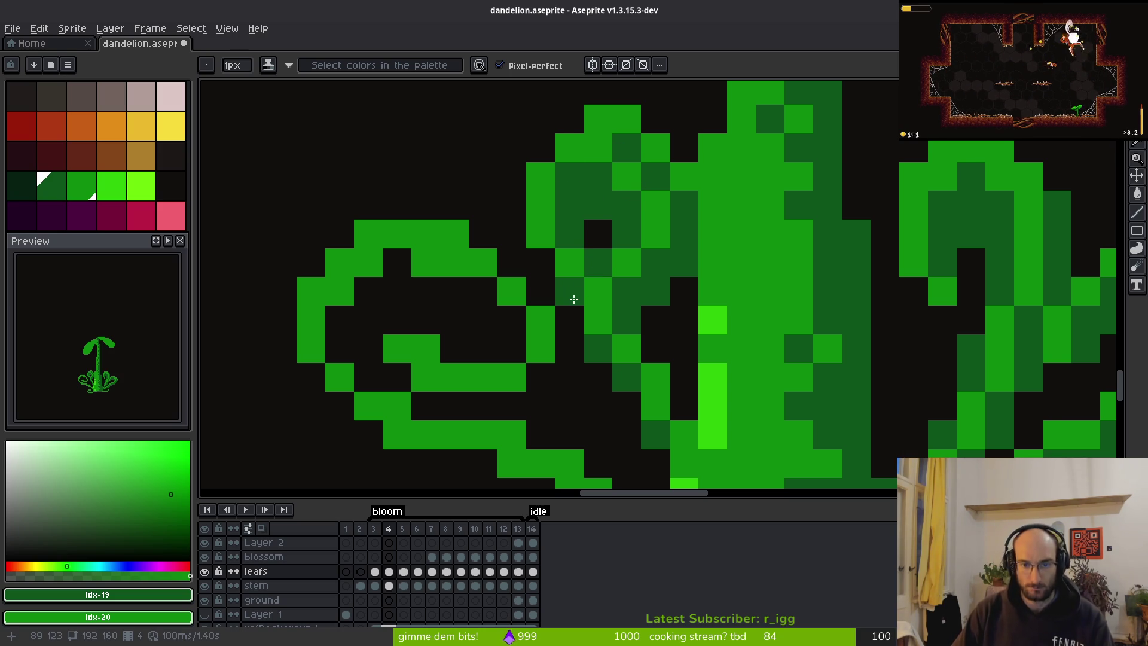
# Fill the gap beside the stem with dark green.
pyautogui.scroll(-5, 717, 383)
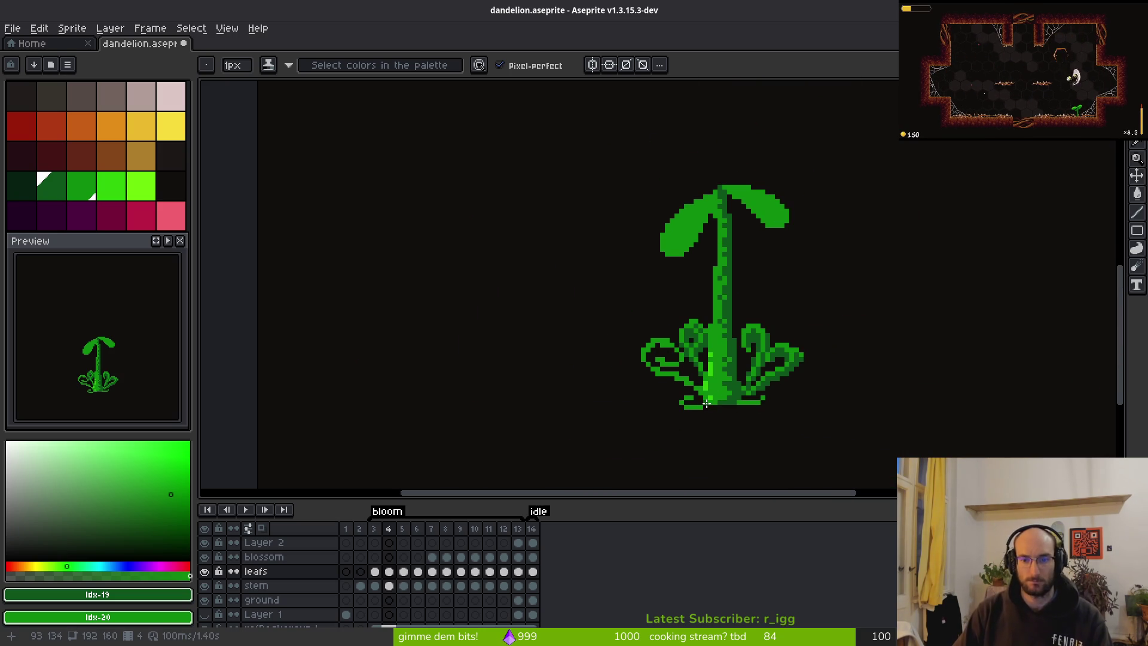
pyautogui.scroll(5, 704, 386)
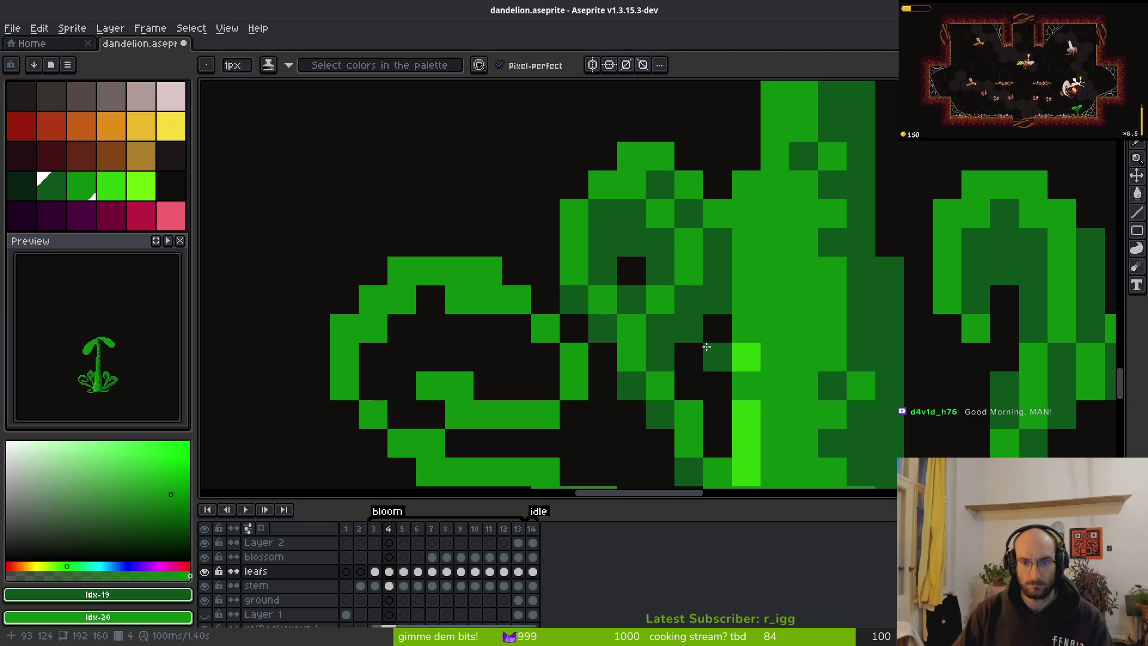
pyautogui.click(688, 386)
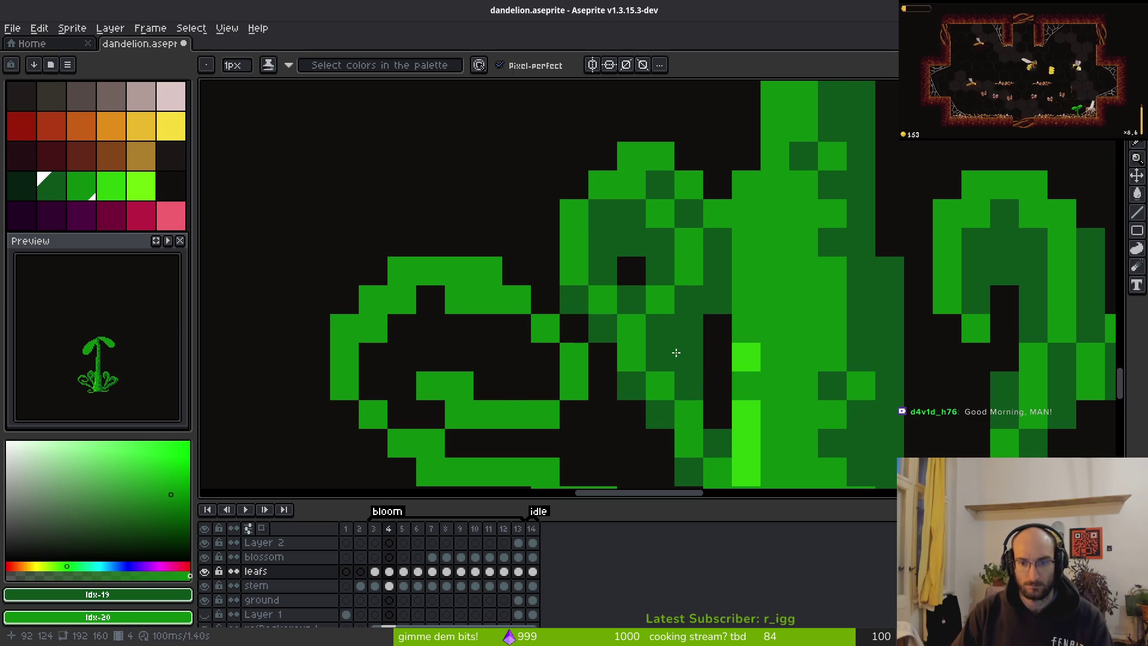
pyautogui.scroll(-4, 676, 350)
pyautogui.scroll(3, 682, 351)
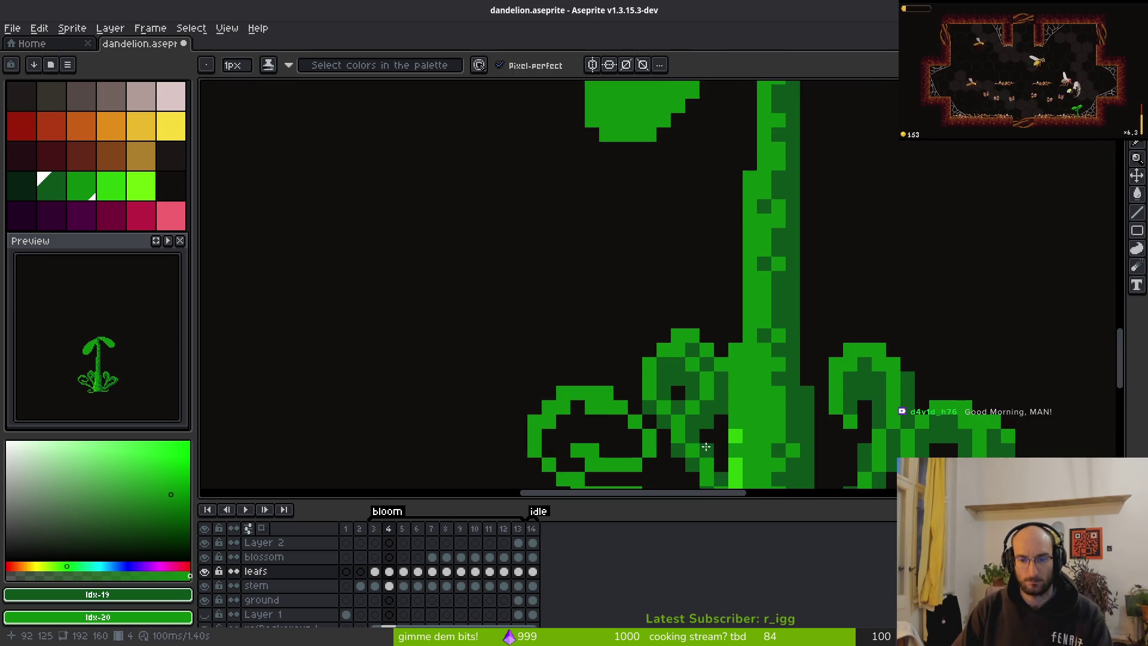
pyautogui.scroll(-3, 708, 440)
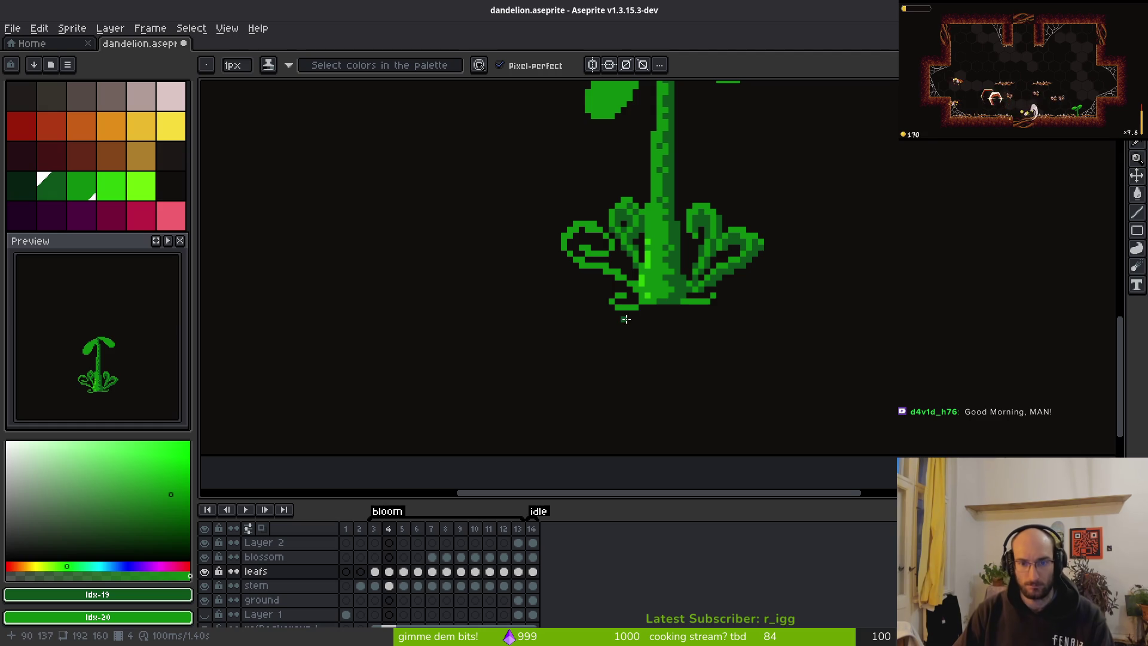
# Shade the left curly leaf's lower curve and underside dark green.
pyautogui.scroll(5, 634, 228)
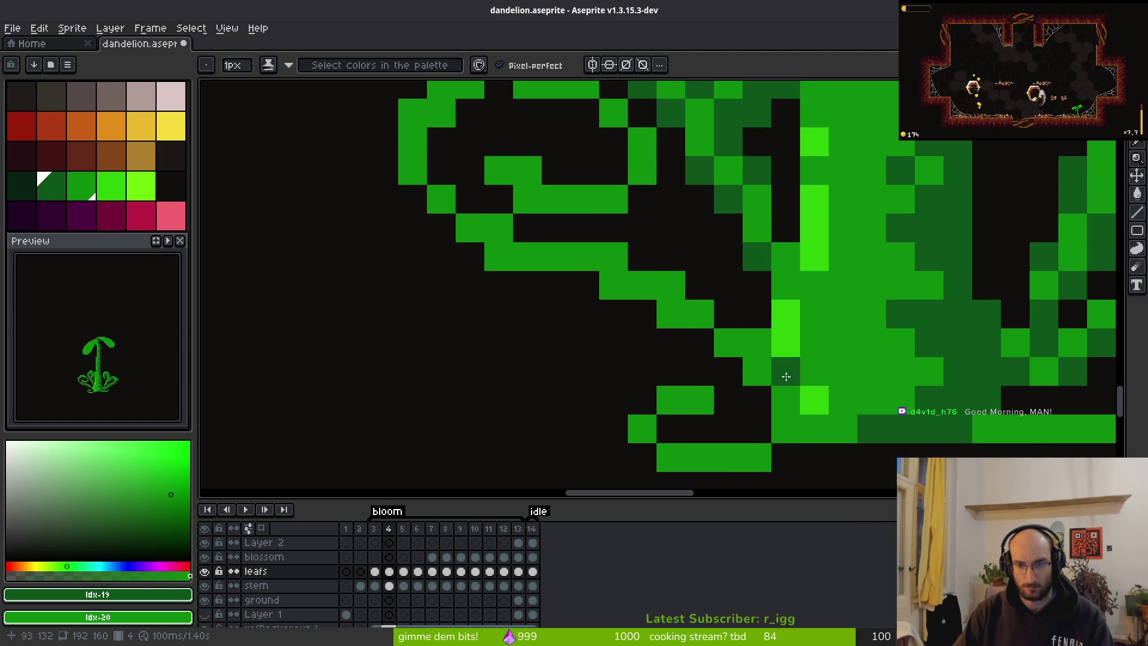
pyautogui.rightClick(756, 380)
pyautogui.click(721, 359)
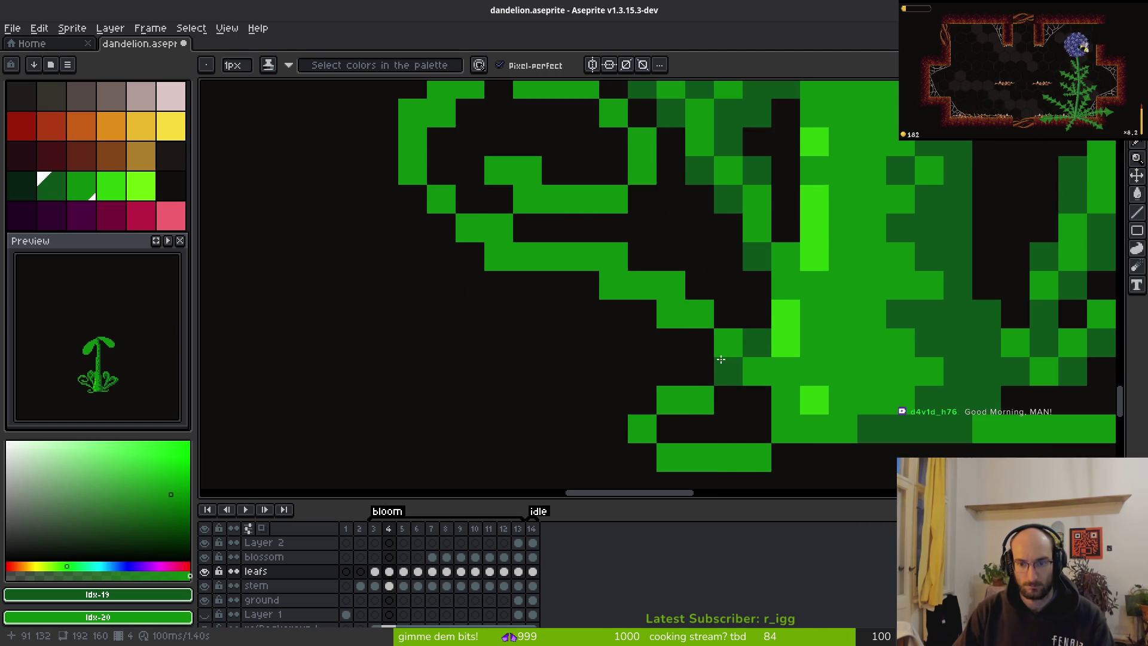
pyautogui.click(756, 400)
pyautogui.click(641, 313)
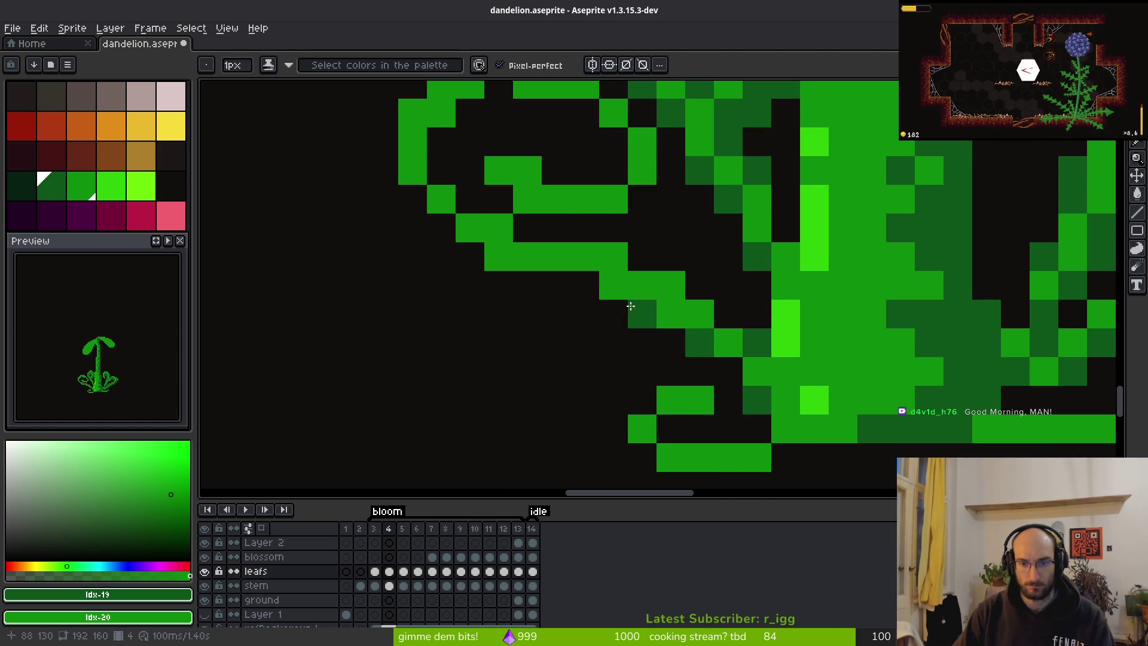
pyautogui.click(613, 256)
pyautogui.click(670, 286)
pyautogui.click(728, 315)
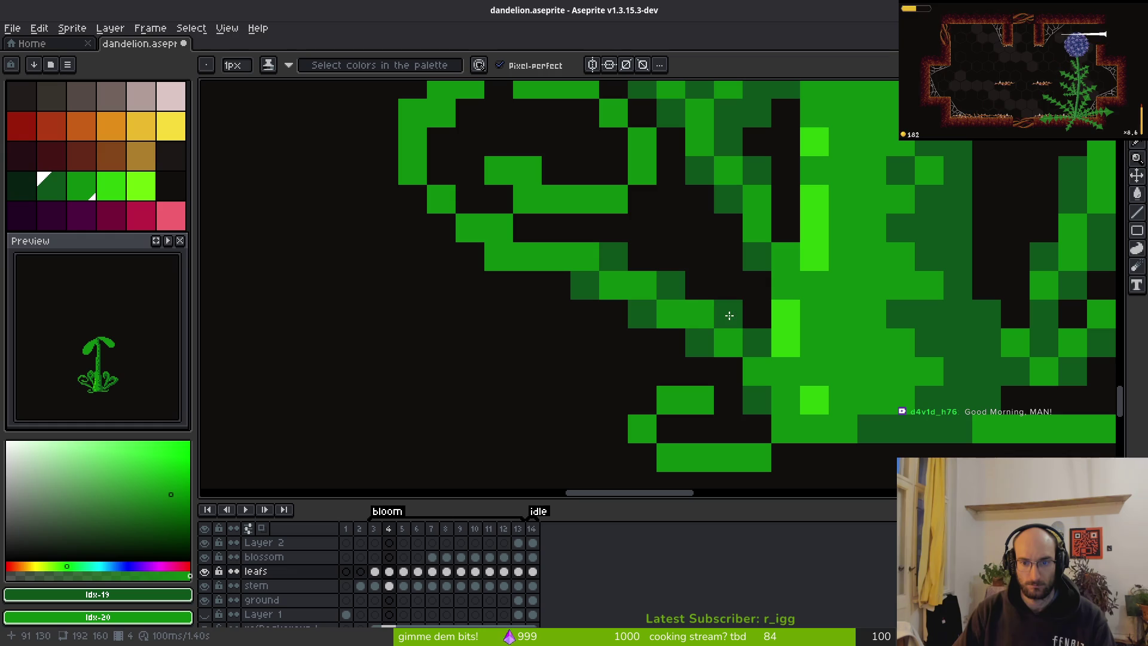
pyautogui.click(706, 307)
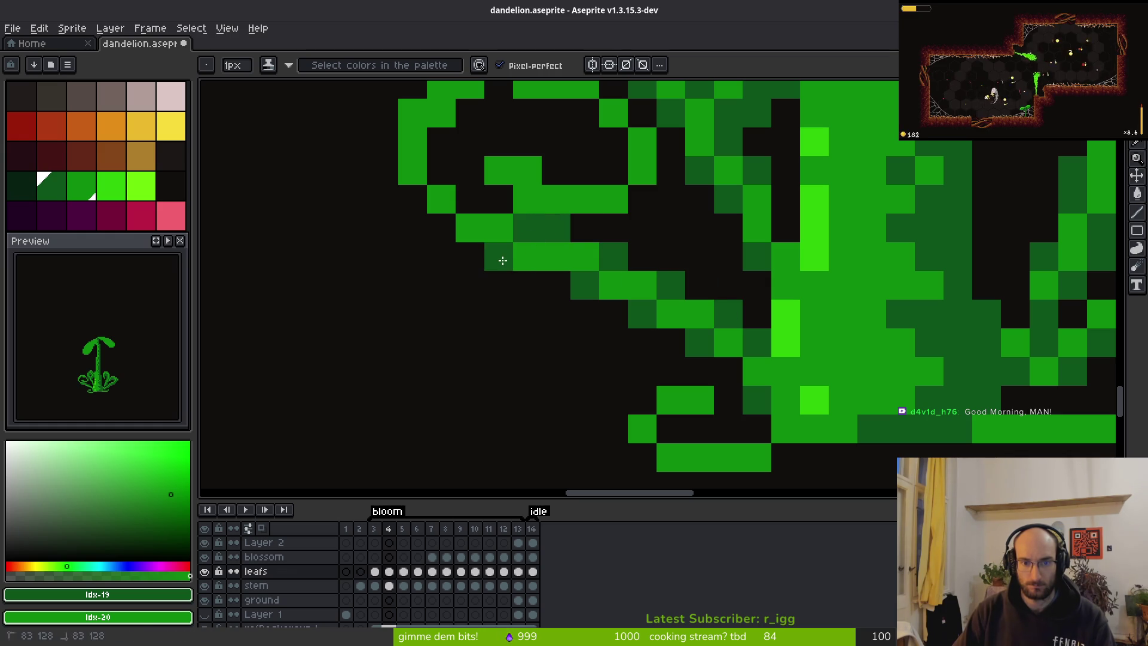
# Paint bright green and dark green pixels along the curl's edge, undoing a misplaced pixel.
pyautogui.moveTo(488, 230); pyautogui.dragTo(616, 371)
pyautogui.rightClick(616, 370)
pyautogui.rightClick(569, 367)
pyautogui.click(541, 339)
pyautogui.hotkey('ctrl', 'z')
pyautogui.click(564, 336)
pyautogui.click(602, 366)
pyautogui.click(615, 367)
pyautogui.click(610, 368)
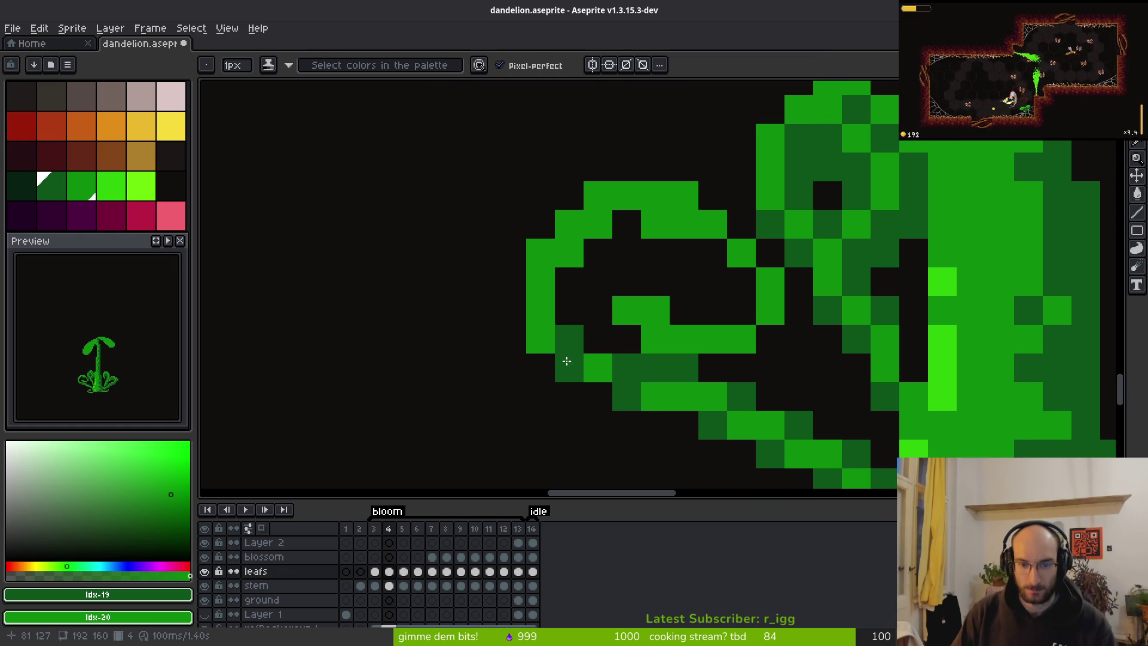
pyautogui.rightClick(569, 340)
pyautogui.click(540, 336)
pyautogui.rightClick(655, 397)
# Shade inside the spiral's outer arc dark green, keep its top edge bright green, erase strays.
pyautogui.moveTo(569, 282)
pyautogui.mouseDown()
pyautogui.moveTo(558, 315)
pyautogui.moveTo(577, 248)
pyautogui.moveTo(625, 223)
pyautogui.moveTo(659, 248)
pyautogui.moveTo(654, 226)
pyautogui.moveTo(676, 240)
pyautogui.mouseUp()
pyautogui.moveTo(581, 230); pyautogui.dragTo(566, 257)
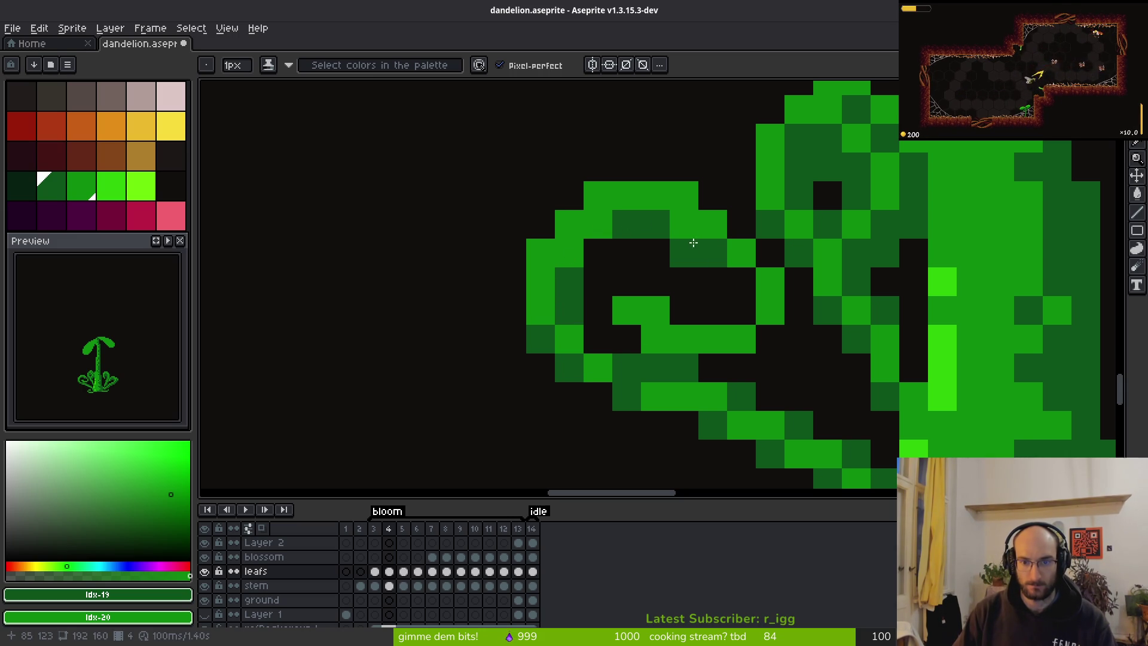
pyautogui.moveTo(689, 229)
pyautogui.mouseDown()
pyautogui.moveTo(729, 299)
pyautogui.moveTo(737, 339)
pyautogui.moveTo(723, 335)
pyautogui.moveTo(768, 301)
pyautogui.mouseUp()
pyautogui.rightClick(769, 307)
pyautogui.click(742, 282)
pyautogui.rightClick(741, 339)
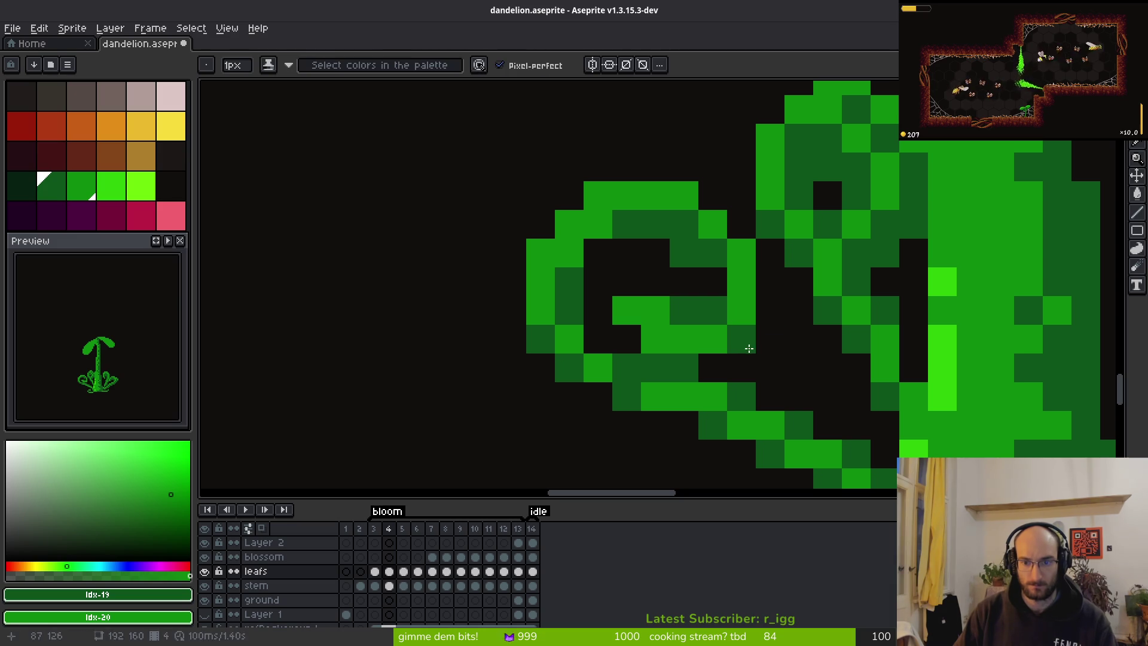
pyautogui.rightClick(684, 281)
# Swap light and dark green on the inner curl and fill its inner curve dark green.
pyautogui.click(648, 340)
pyautogui.rightClick(648, 339)
pyautogui.click(655, 308)
pyautogui.click(655, 253)
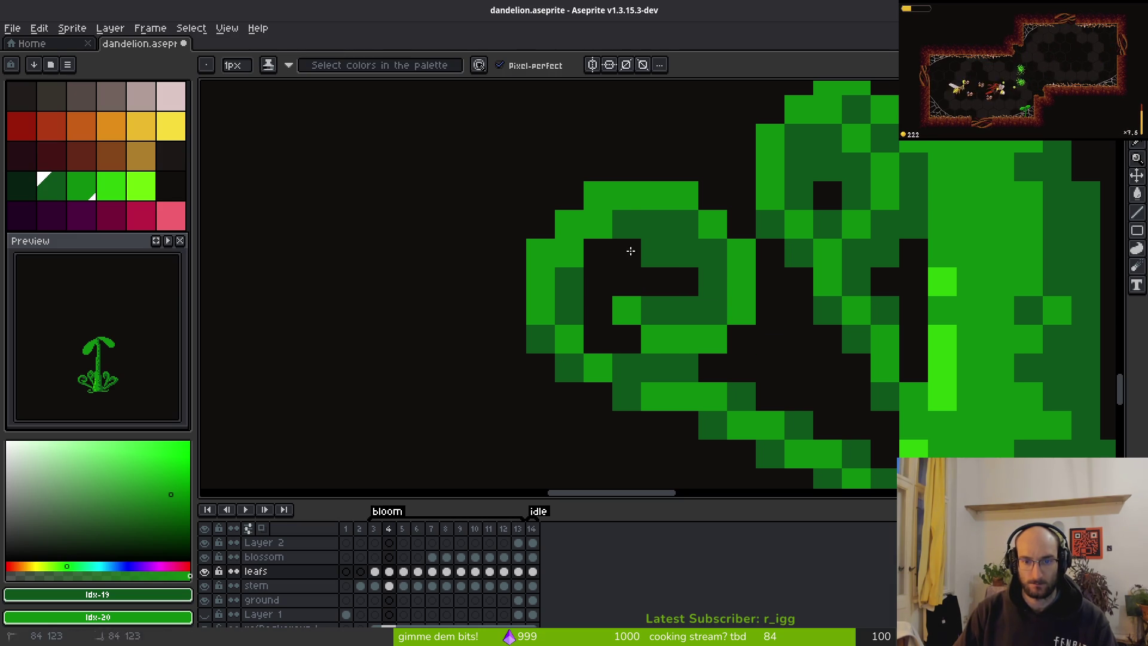
pyautogui.moveTo(598, 253); pyautogui.dragTo(595, 281)
pyautogui.click(594, 327)
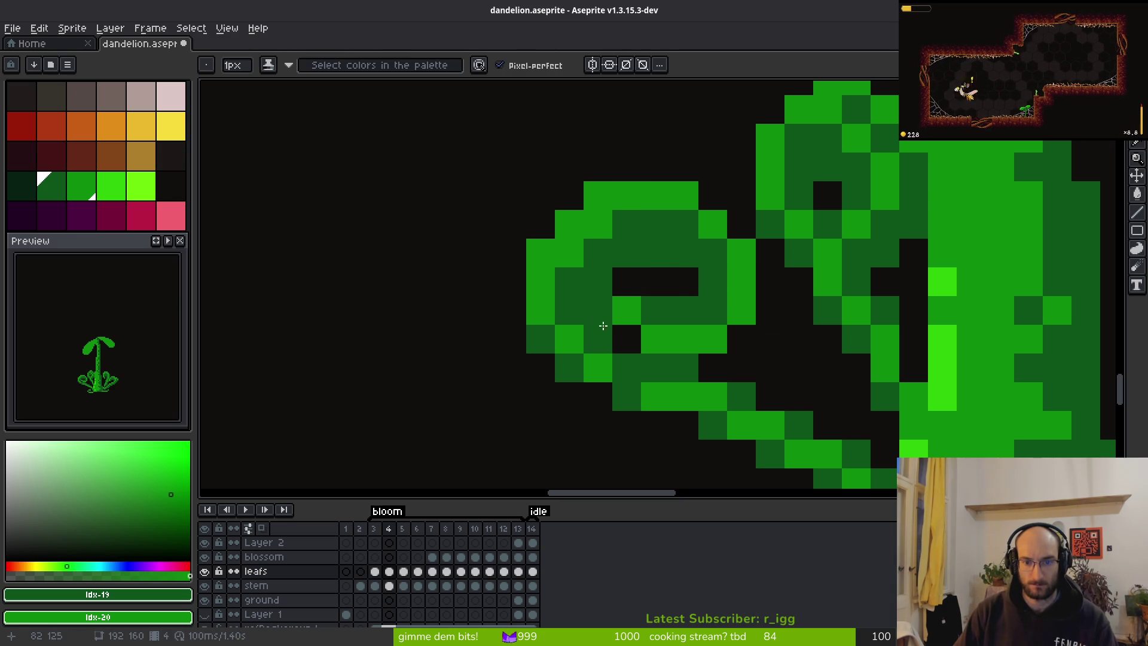
pyautogui.scroll(-5, 825, 427)
# Add dark-green pixels inside the left leaf spiral and a green stroke up along it.
pyautogui.scroll(5, 809, 398)
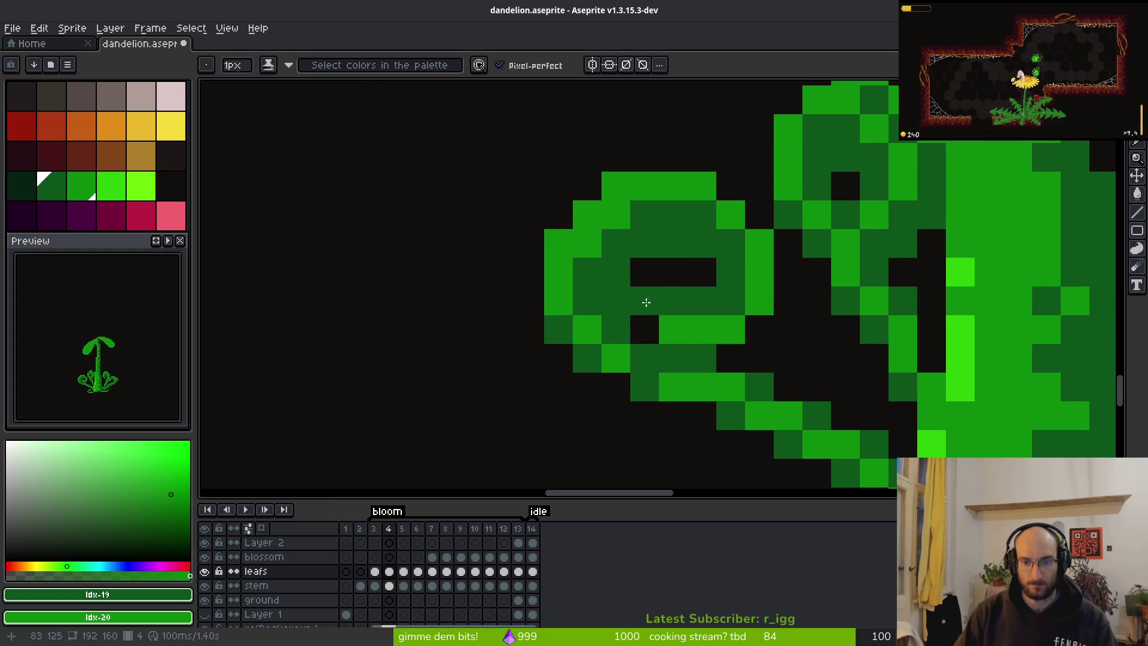
pyautogui.scroll(-5, 797, 400)
pyautogui.scroll(4, 800, 399)
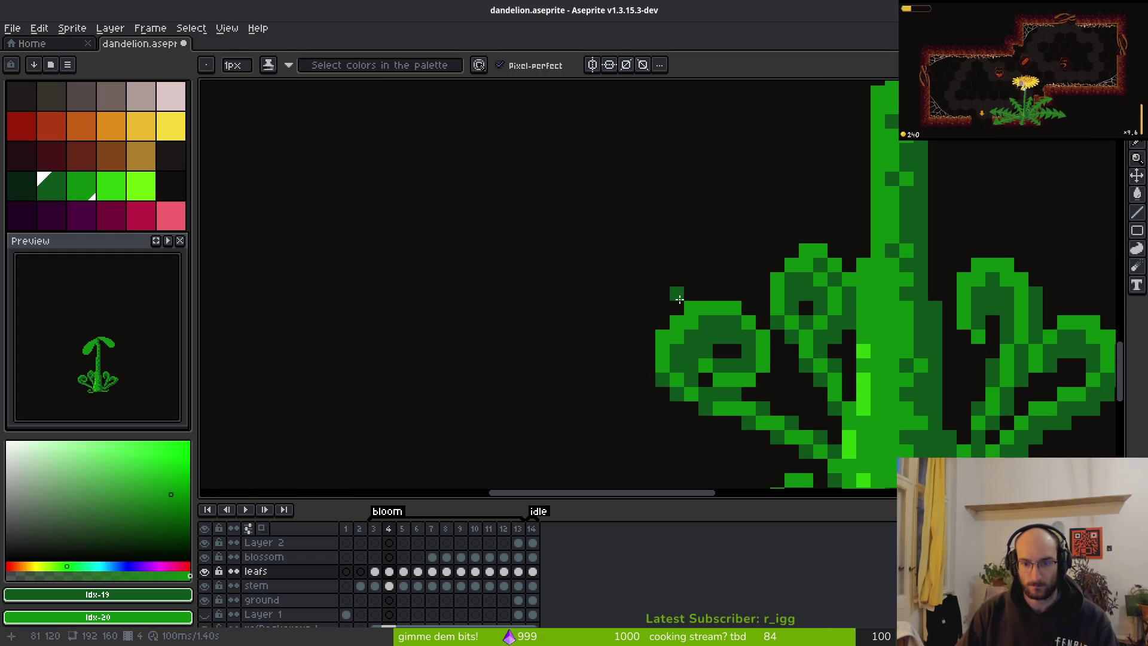
pyautogui.scroll(2, 593, 294)
pyautogui.scroll(1, 592, 294)
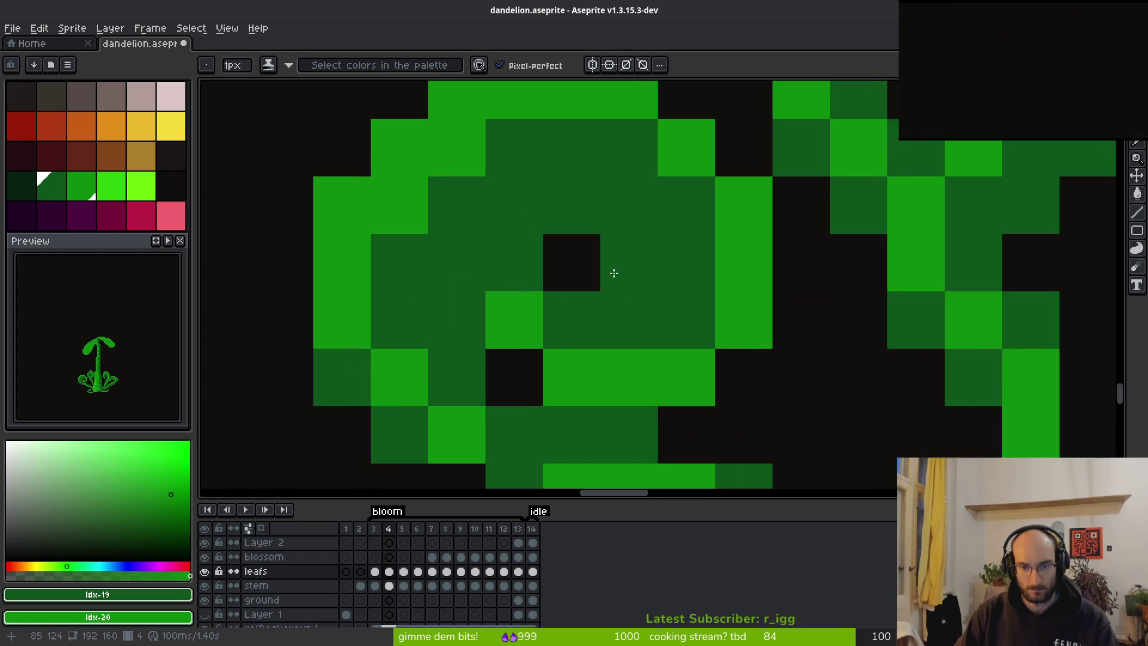
pyautogui.scroll(-1, 598, 281)
pyautogui.click(646, 316)
pyautogui.click(607, 354)
pyautogui.moveTo(656, 305)
pyautogui.mouseDown()
pyautogui.moveTo(671, 245)
pyautogui.moveTo(646, 169)
pyautogui.moveTo(622, 159)
pyautogui.mouseUp()
pyautogui.scroll(-2, 690, 322)
pyautogui.scroll(2, 711, 296)
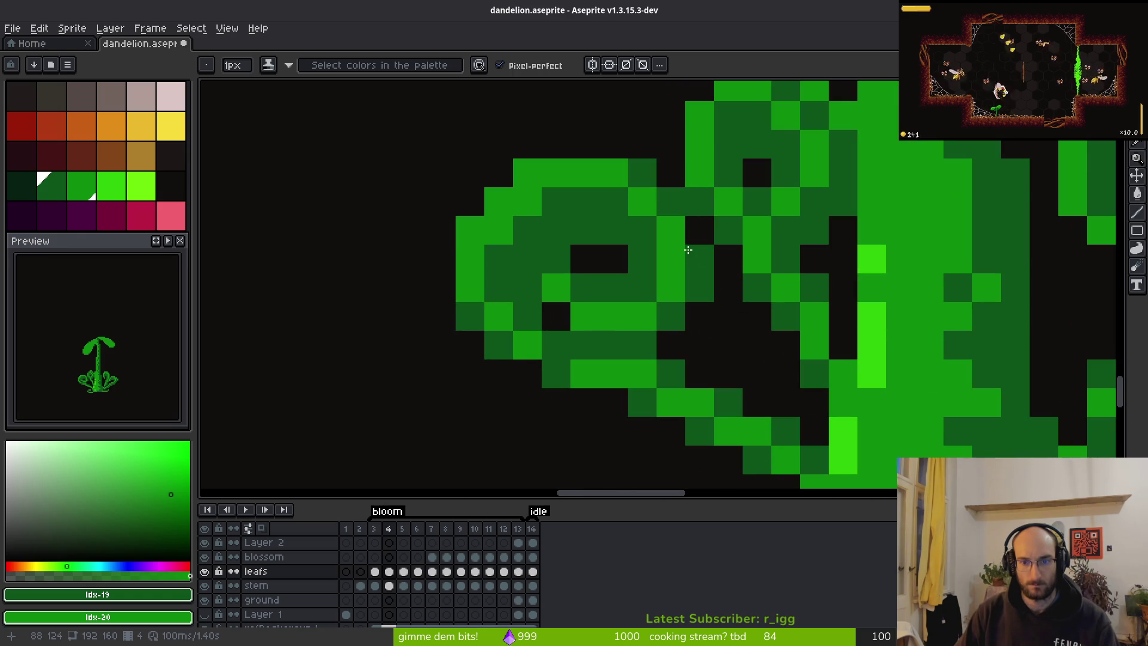
pyautogui.press('e')
pyautogui.scroll(-8, 728, 256)
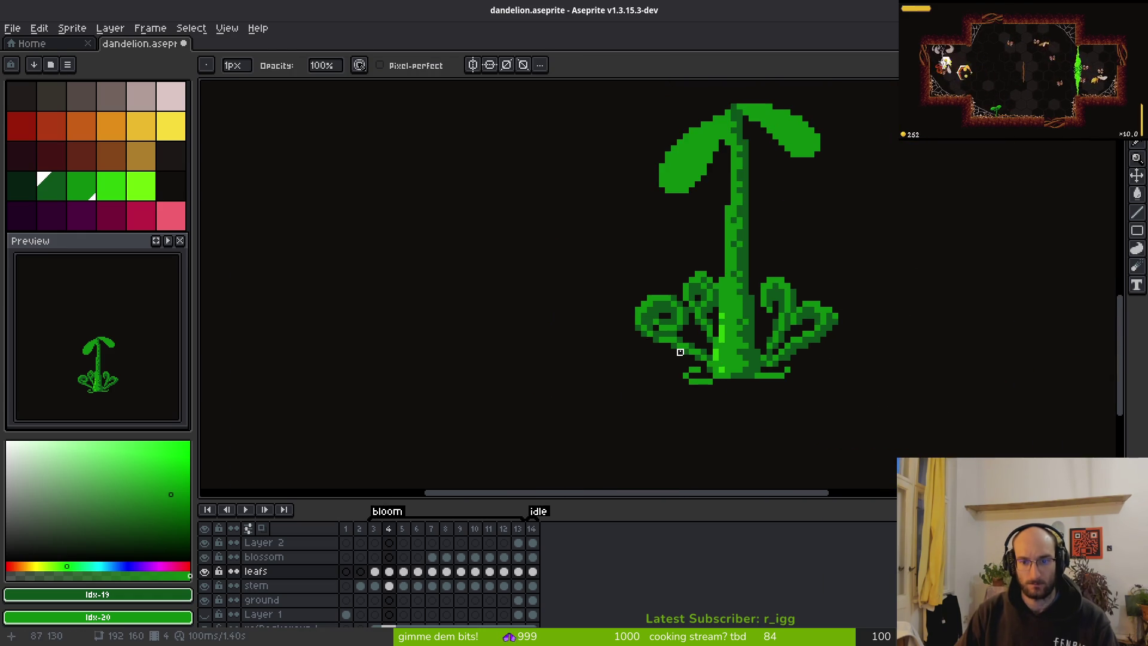
pyautogui.scroll(6, 677, 323)
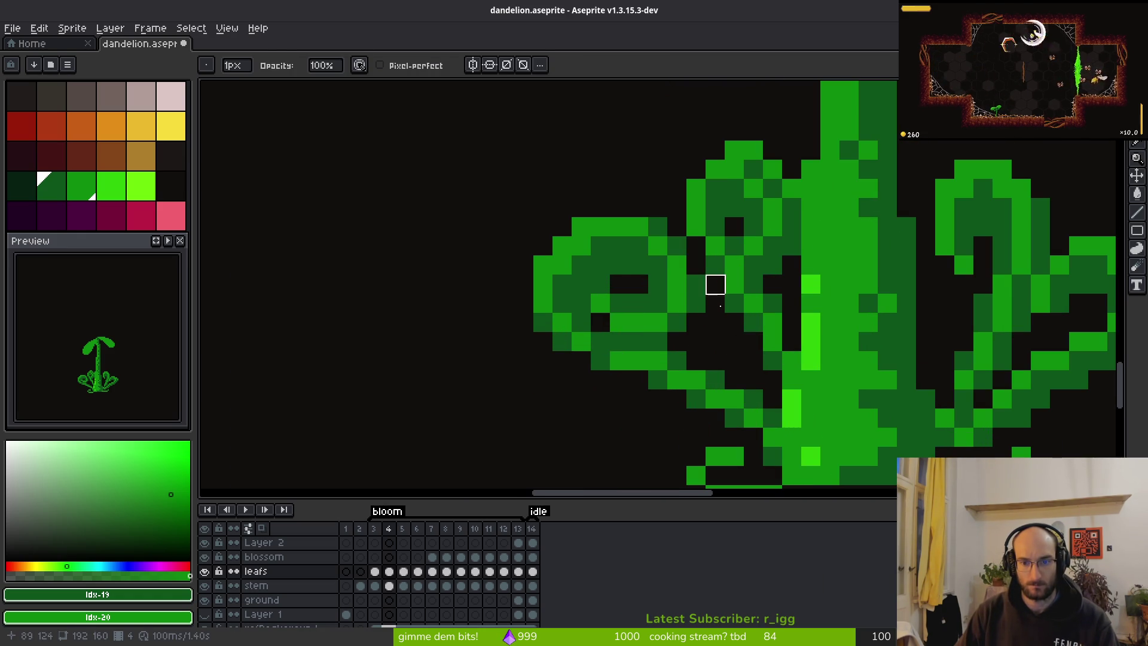
pyautogui.scroll(-5, 715, 299)
pyautogui.scroll(-2, 727, 365)
# Flip between frames 3 and 4 to compare, settling on frame 4 with the Pencil.
pyautogui.press('b')
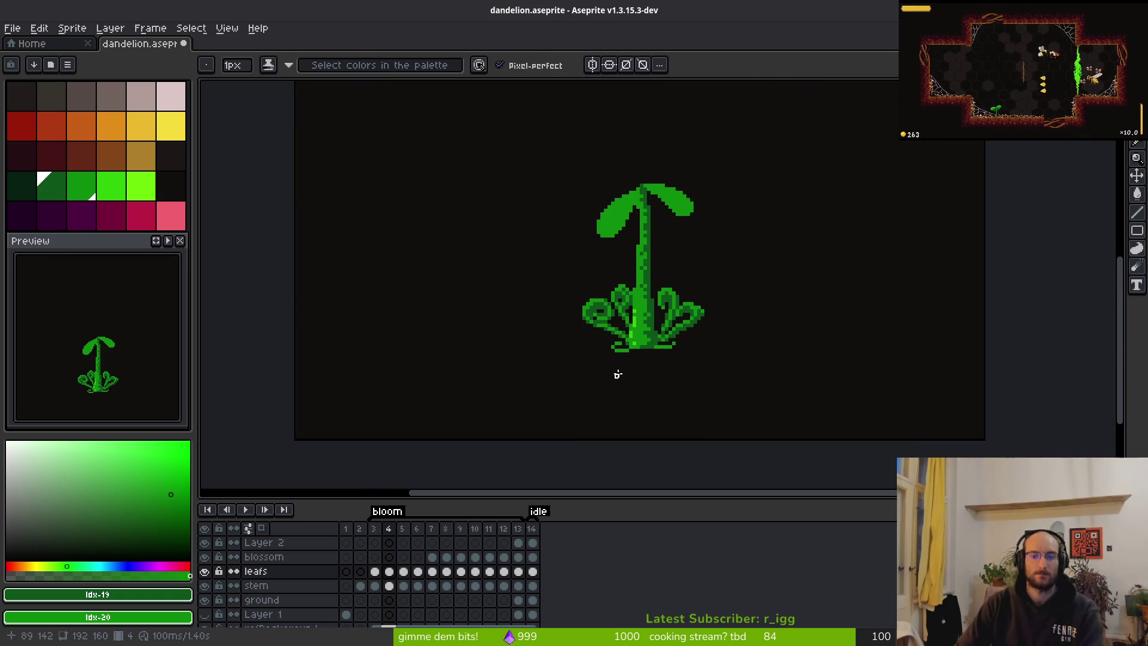
pyautogui.press('Right')
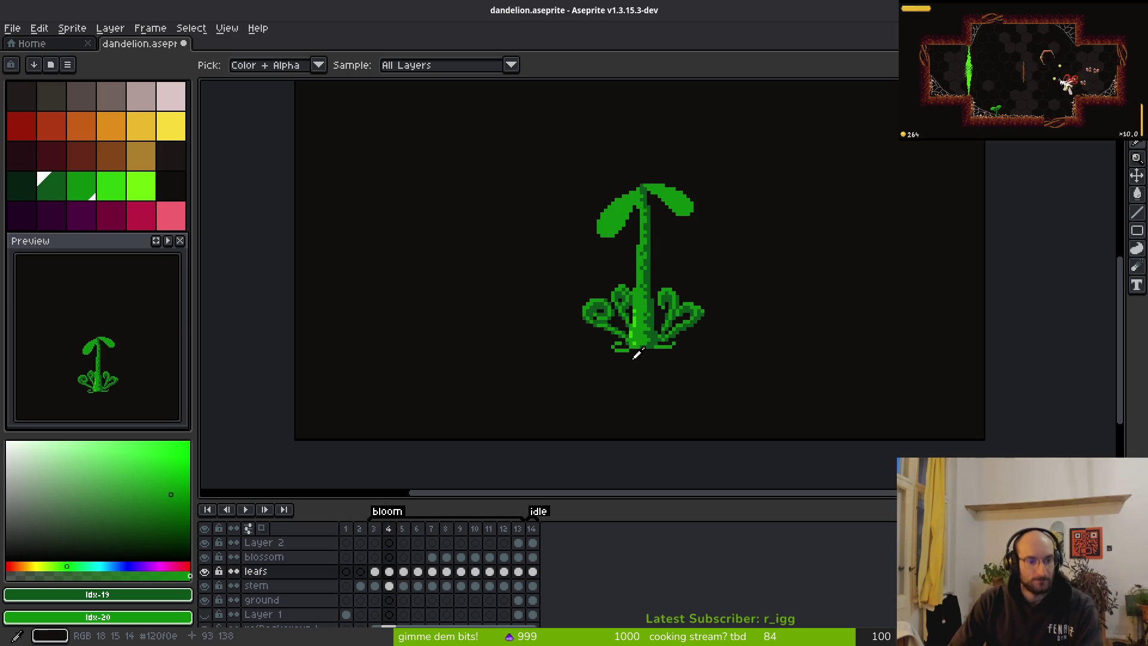
pyautogui.press('Left')
pyautogui.press('Right')
pyautogui.press('Left')
pyautogui.press('Right')
pyautogui.press('b')
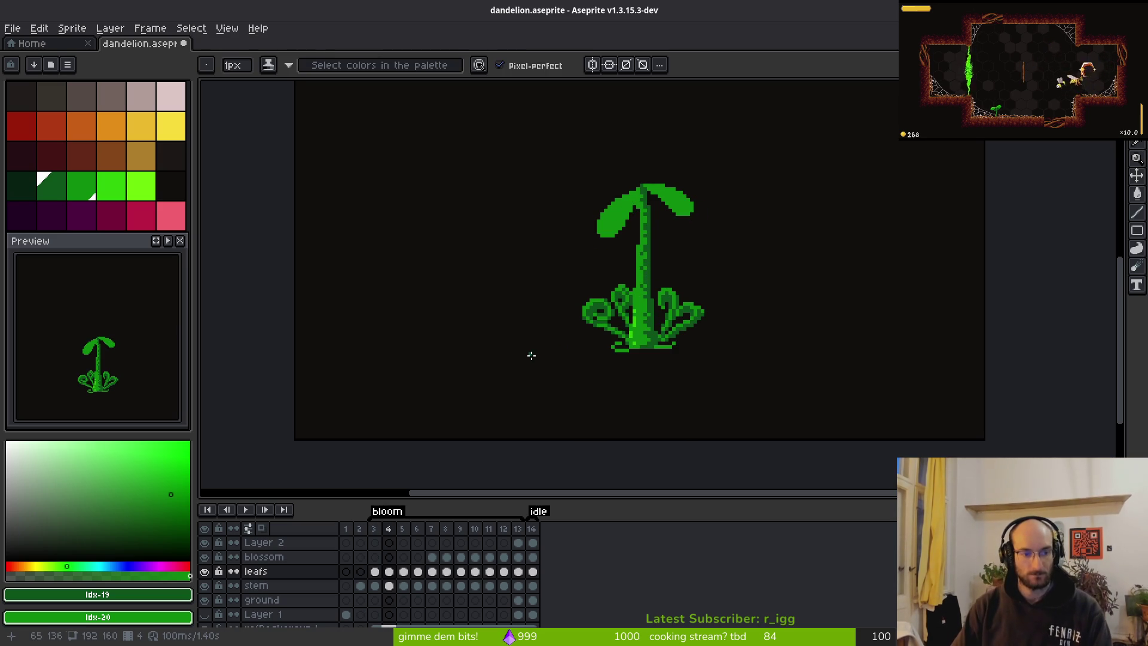
pyautogui.scroll(5, 574, 347)
pyautogui.moveTo(927, 319); pyautogui.dragTo(795, 335)
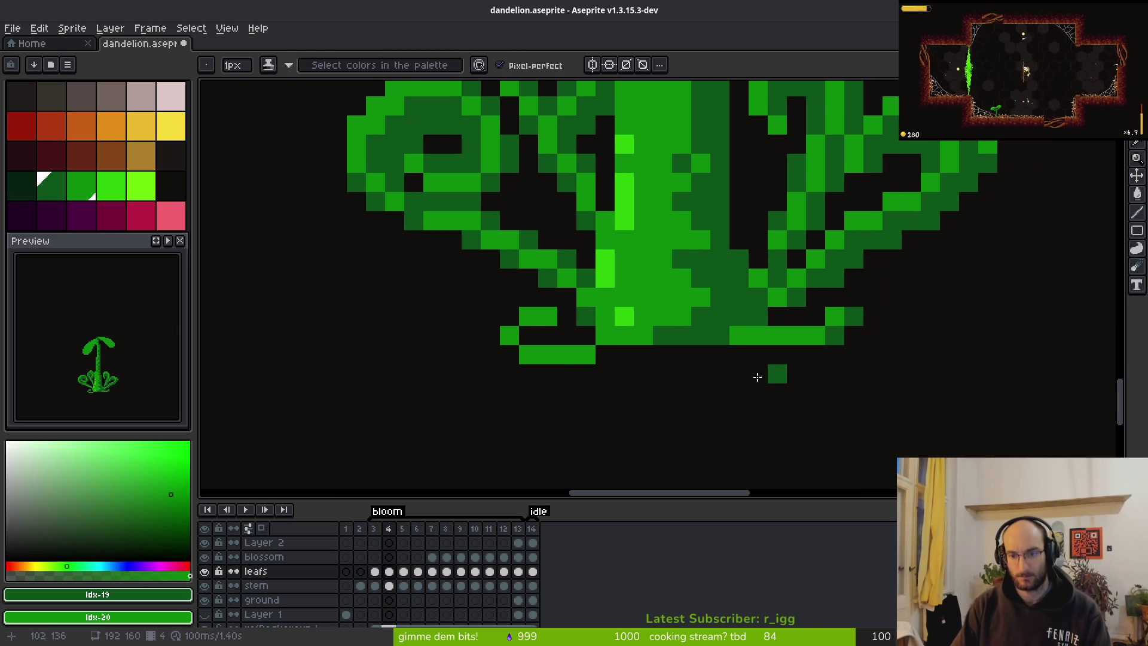
# Add dark-green pixels beside frame 4's base foot, undo two leaf edits, and add a bright-green pixel.
pyautogui.click(816, 354)
pyautogui.click(778, 354)
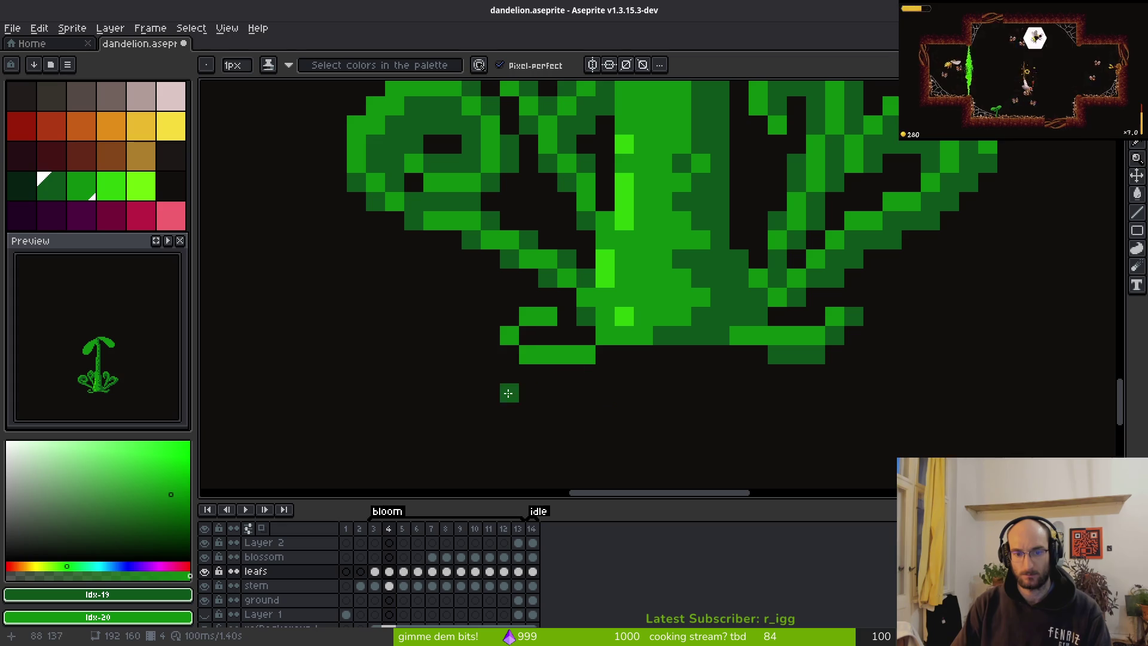
pyautogui.click(547, 336)
pyautogui.click(548, 316)
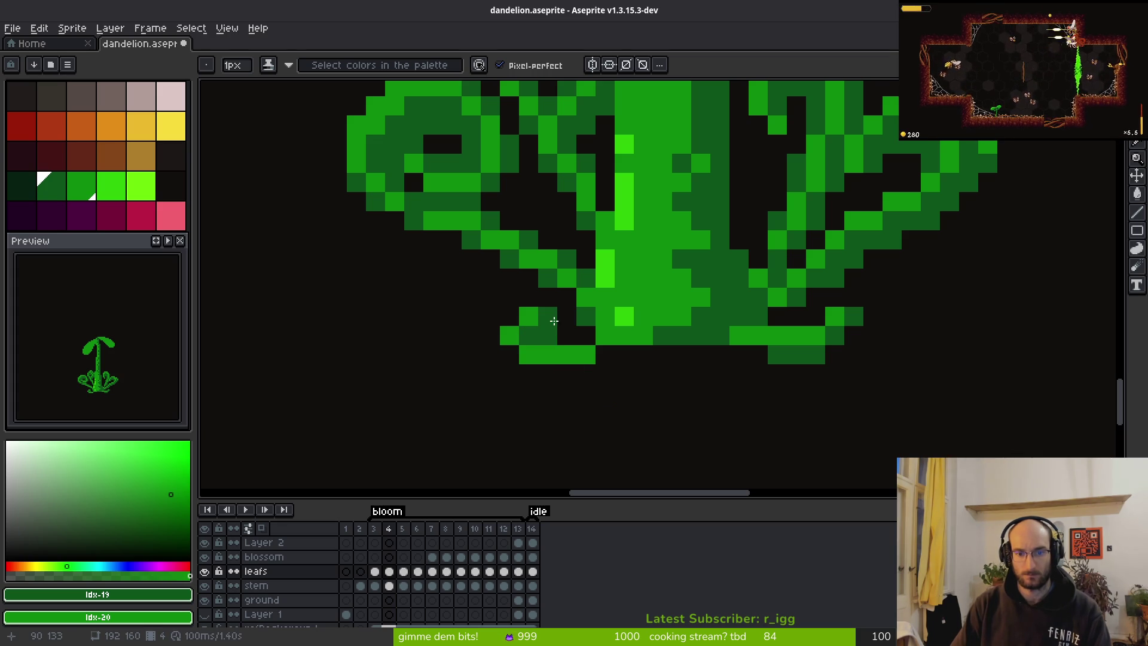
pyautogui.hotkey('ctrl', 'z')
pyautogui.hotkey('ctrl', 'z')
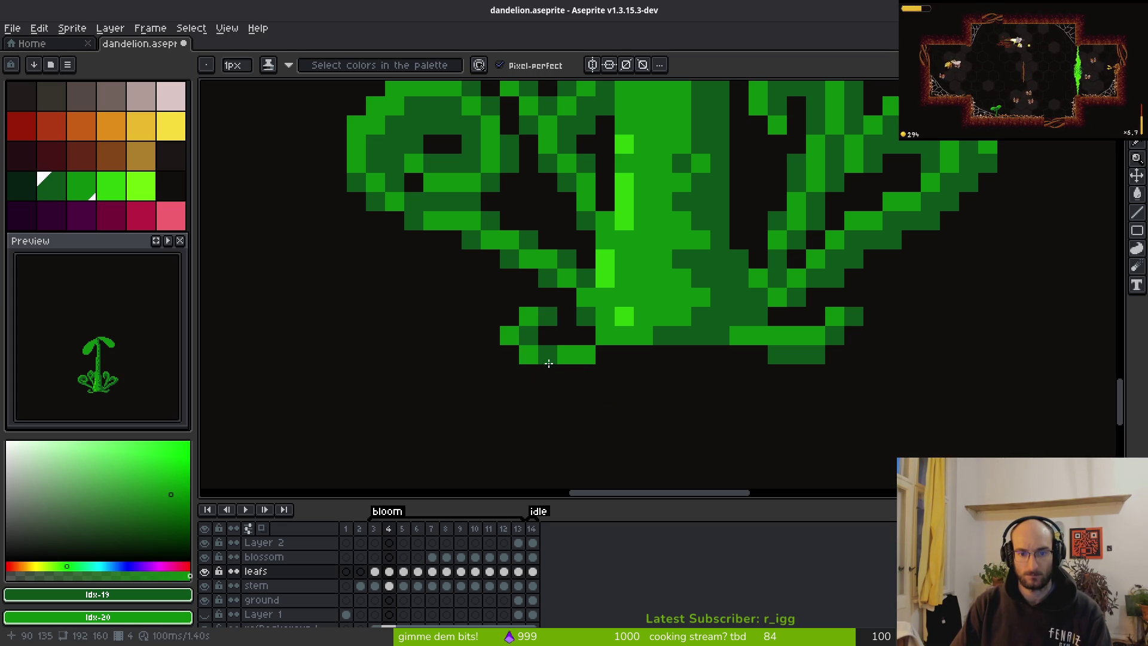
pyautogui.rightClick(583, 363)
pyautogui.click(590, 337)
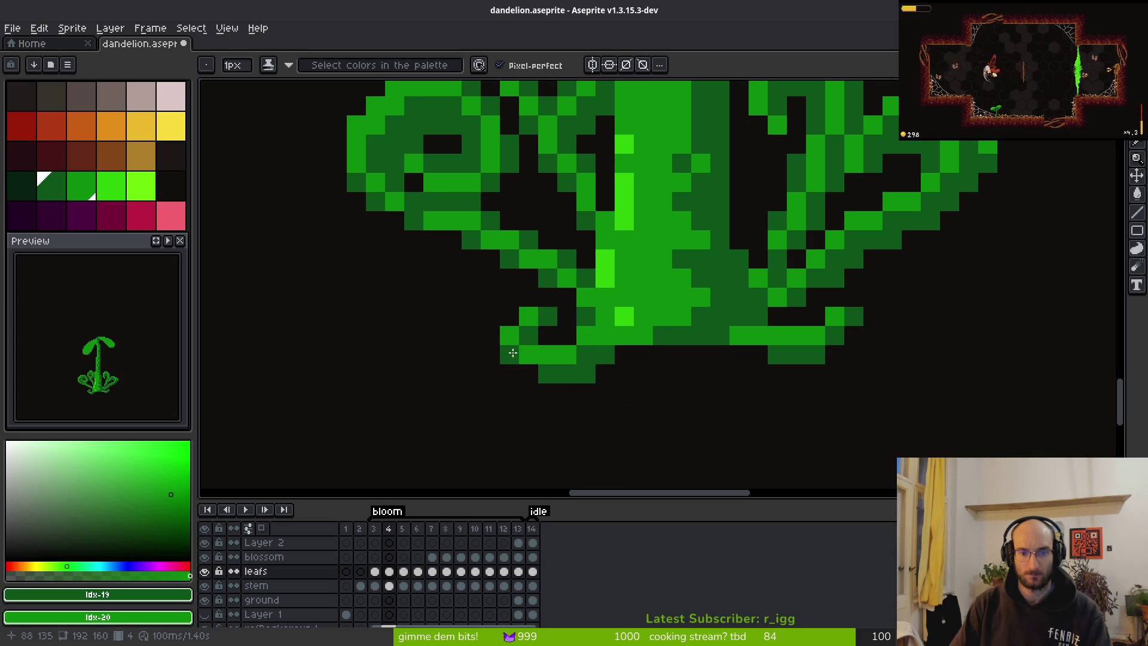
pyautogui.press('e')
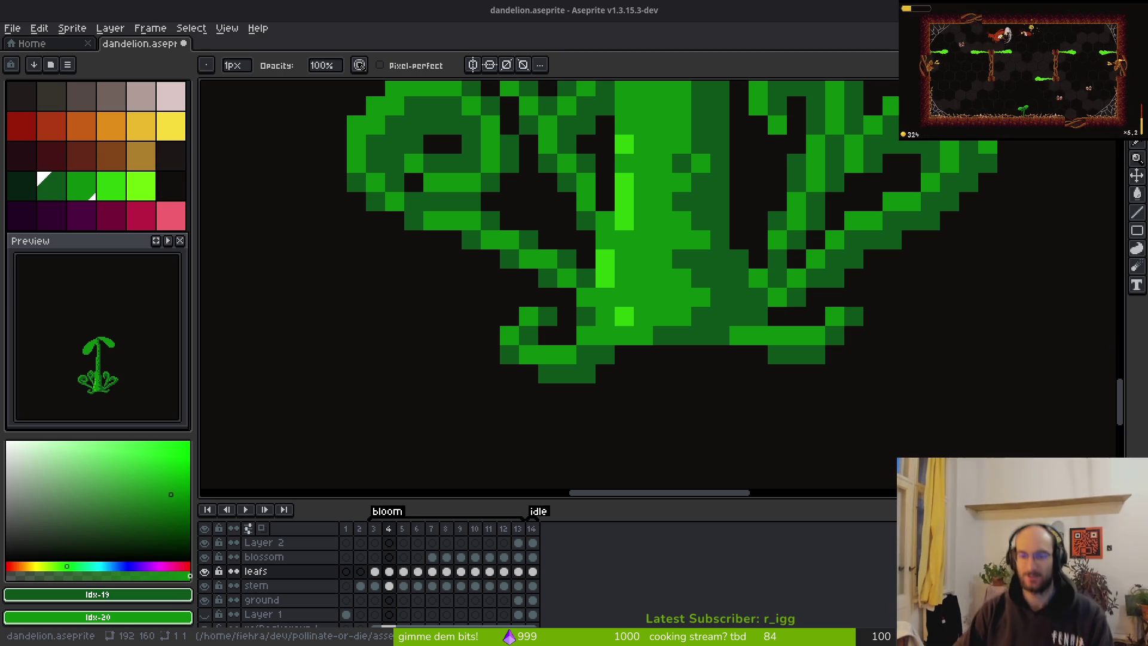
pyautogui.press('b')
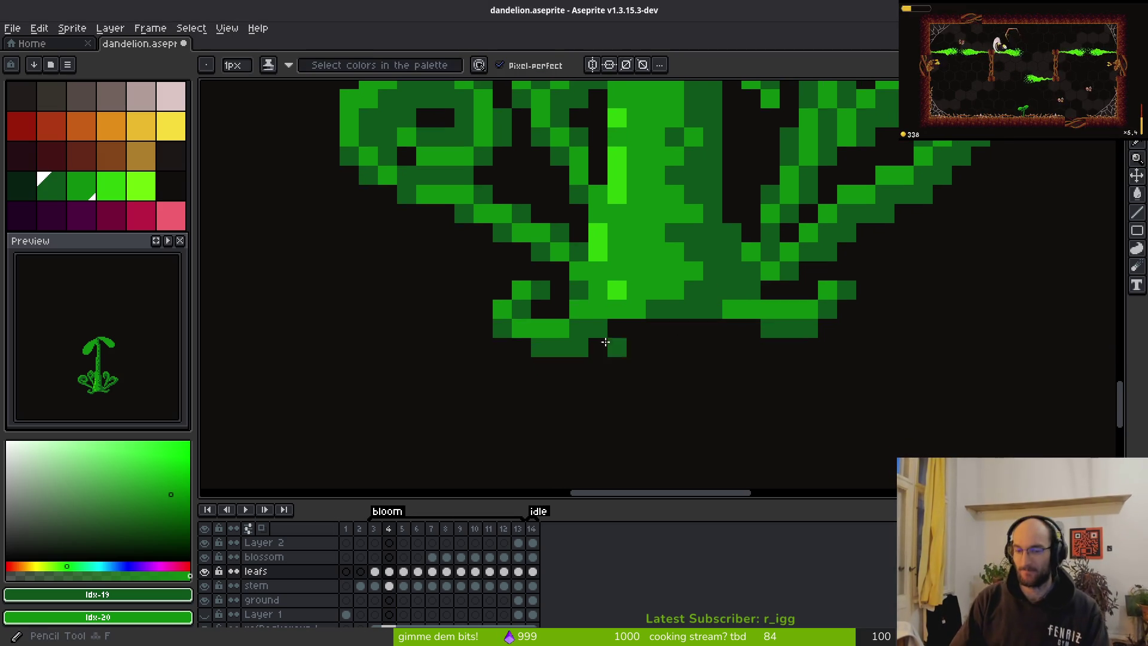
# Save the sprite and step back to frame 3 with the Pencil ready.
pyautogui.scroll(-5, 627, 305)
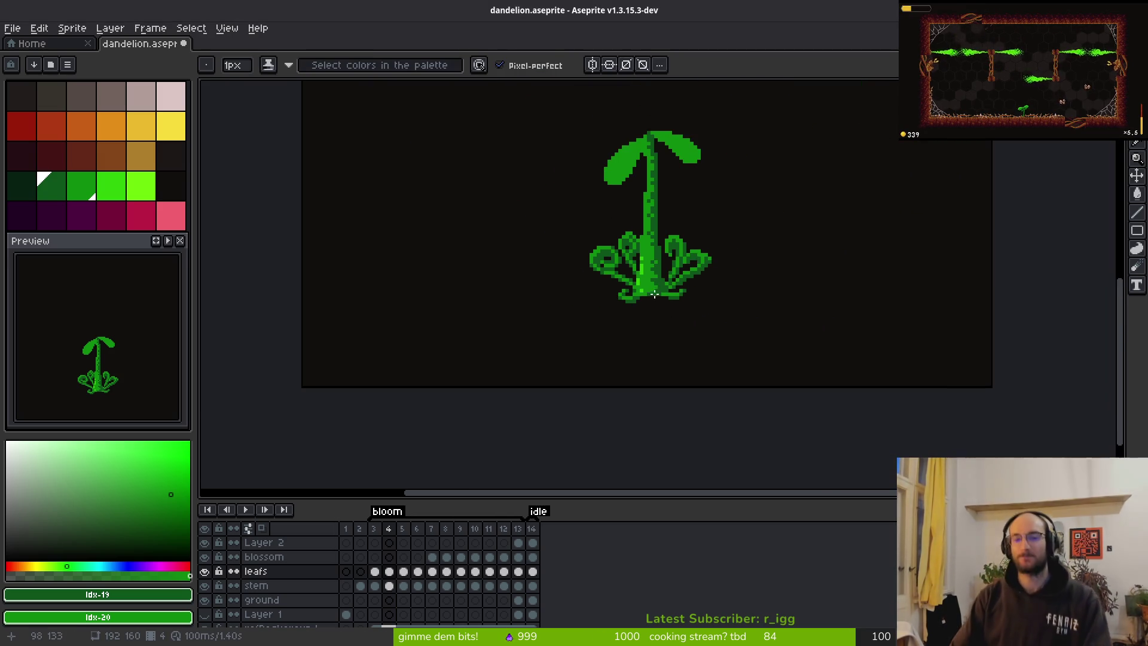
pyautogui.hotkey('ctrl', 's')
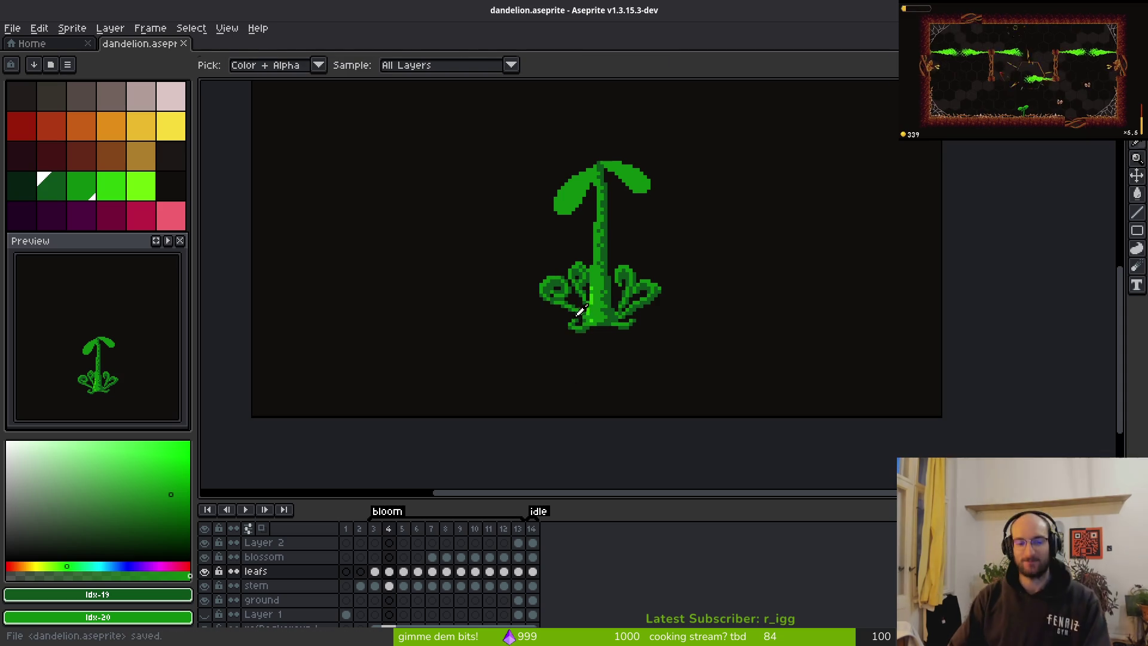
pyautogui.press('Left')
pyautogui.press('i')
pyautogui.press('b')
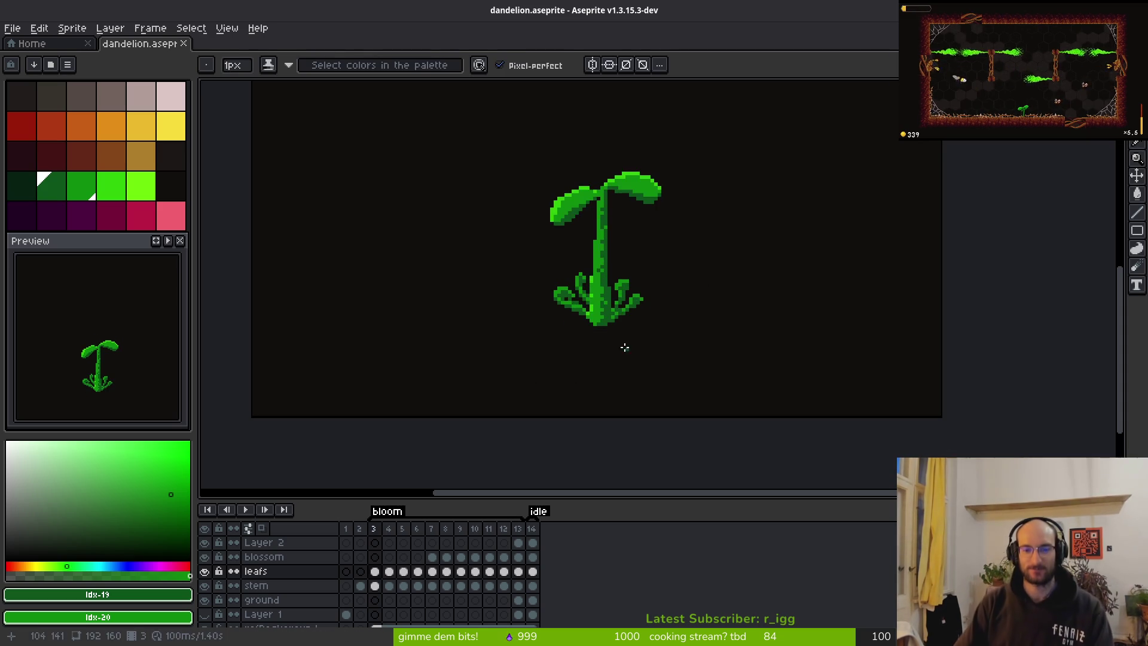
pyautogui.scroll(6, 623, 338)
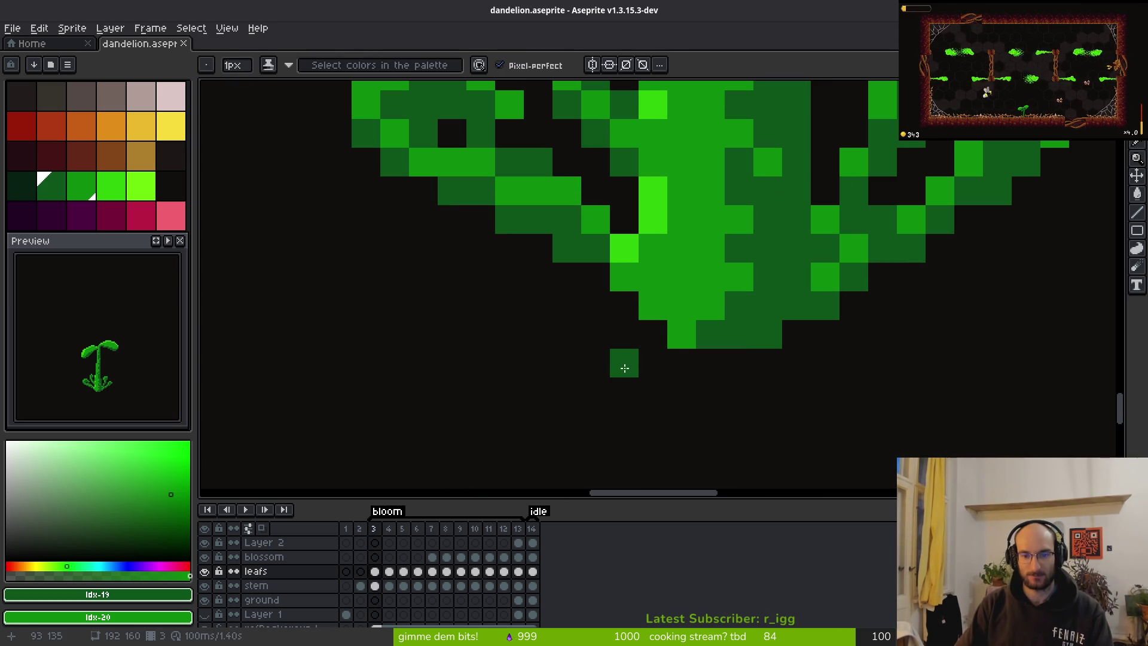
# Add dark- and bright-green pixels forming a new leaf tip at frame 3's lower-left base, undoing a stray erase.
pyautogui.click(623, 334)
pyautogui.click(649, 335)
pyautogui.click(651, 363)
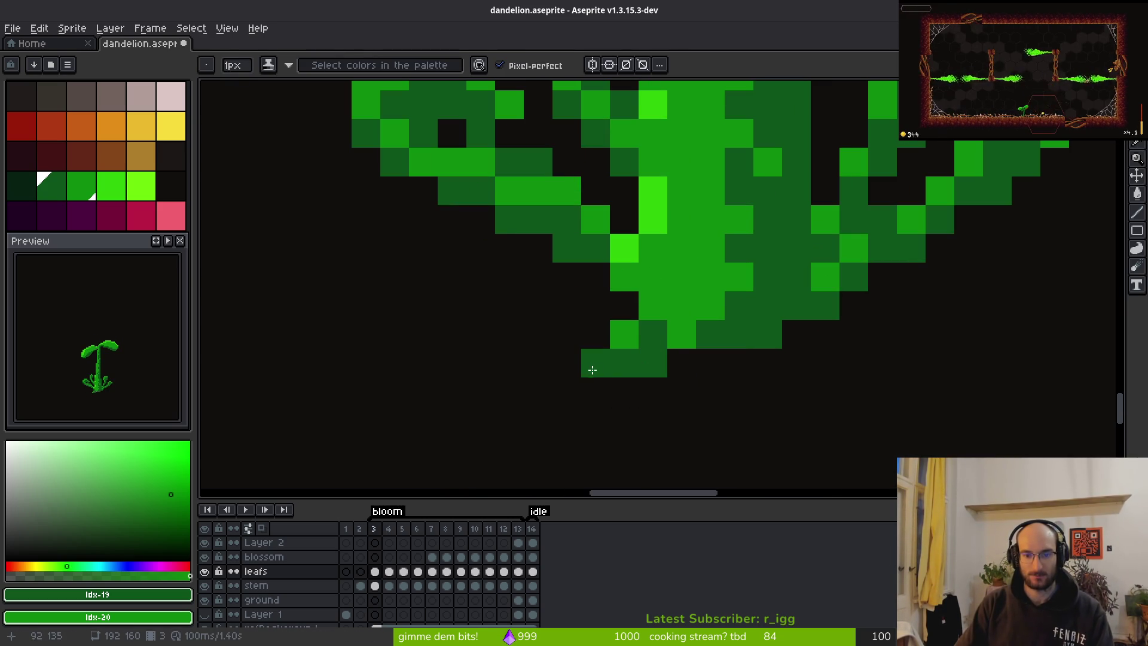
pyautogui.click(596, 392)
pyautogui.press('e')
pyautogui.click(654, 362)
pyautogui.hotkey('ctrl', 'z')
pyautogui.hotkey('ctrl', 'z')
# Preview the growth animation with the new leaf tip, then return to the Pencil.
pyautogui.scroll(-3, 682, 420)
pyautogui.scroll(3, 711, 419)
pyautogui.press('b')
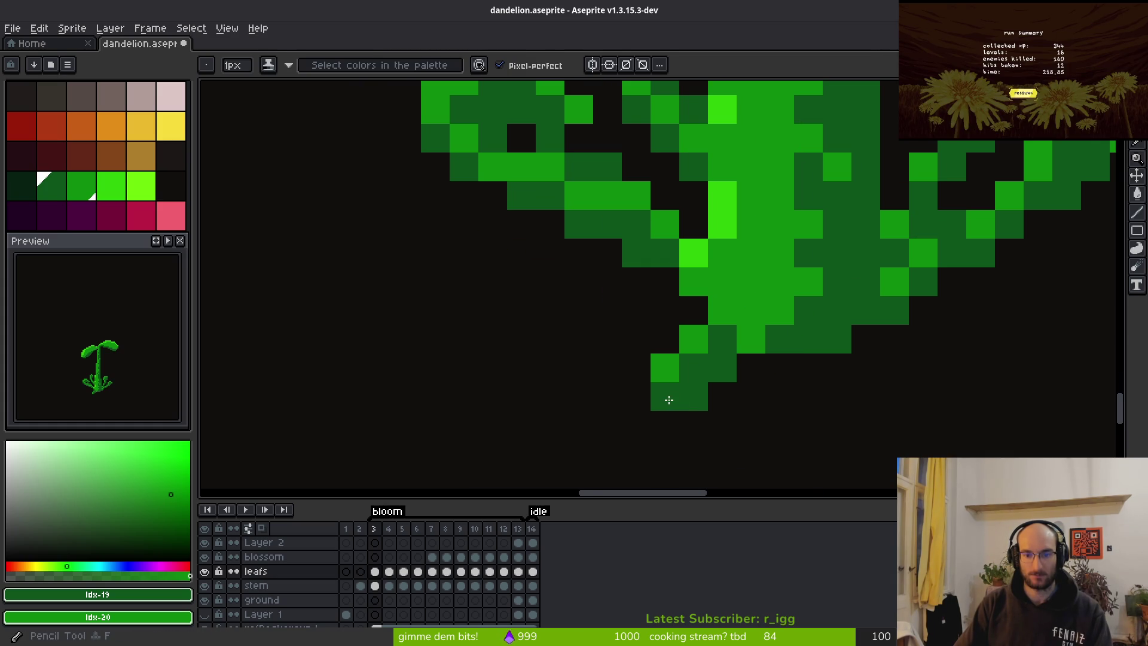
pyautogui.scroll(-3, 815, 410)
pyautogui.press('i')
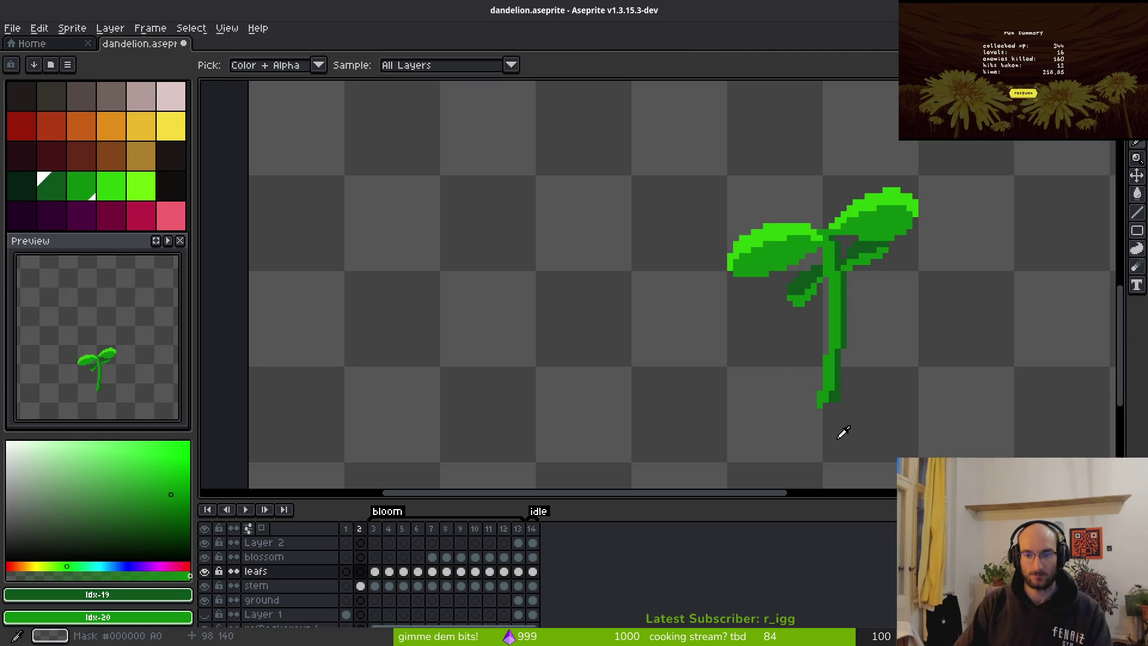
pyautogui.press('Return')
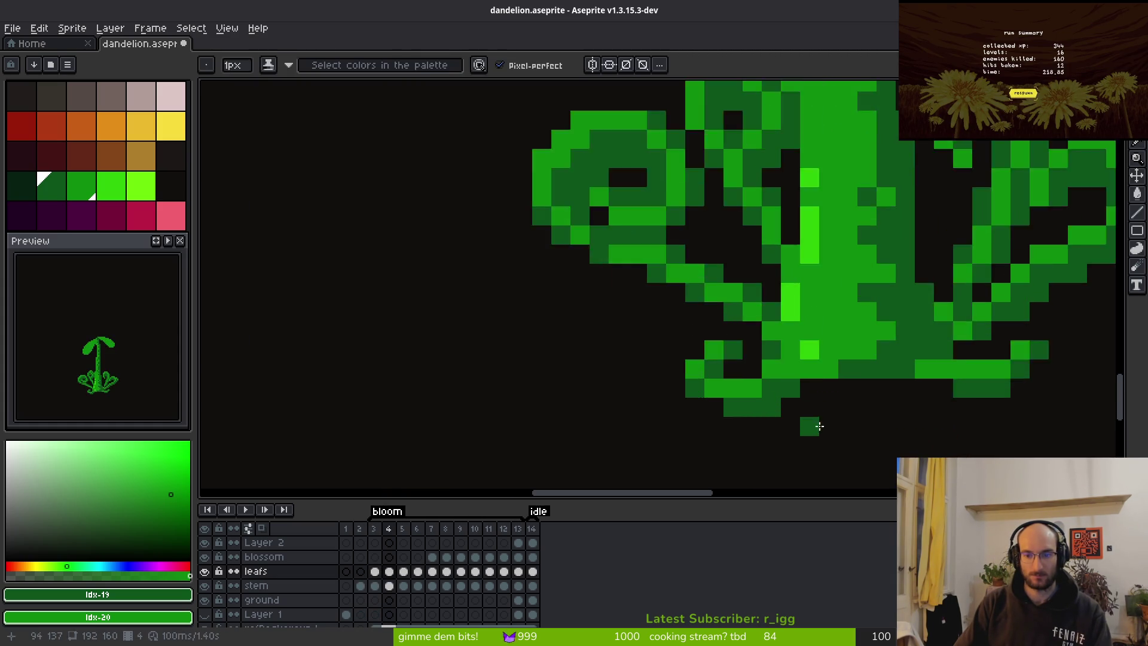
pyautogui.scroll(3, 771, 418)
pyautogui.press('b')
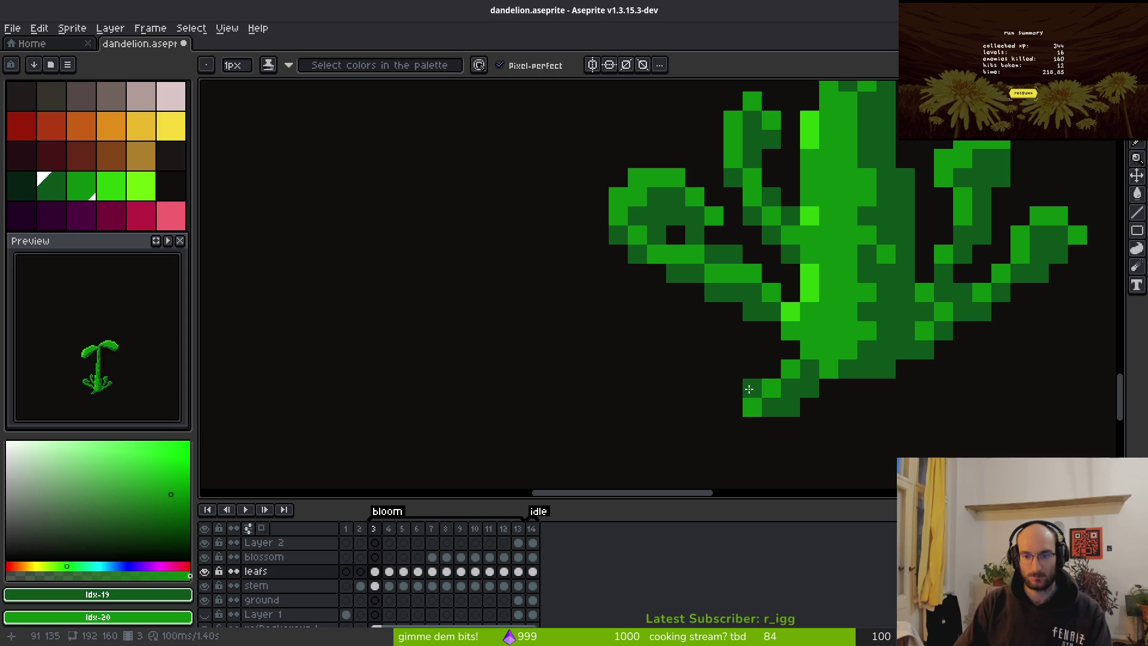
# Erase the bottom row of plant pixels and play the growth animation to check it.
pyautogui.press('e')
pyautogui.moveTo(810, 407); pyautogui.dragTo(749, 406)
pyautogui.scroll(-3, 784, 426)
pyautogui.press('i')
pyautogui.press('Return')
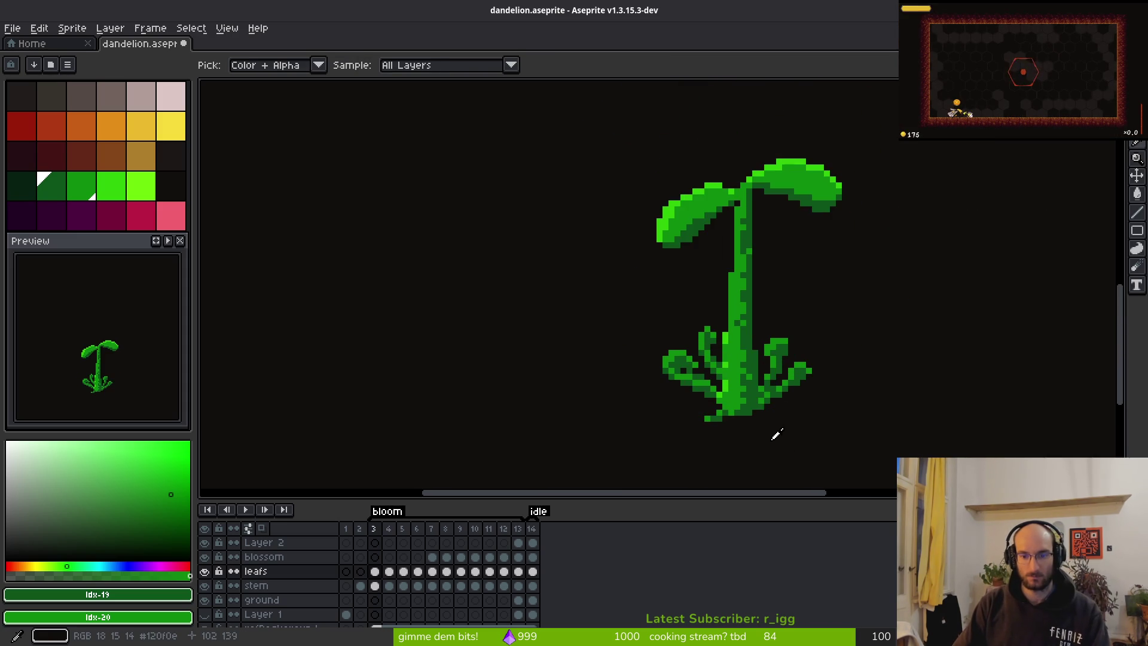
pyautogui.press('b')
pyautogui.scroll(3, 771, 422)
pyautogui.scroll(2, 680, 377)
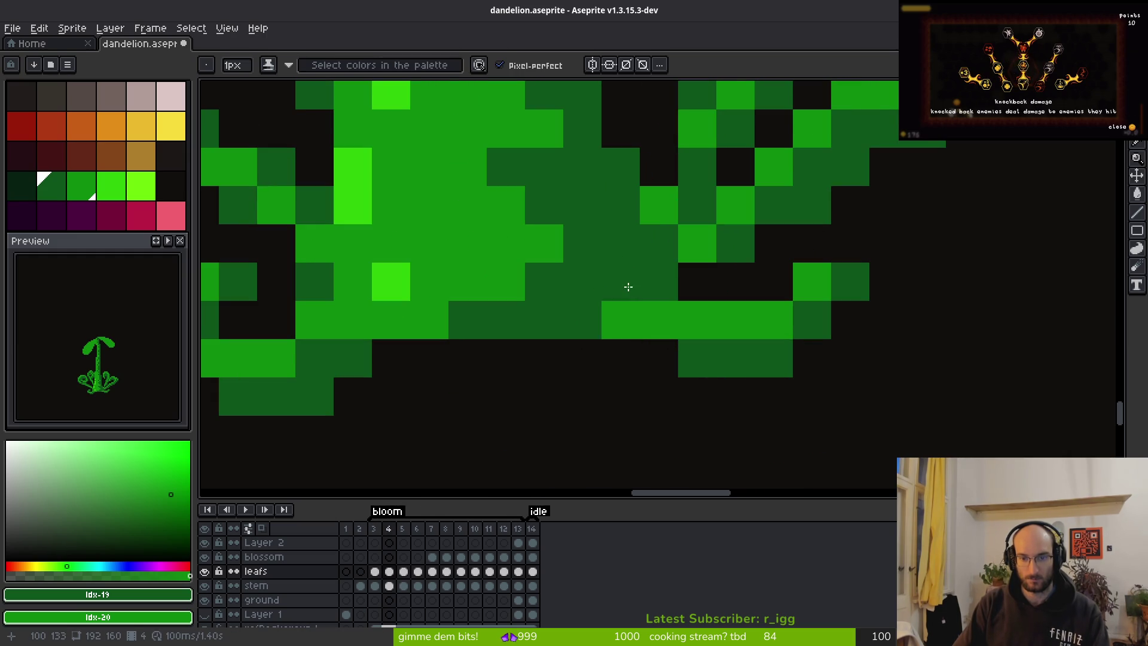
# On frame 4, lasso the bottoms of the base leaves and drop them in a new position.
pyautogui.press('Right')
pyautogui.scroll(-2, 735, 405)
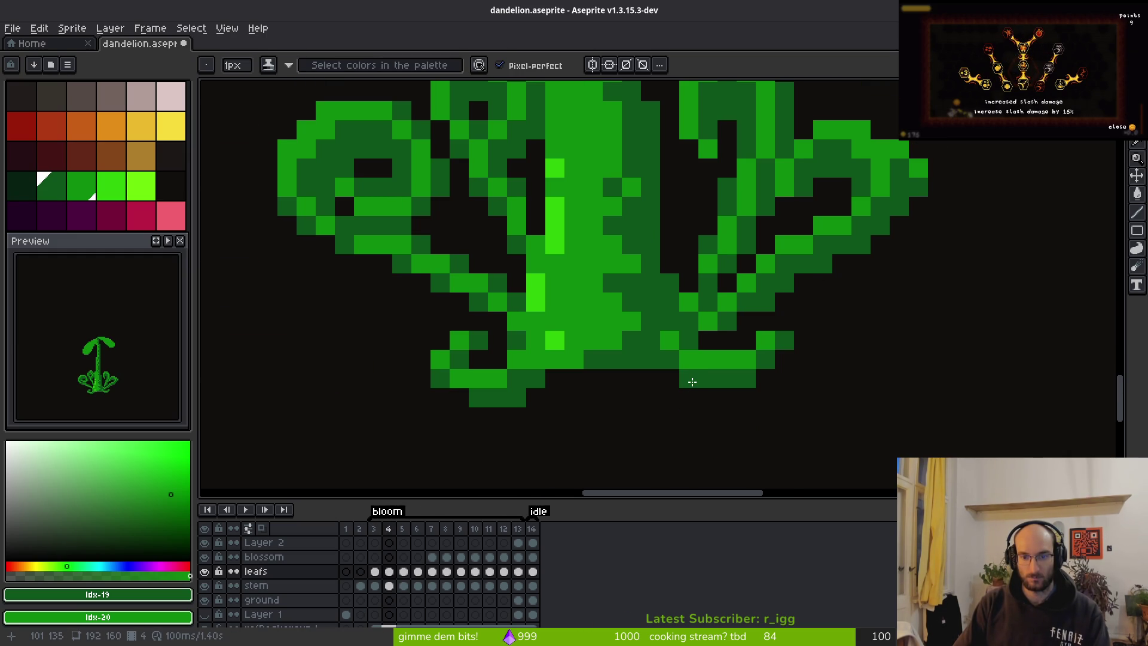
pyautogui.scroll(1, 681, 356)
pyautogui.scroll(-2, 685, 377)
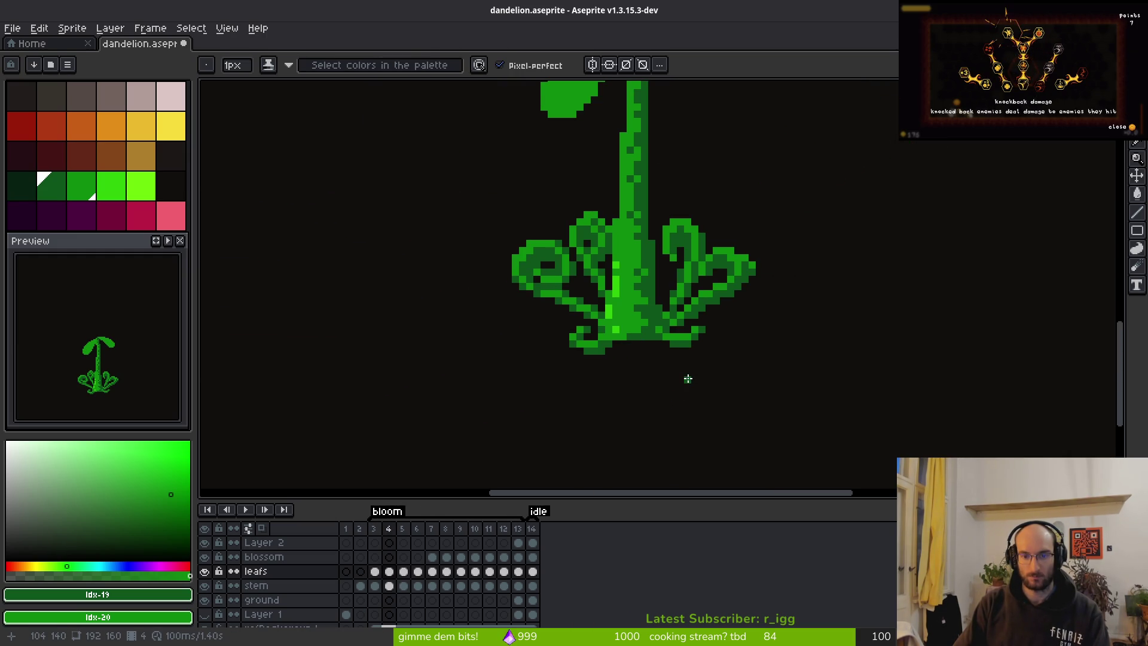
pyautogui.scroll(2, 692, 374)
pyautogui.press('e')
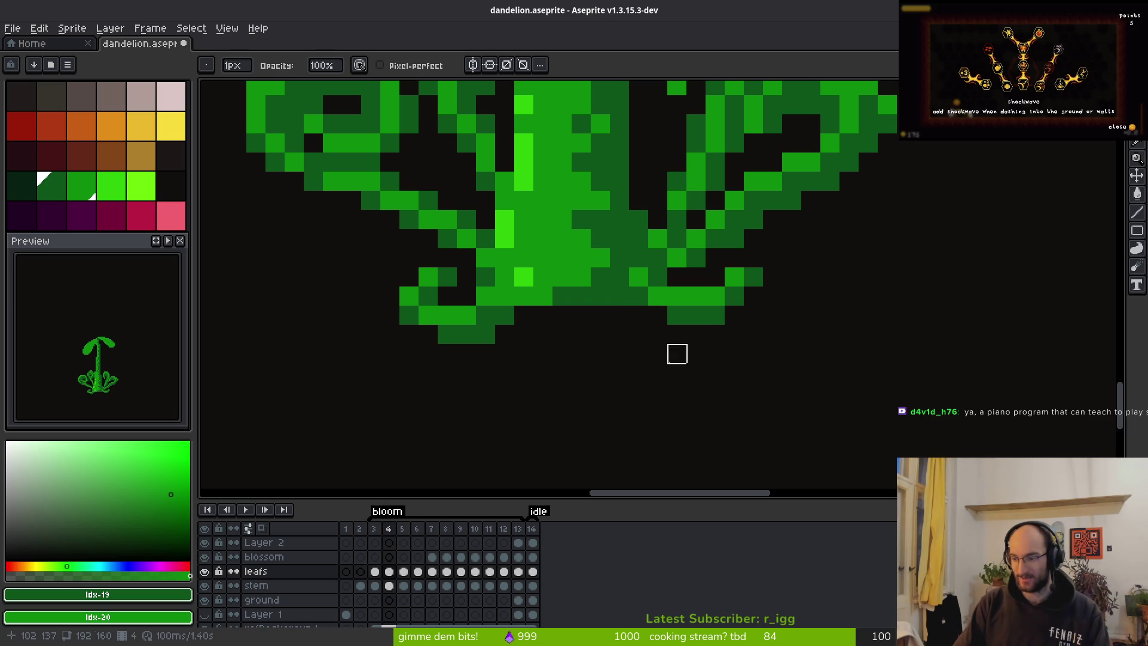
pyautogui.press('q')
pyautogui.moveTo(769, 277)
pyautogui.mouseDown()
pyautogui.moveTo(620, 315)
pyautogui.moveTo(730, 294)
pyautogui.moveTo(735, 324)
pyautogui.mouseUp()
pyautogui.scroll(1, 620, 315)
pyautogui.press('Return')
# Sample a green from the sprite and return to the Pencil.
pyautogui.press('b')
pyautogui.scroll(-2, 772, 342)
pyautogui.scroll(2, 772, 342)
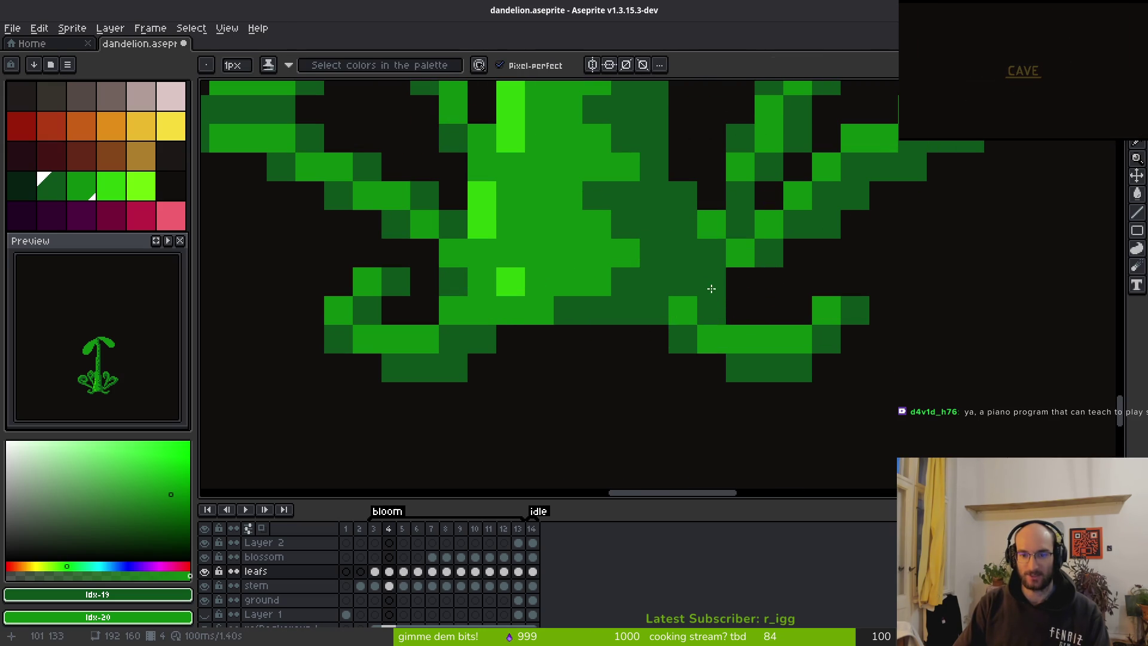
pyautogui.scroll(-2, 848, 391)
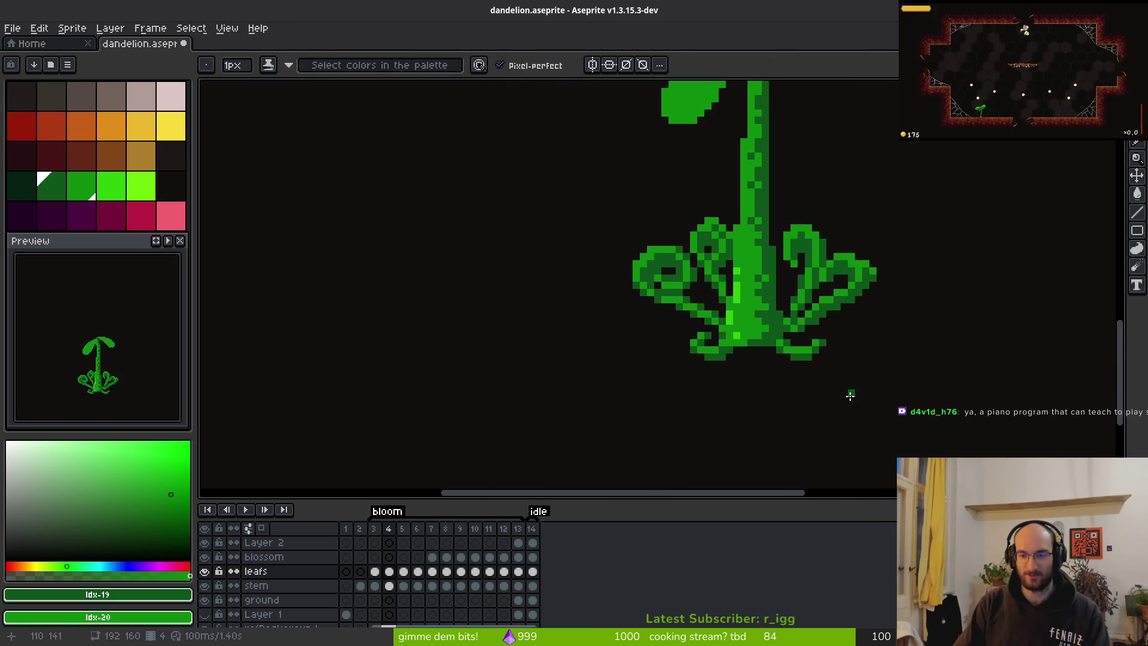
pyautogui.scroll(-1, 858, 392)
pyautogui.press('i')
pyautogui.press('b')
# On frame 3, paint two dark-green shading pixels at the leaf base.
pyautogui.press('Left')
pyautogui.scroll(4, 837, 374)
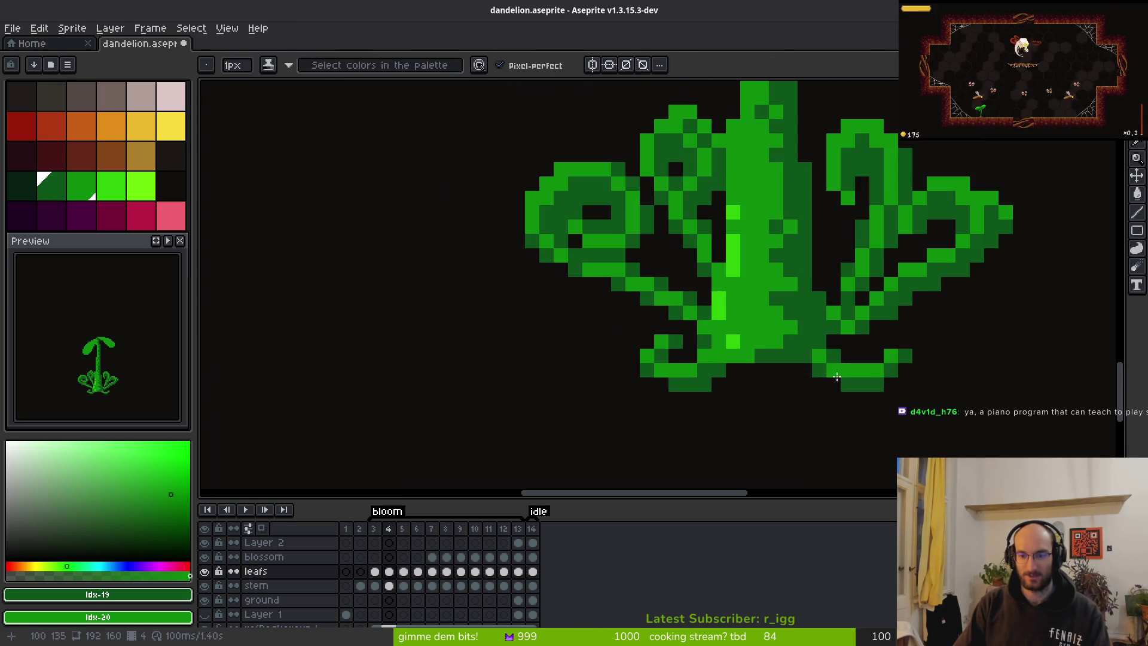
pyautogui.rightClick(824, 348)
pyautogui.rightClick(852, 376)
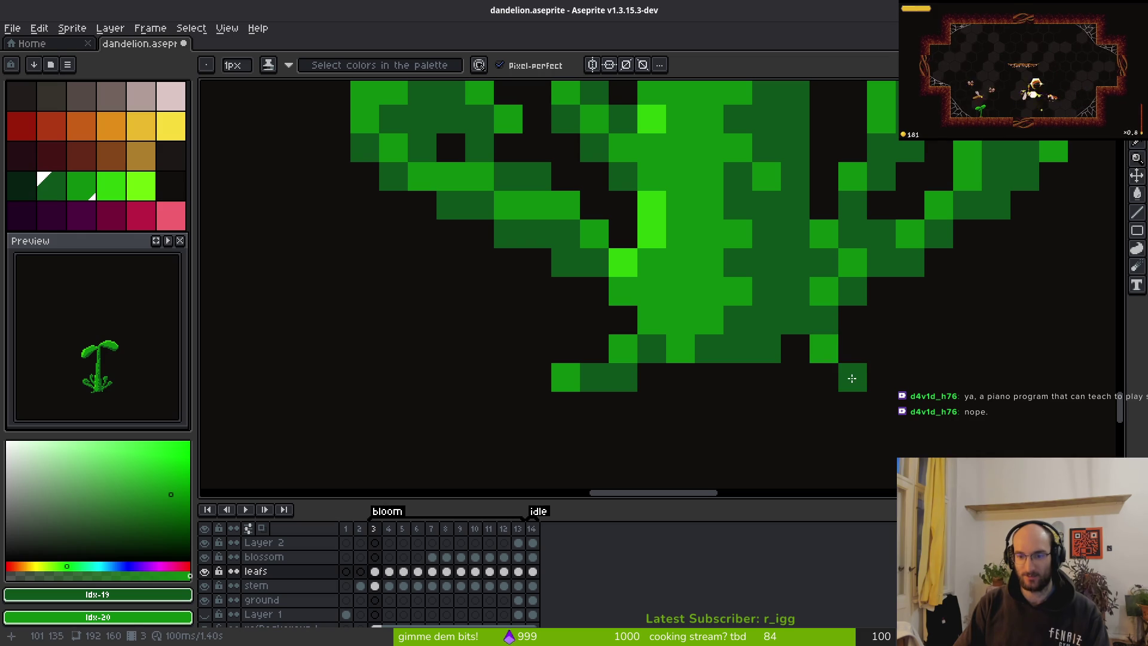
# Paint two medium-green diagonal pixels at frame 3's leaf base.
pyautogui.click(824, 376)
pyautogui.click(796, 348)
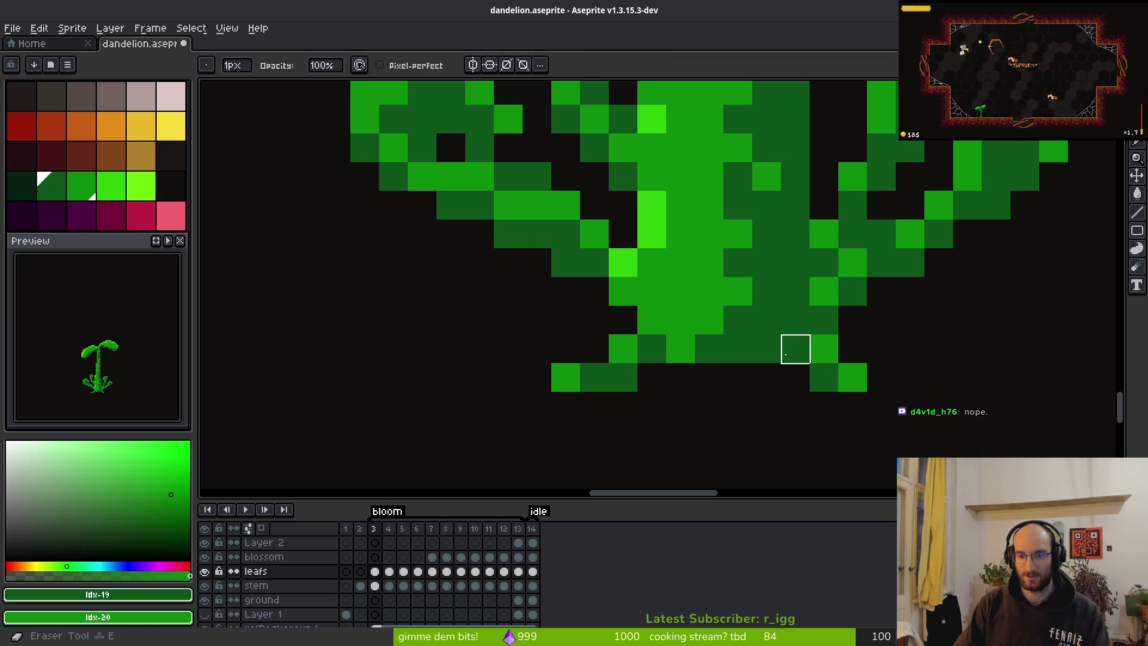
pyautogui.scroll(-3, 879, 402)
pyautogui.hscroll(2, 916, 420)
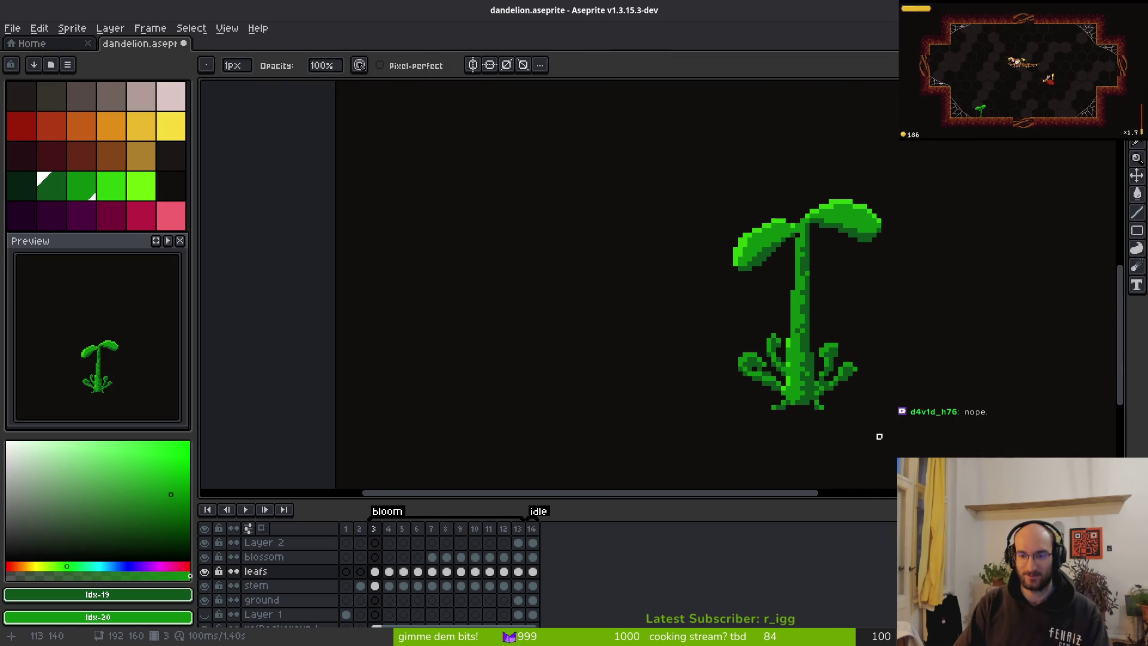
# Flip back and forth between frames 3 and 4 to compare the base leaves.
pyautogui.press('i')
pyautogui.press('Right')
pyautogui.press('Left')
pyautogui.press('Right')
pyautogui.press('Left')
pyautogui.press('Right')
pyautogui.press('Left')
pyautogui.press('Right')
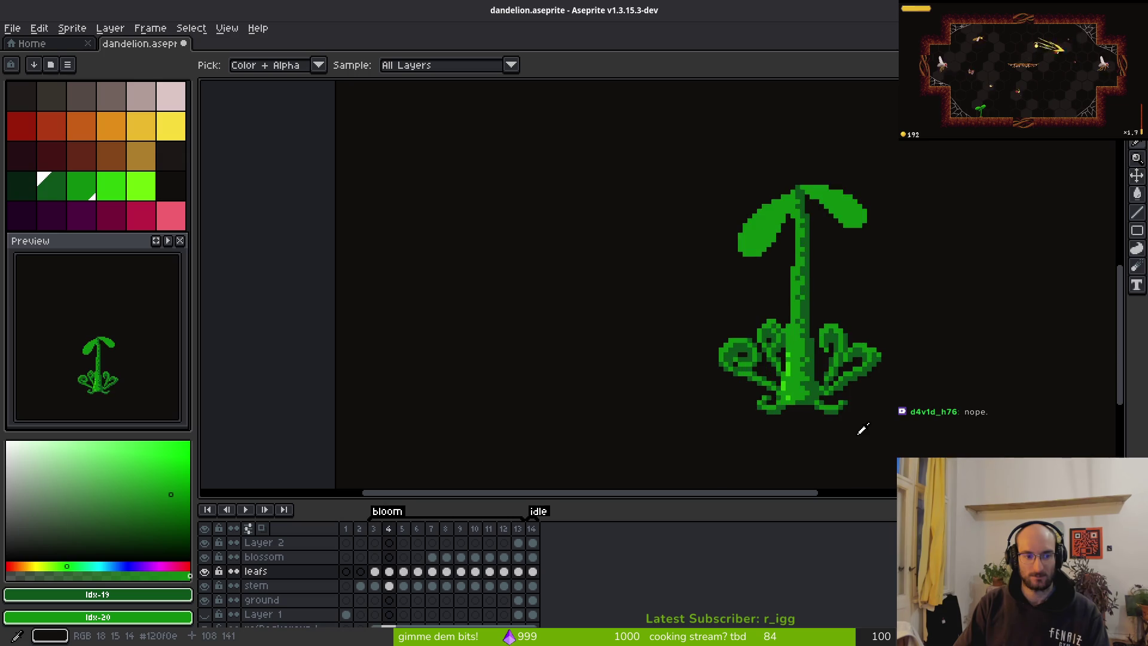
# Copy the refBackground cel and paste it onto frame 2 for the dark reference background.
pyautogui.press('Left')
pyautogui.press('Left')
pyautogui.scroll(-1, 368, 622)
pyautogui.click(372, 604)
pyautogui.hotkey('ctrl', 'c')
pyautogui.click(360, 605)
pyautogui.hotkey('ctrl', 'v')
pyautogui.press('b')
# Advance through frames 3 and 4 to frame 5 with its unshaded leaves.
pyautogui.press('i')
pyautogui.press('Right')
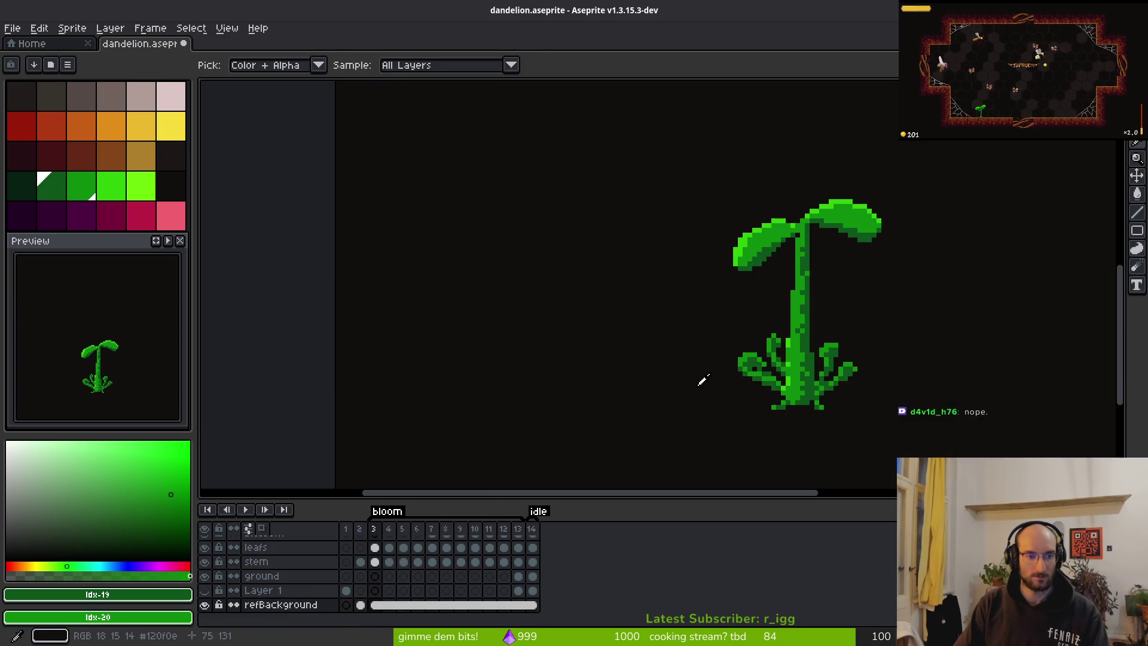
pyautogui.press('Right')
pyautogui.press('Right')
pyautogui.press('b')
pyautogui.hscroll(3, 661, 346)
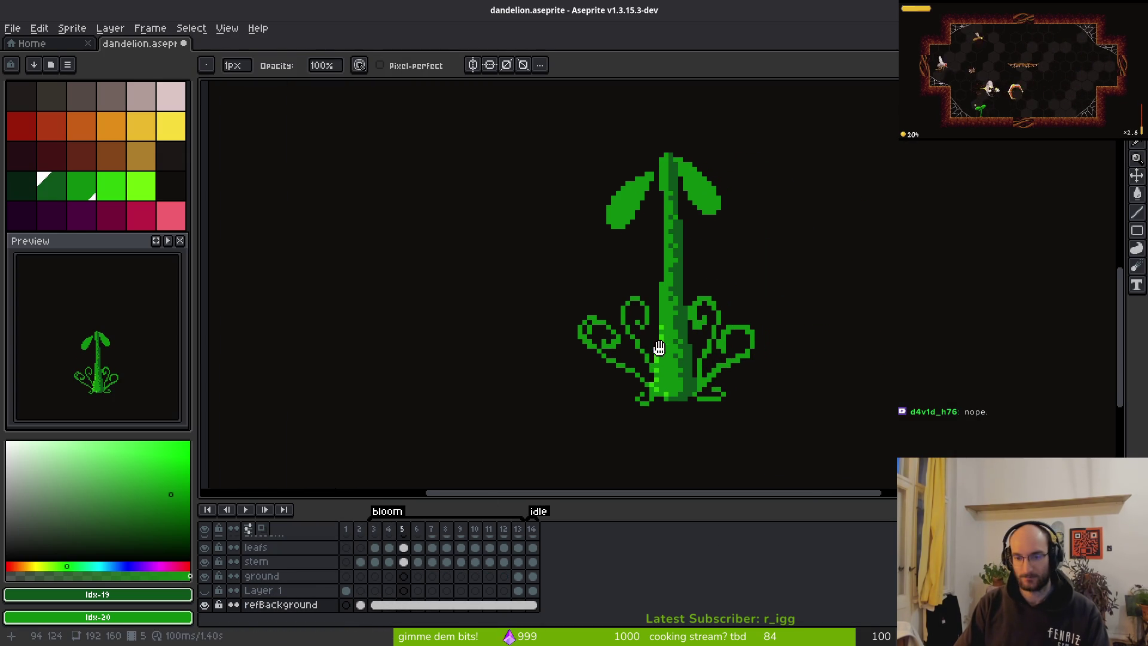
# Paint eight dark-green shading pixels around frame 5's leaf base and under the stem.
pyautogui.press('b')
pyautogui.scroll(1, 745, 377)
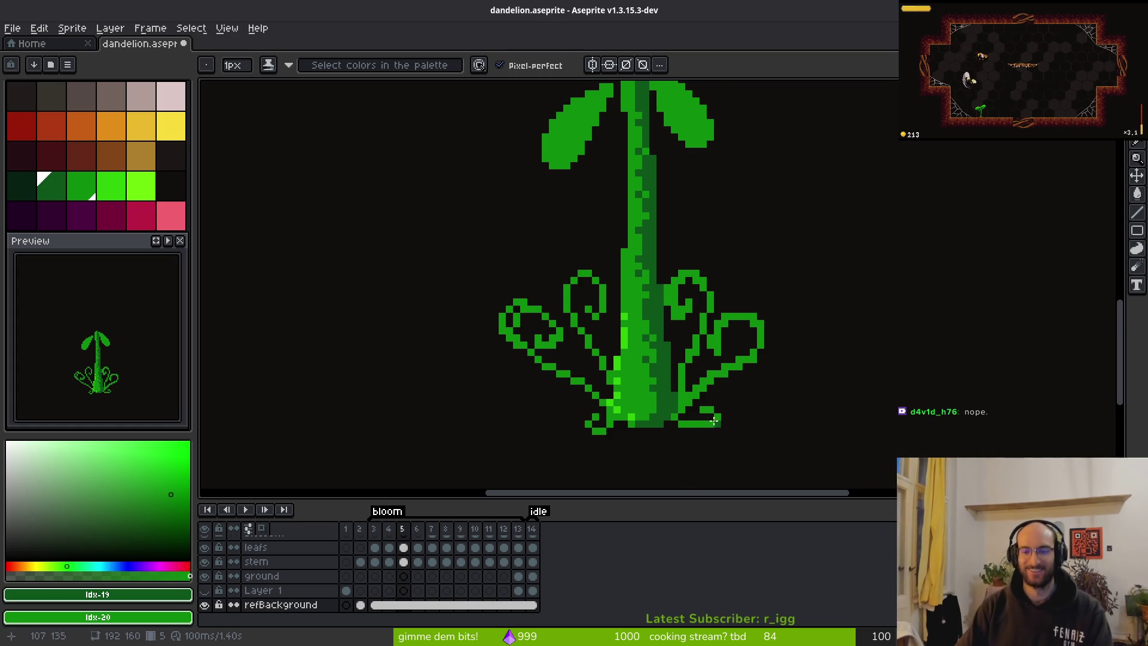
pyautogui.scroll(1, 567, 373)
pyautogui.scroll(5, 567, 373)
pyautogui.click(659, 305)
pyautogui.click(602, 276)
pyautogui.click(630, 249)
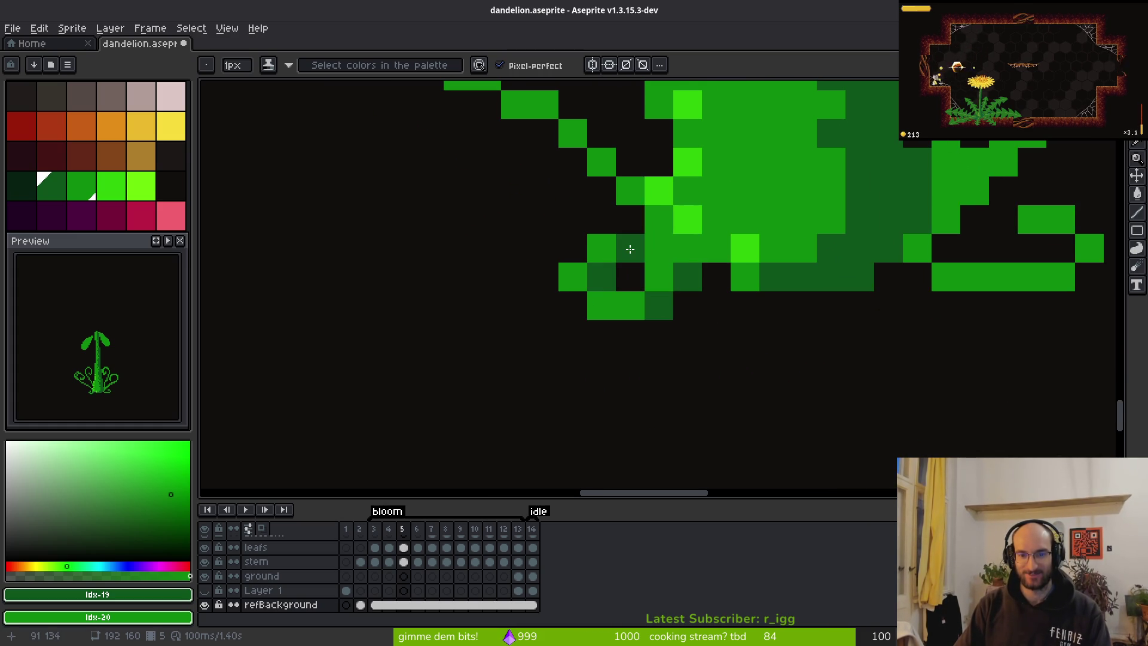
pyautogui.click(659, 334)
pyautogui.click(687, 305)
pyautogui.click(630, 334)
pyautogui.click(573, 305)
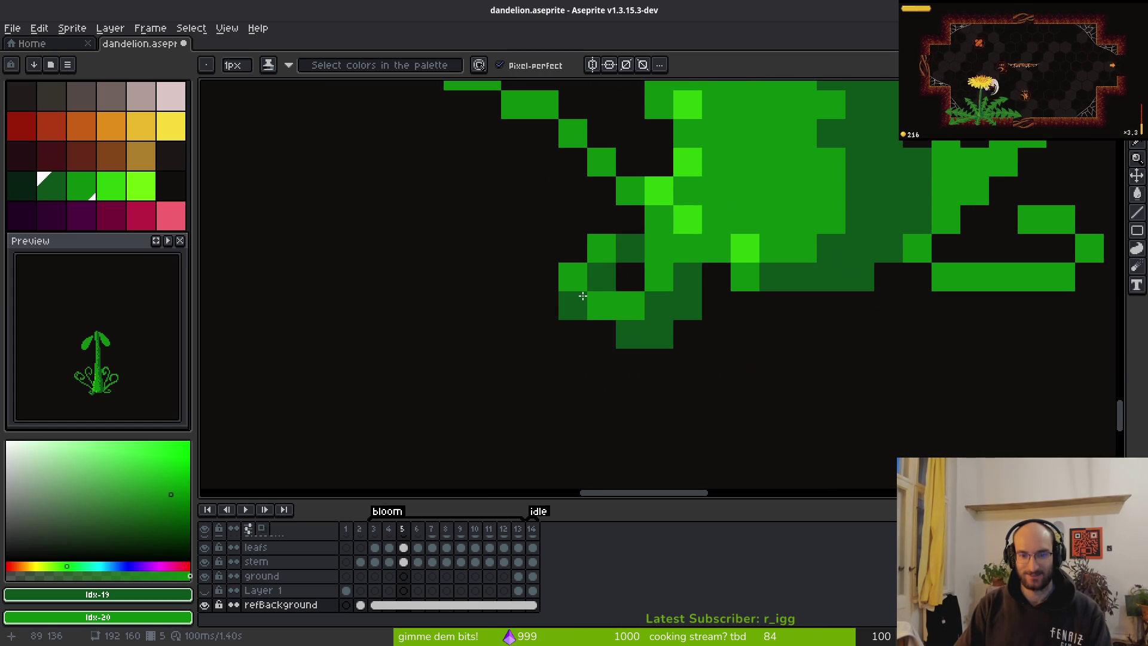
pyautogui.click(592, 323)
pyautogui.scroll(-4, 758, 352)
# Compare against frame 4, return to frame 5, and undo the last pencil stroke.
pyautogui.press(',')
pyautogui.press('i')
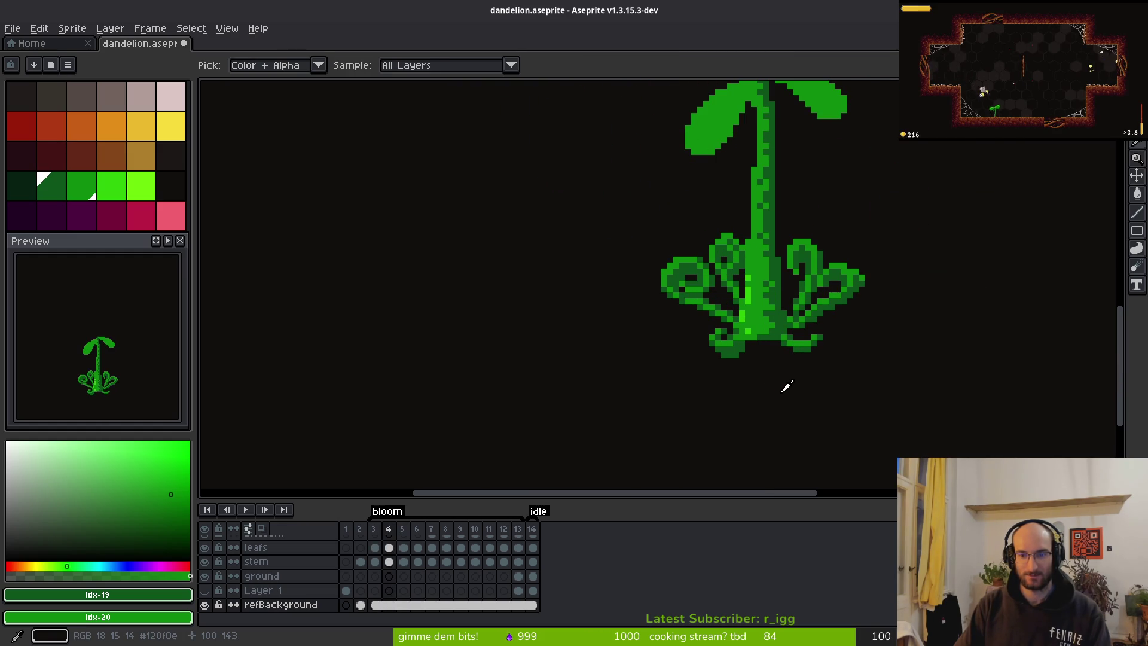
pyautogui.press('b')
pyautogui.scroll(-2, 783, 394)
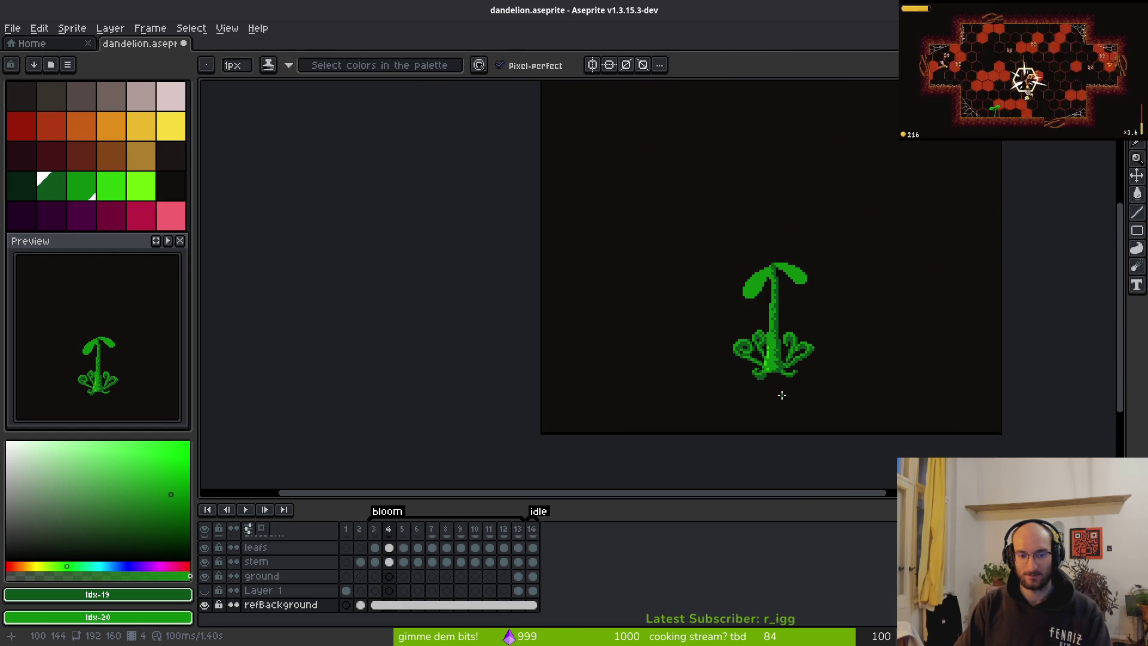
pyautogui.press('.')
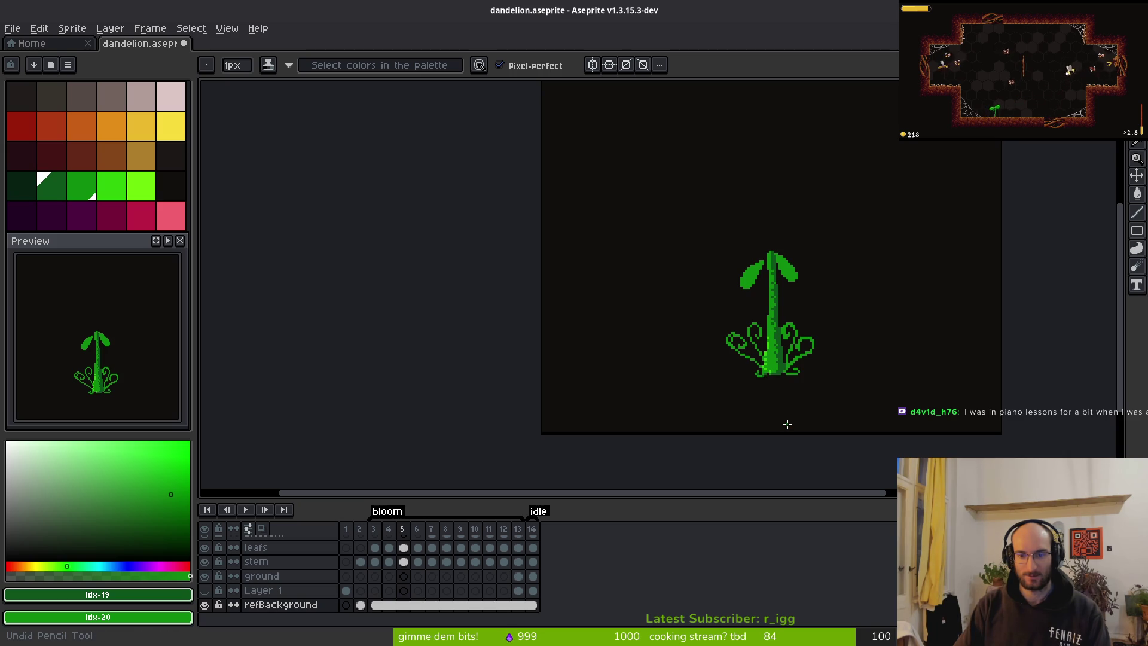
pyautogui.hotkey('ctrl', 'z')
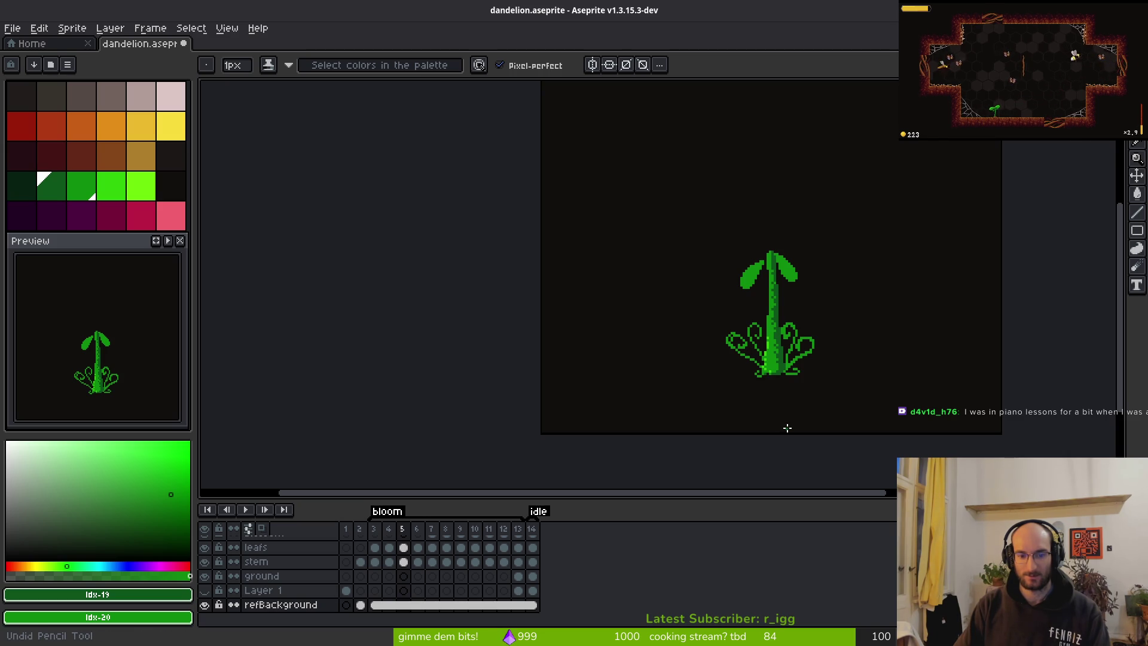
# Review frames 1 and 2, then return to frame 5 zoomed on the stem and curled leaves.
pyautogui.press('Left')
pyautogui.press('Left')
pyautogui.press('Left')
pyautogui.press('Right')
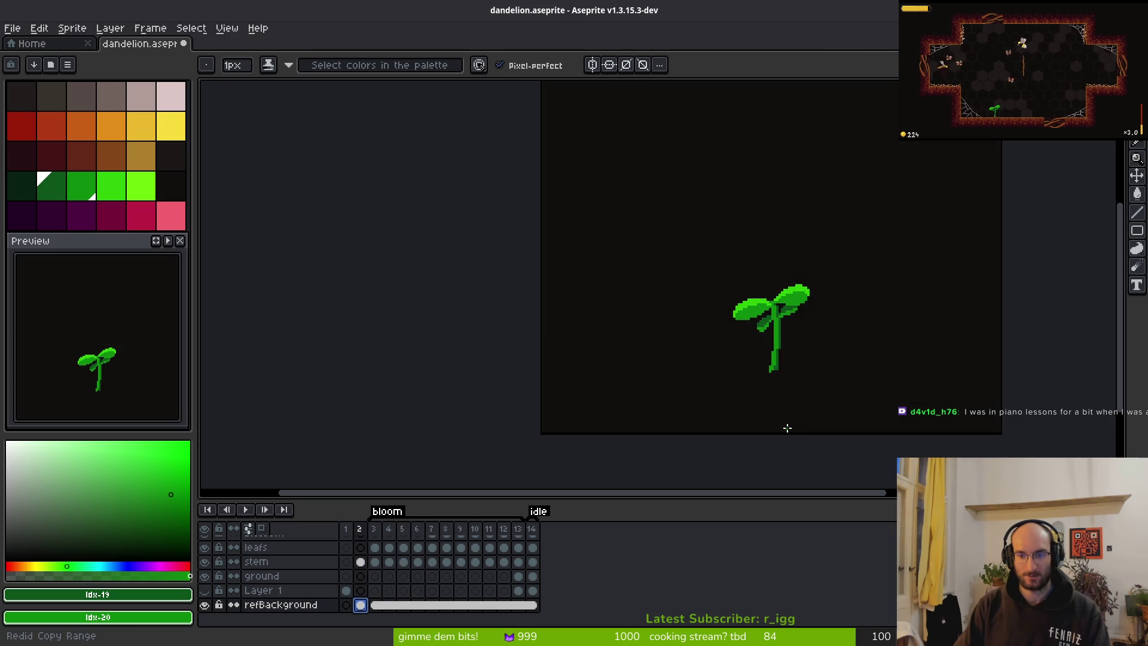
pyautogui.click(375, 547)
pyautogui.scroll(3, 777, 382)
pyautogui.press('Right')
pyautogui.press('Right')
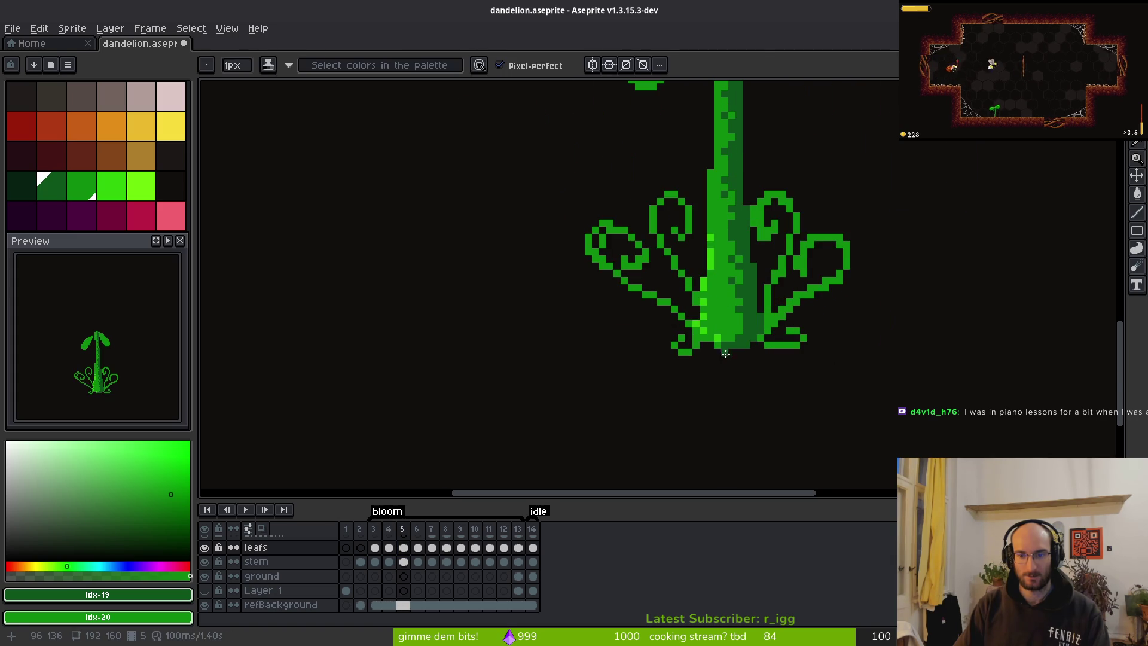
# Paint two dark-green pixels under frame 5's stem base and sample a new colour.
pyautogui.scroll(2, 726, 353)
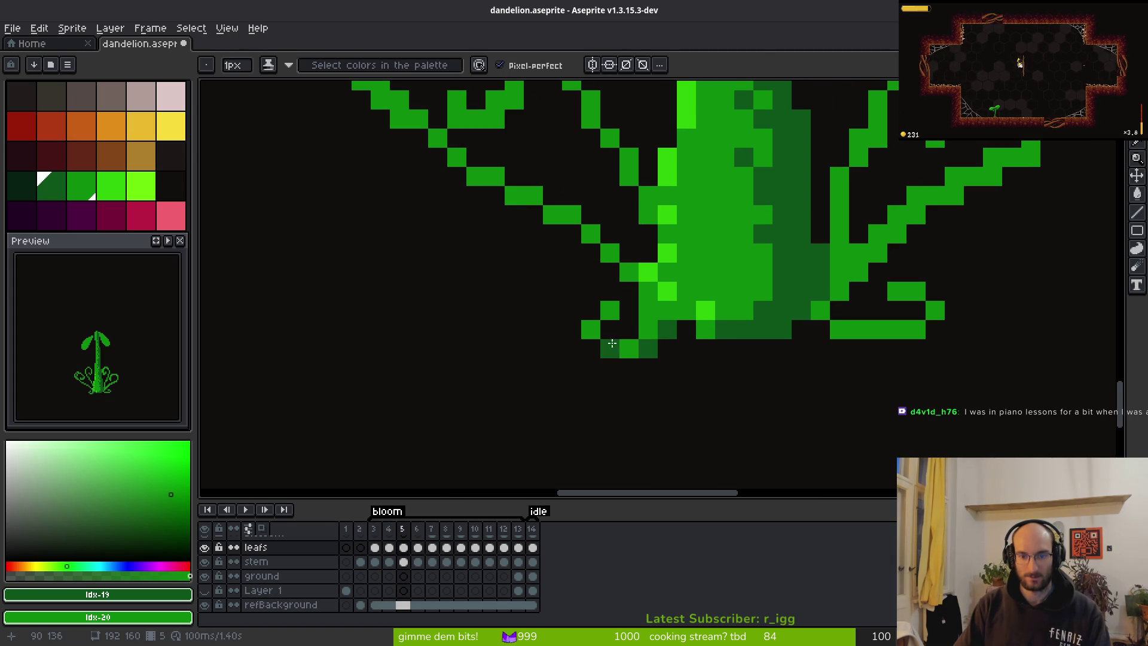
pyautogui.moveTo(617, 363); pyautogui.dragTo(629, 366)
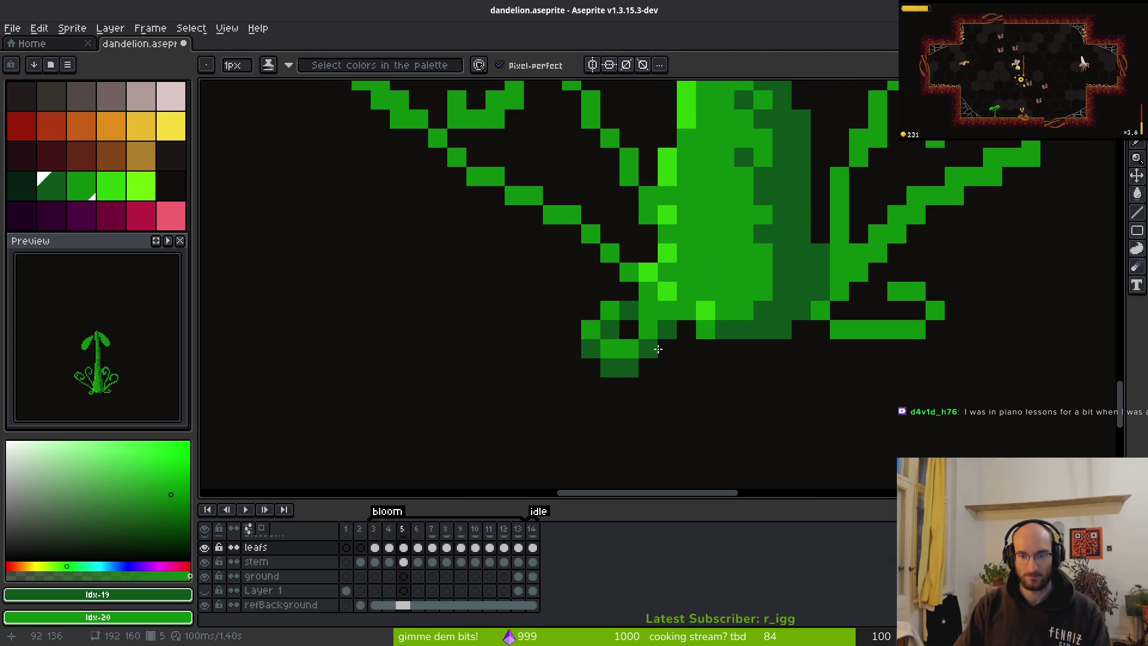
pyautogui.scroll(-3, 747, 381)
pyautogui.press('i')
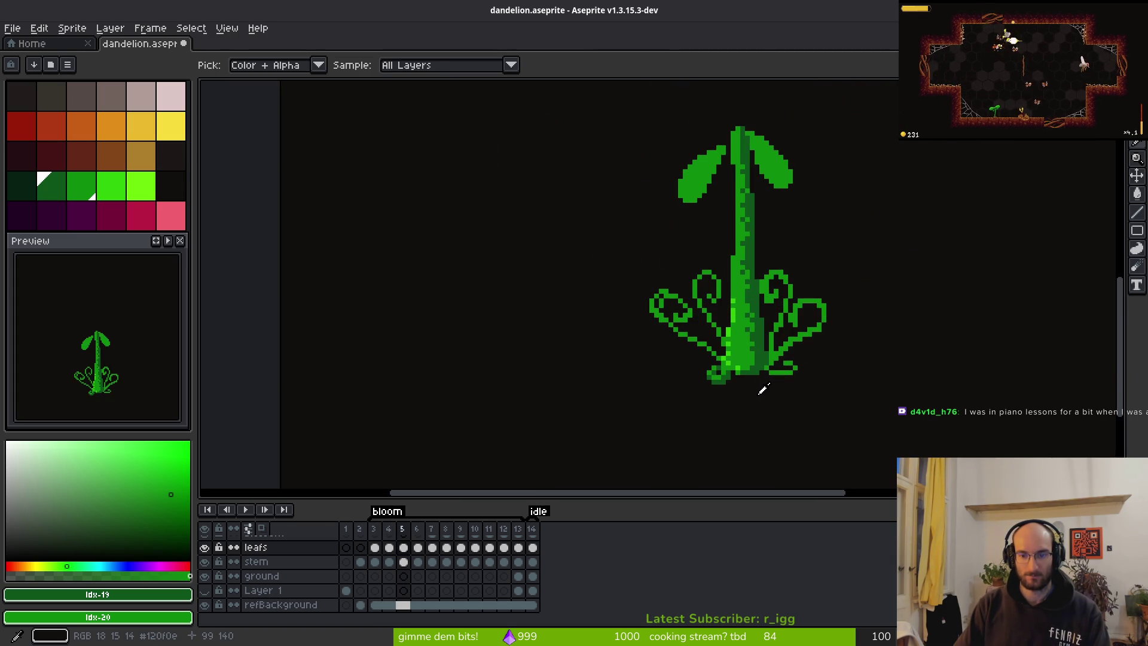
pyautogui.press('b')
# Compare with frame 4 and return to frame 5 with the Pencil.
pyautogui.press('Left')
pyautogui.press('Left')
pyautogui.scroll(3, 742, 388)
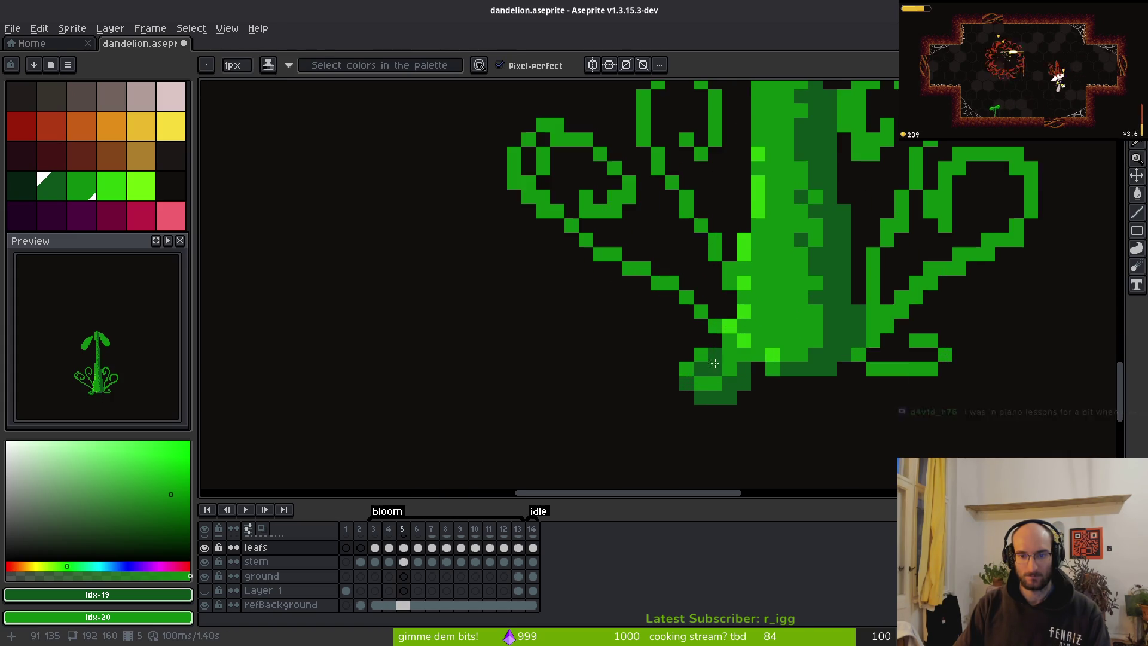
pyautogui.press('Right')
pyautogui.press('Right')
pyautogui.press('b')
pyautogui.scroll(1, 683, 369)
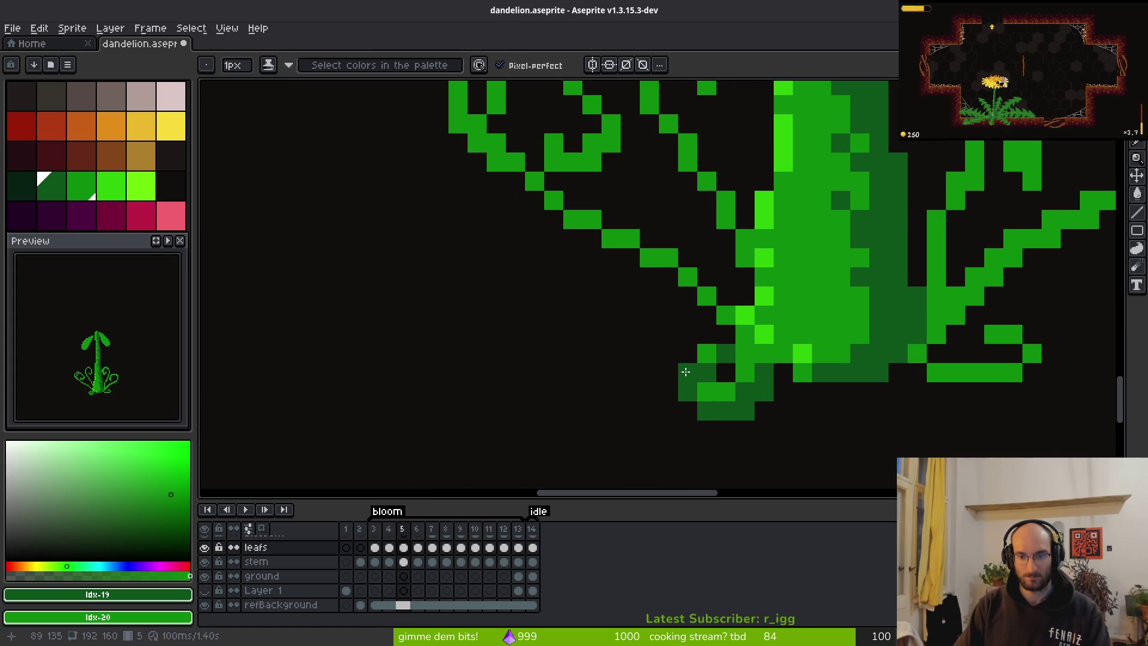
# Paint bright-green pixels at the stem's lower-left and darken five surrounding base pixels.
pyautogui.moveTo(690, 386); pyautogui.dragTo(669, 371)
pyautogui.rightClick(688, 353)
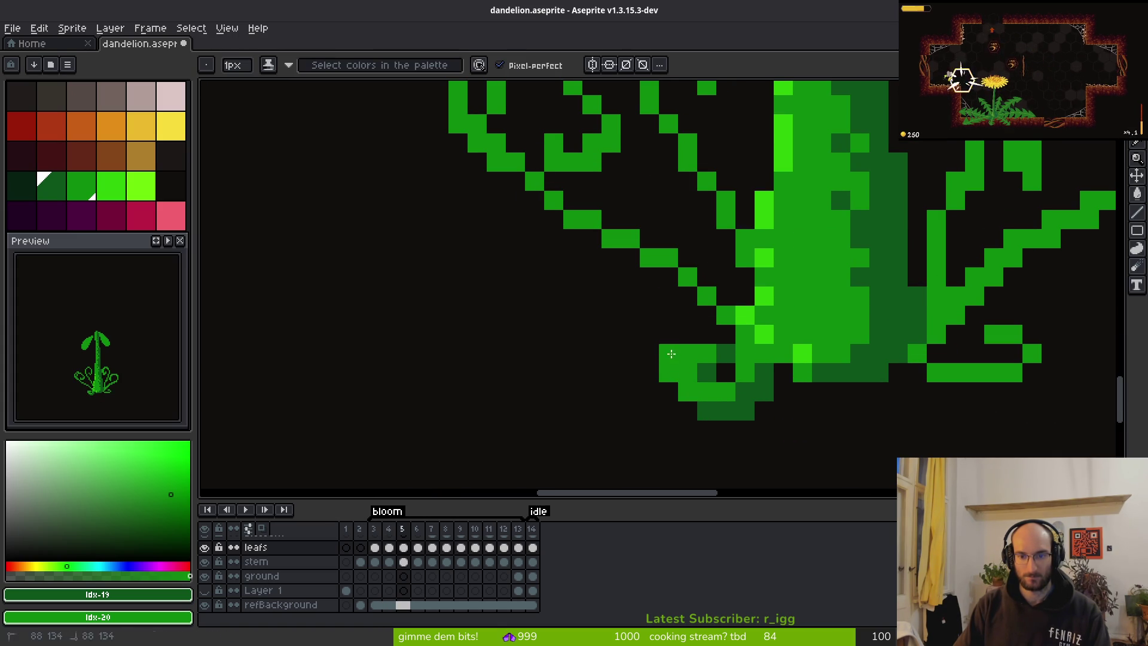
pyautogui.click(706, 354)
pyautogui.rightClick(707, 334)
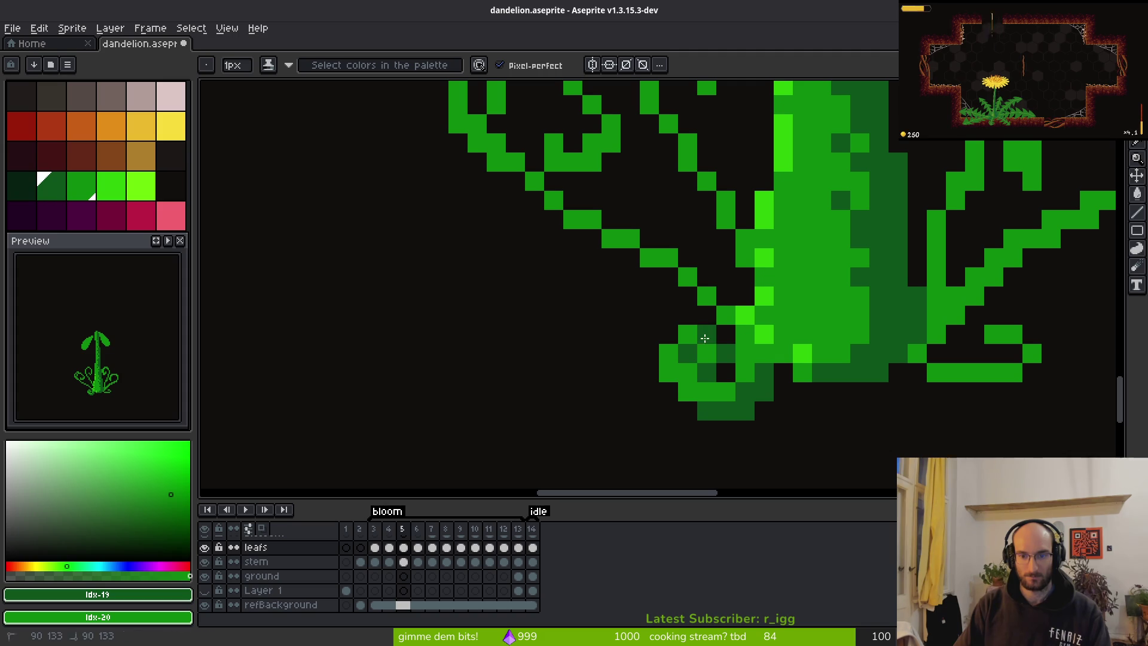
pyautogui.rightClick(687, 372)
pyautogui.rightClick(669, 392)
pyautogui.rightClick(688, 411)
# Erase and repaint one stray stem-base pixel, then zoom out.
pyautogui.press('e')
pyautogui.click(706, 354)
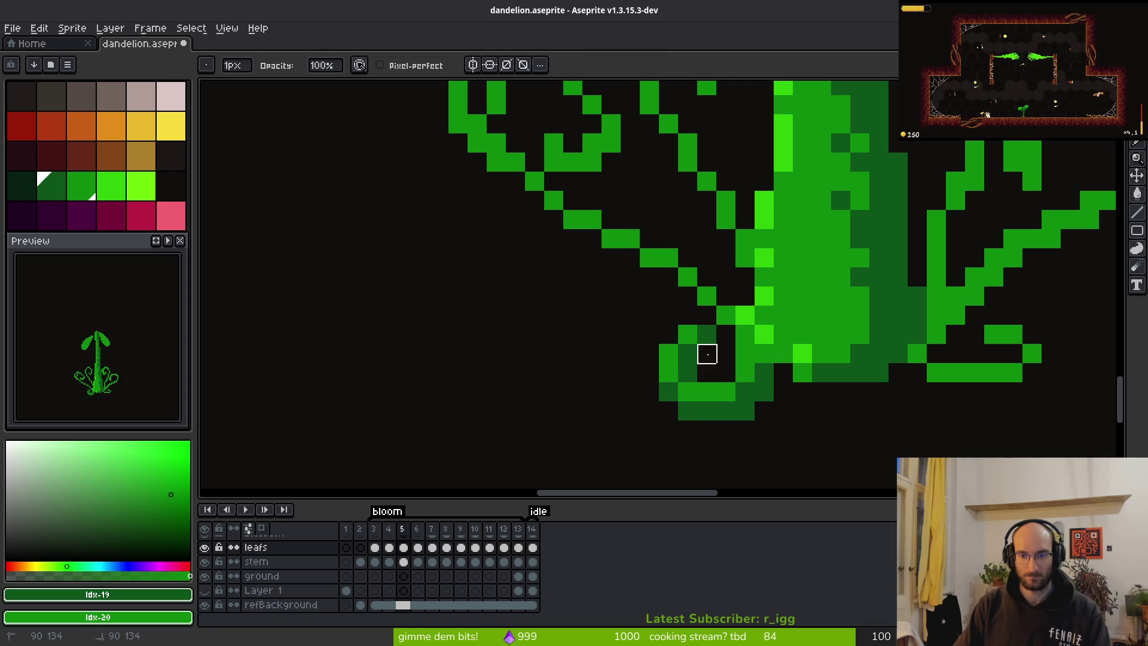
pyautogui.press('b')
pyautogui.click(707, 354)
pyautogui.scroll(-2, 763, 393)
pyautogui.scroll(-1, 763, 393)
pyautogui.press('i')
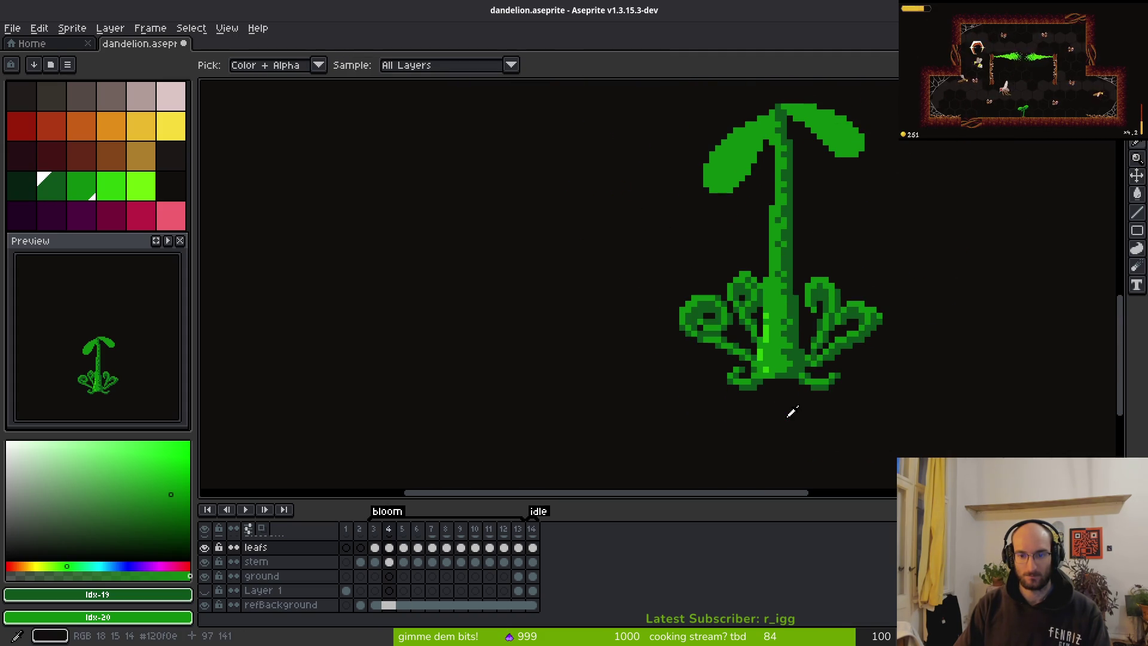
pyautogui.press('b')
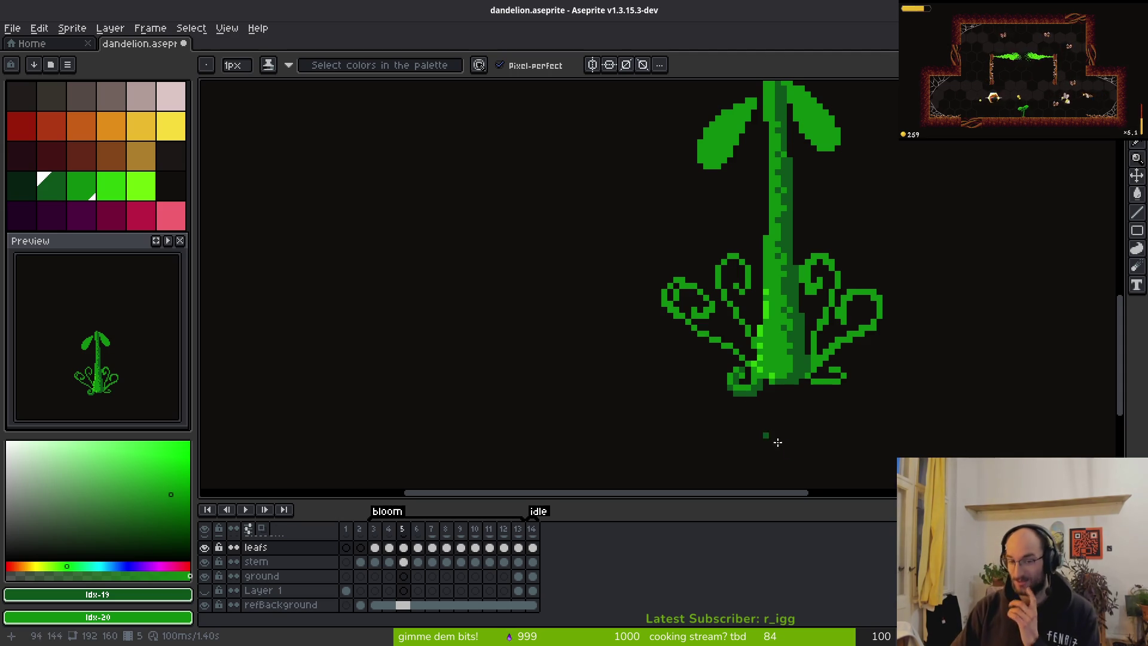
# Sample a green from the sprite and flip between frames 4 and 5 to compare the base.
pyautogui.scroll(1, 737, 398)
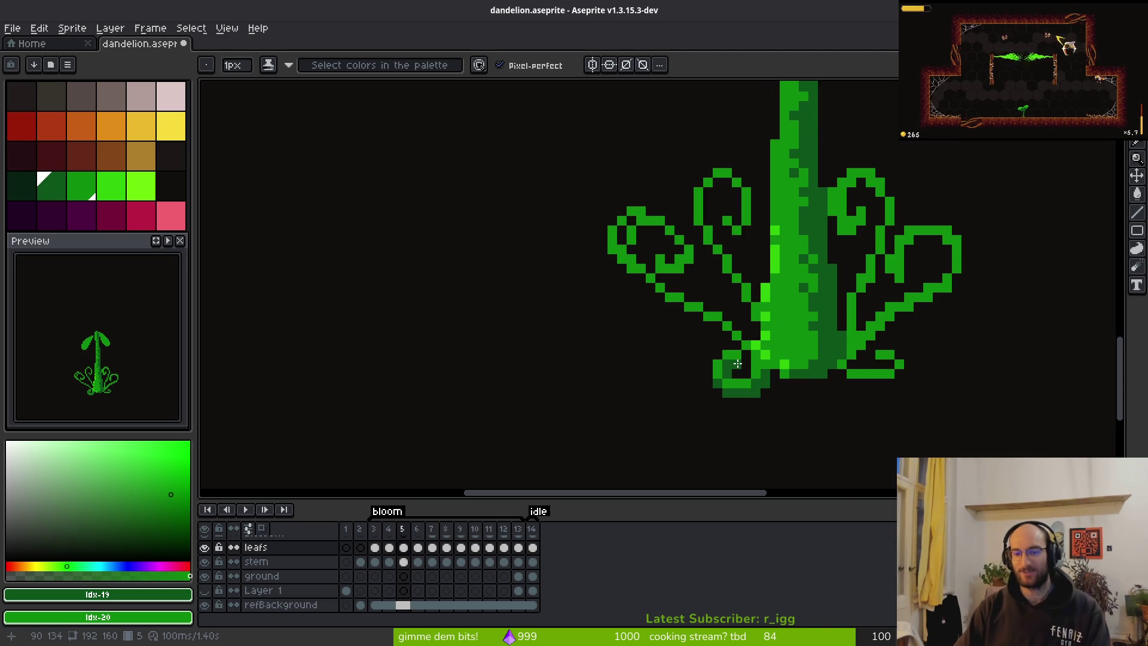
pyautogui.scroll(-1, 745, 388)
pyautogui.press('i')
pyautogui.press(',')
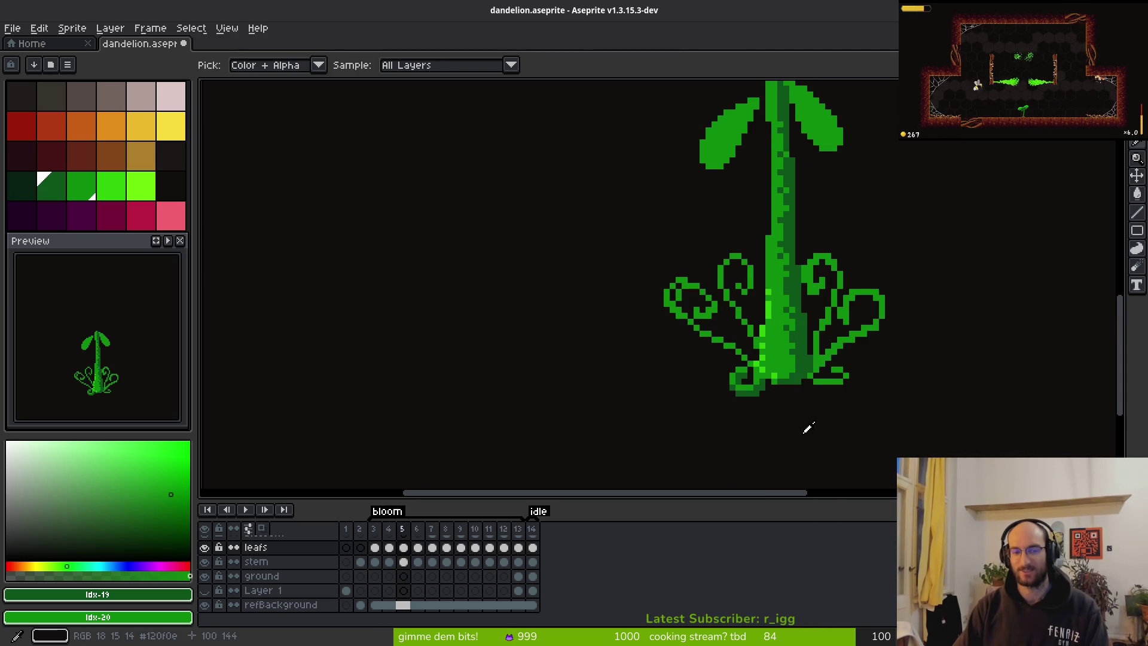
pyautogui.press('b')
pyautogui.press('.')
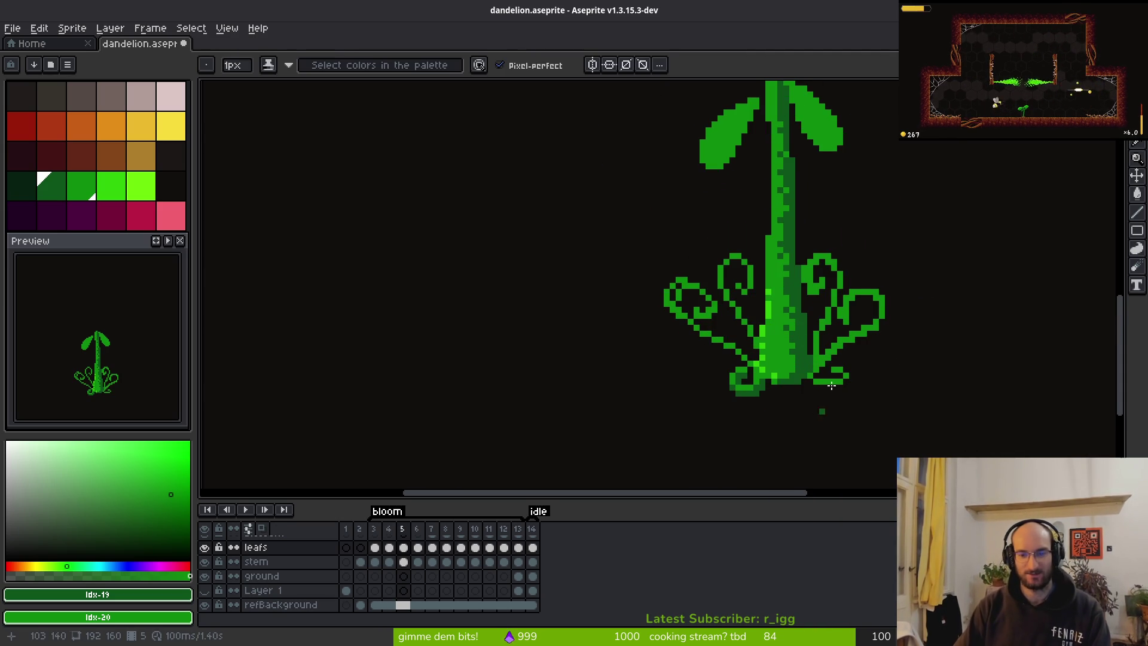
pyautogui.scroll(3, 808, 407)
pyautogui.scroll(-2, 781, 423)
pyautogui.scroll(2, 775, 428)
pyautogui.press('i')
pyautogui.press(',')
pyautogui.press('.')
pyautogui.press(',')
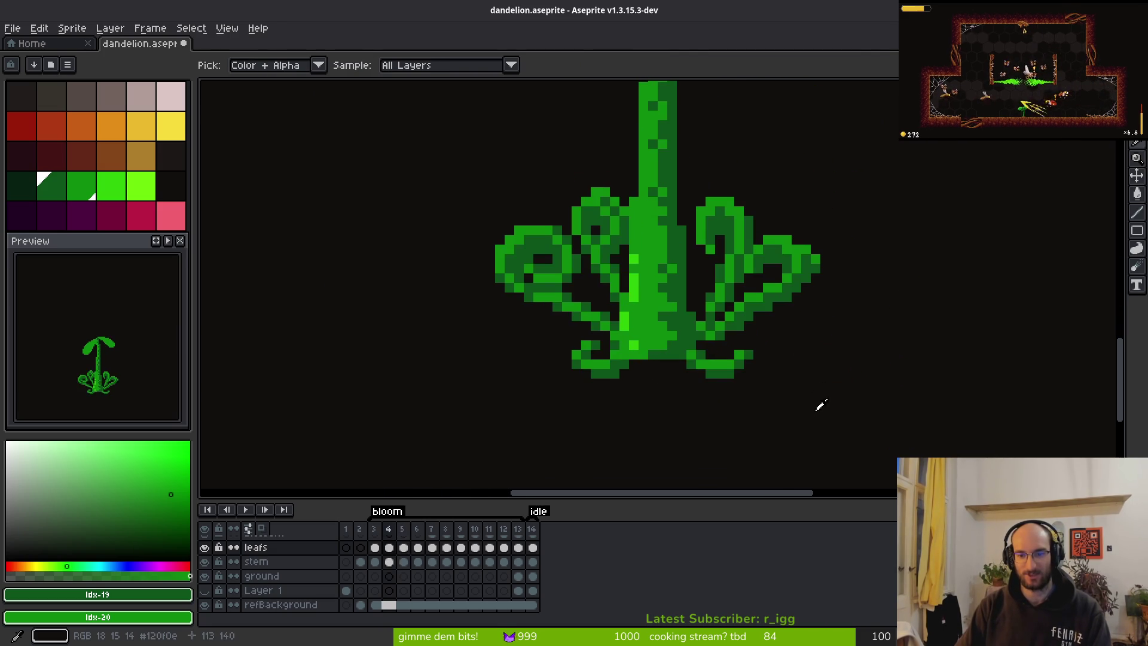
pyautogui.press('.')
pyautogui.press('b')
pyautogui.scroll(4, 699, 383)
# Paint dark and medium green rows under the right base leaf.
pyautogui.moveTo(711, 393)
pyautogui.mouseDown()
pyautogui.moveTo(795, 402)
pyautogui.moveTo(836, 377)
pyautogui.moveTo(759, 378)
pyautogui.mouseUp()
pyautogui.rightClick(850, 374)
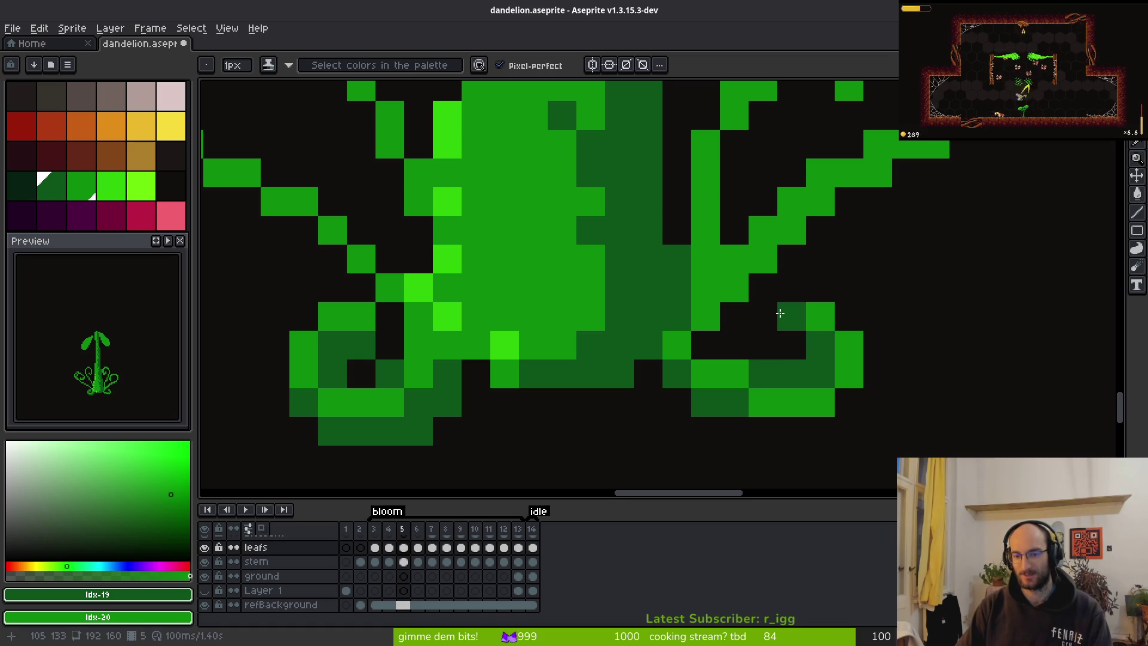
pyautogui.moveTo(834, 415); pyautogui.dragTo(831, 357)
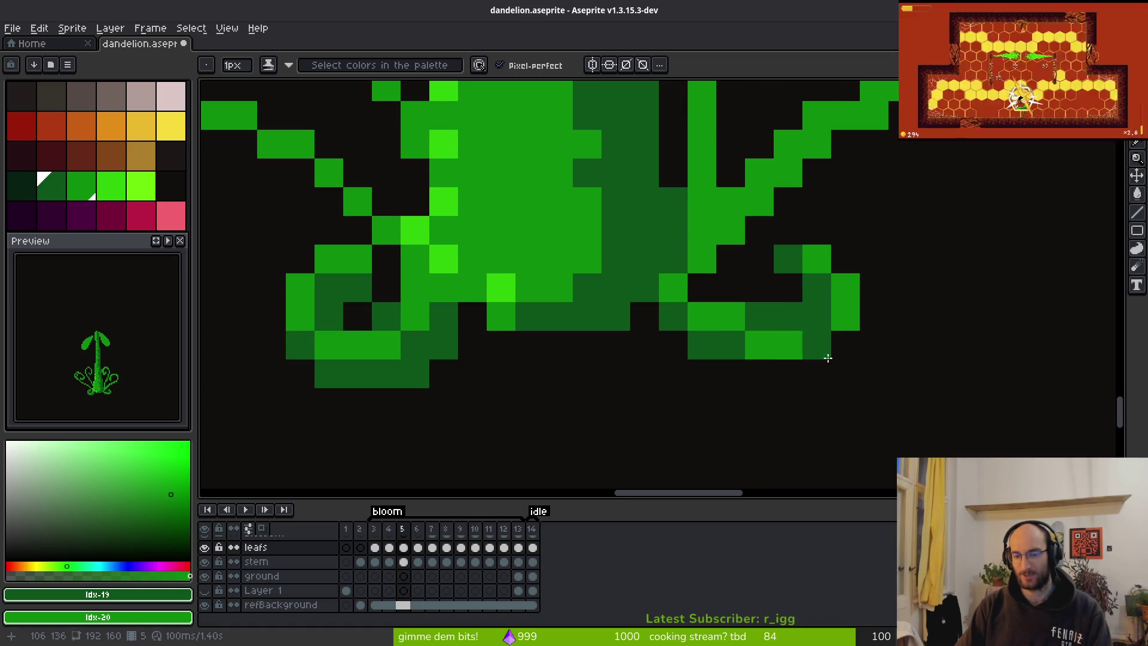
pyautogui.moveTo(755, 370); pyautogui.dragTo(815, 366)
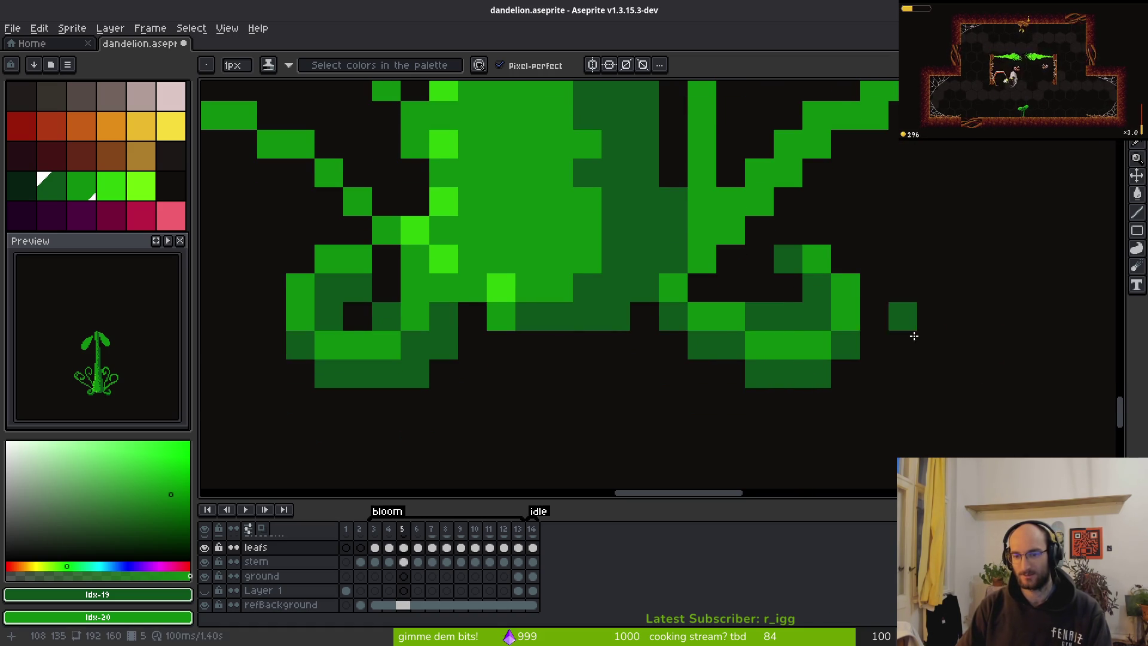
# Toggle between frames 4 and 5 to check the new green foot.
pyautogui.scroll(-6, 996, 401)
pyautogui.press('alt')
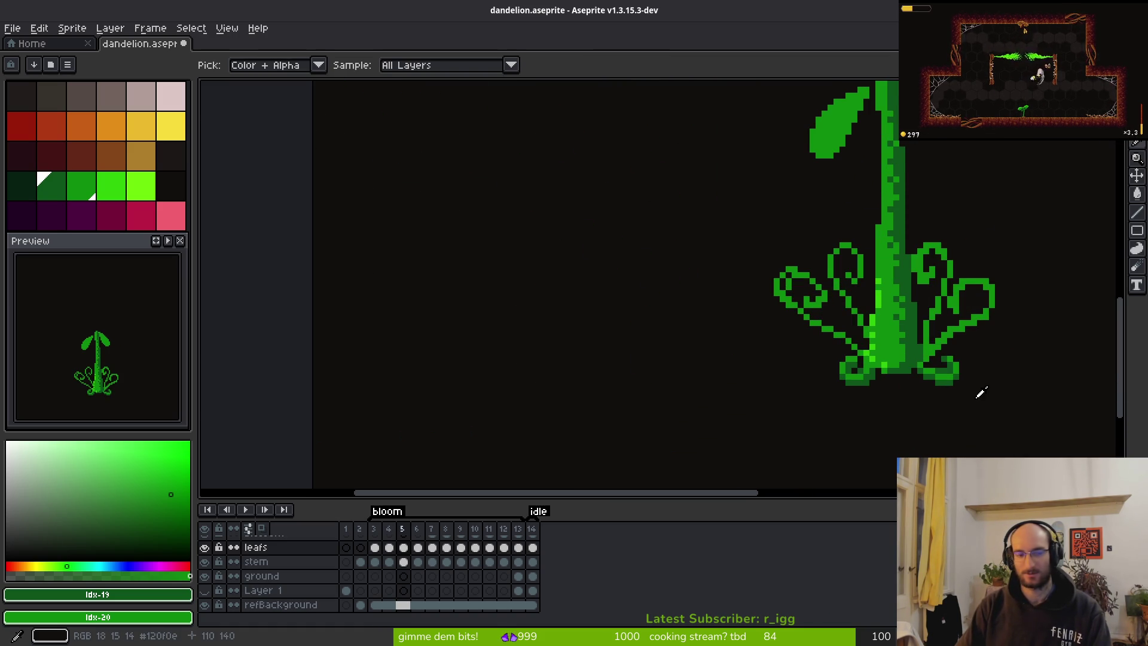
pyautogui.scroll(3, 933, 371)
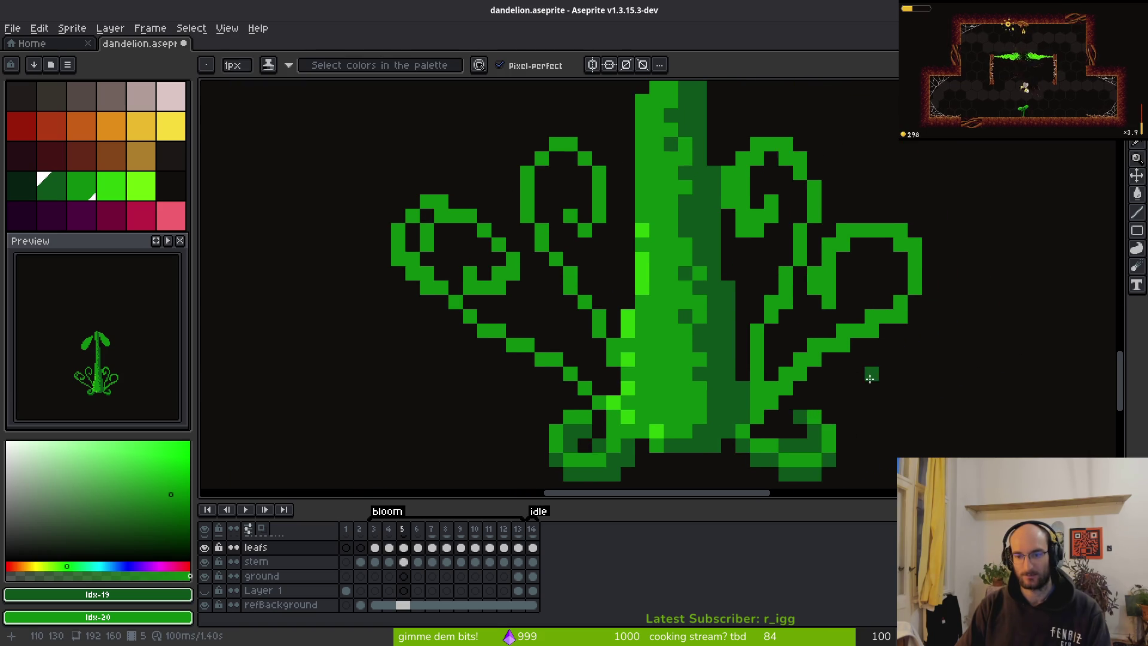
pyautogui.press('Left')
pyautogui.press('alt')
pyautogui.press('Right')
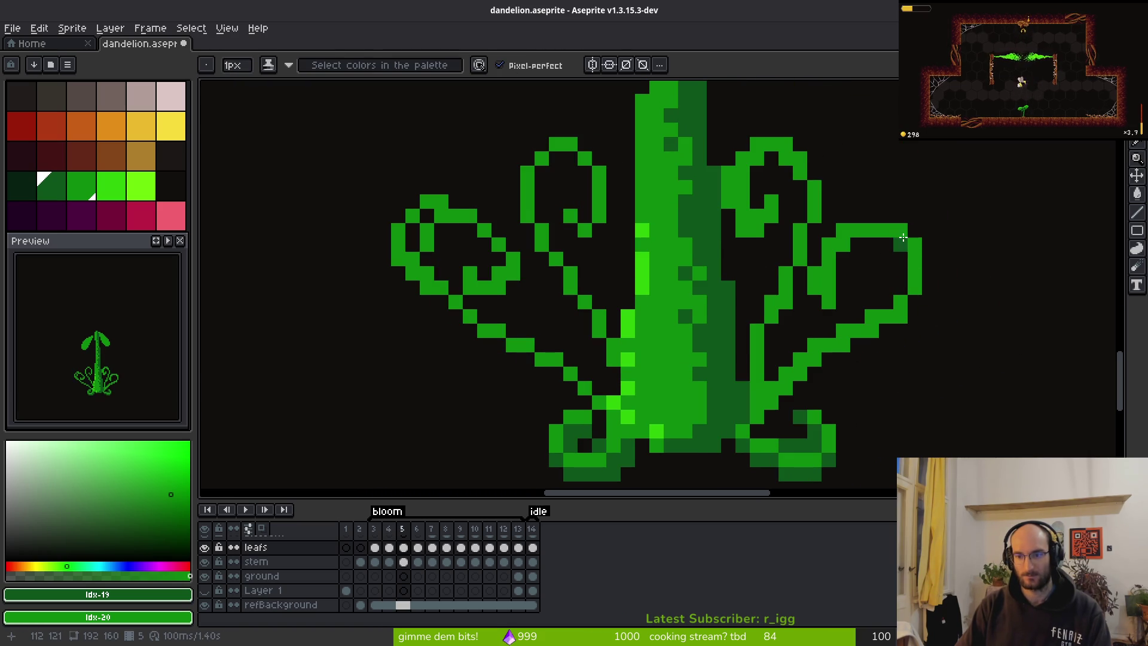
# Shade the right base leaf's edge and two curl pixels dark green.
pyautogui.moveTo(904, 230)
pyautogui.mouseDown()
pyautogui.moveTo(924, 267)
pyautogui.moveTo(920, 300)
pyautogui.moveTo(864, 340)
pyautogui.mouseUp()
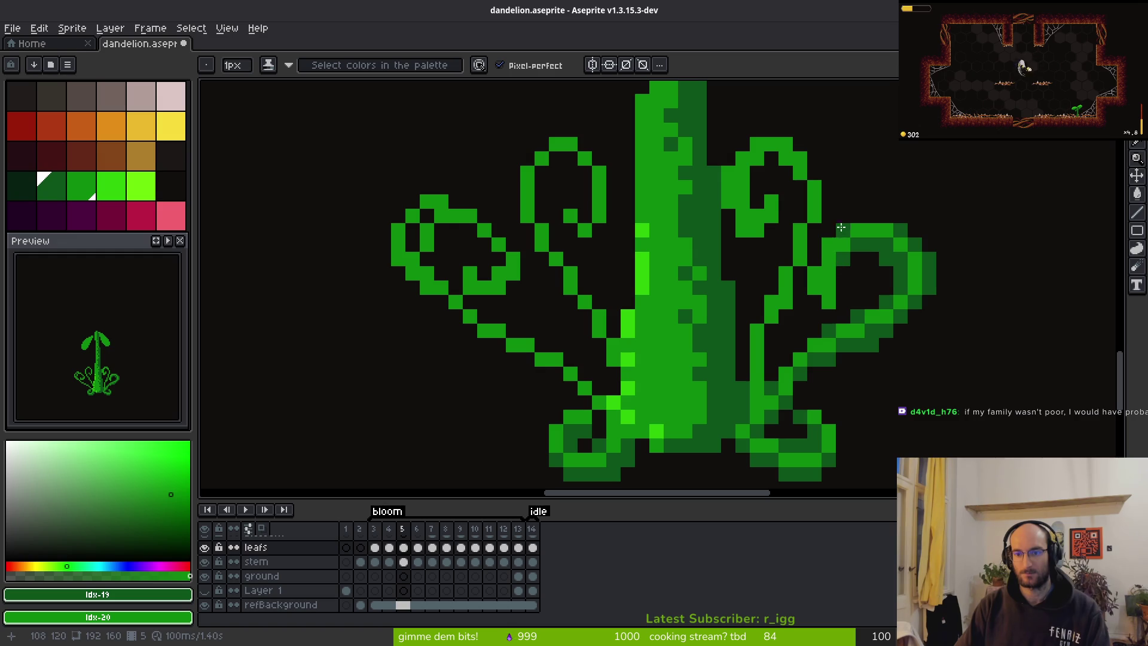
pyautogui.click(813, 274)
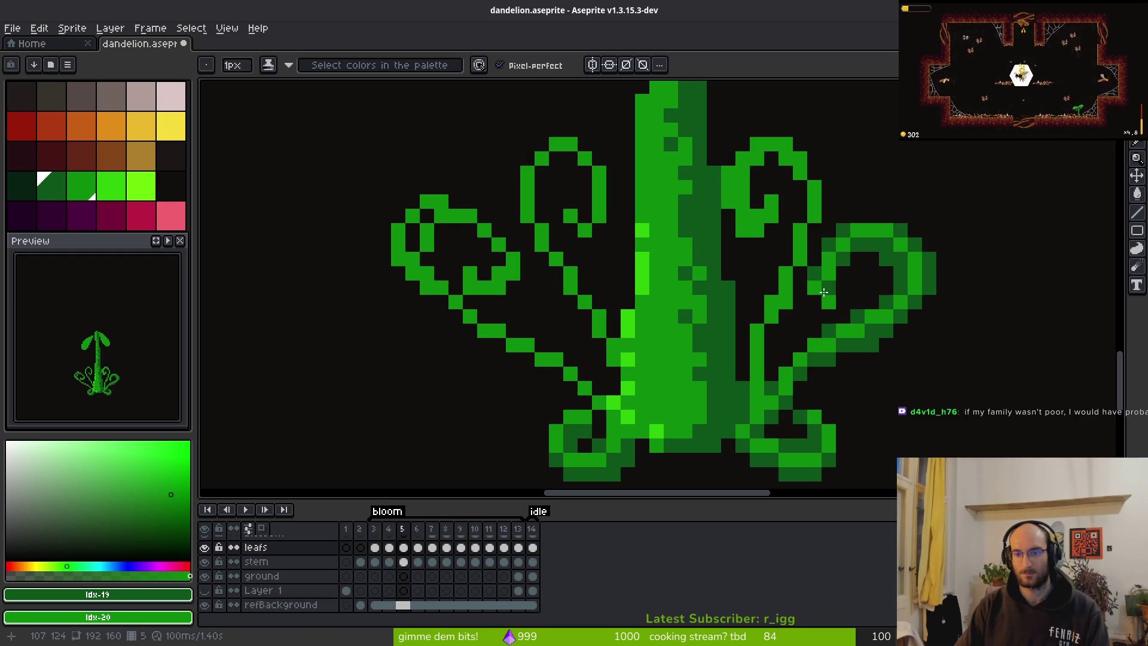
pyautogui.click(829, 278)
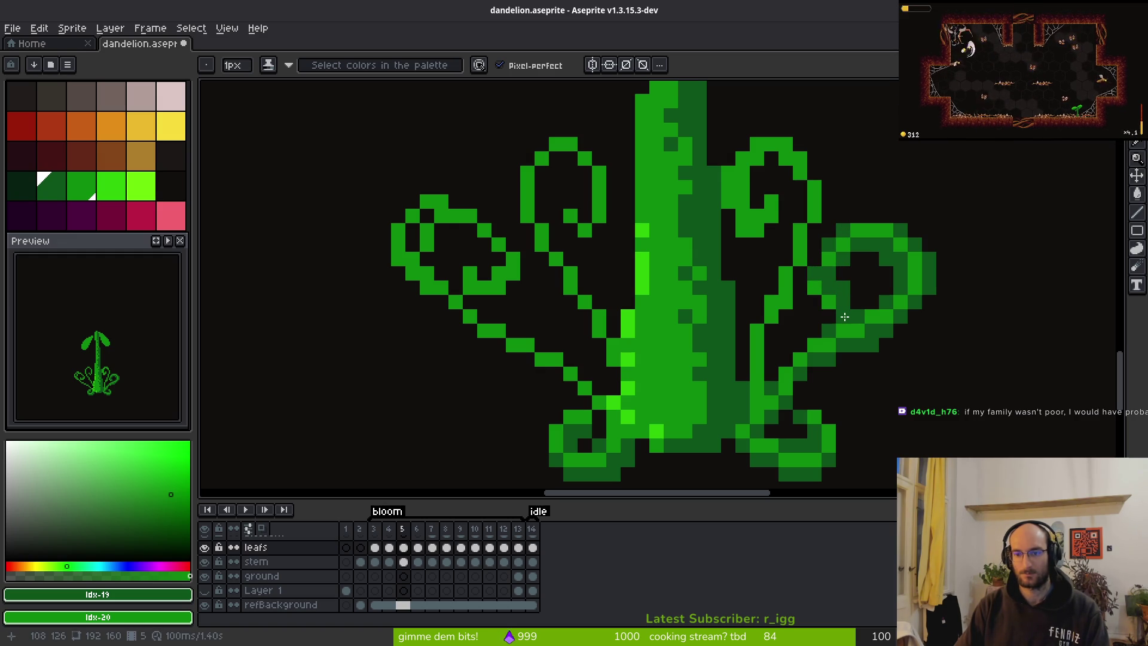
pyautogui.scroll(-4, 883, 336)
pyautogui.scroll(4, 858, 336)
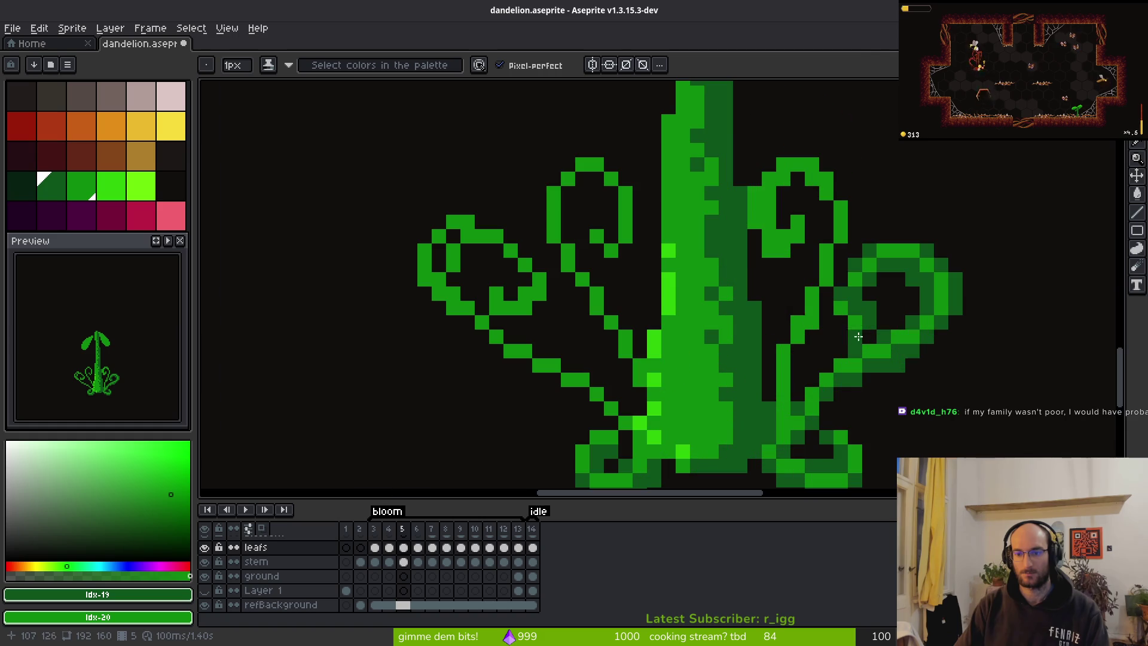
# Restore two pixels on the right leaf curl to bright green.
pyautogui.rightClick(857, 267)
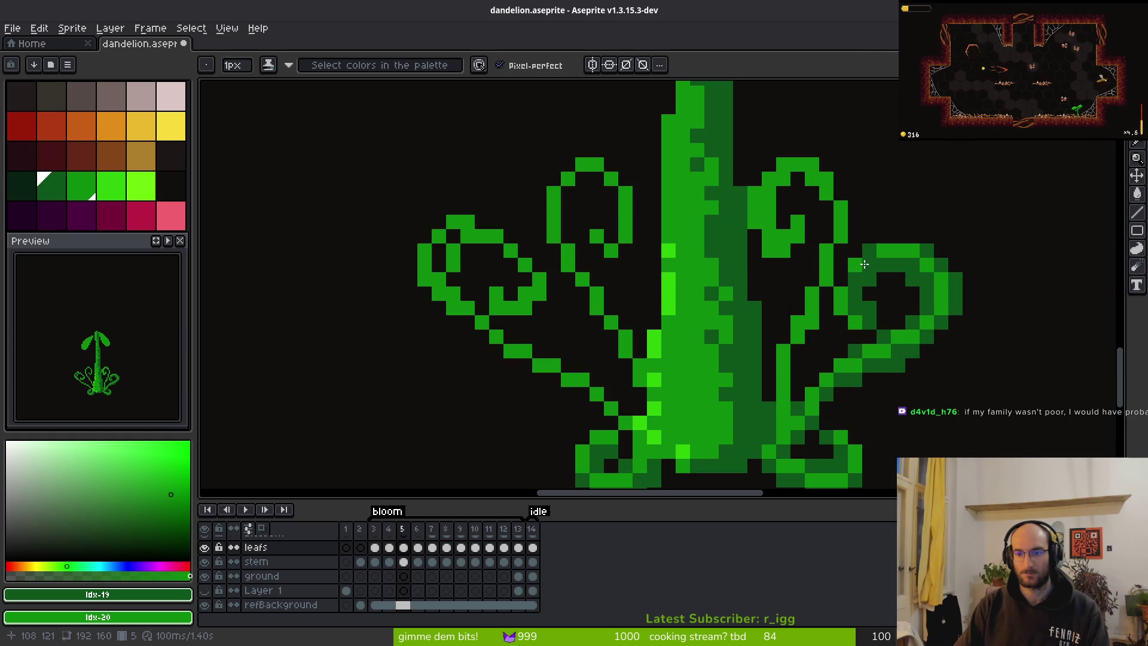
pyautogui.rightClick(855, 280)
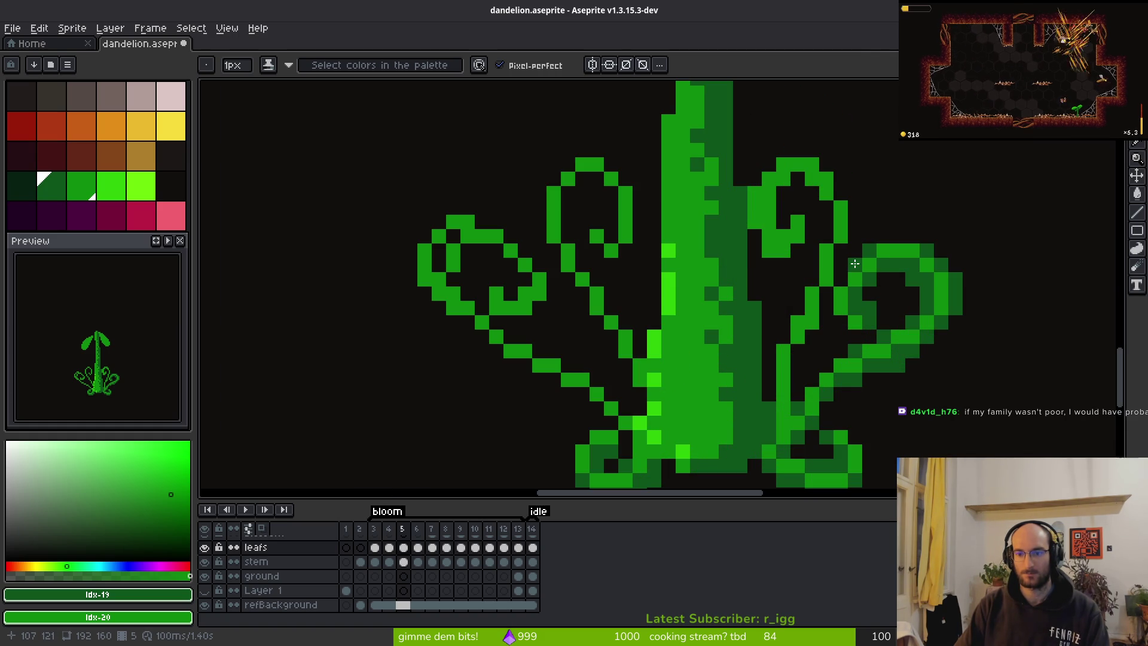
pyautogui.scroll(-3, 903, 321)
pyautogui.scroll(3, 903, 321)
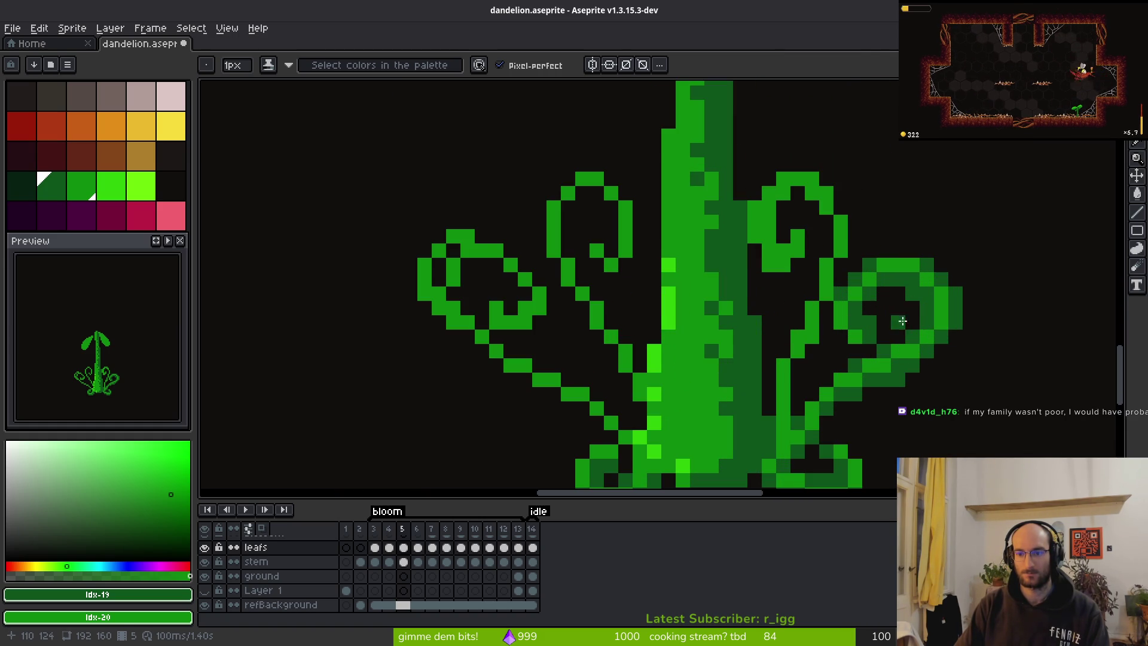
pyautogui.scroll(-3, 957, 353)
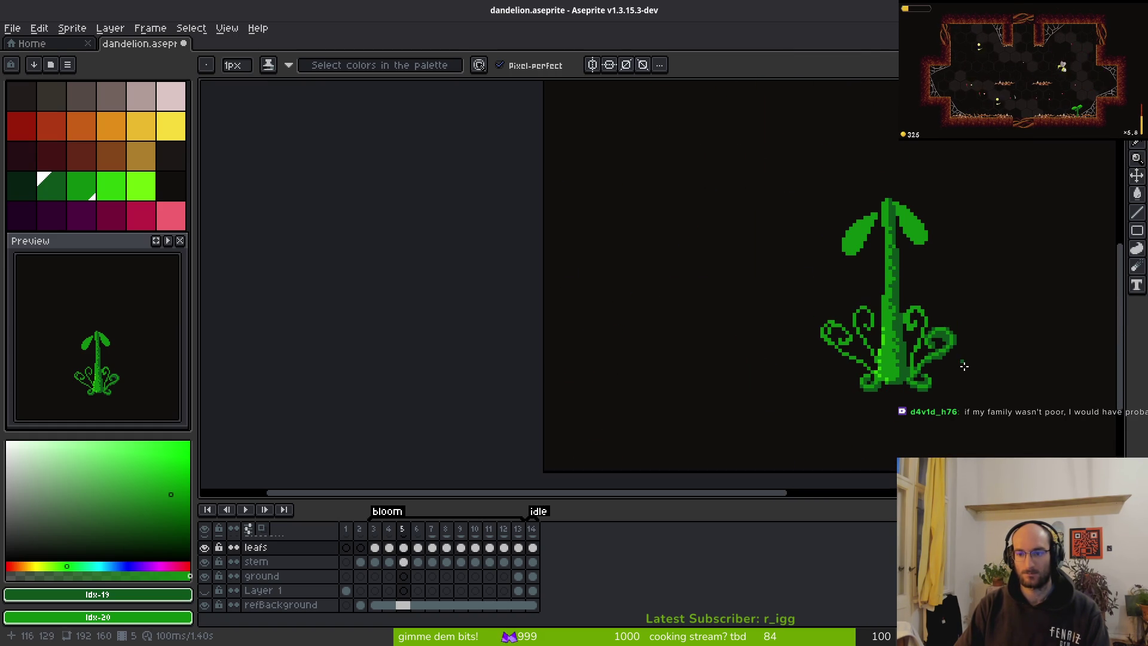
pyautogui.scroll(3, 952, 356)
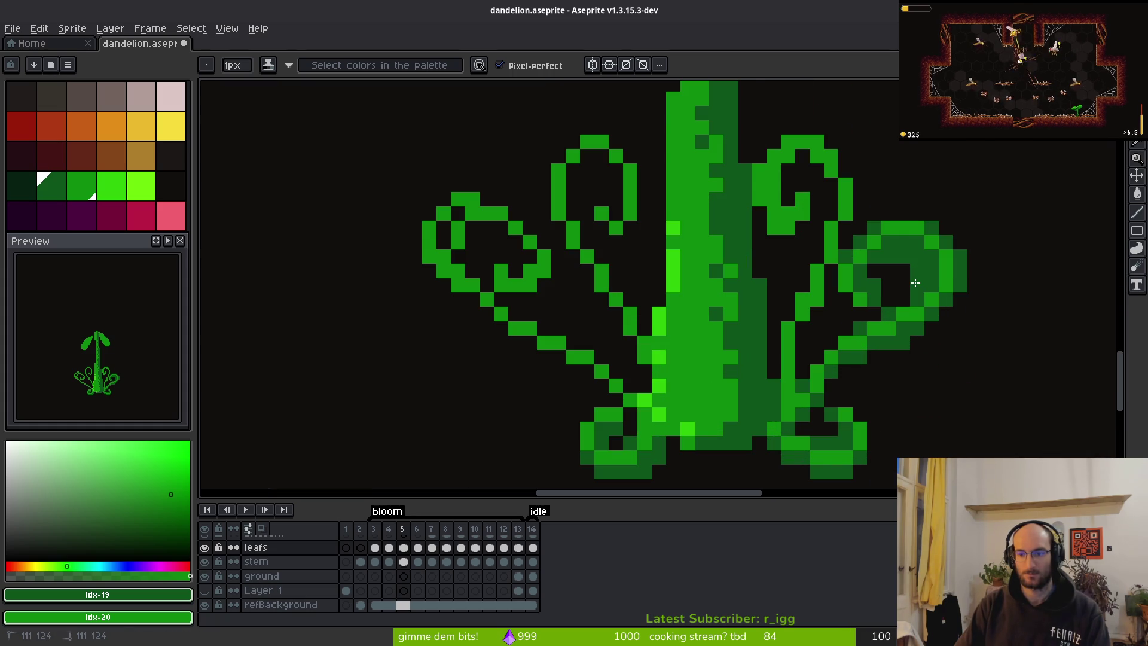
pyautogui.scroll(-5, 947, 328)
pyautogui.press('alt')
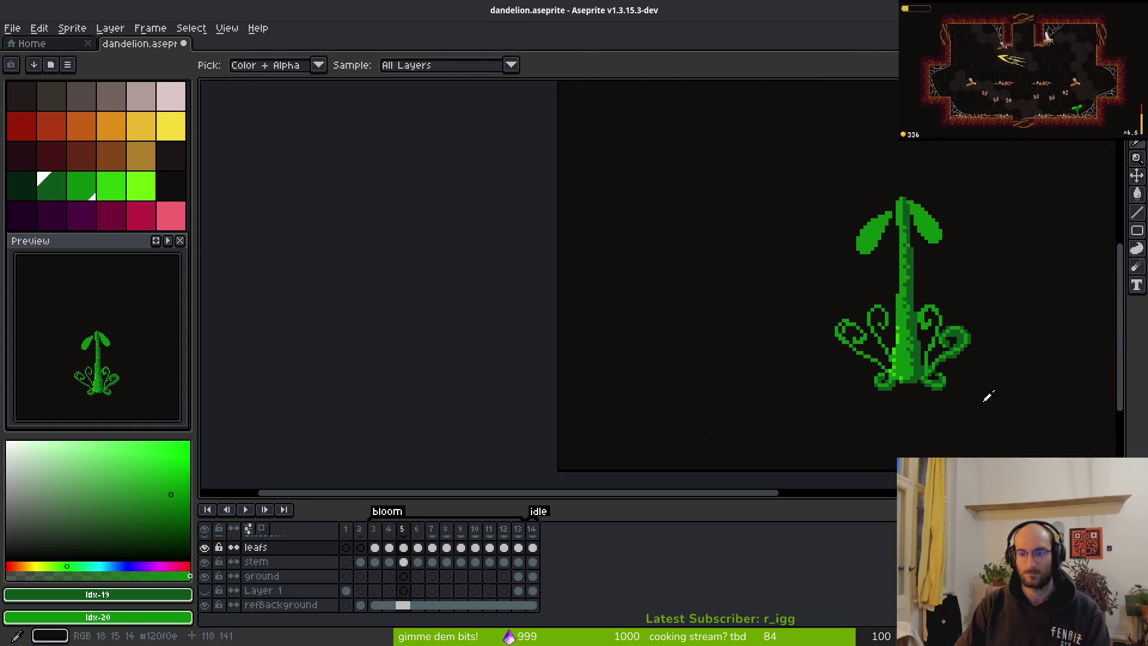
pyautogui.scroll(5, 984, 398)
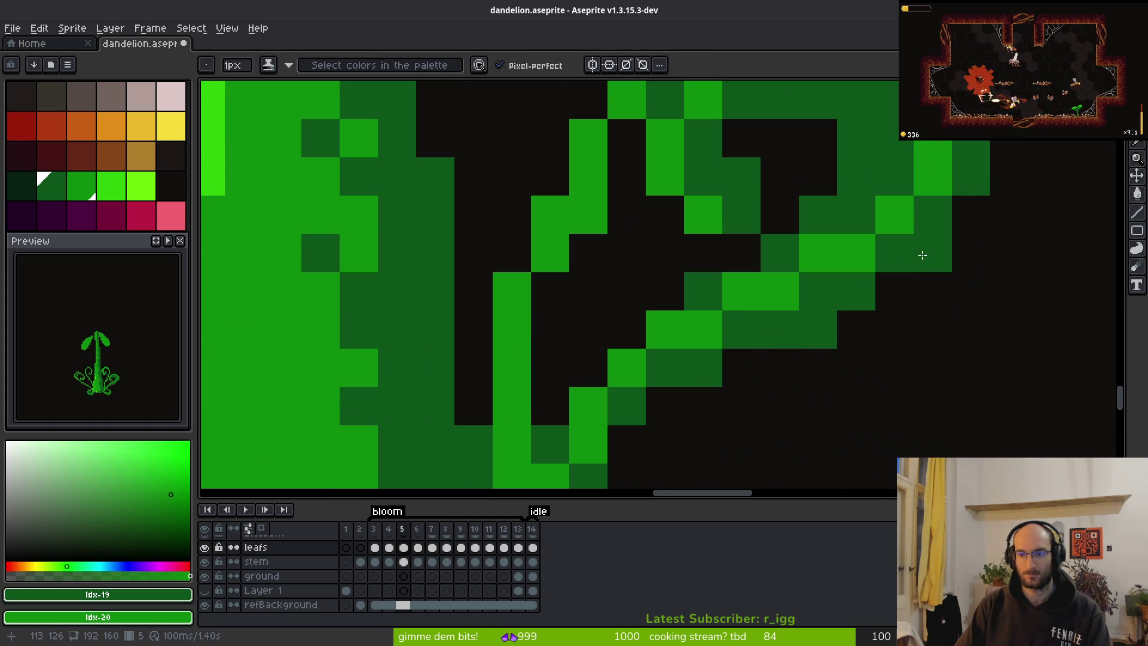
pyautogui.scroll(-5, 987, 378)
pyautogui.scroll(-5, 987, 378)
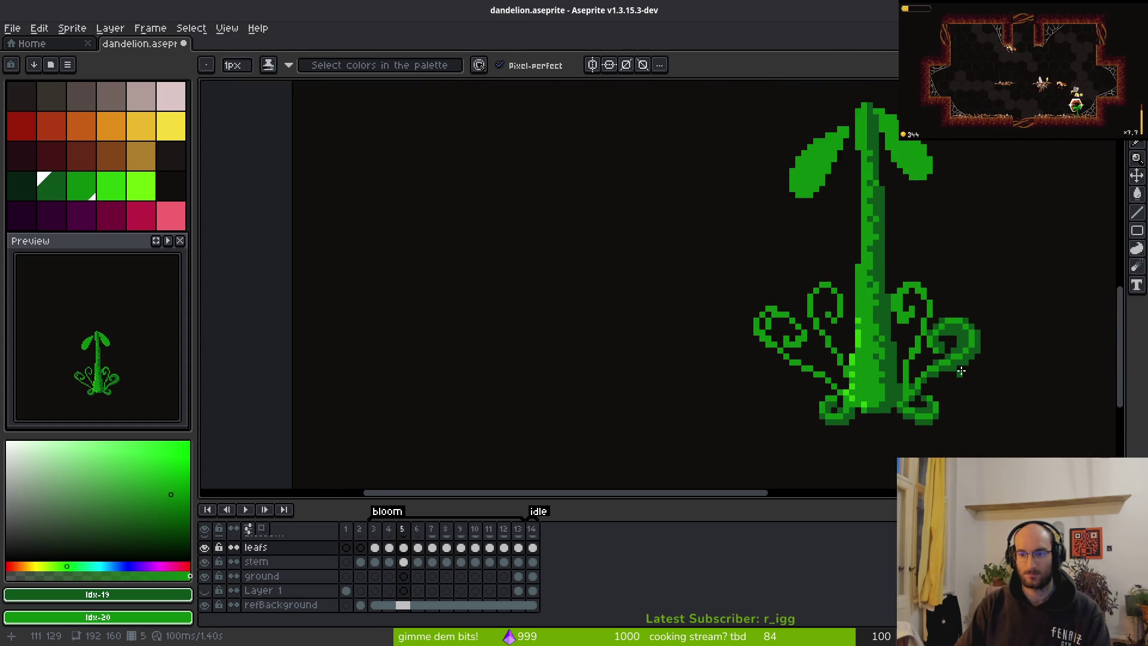
pyautogui.scroll(10, 845, 381)
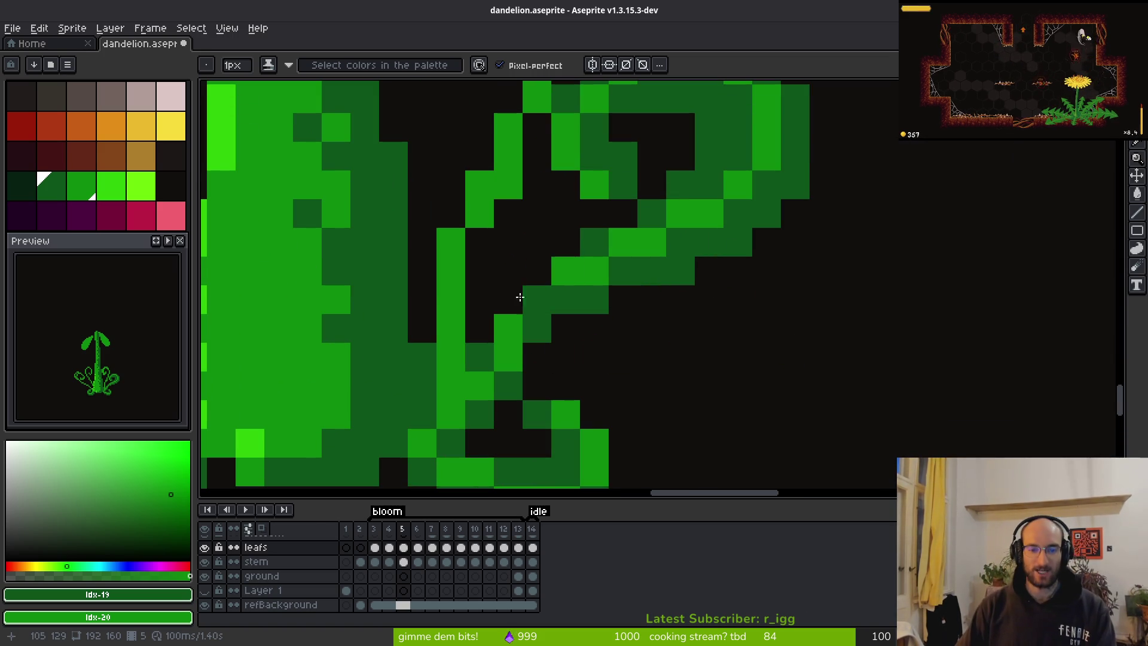
pyautogui.scroll(-3, 525, 265)
pyautogui.scroll(2, 666, 322)
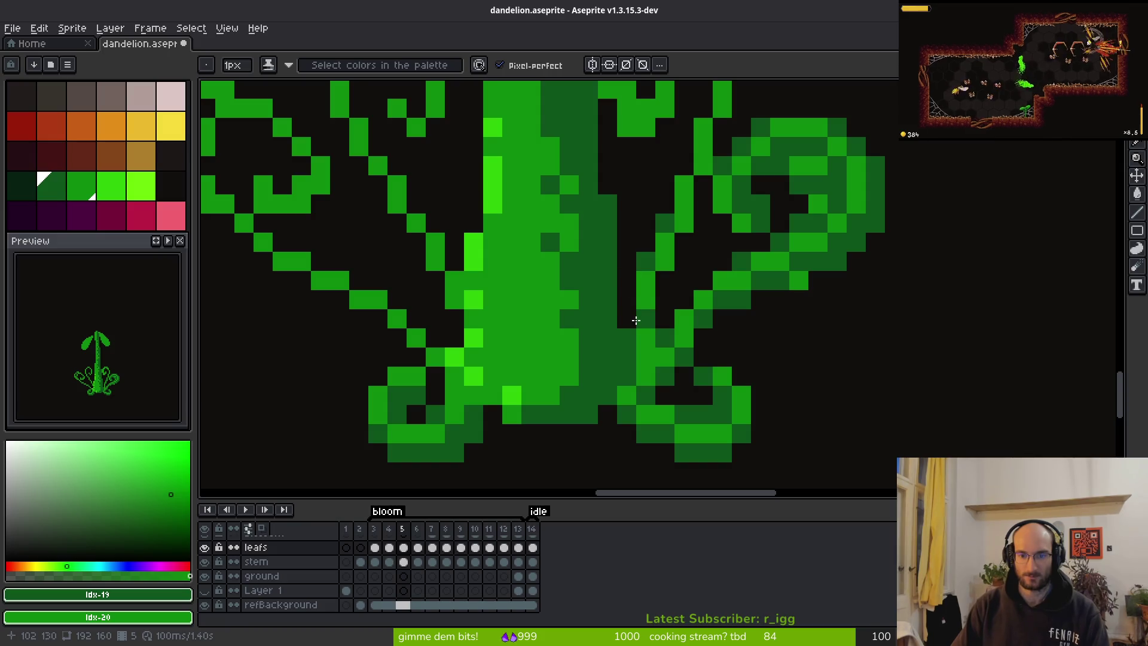
# Add dark-green leaf pixels and a stroke up the upper curl in green and dark green.
pyautogui.moveTo(665, 299); pyautogui.dragTo(665, 280)
pyautogui.press('e')
pyautogui.click(665, 318)
pyautogui.press('b')
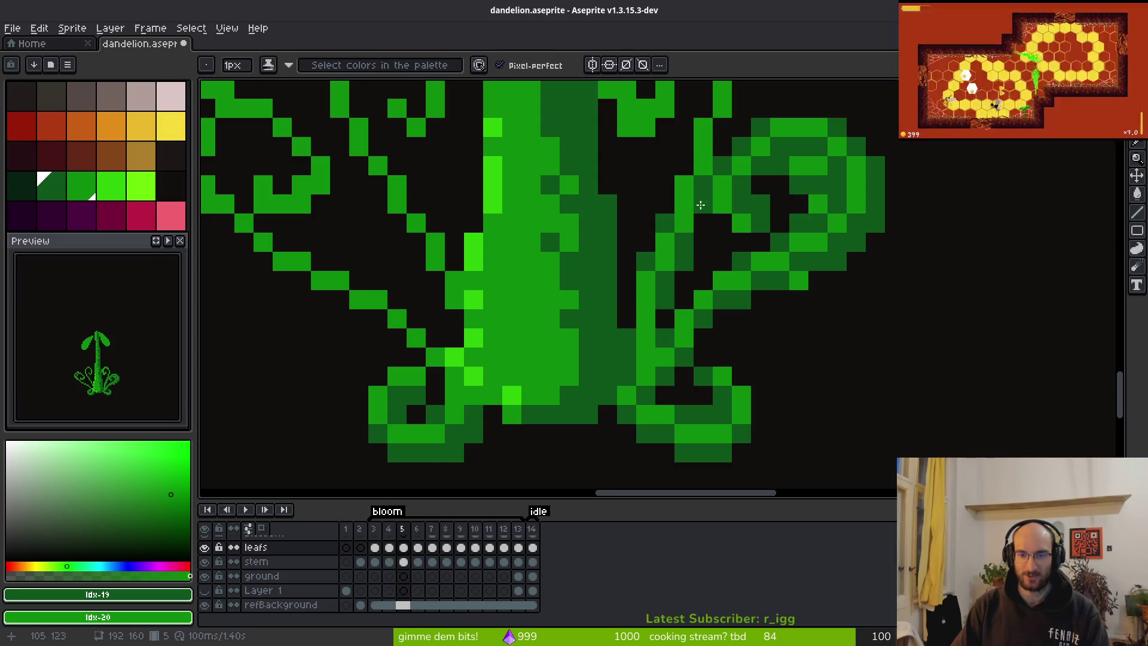
pyautogui.scroll(3, 732, 262)
pyautogui.moveTo(732, 262)
pyautogui.mouseDown()
pyautogui.moveTo(708, 209)
pyautogui.moveTo(748, 170)
pyautogui.moveTo(730, 172)
pyautogui.moveTo(745, 133)
pyautogui.moveTo(717, 114)
pyautogui.moveTo(730, 117)
pyautogui.mouseUp()
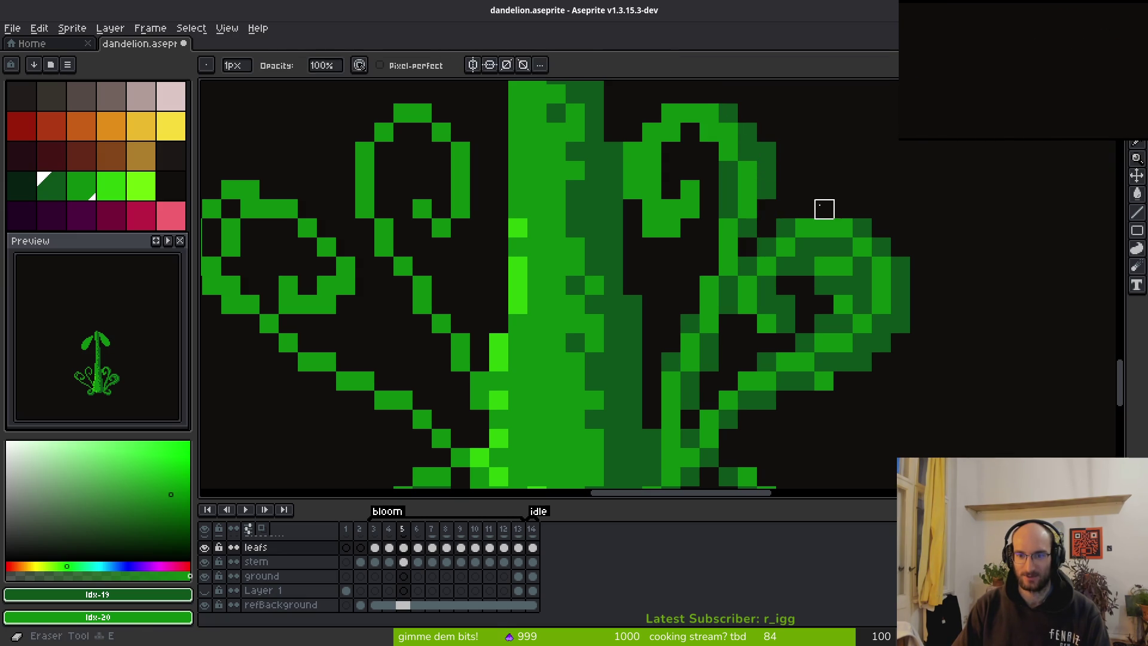
# Add dark-green pixels and a stroke along the upper right leaf's inner curve, brightening one pixel beside it.
pyautogui.click(710, 267)
pyautogui.click(694, 304)
pyautogui.moveTo(710, 209)
pyautogui.mouseDown()
pyautogui.moveTo(711, 137)
pyautogui.moveTo(714, 165)
pyautogui.moveTo(638, 152)
pyautogui.moveTo(662, 237)
pyautogui.mouseUp()
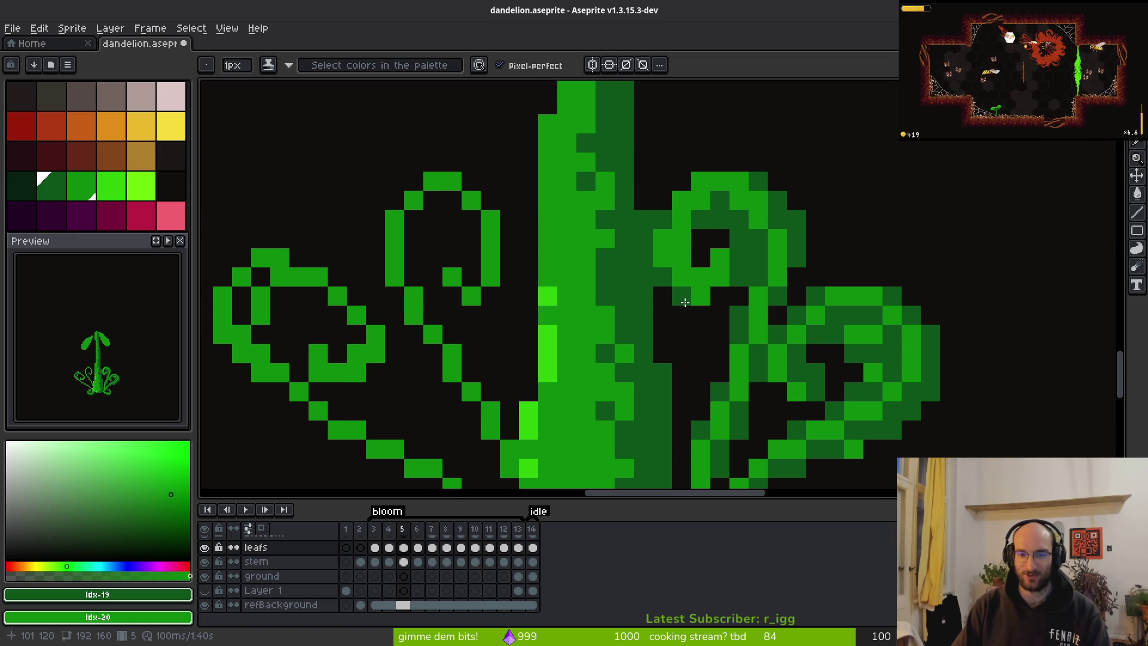
pyautogui.click(701, 238)
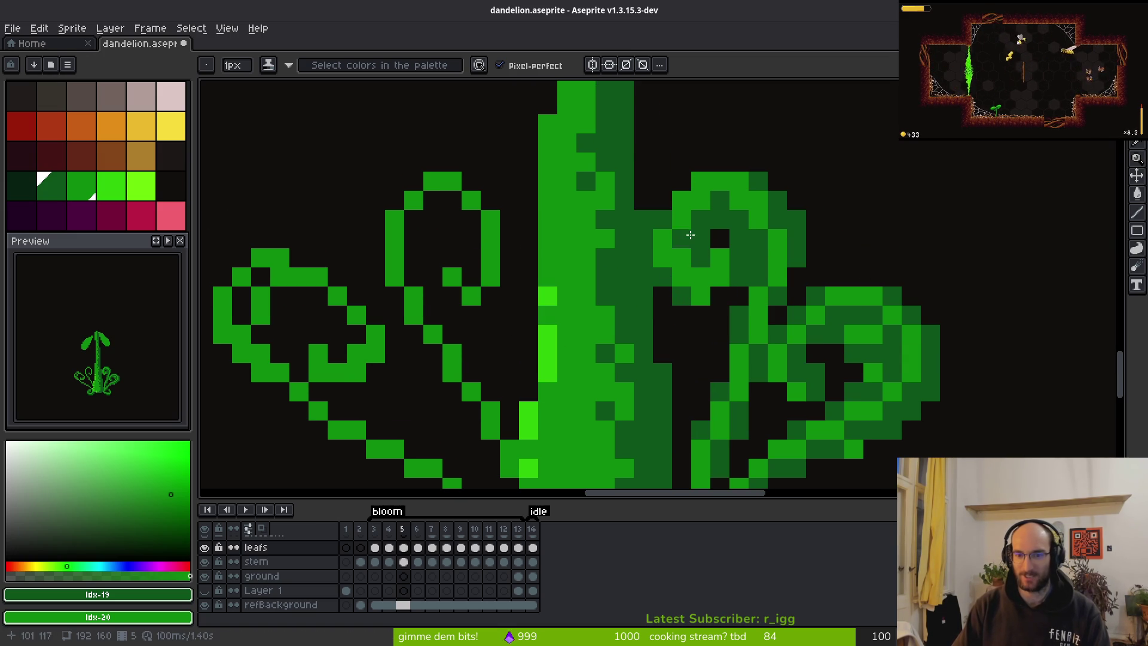
pyautogui.click(670, 256)
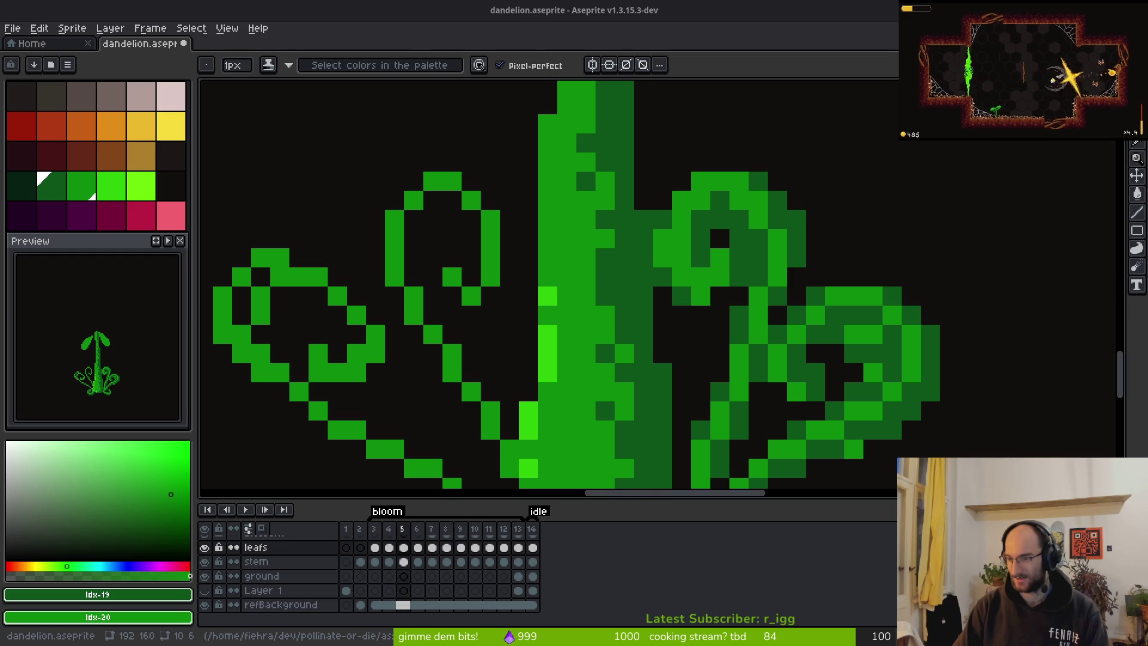
# Close Brave's grand piano image search, then darken two edge pixels on the upper-right curl.
pyautogui.hotkey('alt', 'Tab')
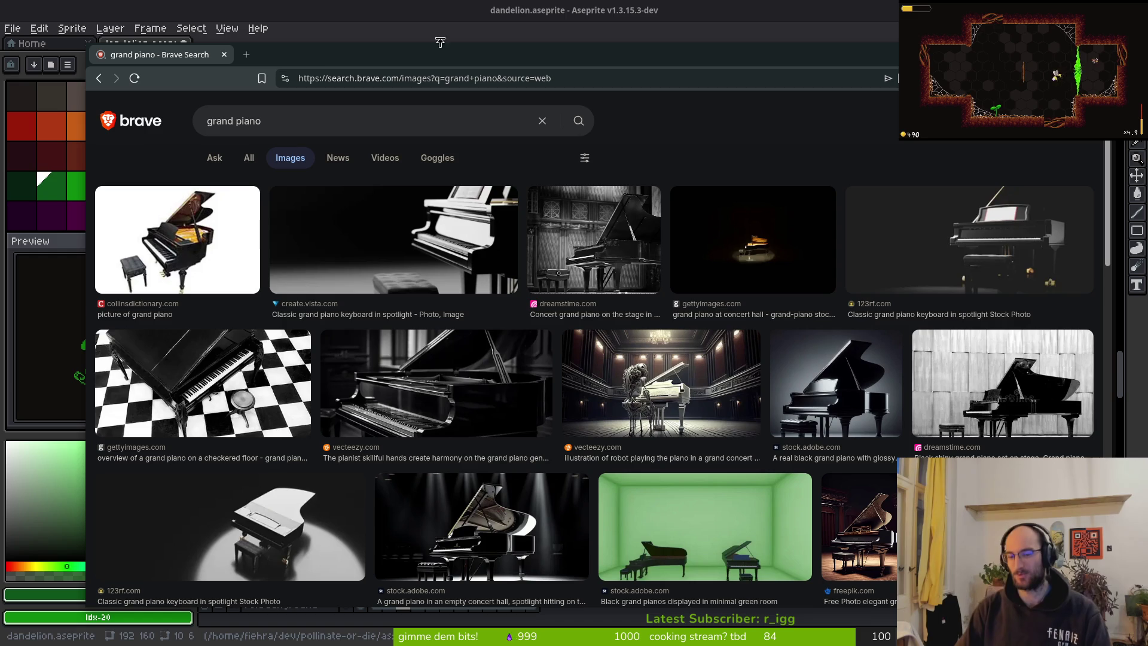
pyautogui.click(226, 58)
pyautogui.click(663, 201)
pyautogui.click(682, 182)
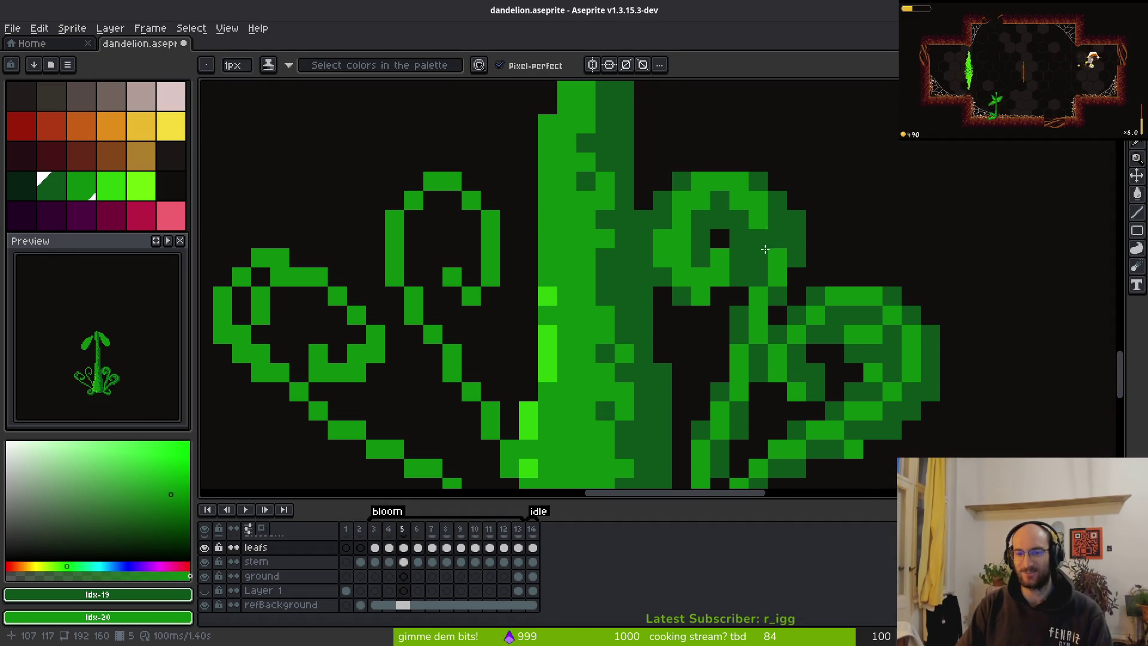
# Compare frame 5's curly base leaves with frame 4 by flipping between them.
pyautogui.scroll(-4, 782, 244)
pyautogui.scroll(4, 671, 178)
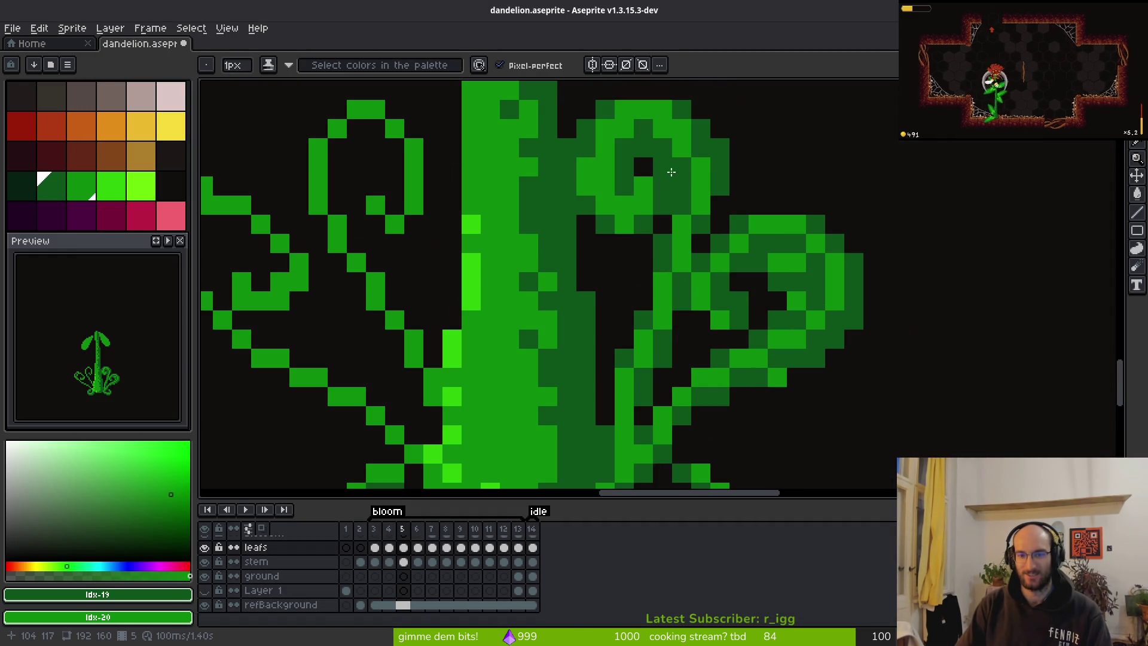
pyautogui.press('b')
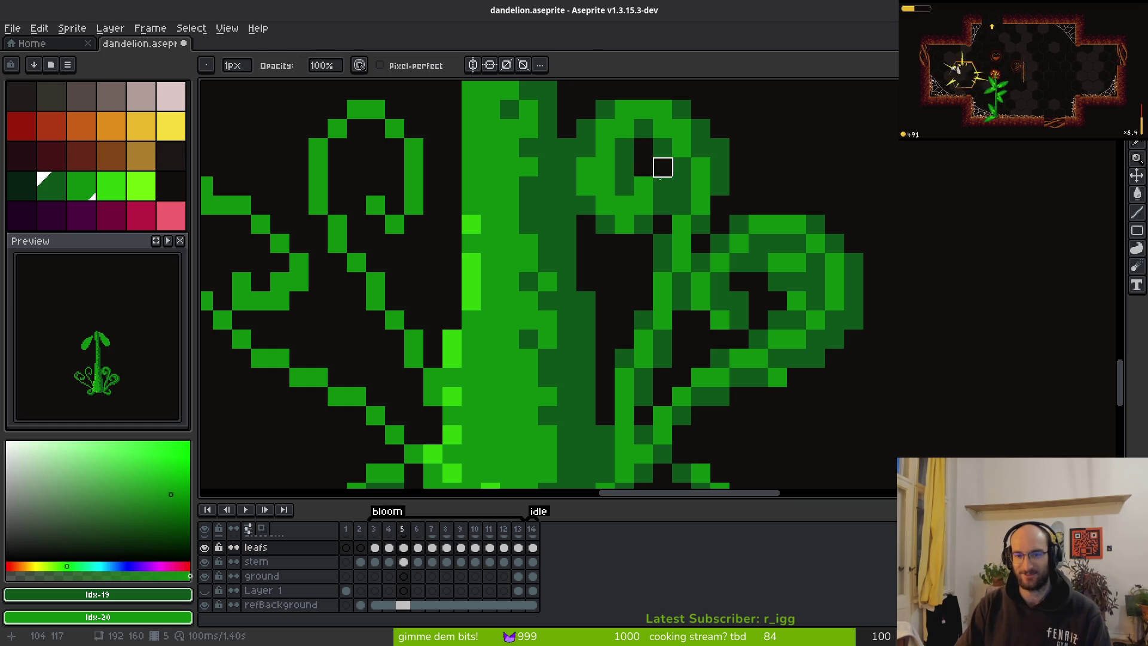
pyautogui.scroll(-3, 746, 242)
pyautogui.scroll(2, 735, 254)
pyautogui.scroll(-3, 777, 293)
pyautogui.press('Left')
pyautogui.press('alt')
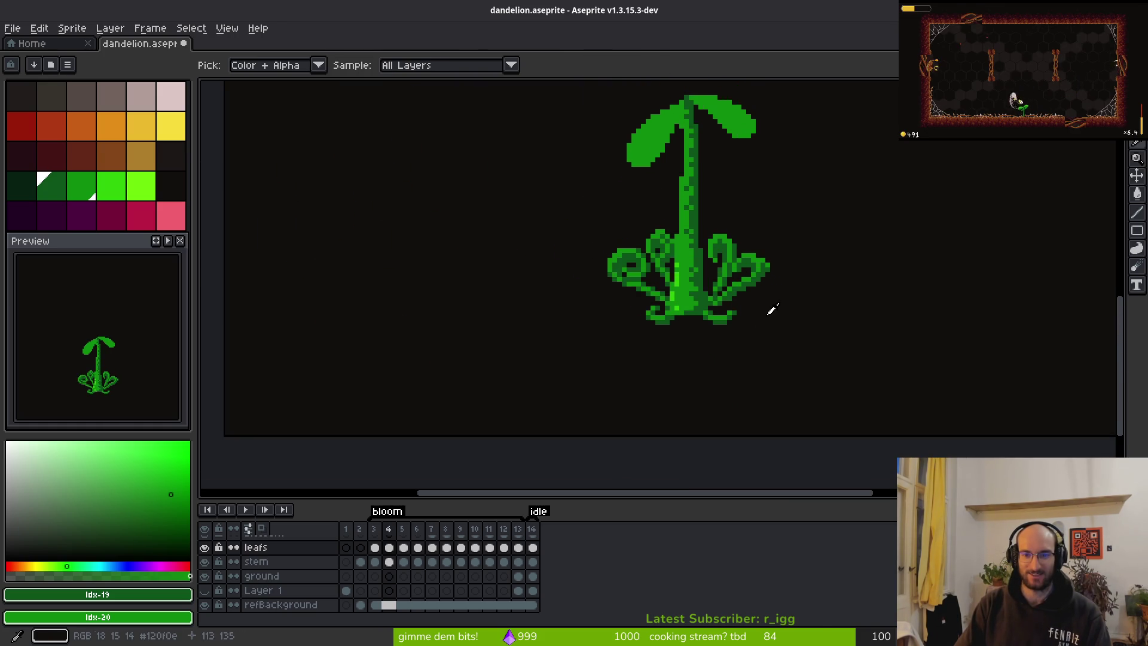
pyautogui.press('Right')
pyautogui.scroll(3, 766, 213)
pyautogui.press('Left')
pyautogui.press('Right')
pyautogui.press('Left')
pyautogui.press('Right')
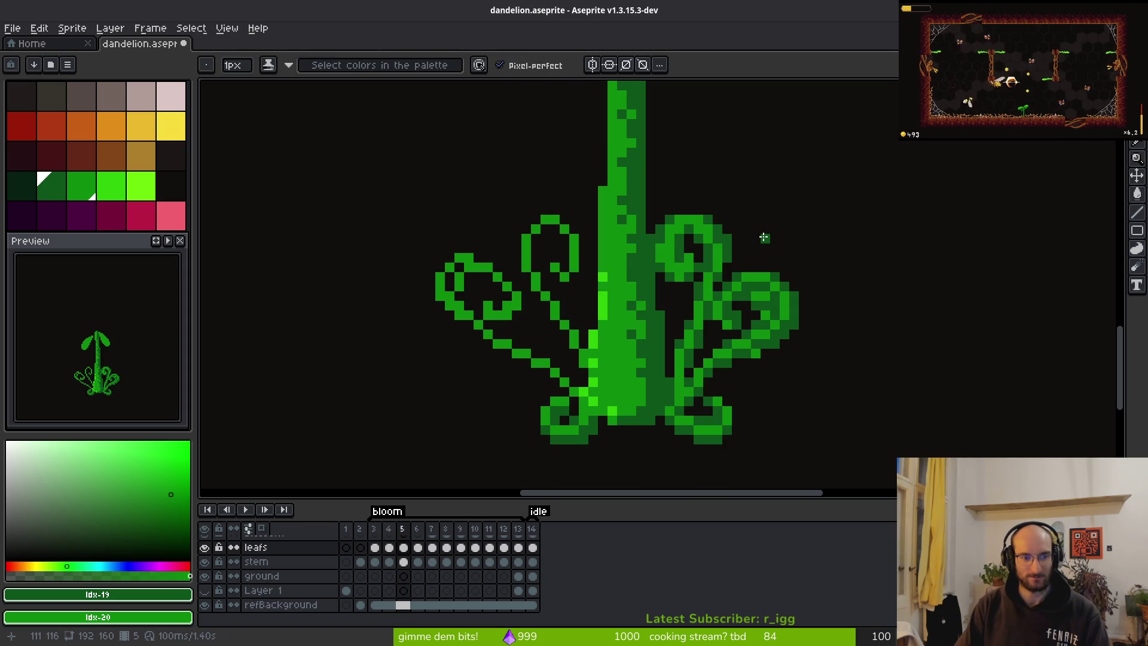
pyautogui.scroll(2, 704, 346)
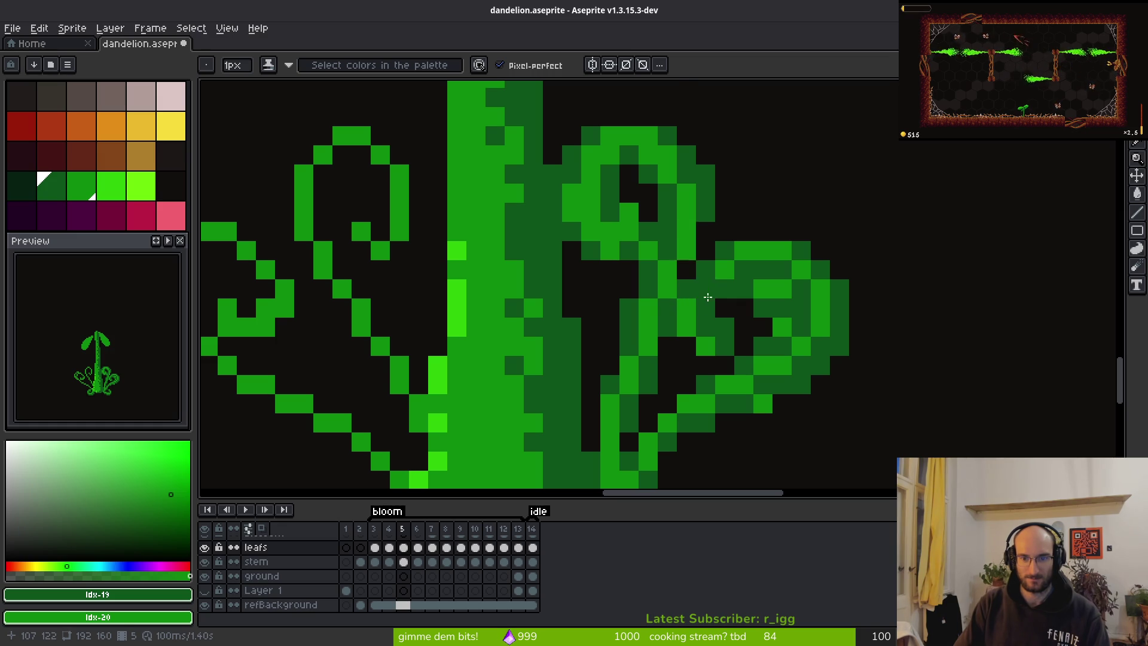
pyautogui.scroll(-3, 703, 344)
pyautogui.scroll(-2, 690, 359)
# Undo the most recent pencil stroke with Ctrl+Z and review the leaves.
pyautogui.hotkey('ctrl', 'z')
pyautogui.scroll(5, 689, 343)
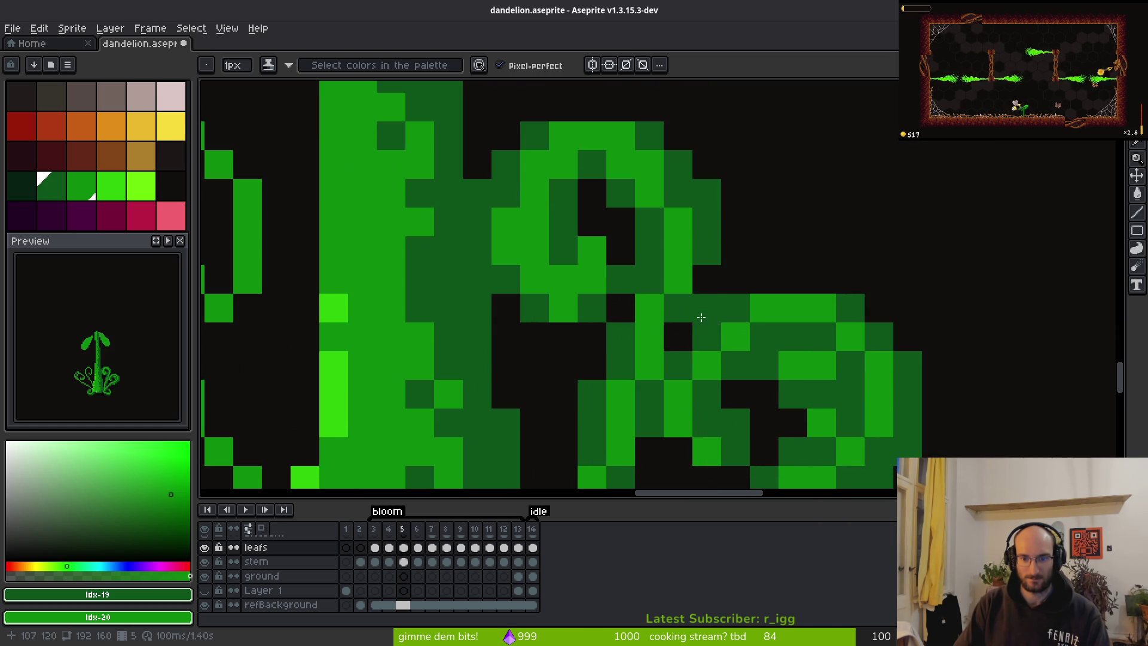
pyautogui.scroll(-1, 658, 397)
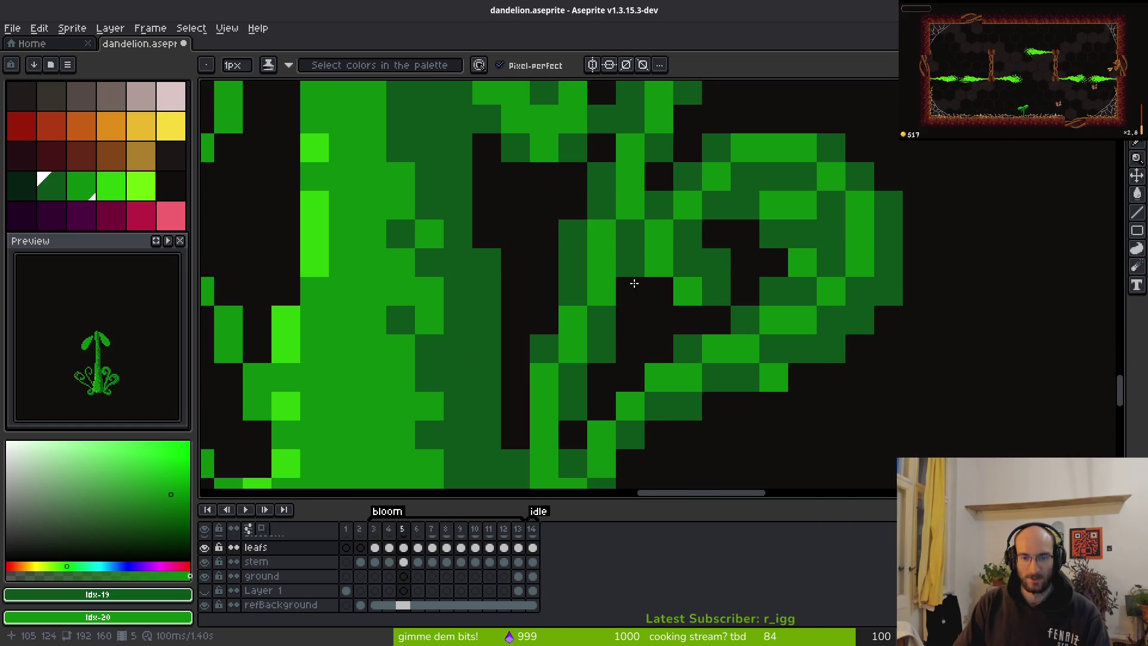
pyautogui.scroll(-2, 670, 340)
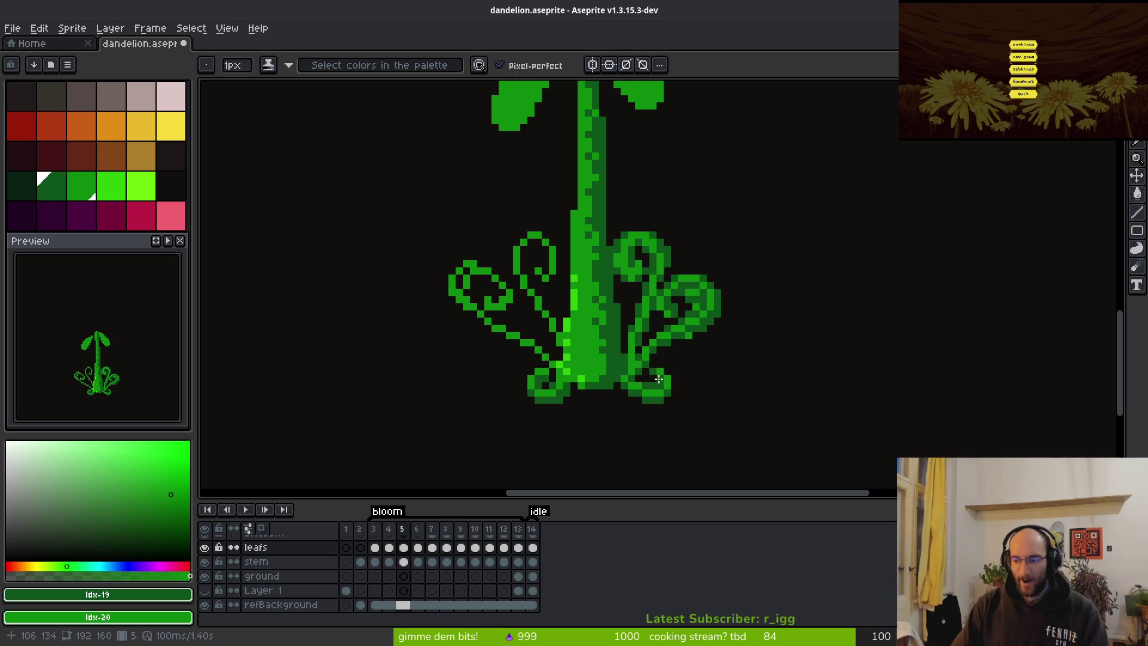
pyautogui.scroll(1, 617, 306)
# Draw a dark-green shading line along the left curl and dot its inner left edge.
pyautogui.scroll(3, 711, 377)
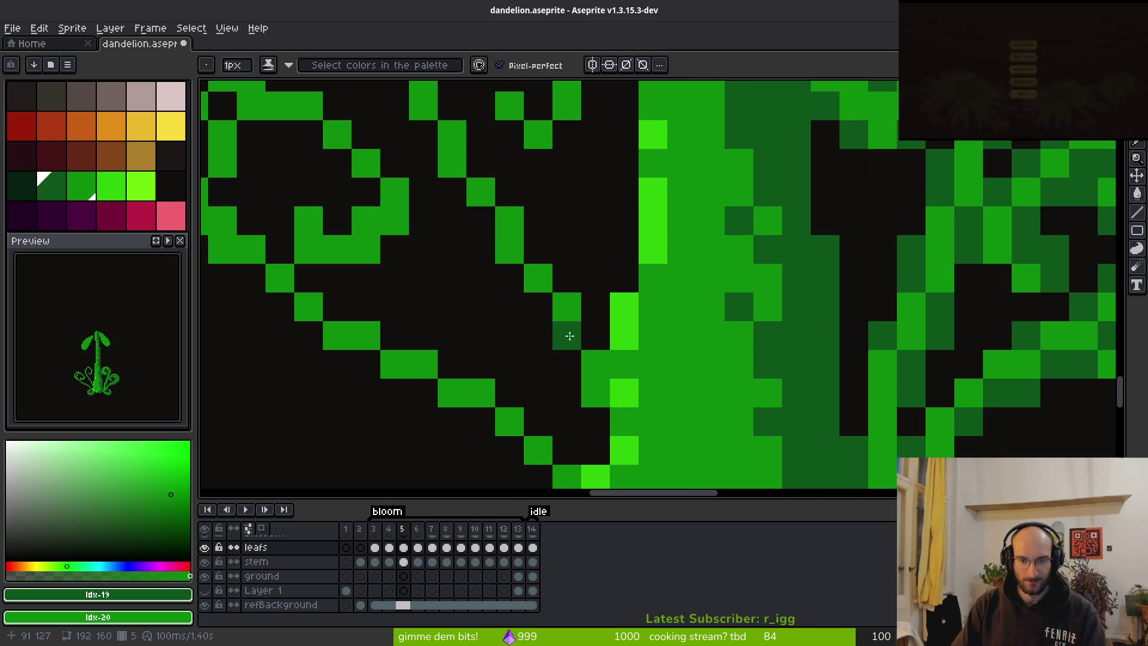
pyautogui.moveTo(597, 420); pyautogui.dragTo(507, 268)
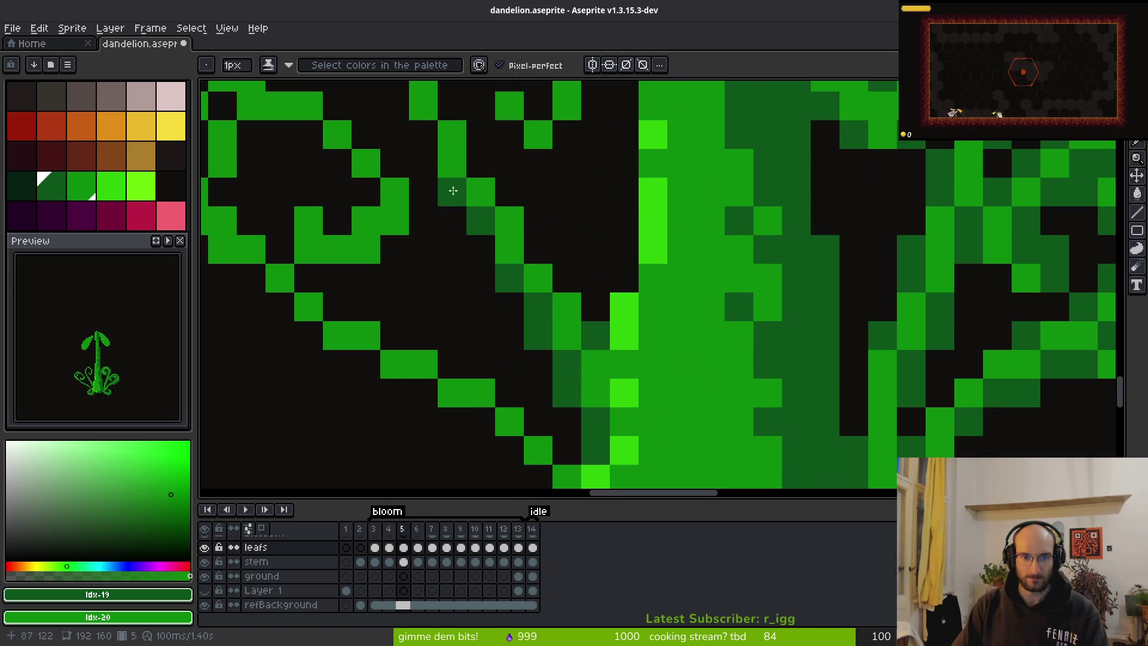
pyautogui.moveTo(423, 115)
pyautogui.mouseDown()
pyautogui.moveTo(518, 297)
pyautogui.moveTo(491, 296)
pyautogui.moveTo(532, 192)
pyautogui.moveTo(623, 162)
pyautogui.moveTo(692, 245)
pyautogui.moveTo(610, 165)
pyautogui.moveTo(636, 171)
pyautogui.moveTo(636, 223)
pyautogui.moveTo(550, 231)
pyautogui.moveTo(594, 203)
pyautogui.moveTo(555, 253)
pyautogui.moveTo(608, 228)
pyautogui.moveTo(635, 281)
pyautogui.moveTo(687, 267)
pyautogui.moveTo(664, 338)
pyautogui.moveTo(682, 315)
pyautogui.moveTo(550, 174)
pyautogui.moveTo(526, 261)
pyautogui.mouseUp()
pyautogui.click(500, 226)
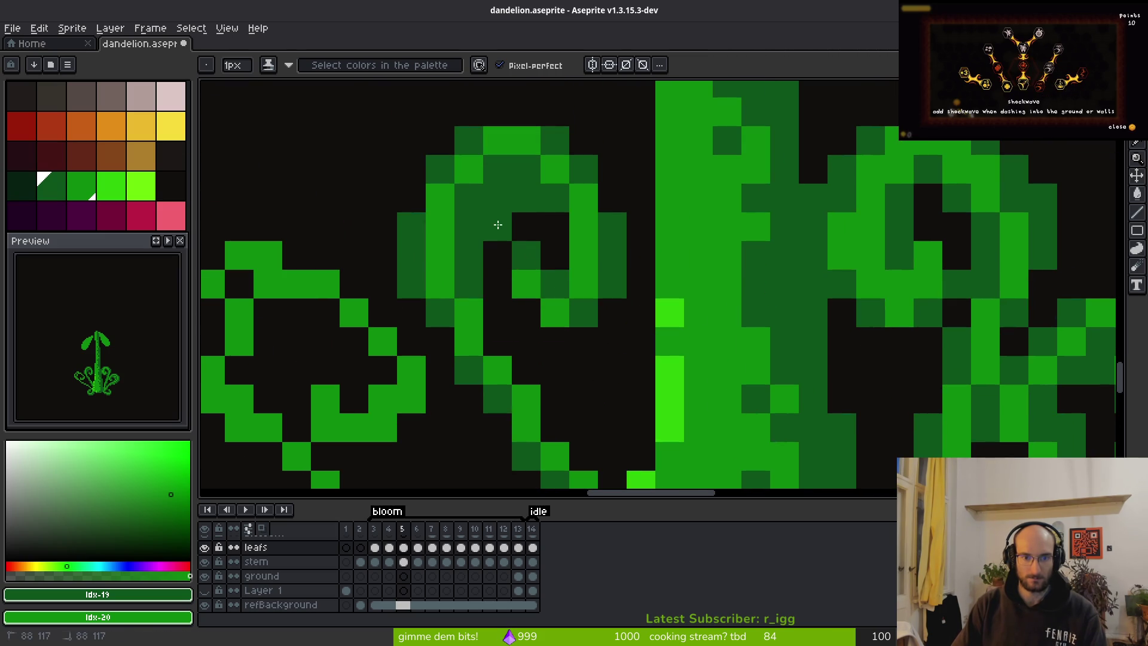
pyautogui.click(494, 333)
pyautogui.click(495, 321)
pyautogui.moveTo(569, 367)
pyautogui.mouseDown()
pyautogui.moveTo(500, 259)
pyautogui.moveTo(454, 264)
pyautogui.moveTo(482, 333)
pyautogui.moveTo(532, 378)
pyautogui.mouseUp()
# Shade several upper-curl pixels dark green, undoing one stray pixel.
pyautogui.scroll(-4, 532, 378)
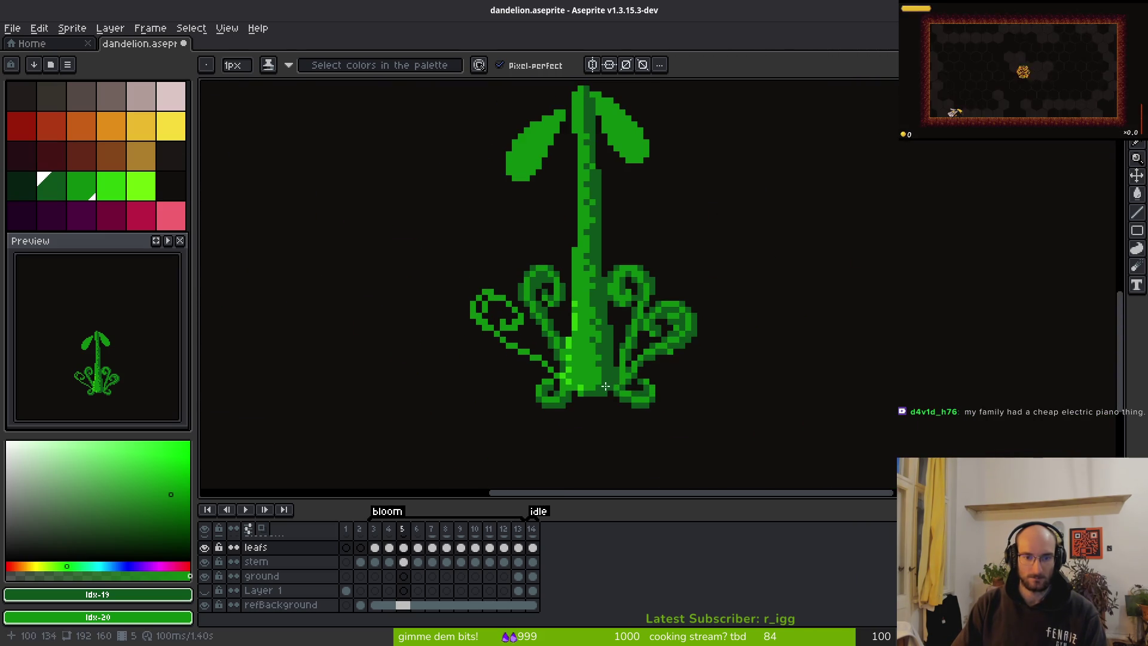
pyautogui.scroll(2, 642, 327)
pyautogui.scroll(4, 643, 327)
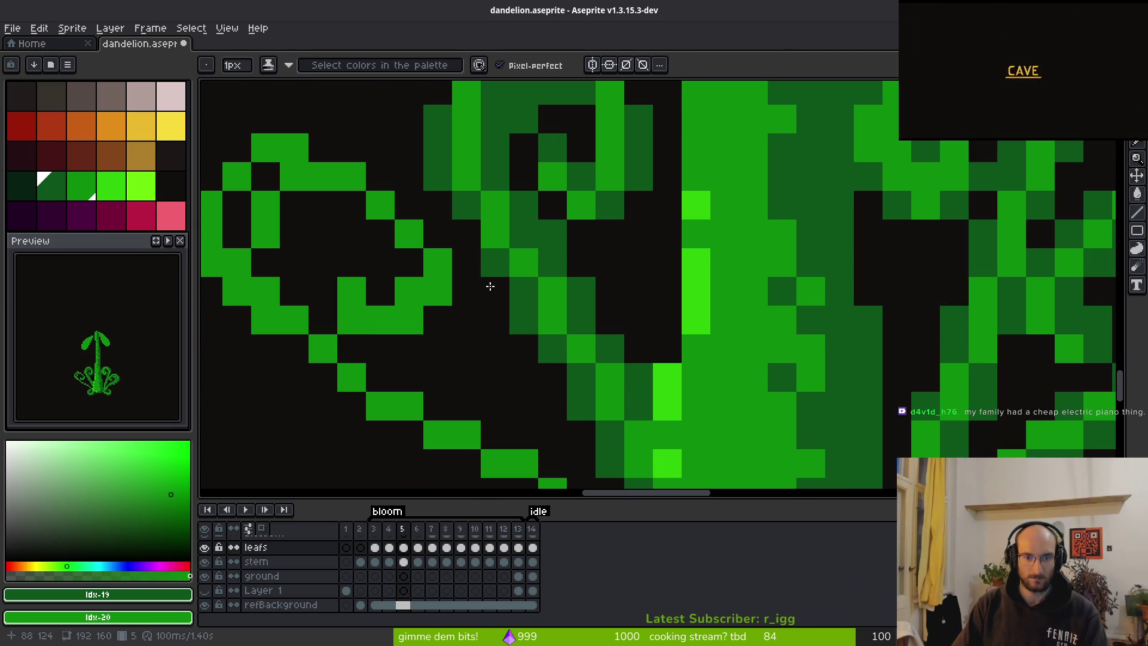
pyautogui.moveTo(456, 174); pyautogui.dragTo(503, 323)
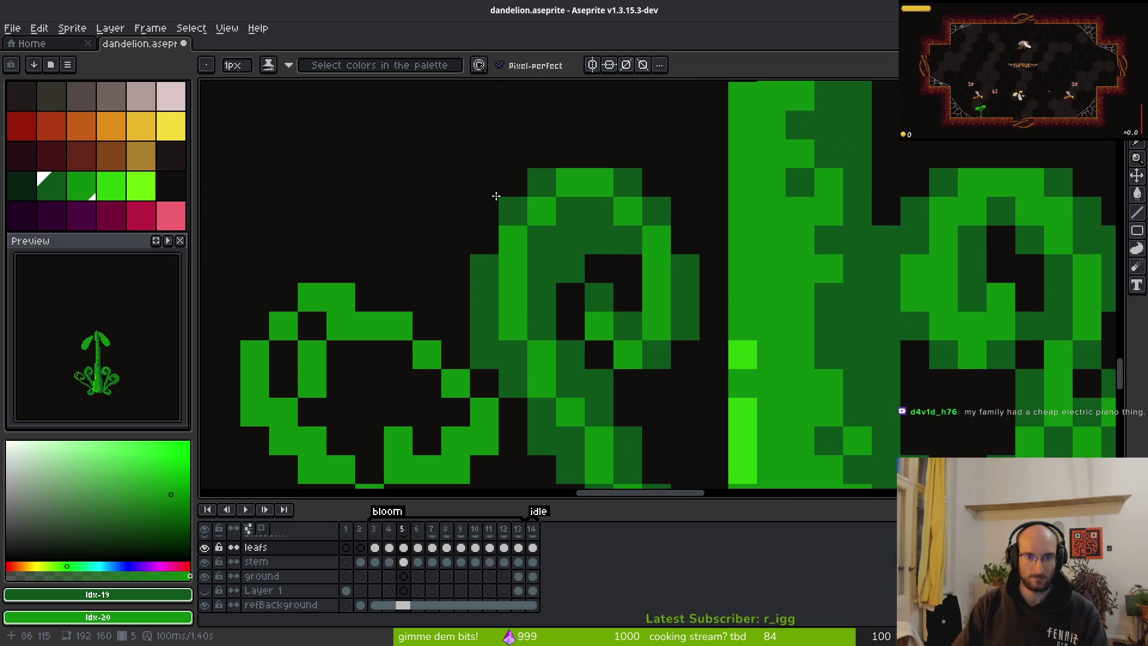
pyautogui.click(570, 268)
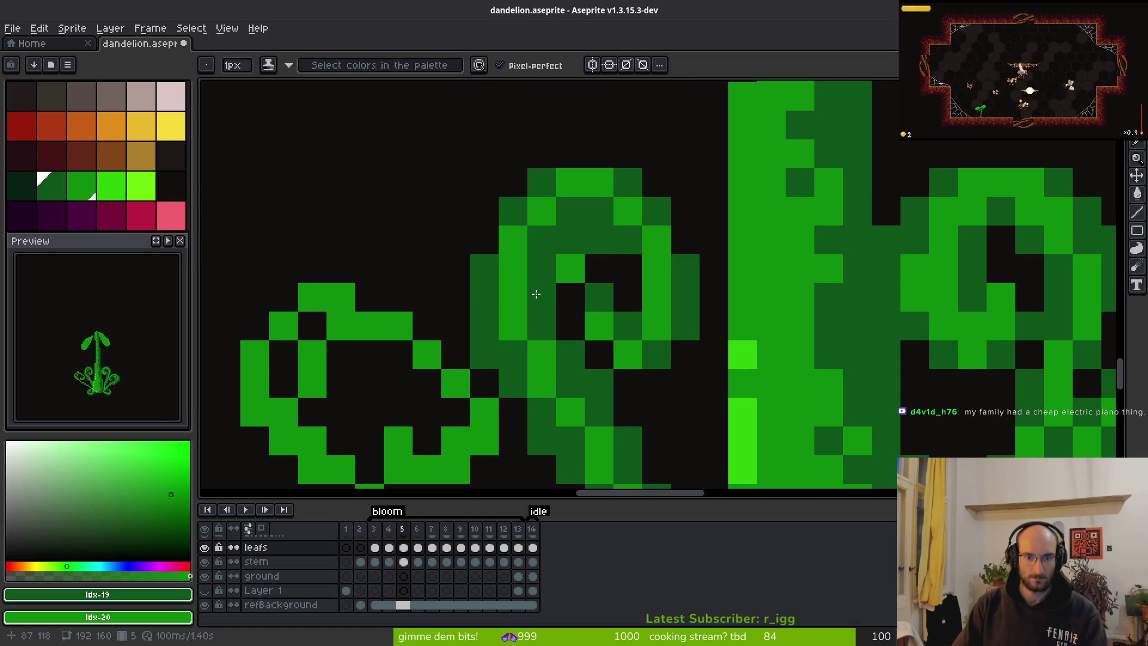
pyautogui.click(542, 297)
pyautogui.click(571, 297)
pyautogui.click(714, 240)
pyautogui.hotkey('ctrl', 'z')
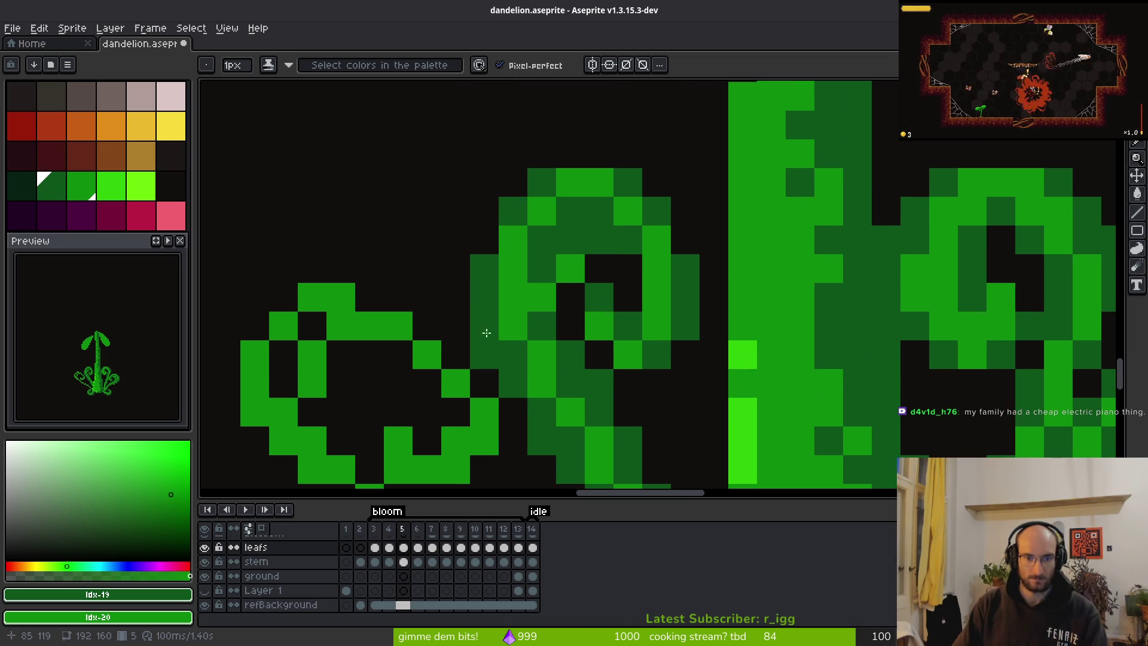
# Add three more dark-green pixels along the left curl's inner edge.
pyautogui.click(484, 354)
pyautogui.click(513, 383)
pyautogui.click(571, 411)
pyautogui.scroll(-3, 582, 356)
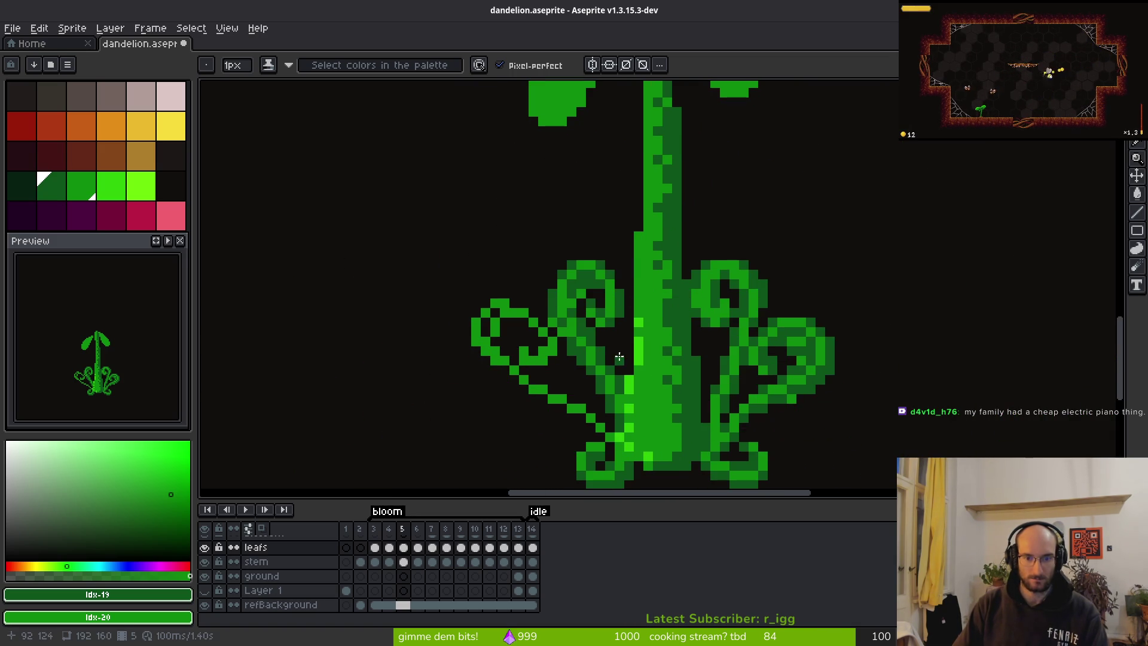
pyautogui.scroll(3, 555, 334)
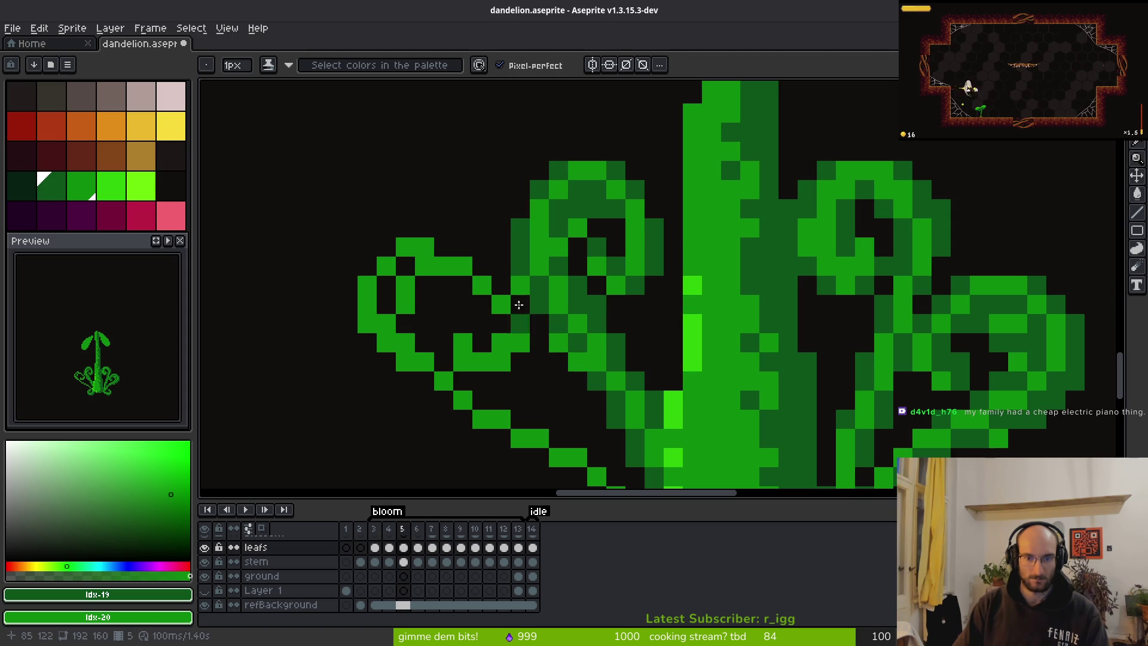
pyautogui.scroll(-3, 598, 359)
pyautogui.scroll(4, 624, 392)
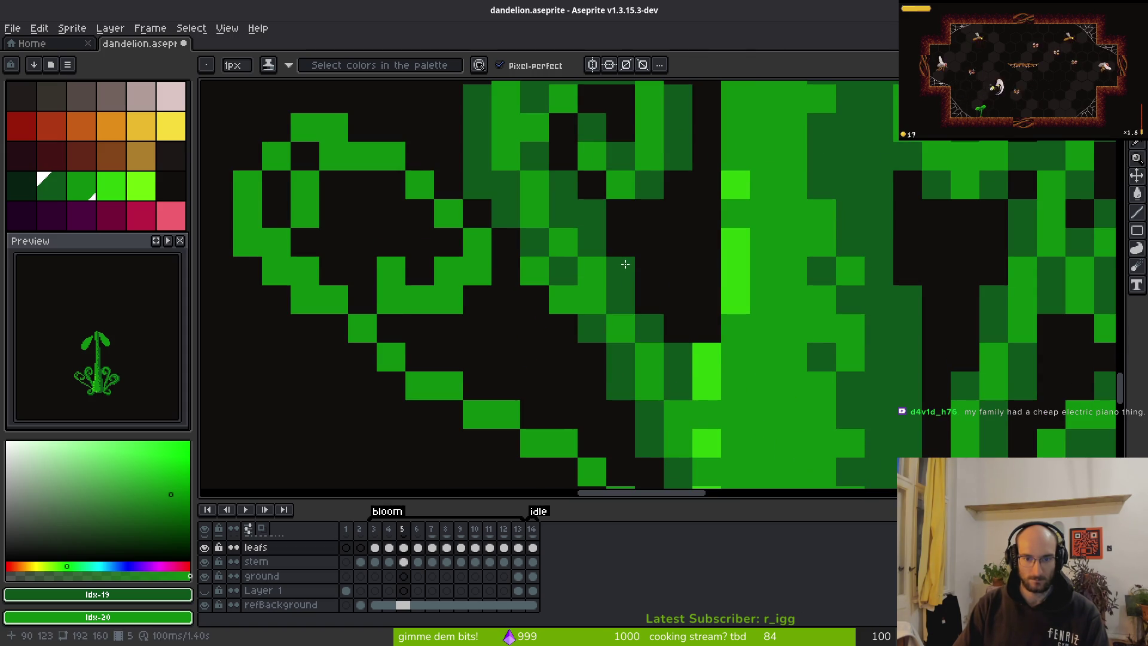
pyautogui.scroll(-2, 661, 385)
pyautogui.scroll(-3, 682, 389)
pyautogui.scroll(3, 701, 375)
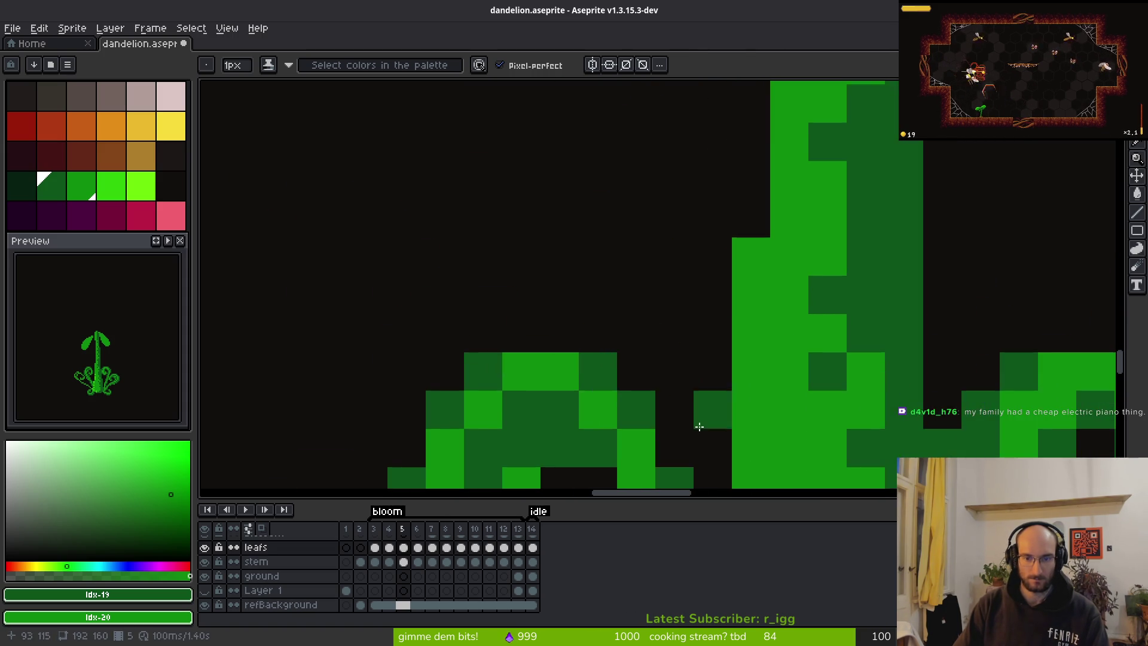
pyautogui.scroll(-3, 520, 198)
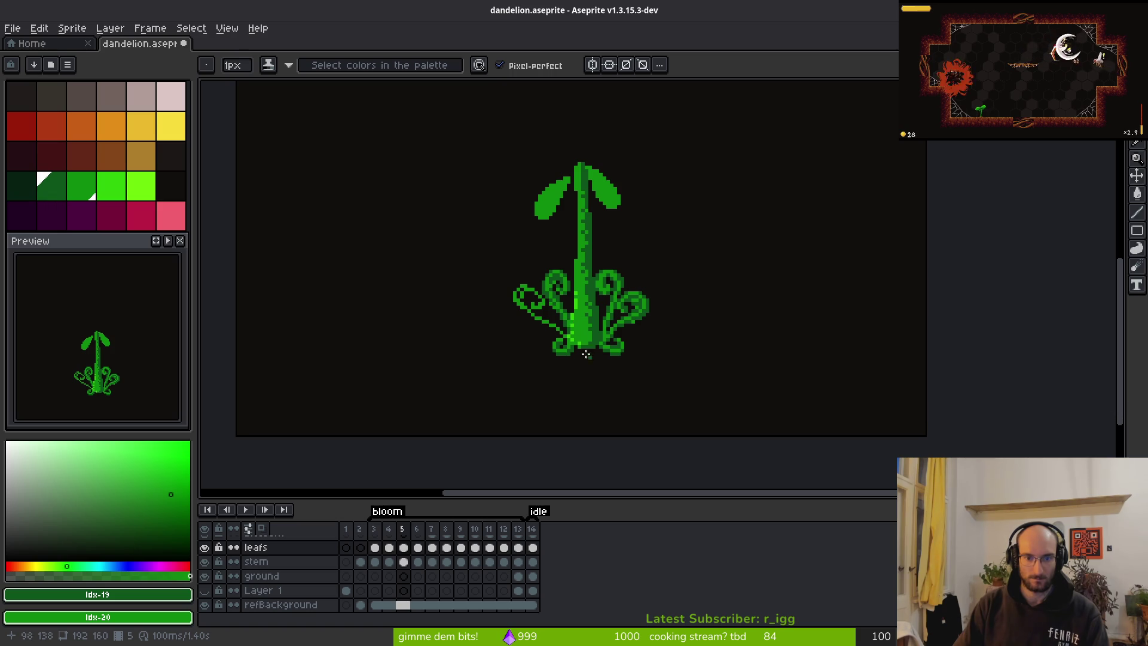
# Extend the leftmost base leaf's outline up and to the left.
pyautogui.scroll(2, 550, 299)
pyautogui.scroll(2, 727, 336)
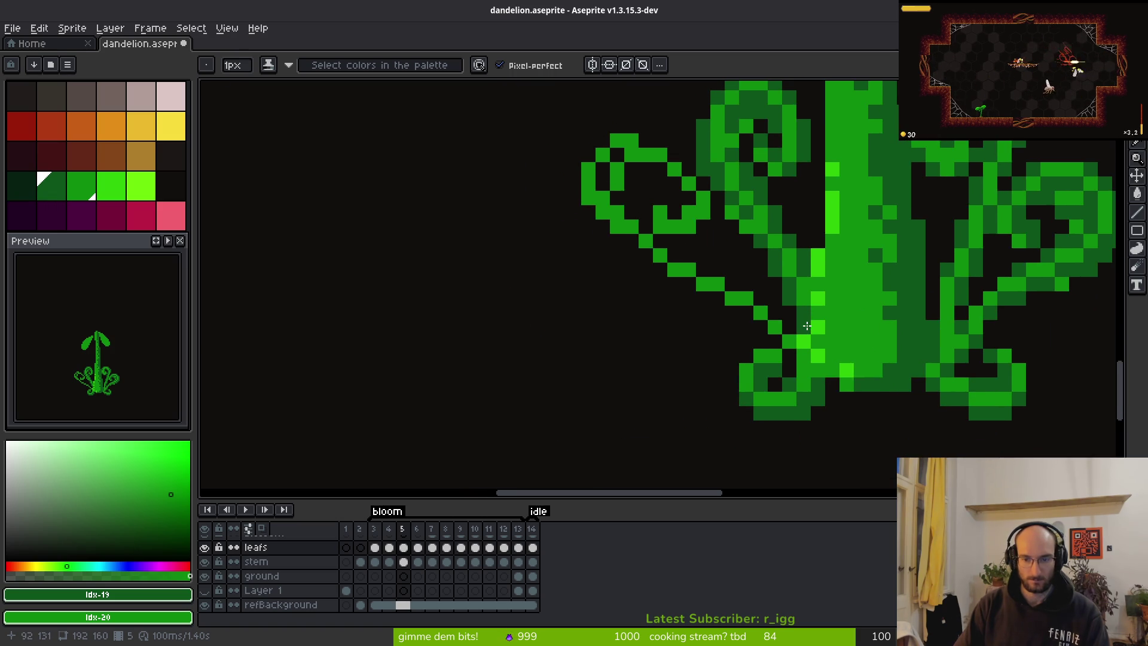
pyautogui.moveTo(757, 297); pyautogui.dragTo(668, 239)
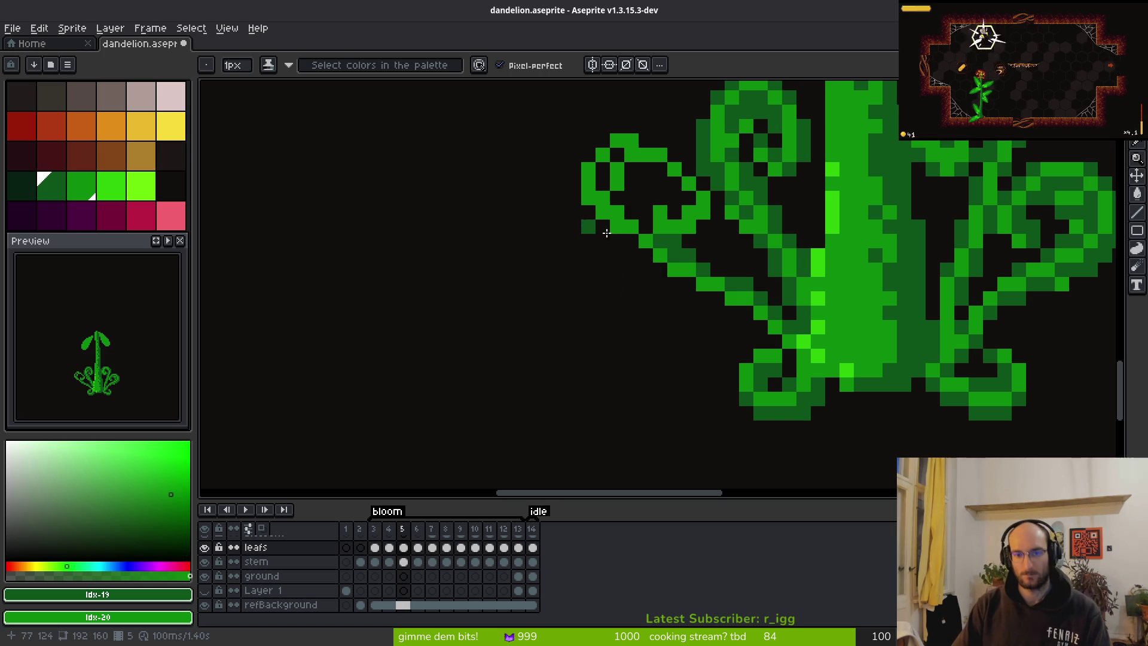
pyautogui.scroll(3, 591, 223)
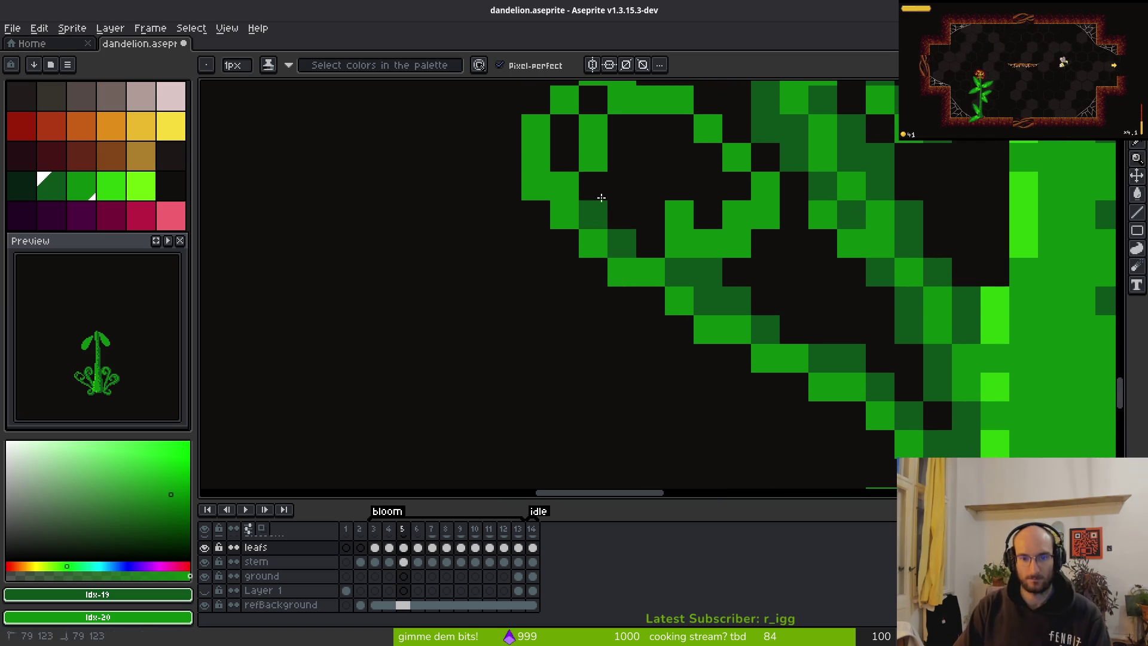
pyautogui.scroll(3, 586, 239)
# Shade the leaf loop with dark-green pixels and a light-green pixel on its top edge.
pyautogui.moveTo(585, 267)
pyautogui.mouseDown()
pyautogui.moveTo(584, 218)
pyautogui.moveTo(666, 159)
pyautogui.mouseUp()
pyautogui.click(667, 172)
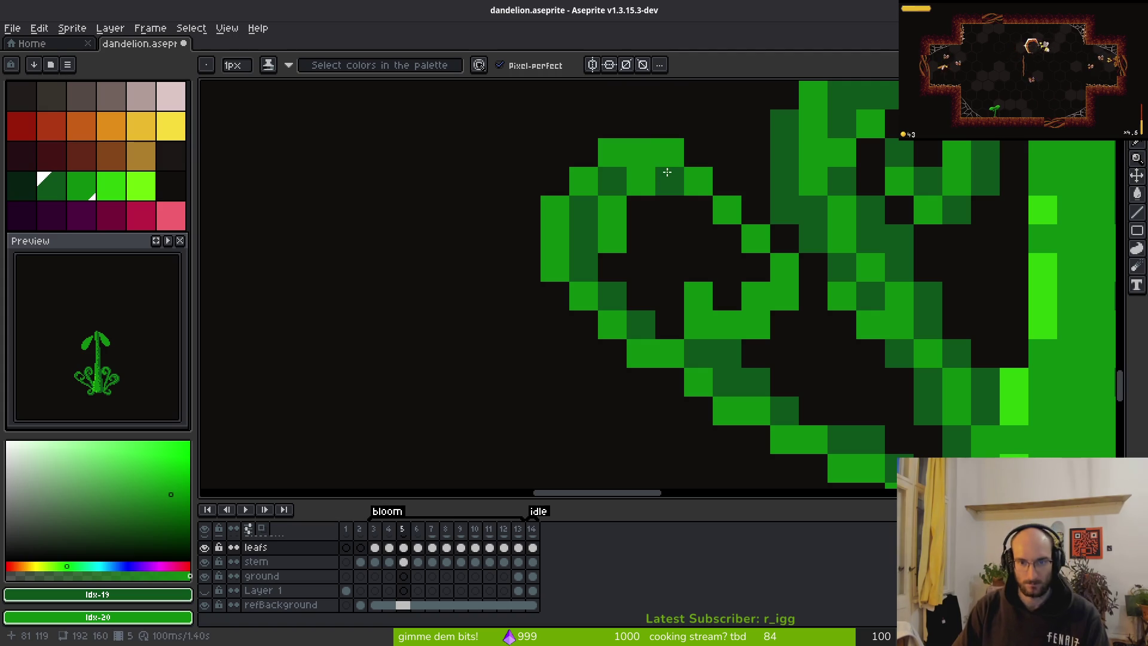
pyautogui.click(668, 226)
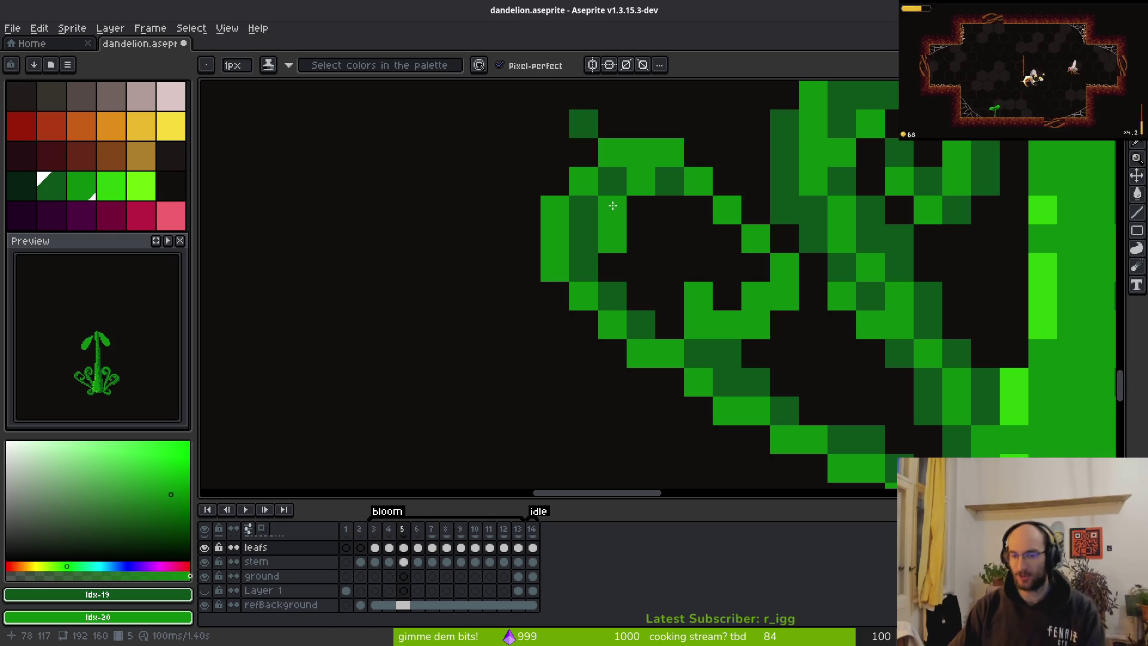
pyautogui.click(610, 268)
pyautogui.click(641, 209)
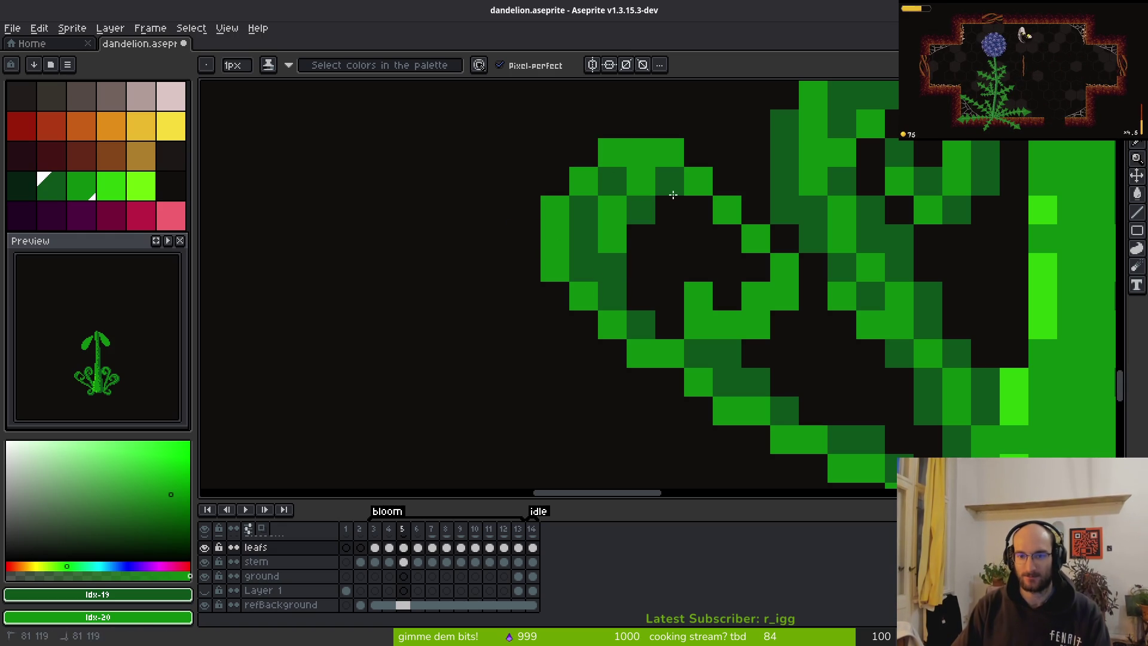
pyautogui.rightClick(728, 181)
pyautogui.click(724, 206)
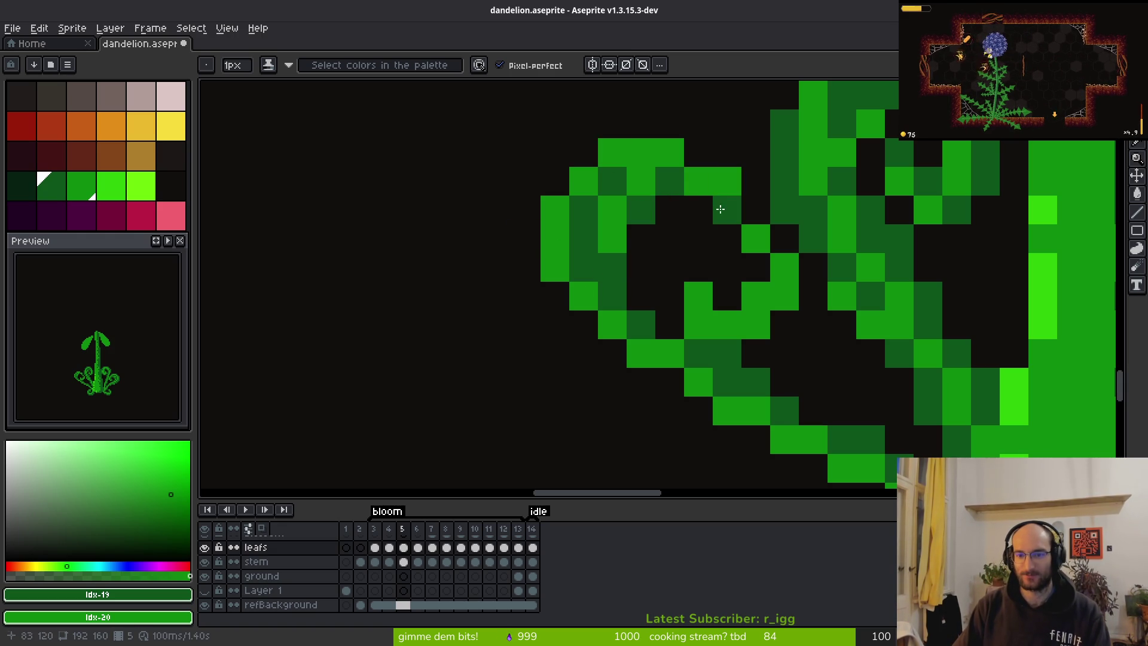
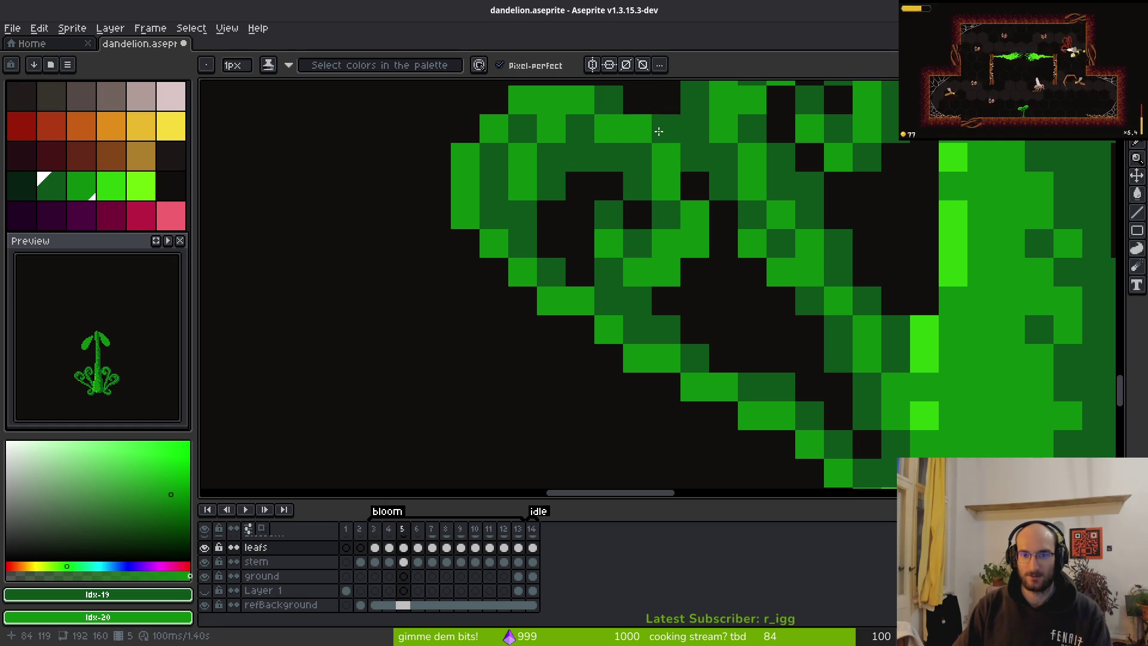
# Paint dark-green edge pixels along the curled leaf fronds, extending the left curl upward.
pyautogui.scroll(-2, 667, 225)
pyautogui.scroll(-1, 667, 225)
pyautogui.scroll(2, 613, 266)
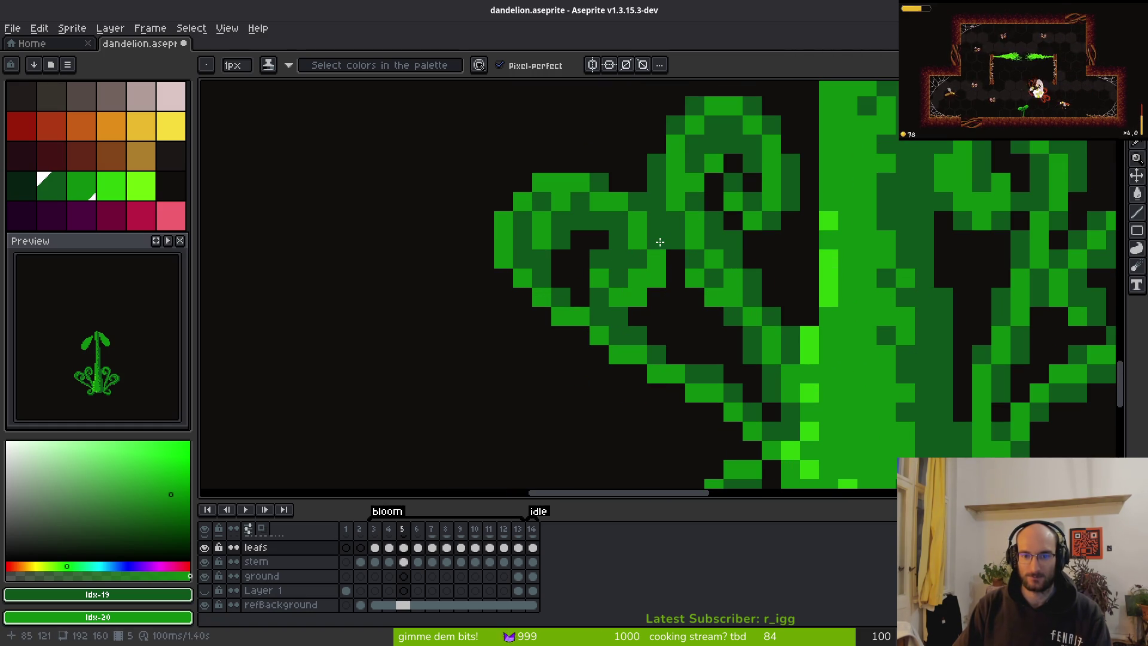
pyautogui.moveTo(651, 342)
pyautogui.mouseDown()
pyautogui.moveTo(676, 353)
pyautogui.moveTo(605, 357)
pyautogui.mouseUp()
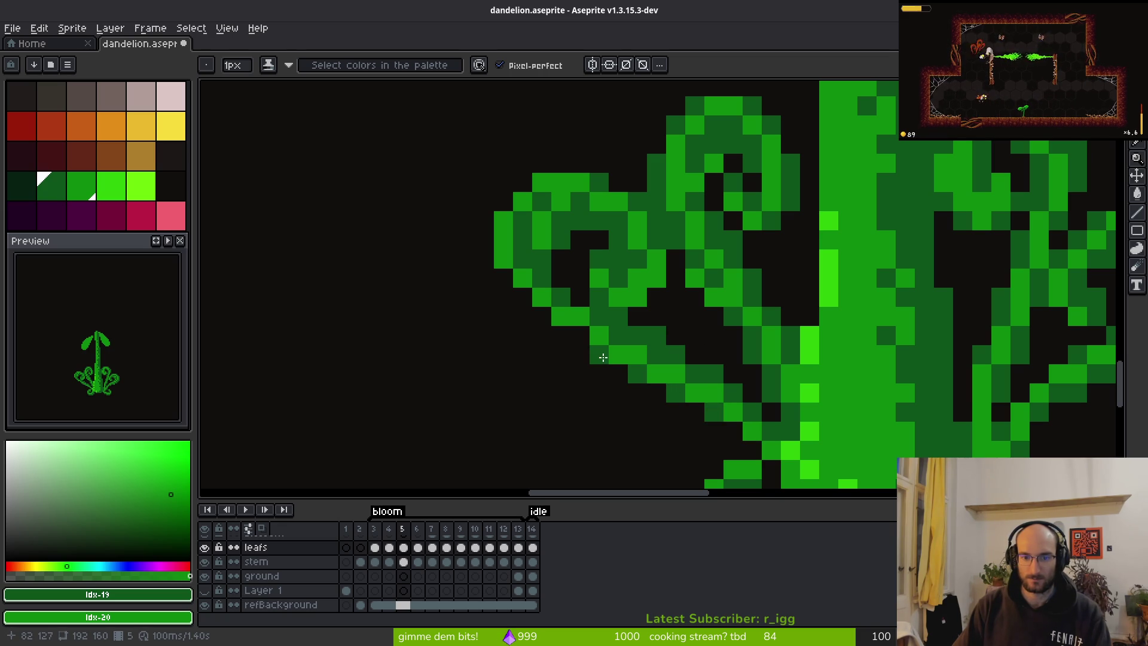
pyautogui.click(483, 226)
pyautogui.moveTo(496, 223); pyautogui.dragTo(523, 184)
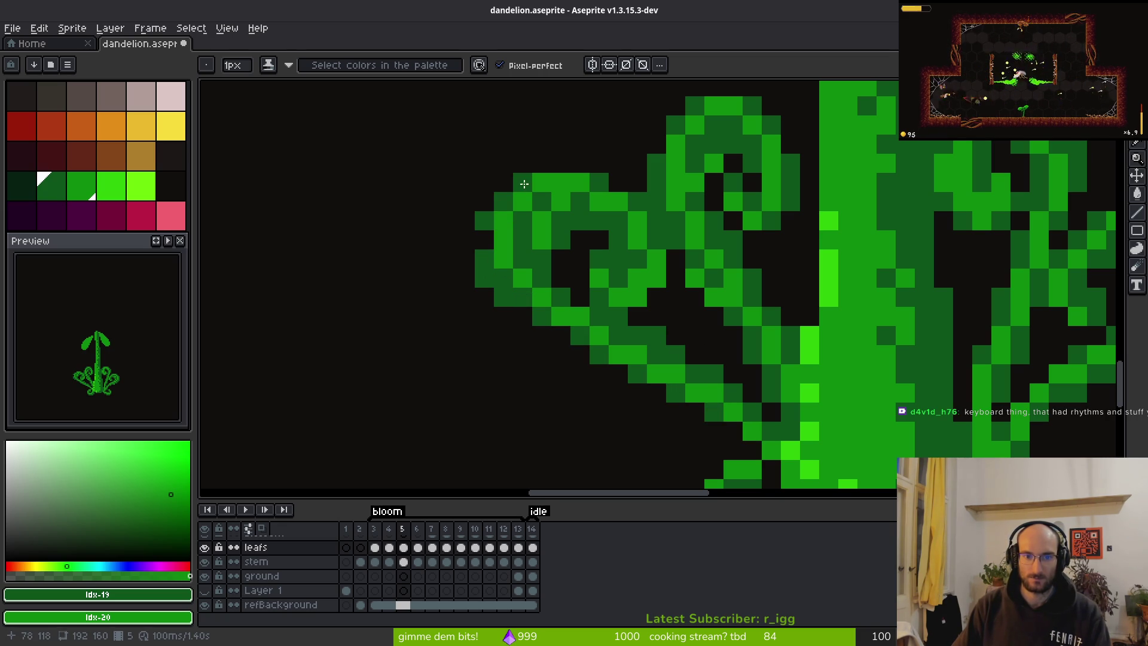
pyautogui.scroll(-5, 487, 243)
pyautogui.scroll(4, 570, 292)
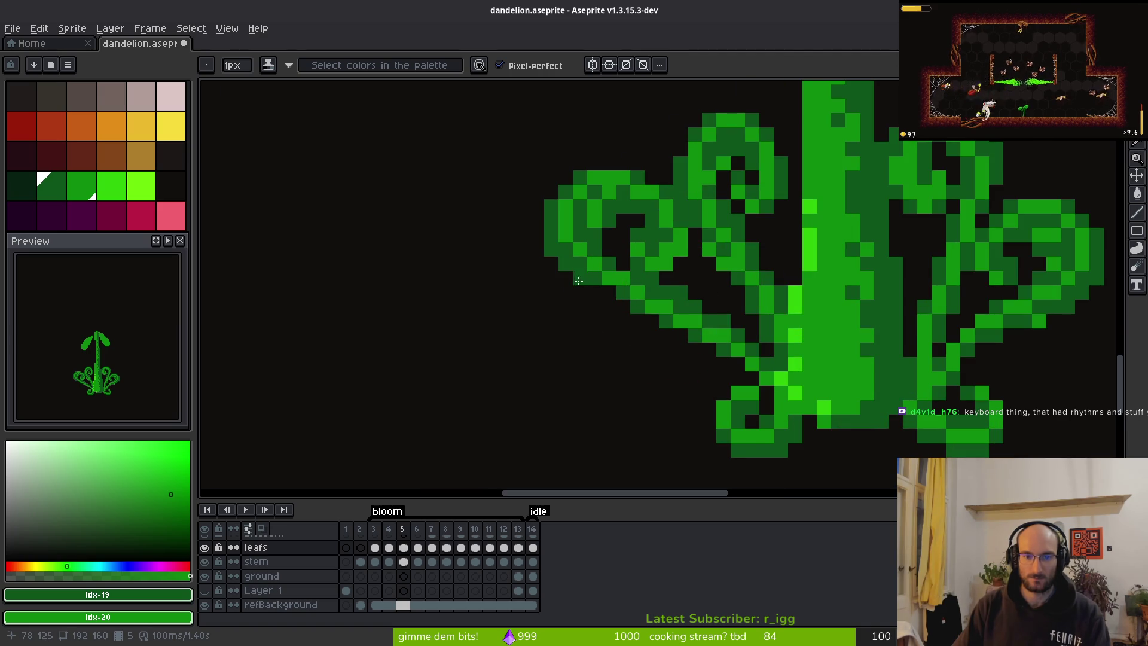
pyautogui.scroll(-5, 577, 281)
pyautogui.scroll(6, 571, 263)
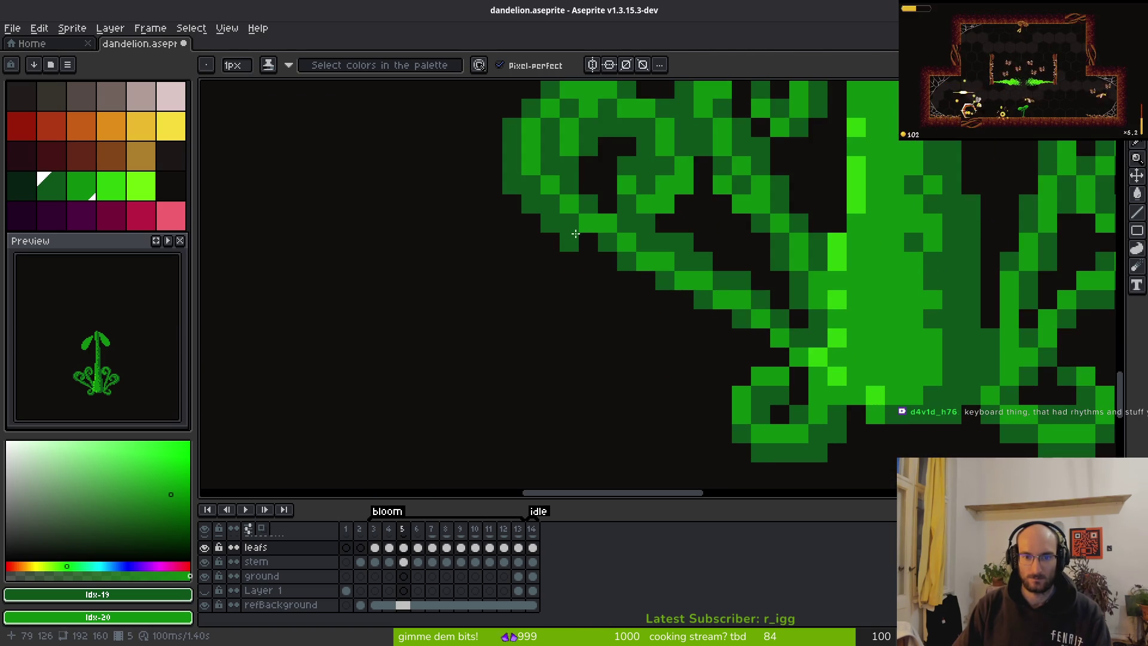
pyautogui.scroll(-3, 646, 281)
# Step through the frames to the bloom and settle back on frame 12 with the Pencil.
pyautogui.press('i')
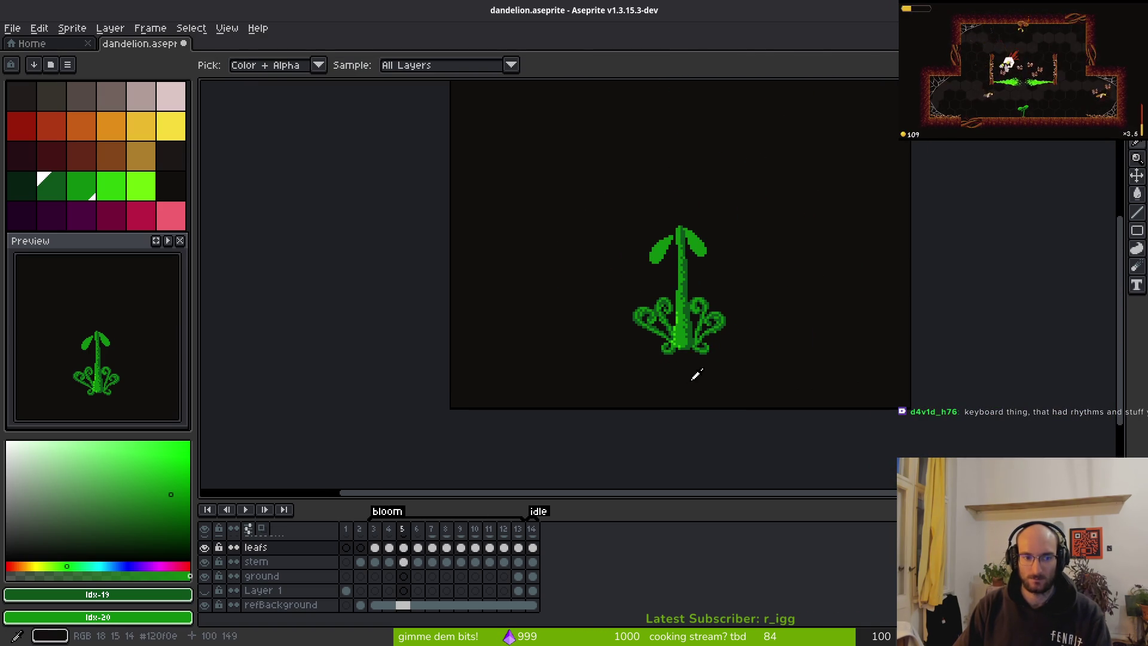
pyautogui.press('Right')
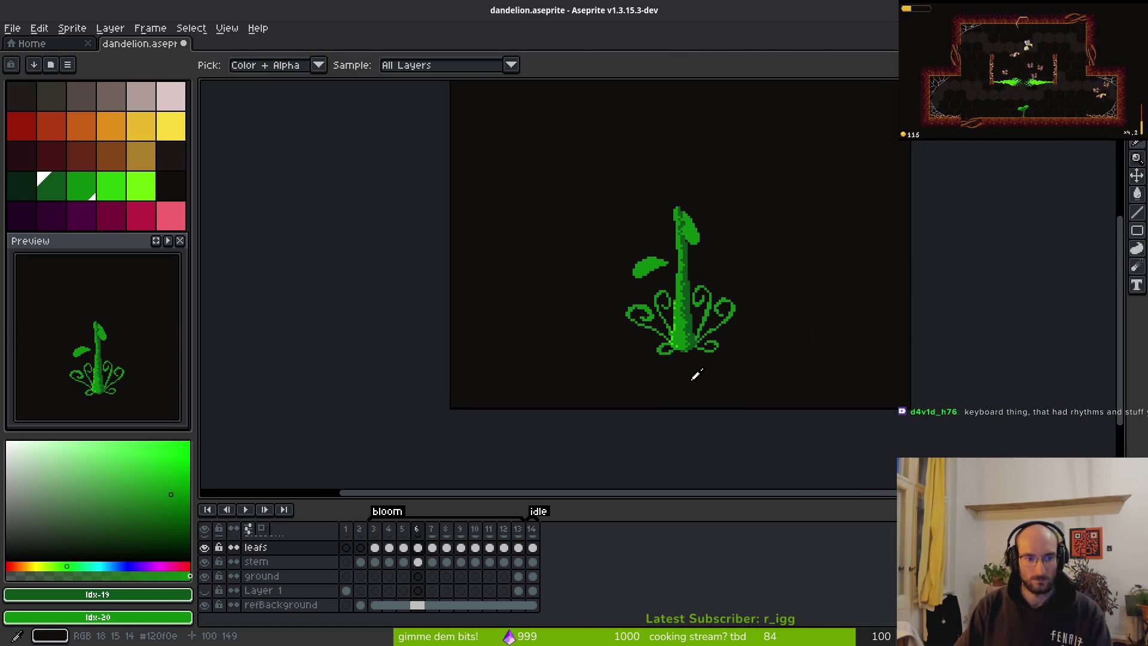
pyautogui.press('Right')
pyautogui.press('Right')
pyautogui.press('Right')
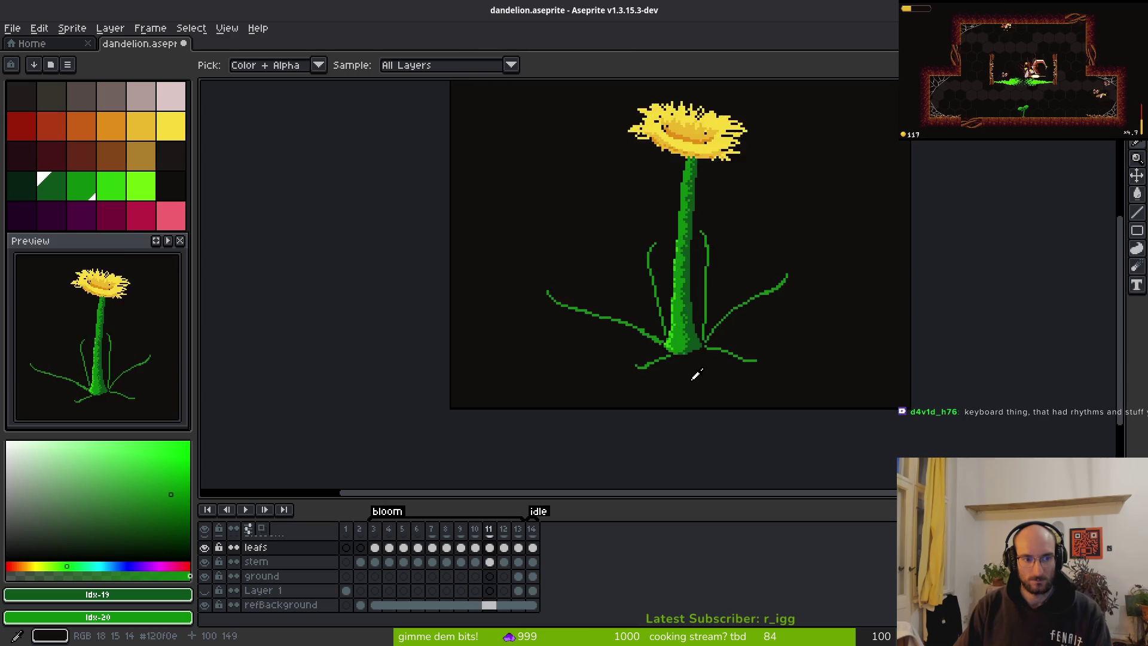
pyautogui.press('Left')
pyautogui.press('Right')
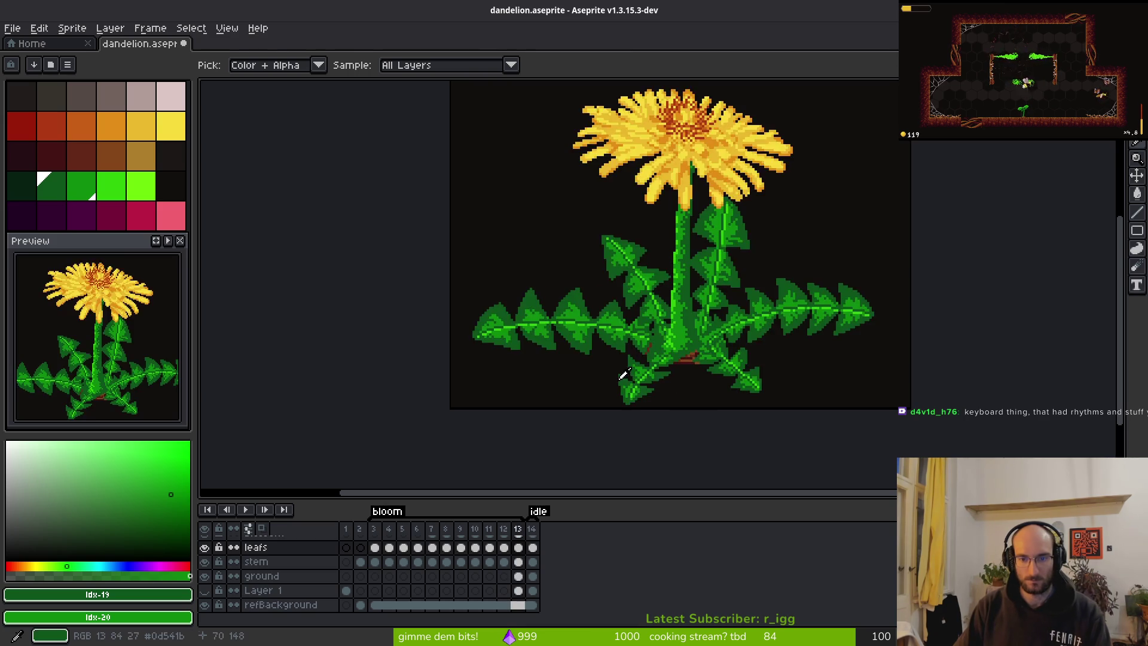
pyautogui.press('Left')
pyautogui.press('b')
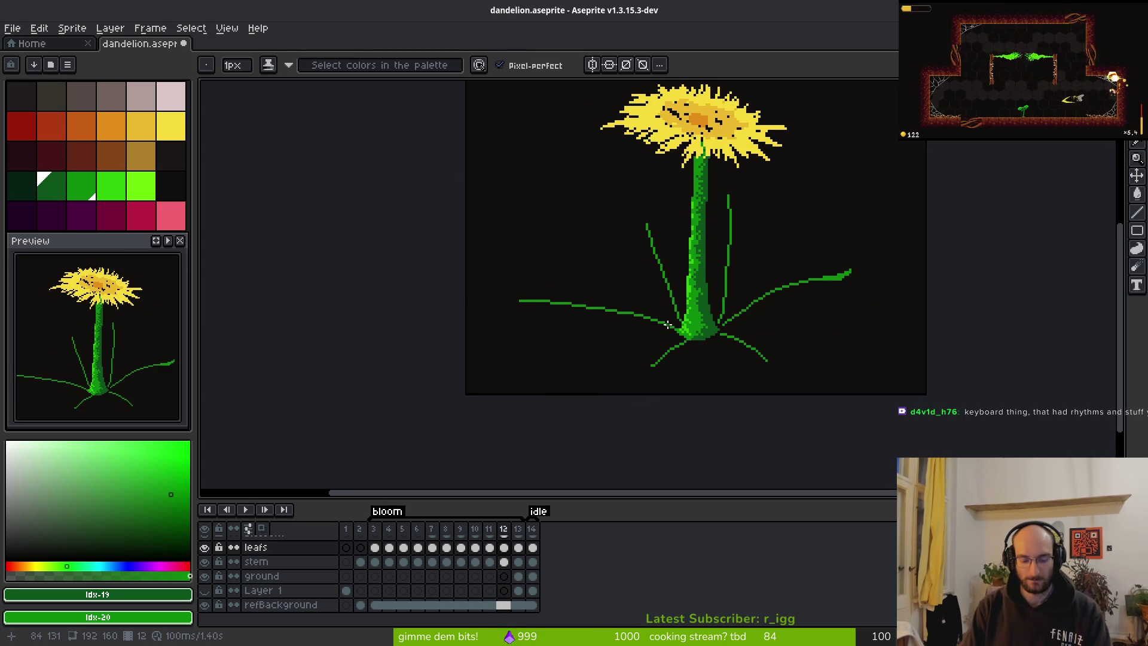
# In refBackground's layer properties, set Mode to Soft Light and Opacity to 100%.
pyautogui.rightClick(311, 605)
pyautogui.click(302, 533)
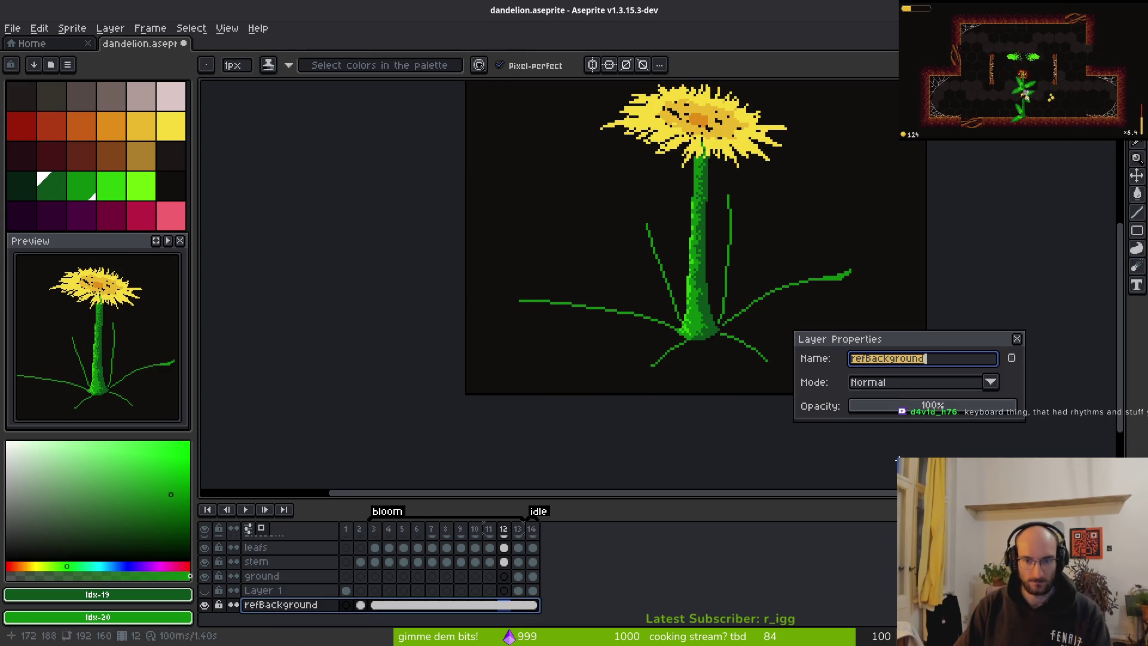
pyautogui.click(902, 389)
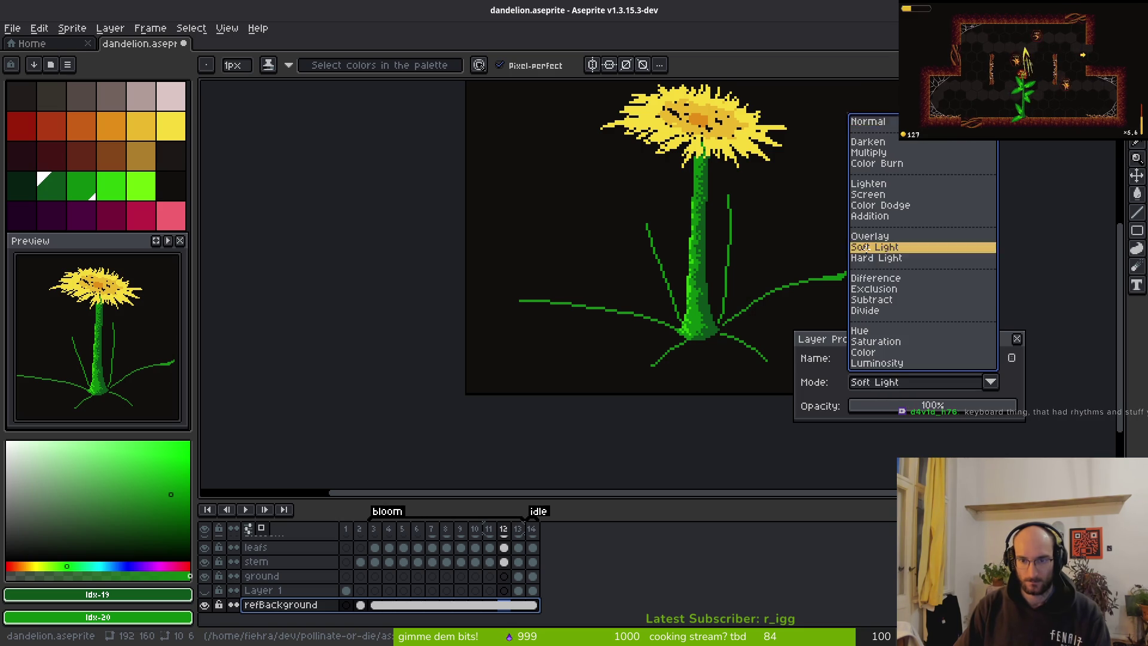
pyautogui.click(874, 247)
pyautogui.click(970, 409)
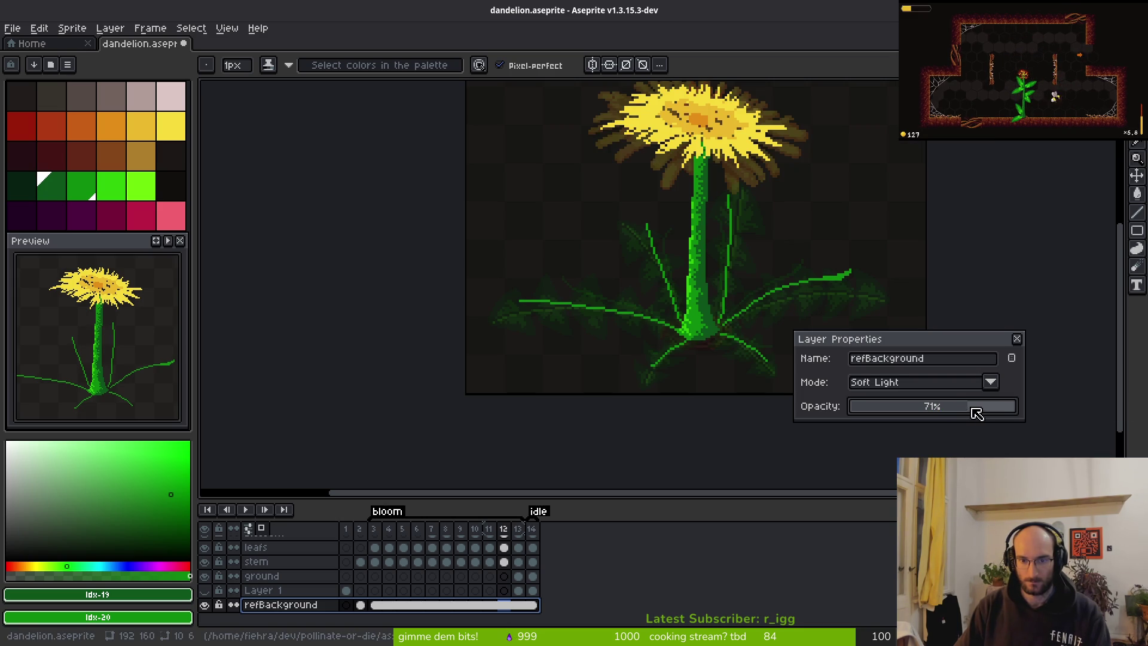
pyautogui.moveTo(989, 410); pyautogui.dragTo(1046, 405)
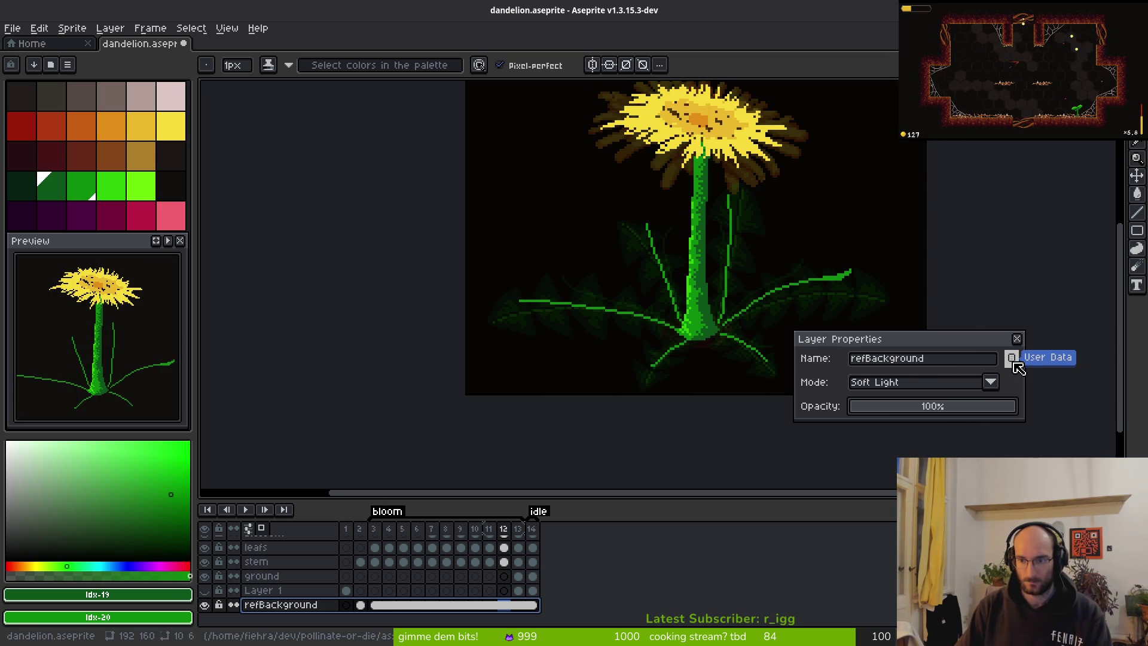
pyautogui.press('Escape')
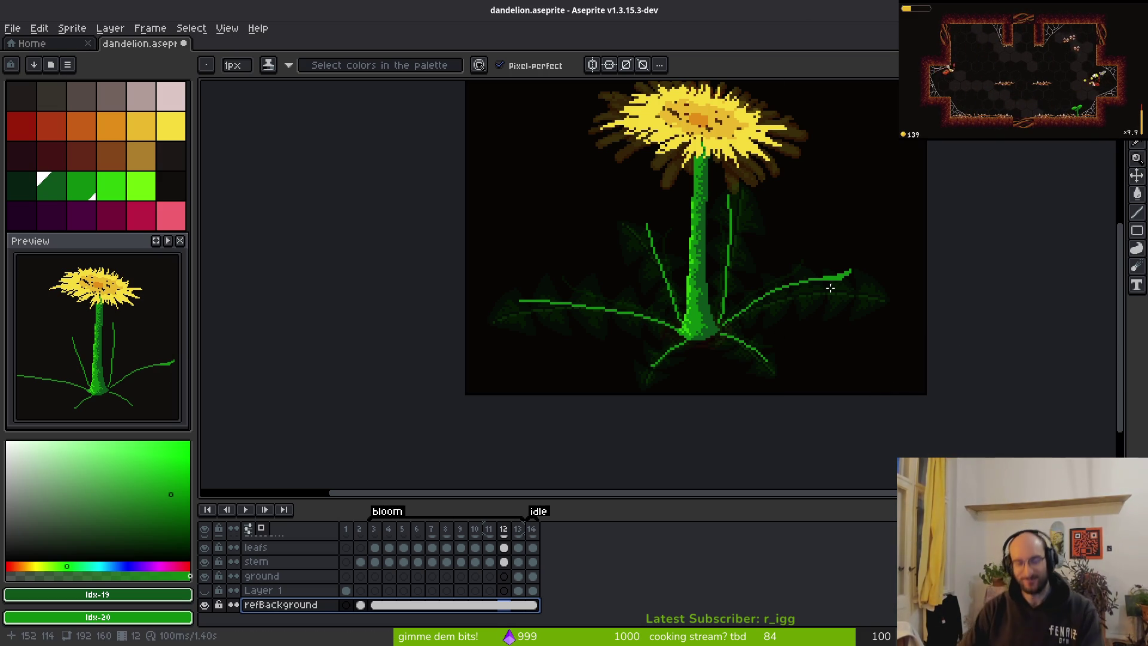
pyautogui.scroll(4, 717, 341)
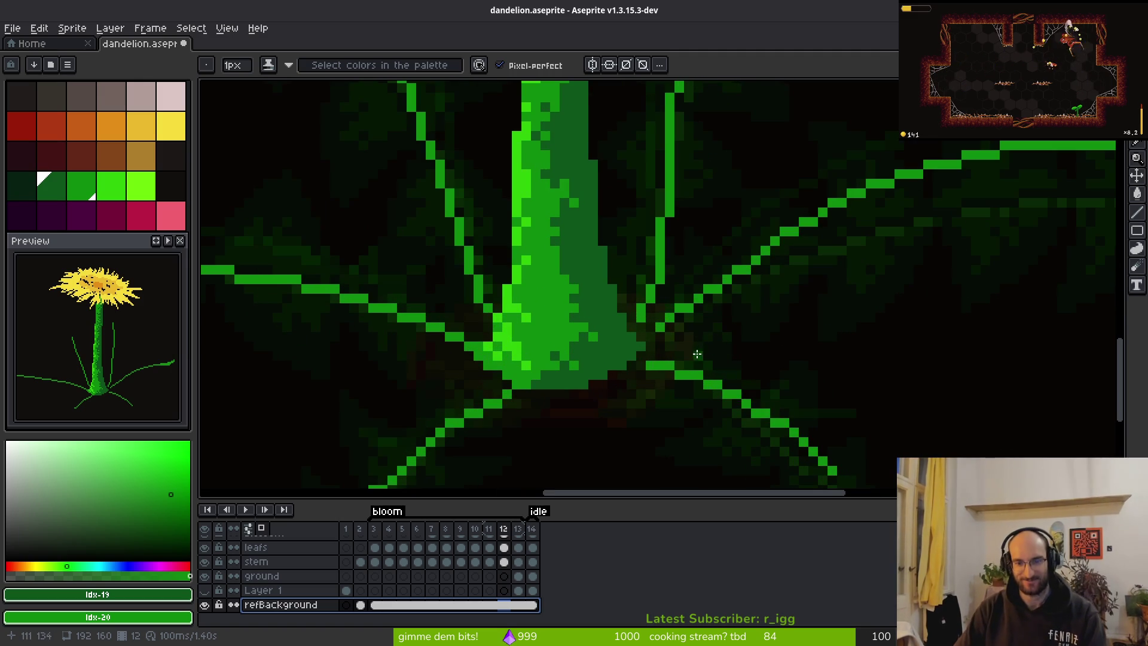
pyautogui.scroll(2, 651, 347)
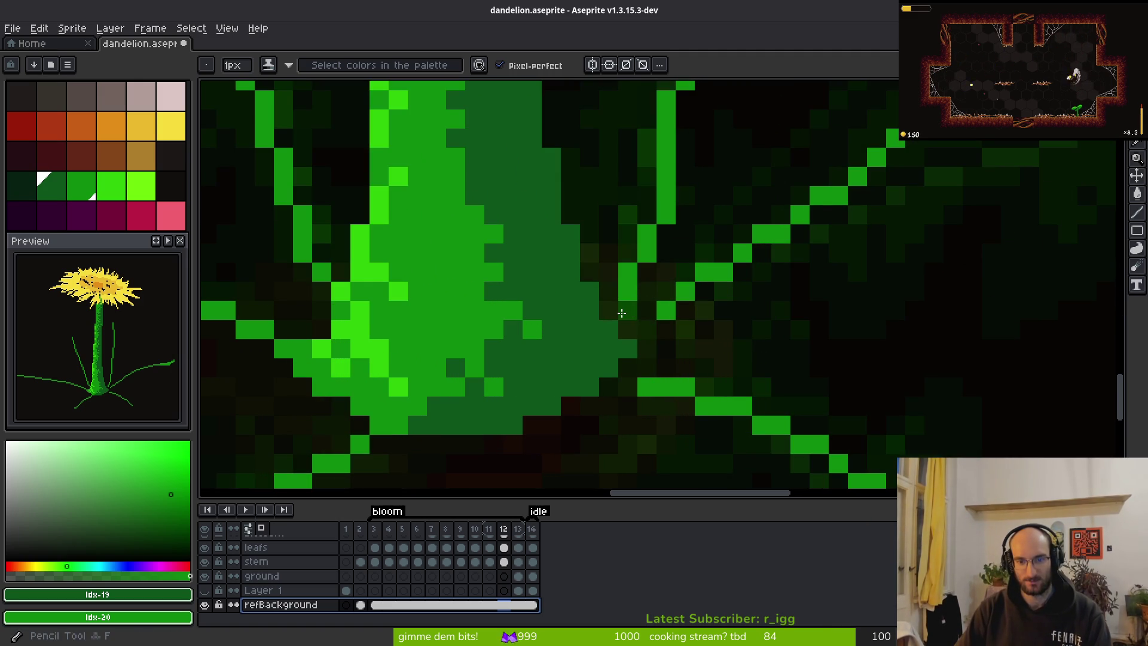
pyautogui.scroll(-6, 623, 356)
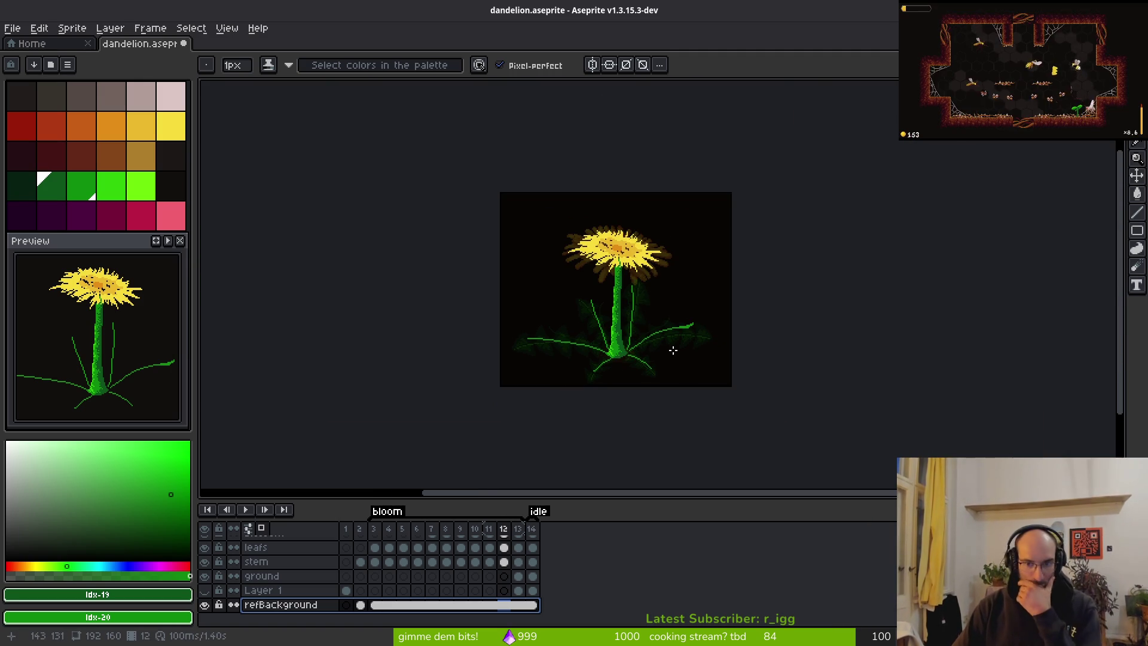
pyautogui.scroll(5, 669, 350)
pyautogui.moveTo(737, 201); pyautogui.dragTo(748, 211)
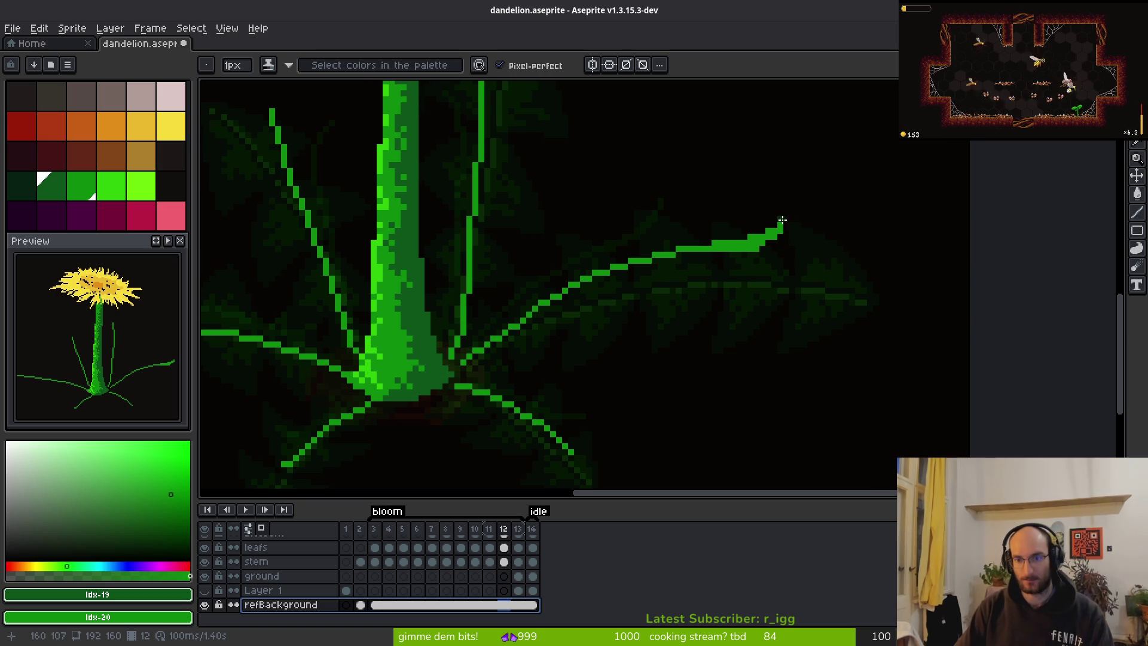
pyautogui.scroll(3, 782, 221)
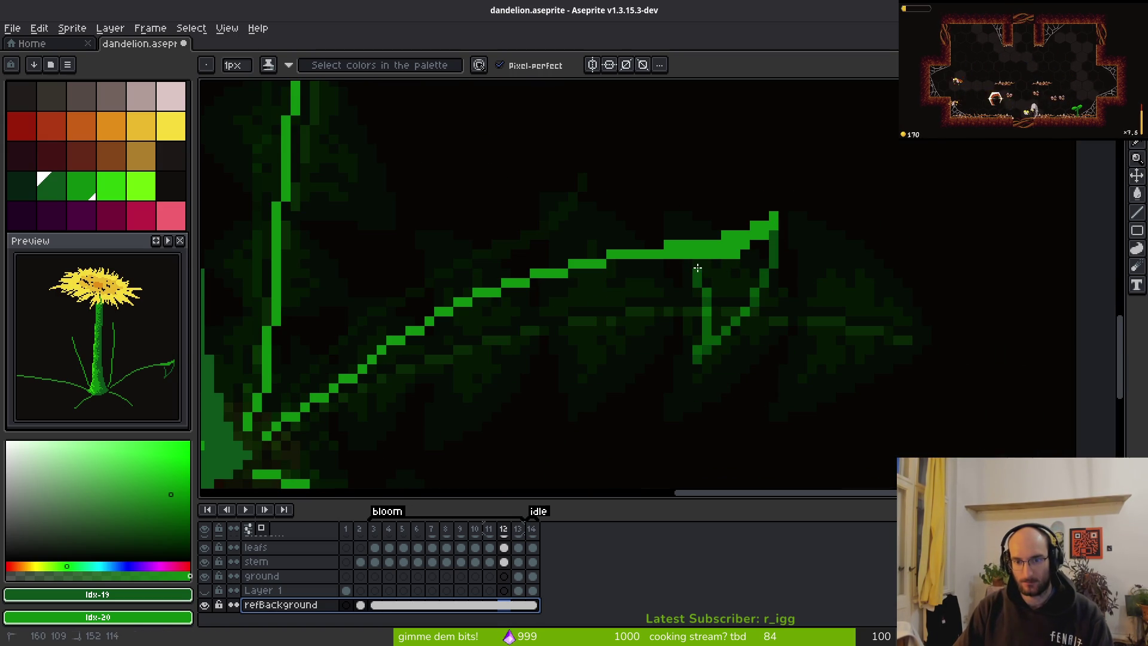
pyautogui.moveTo(754, 197); pyautogui.dragTo(673, 170)
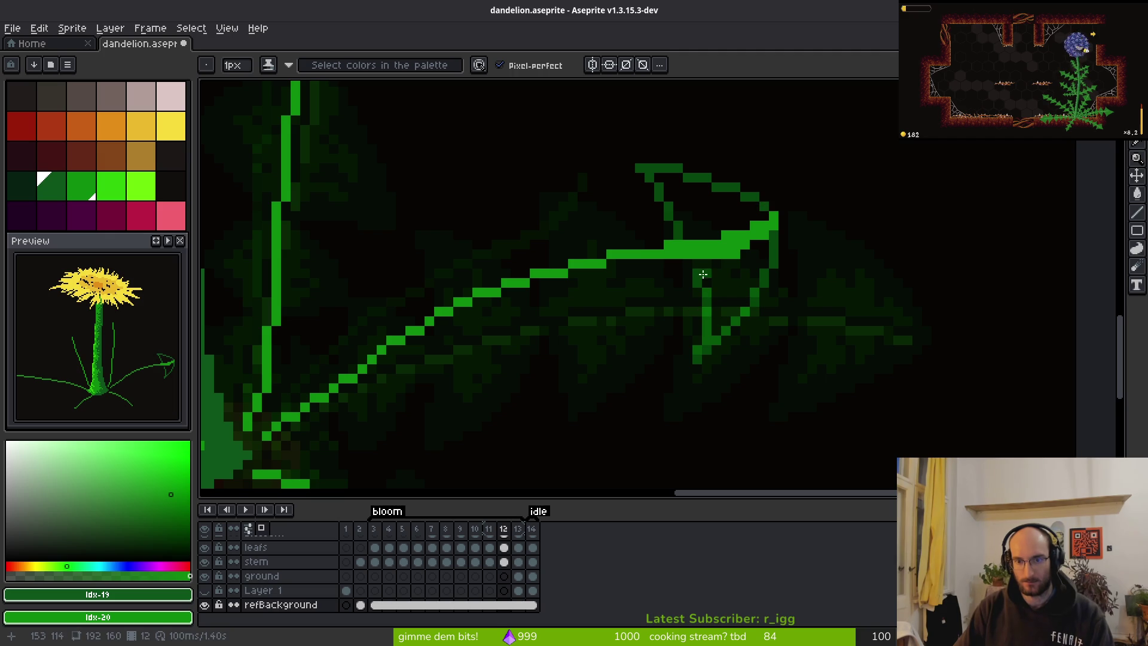
pyautogui.scroll(-2, 691, 262)
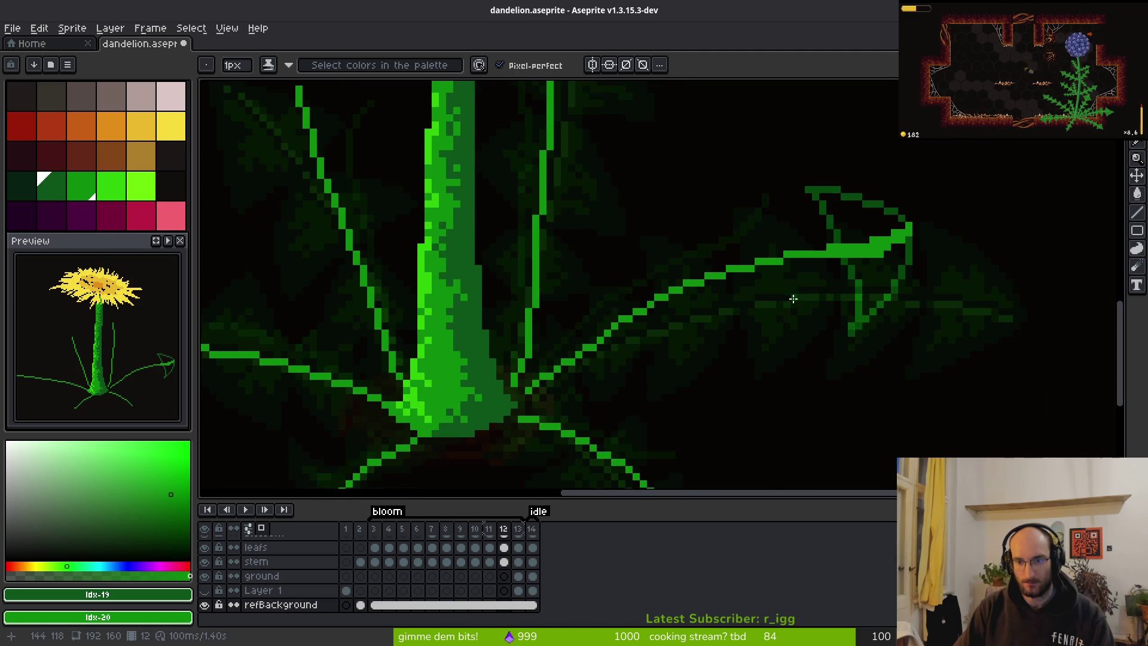
pyautogui.scroll(2, 834, 258)
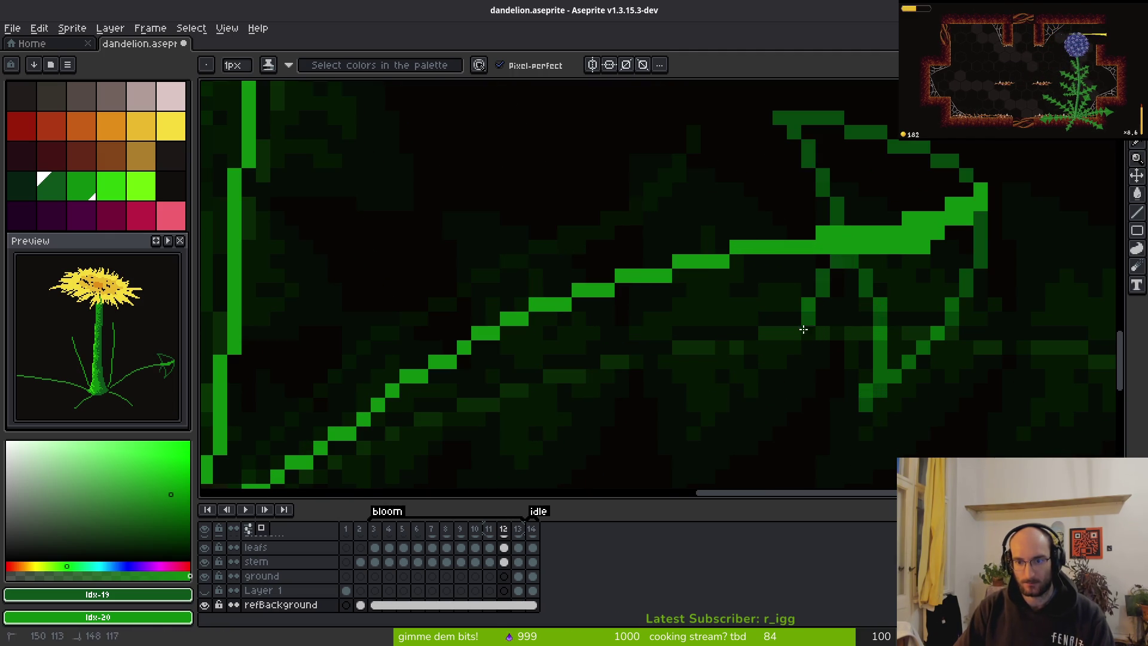
pyautogui.moveTo(709, 274); pyautogui.dragTo(726, 300)
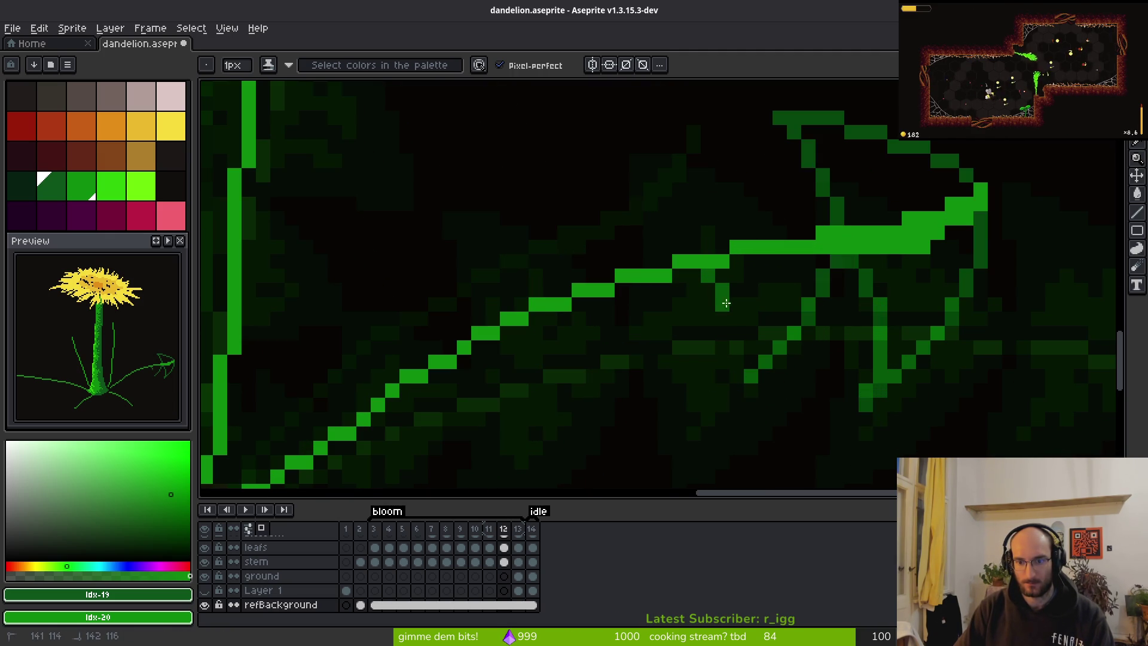
pyautogui.moveTo(740, 360); pyautogui.dragTo(752, 378)
pyautogui.press('e')
pyautogui.click(737, 361)
pyautogui.press('f')
pyautogui.hotkey('ctrl', 'z')
pyautogui.hotkey('ctrl', 'z')
pyautogui.hotkey('ctrl', 'z')
pyautogui.hotkey('ctrl', 'z')
pyautogui.hotkey('ctrl', 'z')
pyautogui.scroll(-2, 805, 383)
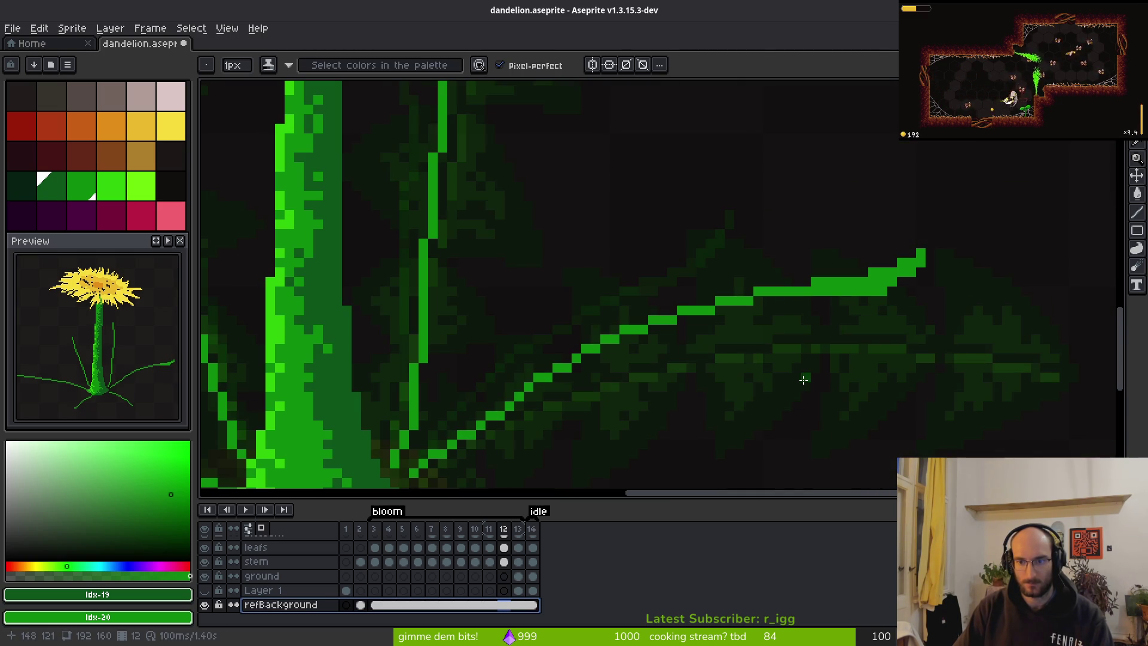
# Go to the sprout on frame 3, zoom out, and toggle the leafs layer to compare.
pyautogui.click(504, 562)
pyautogui.click(505, 549)
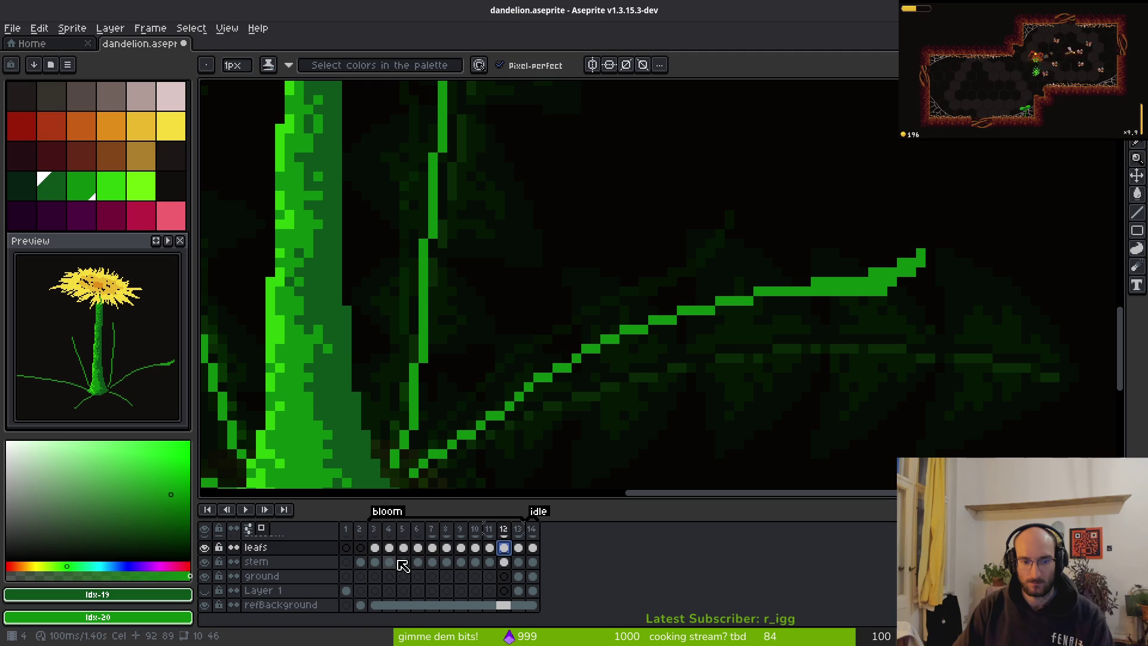
pyautogui.click(375, 563)
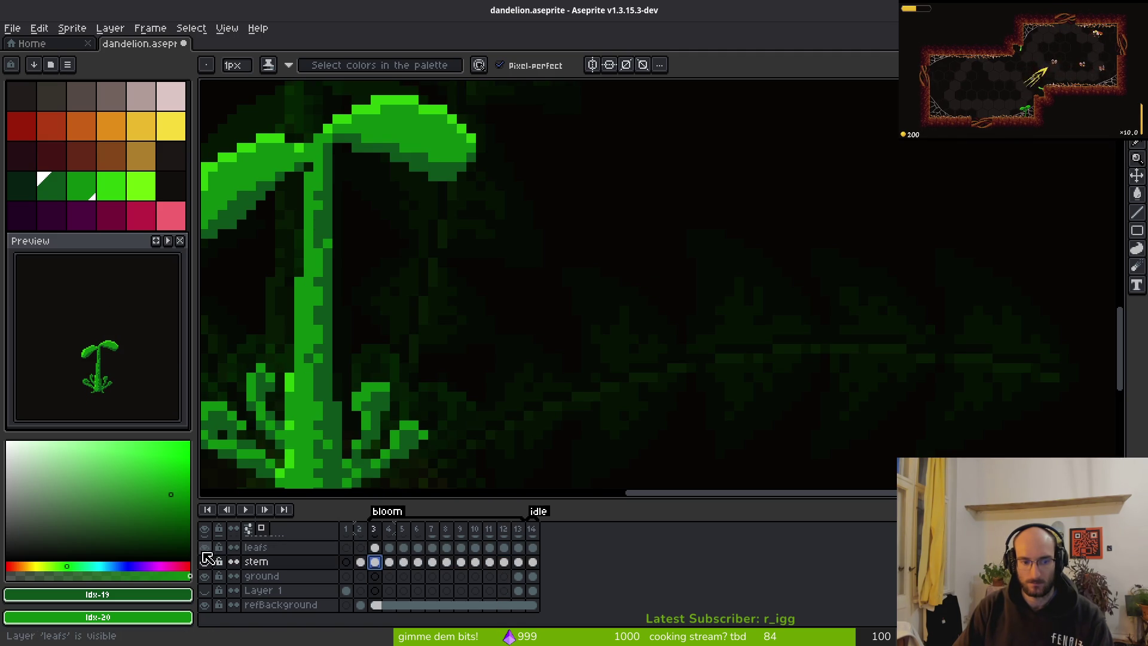
pyautogui.press('-')
pyautogui.click(205, 554)
pyautogui.click(205, 553)
pyautogui.click(203, 554)
pyautogui.click(203, 553)
# Step forward through frames 4 to 12 toggling the leafs layer, ending hidden on frame 12.
pyautogui.press('Right')
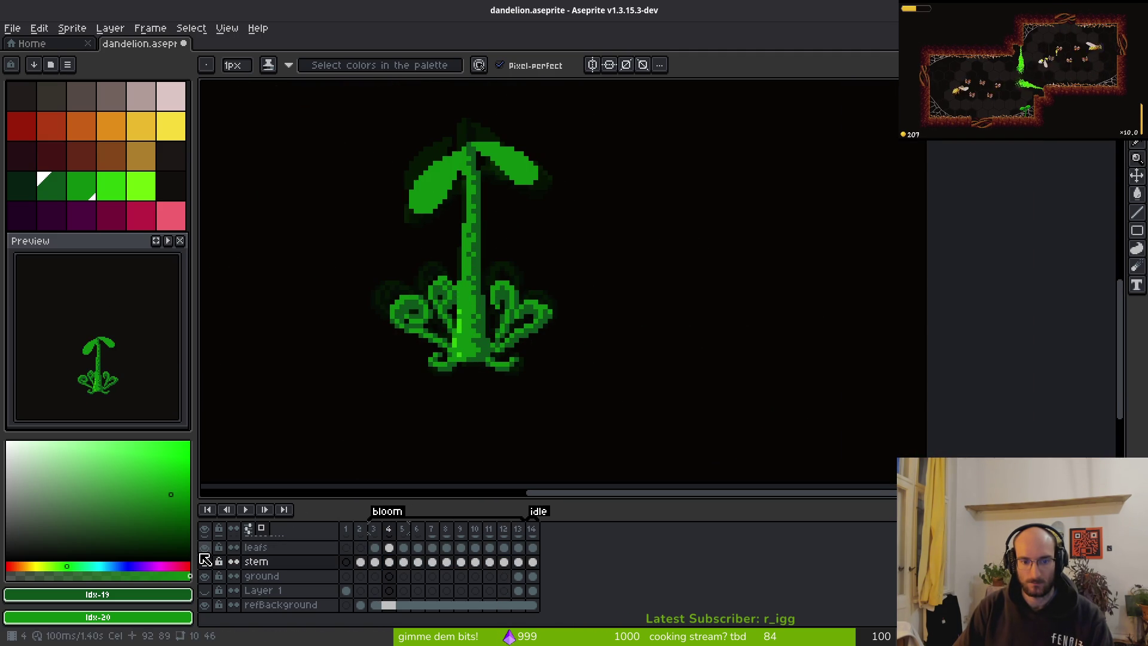
pyautogui.click(203, 555)
pyautogui.click(203, 555)
pyautogui.press('Right')
pyautogui.click(204, 554)
pyautogui.click(204, 555)
pyautogui.press('Right')
pyautogui.click(204, 555)
pyautogui.click(203, 555)
pyautogui.press('Right')
pyautogui.click(203, 555)
pyautogui.click(204, 555)
pyautogui.press('Right')
pyautogui.click(203, 555)
pyautogui.click(203, 555)
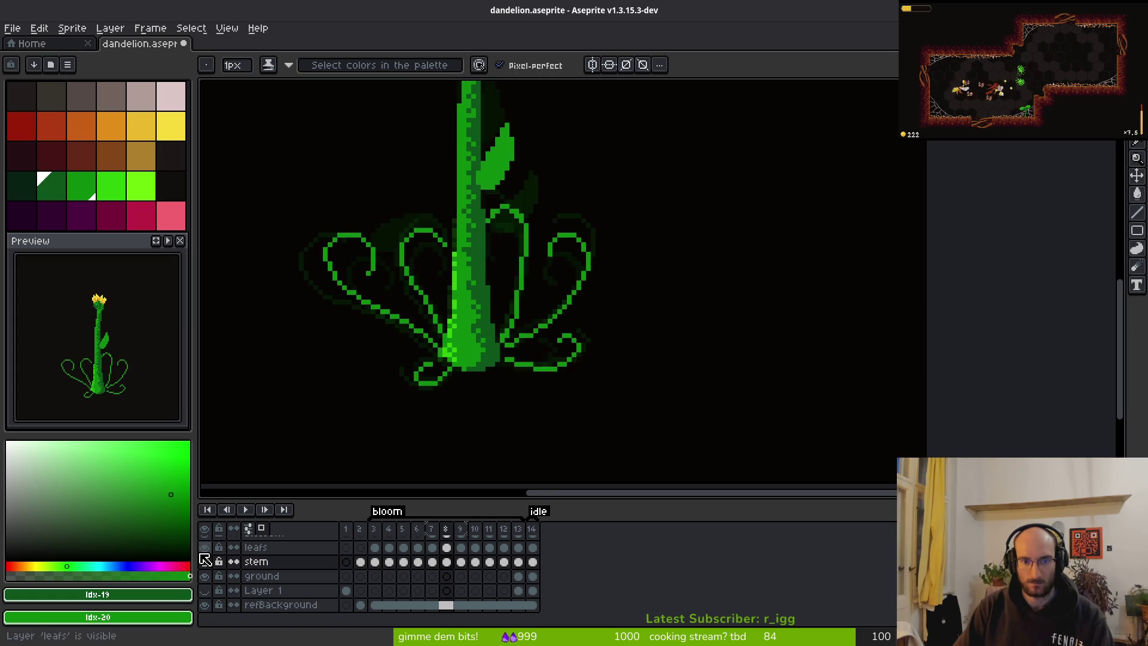
pyautogui.press('Right')
pyautogui.click(203, 555)
pyautogui.press('Right')
pyautogui.press('Right')
pyautogui.press('Right')
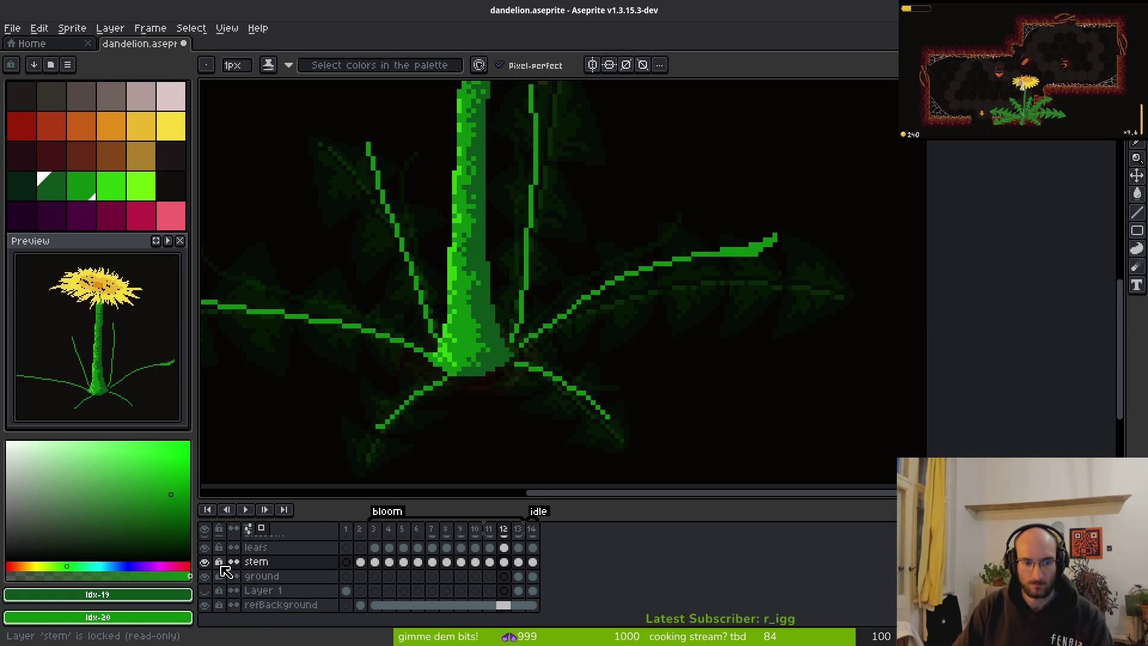
pyautogui.scroll(2, 224, 568)
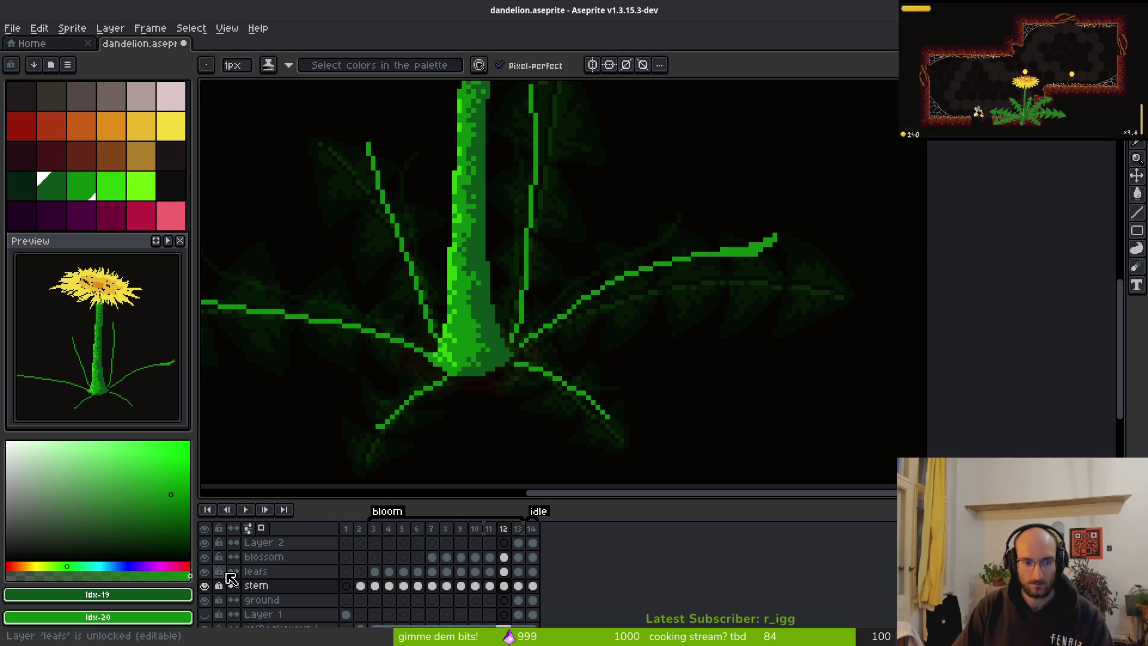
# Paste the flower head onto Layer 2's frame 13, nudge it into place, and save.
pyautogui.click(518, 542)
pyautogui.scroll(-6, 577, 372)
pyautogui.scroll(5, 578, 372)
pyautogui.click(204, 543)
pyautogui.click(205, 543)
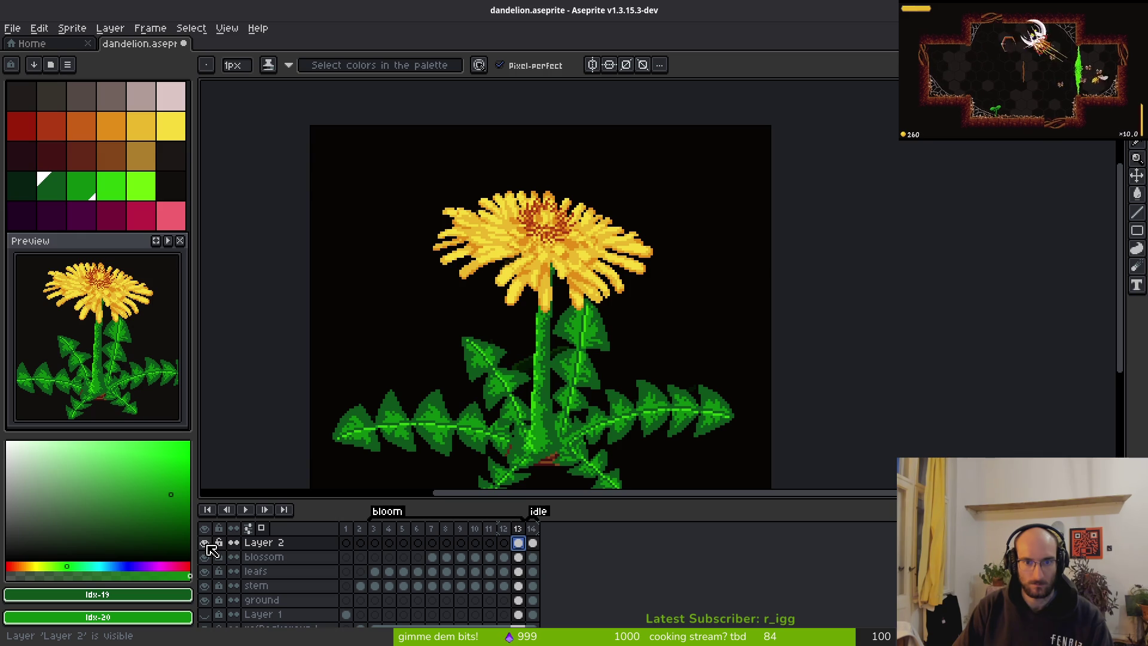
pyautogui.scroll(3, 537, 203)
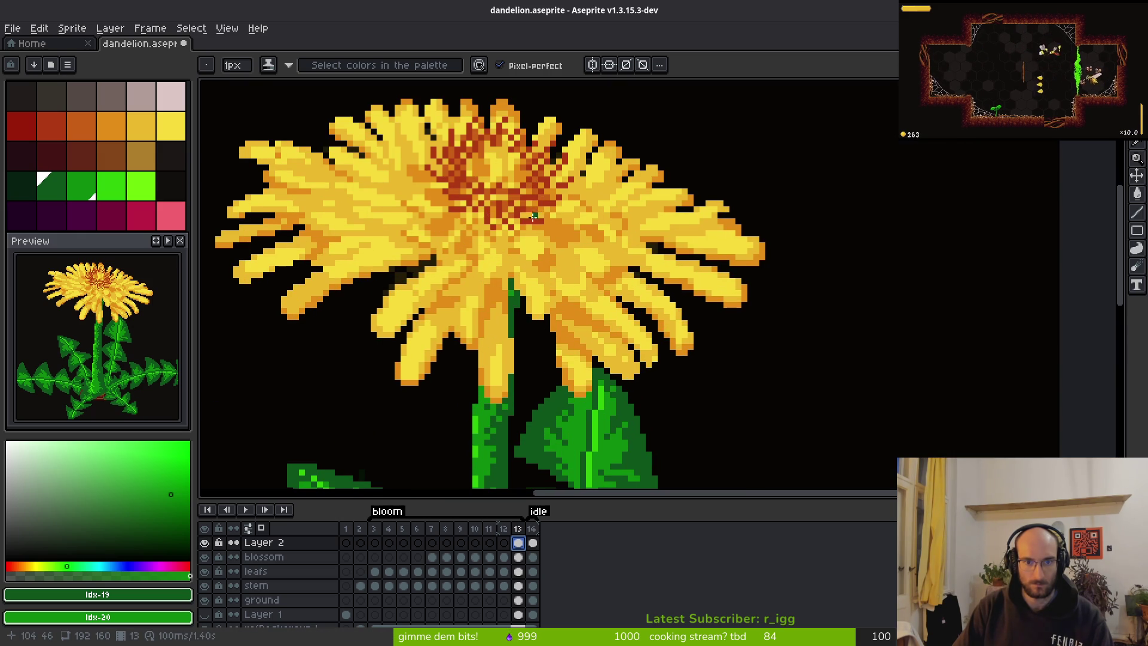
pyautogui.moveTo(535, 214); pyautogui.dragTo(550, 268)
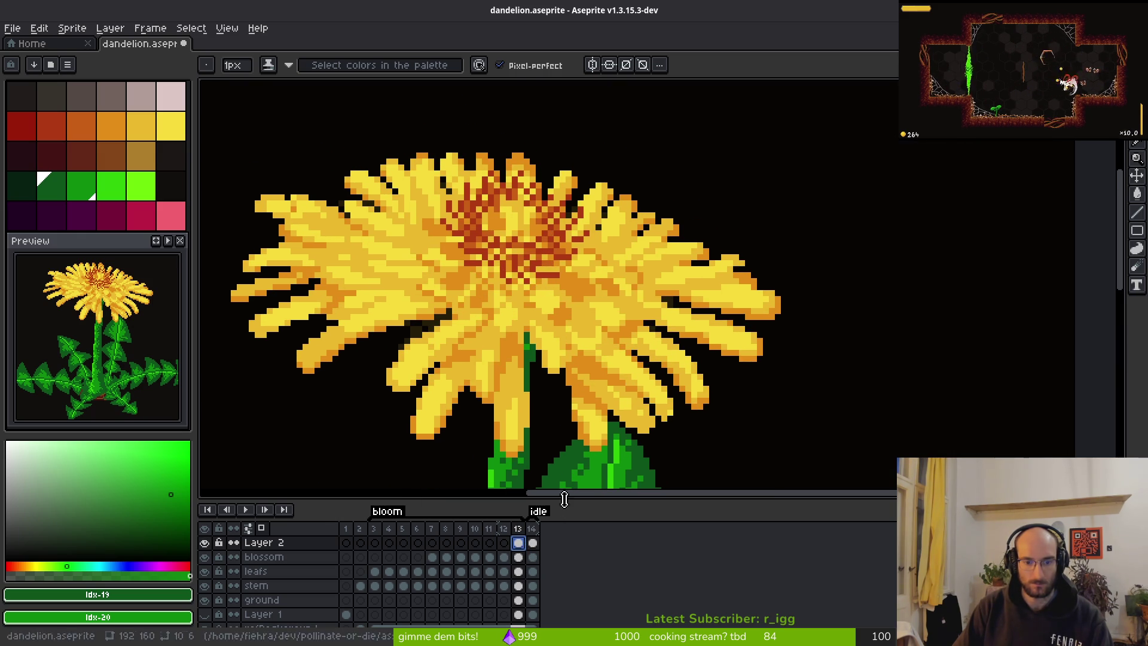
pyautogui.hotkey('ctrl', 'v')
pyautogui.moveTo(543, 281)
pyautogui.mouseDown()
pyautogui.moveTo(672, 298)
pyautogui.moveTo(538, 272)
pyautogui.mouseUp()
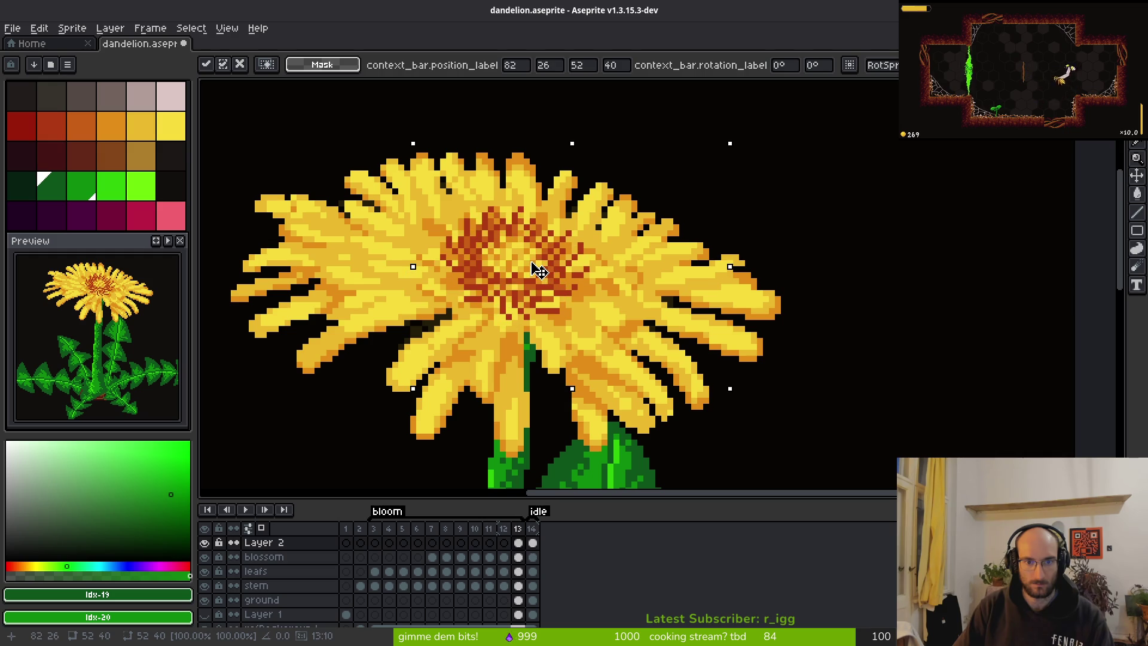
pyautogui.hotkey('ctrl', 's')
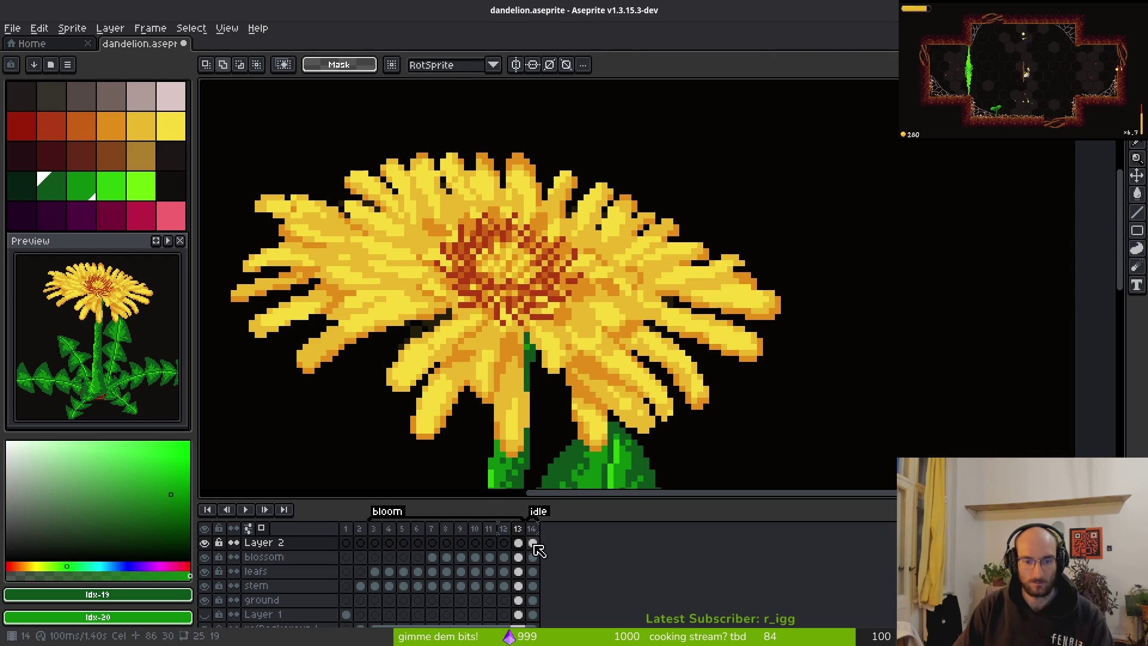
# On frame 14, select the flower head, move it down, save, and deselect.
pyautogui.click(533, 543)
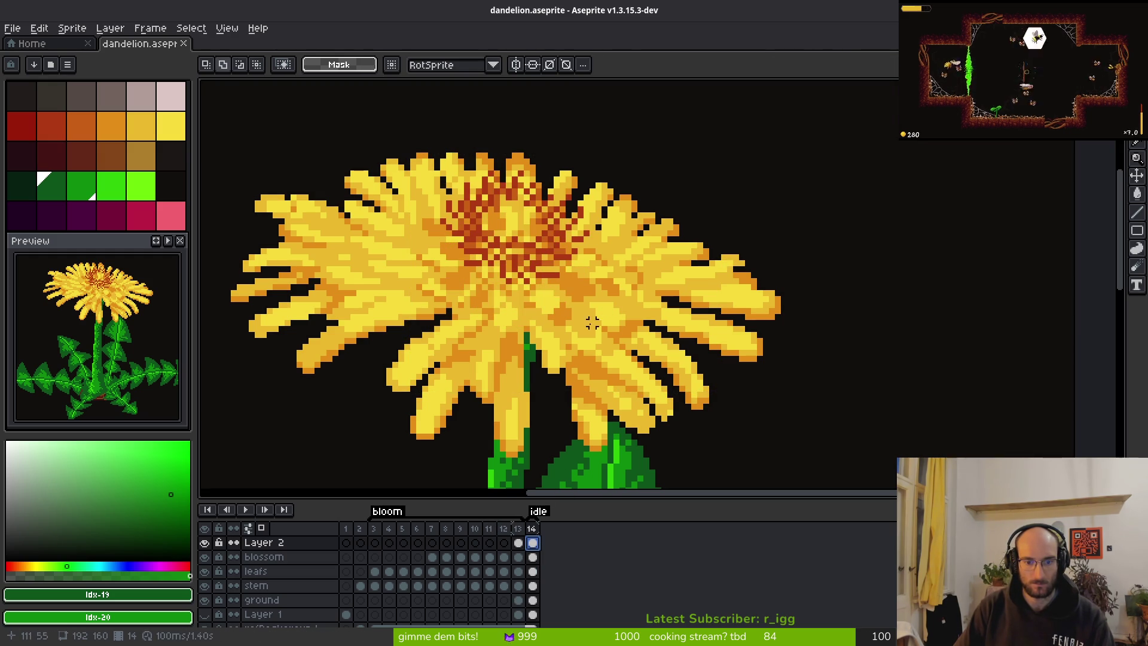
pyautogui.moveTo(371, 134); pyautogui.dragTo(743, 321)
pyautogui.moveTo(551, 238)
pyautogui.mouseDown()
pyautogui.moveTo(556, 290)
pyautogui.moveTo(762, 341)
pyautogui.moveTo(551, 271)
pyautogui.moveTo(547, 258)
pyautogui.mouseUp()
pyautogui.hotkey('ctrl', 's')
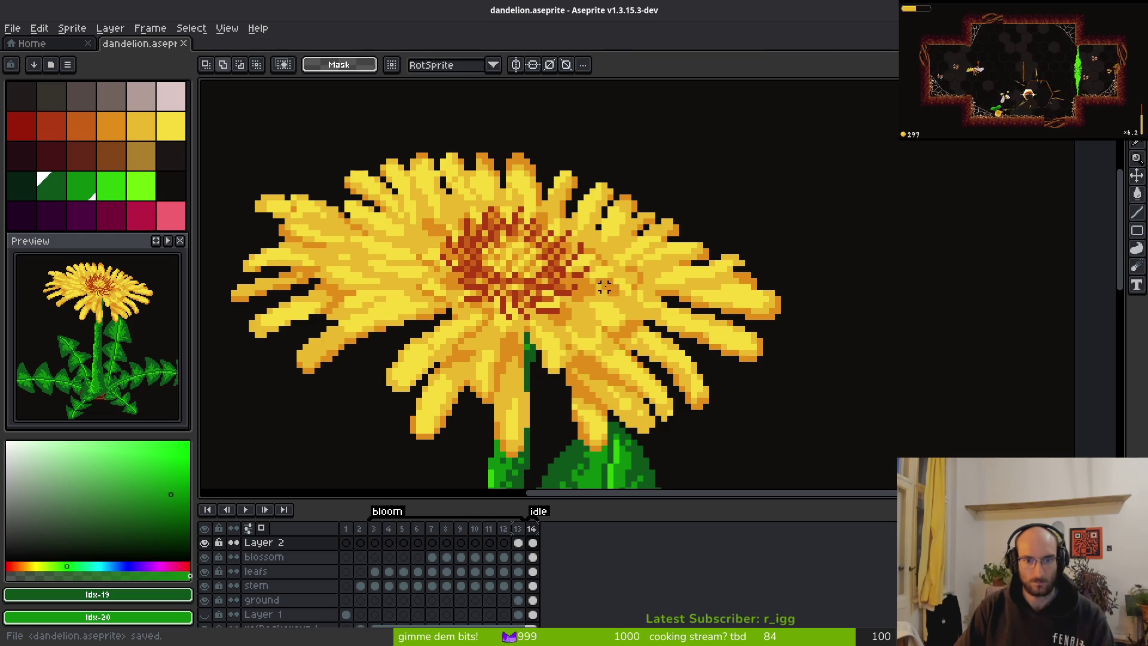
pyautogui.scroll(-3, 642, 305)
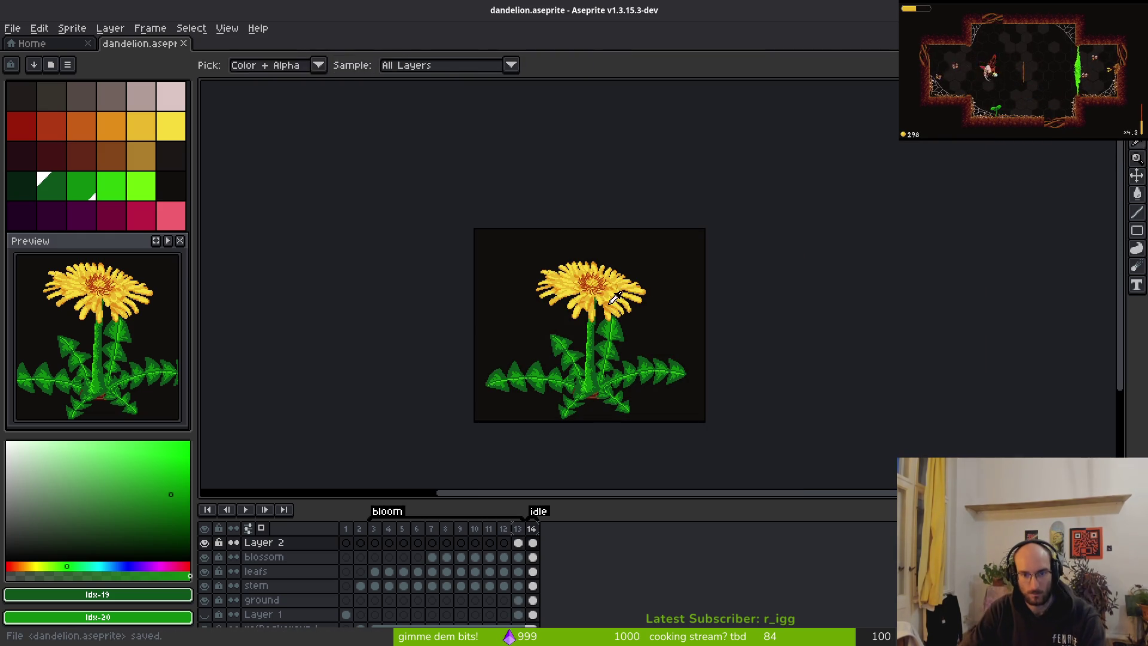
pyautogui.scroll(3, 652, 311)
pyautogui.scroll(2, 658, 317)
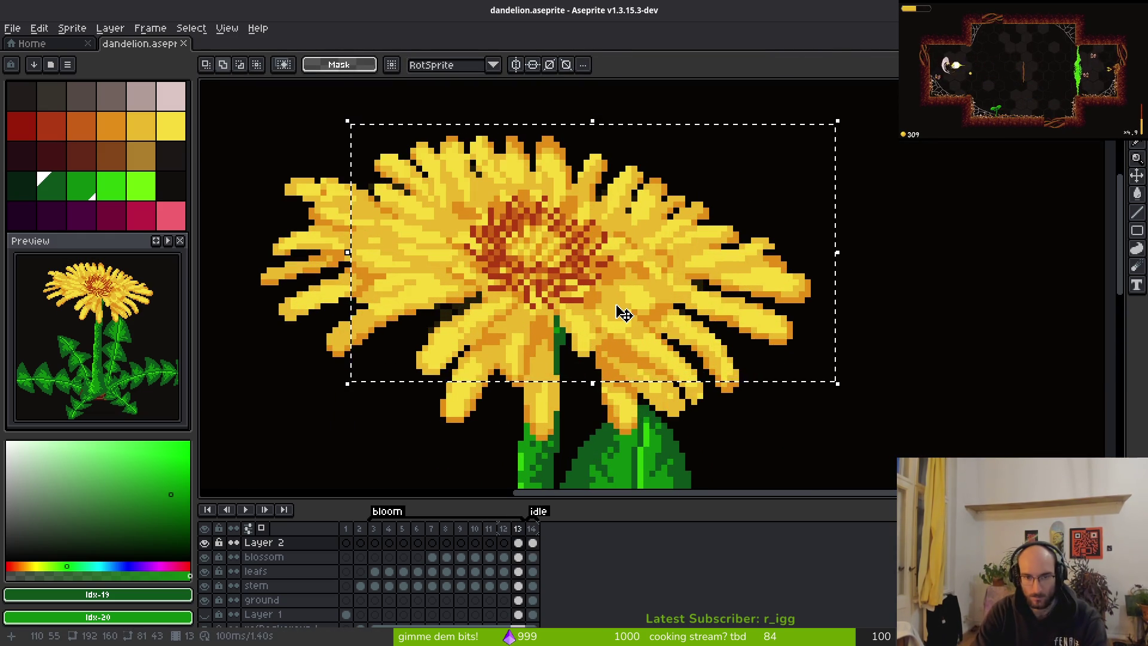
pyautogui.hotkey('ctrl', 'd')
pyautogui.press('Left')
pyautogui.press('Left')
pyautogui.press('Left')
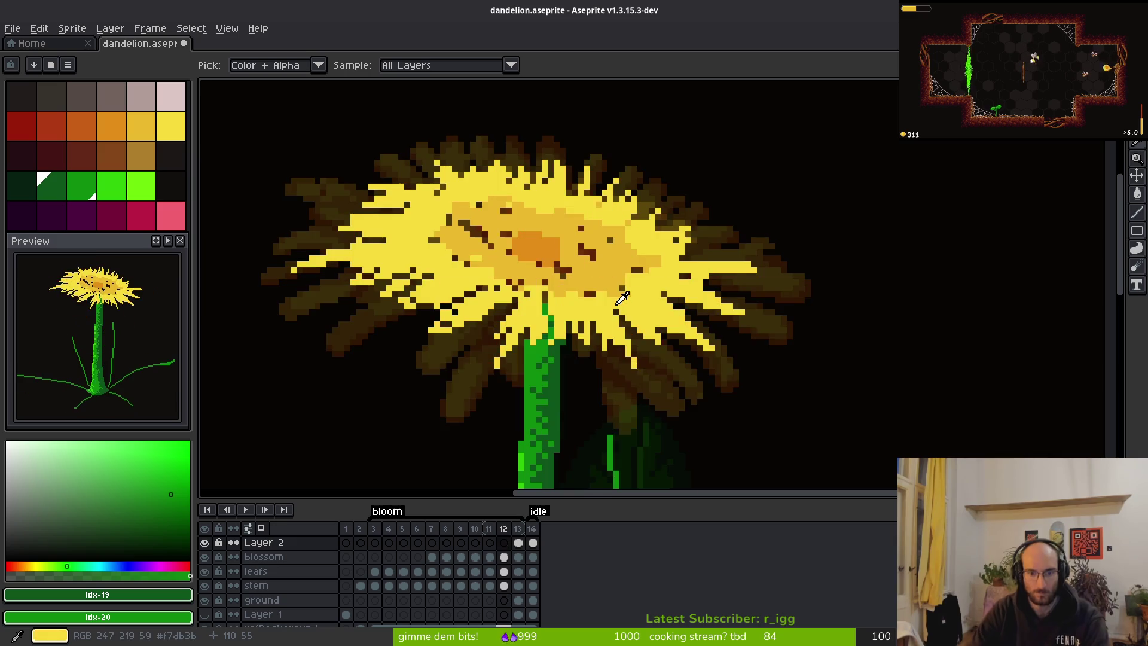
# Step back through the growth frames, then go to the leafs cel on frame 12 with the Pencil.
pyautogui.press('Left')
pyautogui.press('Left')
pyautogui.press('Left')
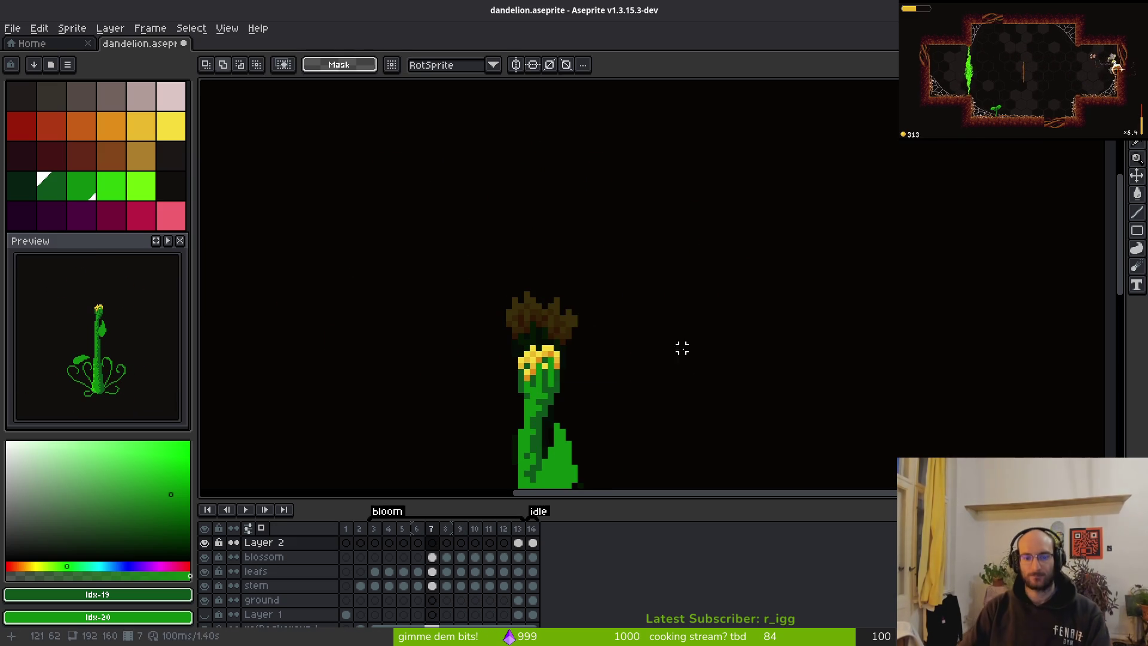
pyautogui.press('Left')
pyautogui.press('Left')
pyautogui.press('Left')
pyautogui.hotkey('ctrl', 's')
pyautogui.click(374, 571)
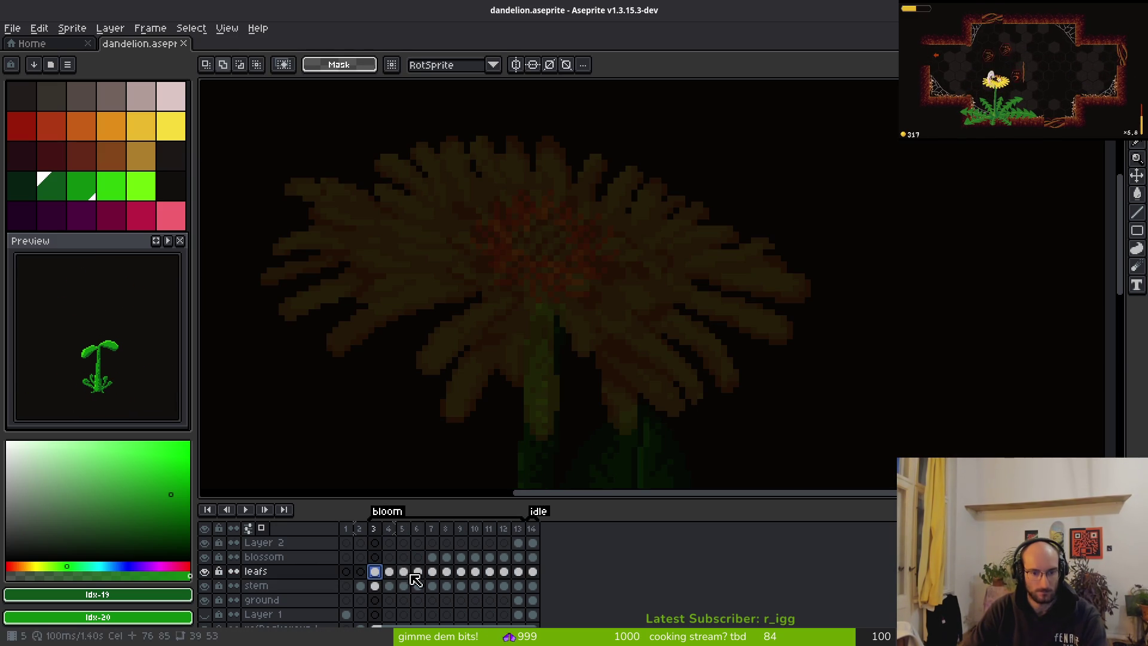
pyautogui.scroll(-4, 649, 333)
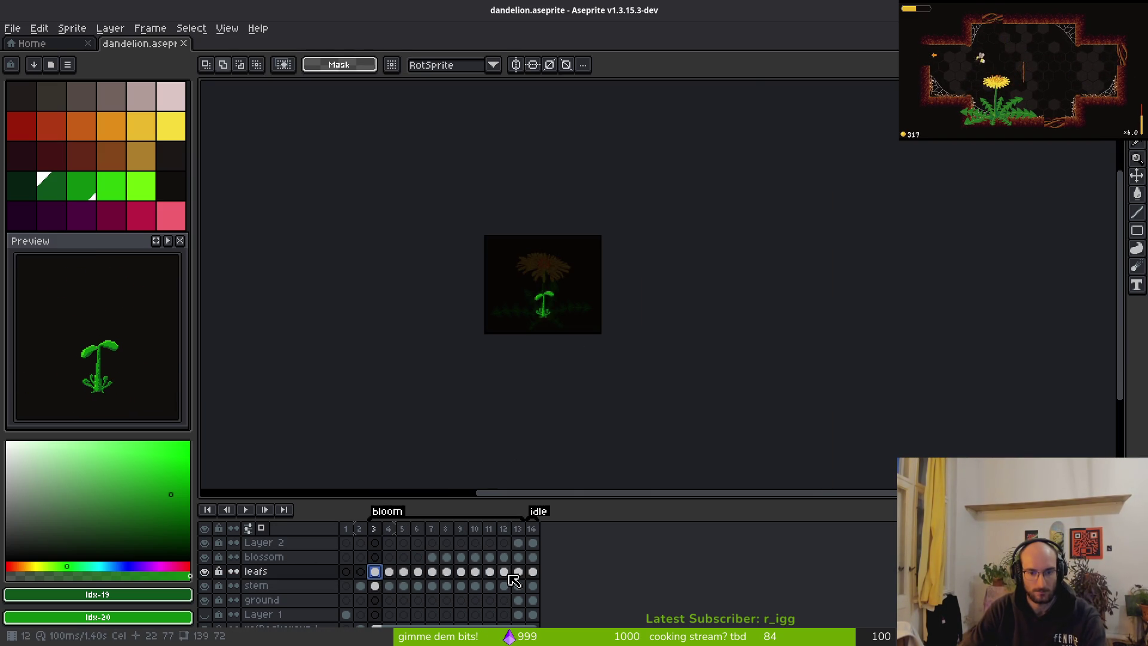
pyautogui.click(516, 579)
pyautogui.scroll(5, 559, 365)
pyautogui.press(',')
pyautogui.press('b')
pyautogui.scroll(2, 604, 353)
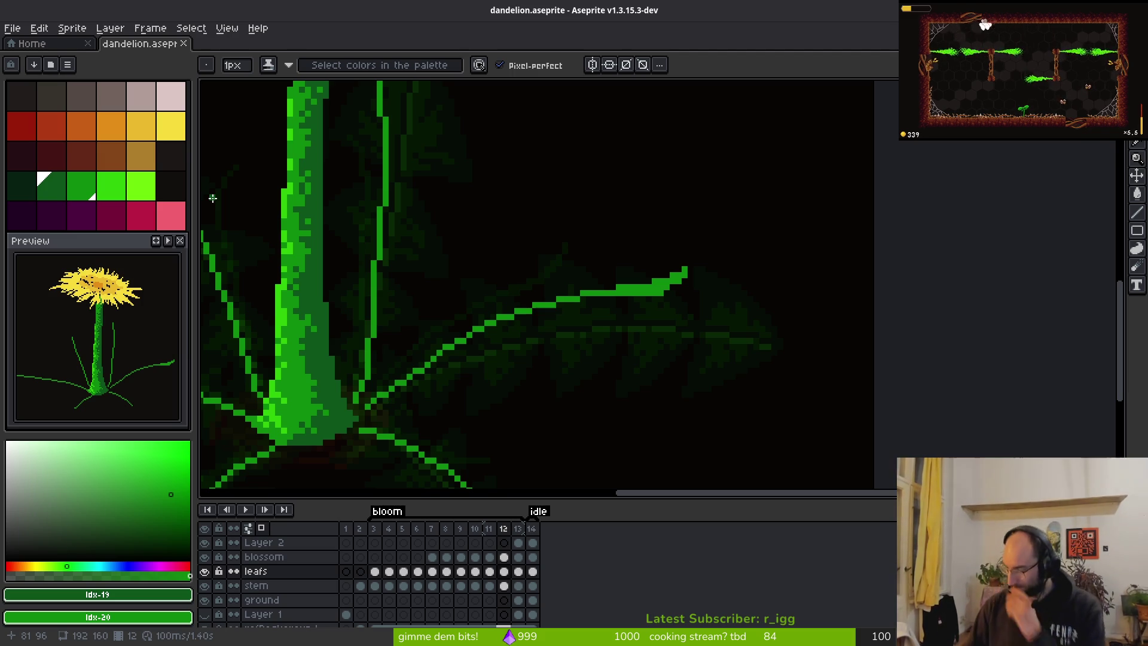
# Outline the right leaf blade in dark green and bucket-fill its enclosed shape.
pyautogui.scroll(-1, 700, 311)
pyautogui.scroll(3, 709, 299)
pyautogui.scroll(1, 740, 227)
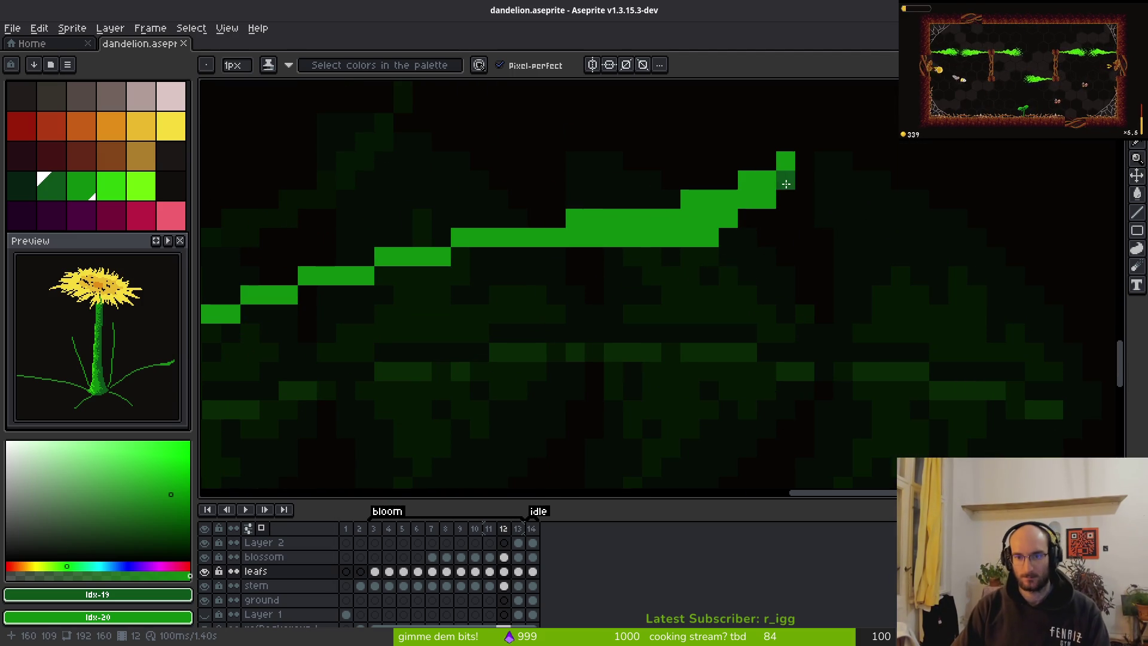
pyautogui.moveTo(791, 171)
pyautogui.mouseDown()
pyautogui.moveTo(785, 225)
pyautogui.moveTo(687, 404)
pyautogui.moveTo(632, 445)
pyautogui.mouseUp()
pyautogui.moveTo(633, 276); pyautogui.dragTo(616, 356)
pyautogui.moveTo(576, 257); pyautogui.dragTo(618, 410)
pyautogui.press('g')
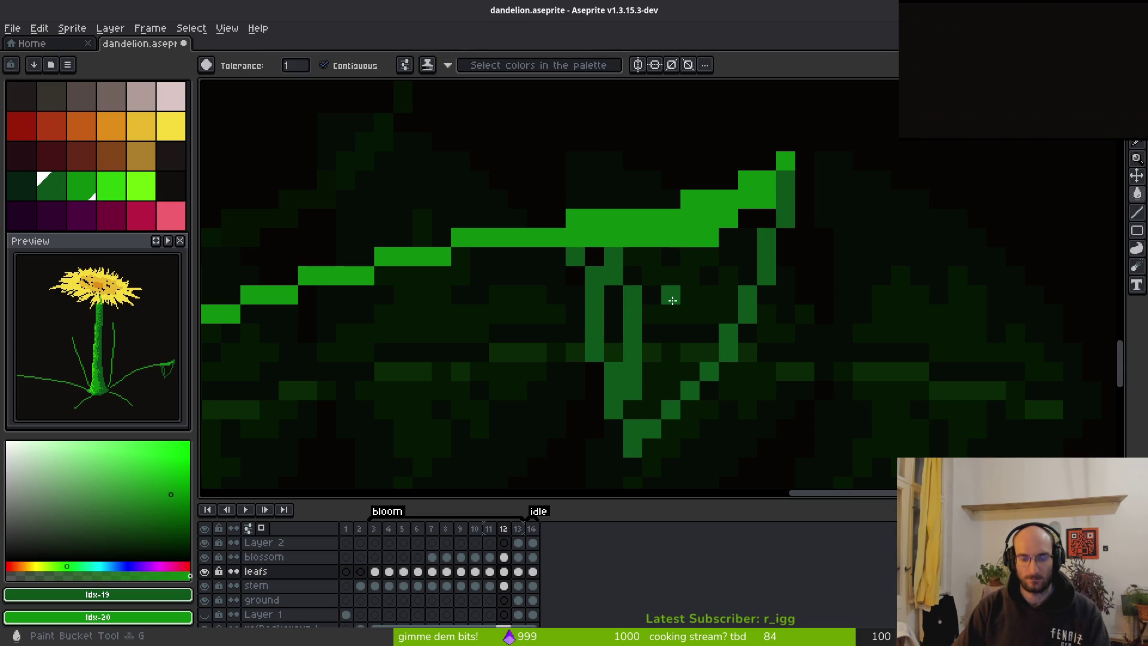
pyautogui.click(655, 295)
pyautogui.click(613, 305)
pyautogui.click(614, 353)
pyautogui.click(594, 256)
pyautogui.moveTo(595, 257)
pyautogui.mouseDown()
pyautogui.moveTo(718, 384)
pyautogui.moveTo(711, 400)
pyautogui.mouseUp()
pyautogui.press('b')
# Draw green serration lines up the right leaf, redrawing one at a new angle.
pyautogui.moveTo(901, 304)
pyautogui.mouseDown()
pyautogui.moveTo(856, 266)
pyautogui.moveTo(618, 185)
pyautogui.moveTo(685, 350)
pyautogui.mouseUp()
pyautogui.scroll(-2, 708, 342)
pyautogui.scroll(-1, 708, 342)
pyautogui.scroll(4, 734, 242)
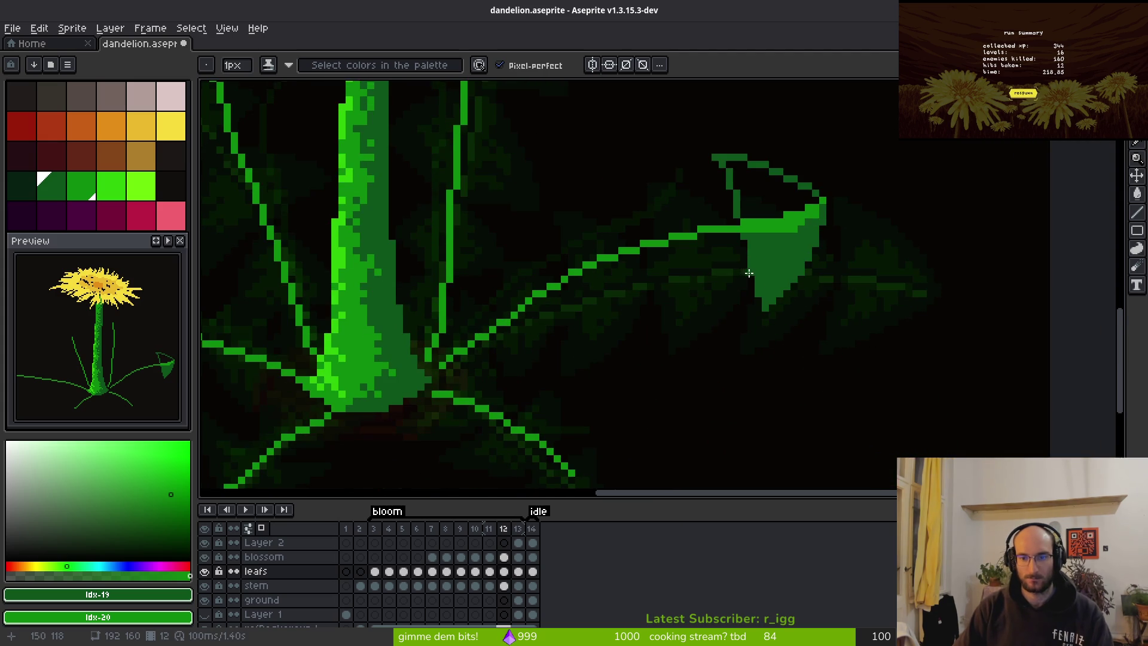
pyautogui.moveTo(739, 221); pyautogui.dragTo(700, 333)
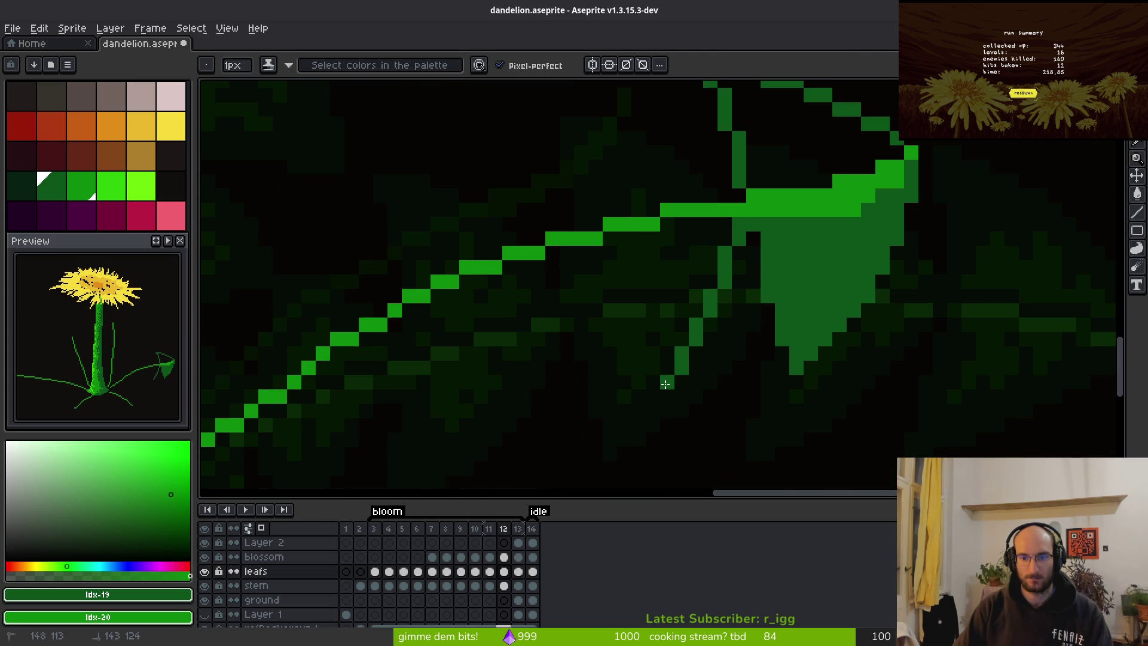
pyautogui.hotkey('ctrl', 'z')
pyautogui.moveTo(739, 228); pyautogui.dragTo(638, 367)
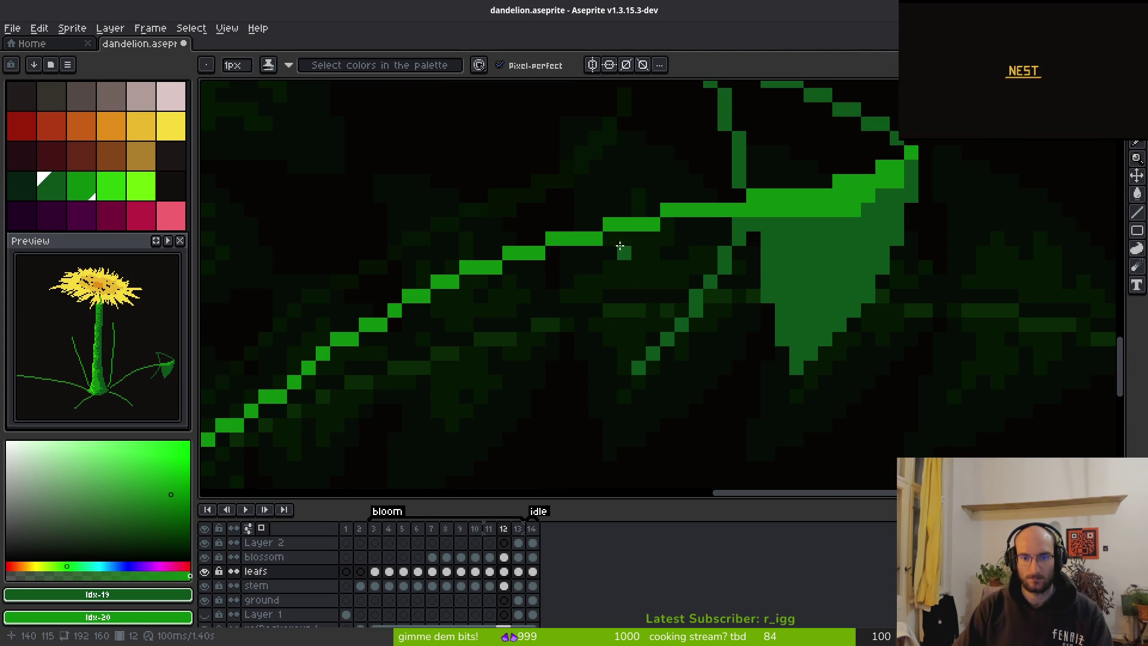
pyautogui.scroll(4, 698, 359)
pyautogui.hscroll(-2, 698, 358)
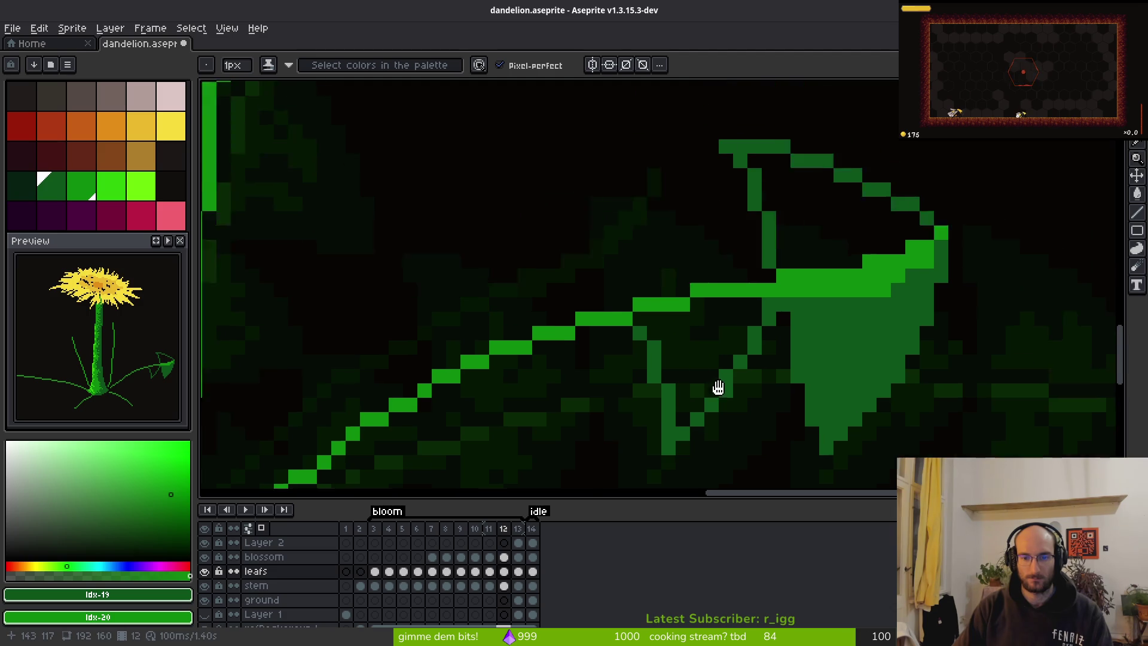
# Add an up-left serration line and fill two gaps in the leaf outline.
pyautogui.moveTo(774, 304)
pyautogui.mouseDown()
pyautogui.moveTo(696, 234)
pyautogui.moveTo(626, 210)
pyautogui.mouseUp()
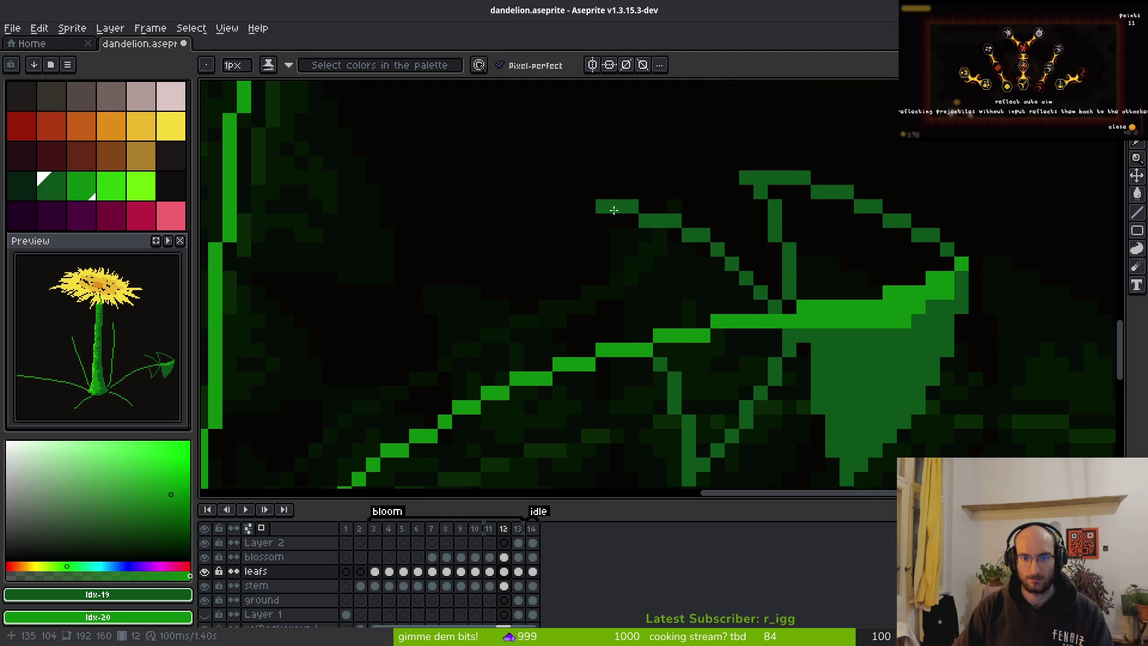
pyautogui.scroll(-1, 671, 305)
pyautogui.scroll(-3, 672, 304)
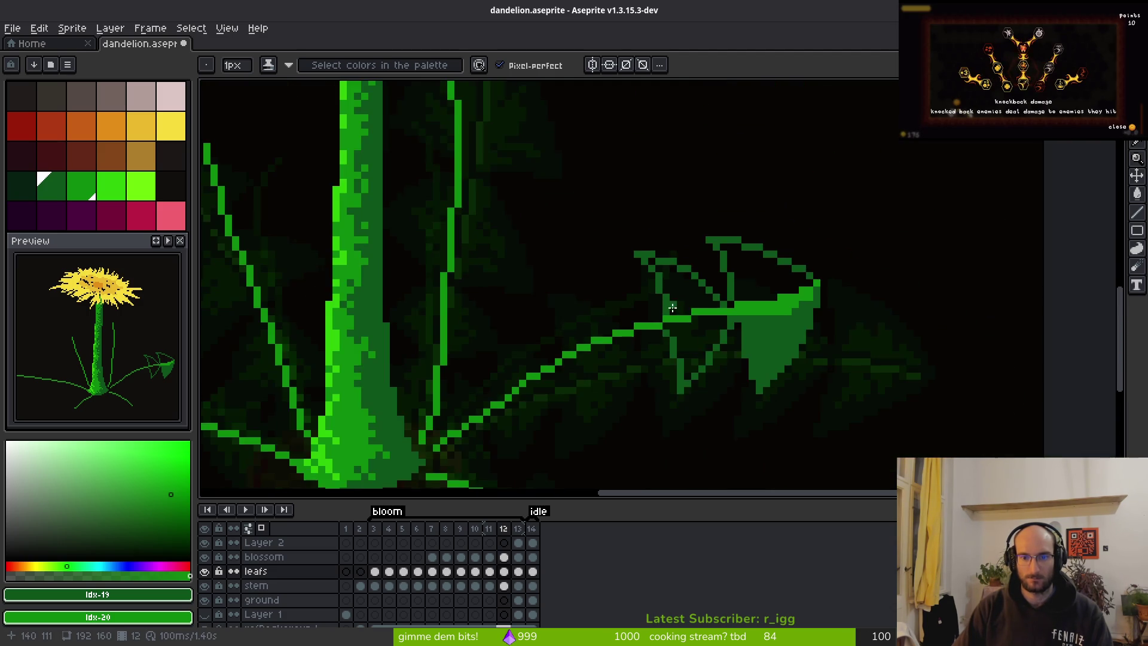
pyautogui.scroll(5, 637, 267)
pyautogui.click(650, 267)
pyautogui.click(686, 306)
pyautogui.scroll(-2, 679, 317)
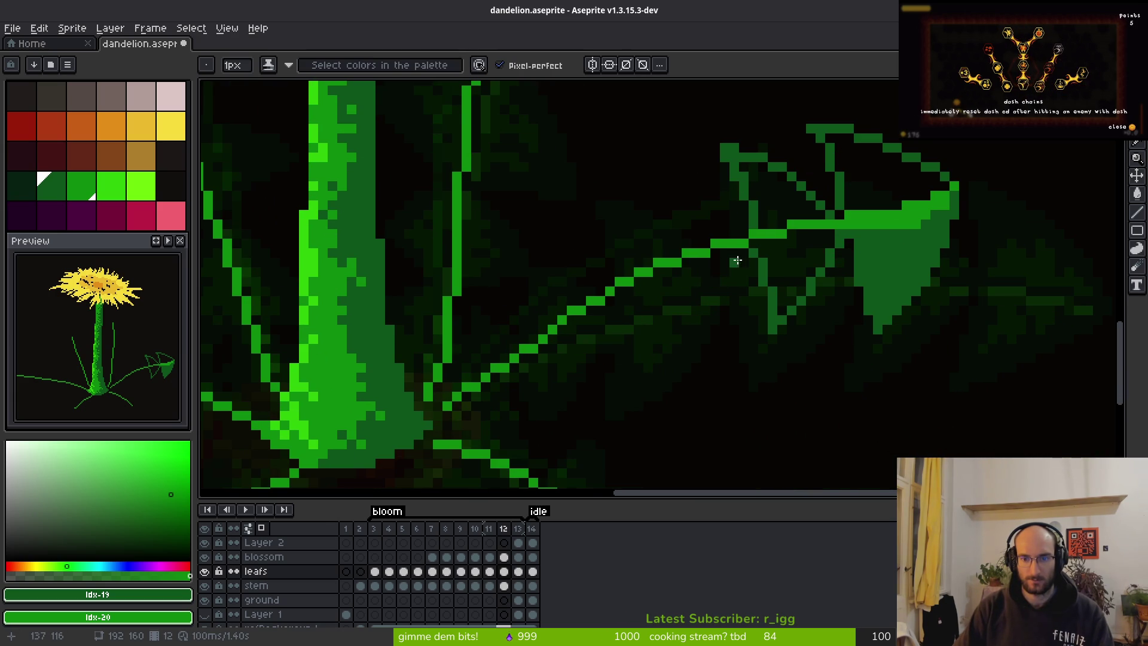
# Redo the diagonal down-left serration strokes and add a short vertical edge.
pyautogui.moveTo(740, 251); pyautogui.dragTo(726, 295)
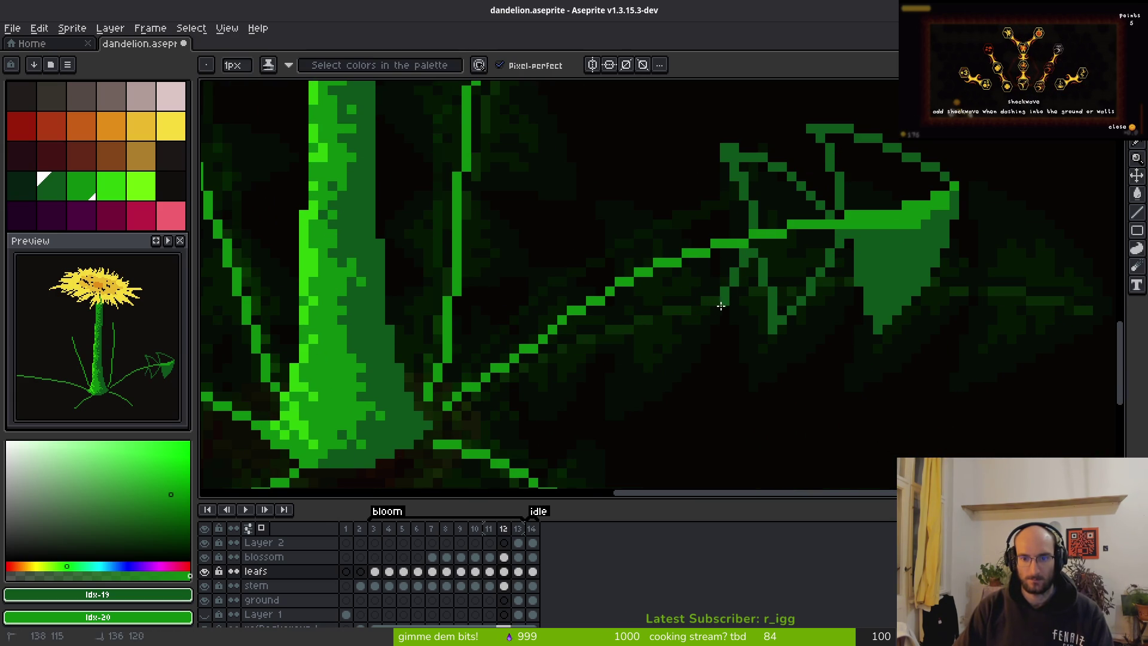
pyautogui.hotkey('ctrl', 'z')
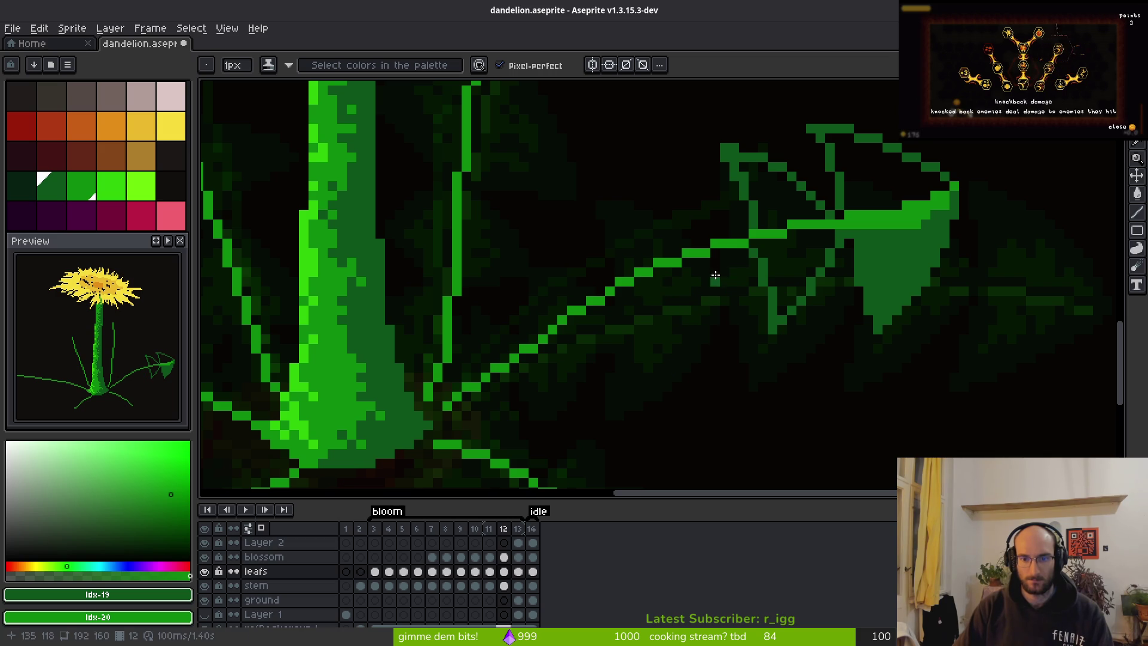
pyautogui.moveTo(739, 252)
pyautogui.mouseDown()
pyautogui.moveTo(715, 292)
pyautogui.moveTo(660, 326)
pyautogui.mouseUp()
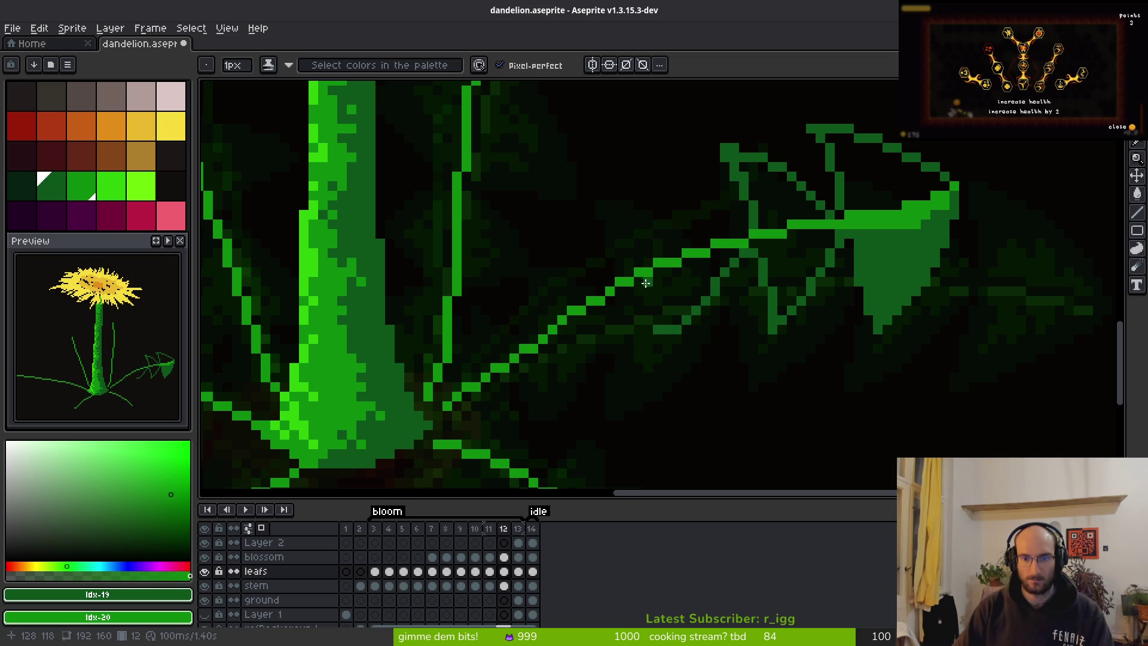
pyautogui.hotkey('ctrl', 'z')
pyautogui.moveTo(743, 261)
pyautogui.mouseDown()
pyautogui.moveTo(733, 275)
pyautogui.moveTo(713, 219)
pyautogui.moveTo(604, 187)
pyautogui.mouseUp()
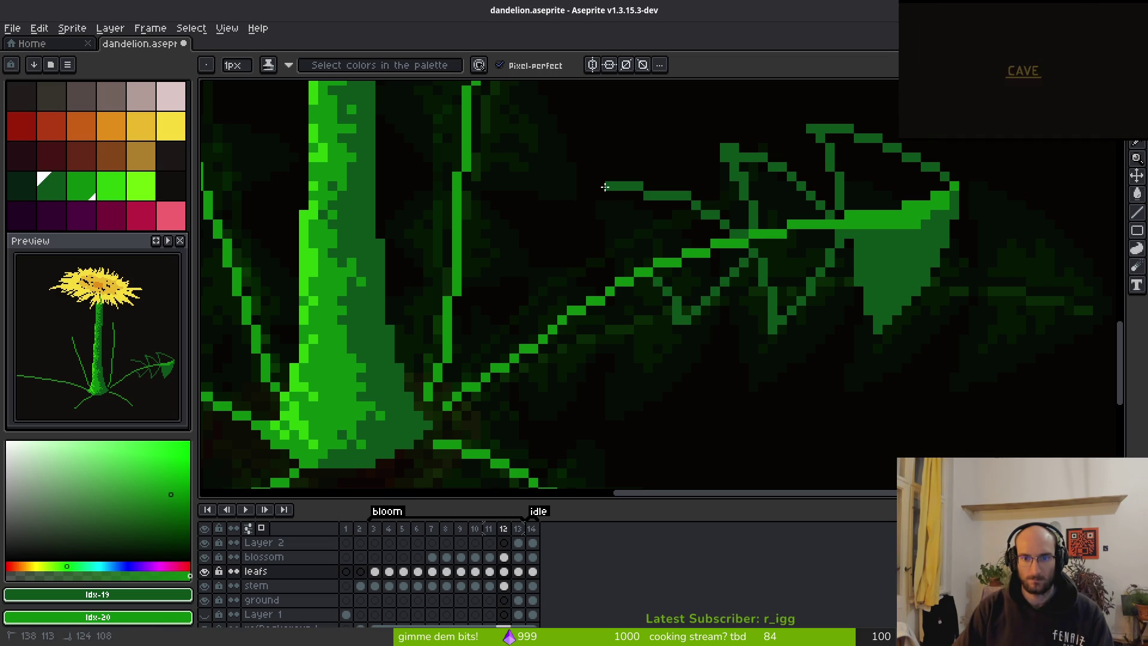
pyautogui.moveTo(743, 263); pyautogui.dragTo(665, 345)
pyautogui.moveTo(655, 282); pyautogui.dragTo(667, 344)
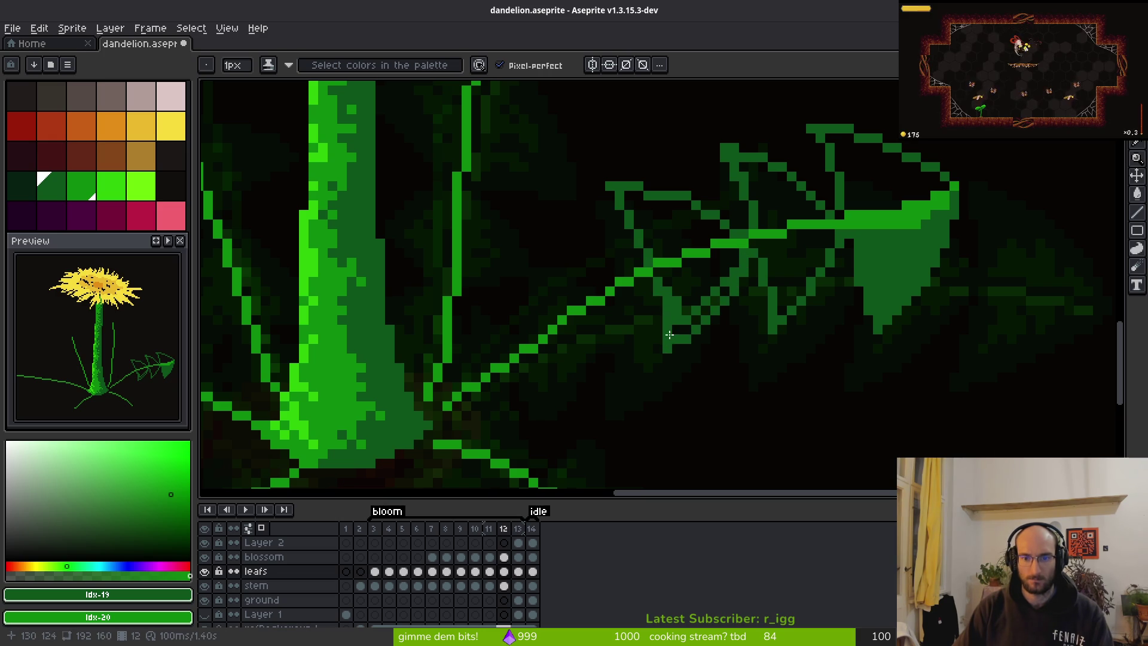
# Add dark-green serration teeth toward the stem, including short vertical and horizontal edges.
pyautogui.moveTo(640, 285)
pyautogui.mouseDown()
pyautogui.moveTo(628, 335)
pyautogui.moveTo(595, 368)
pyautogui.mouseUp()
pyautogui.moveTo(565, 326)
pyautogui.mouseDown()
pyautogui.moveTo(592, 366)
pyautogui.moveTo(546, 372)
pyautogui.mouseUp()
pyautogui.click(560, 352)
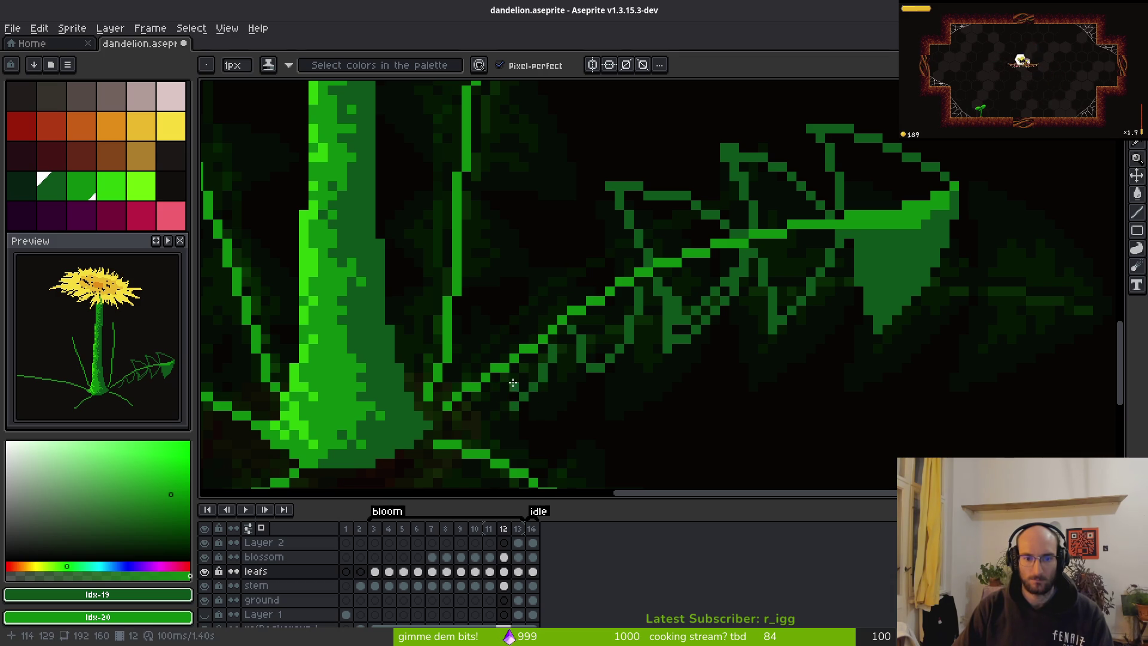
pyautogui.moveTo(502, 383); pyautogui.dragTo(498, 414)
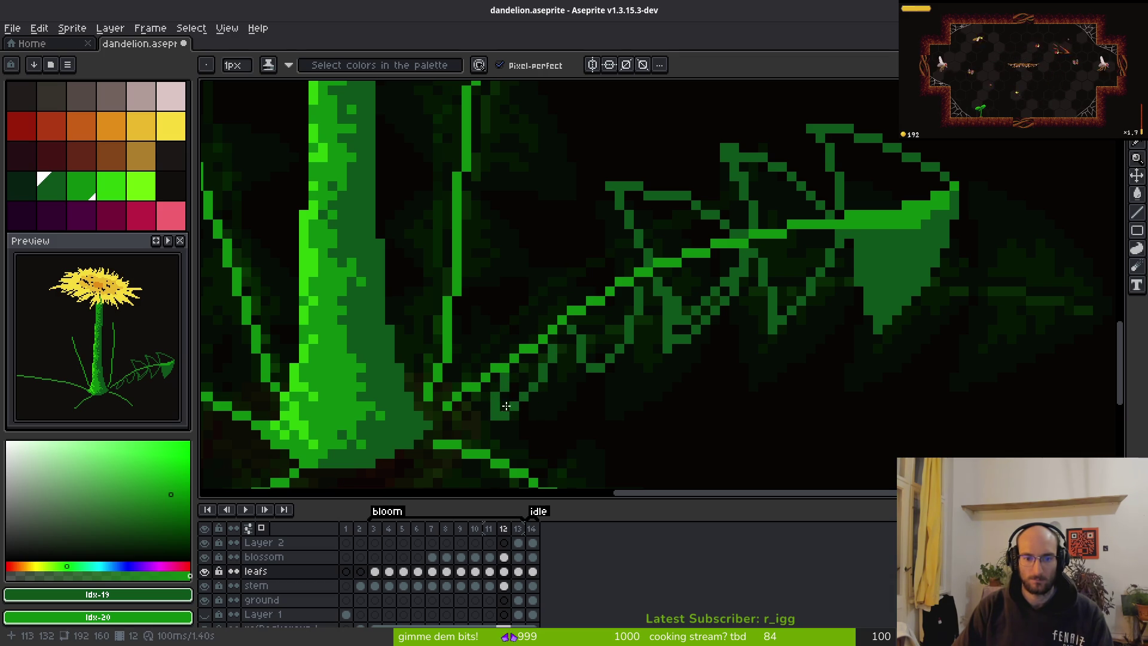
pyautogui.moveTo(516, 329); pyautogui.dragTo(476, 329)
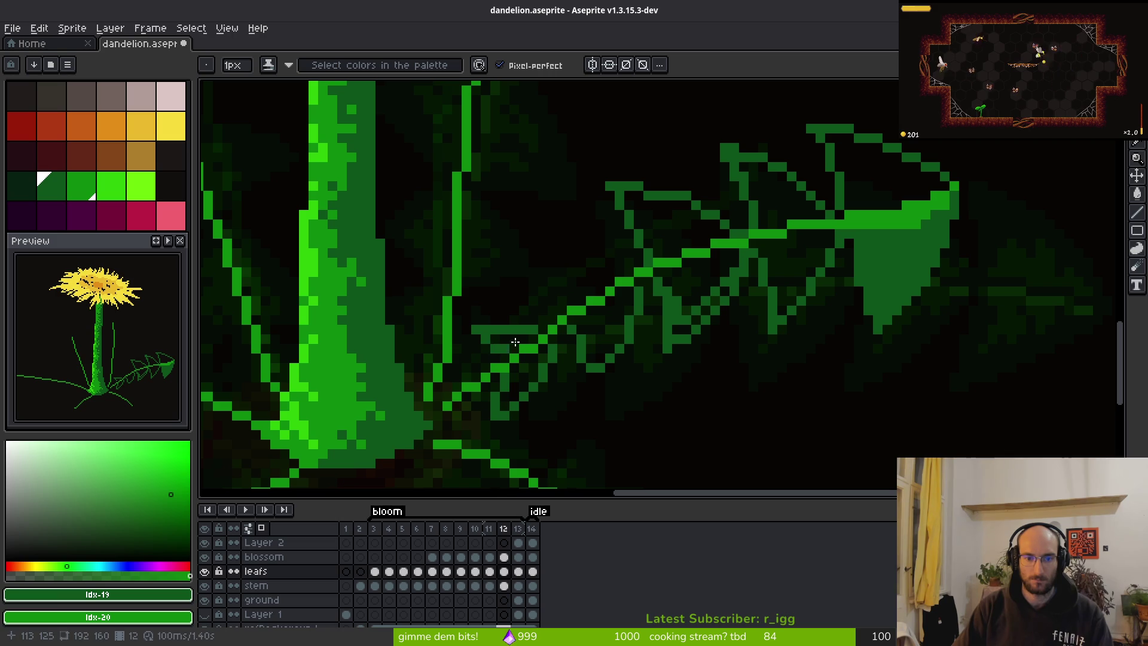
pyautogui.press('f')
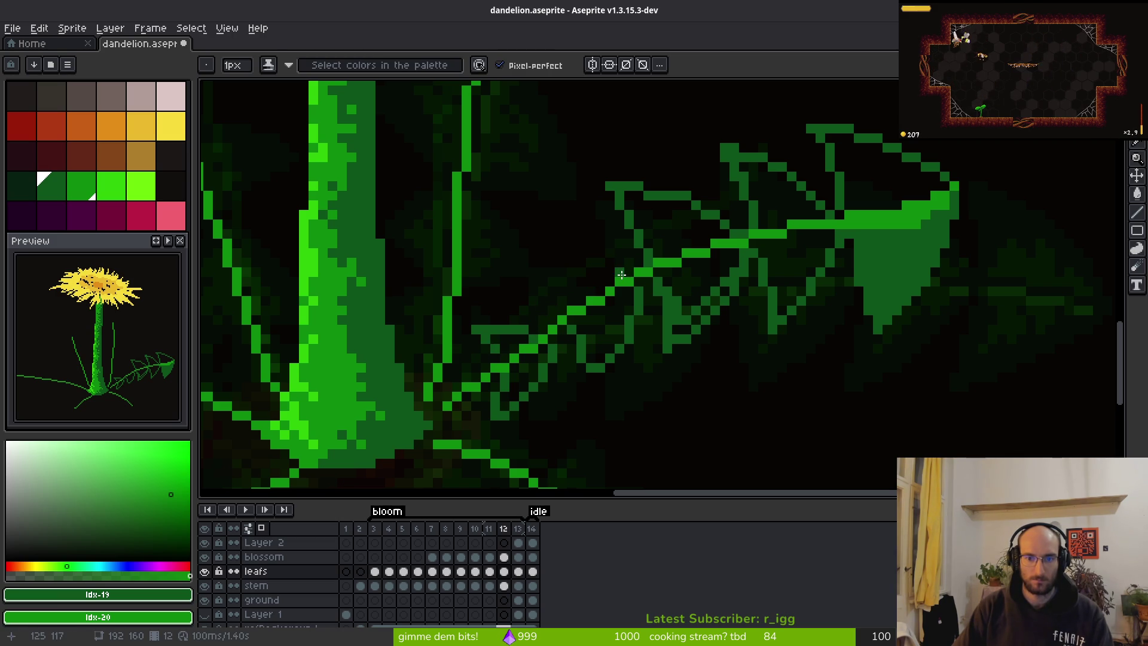
pyautogui.moveTo(616, 265)
pyautogui.mouseDown()
pyautogui.moveTo(525, 243)
pyautogui.moveTo(589, 358)
pyautogui.mouseUp()
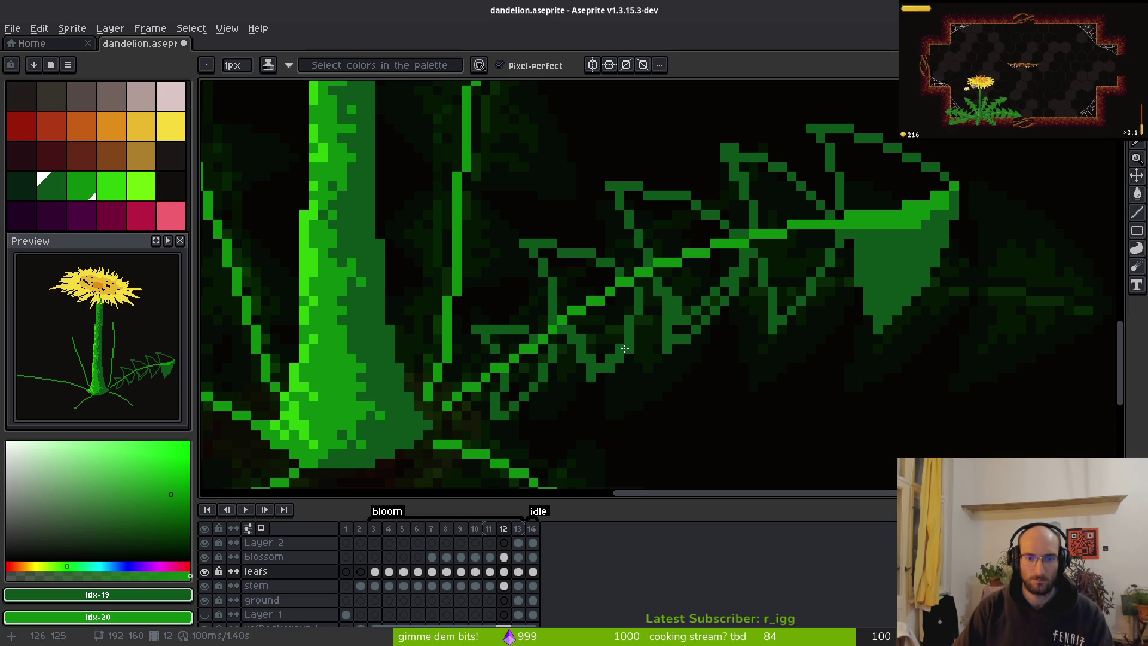
pyautogui.scroll(-5, 614, 324)
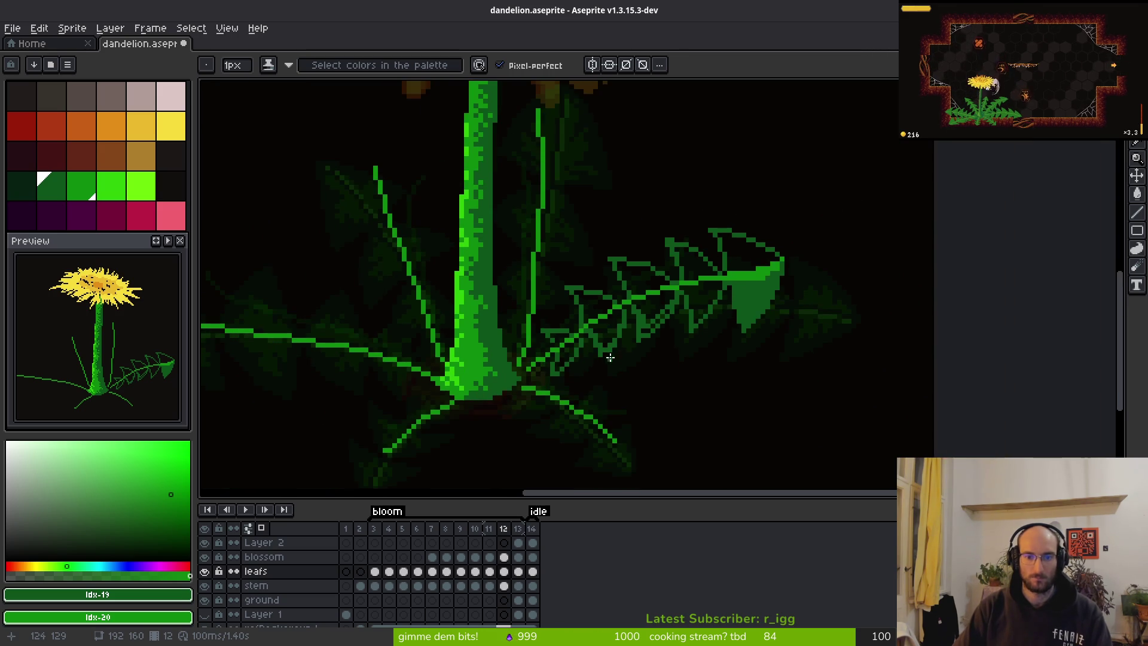
pyautogui.scroll(6, 544, 311)
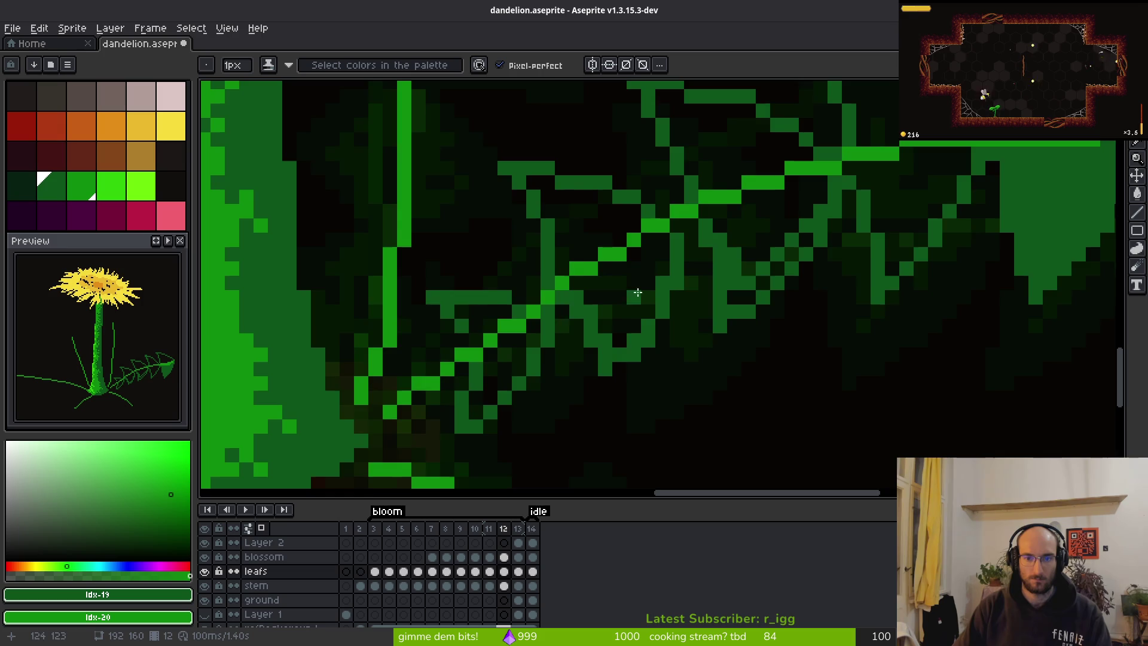
pyautogui.scroll(-1, 634, 293)
pyautogui.scroll(1, 641, 279)
pyautogui.scroll(-3, 652, 244)
pyautogui.scroll(3, 675, 313)
pyautogui.scroll(-3, 719, 356)
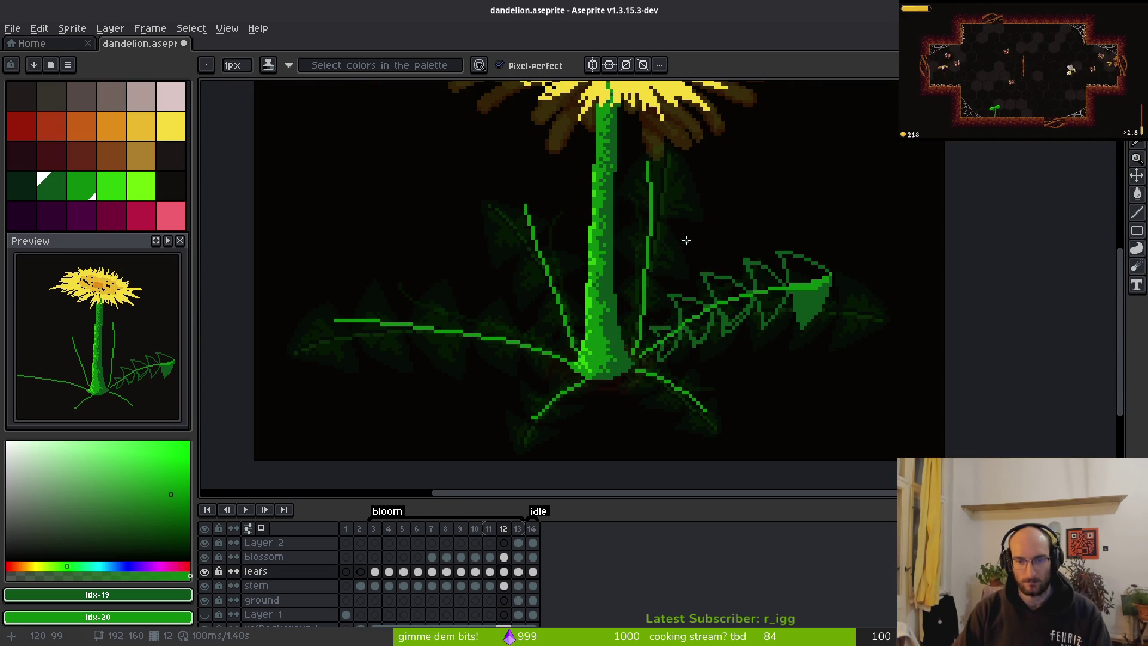
pyautogui.scroll(2, 685, 241)
pyautogui.scroll(2, 643, 313)
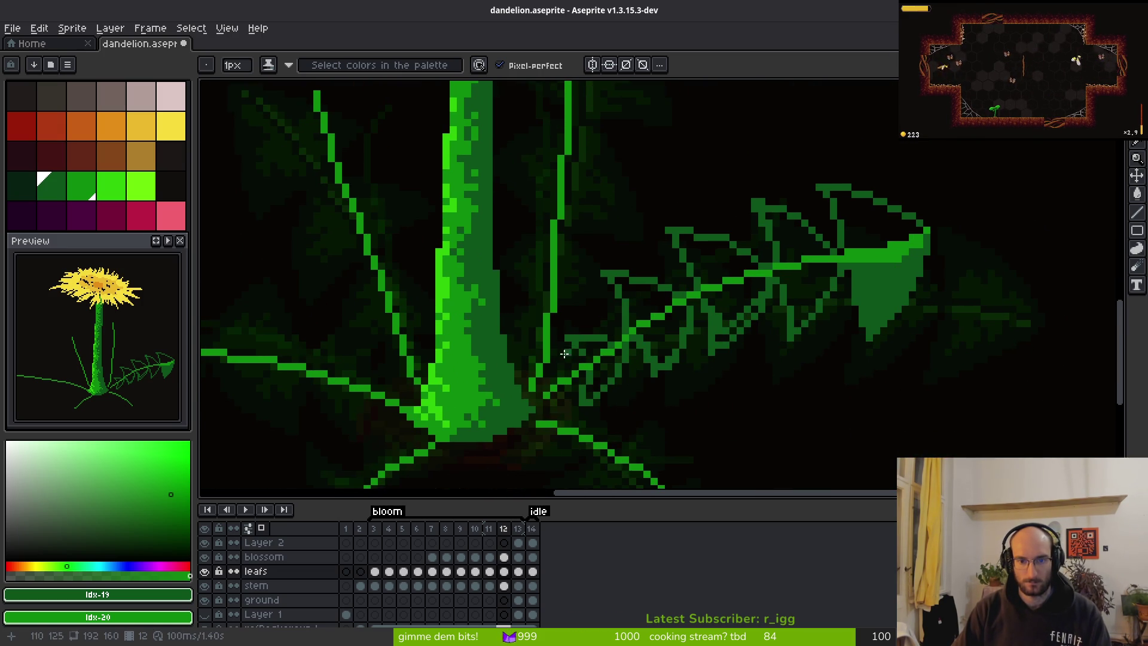
pyautogui.scroll(-1, 568, 345)
pyautogui.press('Right')
pyautogui.scroll(1, 597, 418)
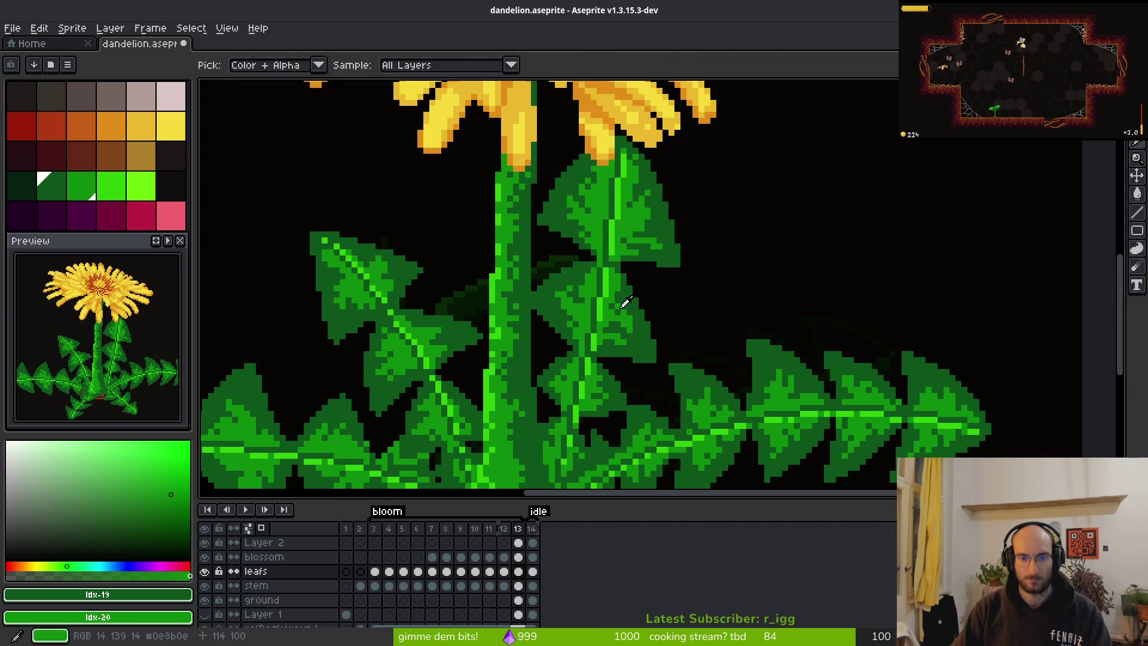
pyautogui.press('Left')
pyautogui.scroll(2, 614, 206)
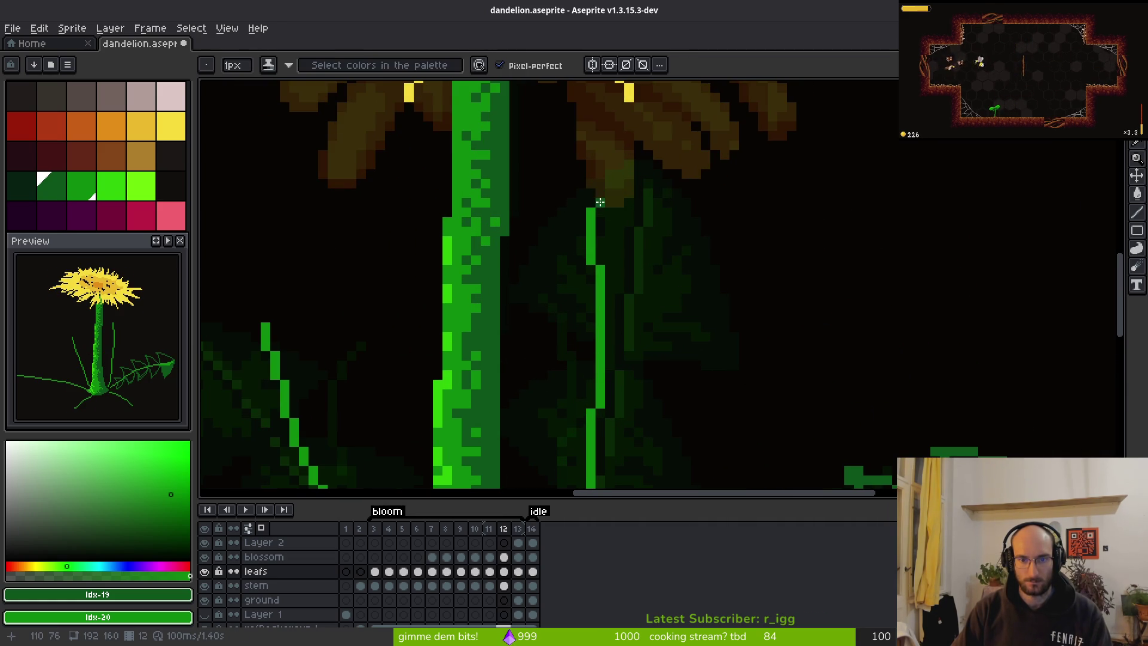
pyautogui.scroll(1, 610, 206)
# Extend the diagonal outline and draw the left edge of the new upright leaf beside the stem.
pyautogui.moveTo(659, 291)
pyautogui.mouseDown()
pyautogui.moveTo(726, 410)
pyautogui.moveTo(704, 308)
pyautogui.moveTo(692, 321)
pyautogui.moveTo(711, 365)
pyautogui.moveTo(597, 334)
pyautogui.mouseUp()
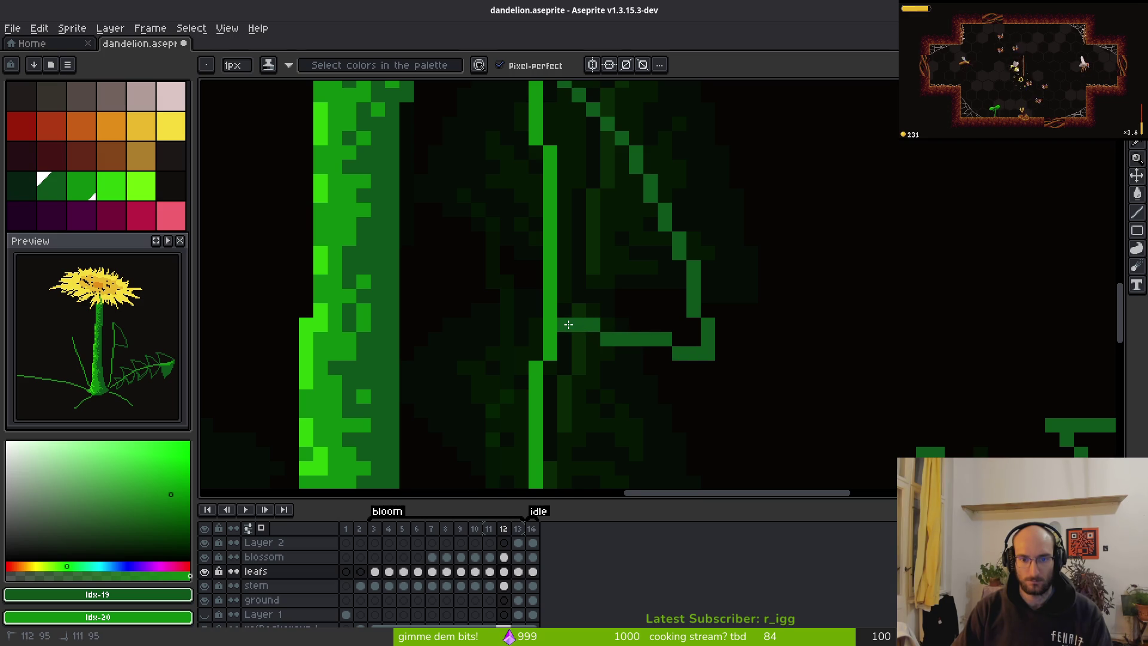
pyautogui.click(578, 278)
pyautogui.moveTo(578, 279); pyautogui.dragTo(736, 292)
pyautogui.moveTo(674, 174)
pyautogui.mouseDown()
pyautogui.moveTo(664, 107)
pyautogui.moveTo(589, 272)
pyautogui.moveTo(575, 359)
pyautogui.mouseUp()
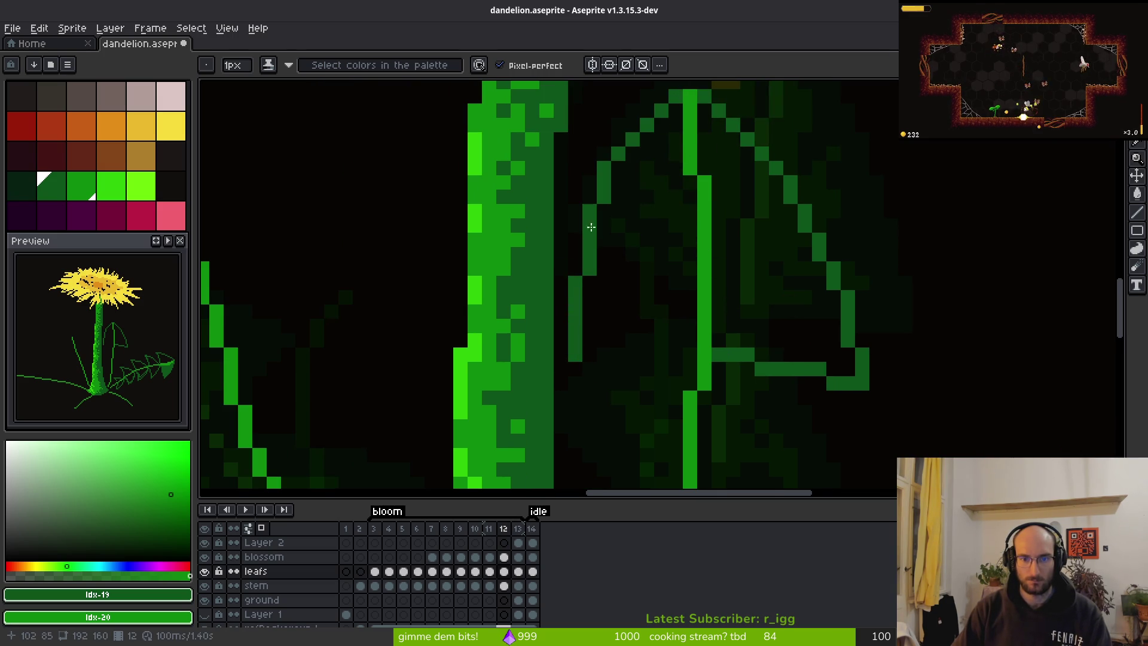
pyautogui.moveTo(569, 389)
pyautogui.mouseDown()
pyautogui.moveTo(563, 383)
pyautogui.moveTo(598, 390)
pyautogui.moveTo(688, 360)
pyautogui.mouseUp()
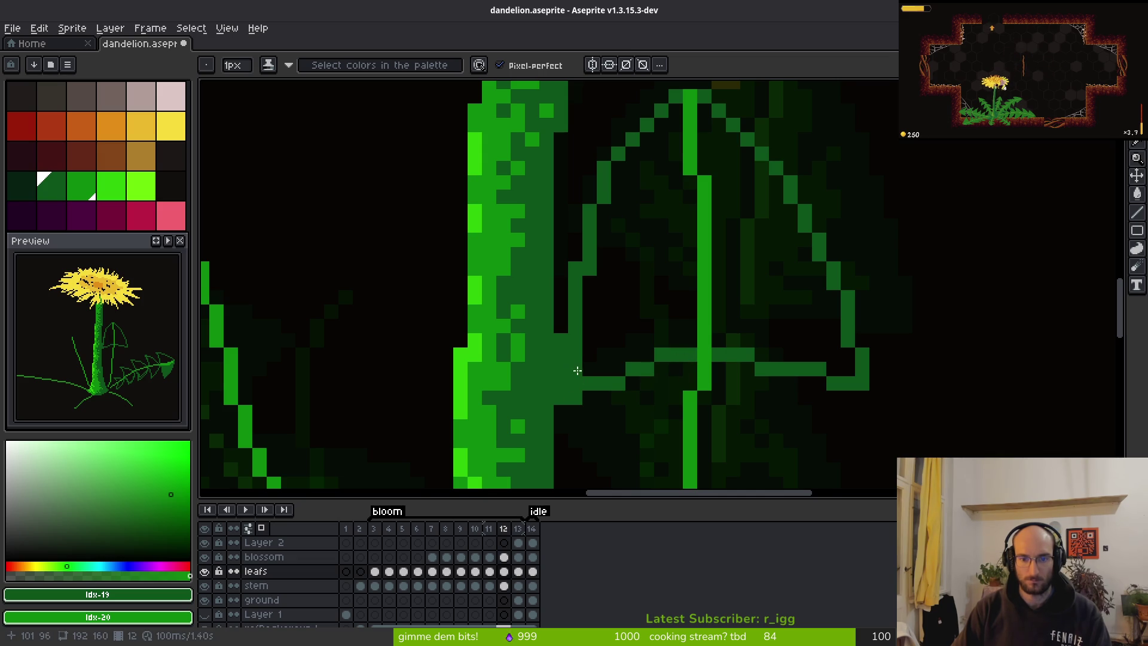
pyautogui.click(561, 323)
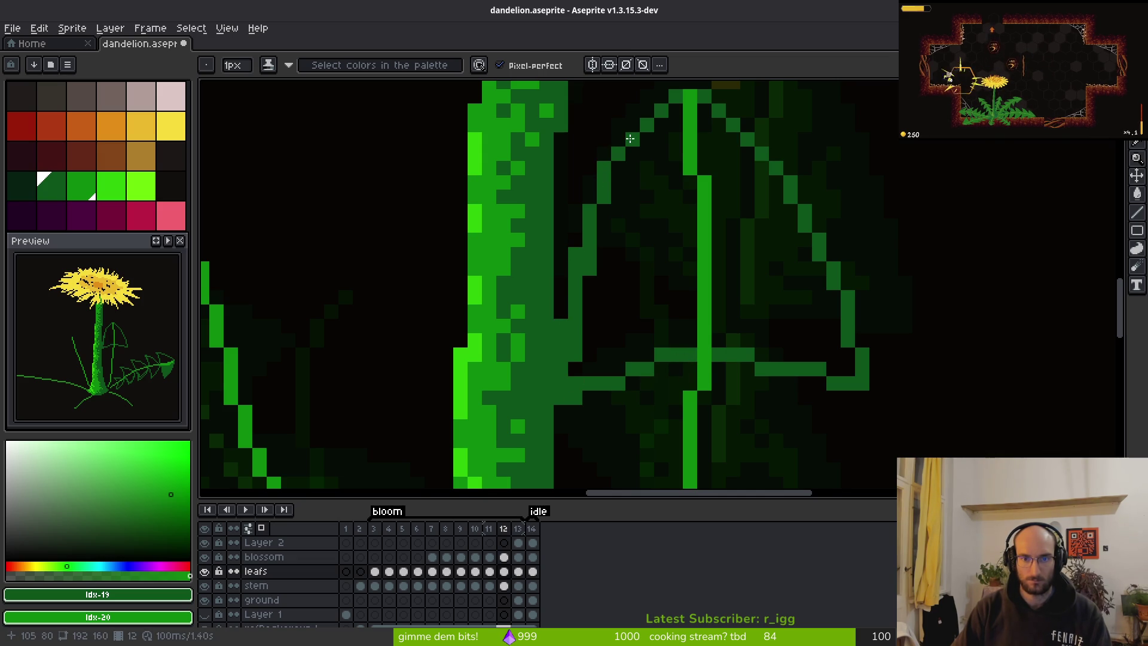
pyautogui.click(629, 131)
# Draw stepped diagonal serrations running from the leaf vein to the stem.
pyautogui.scroll(-3, 676, 197)
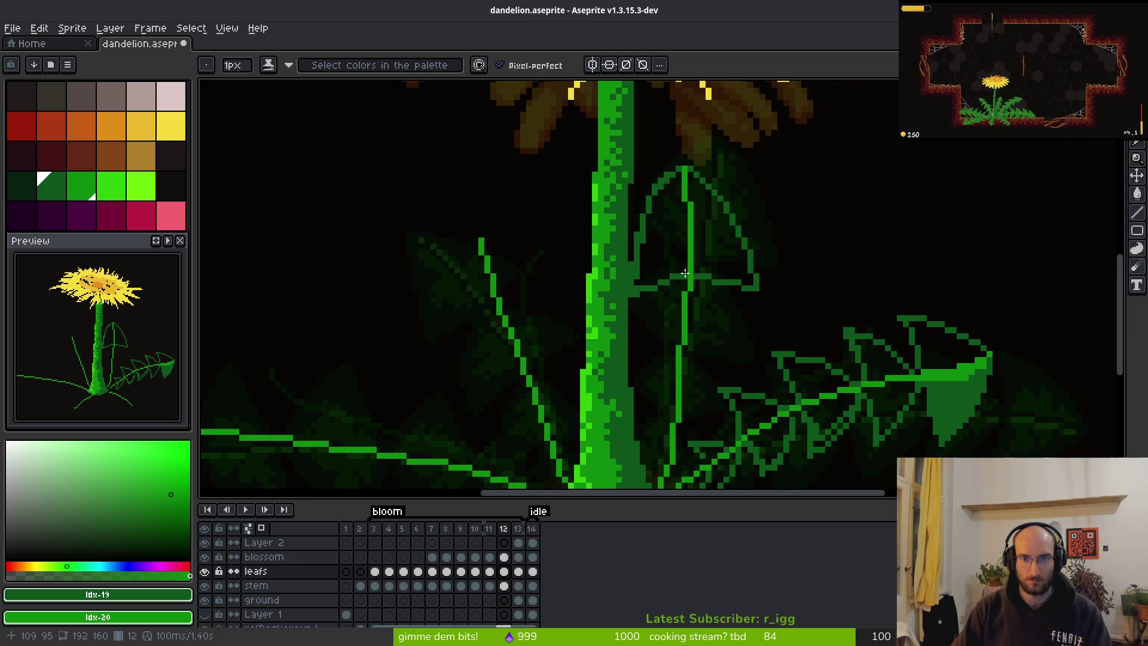
pyautogui.scroll(3, 671, 260)
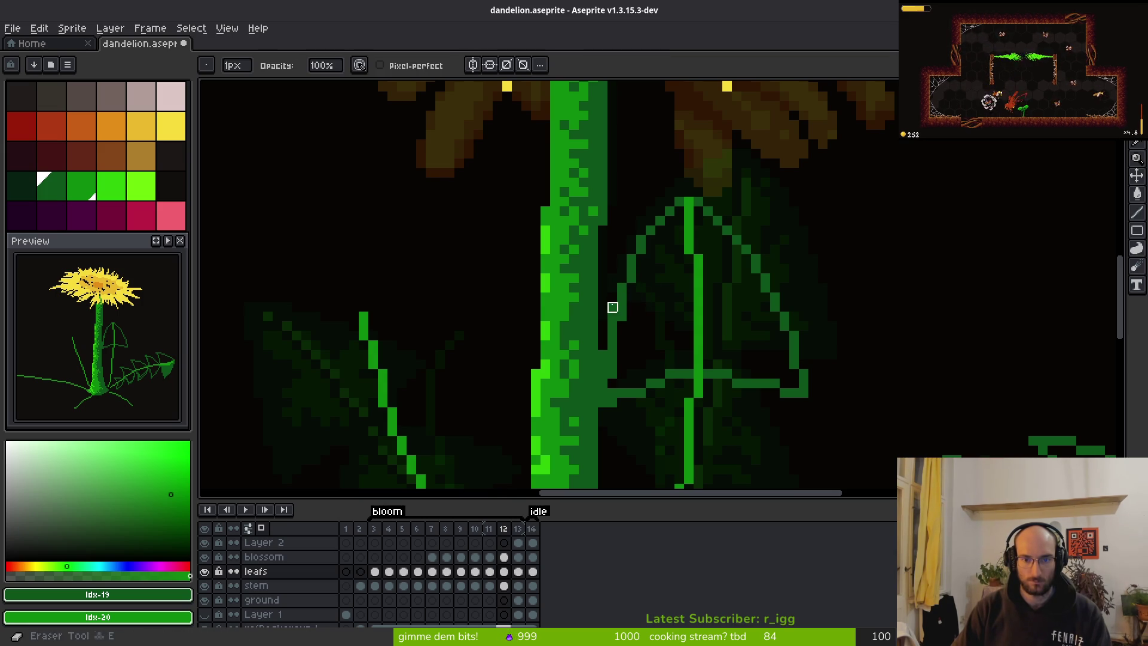
pyautogui.moveTo(668, 343); pyautogui.dragTo(634, 232)
pyautogui.scroll(2, 633, 231)
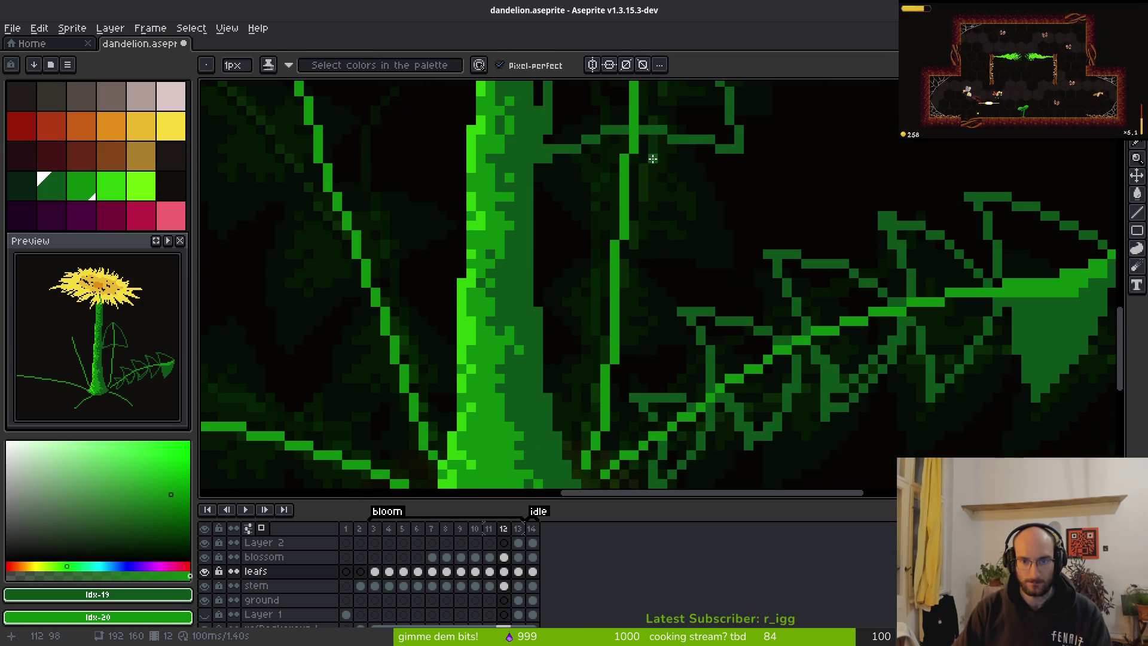
pyautogui.scroll(1, 623, 141)
pyautogui.moveTo(639, 143)
pyautogui.mouseDown()
pyautogui.moveTo(702, 249)
pyautogui.moveTo(760, 407)
pyautogui.mouseUp()
pyautogui.click(608, 352)
pyautogui.moveTo(609, 352); pyautogui.dragTo(756, 407)
pyautogui.moveTo(613, 144)
pyautogui.mouseDown()
pyautogui.moveTo(535, 205)
pyautogui.moveTo(453, 344)
pyautogui.moveTo(454, 388)
pyautogui.moveTo(560, 356)
pyautogui.mouseUp()
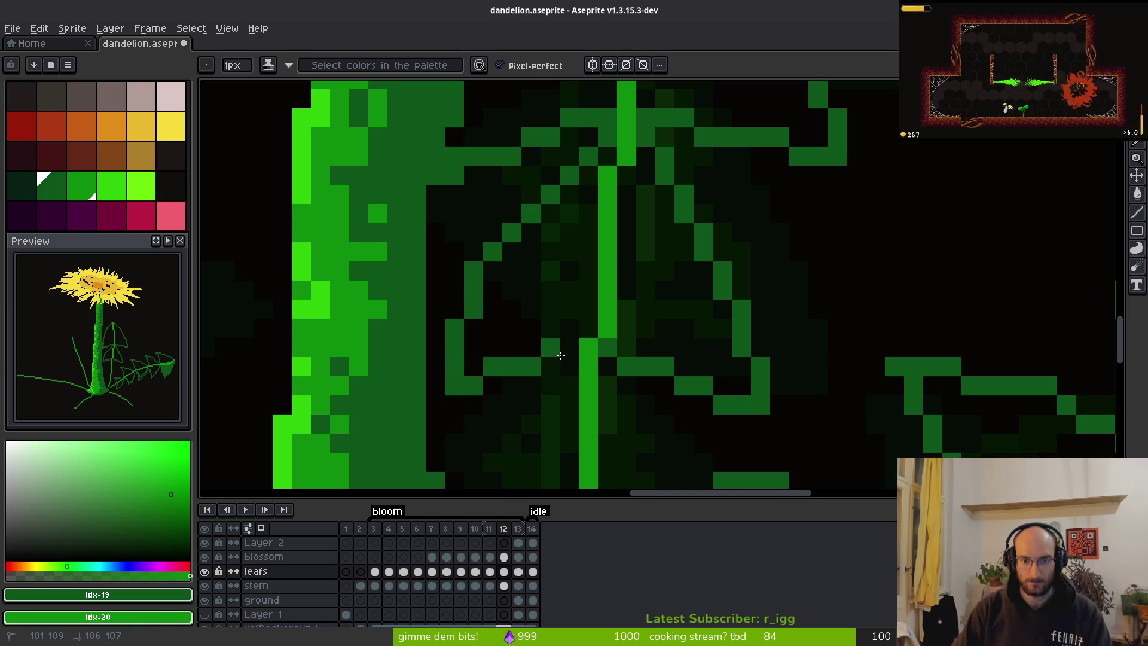
# Erase a stray outline pixel and extend the leaf line by one pixel.
pyautogui.click(492, 272)
pyautogui.press('e')
pyautogui.click(474, 272)
pyautogui.press('b')
pyautogui.click(512, 213)
# Add the lower serrations, undo a misplaced line, and close the leaf outline.
pyautogui.scroll(-5, 588, 182)
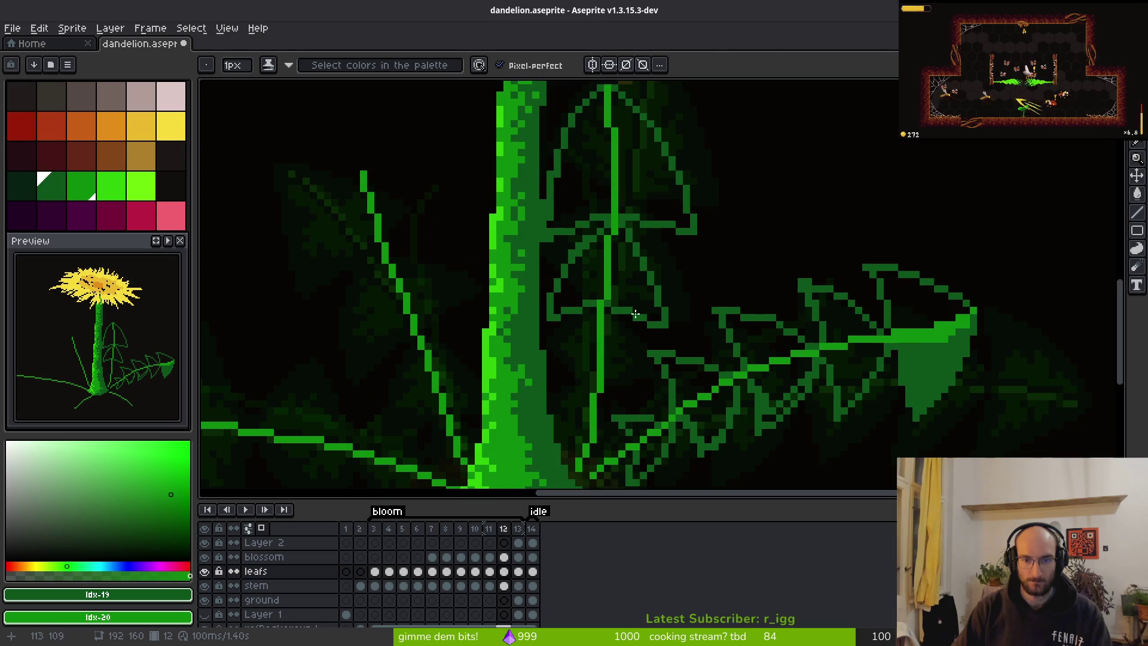
pyautogui.scroll(5, 638, 310)
pyautogui.moveTo(638, 309)
pyautogui.mouseDown()
pyautogui.moveTo(594, 405)
pyautogui.moveTo(636, 410)
pyautogui.moveTo(652, 438)
pyautogui.mouseUp()
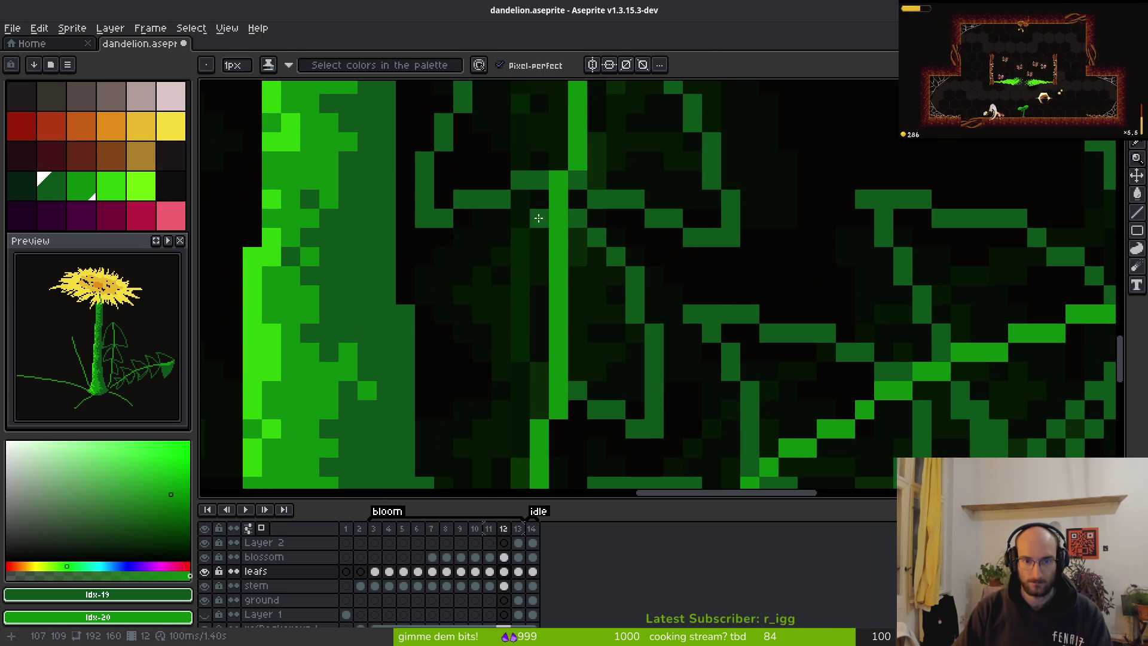
pyautogui.moveTo(548, 228)
pyautogui.mouseDown()
pyautogui.moveTo(487, 292)
pyautogui.moveTo(435, 395)
pyautogui.moveTo(540, 383)
pyautogui.moveTo(481, 372)
pyautogui.moveTo(476, 299)
pyautogui.moveTo(555, 340)
pyautogui.mouseUp()
pyautogui.hotkey('ctrl', 'z')
pyautogui.click(475, 299)
pyautogui.click(475, 318)
# Draw a serration toward the leaf base and a brighter green vertical vein segment.
pyautogui.scroll(2, 559, 323)
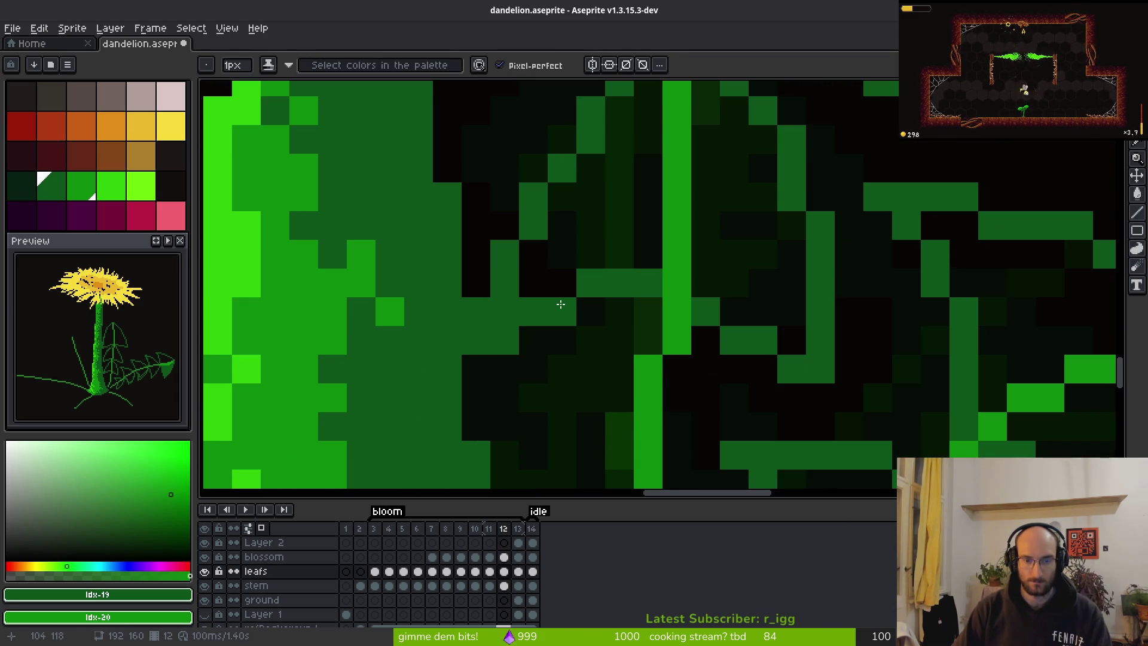
pyautogui.scroll(-5, 653, 266)
pyautogui.scroll(2, 653, 267)
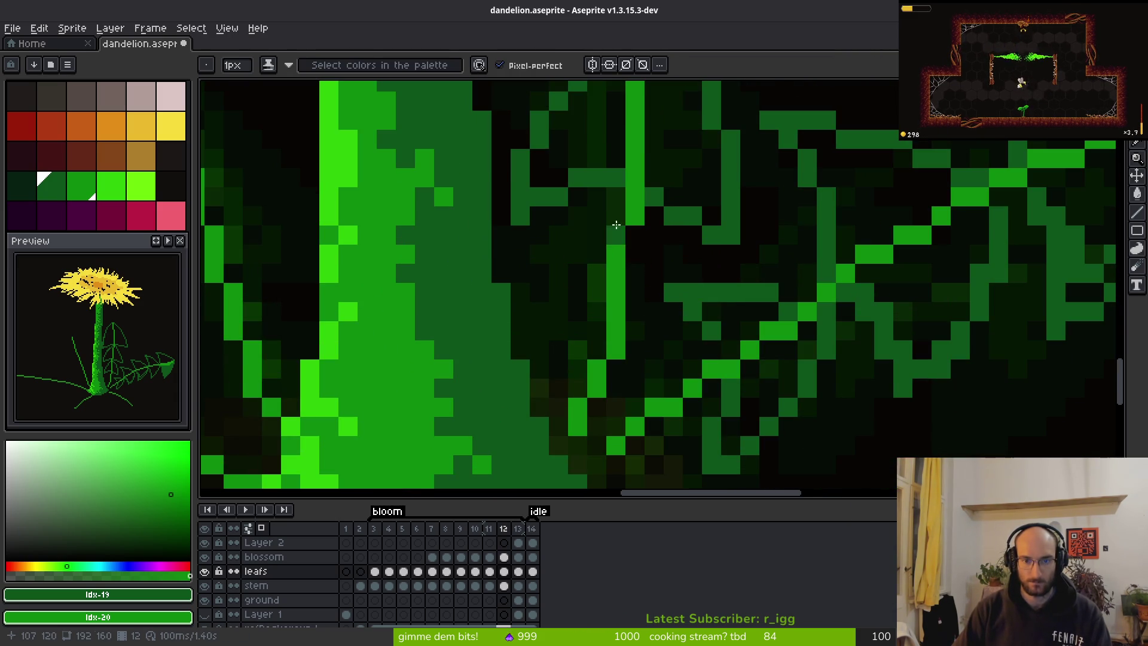
pyautogui.click(578, 196)
pyautogui.moveTo(616, 220)
pyautogui.mouseDown()
pyautogui.moveTo(556, 275)
pyautogui.moveTo(559, 314)
pyautogui.moveTo(531, 344)
pyautogui.mouseUp()
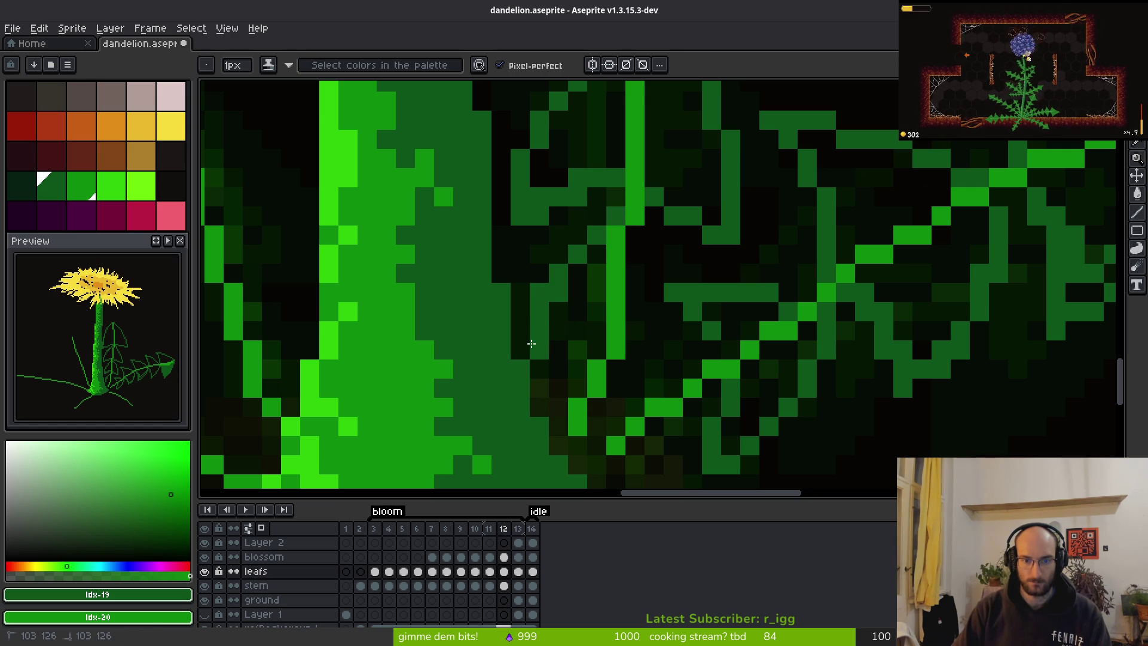
pyautogui.press('alt')
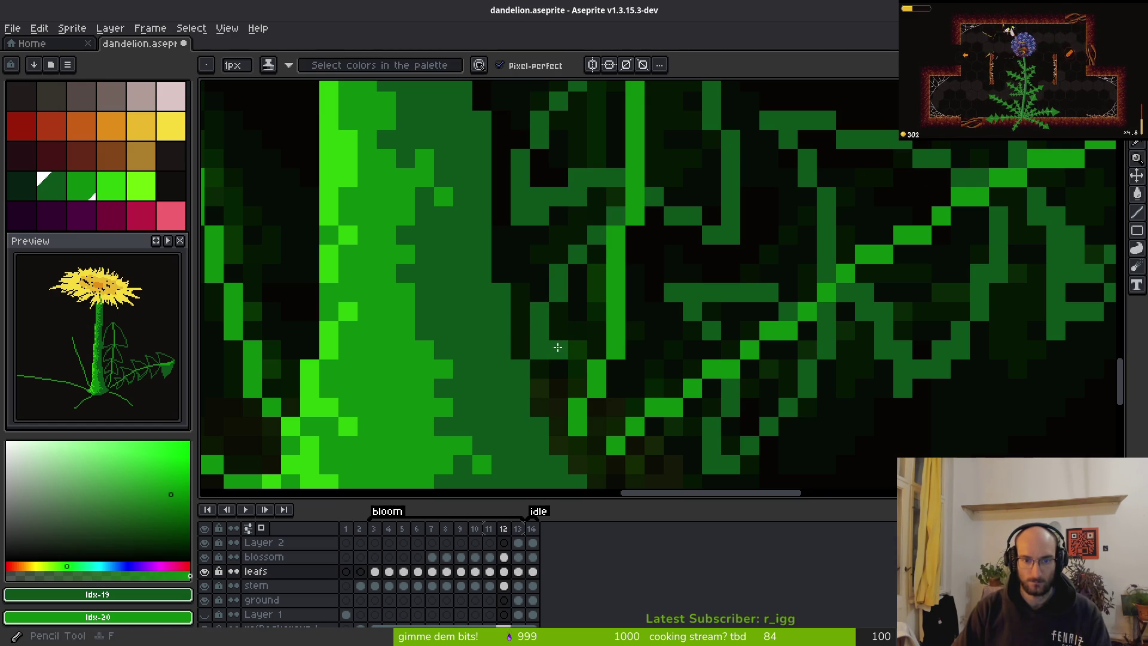
pyautogui.click(649, 394)
pyautogui.moveTo(660, 237); pyautogui.dragTo(665, 347)
pyautogui.press('alt')
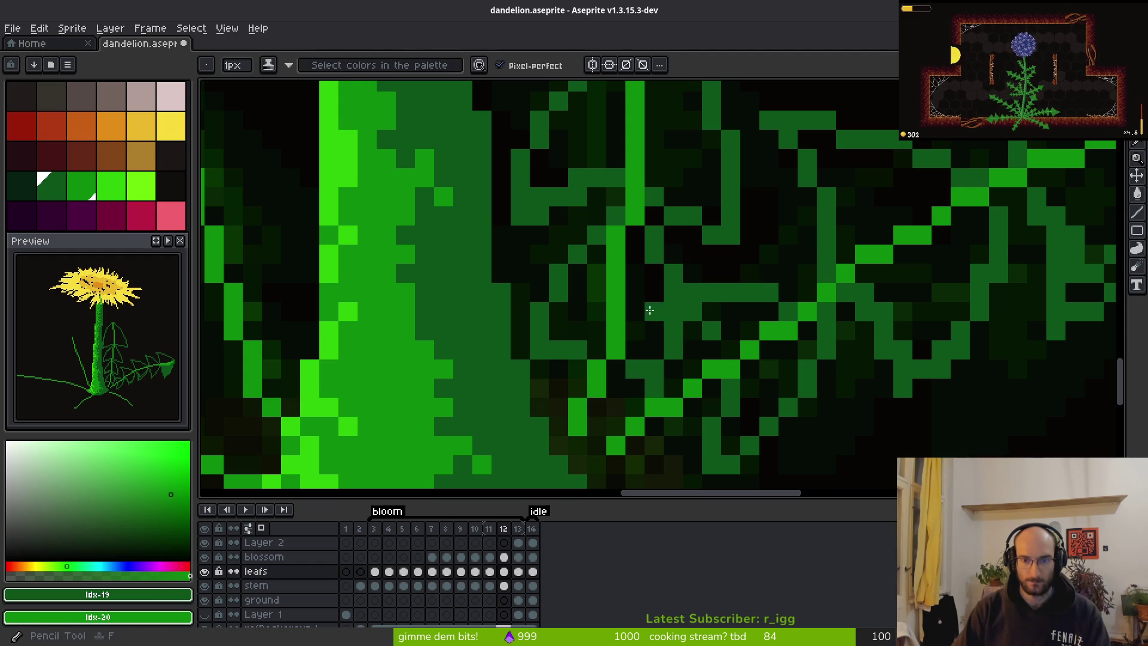
# Flood-fill three sections of the upright leaf with mid green.
pyautogui.press('g')
pyautogui.click(650, 308)
pyautogui.click(614, 256)
pyautogui.click(604, 134)
pyautogui.scroll(-3, 604, 134)
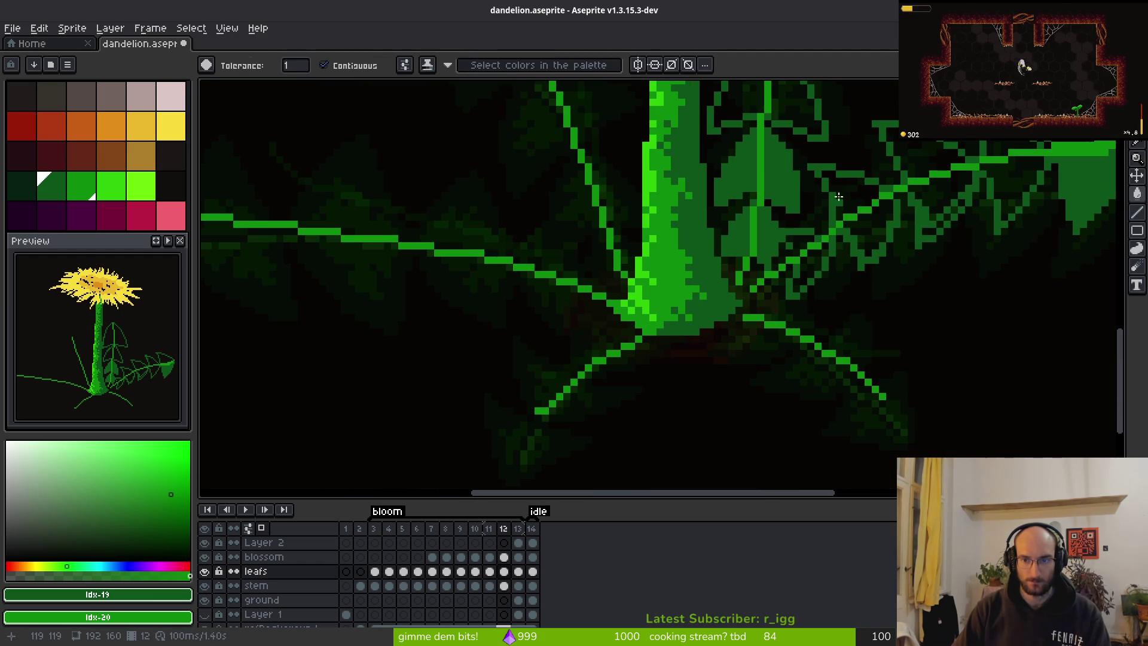
# Fill the upper-right leaf segments and two leaf areas near the stem with mid green.
pyautogui.click(849, 195)
pyautogui.click(925, 153)
pyautogui.click(940, 195)
pyautogui.click(999, 179)
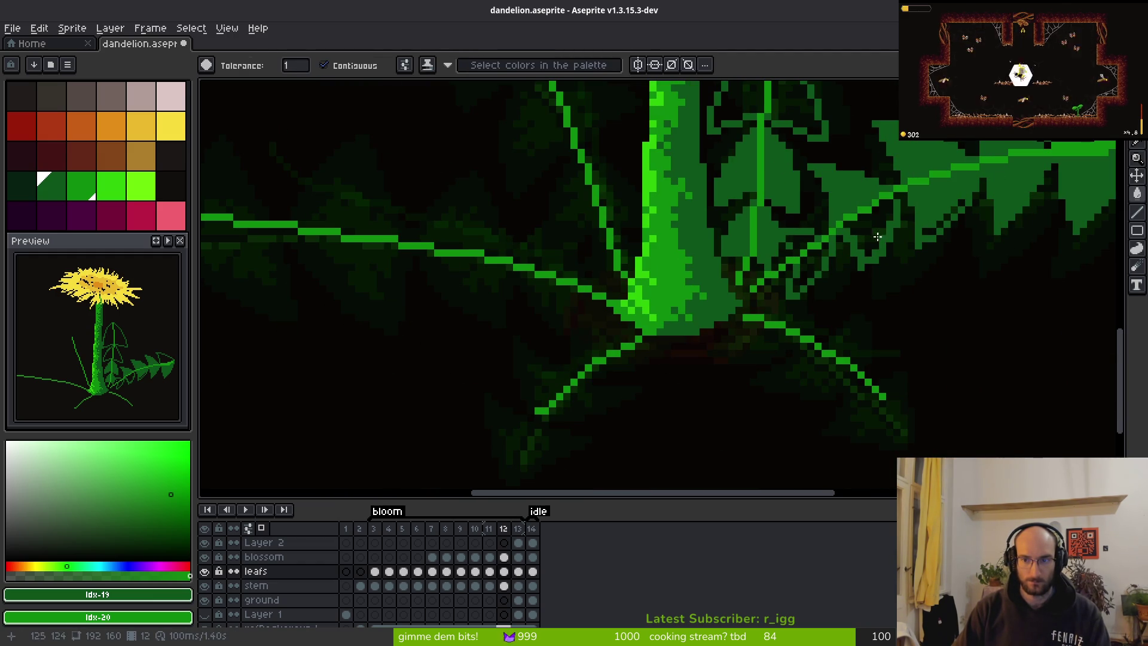
pyautogui.click(867, 236)
pyautogui.click(807, 263)
pyautogui.press('b')
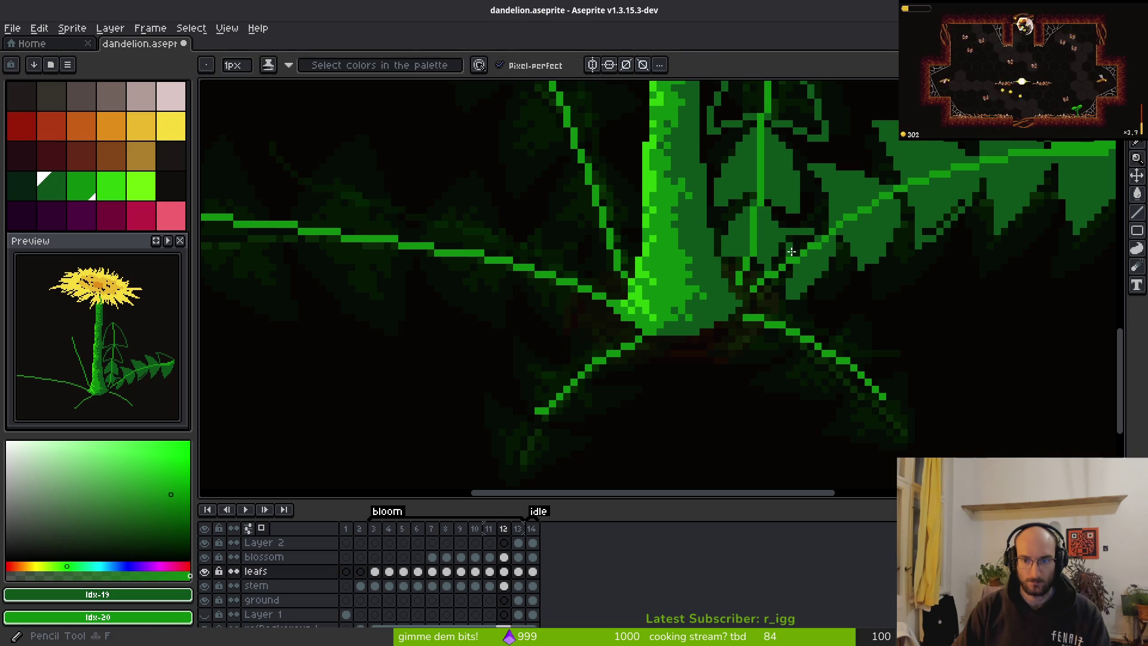
pyautogui.press('g')
# Fill the rest of the upper-right leaf and all four sections of the central upright leaf.
pyautogui.hscroll(5, 794, 252)
pyautogui.scroll(4, 672, 403)
pyautogui.click(887, 241)
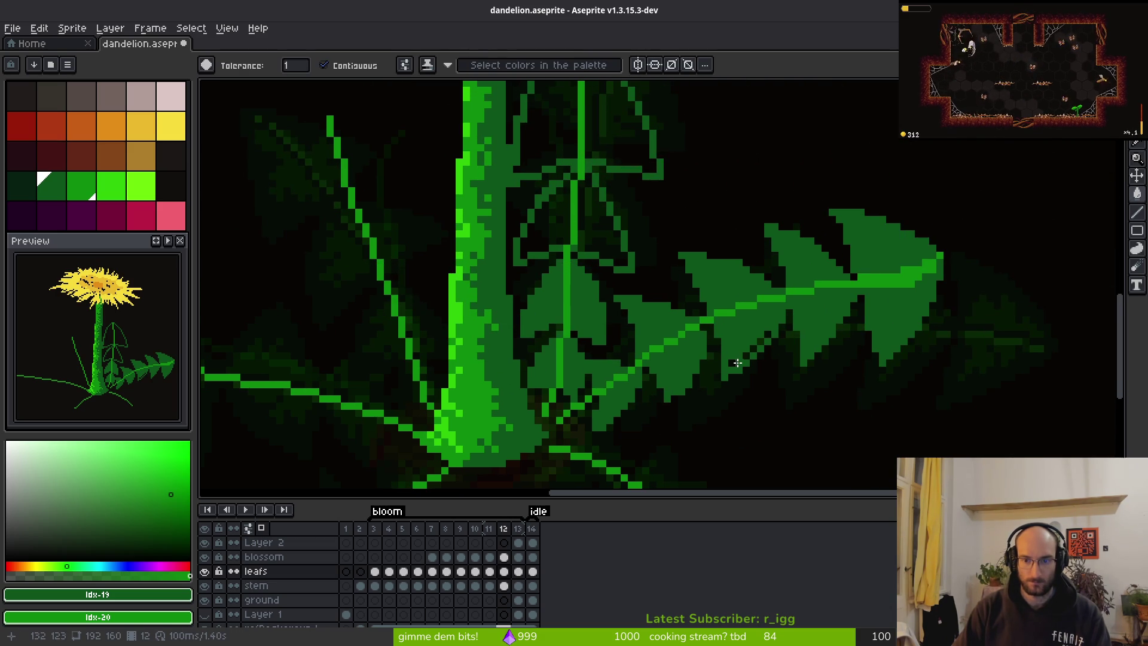
pyautogui.scroll(1, 598, 245)
pyautogui.click(598, 240)
pyautogui.click(526, 215)
pyautogui.click(526, 126)
pyautogui.click(609, 100)
pyautogui.scroll(-3, 658, 311)
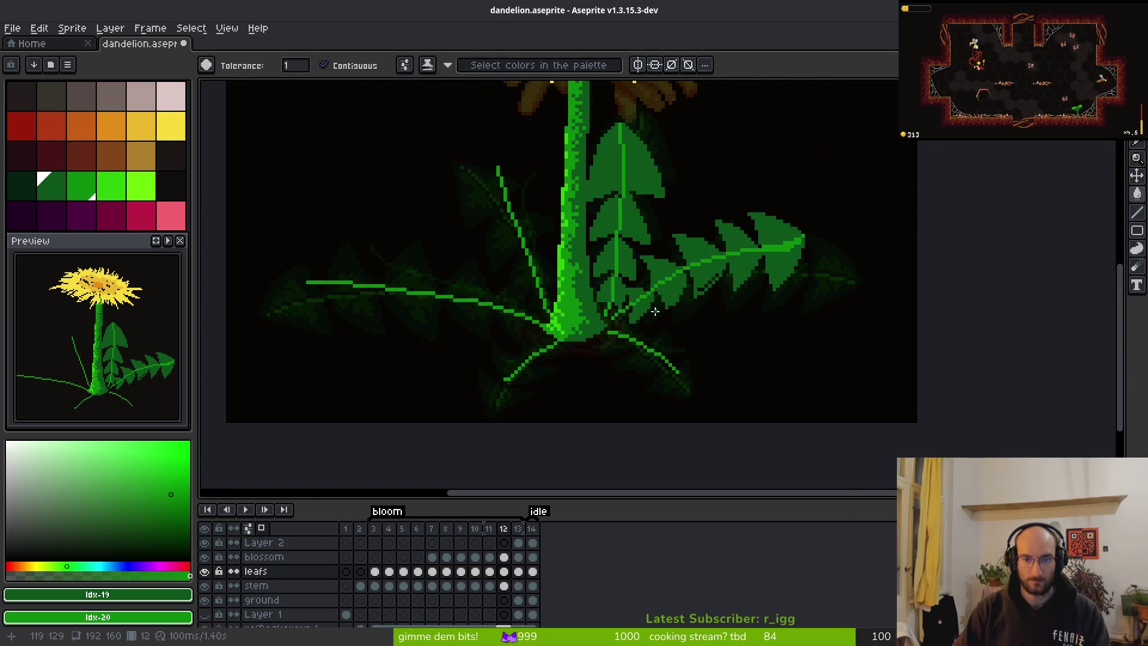
pyautogui.scroll(2, 640, 346)
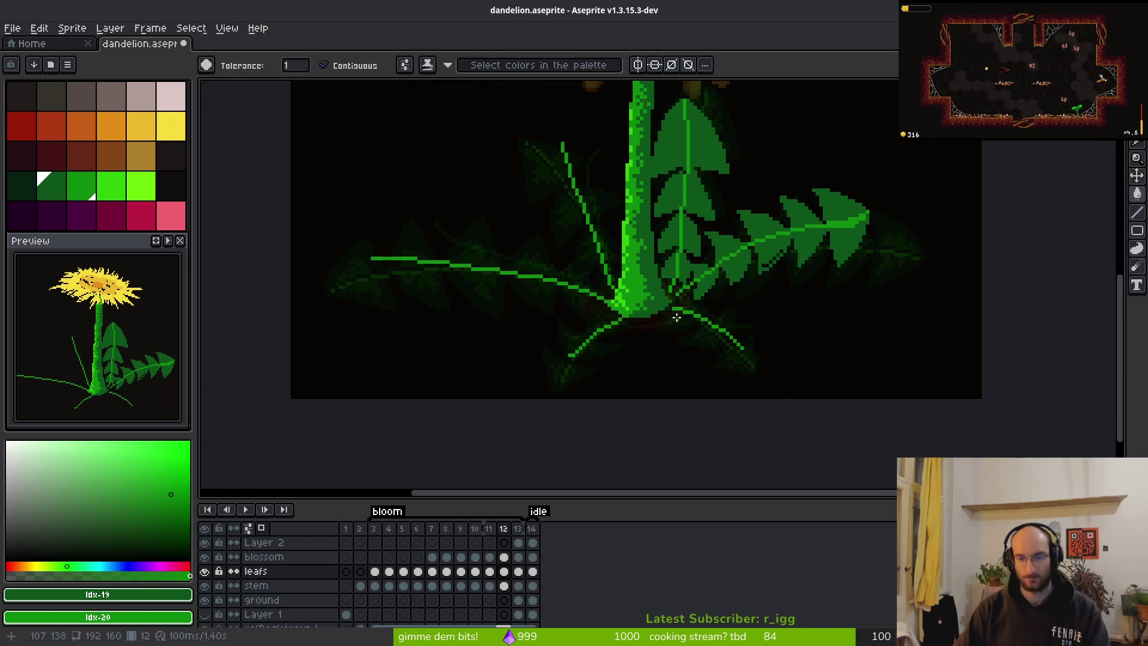
pyautogui.scroll(-2, 745, 299)
# Flip between frames 12 and 13 to compare the leaves, ending on frame 11.
pyautogui.press('Right')
pyautogui.press('Left')
pyautogui.press('Right')
pyautogui.press('Left')
pyautogui.press('Right')
pyautogui.press('i')
pyautogui.press('Left')
pyautogui.press('Right')
pyautogui.press('Left')
pyautogui.press('Right')
pyautogui.press('Left')
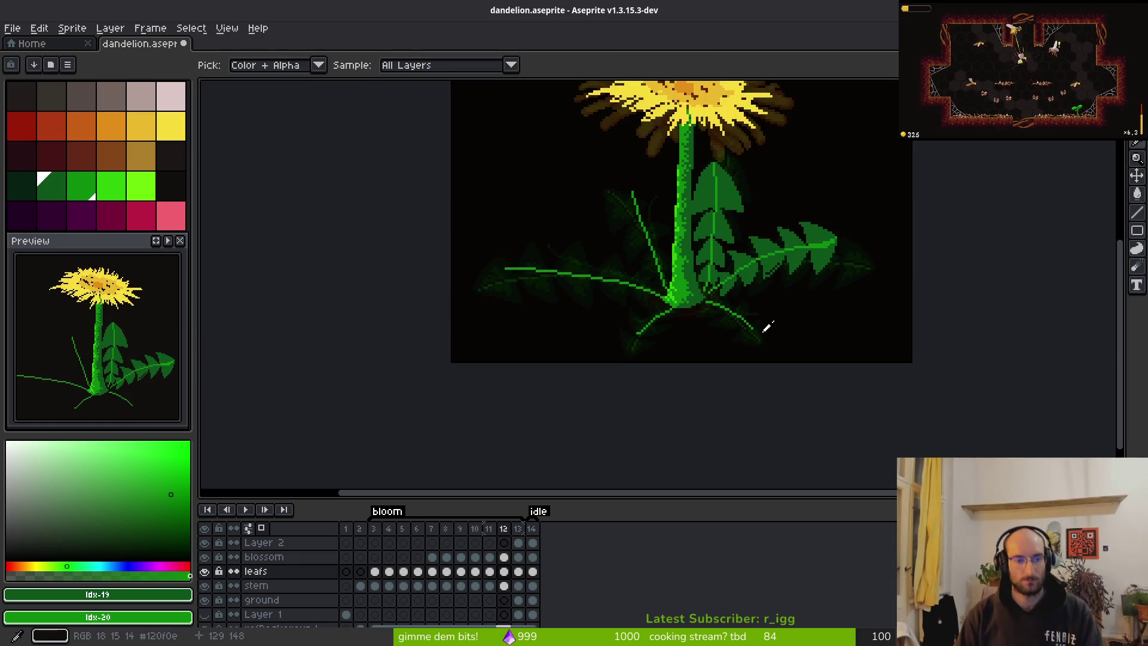
pyautogui.press('Right')
pyautogui.press('Left')
pyautogui.press('Left')
pyautogui.press('w')
pyautogui.scroll(5, 674, 291)
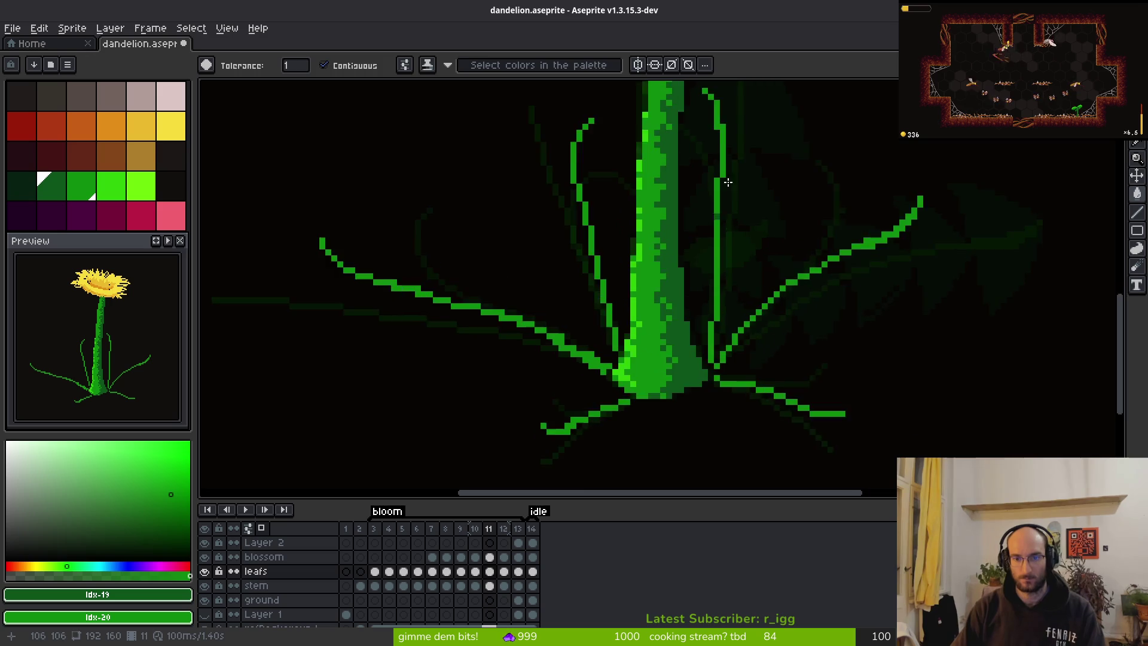
# On frame 11, draw the new leaf's upper-right and left edges with jagged teeth.
pyautogui.press('Right')
pyautogui.press('i')
pyautogui.press('b')
pyautogui.press('Left')
pyautogui.scroll(-2, 731, 262)
pyautogui.scroll(3, 642, 199)
pyautogui.moveTo(609, 181)
pyautogui.mouseDown()
pyautogui.moveTo(741, 266)
pyautogui.moveTo(665, 279)
pyautogui.mouseUp()
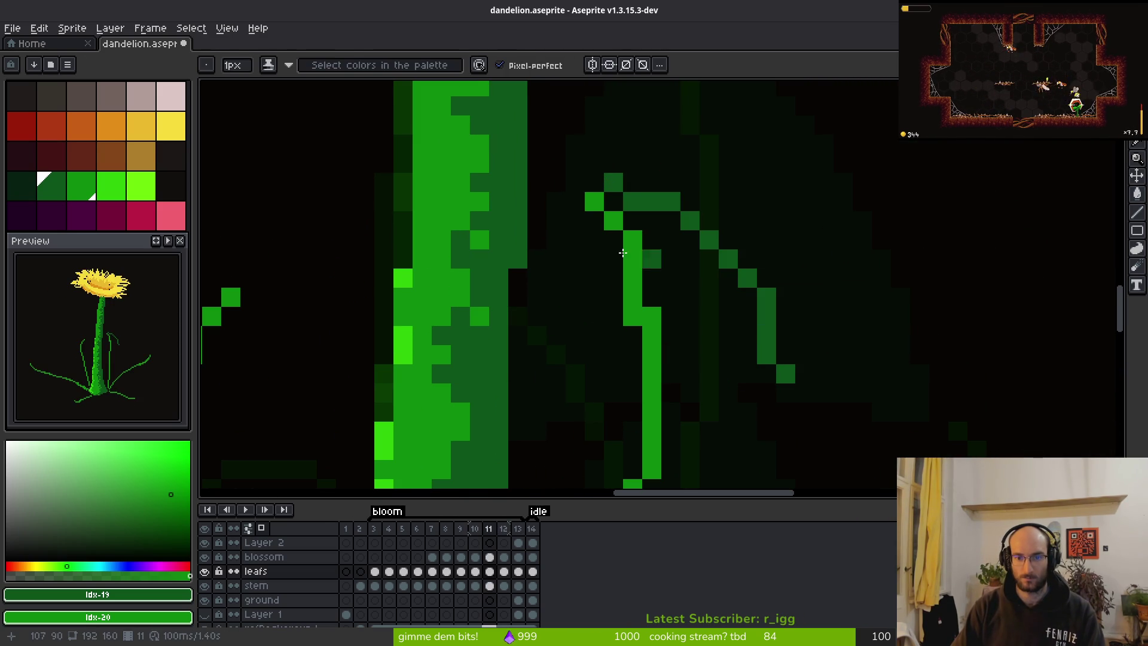
pyautogui.moveTo(573, 205); pyautogui.dragTo(563, 393)
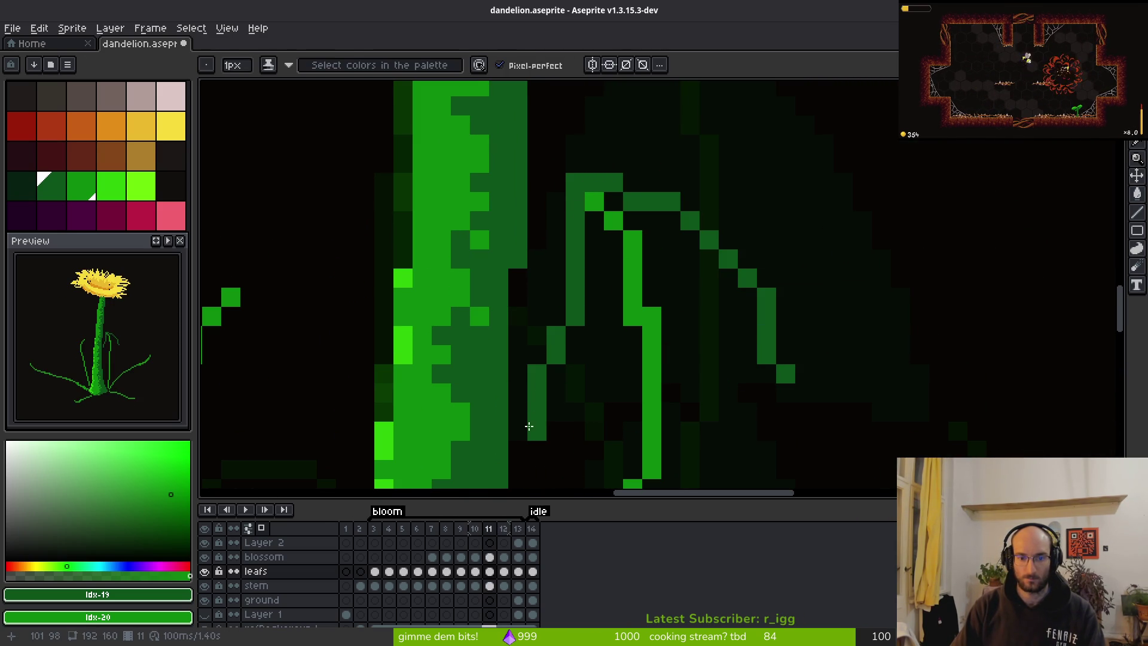
pyautogui.moveTo(534, 432); pyautogui.dragTo(634, 372)
pyautogui.moveTo(550, 426); pyautogui.dragTo(632, 391)
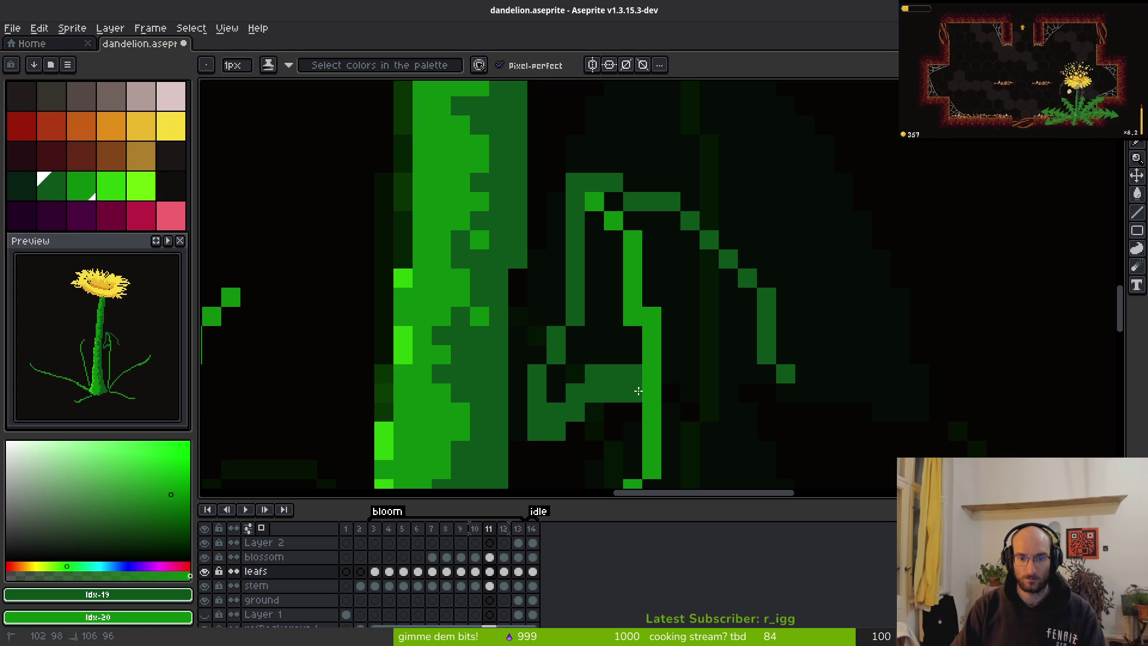
# Draw the lower edge, erase stray right-side pixels, and redraw a closed diagonal right edge.
pyautogui.moveTo(787, 333)
pyautogui.mouseDown()
pyautogui.moveTo(795, 393)
pyautogui.moveTo(669, 393)
pyautogui.mouseUp()
pyautogui.click(729, 317)
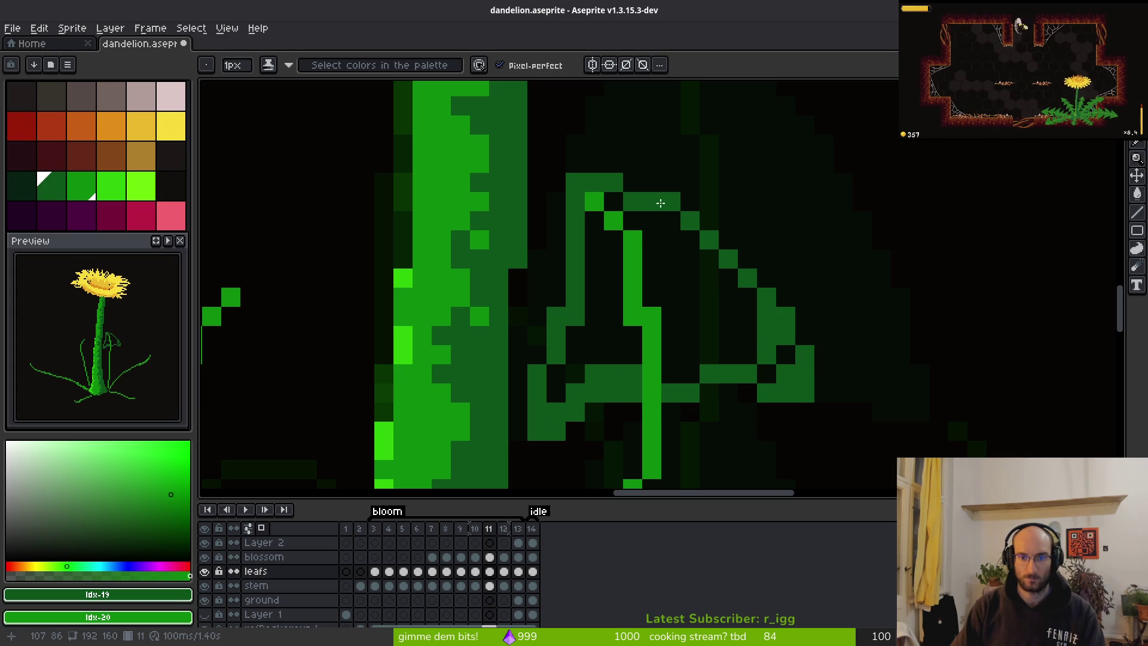
pyautogui.moveTo(805, 406); pyautogui.dragTo(805, 434)
pyautogui.press('e')
pyautogui.moveTo(748, 278); pyautogui.dragTo(805, 393)
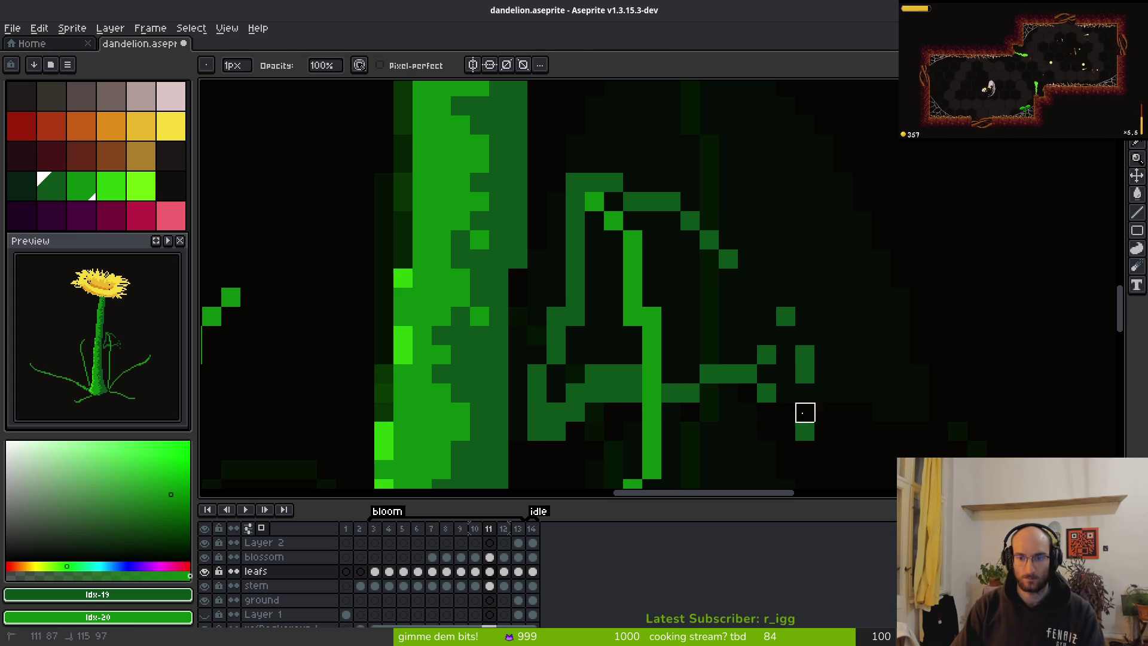
pyautogui.click(804, 359)
pyautogui.press('b')
pyautogui.moveTo(733, 280)
pyautogui.mouseDown()
pyautogui.moveTo(761, 341)
pyautogui.moveTo(778, 431)
pyautogui.mouseUp()
pyautogui.moveTo(748, 393); pyautogui.dragTo(728, 392)
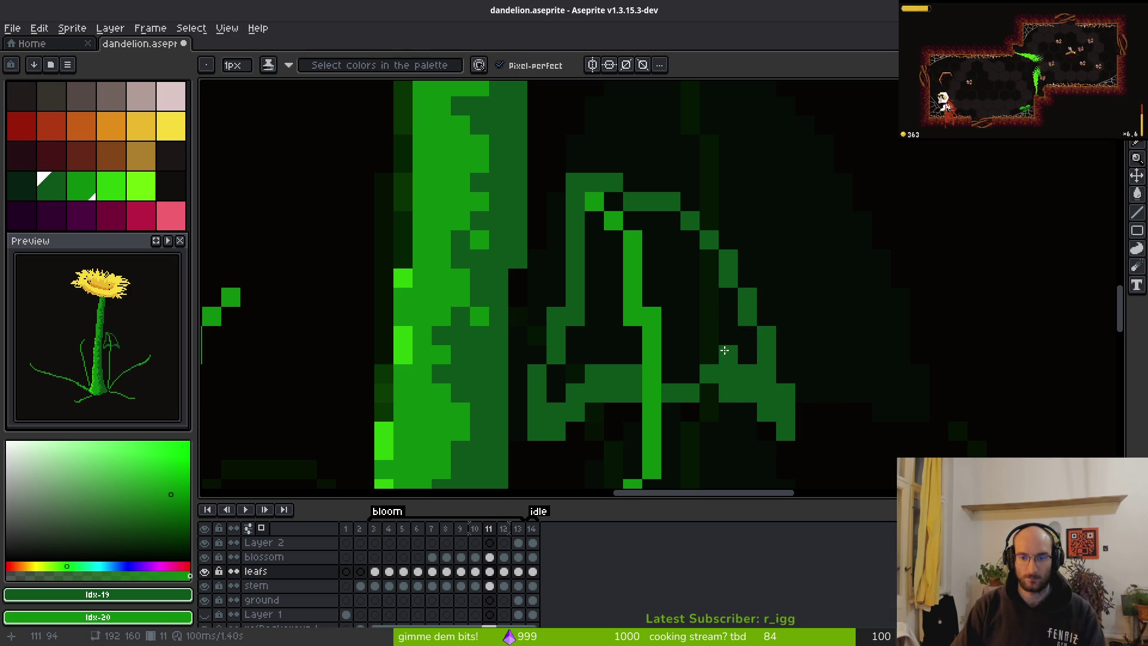
# Fill the leaf interior green, then compare with frame 12 and return to frame 11.
pyautogui.press('g')
pyautogui.click(691, 301)
pyautogui.click(614, 318)
pyautogui.scroll(-3, 657, 311)
pyautogui.press('i')
pyautogui.press('.')
pyautogui.press(',')
pyautogui.press('b')
pyautogui.scroll(2, 623, 274)
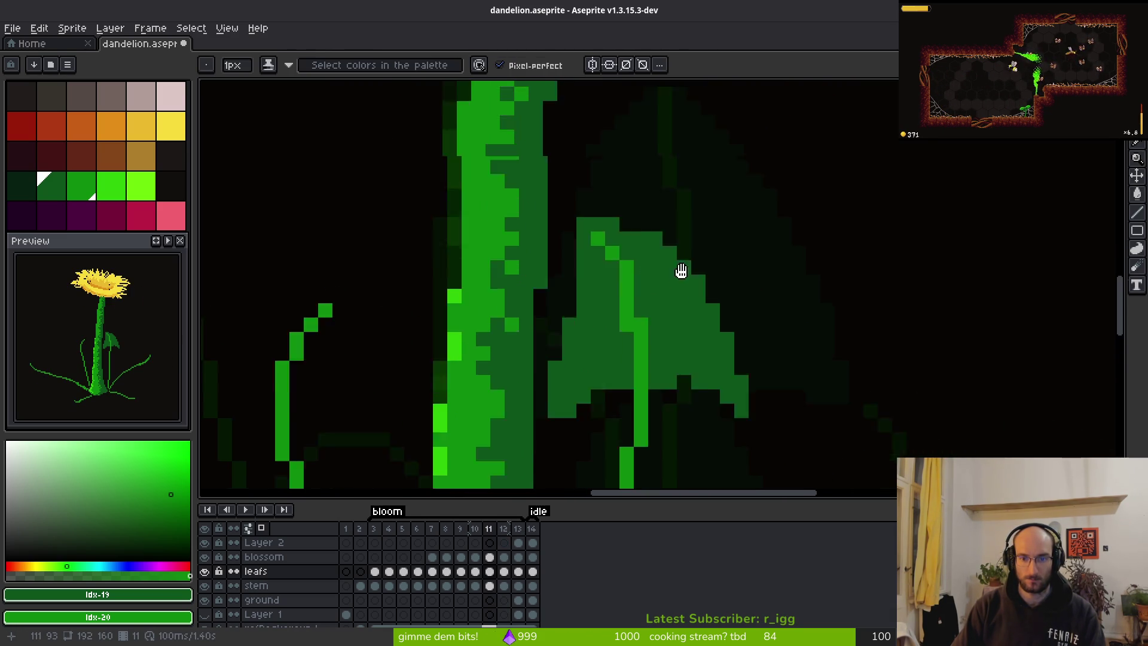
# Draw a lower leaf edge with a tooth down-left on frame 11, plus a single pixel.
pyautogui.scroll(1, 688, 259)
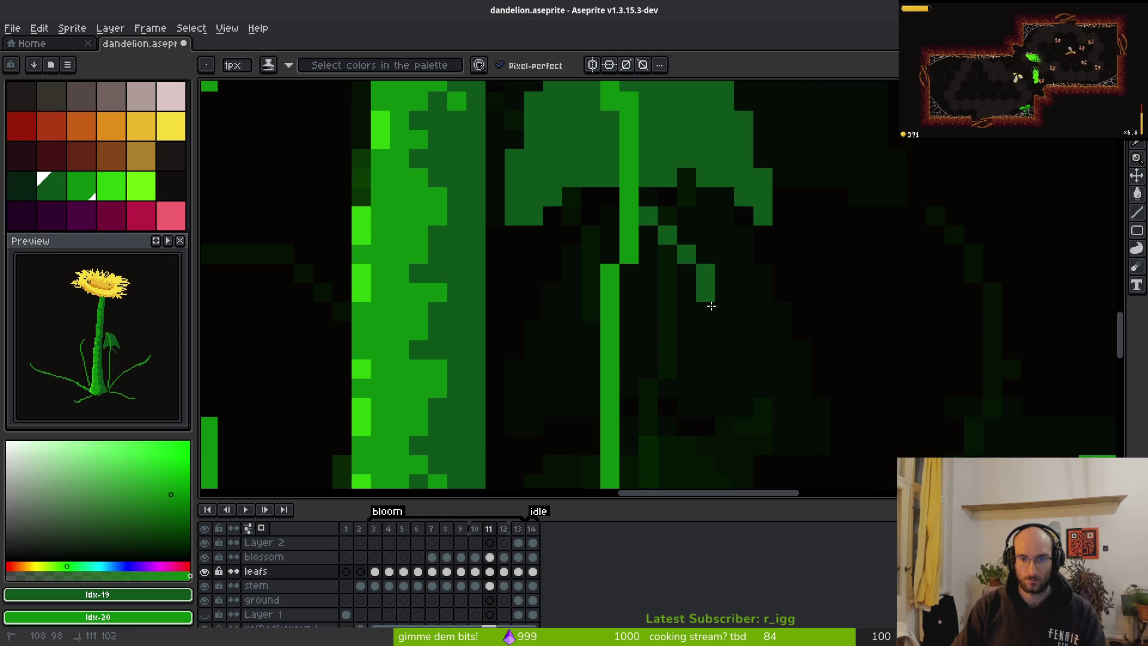
pyautogui.moveTo(618, 220)
pyautogui.mouseDown()
pyautogui.moveTo(574, 249)
pyautogui.moveTo(518, 354)
pyautogui.moveTo(598, 369)
pyautogui.mouseUp()
pyautogui.click(686, 407)
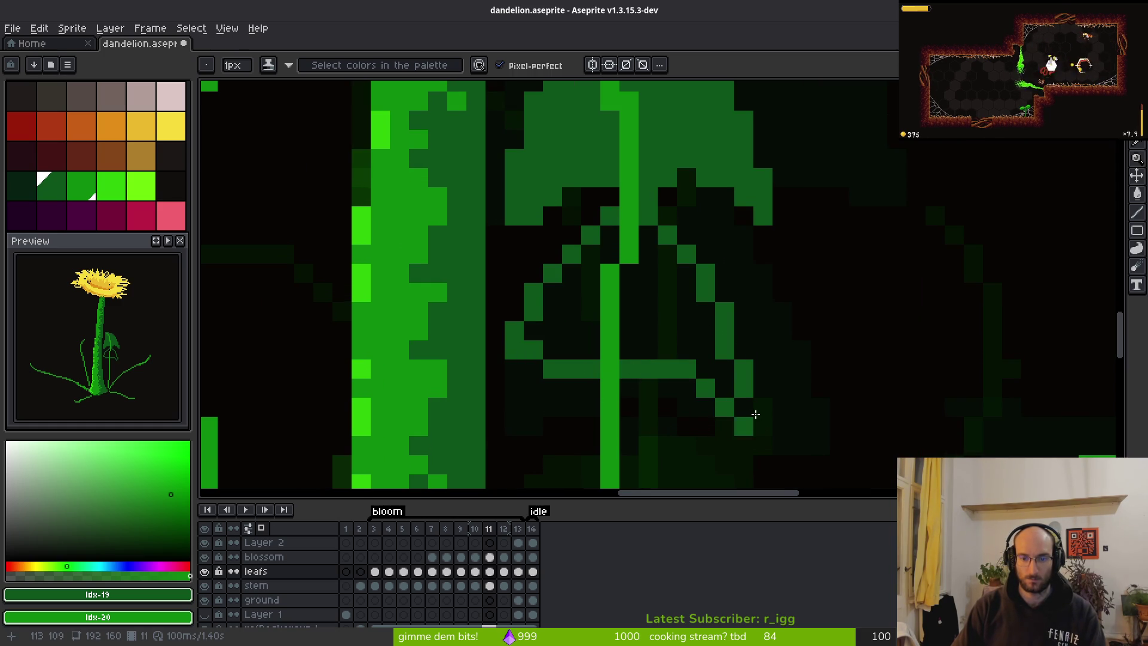
pyautogui.scroll(-4, 759, 423)
# Flip between frames 10, 11 and 12 to compare against frame 12's bigger leaves.
pyautogui.press(',')
pyautogui.press('i')
pyautogui.press('.')
pyautogui.press('.')
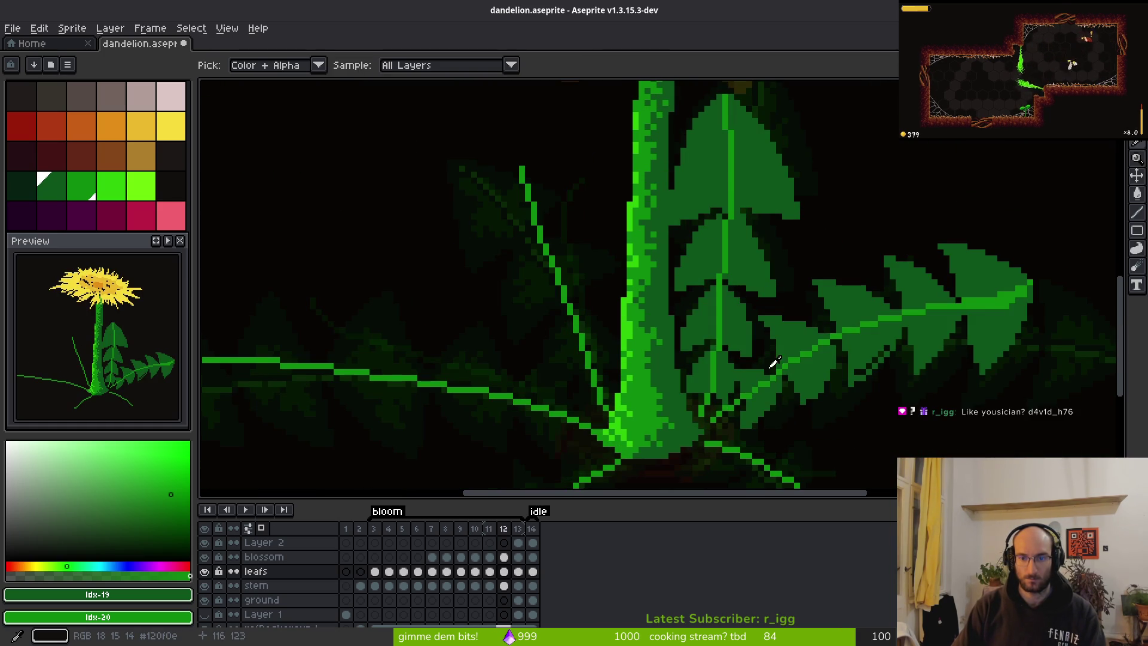
pyautogui.press(',')
pyautogui.press('.')
pyautogui.press(',')
pyautogui.press('b')
# Fill the dark gaps inside the leaf with green.
pyautogui.scroll(1, 720, 276)
pyautogui.scroll(2, 741, 233)
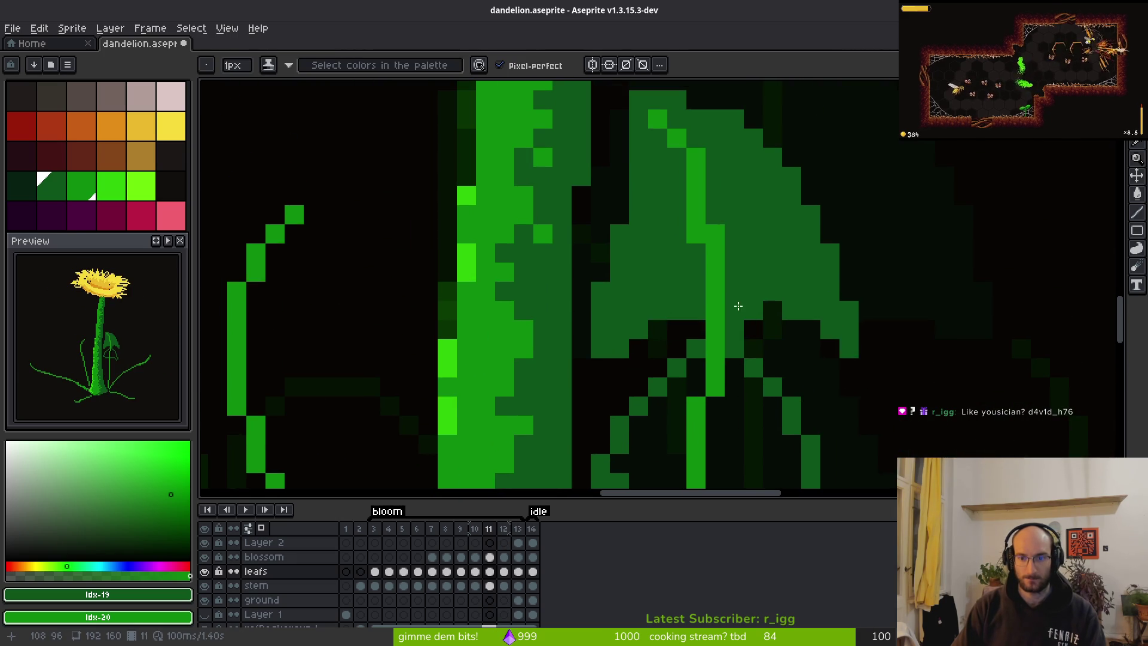
pyautogui.click(830, 348)
pyautogui.click(810, 329)
pyautogui.click(772, 310)
pyautogui.click(755, 329)
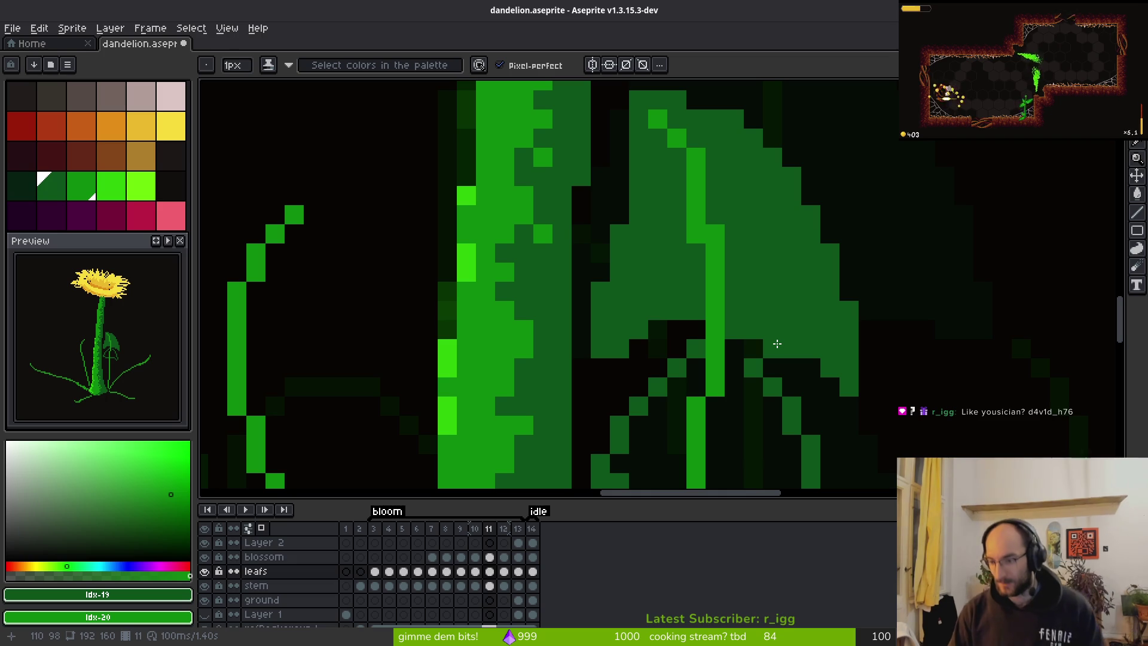
# Fill the dark pixels along the leaf's lower edge with green.
pyautogui.click(583, 366)
pyautogui.click(696, 329)
pyautogui.click(677, 329)
pyautogui.click(657, 329)
pyautogui.click(639, 348)
pyautogui.click(598, 367)
# Erase a stray pixel and trim the leaf's left diagonal and right edges.
pyautogui.scroll(-3, 598, 367)
pyautogui.press('e')
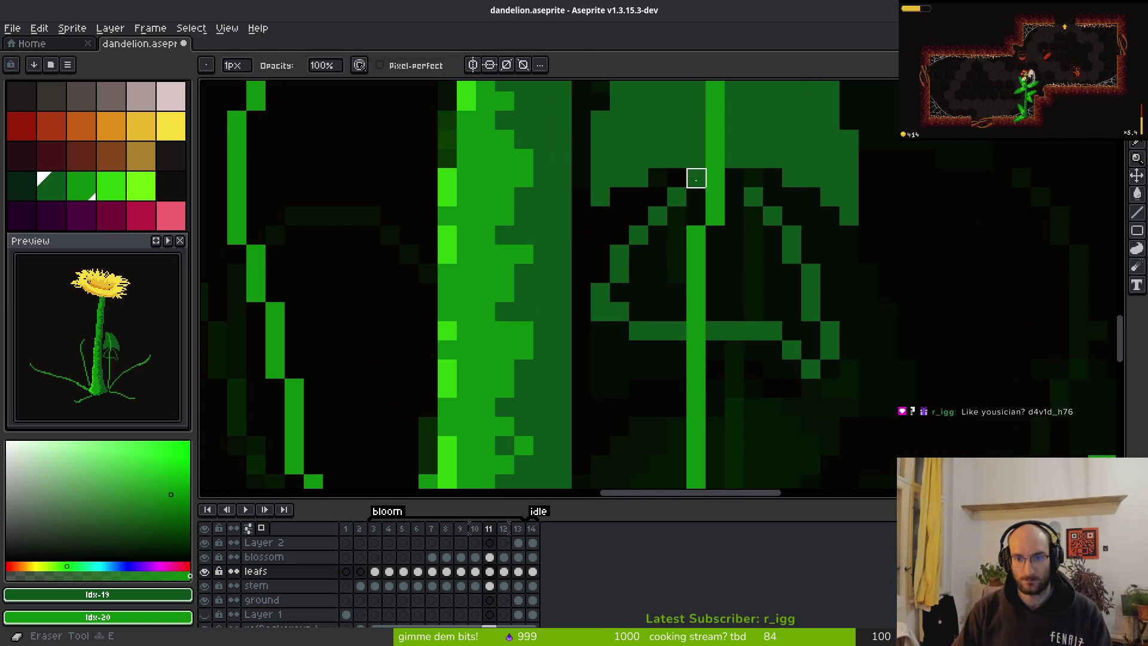
pyautogui.click(600, 274)
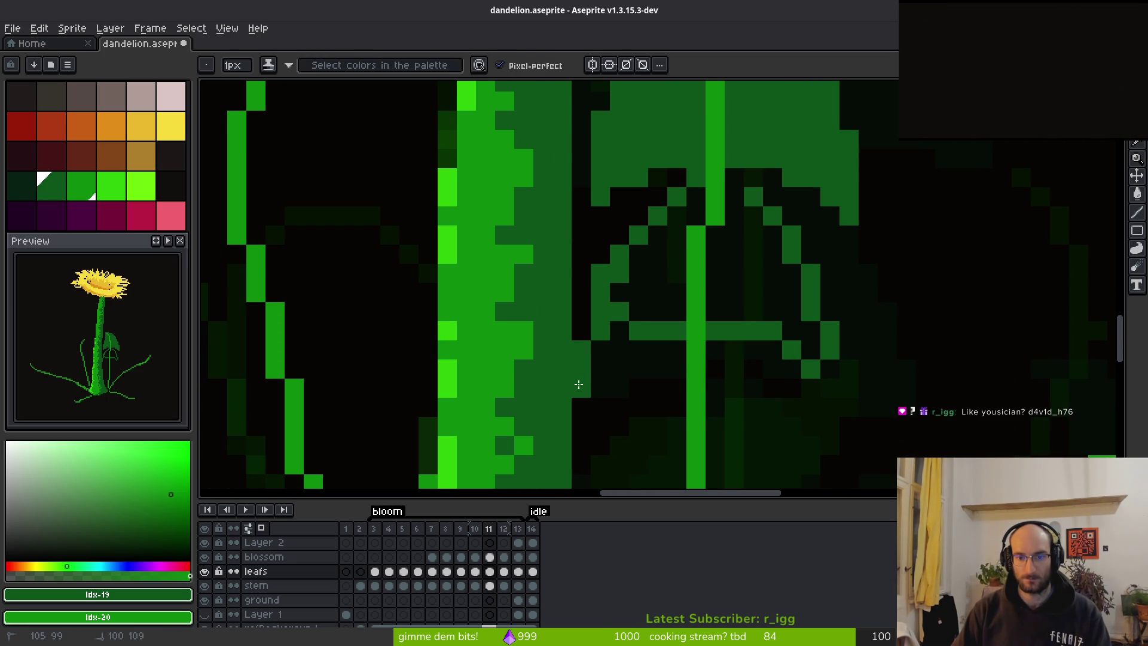
pyautogui.moveTo(693, 190)
pyautogui.mouseDown()
pyautogui.moveTo(638, 235)
pyautogui.moveTo(620, 310)
pyautogui.mouseUp()
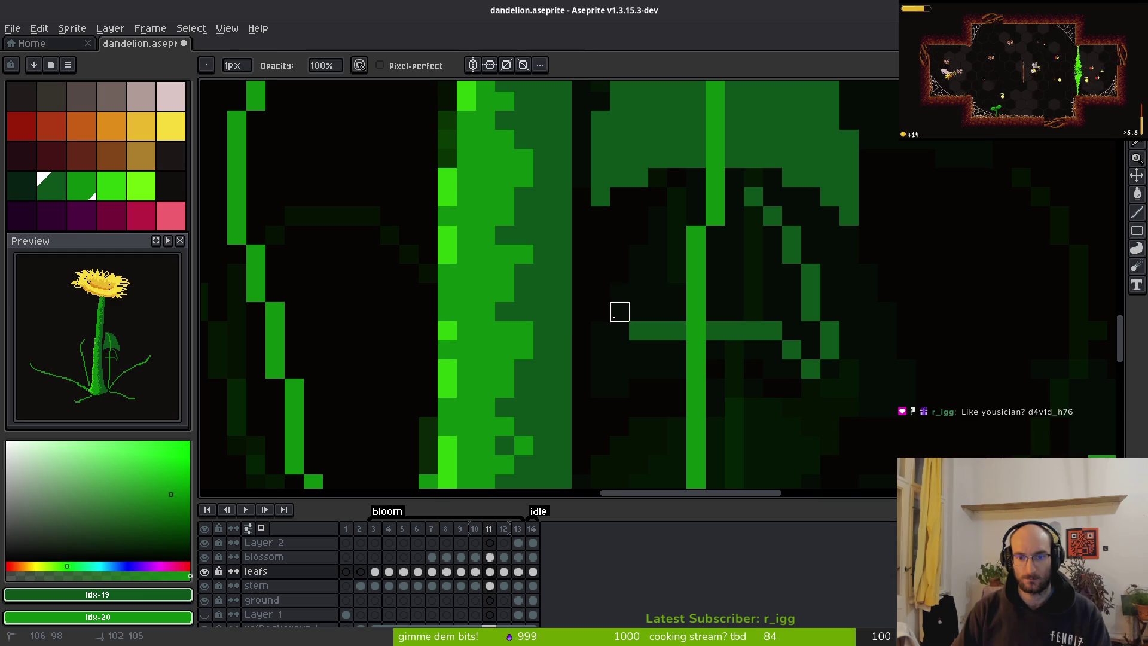
pyautogui.moveTo(735, 178)
pyautogui.mouseDown()
pyautogui.moveTo(790, 260)
pyautogui.moveTo(843, 407)
pyautogui.mouseUp()
pyautogui.scroll(-2, 843, 407)
pyautogui.moveTo(805, 281); pyautogui.dragTo(812, 328)
pyautogui.moveTo(810, 274)
pyautogui.mouseDown()
pyautogui.moveTo(805, 221)
pyautogui.moveTo(825, 274)
pyautogui.moveTo(864, 295)
pyautogui.mouseUp()
# Repaint the lower-right leaf green and draw a new leaf edge down-left from the stem.
pyautogui.scroll(2, 832, 420)
pyautogui.moveTo(832, 419)
pyautogui.mouseDown()
pyautogui.moveTo(812, 436)
pyautogui.moveTo(702, 363)
pyautogui.moveTo(801, 433)
pyautogui.moveTo(727, 381)
pyautogui.mouseUp()
pyautogui.click(723, 390)
pyautogui.moveTo(687, 225)
pyautogui.mouseDown()
pyautogui.moveTo(616, 317)
pyautogui.moveTo(586, 439)
pyautogui.moveTo(658, 388)
pyautogui.moveTo(604, 383)
pyautogui.mouseUp()
pyautogui.moveTo(669, 360)
pyautogui.mouseDown()
pyautogui.moveTo(604, 364)
pyautogui.moveTo(607, 423)
pyautogui.moveTo(774, 407)
pyautogui.mouseUp()
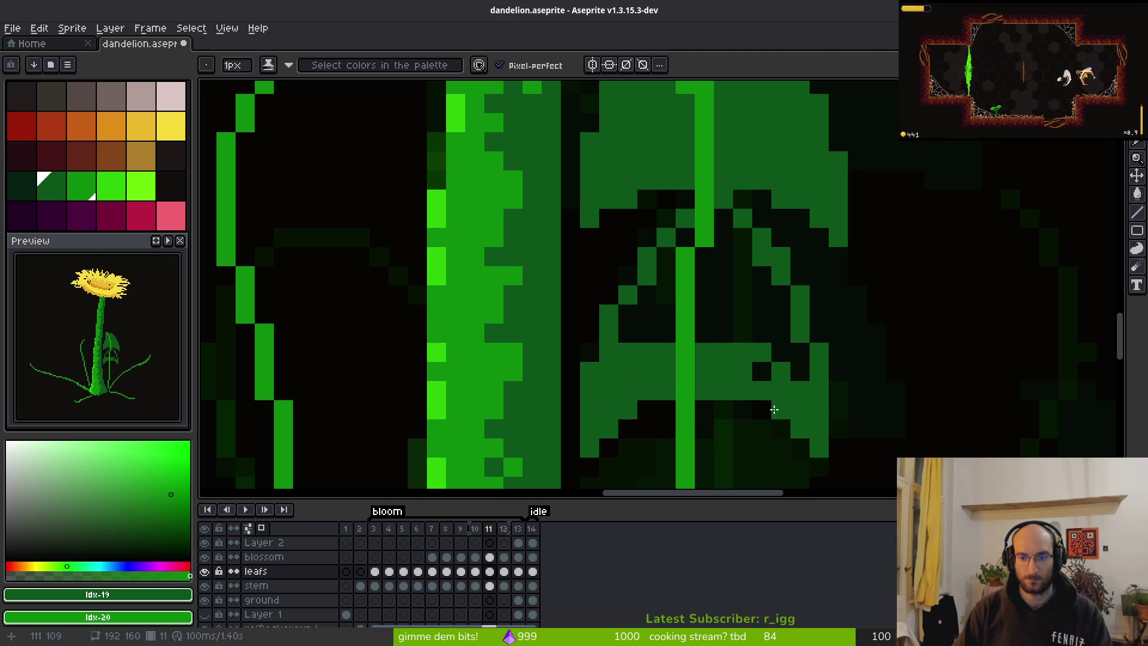
pyautogui.scroll(-2, 743, 299)
pyautogui.scroll(-2, 754, 328)
# Flip between frames 11 and 12 to compare leaf progress, ending on frame 11.
pyautogui.press('alt')
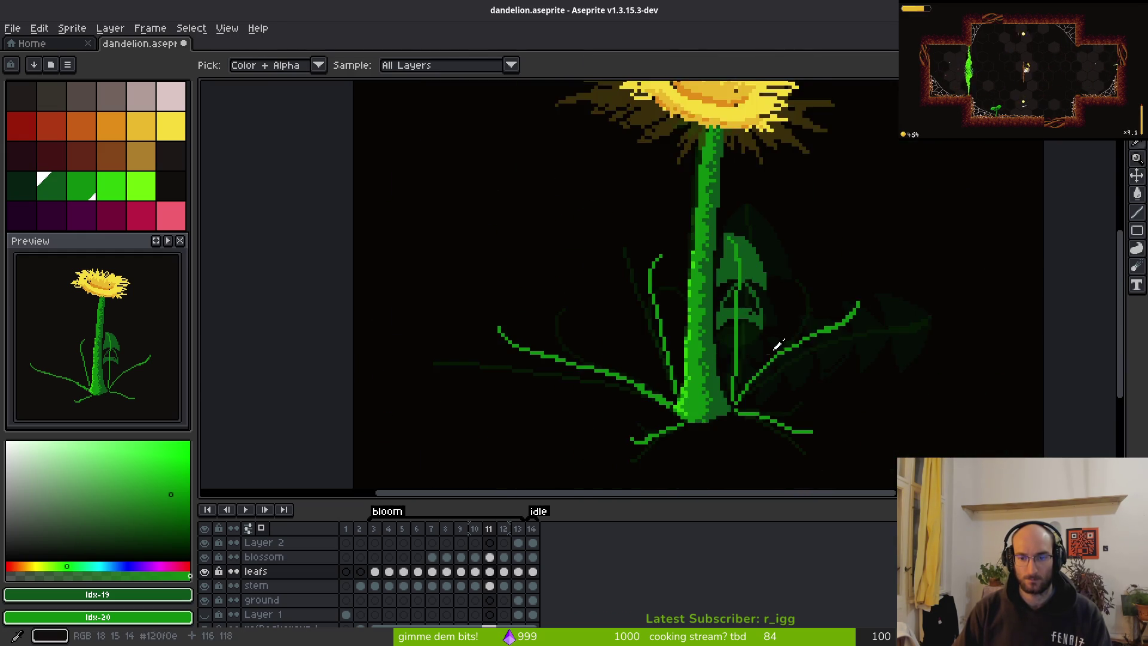
pyautogui.press('Right')
pyautogui.press('Left')
pyautogui.press('Right')
pyautogui.press('Left')
pyautogui.press('Right')
pyautogui.press('Left')
pyautogui.press('Right')
pyautogui.scroll(2, 722, 292)
pyautogui.press('Left')
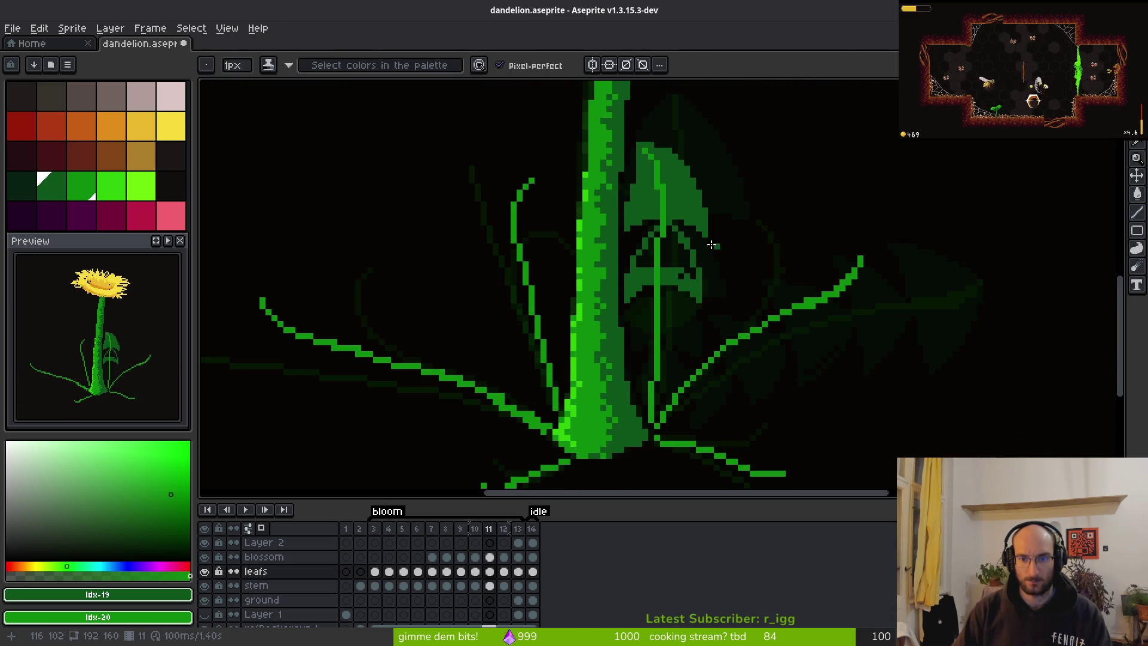
pyautogui.scroll(3, 605, 341)
# Paint the dark gaps and notch beside the vein green, and erase a diagonal stroke inside the leaf.
pyautogui.moveTo(605, 340)
pyautogui.mouseDown()
pyautogui.moveTo(656, 298)
pyautogui.moveTo(598, 323)
pyautogui.moveTo(553, 312)
pyautogui.moveTo(562, 339)
pyautogui.moveTo(590, 321)
pyautogui.moveTo(568, 212)
pyautogui.mouseUp()
pyautogui.moveTo(732, 328)
pyautogui.mouseDown()
pyautogui.moveTo(811, 389)
pyautogui.moveTo(813, 359)
pyautogui.moveTo(751, 314)
pyautogui.mouseUp()
pyautogui.scroll(-3, 721, 302)
pyautogui.scroll(3, 747, 299)
pyautogui.moveTo(771, 300)
pyautogui.mouseDown()
pyautogui.moveTo(769, 338)
pyautogui.moveTo(761, 287)
pyautogui.mouseUp()
pyautogui.press('e')
pyautogui.moveTo(657, 290); pyautogui.dragTo(730, 328)
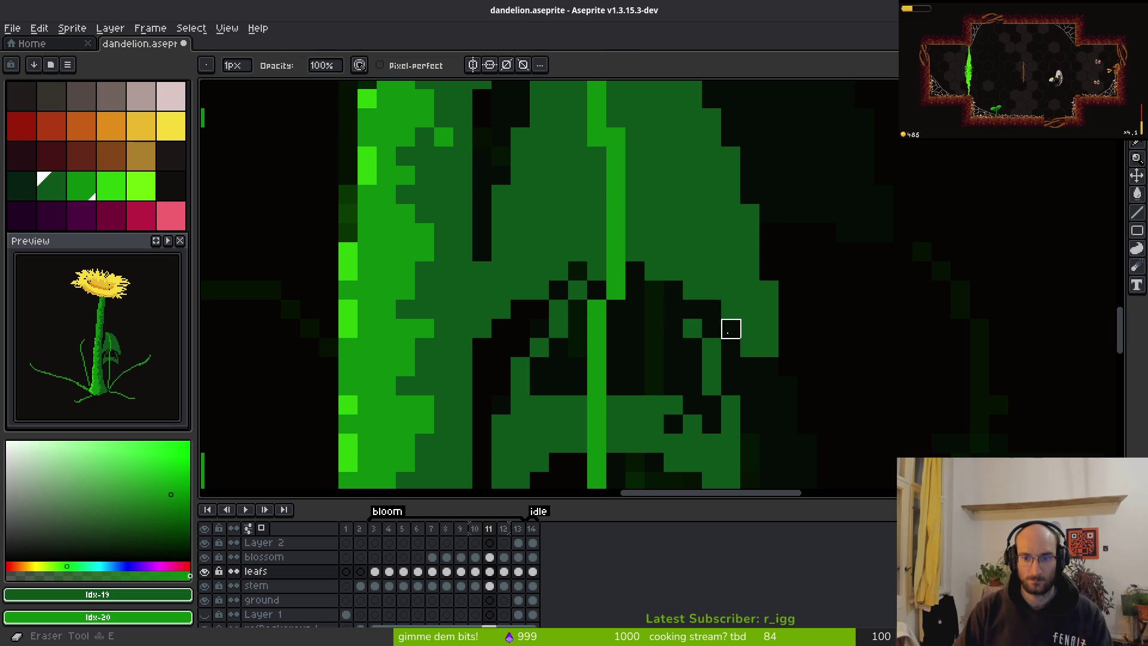
pyautogui.press('b')
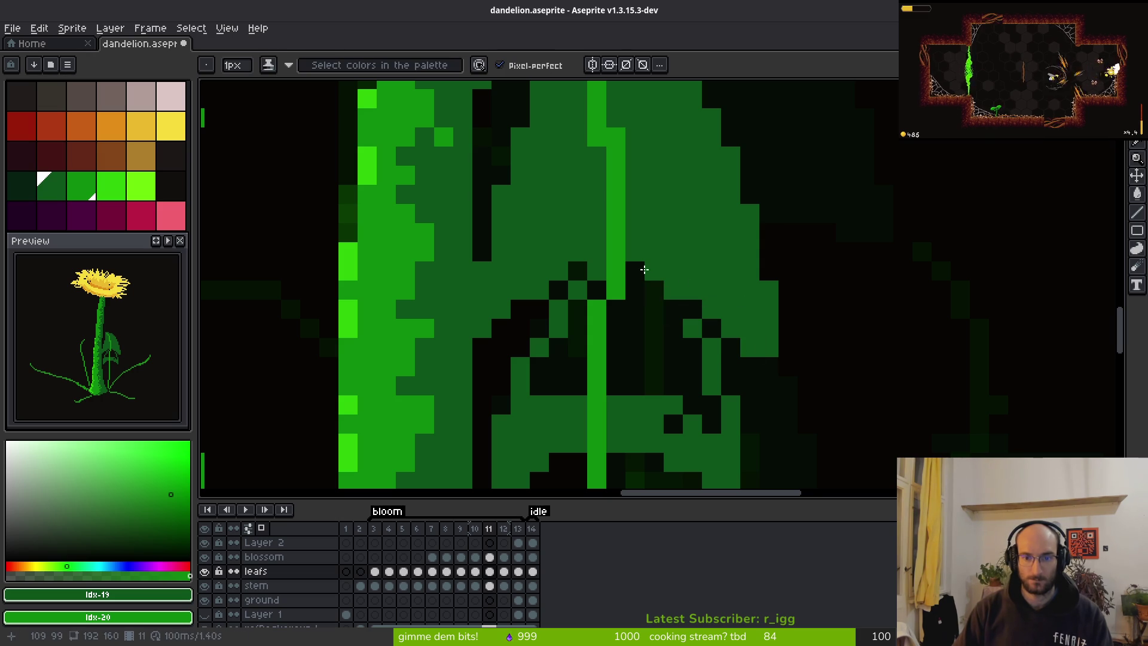
# Select the right and left leaf halves by colour and move each down about 3 pixels.
pyautogui.scroll(-4, 658, 272)
pyautogui.scroll(2, 617, 270)
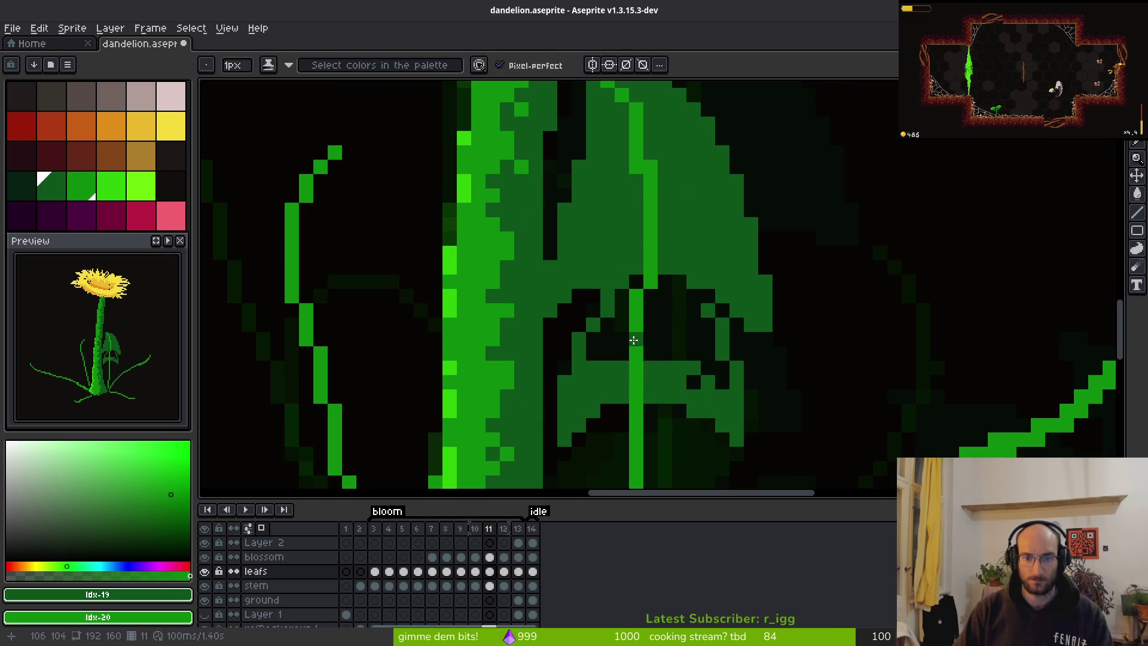
pyautogui.press('e')
pyautogui.scroll(-1, 753, 377)
pyautogui.scroll(1, 702, 291)
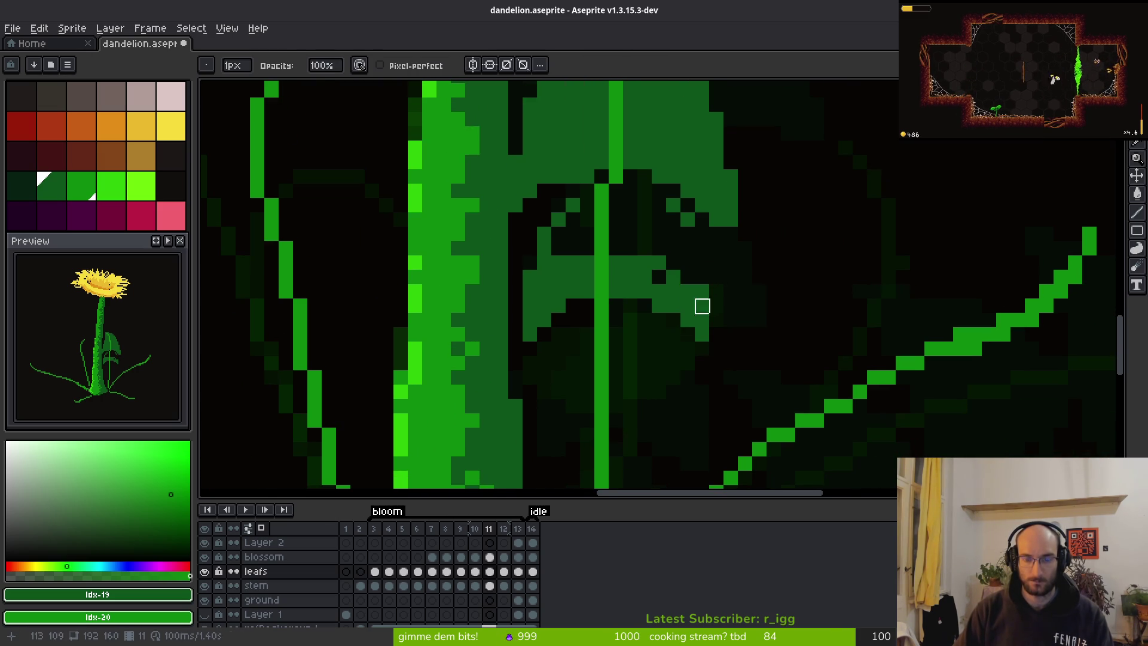
pyautogui.press('w')
pyautogui.click(633, 267)
pyautogui.moveTo(638, 283); pyautogui.dragTo(637, 325)
pyautogui.click(558, 302)
pyautogui.moveTo(559, 281); pyautogui.dragTo(556, 323)
pyautogui.hotkey('ctrl', 'd')
# Draw a diagonal green leaf edge, flood-fill the dark gap medium green, and recolour pixels at the vein top.
pyautogui.press('e')
pyautogui.press('b')
pyautogui.moveTo(558, 266)
pyautogui.mouseDown()
pyautogui.moveTo(589, 197)
pyautogui.moveTo(631, 205)
pyautogui.moveTo(672, 245)
pyautogui.moveTo(707, 322)
pyautogui.moveTo(650, 189)
pyautogui.moveTo(693, 327)
pyautogui.mouseUp()
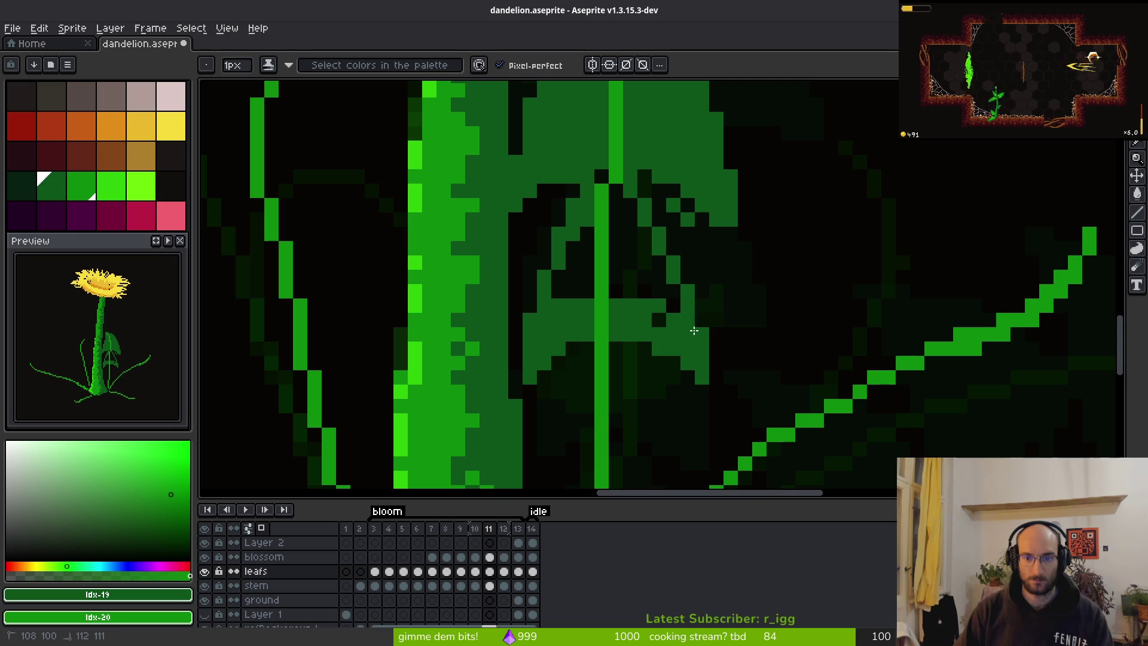
pyautogui.press('g')
pyautogui.click(631, 256)
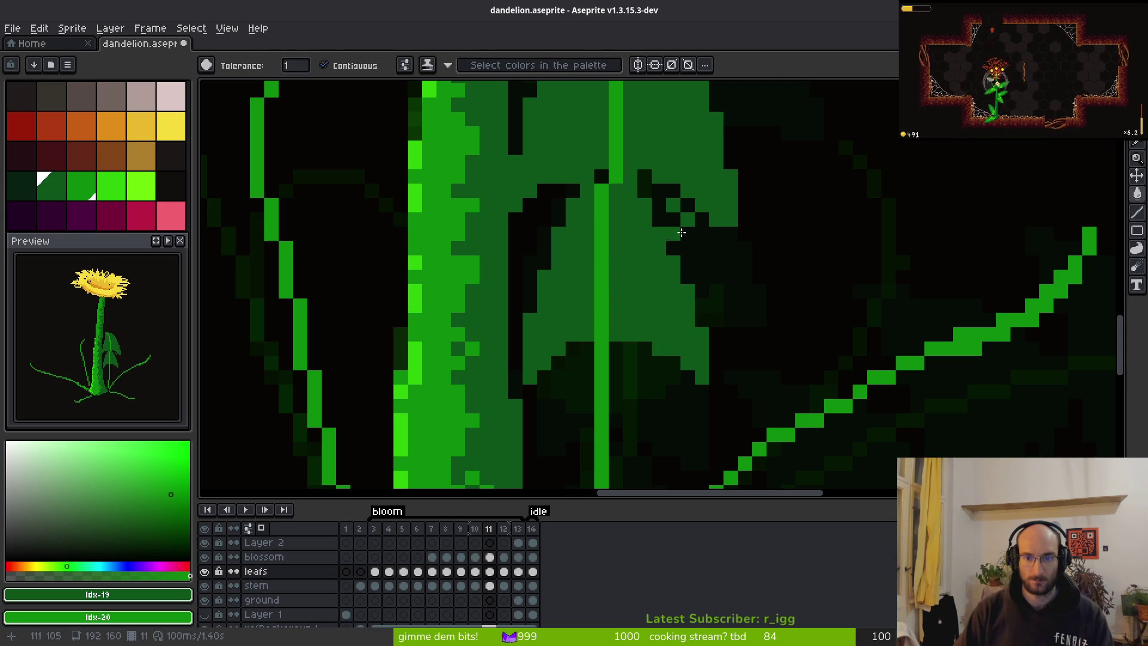
pyautogui.press('f')
pyautogui.click(612, 180)
pyautogui.click(645, 176)
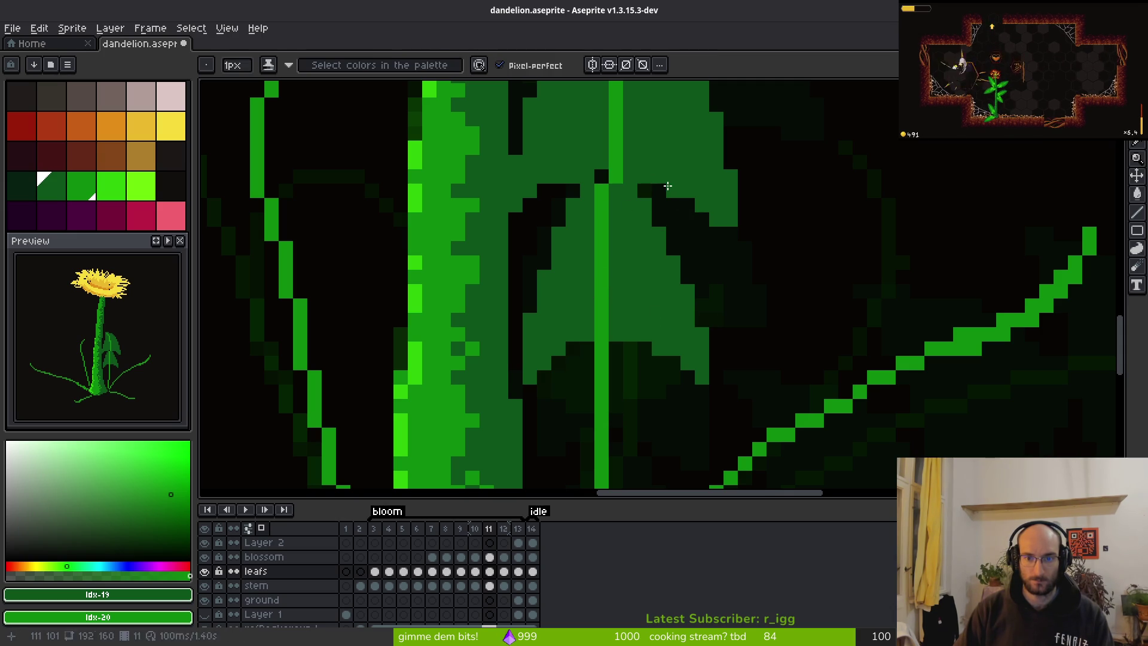
# Sample a colour and paint diagonal medium-green strokes down the leaf edges.
pyautogui.scroll(-3, 710, 206)
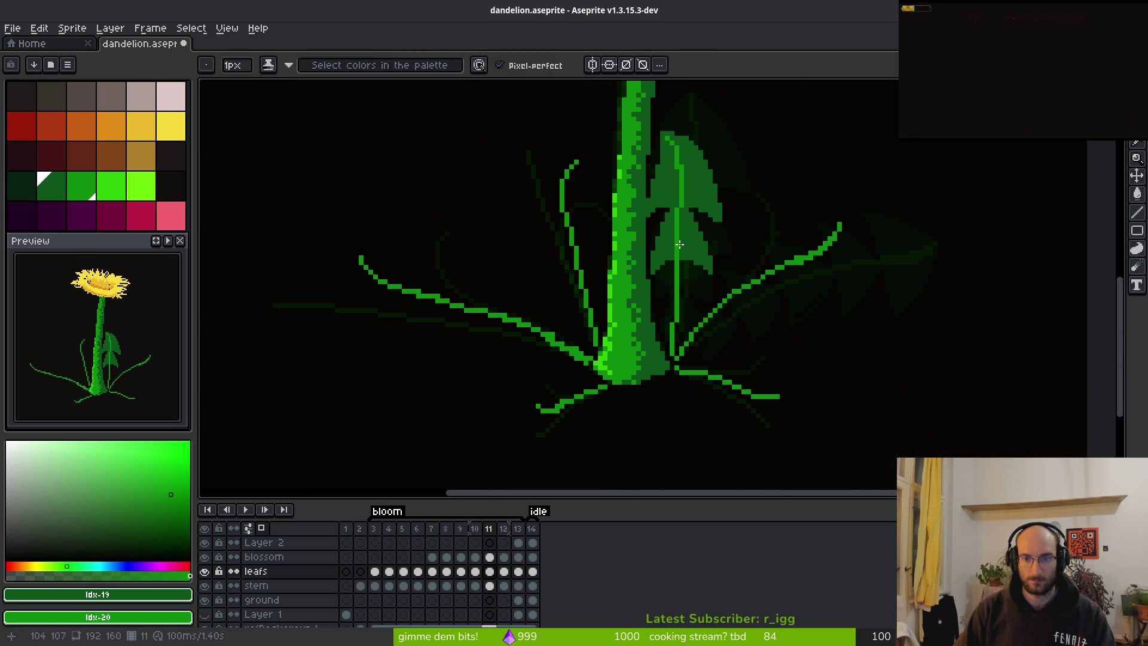
pyautogui.scroll(3, 677, 287)
pyautogui.press('e')
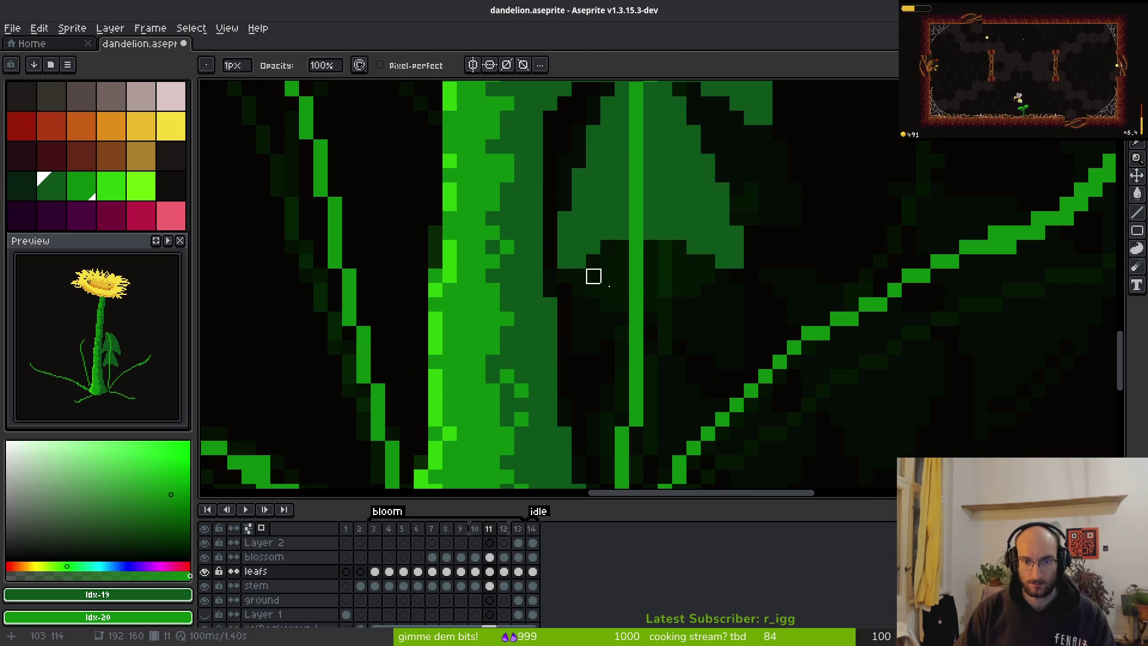
pyautogui.press('b')
pyautogui.scroll(-2, 636, 289)
pyautogui.scroll(2, 697, 294)
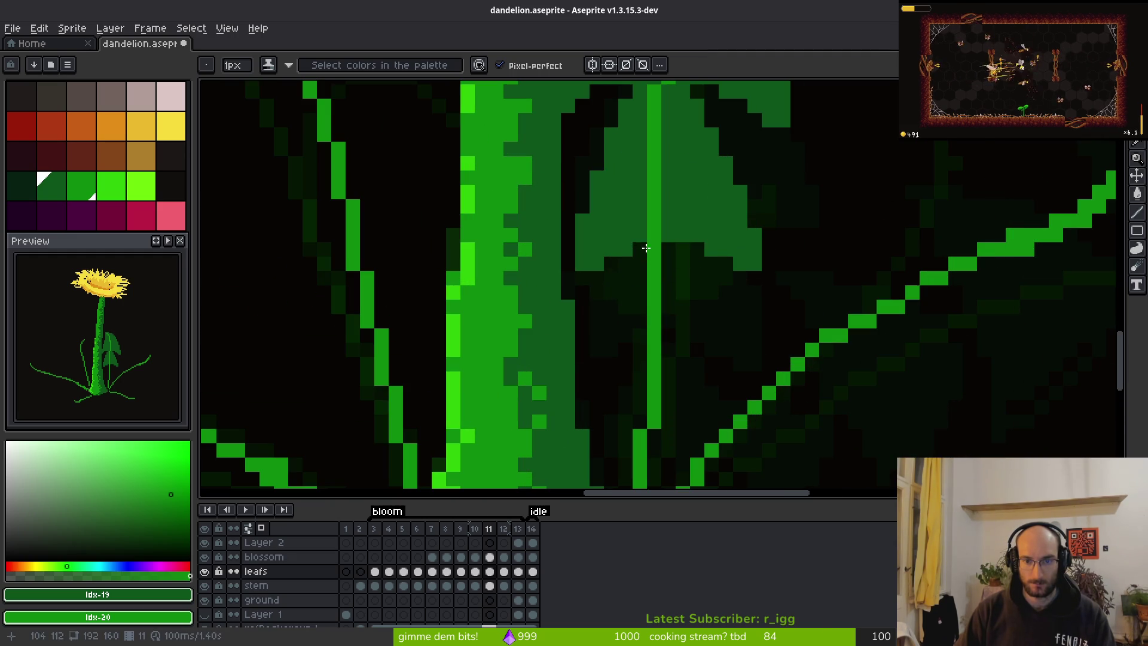
pyautogui.scroll(-3, 626, 249)
pyautogui.press('i')
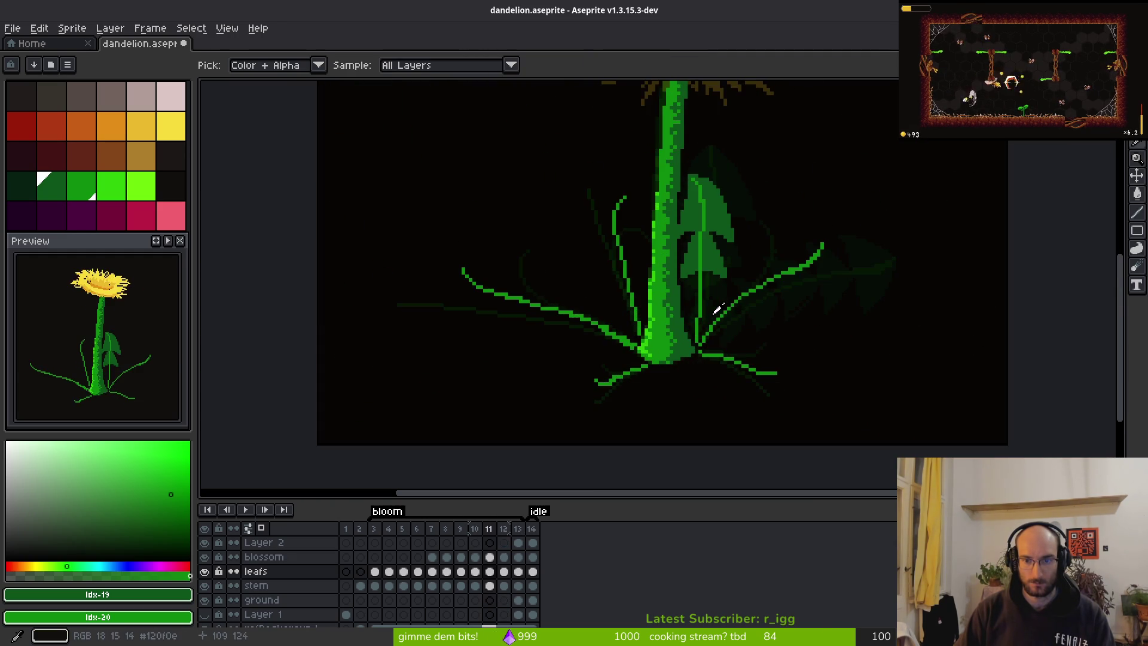
pyautogui.press('b')
pyautogui.scroll(4, 714, 305)
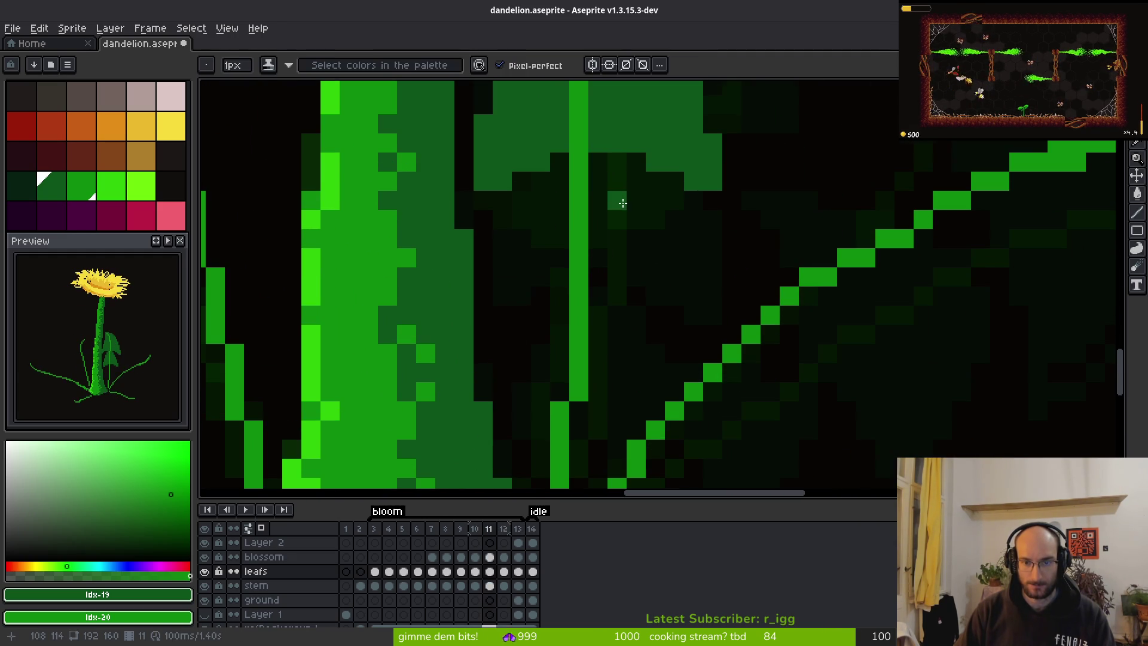
pyautogui.moveTo(616, 179); pyautogui.dragTo(653, 292)
pyautogui.moveTo(656, 341); pyautogui.dragTo(628, 325)
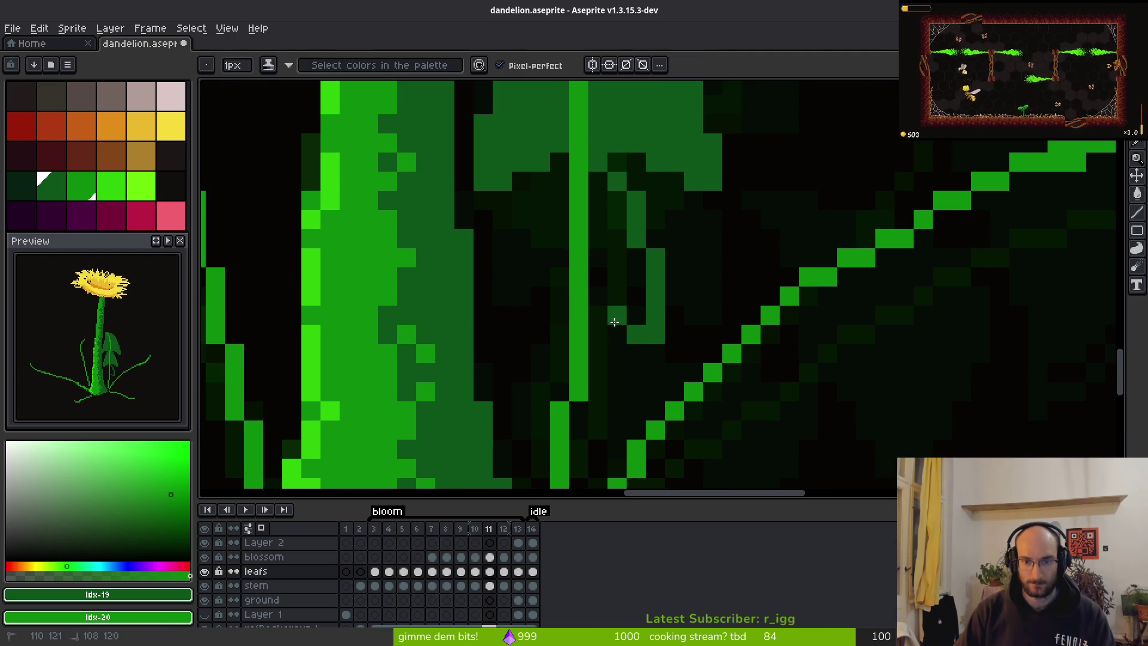
pyautogui.moveTo(540, 180); pyautogui.dragTo(488, 337)
# Erase a stray pixel, flood-fill the dark leaf area medium green, and shade pixels near the stem base.
pyautogui.press('e')
pyautogui.click(560, 181)
pyautogui.press('f')
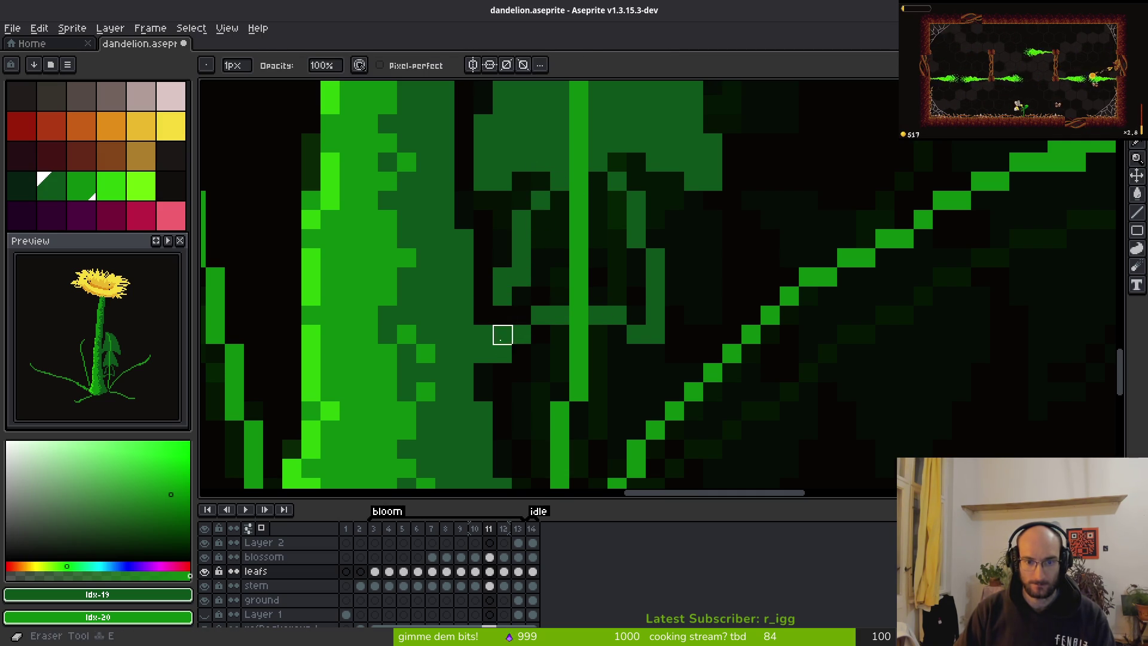
pyautogui.press('g')
pyautogui.click(538, 269)
pyautogui.scroll(-1, 664, 326)
pyautogui.press('b')
pyautogui.moveTo(575, 230); pyautogui.dragTo(539, 277)
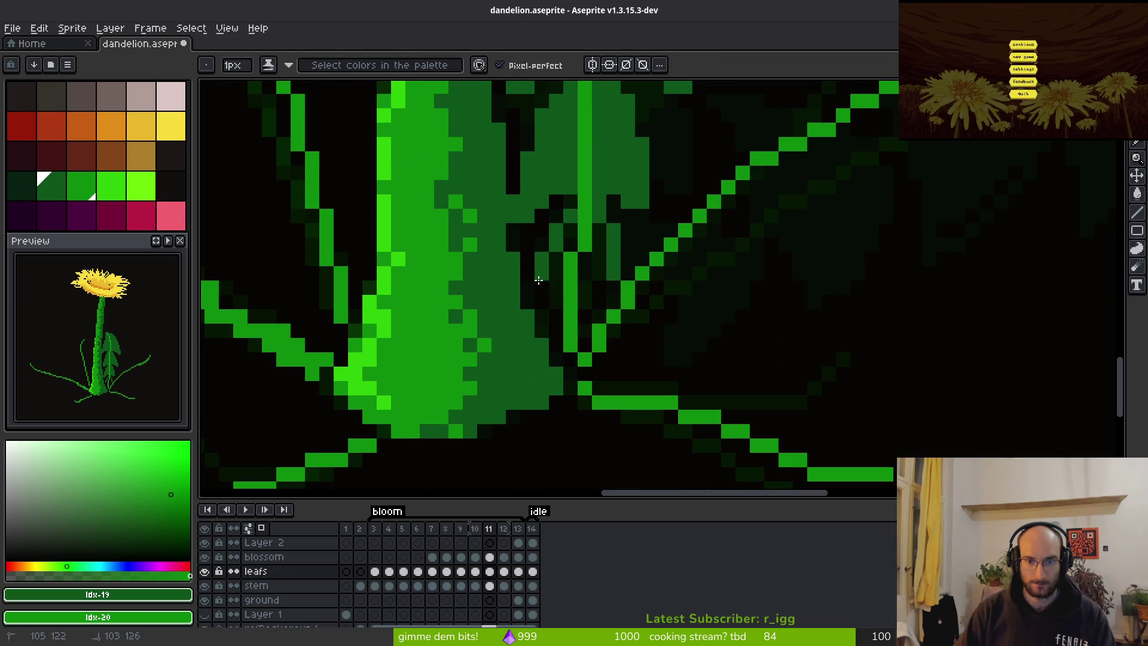
pyautogui.moveTo(600, 253); pyautogui.dragTo(584, 299)
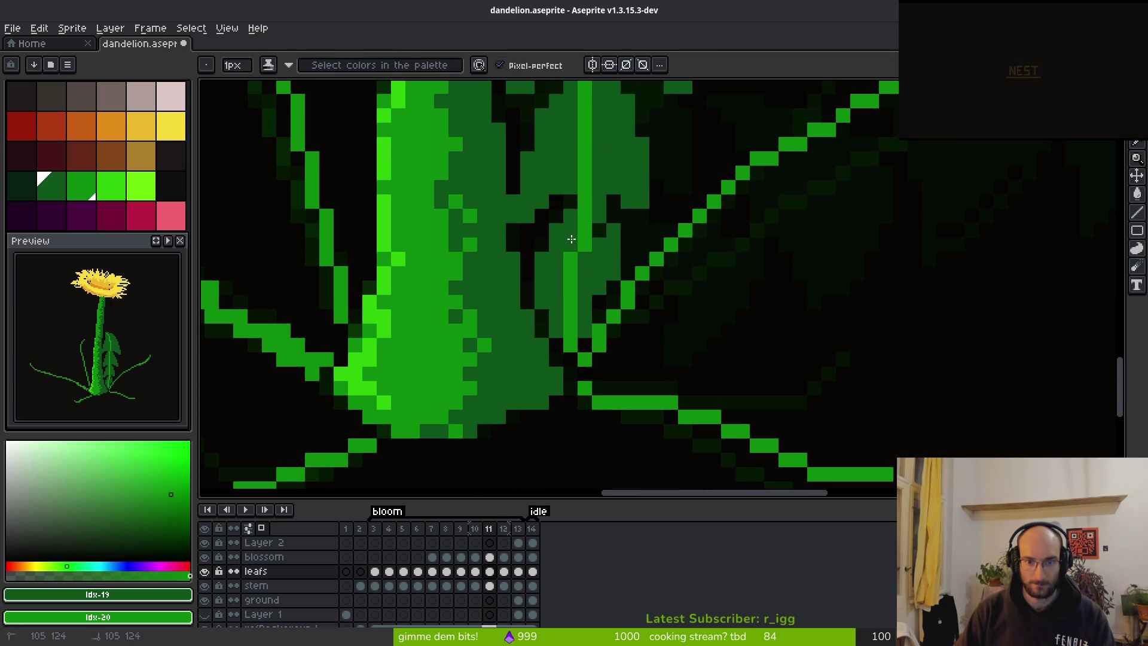
# Scroll the canvas view down.
pyautogui.scroll(-3, 586, 359)
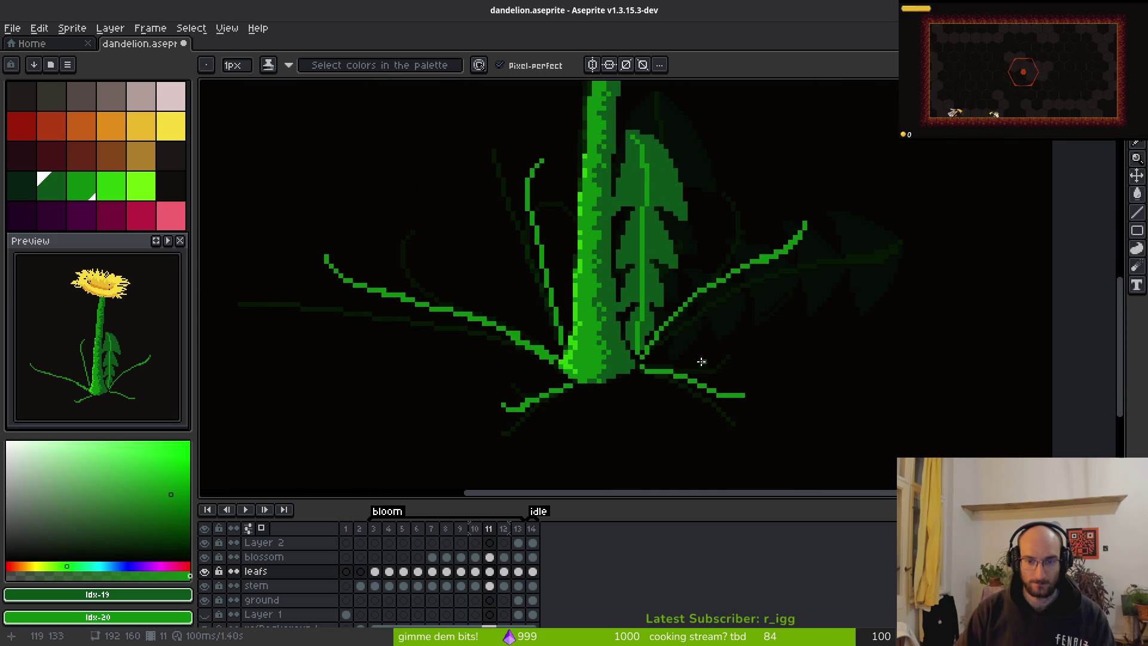
# Lasso-select the right-hand leaf, deselect it, and save the dandelion file.
pyautogui.hotkey('shift', 'w')
pyautogui.moveTo(814, 191); pyautogui.dragTo(651, 341)
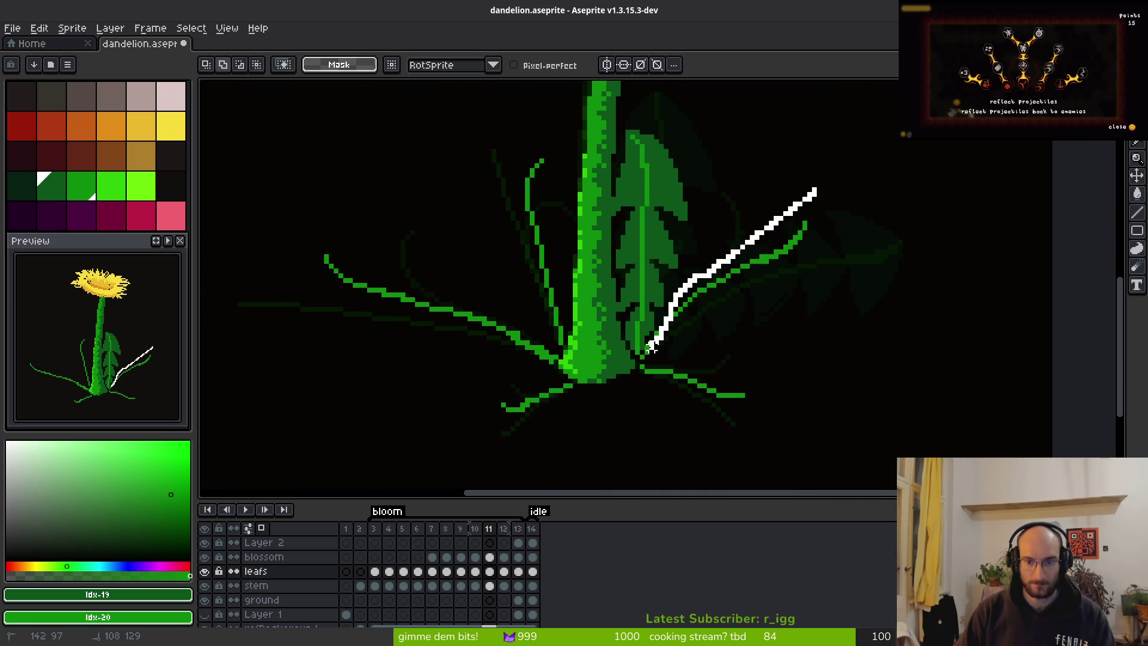
pyautogui.moveTo(646, 380)
pyautogui.mouseDown()
pyautogui.moveTo(859, 234)
pyautogui.moveTo(778, 176)
pyautogui.mouseUp()
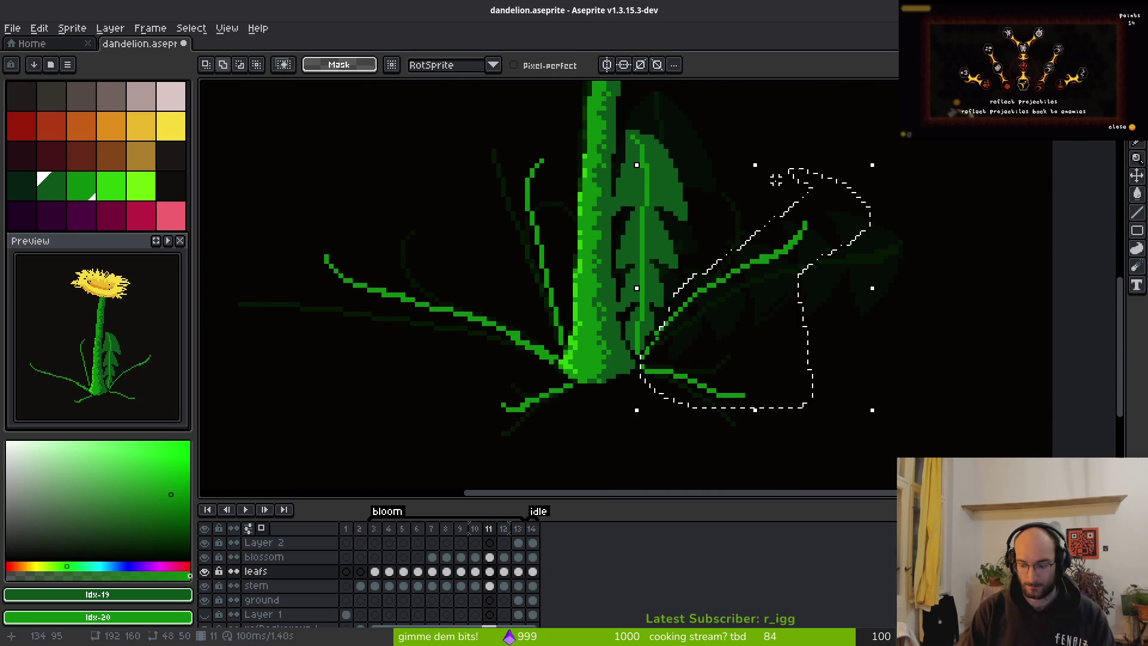
pyautogui.hotkey('ctrl', 'd')
pyautogui.hotkey('ctrl', 's')
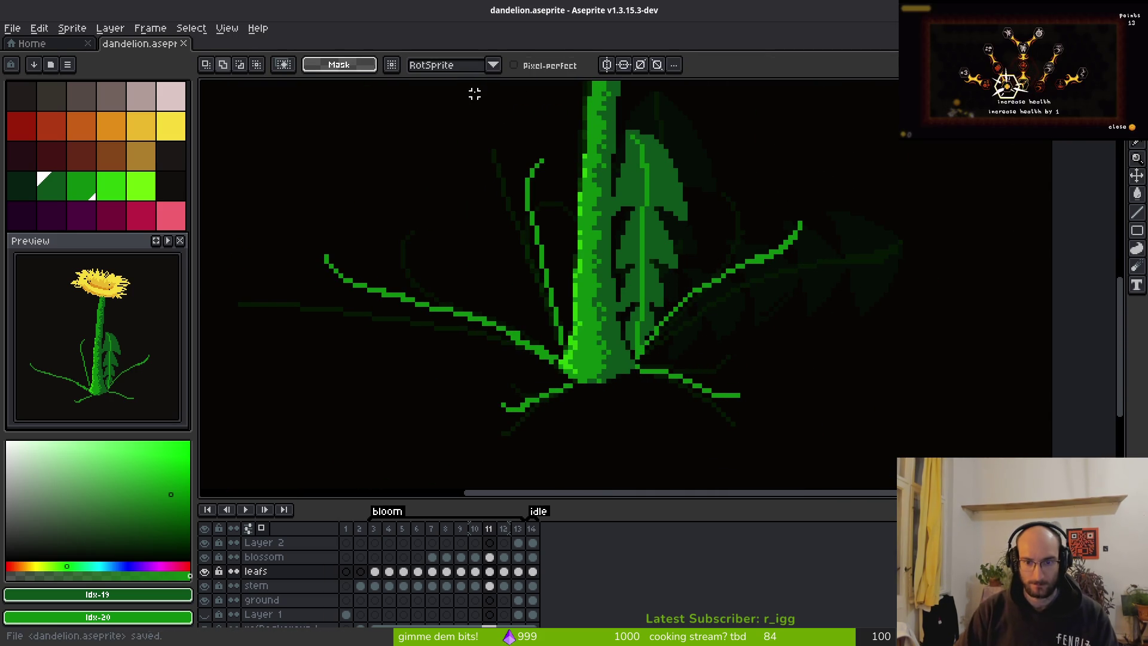
# Shade the stem-base and leaf-junction pixels in dark, medium and bright green.
pyautogui.scroll(3, 661, 395)
pyautogui.press('b')
pyautogui.click(607, 324)
pyautogui.rightClick(627, 296)
pyautogui.click(598, 296)
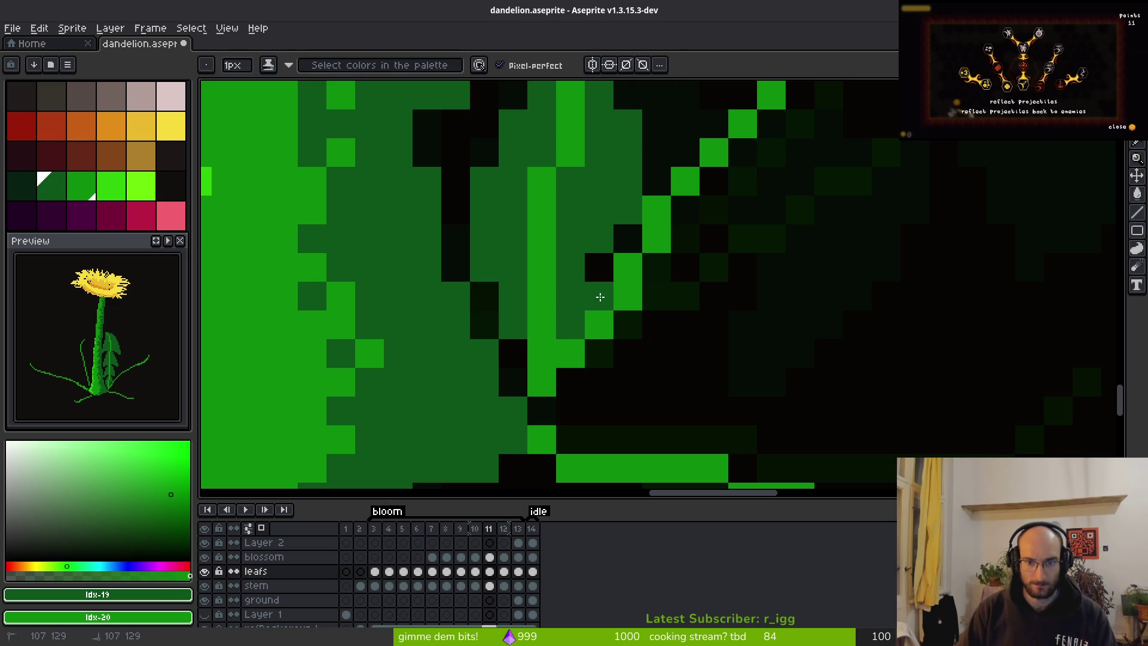
pyautogui.scroll(-3, 752, 287)
pyautogui.scroll(2, 707, 343)
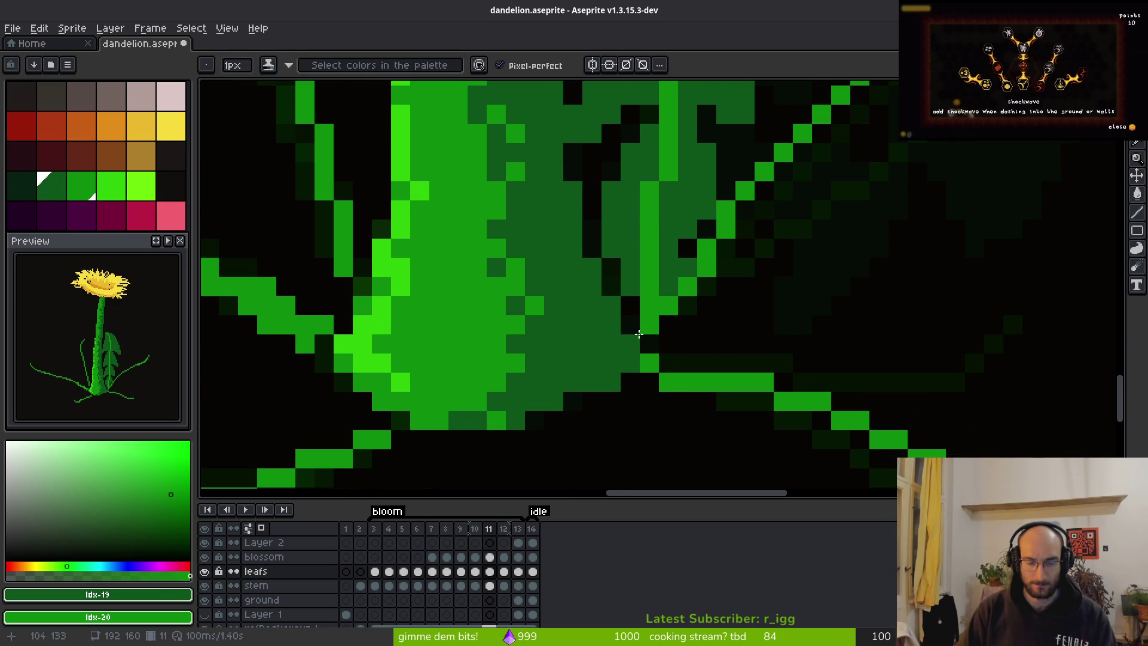
pyautogui.rightClick(634, 305)
pyautogui.click(648, 307)
pyautogui.rightClick(648, 282)
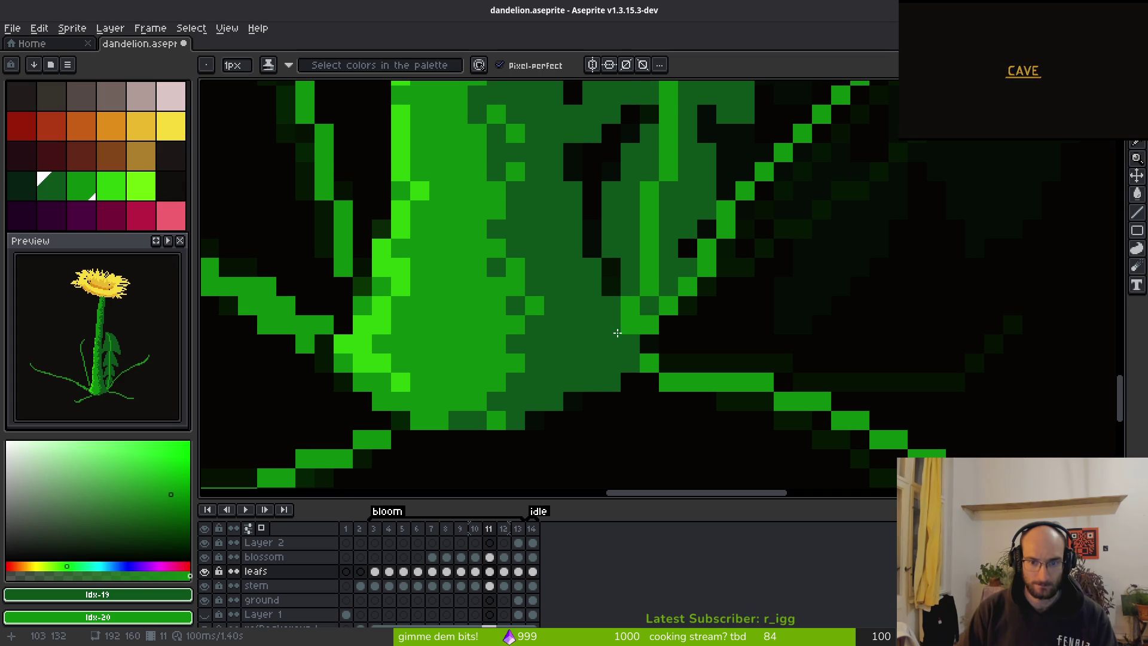
# Thicken the diagonal leaf edge and shift its bright pixels one step up-left into an even line.
pyautogui.scroll(-4, 618, 333)
pyautogui.scroll(3, 748, 351)
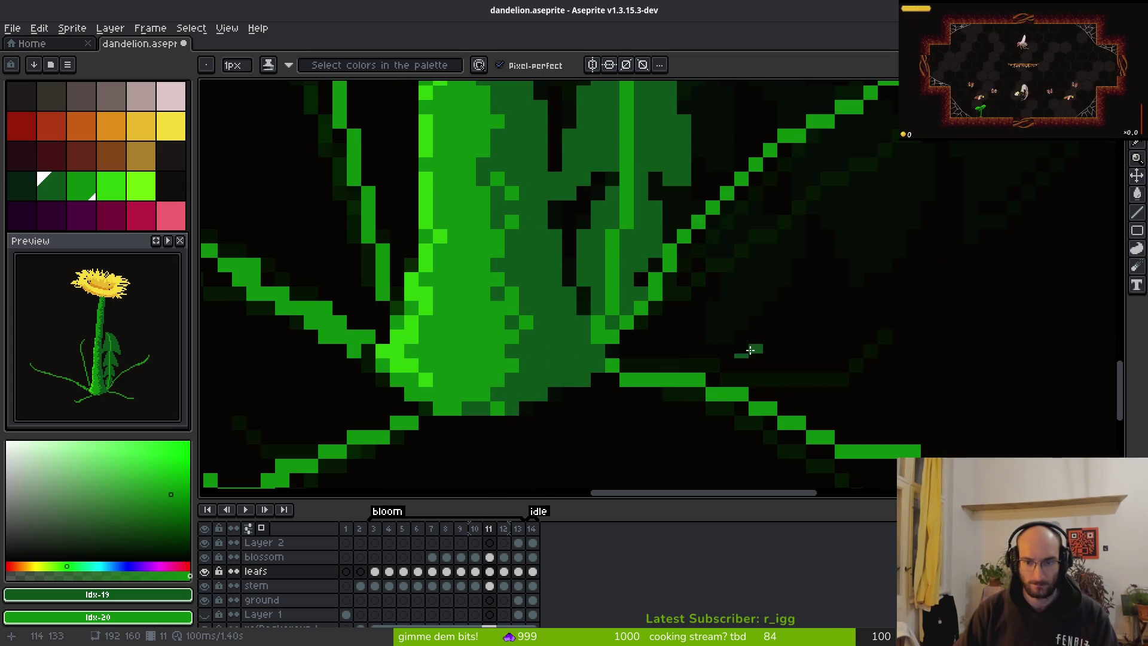
pyautogui.scroll(-3, 748, 351)
pyautogui.scroll(4, 530, 359)
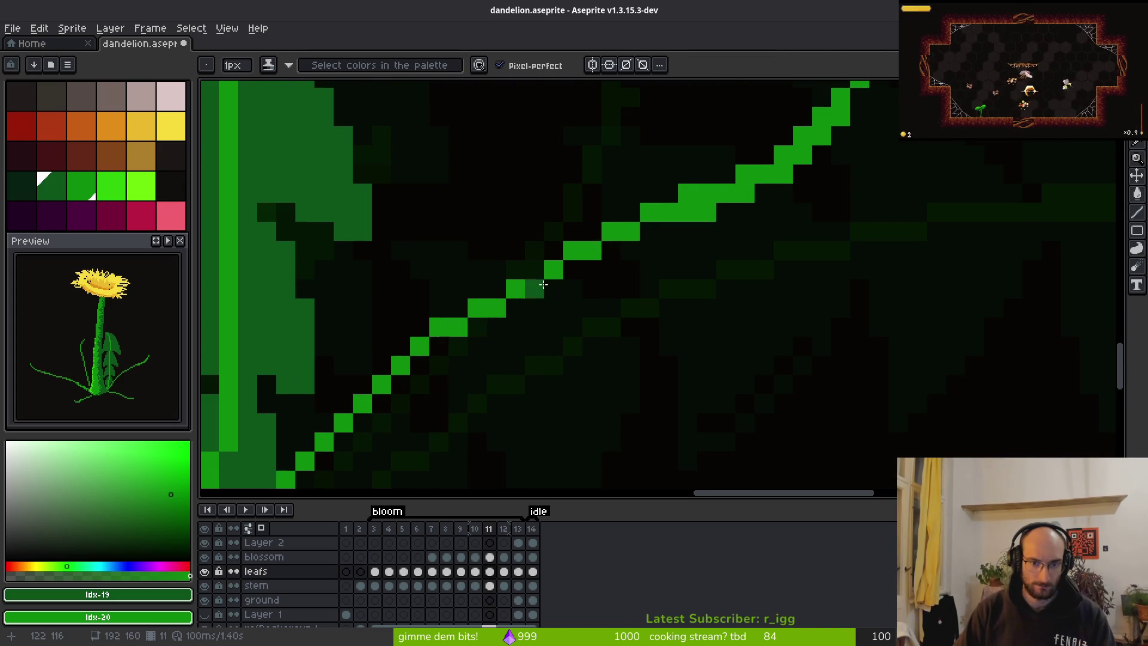
pyautogui.moveTo(611, 212); pyautogui.dragTo(534, 290)
pyautogui.moveTo(457, 326)
pyautogui.mouseDown()
pyautogui.moveTo(496, 287)
pyautogui.moveTo(573, 269)
pyautogui.moveTo(516, 271)
pyautogui.mouseUp()
pyautogui.press('b')
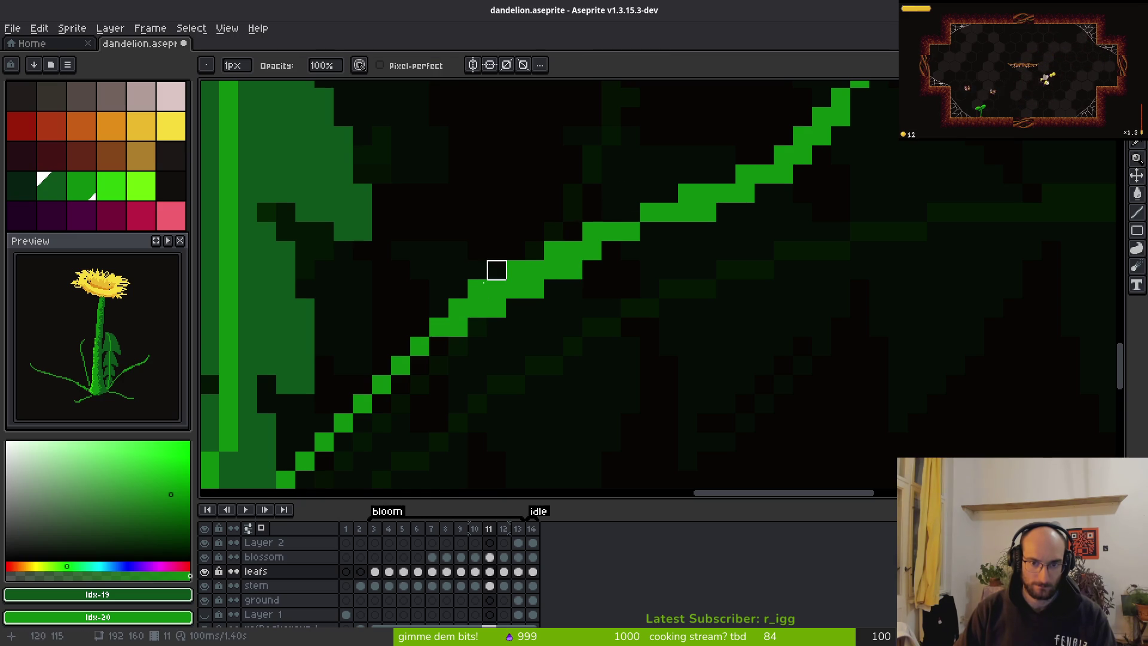
pyautogui.scroll(-4, 610, 307)
pyautogui.scroll(3, 618, 323)
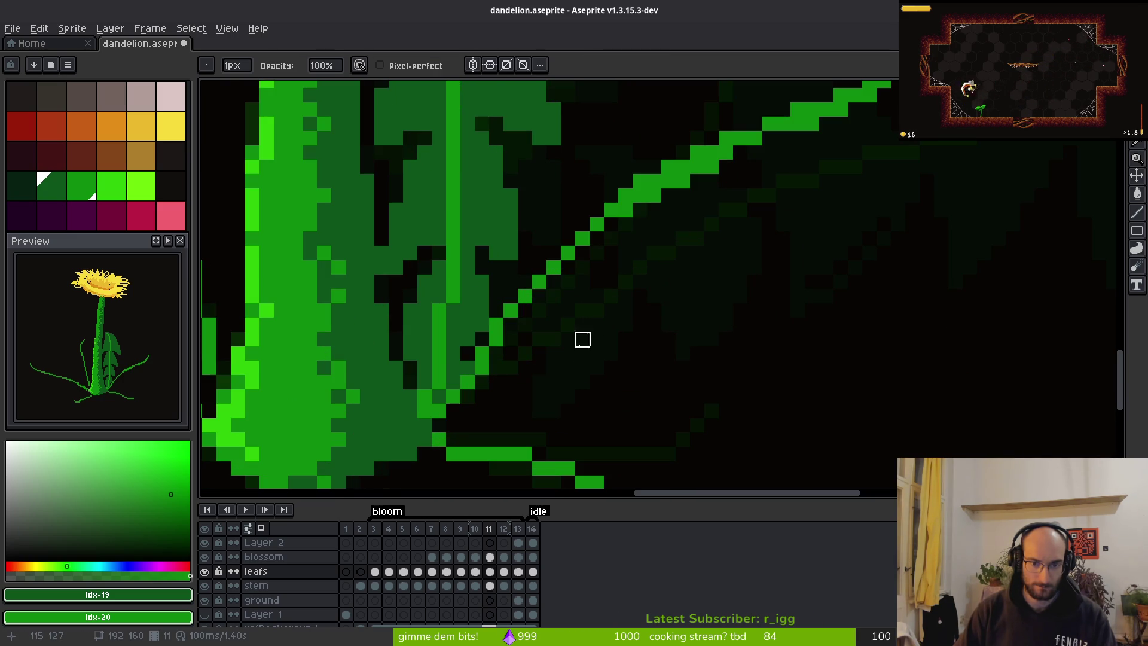
pyautogui.press('f')
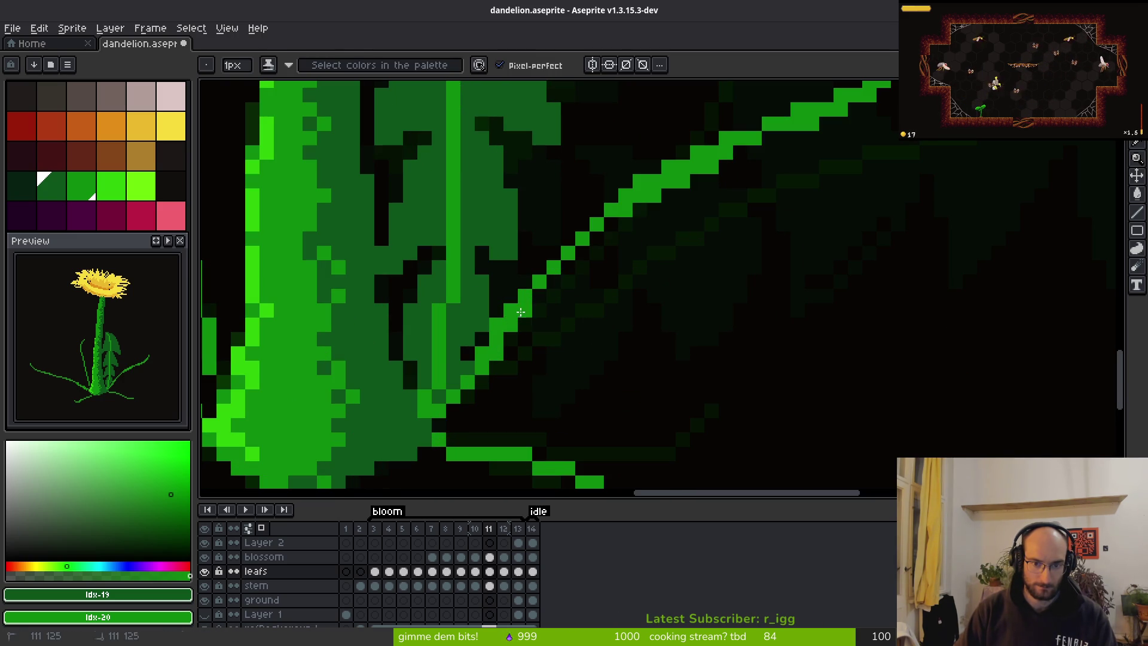
pyautogui.press('e')
pyautogui.press('f')
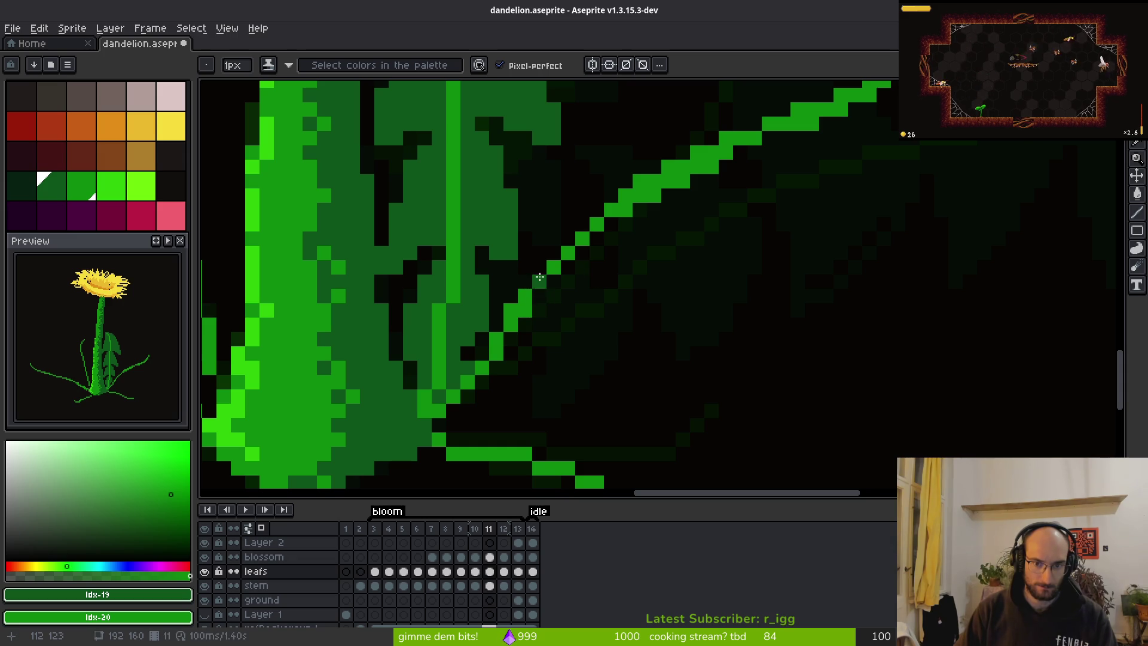
pyautogui.moveTo(553, 264); pyautogui.dragTo(592, 224)
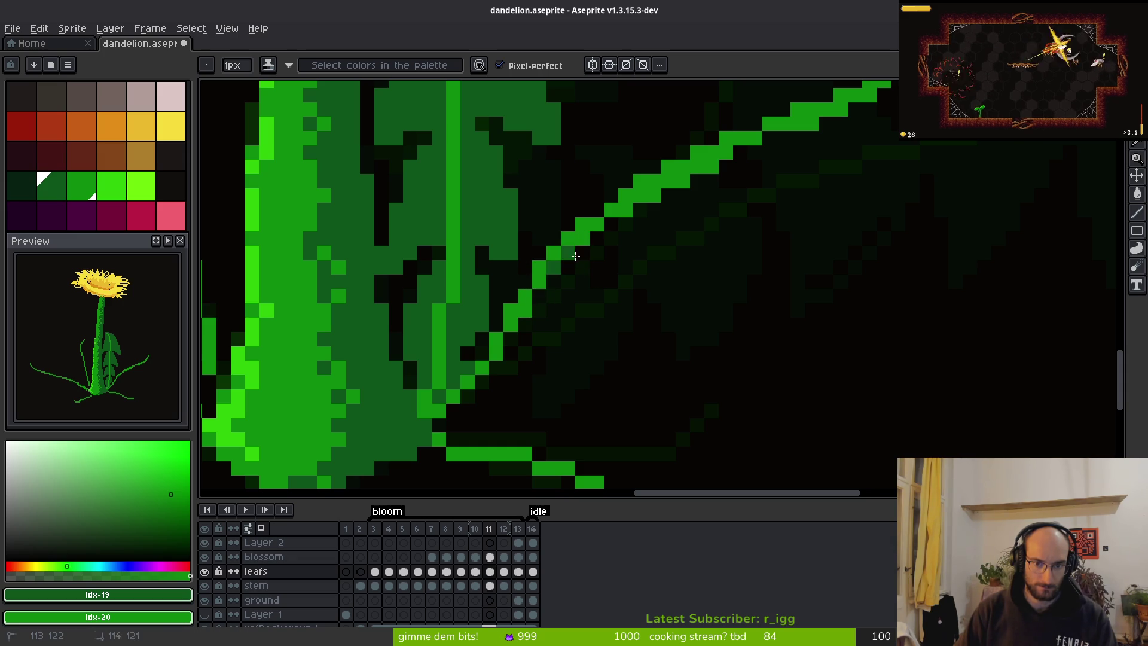
pyautogui.scroll(-8, 601, 229)
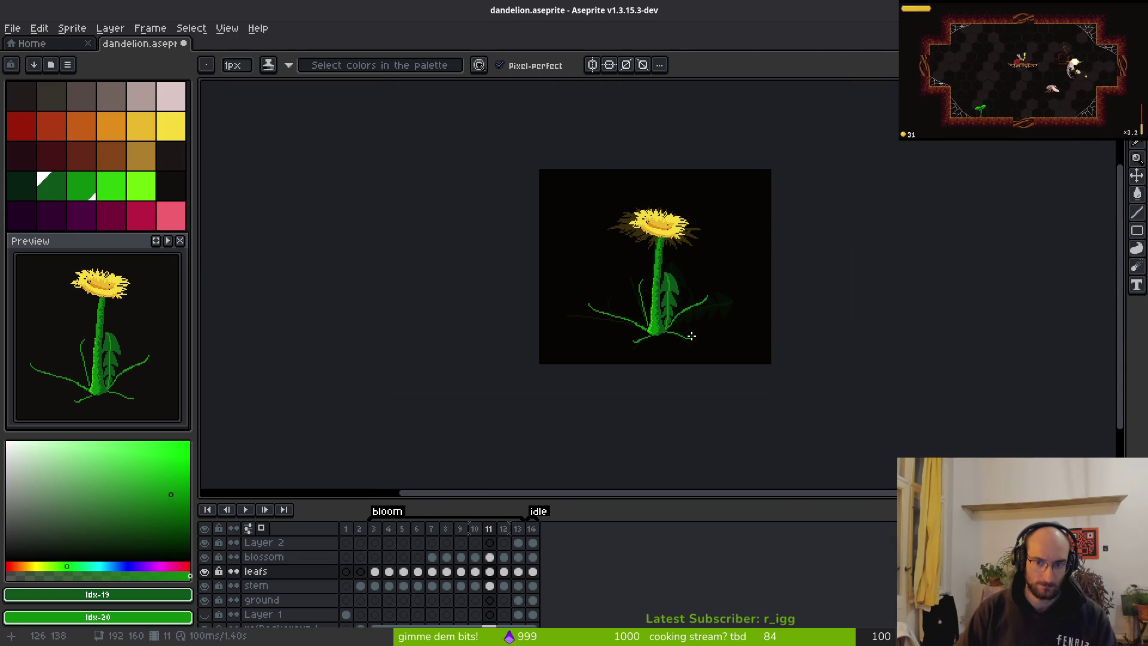
# Flip between frames 9, 10 and 11 to compare the leaf, settling back on frame 11.
pyautogui.press(',')
pyautogui.scroll(5, 705, 326)
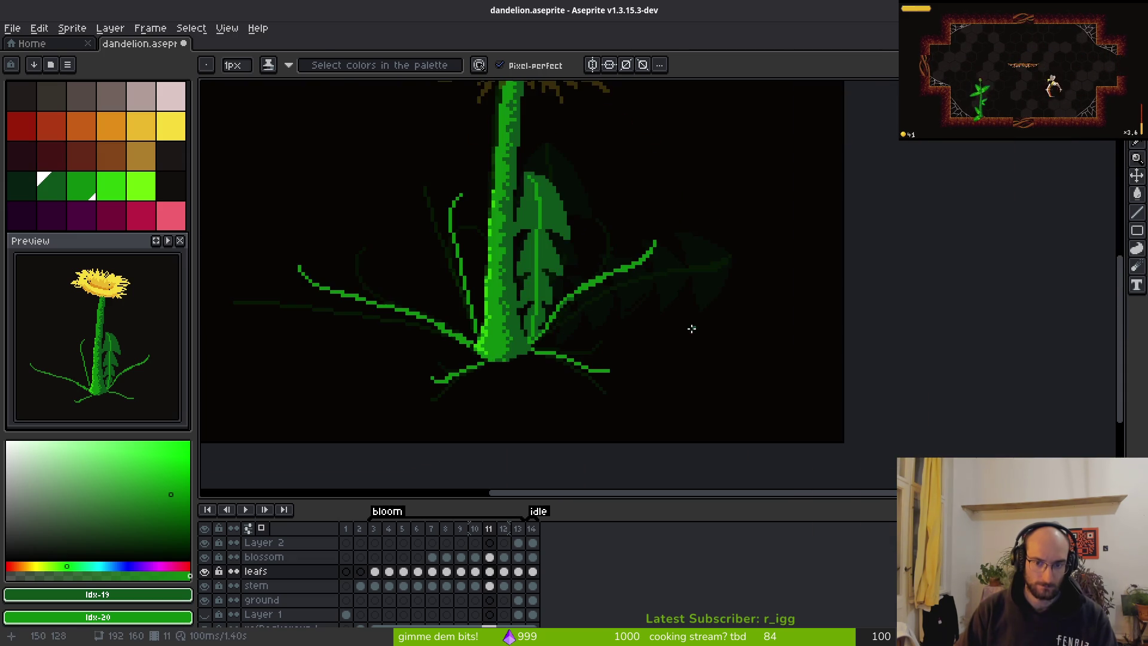
pyautogui.press('alt')
pyautogui.press('.')
pyautogui.press(',')
pyautogui.press(',')
pyautogui.press('.')
pyautogui.press('.')
pyautogui.press(',')
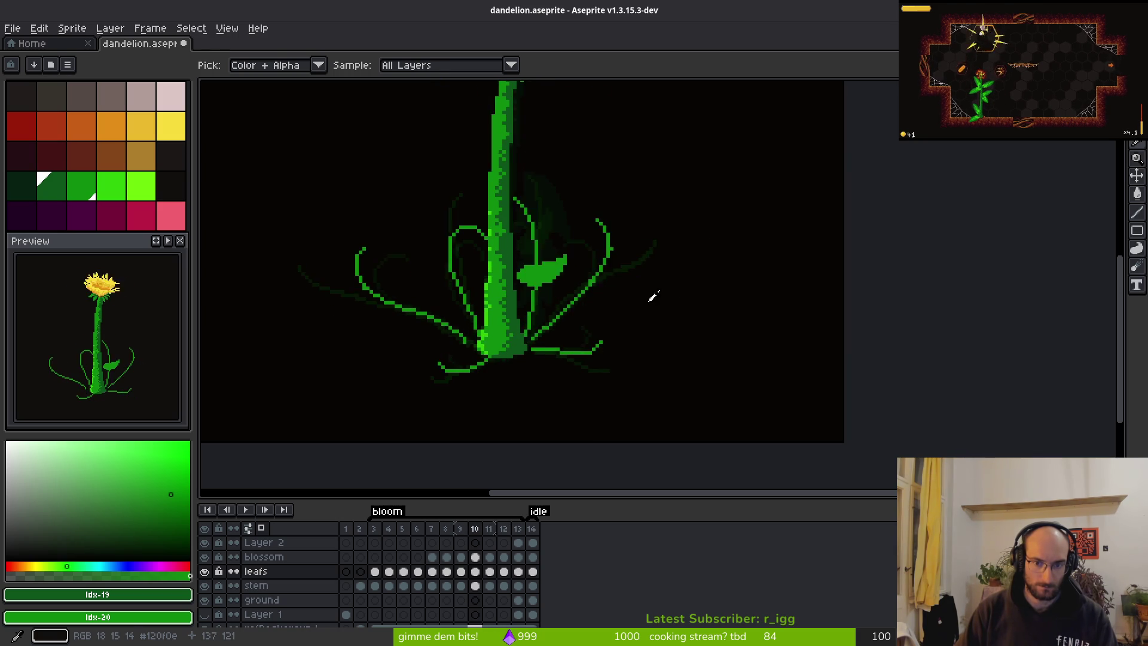
pyautogui.press('.')
pyautogui.scroll(3, 616, 296)
pyautogui.scroll(2, 602, 245)
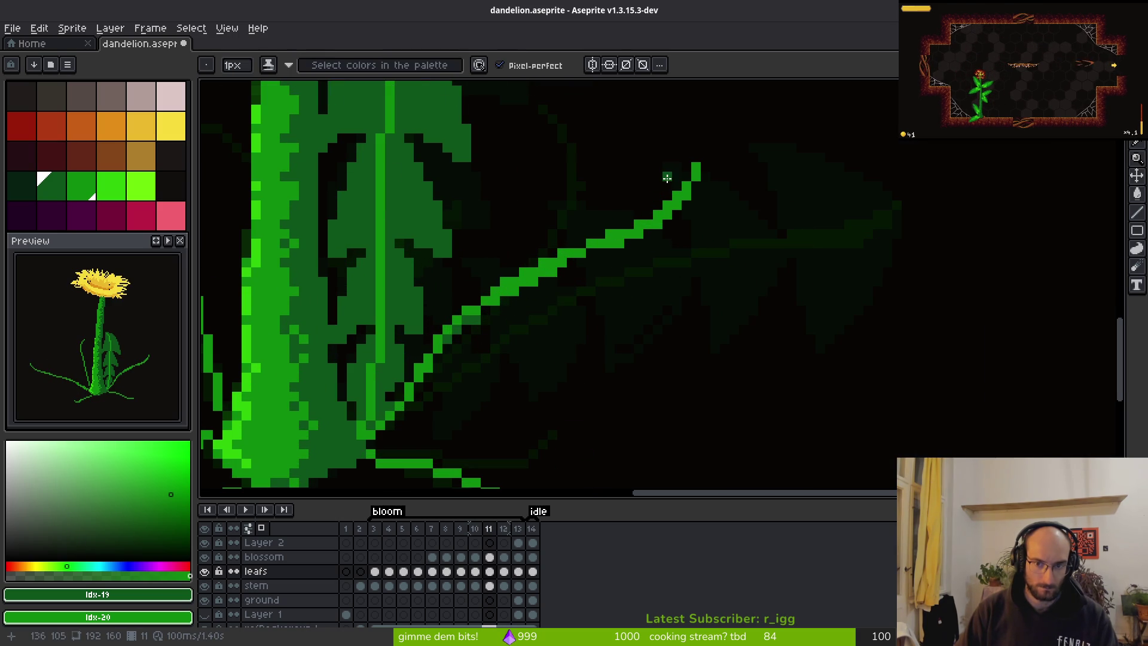
pyautogui.press('.')
pyautogui.press(',')
# Undo the stray line above the leaf tip and erase the upper leaf line.
pyautogui.moveTo(686, 128); pyautogui.dragTo(687, 171)
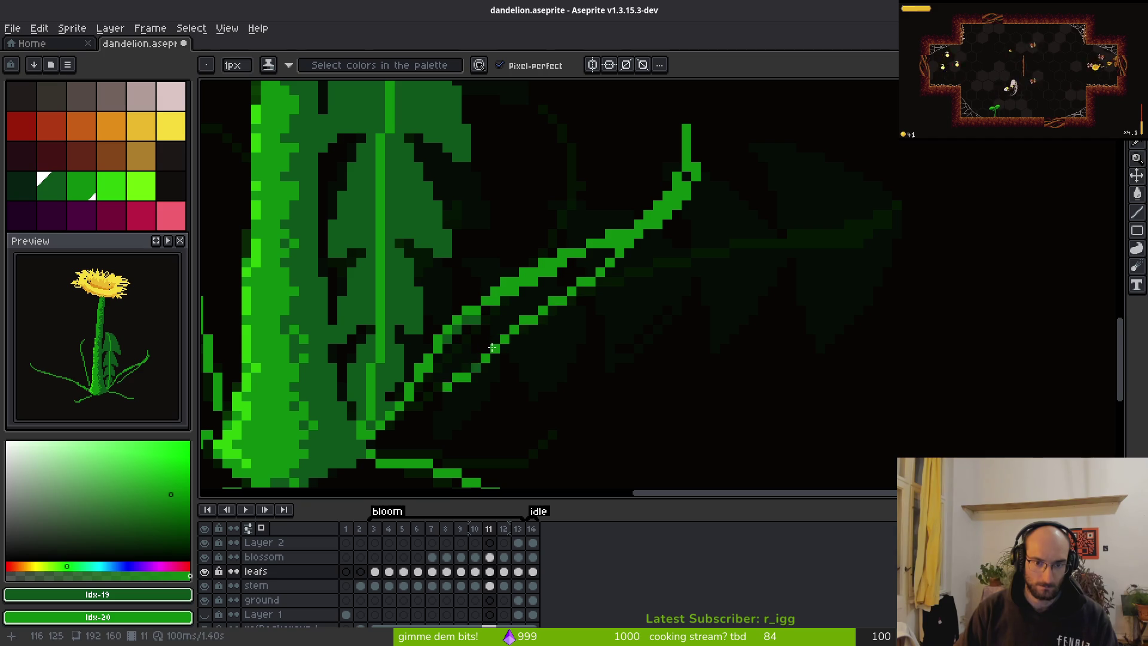
pyautogui.hotkey('ctrl', 'z')
pyautogui.press('e')
pyautogui.moveTo(729, 174)
pyautogui.mouseDown()
pyautogui.moveTo(646, 213)
pyautogui.moveTo(489, 340)
pyautogui.moveTo(441, 389)
pyautogui.moveTo(492, 375)
pyautogui.moveTo(457, 438)
pyautogui.mouseUp()
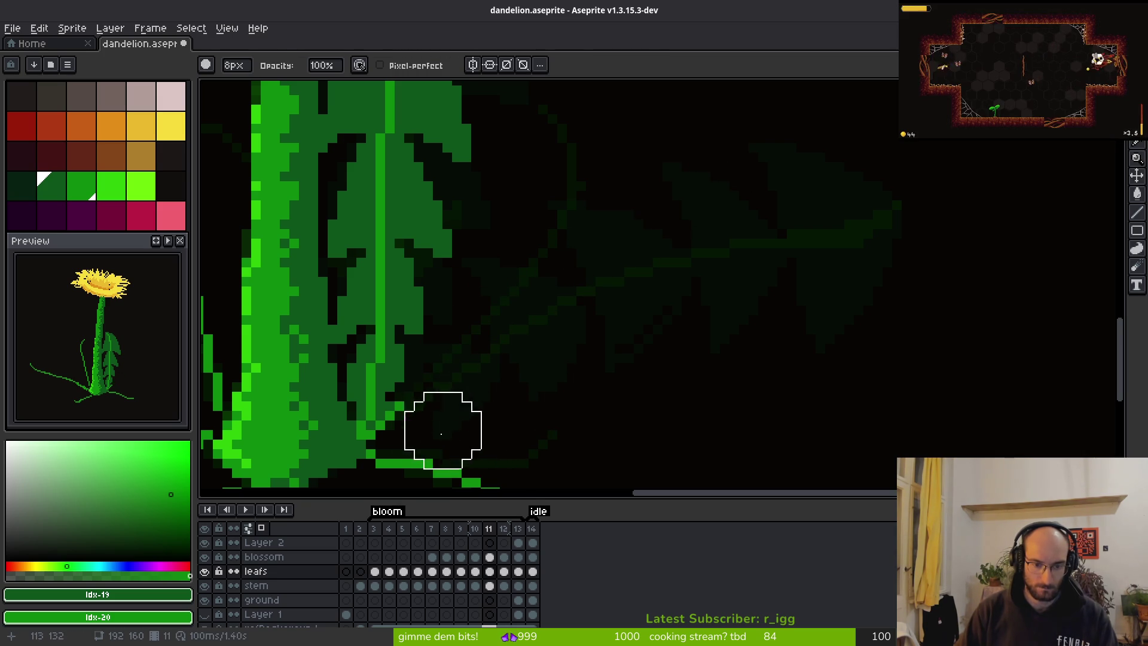
pyautogui.press('b')
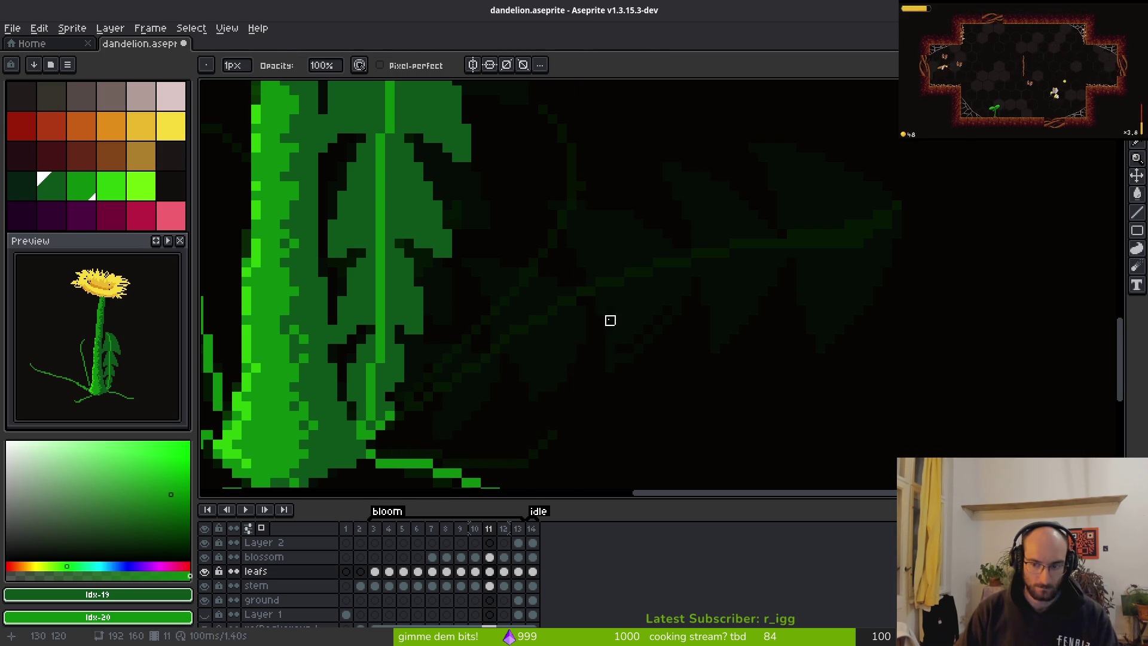
pyautogui.scroll(2, 610, 321)
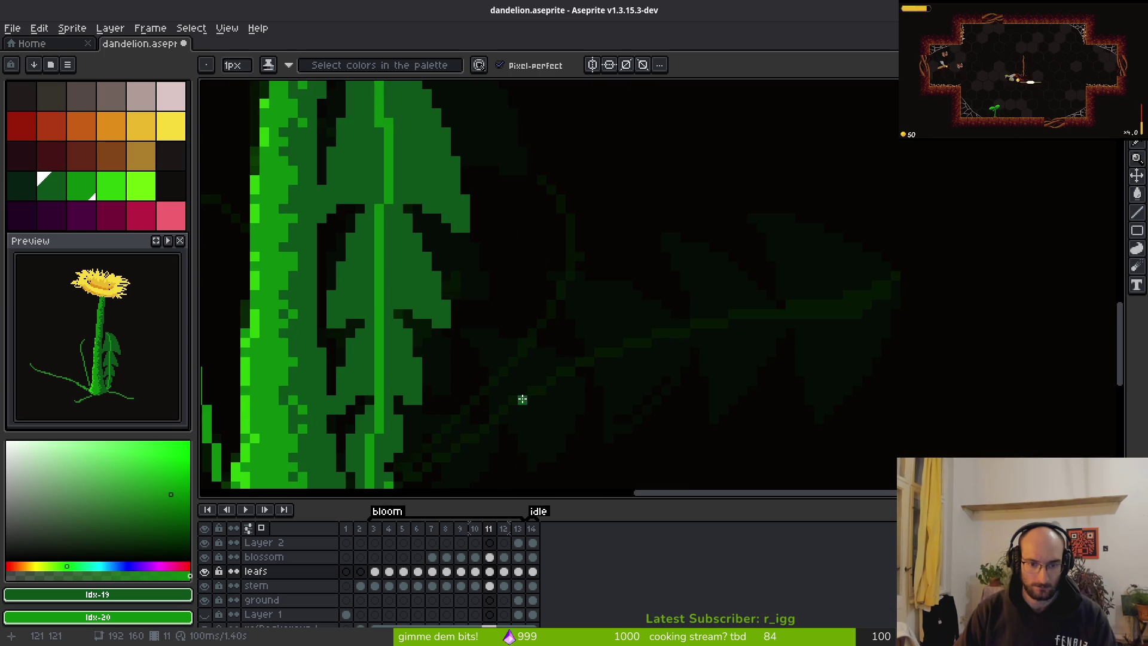
pyautogui.scroll(-1, 508, 331)
# Rework the leaf's shading and bright-green diagonal line, adding green pixels near the tip.
pyautogui.moveTo(449, 357)
pyautogui.mouseDown()
pyautogui.moveTo(434, 365)
pyautogui.moveTo(604, 232)
pyautogui.mouseUp()
pyautogui.scroll(3, 664, 337)
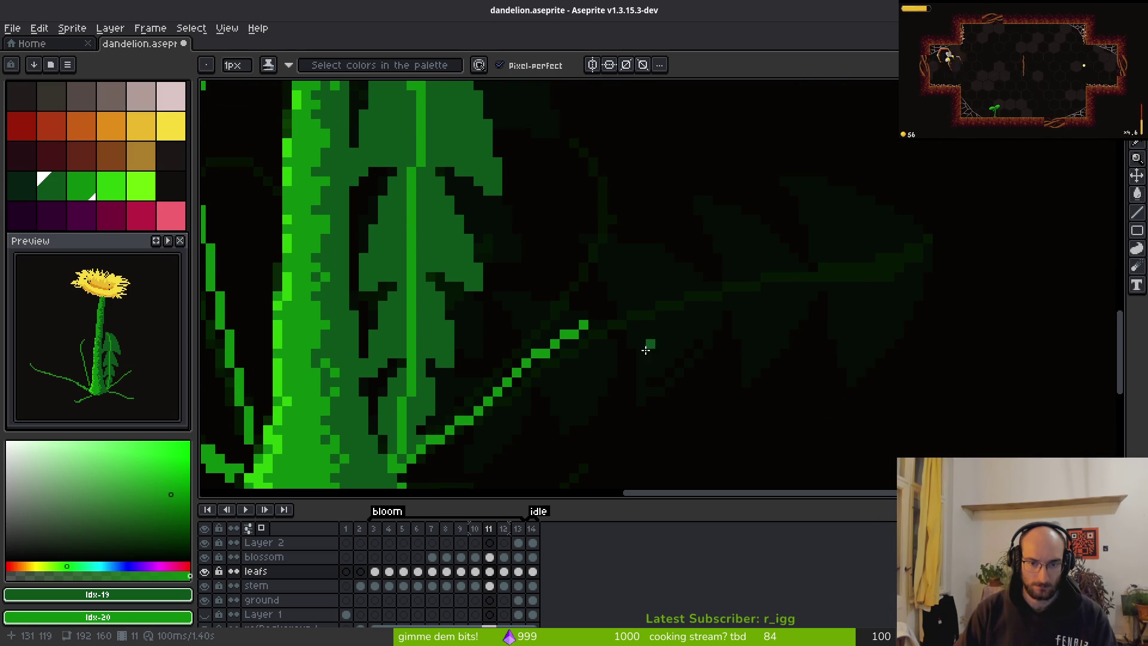
pyautogui.moveTo(470, 411); pyautogui.dragTo(626, 294)
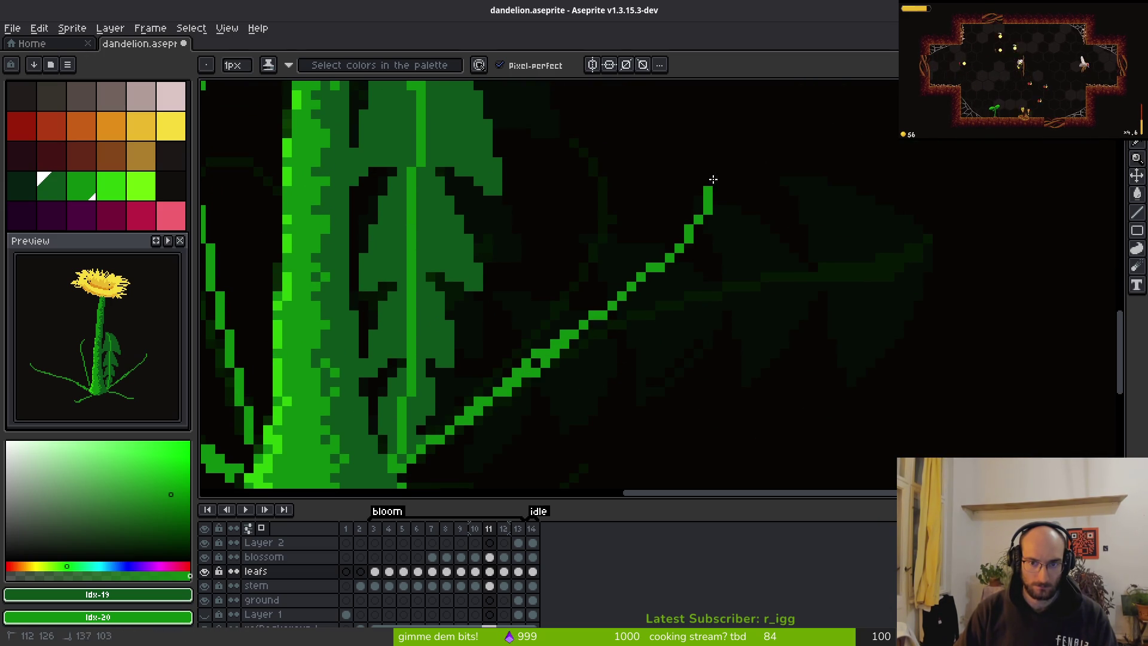
pyautogui.press('e')
pyautogui.moveTo(646, 269)
pyautogui.mouseDown()
pyautogui.moveTo(469, 411)
pyautogui.moveTo(552, 361)
pyautogui.mouseUp()
pyautogui.press('b')
pyautogui.click(714, 198)
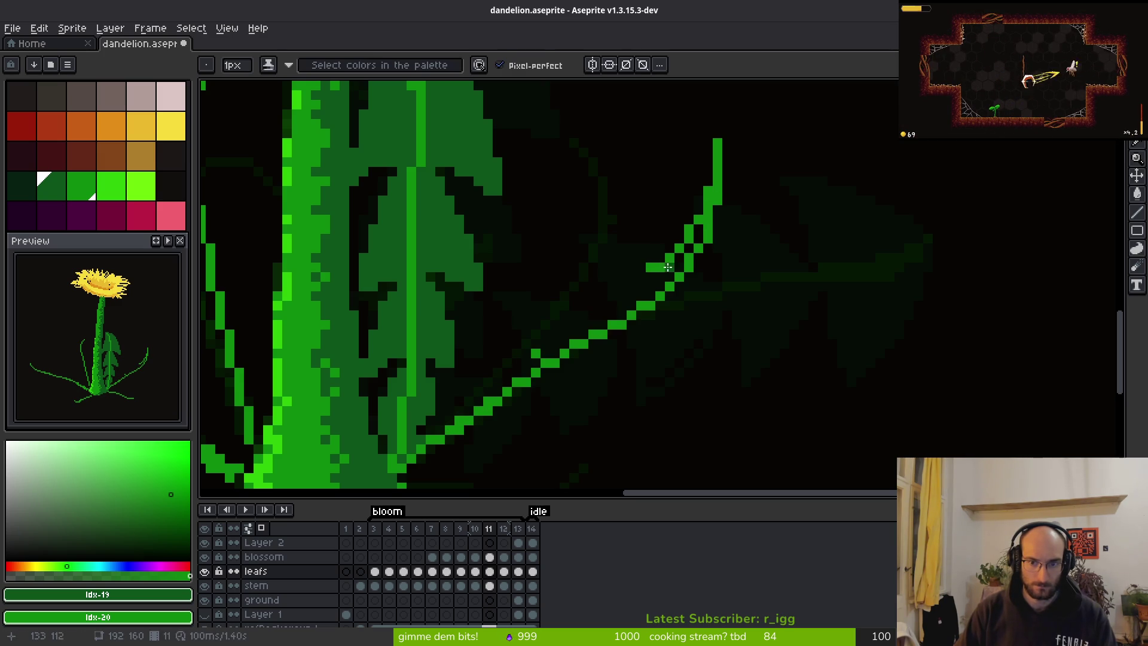
# Thicken the diagonal leaf vein, then erase the doubled pixels along it.
pyautogui.press('e')
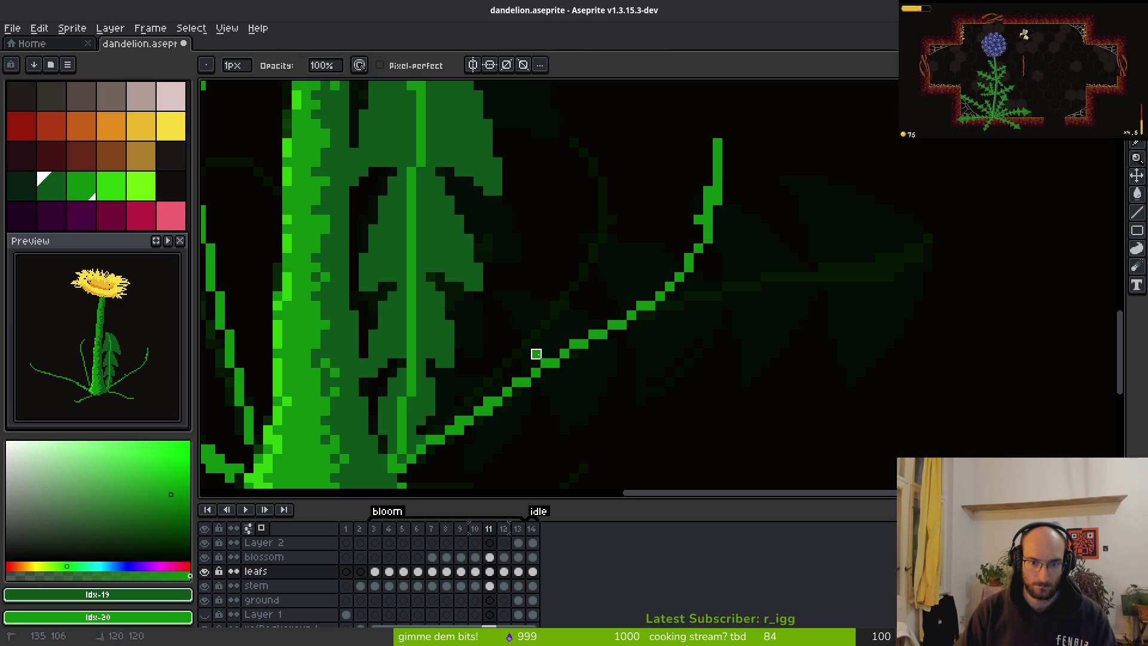
pyautogui.press('i')
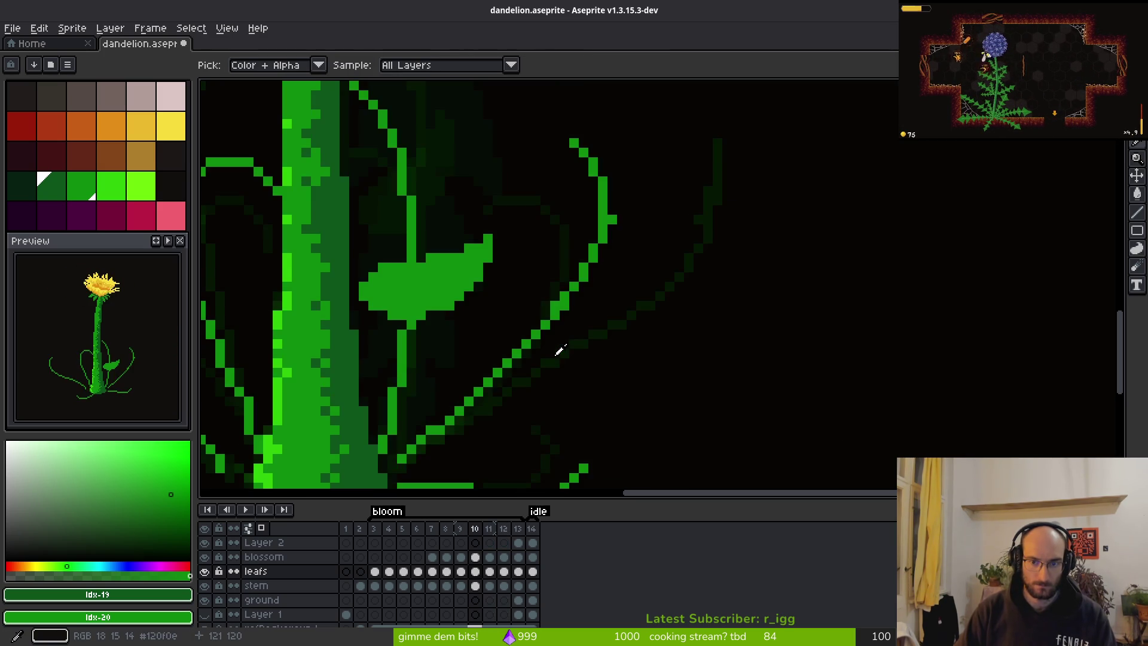
pyautogui.press('e')
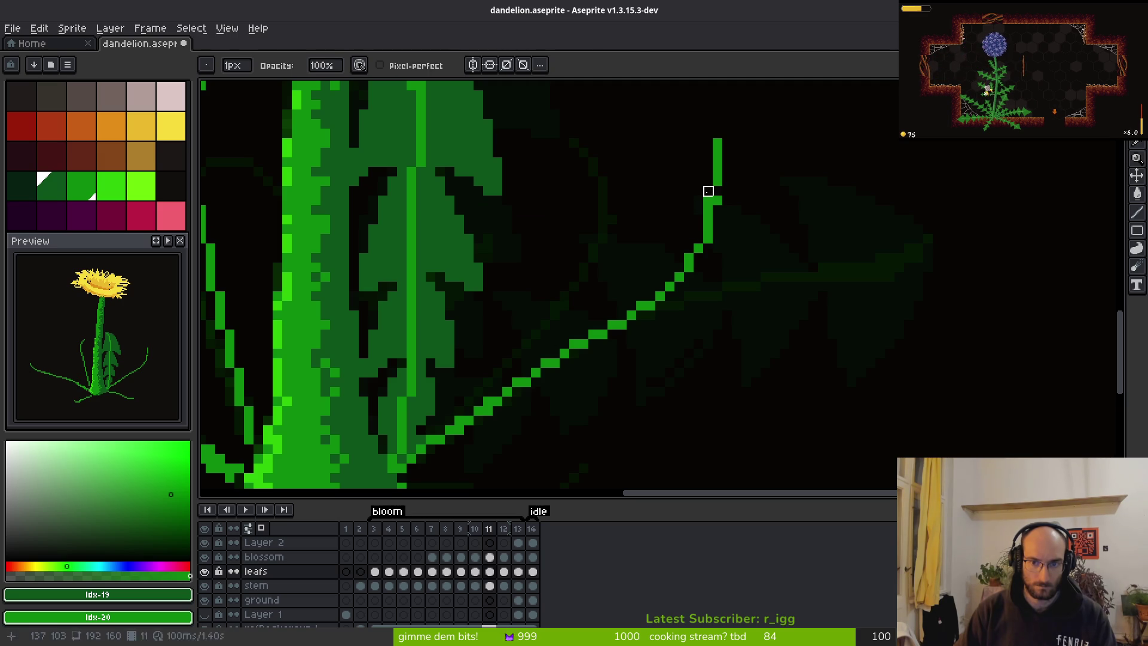
pyautogui.press('b')
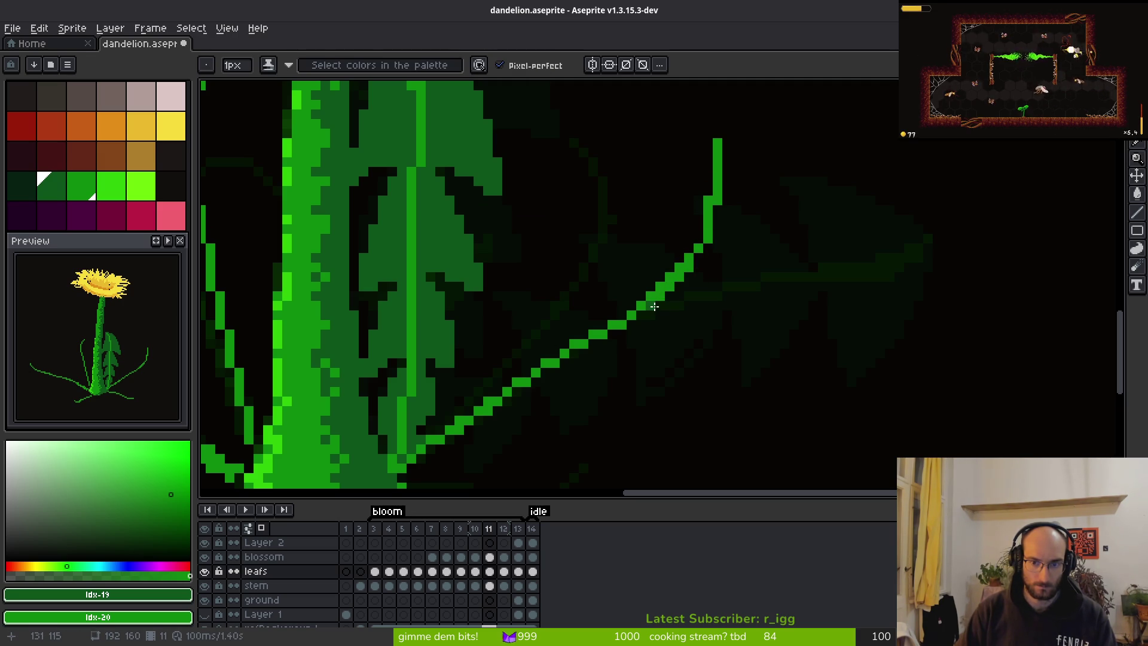
pyautogui.press('e')
pyautogui.press('b')
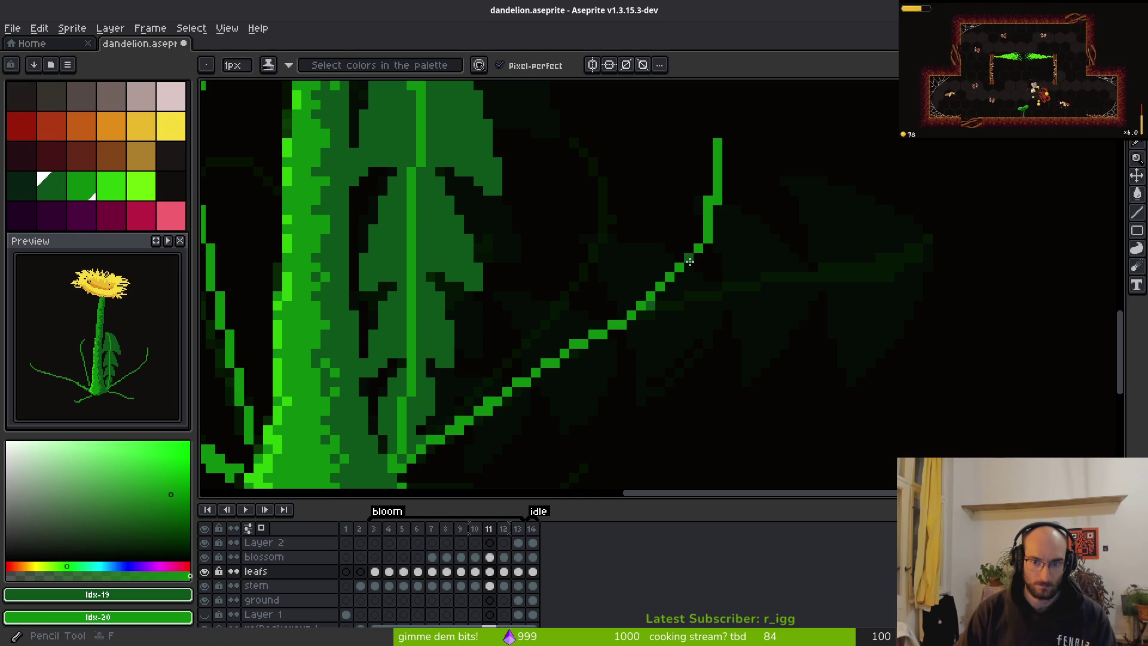
pyautogui.scroll(3, 691, 288)
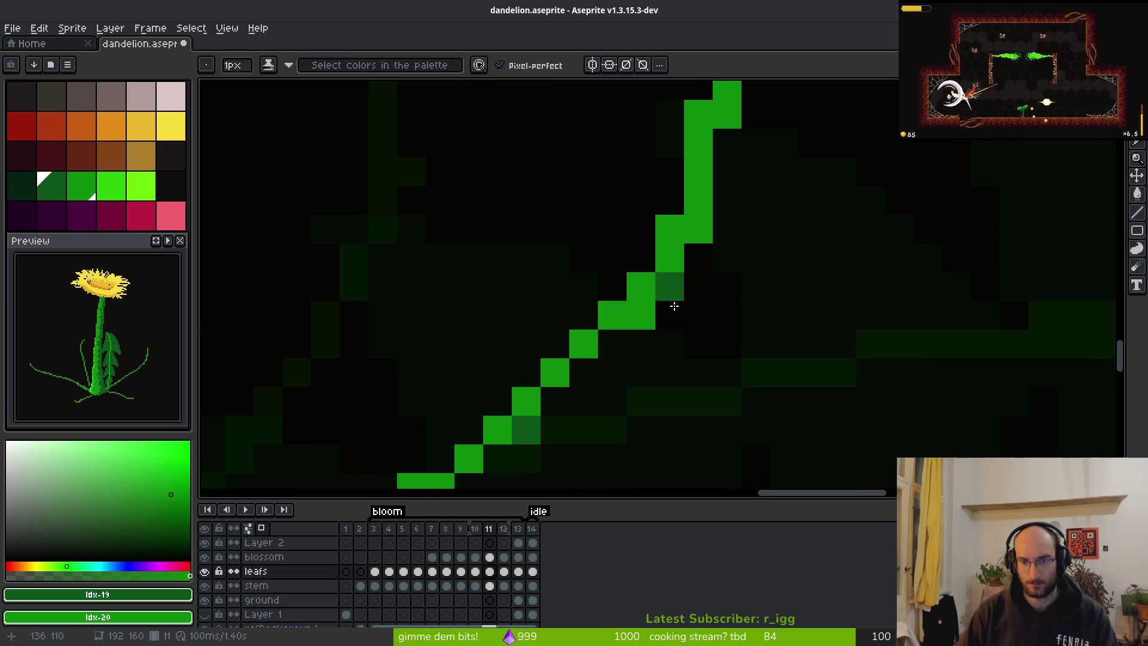
pyautogui.moveTo(604, 326)
pyautogui.mouseDown()
pyautogui.moveTo(526, 428)
pyautogui.moveTo(484, 437)
pyautogui.moveTo(526, 401)
pyautogui.moveTo(583, 314)
pyautogui.moveTo(612, 314)
pyautogui.mouseUp()
pyautogui.press('e')
pyautogui.moveTo(697, 340); pyautogui.dragTo(864, 205)
pyautogui.press('b')
# Pan and nudge the view down to review the cleaned-up leaves.
pyautogui.scroll(-4, 827, 335)
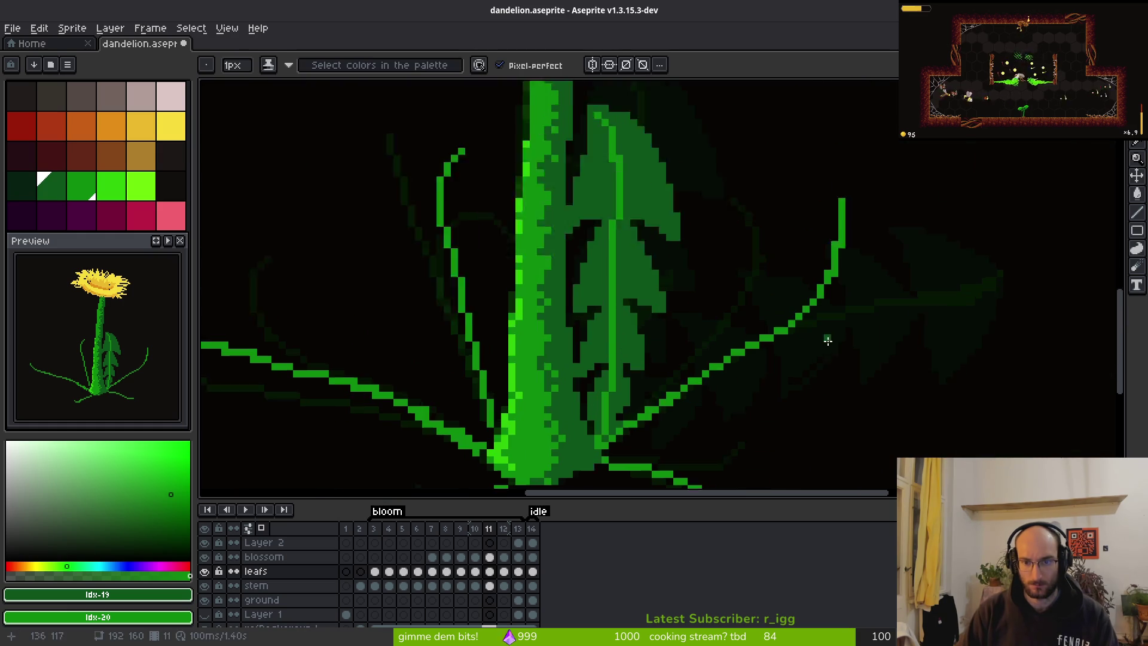
pyautogui.hscroll(2, 765, 389)
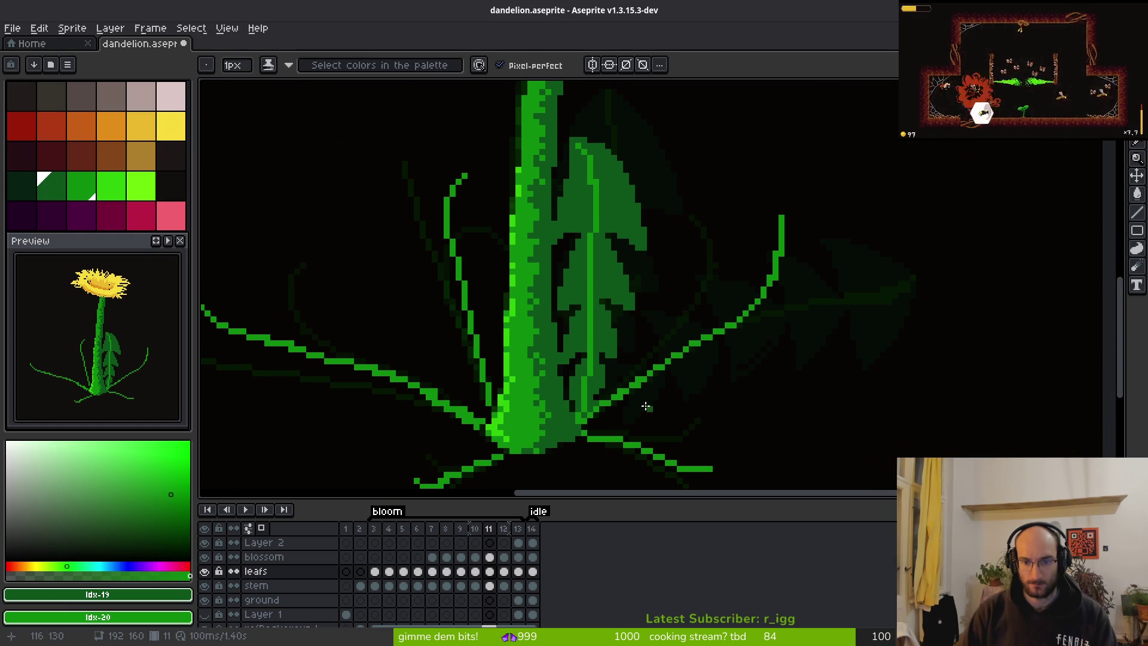
pyautogui.hscroll(4, 654, 406)
pyautogui.scroll(-1, 653, 406)
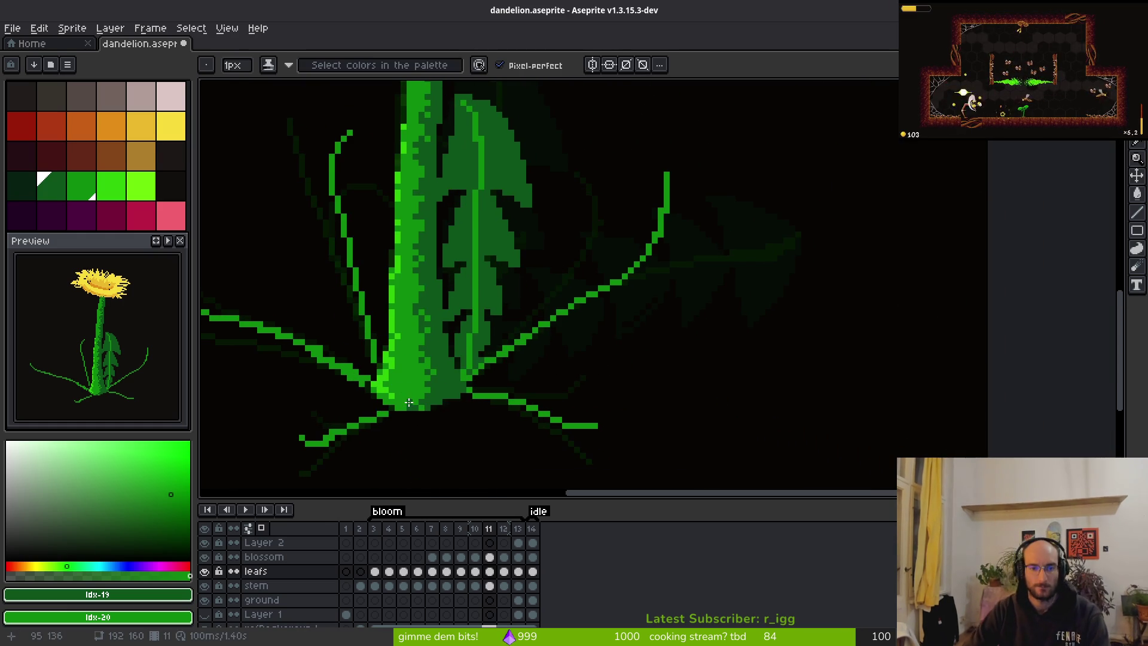
pyautogui.moveTo(541, 274); pyautogui.dragTo(540, 278)
pyautogui.scroll(3, 541, 278)
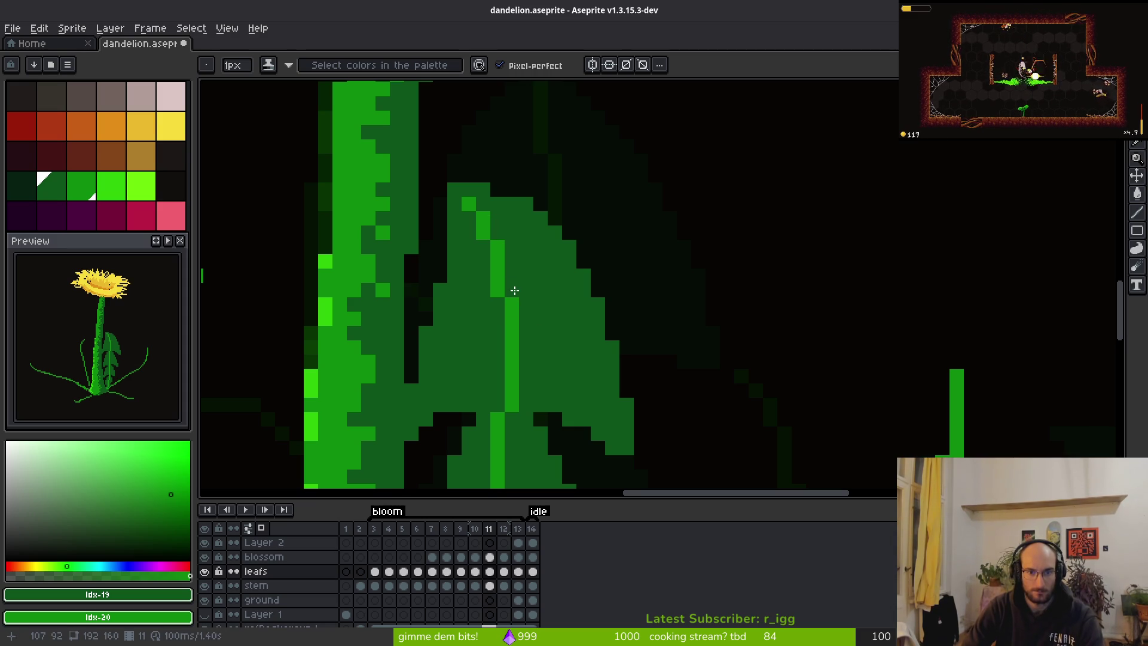
pyautogui.scroll(-5, 515, 291)
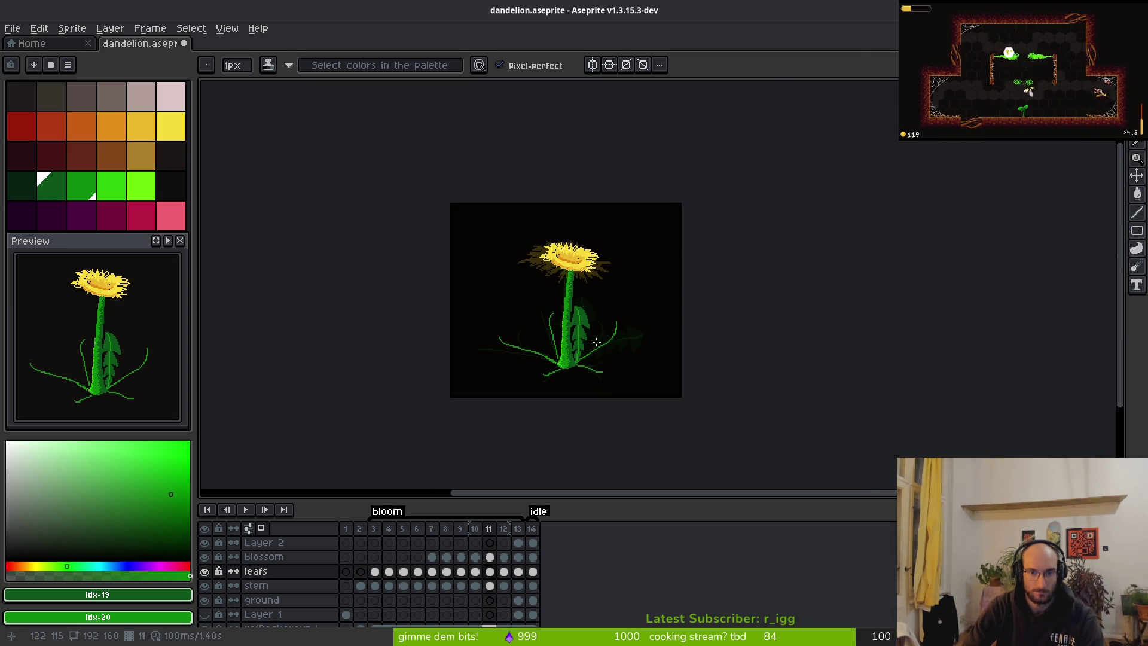
pyautogui.scroll(5, 598, 342)
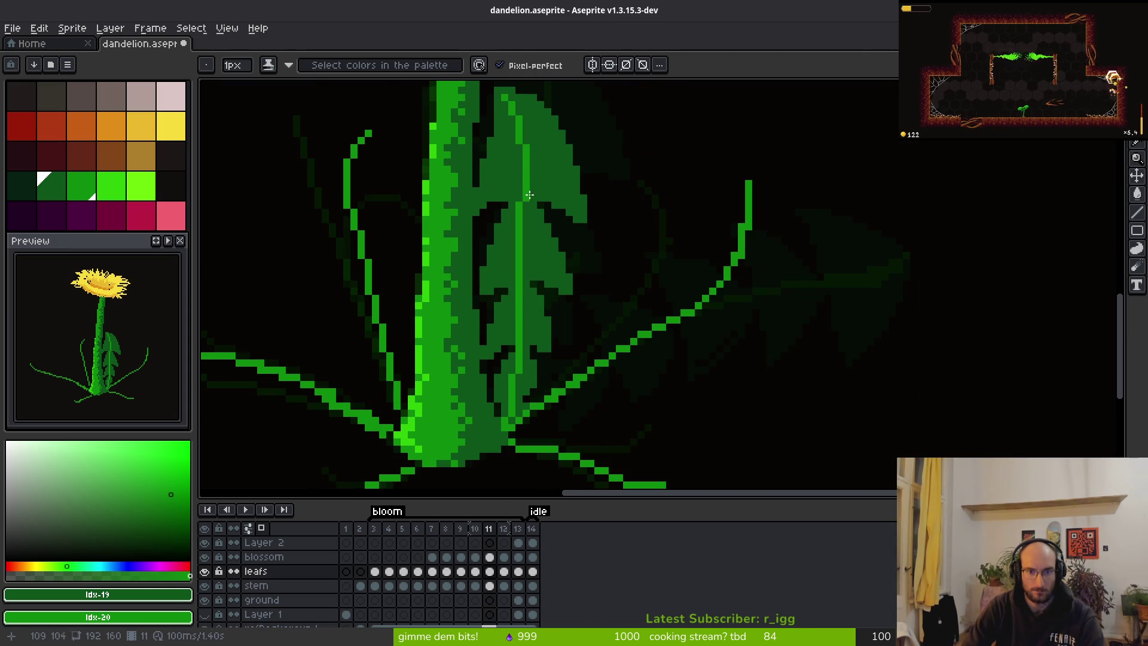
# Flip between frames 12 and 13 to compare the fully grown leaves.
pyautogui.scroll(2, 542, 238)
pyautogui.scroll(-4, 598, 245)
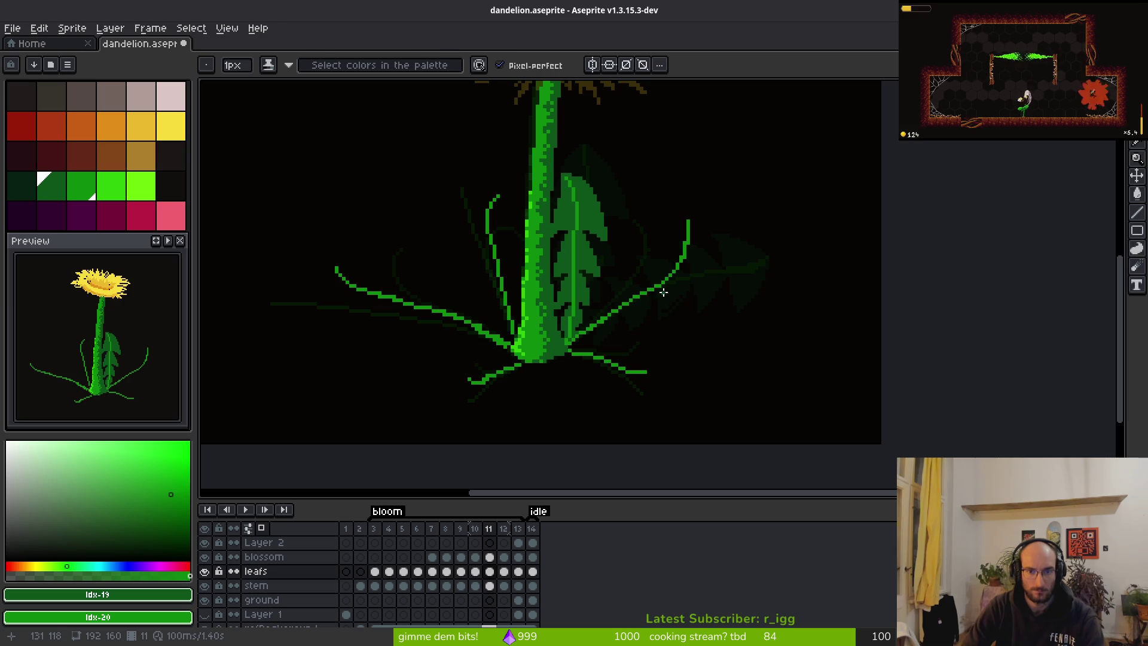
pyautogui.press('i')
pyautogui.press('Left')
pyautogui.press('Right')
pyautogui.press('Right')
pyautogui.press('Right')
pyautogui.press('Left')
pyautogui.press('Right')
pyautogui.press('Left')
pyautogui.press('Right')
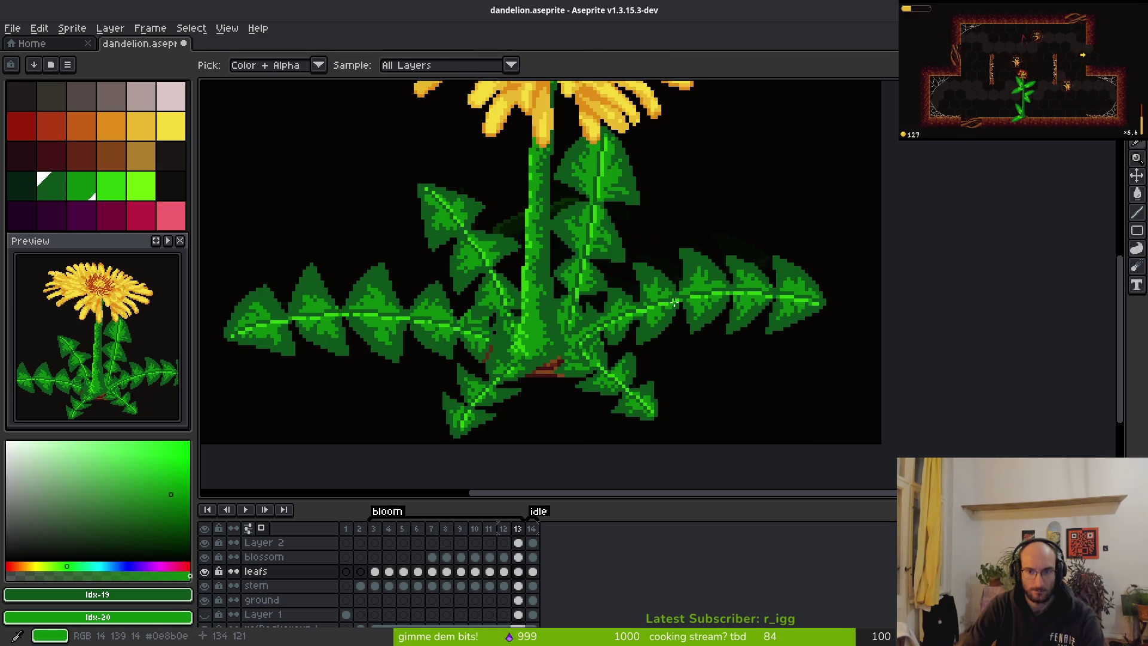
pyautogui.press('b')
pyautogui.scroll(-3, 679, 299)
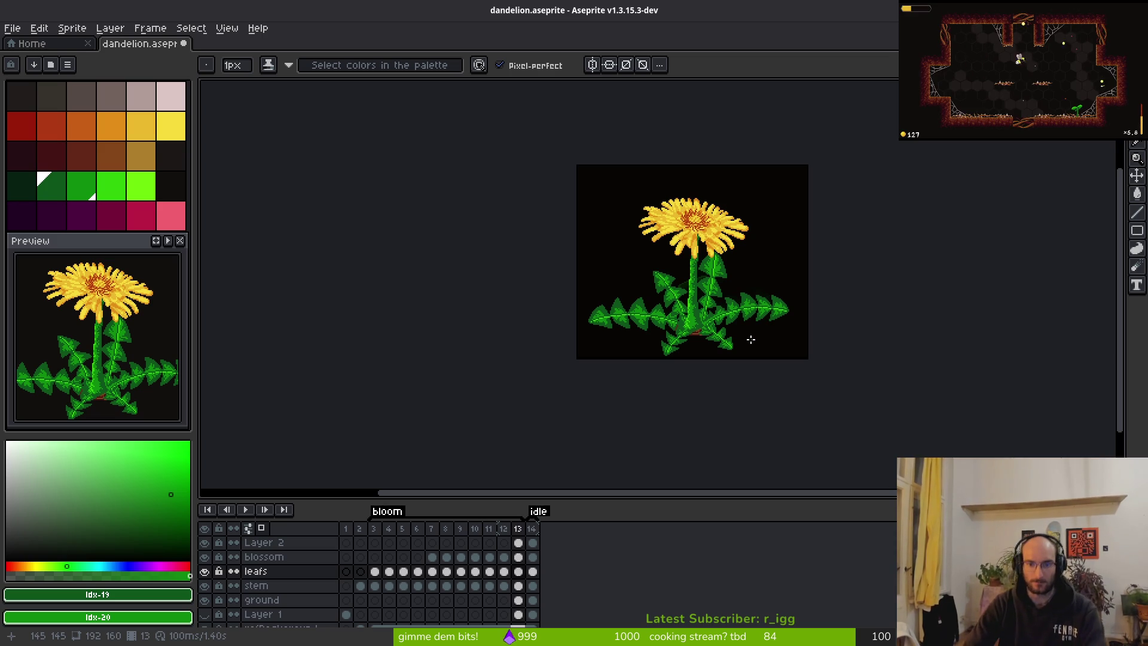
# Step back from frame 13 to frame 8, comparing the flower's growth.
pyautogui.press('alt')
pyautogui.press('alt')
pyautogui.press('Left')
pyautogui.press('Left')
pyautogui.press('Right')
pyautogui.press('Right')
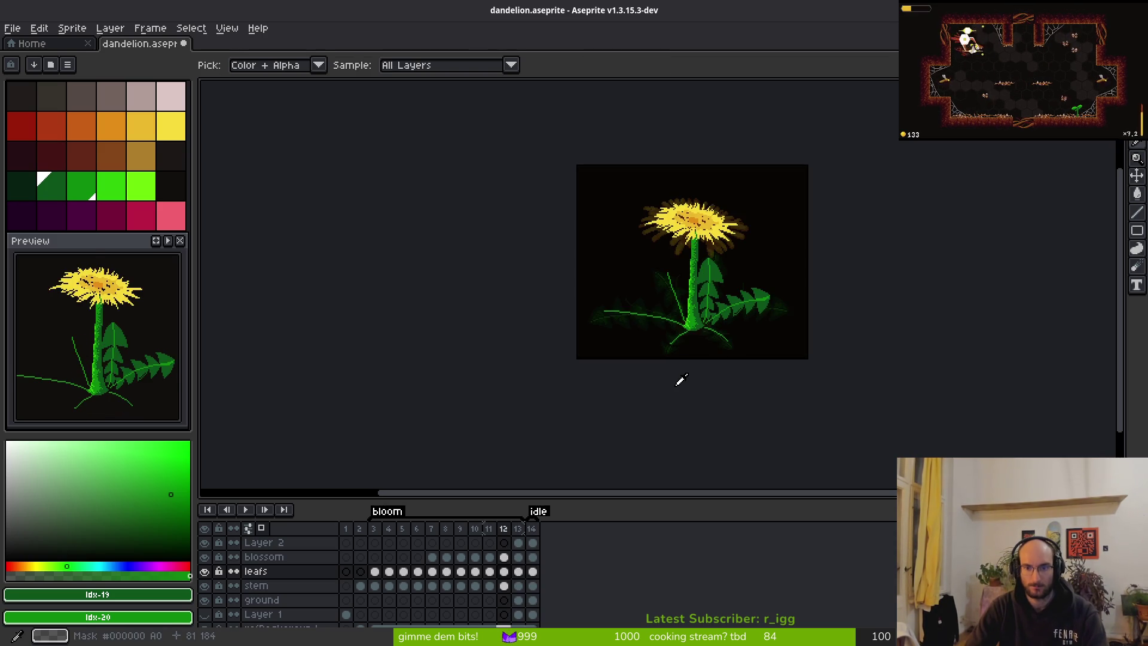
pyautogui.press('Left')
pyautogui.press(',')
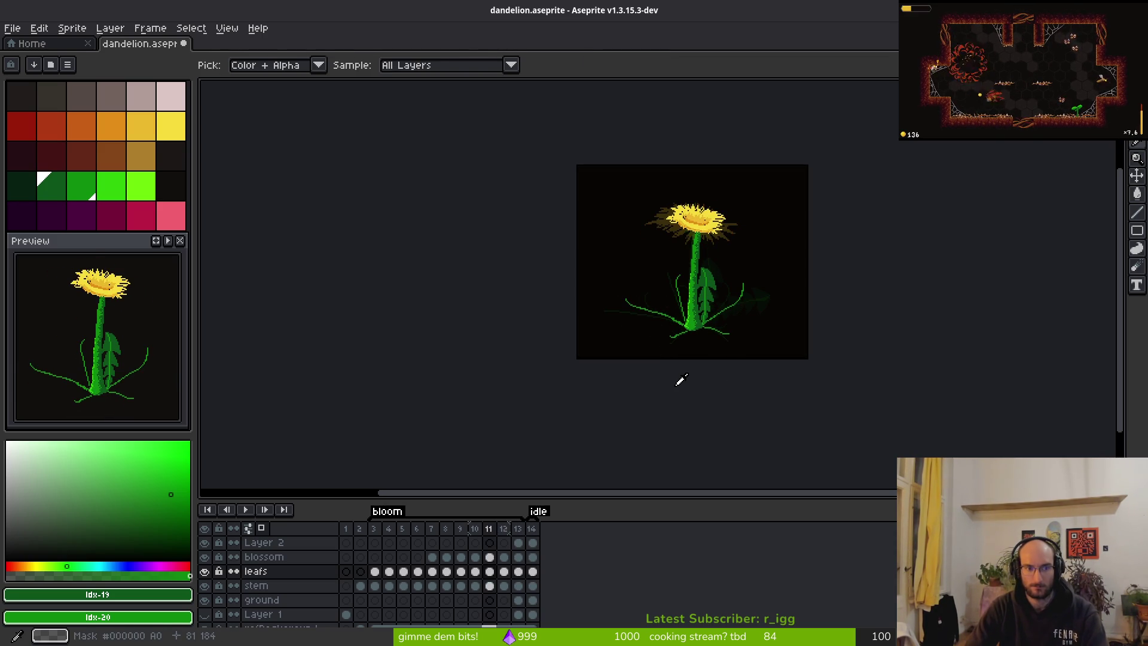
pyautogui.press('.')
pyautogui.press('.')
pyautogui.press(',')
pyautogui.press(',')
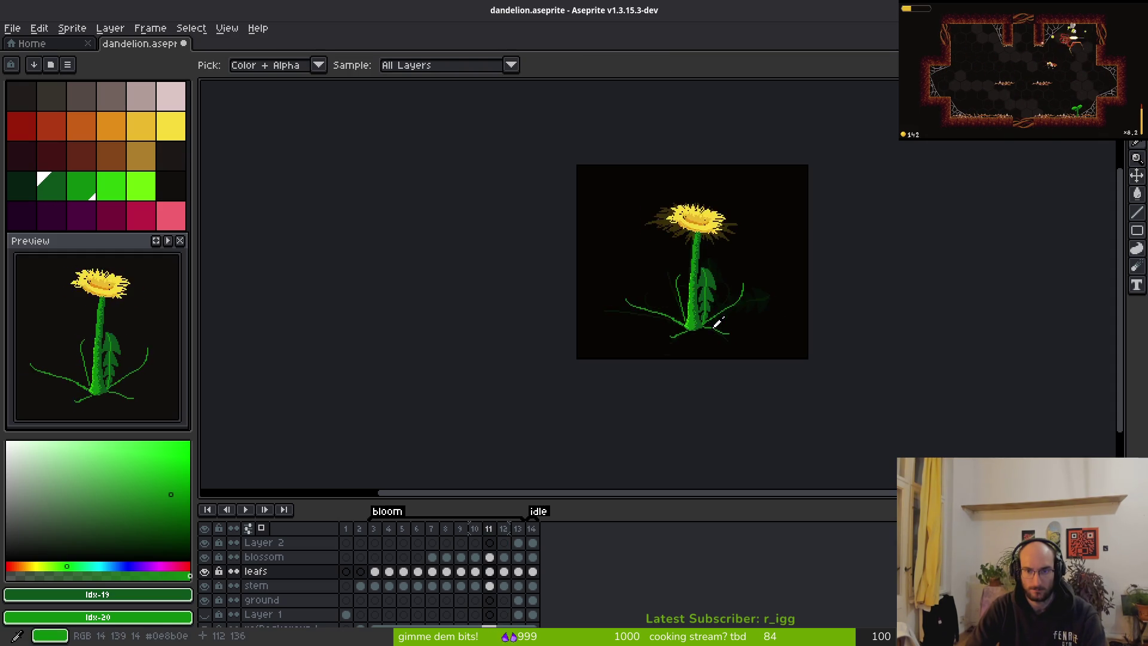
pyautogui.press(',')
pyautogui.press(',')
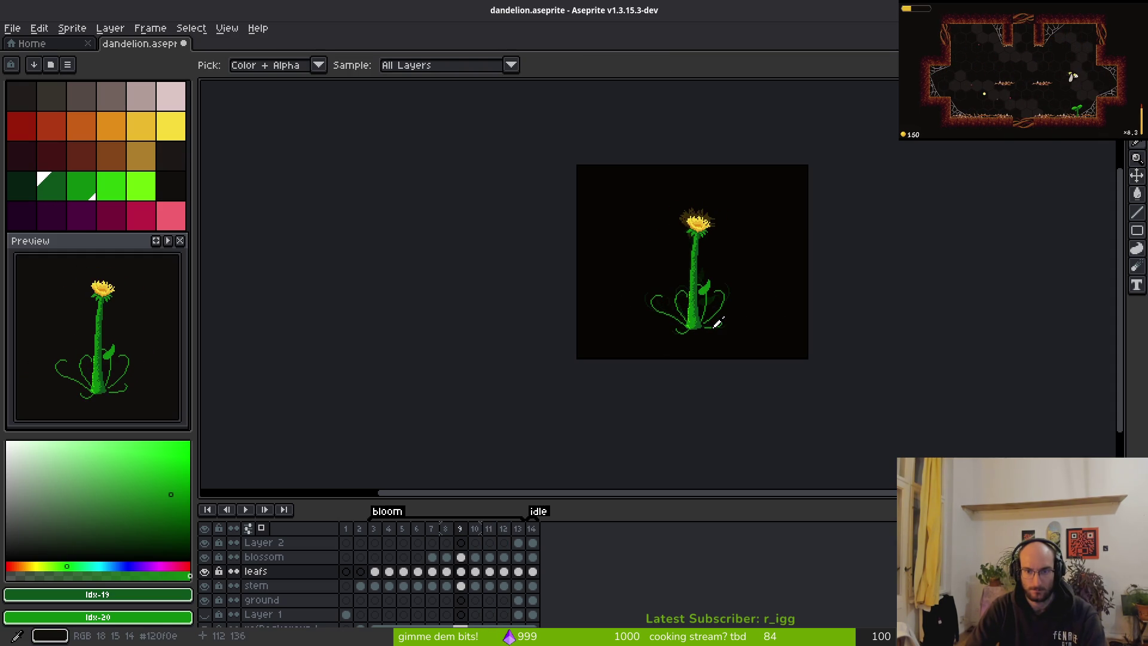
pyautogui.press('.')
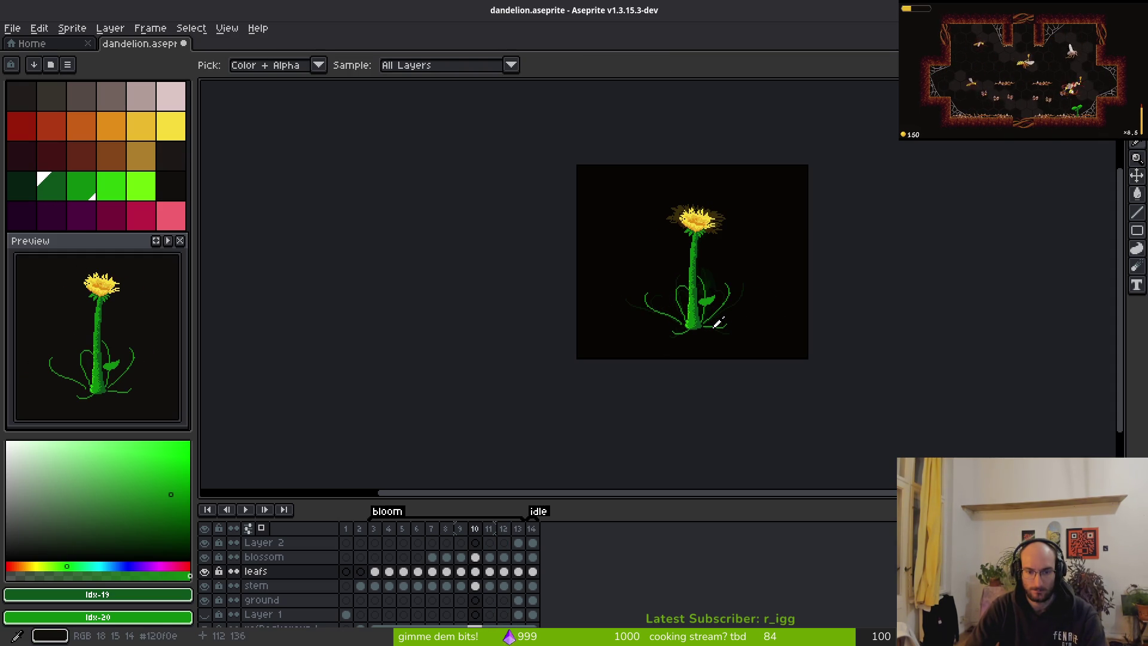
pyautogui.press('.')
pyautogui.press('.')
pyautogui.press('.')
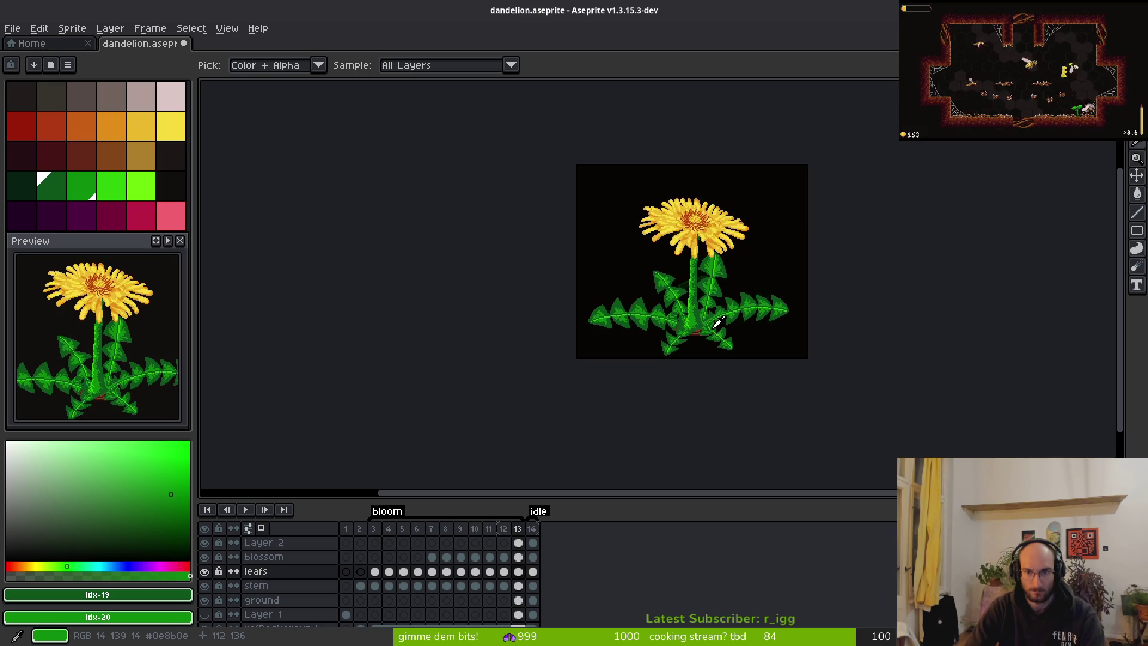
pyautogui.press(',')
pyautogui.press(',')
pyautogui.press(',')
pyautogui.press(',')
pyautogui.press(',')
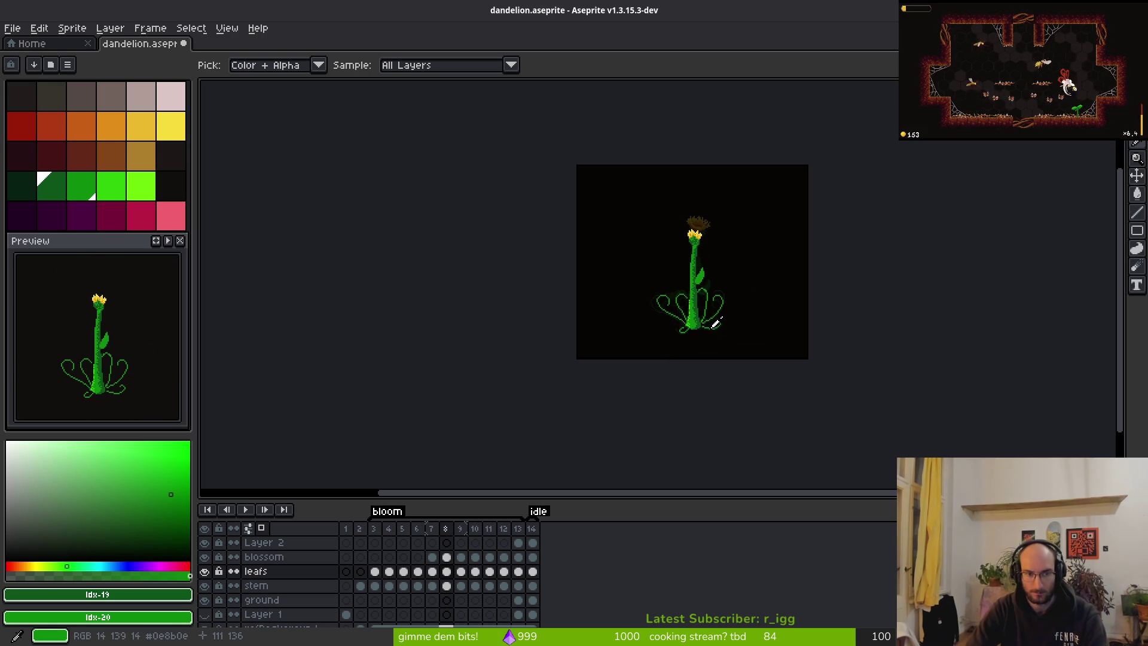
# Start playback in the Preview panel and play the growth animation on the canvas.
pyautogui.press('b')
pyautogui.scroll(3, 708, 321)
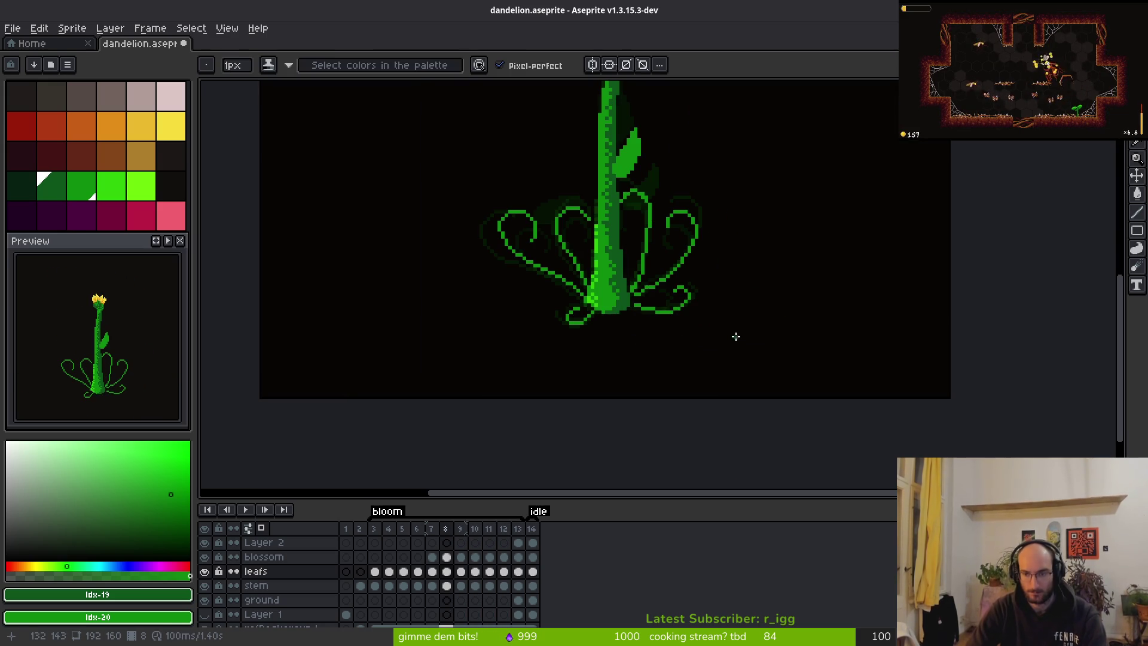
pyautogui.click(168, 241)
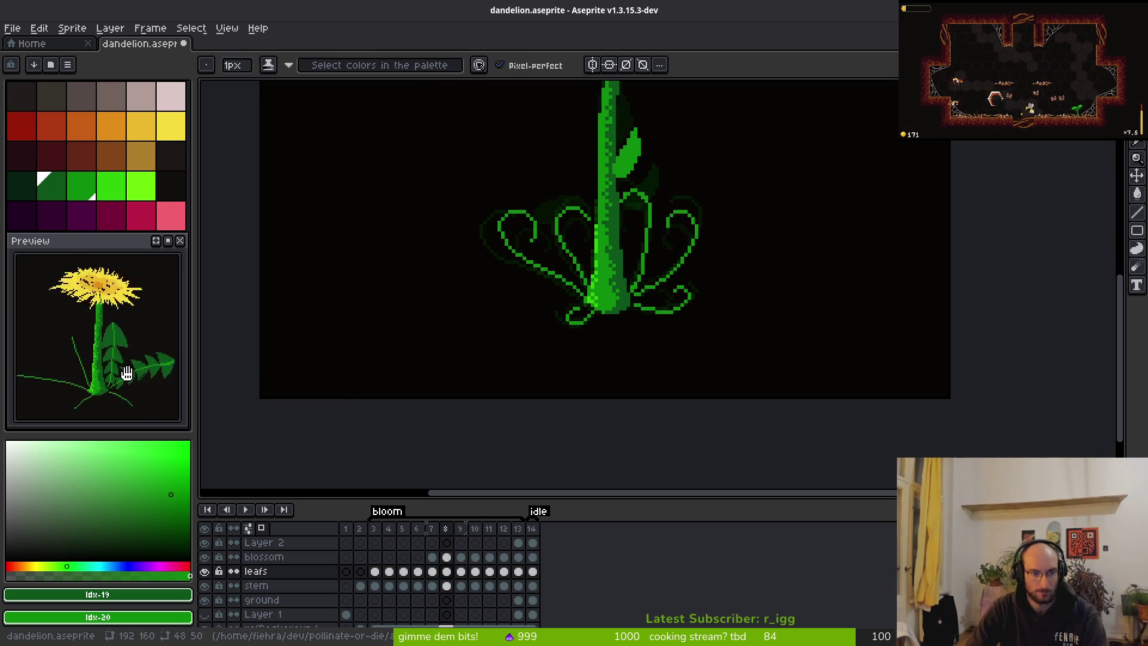
pyautogui.scroll(-2, 125, 373)
pyautogui.scroll(2, 114, 376)
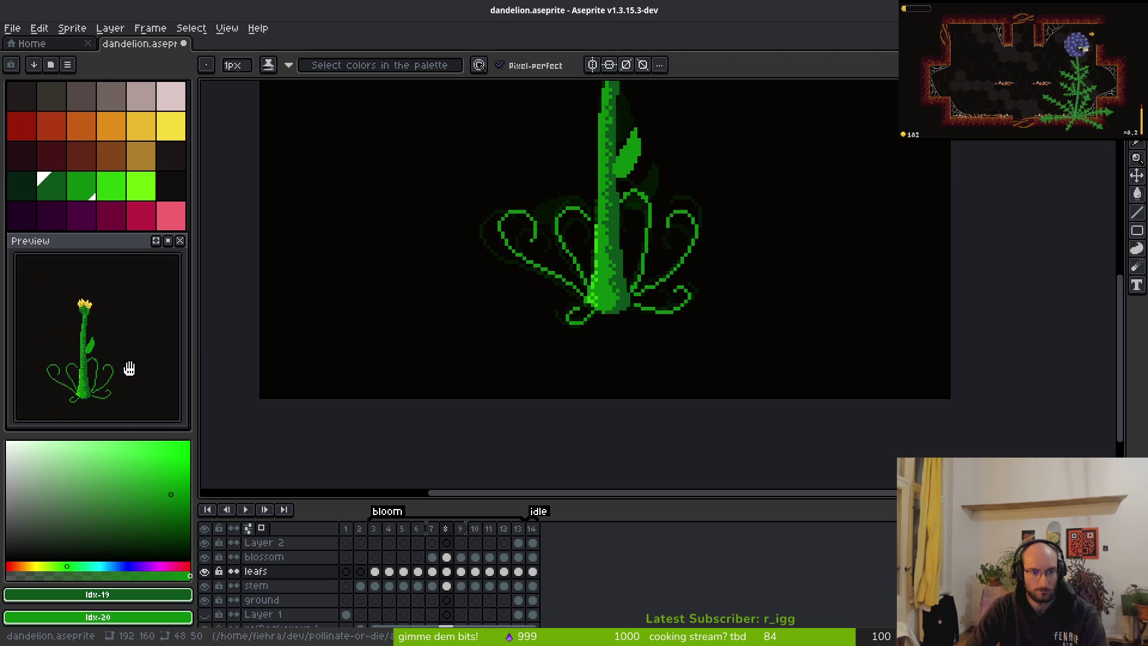
pyautogui.scroll(-3, 538, 340)
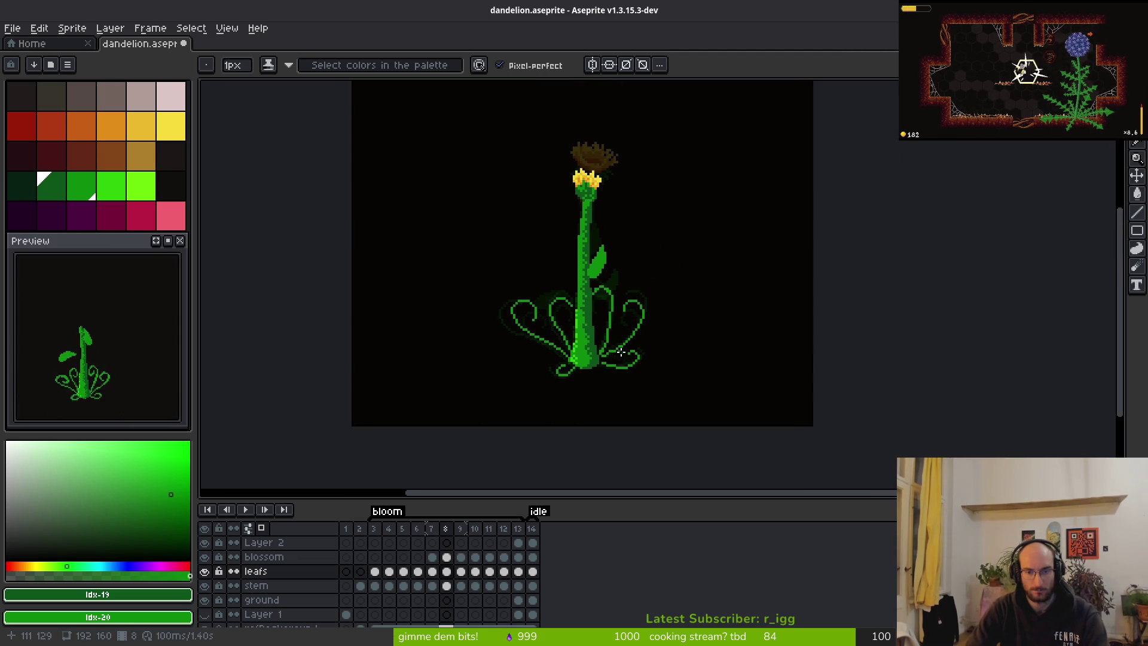
pyautogui.press('i')
pyautogui.press('Return')
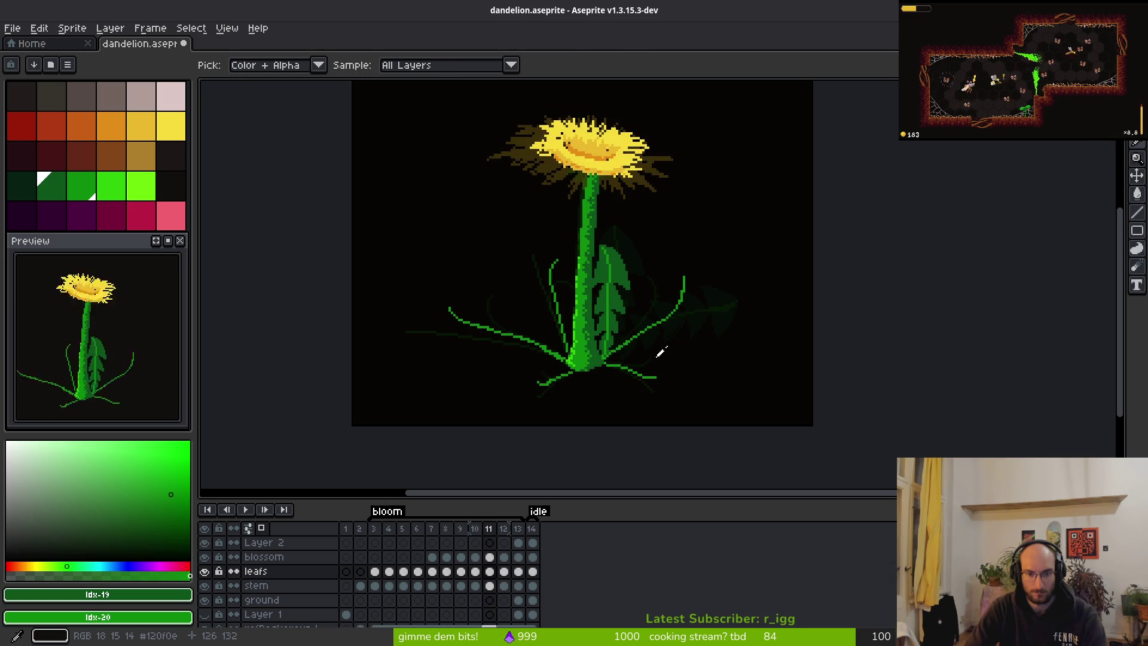
pyautogui.press('f')
pyautogui.scroll(3, 656, 315)
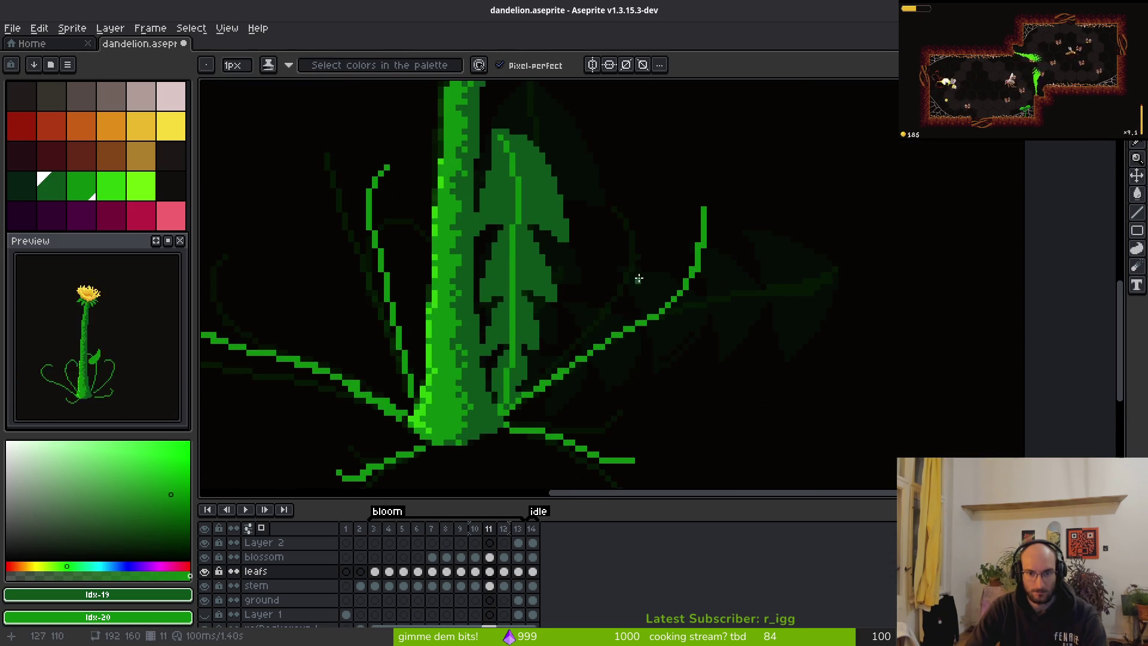
# Outline a jagged lobe from the vein tip with green edges and a dark-green vein.
pyautogui.press('alt')
pyautogui.scroll(2, 692, 215)
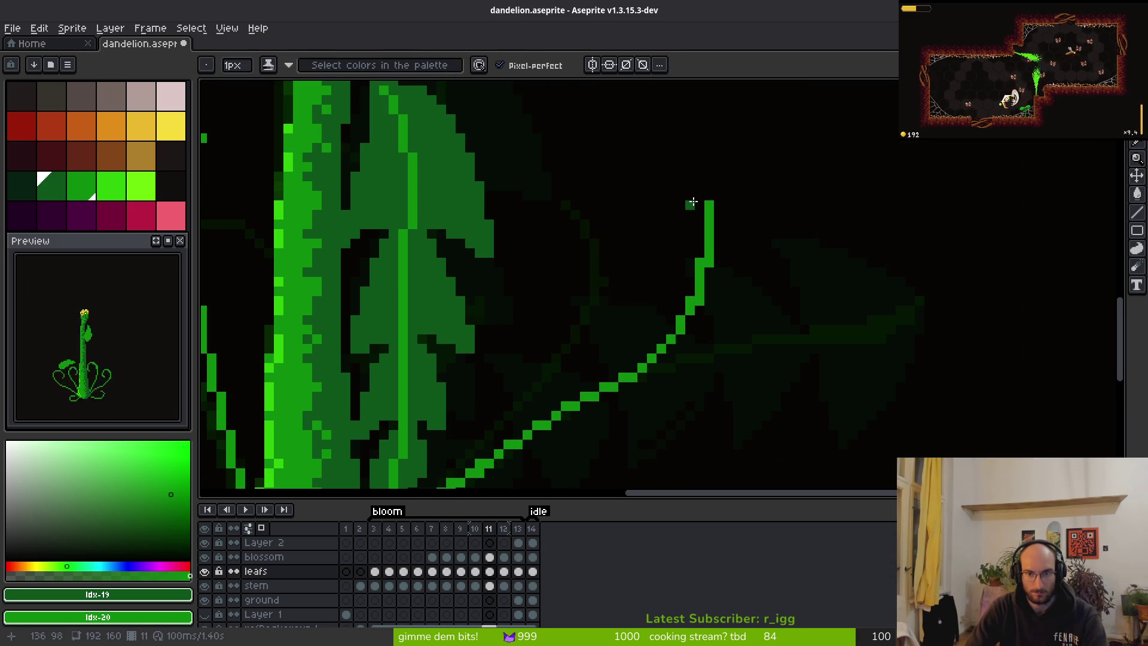
pyautogui.moveTo(701, 194)
pyautogui.mouseDown()
pyautogui.moveTo(625, 270)
pyautogui.moveTo(719, 199)
pyautogui.moveTo(767, 333)
pyautogui.mouseUp()
pyautogui.moveTo(621, 279)
pyautogui.mouseDown()
pyautogui.moveTo(664, 272)
pyautogui.moveTo(761, 335)
pyautogui.mouseUp()
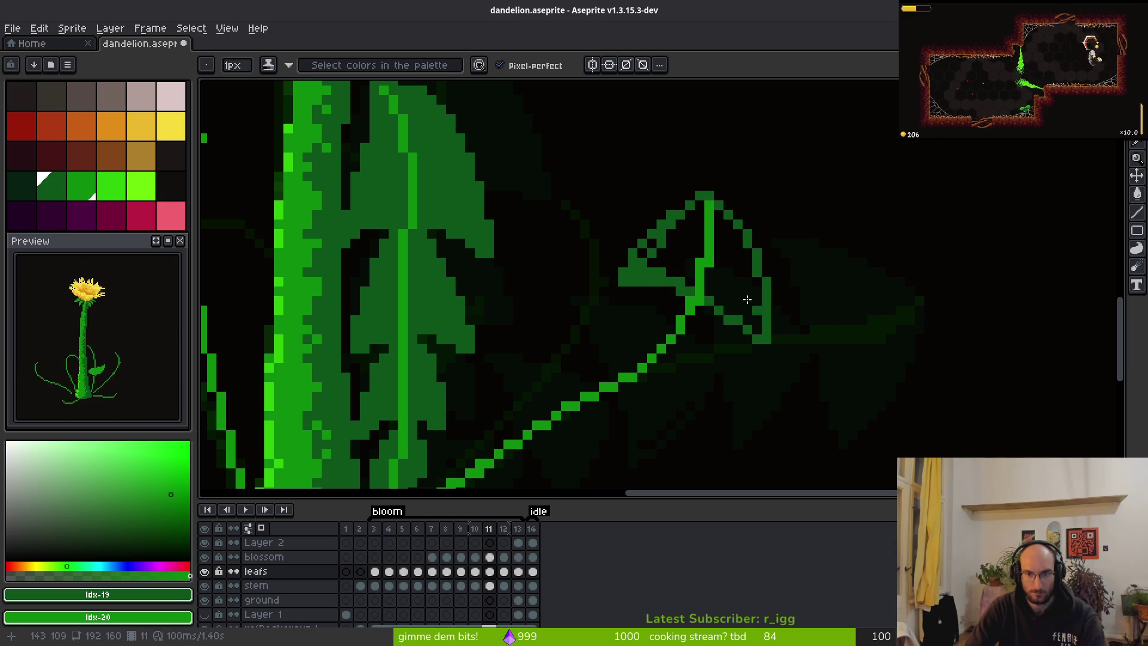
pyautogui.scroll(-3, 729, 298)
pyautogui.moveTo(698, 228); pyautogui.dragTo(672, 339)
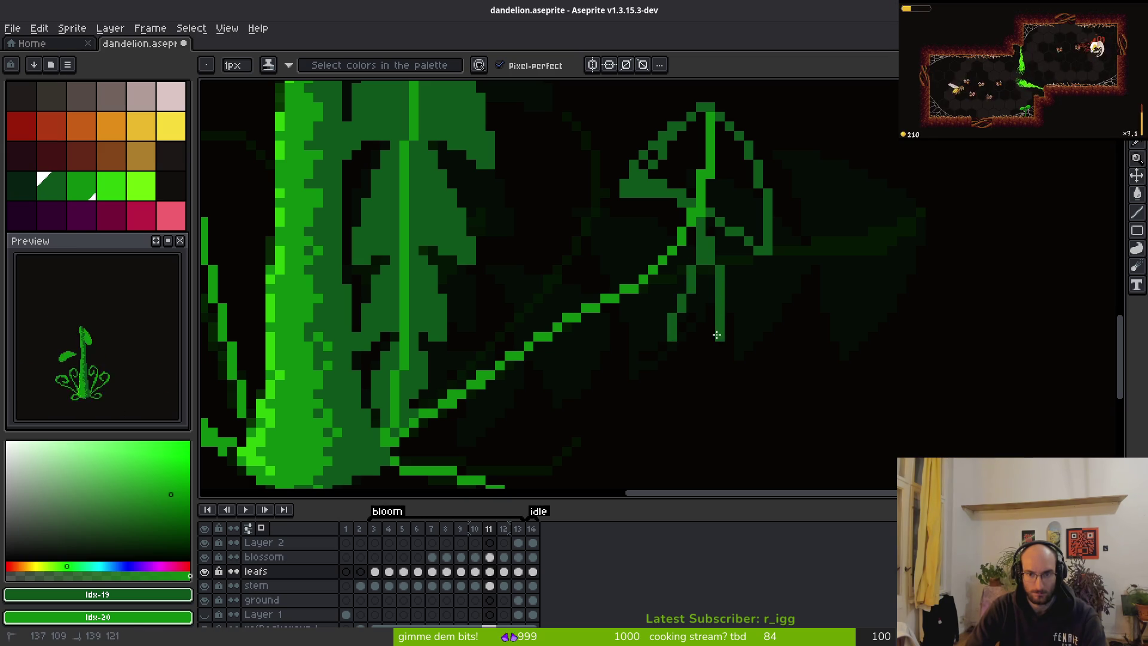
pyautogui.moveTo(665, 221); pyautogui.dragTo(563, 246)
pyautogui.moveTo(660, 288); pyautogui.dragTo(680, 310)
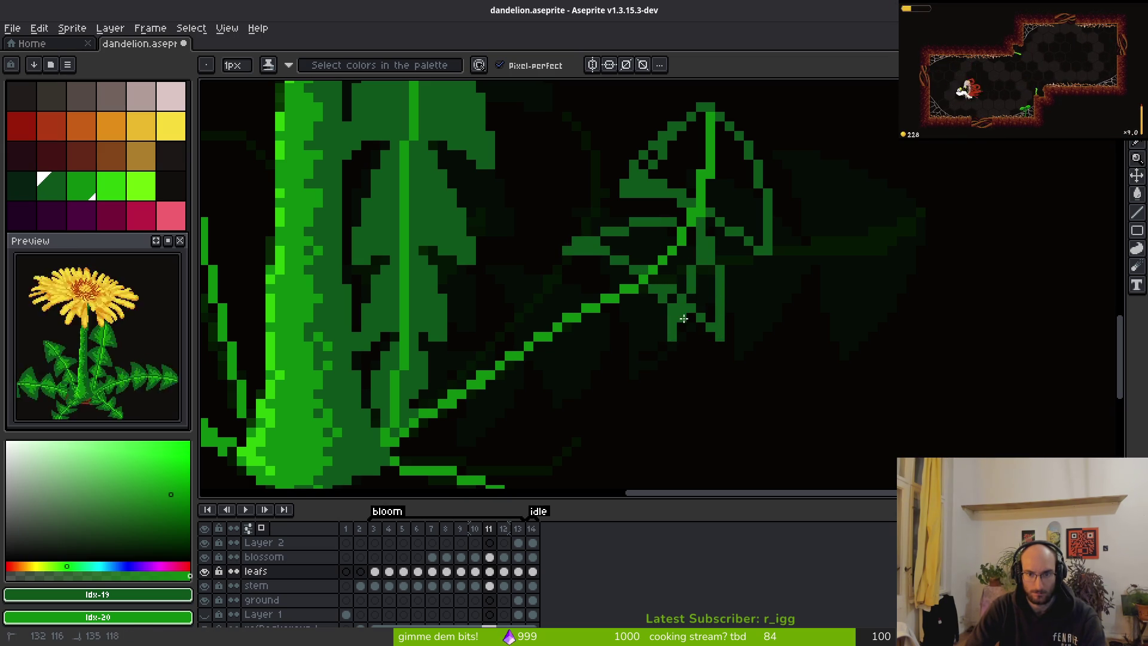
# Draw serration lines branching down-left from the leaf midrib.
pyautogui.press('e')
pyautogui.press('b')
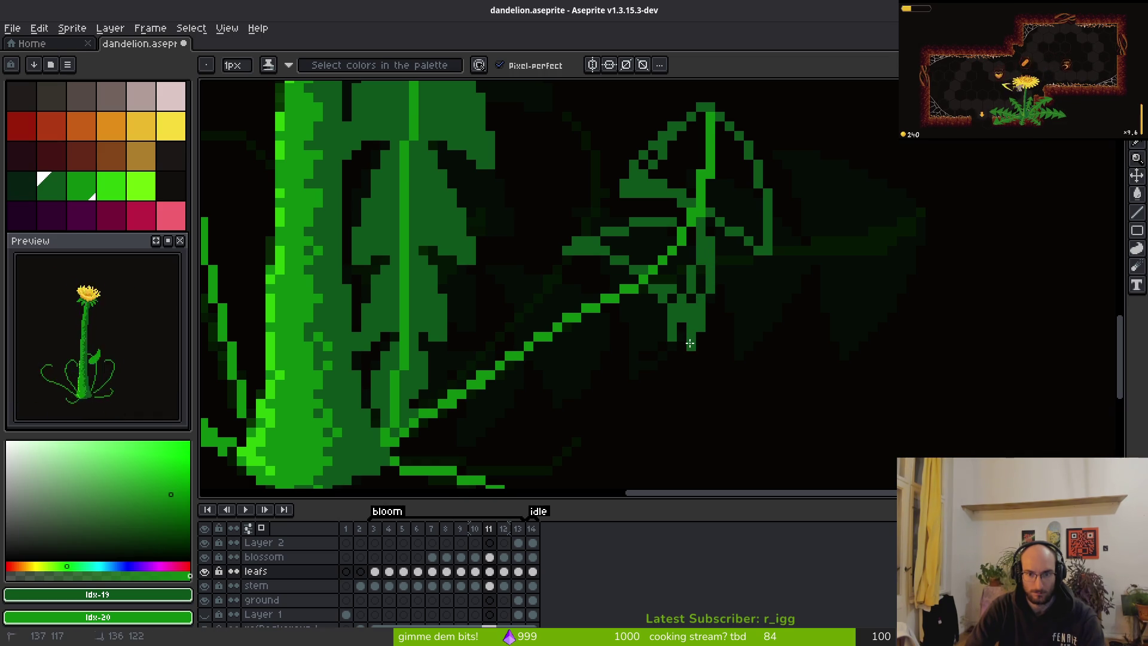
pyautogui.scroll(-3, 733, 333)
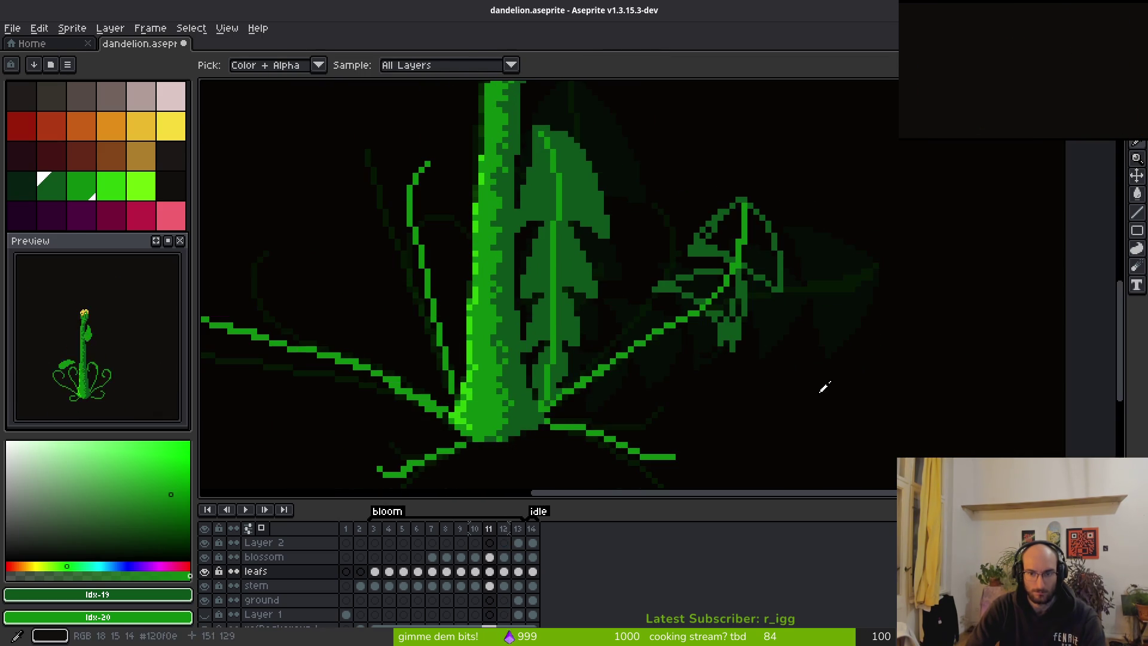
pyautogui.scroll(3, 718, 354)
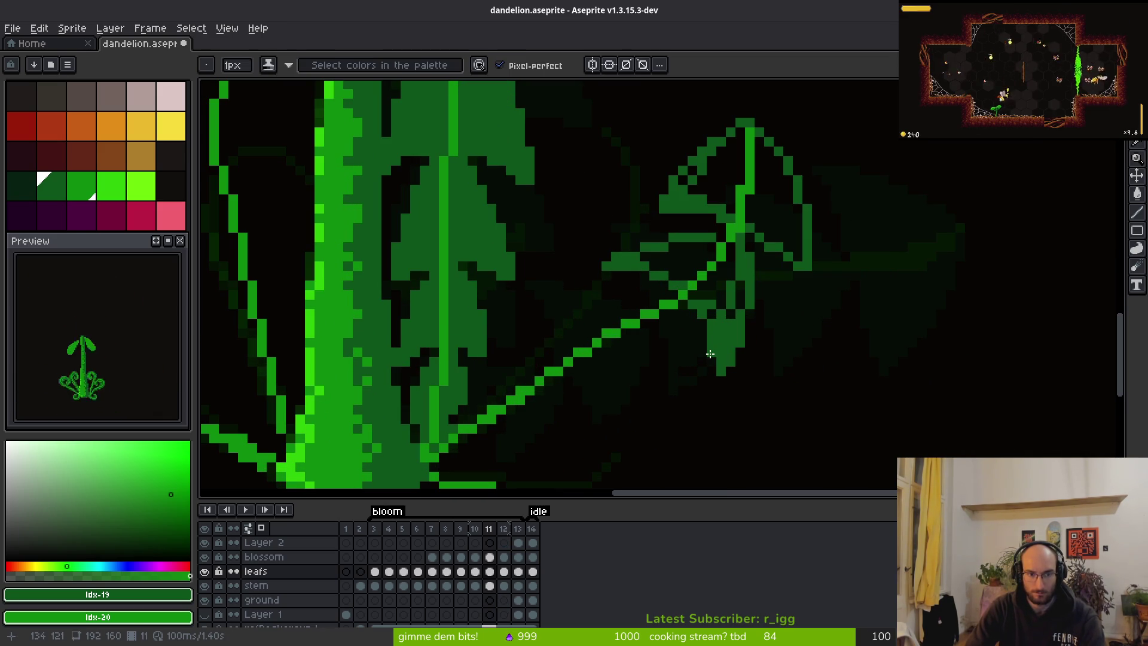
pyautogui.moveTo(715, 361); pyautogui.dragTo(722, 313)
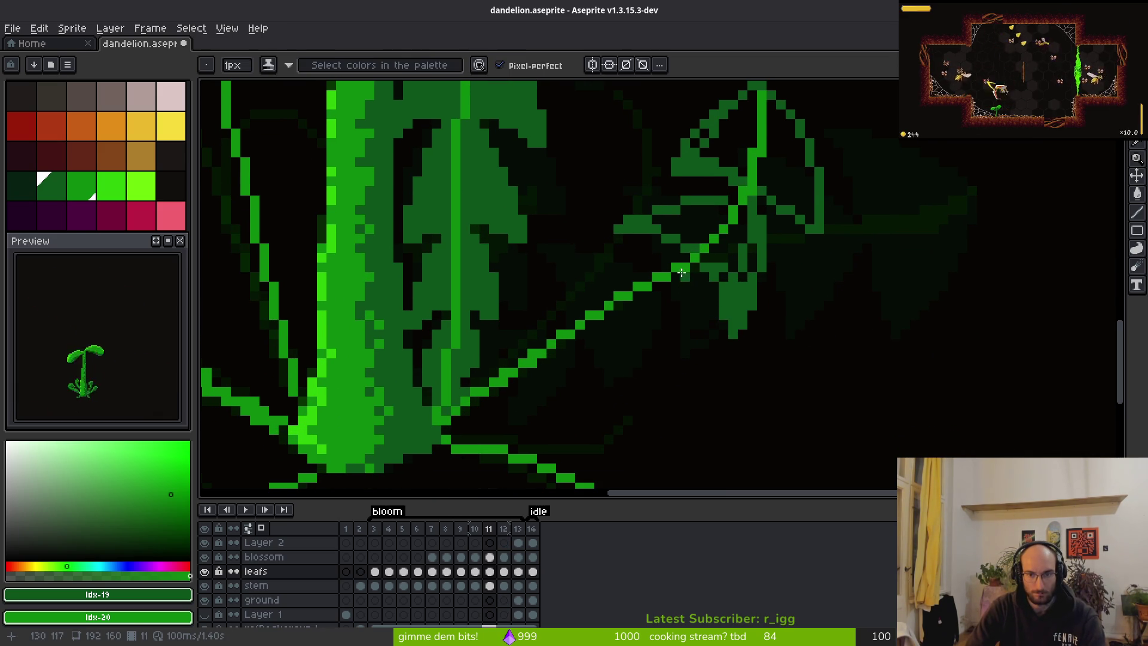
pyautogui.moveTo(681, 282)
pyautogui.mouseDown()
pyautogui.moveTo(673, 327)
pyautogui.moveTo(637, 383)
pyautogui.moveTo(660, 267)
pyautogui.moveTo(558, 262)
pyautogui.moveTo(602, 299)
pyautogui.moveTo(565, 272)
pyautogui.moveTo(600, 297)
pyautogui.moveTo(622, 345)
pyautogui.mouseUp()
# Draw a vertical line of leaf pixels and erase stray pixels beside the midrib.
pyautogui.scroll(5, 624, 383)
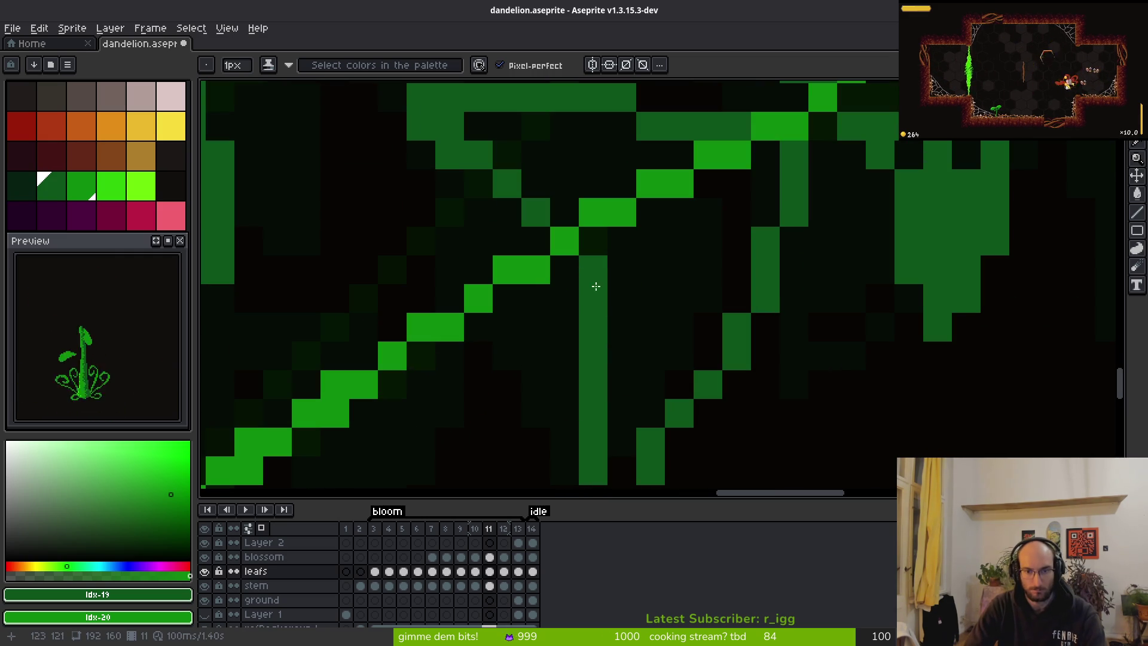
pyautogui.moveTo(622, 287); pyautogui.dragTo(621, 459)
pyautogui.press('e')
pyautogui.moveTo(594, 327)
pyautogui.mouseDown()
pyautogui.moveTo(593, 357)
pyautogui.moveTo(640, 406)
pyautogui.mouseUp()
pyautogui.scroll(-2, 593, 356)
pyautogui.scroll(-7, 743, 397)
pyautogui.scroll(6, 720, 380)
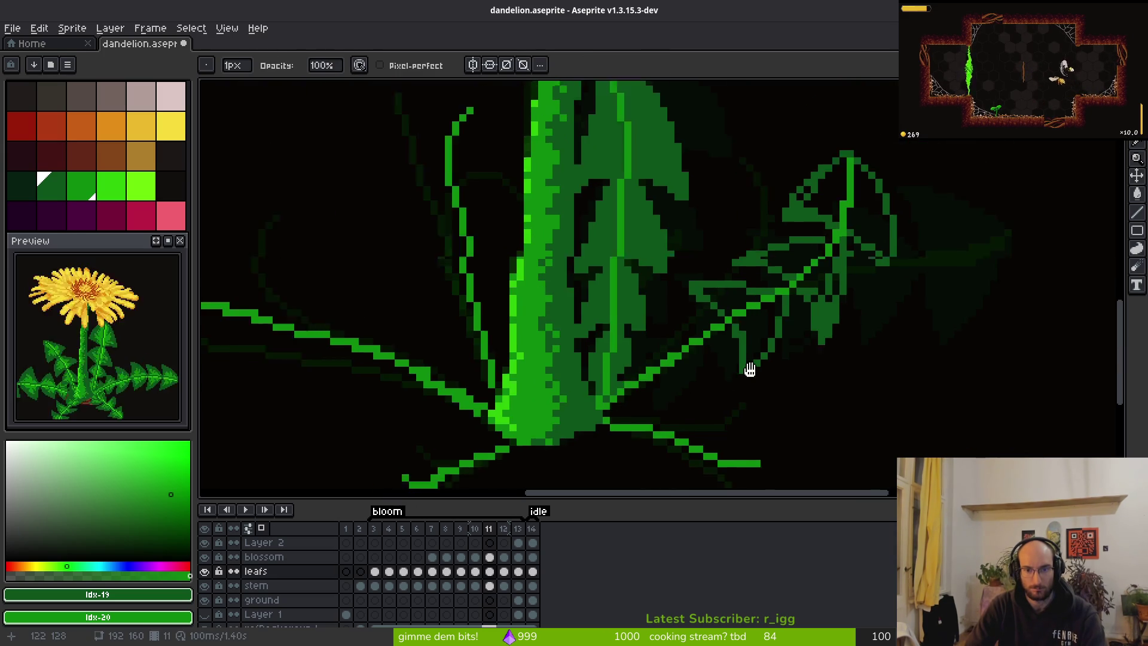
pyautogui.press('b')
# Draw dark-green serration edges down-left and down-right, removing a stray edge pixel.
pyautogui.moveTo(759, 250); pyautogui.dragTo(685, 388)
pyautogui.moveTo(628, 343)
pyautogui.mouseDown()
pyautogui.moveTo(685, 430)
pyautogui.moveTo(665, 411)
pyautogui.mouseUp()
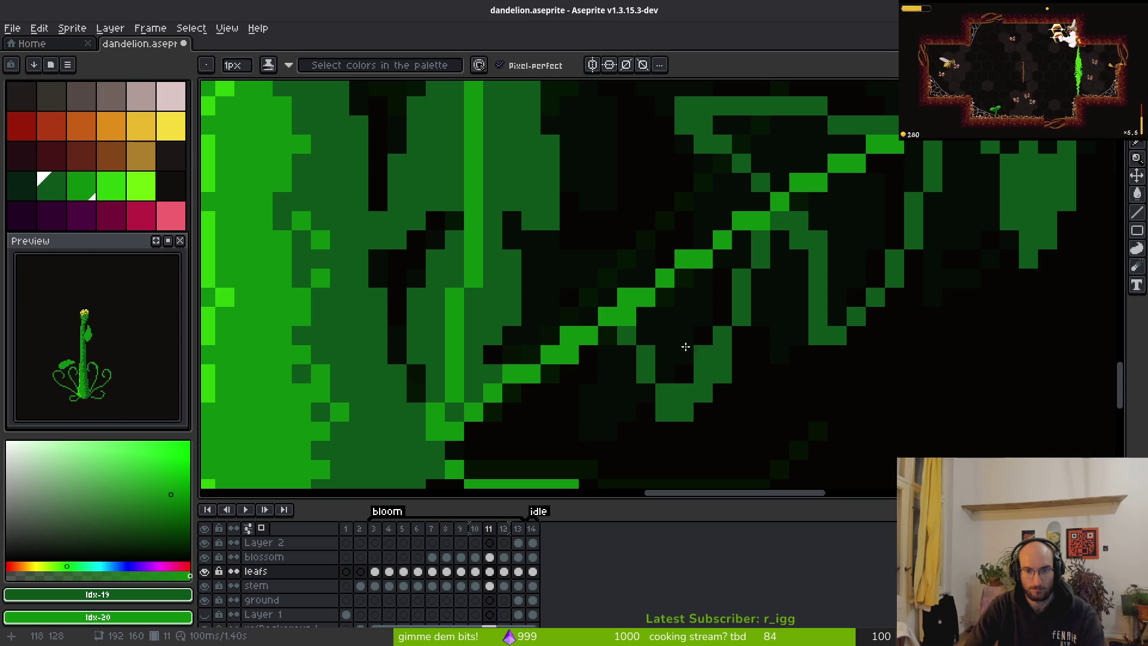
pyautogui.press('e')
pyautogui.click(685, 411)
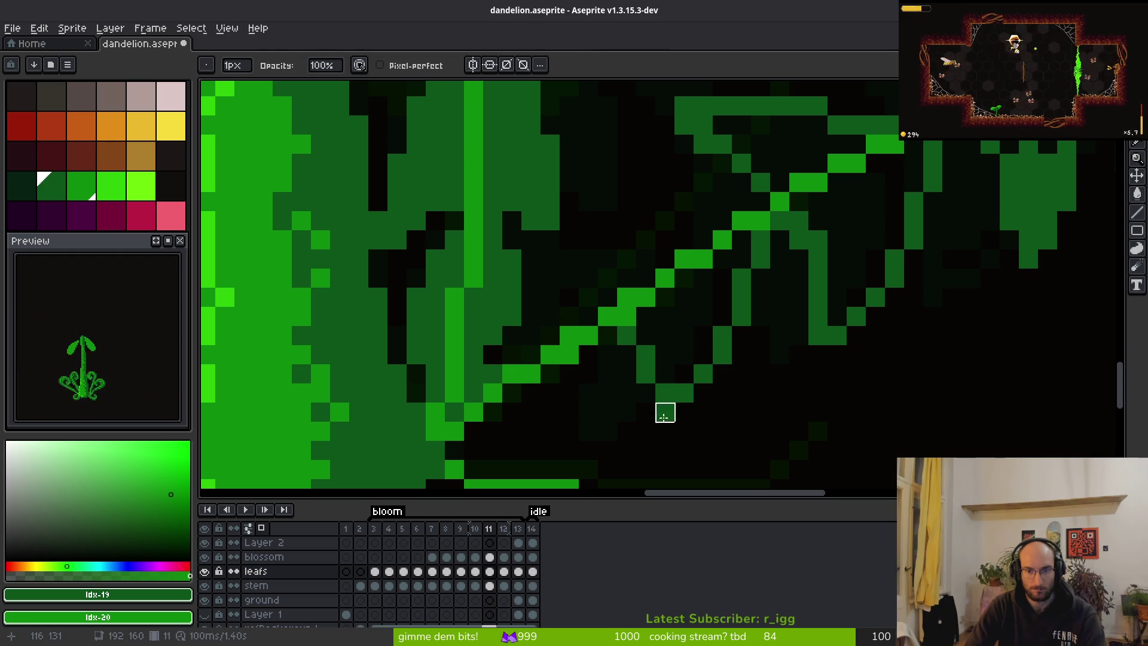
pyautogui.press('b')
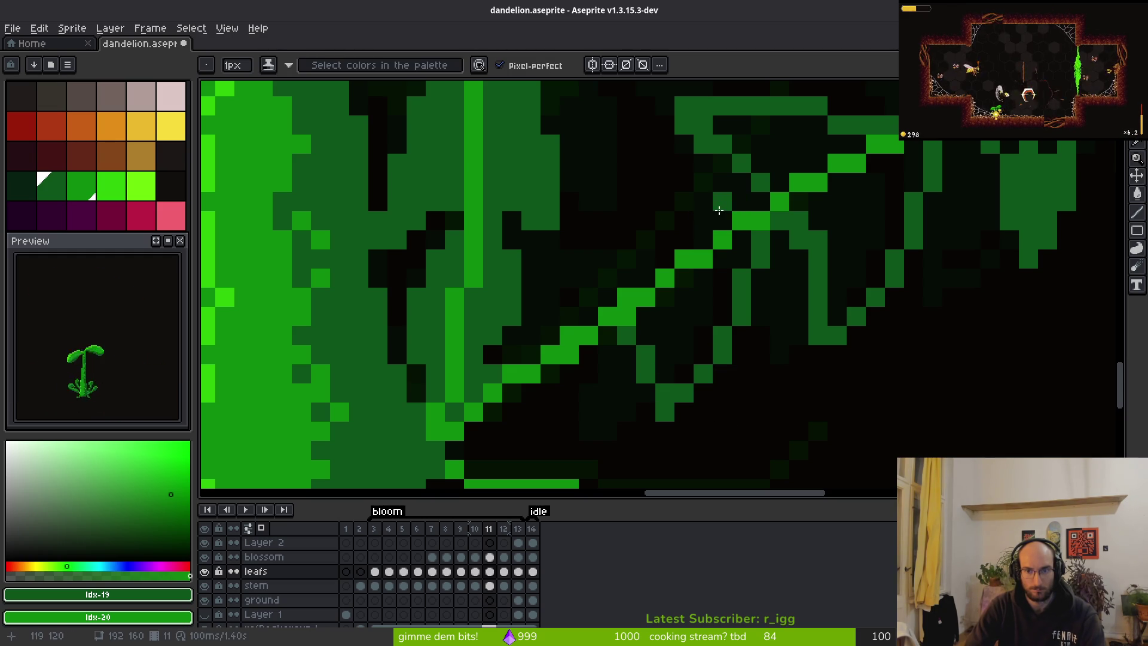
# Add dark-green pixels along the leaf's short horizontal and lower edges.
pyautogui.moveTo(588, 201)
pyautogui.mouseDown()
pyautogui.moveTo(665, 206)
pyautogui.moveTo(663, 240)
pyautogui.moveTo(598, 218)
pyautogui.moveTo(625, 308)
pyautogui.mouseUp()
pyautogui.scroll(-5, 625, 308)
pyautogui.hscroll(-2, 625, 308)
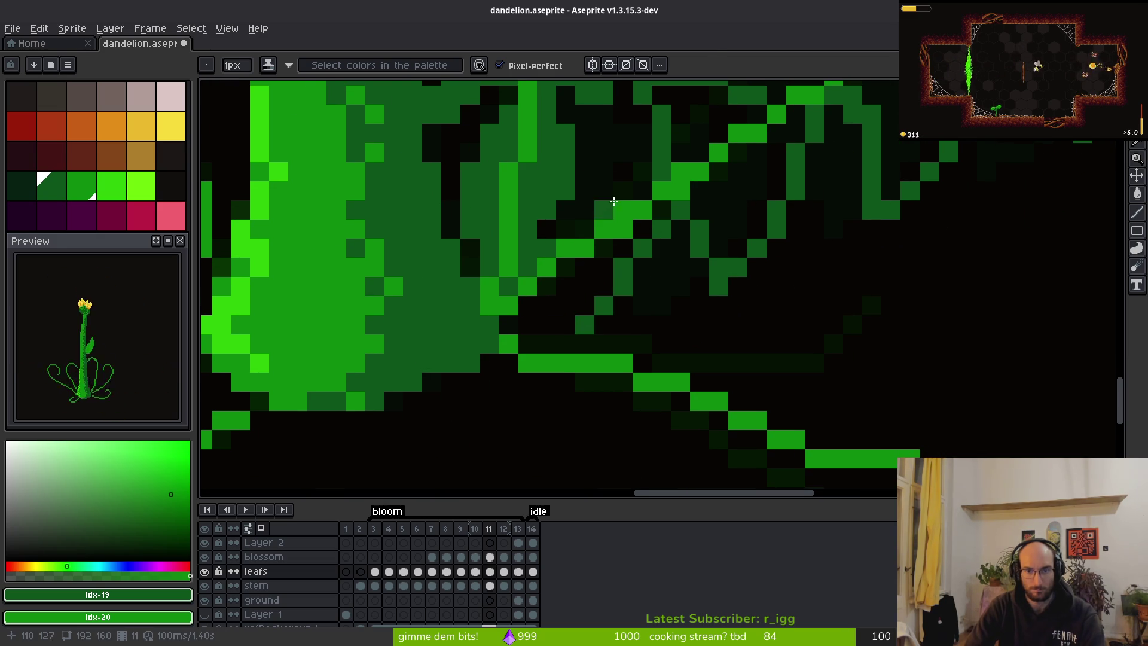
pyautogui.moveTo(625, 196); pyautogui.dragTo(579, 192)
pyautogui.moveTo(623, 268); pyautogui.dragTo(579, 321)
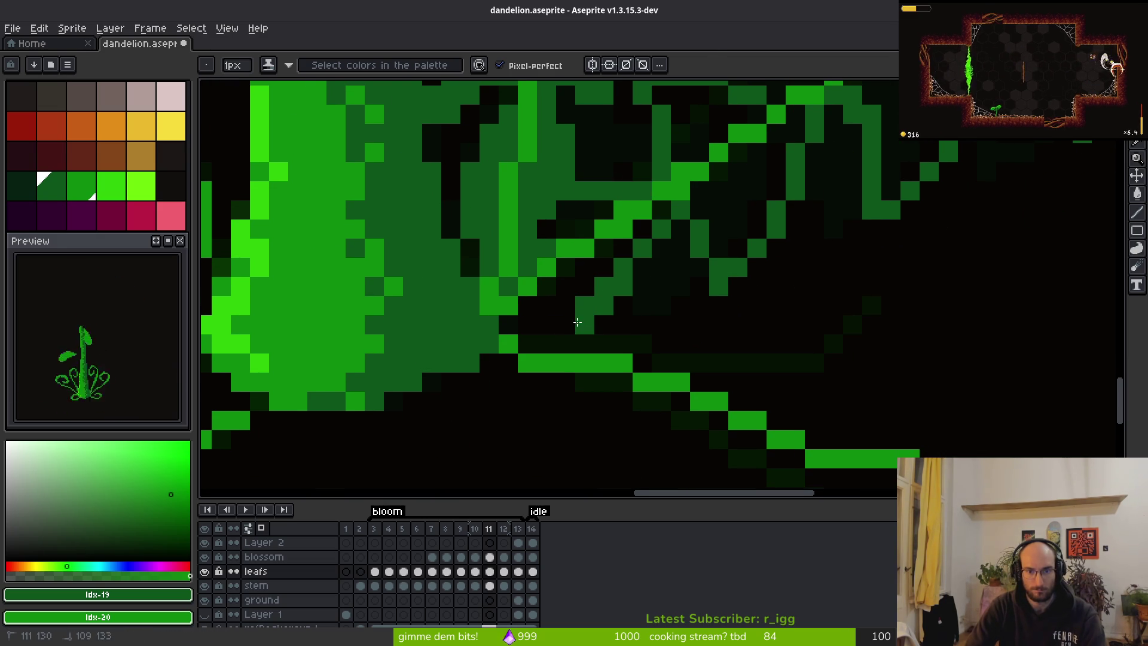
pyautogui.scroll(-4, 742, 299)
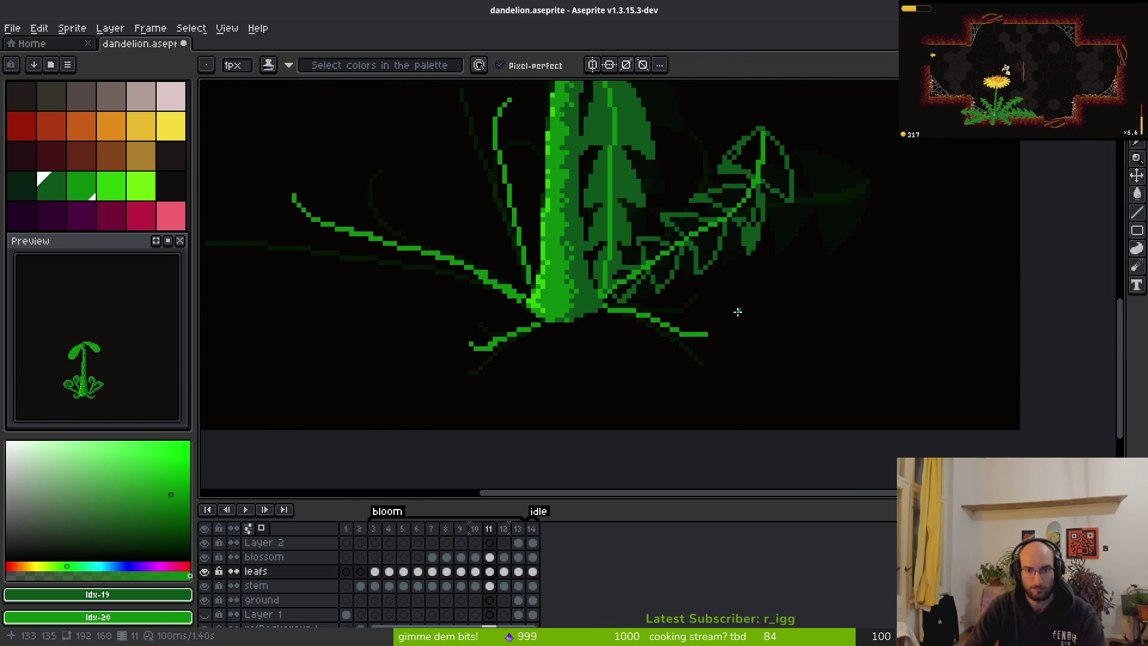
# Play and stop the animation several times to compare the leaves, ending back on frame 12.
pyautogui.press('i')
pyautogui.press('Return')
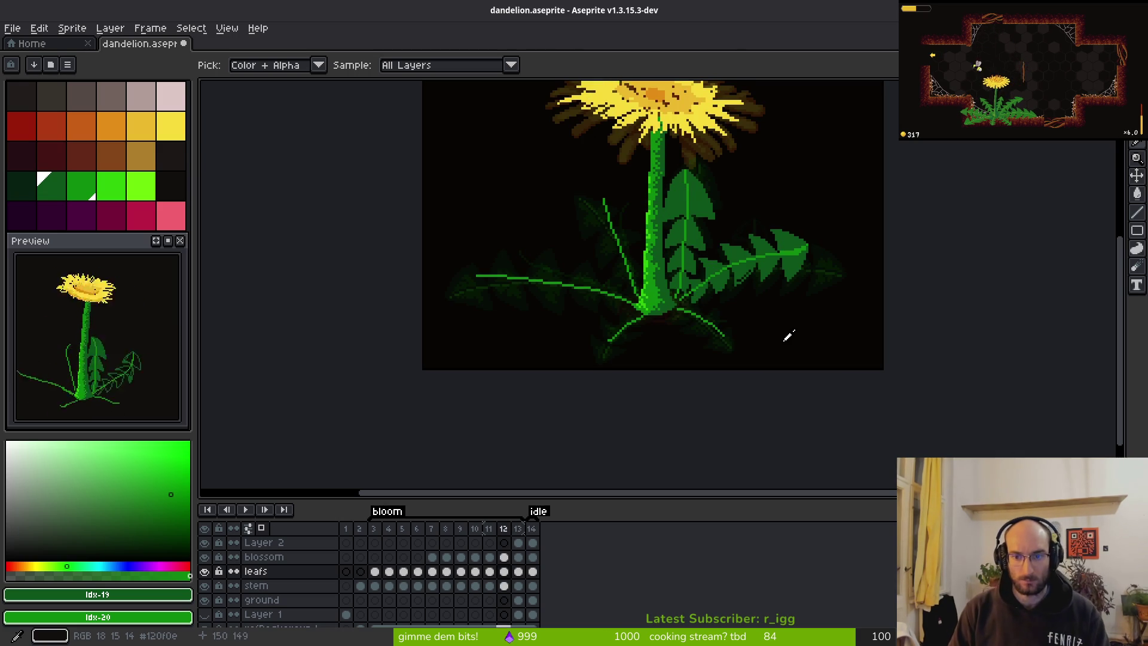
pyautogui.press('b')
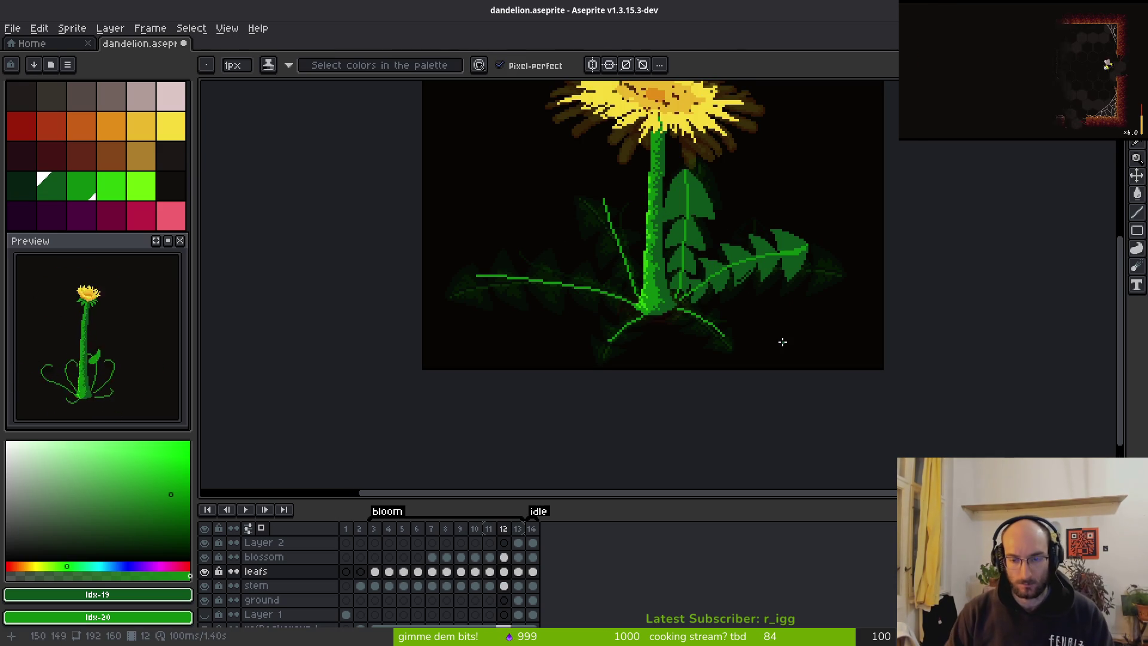
pyautogui.press('Return')
pyautogui.press('i')
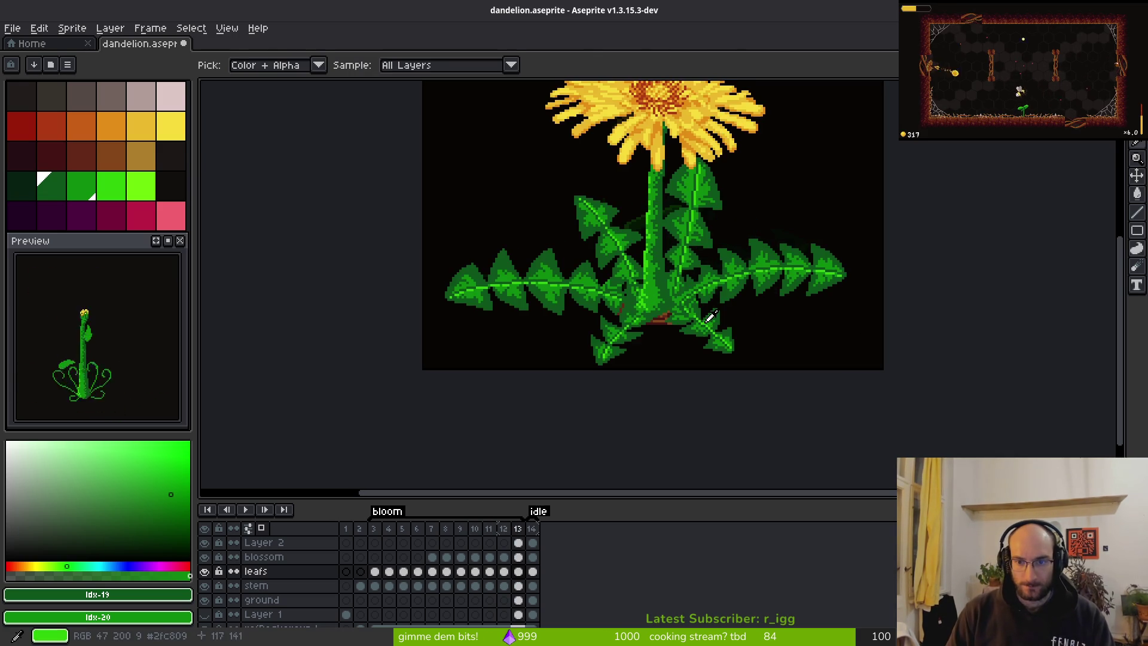
pyautogui.press('b')
pyautogui.scroll(3, 776, 315)
pyautogui.press('i')
pyautogui.press('Return')
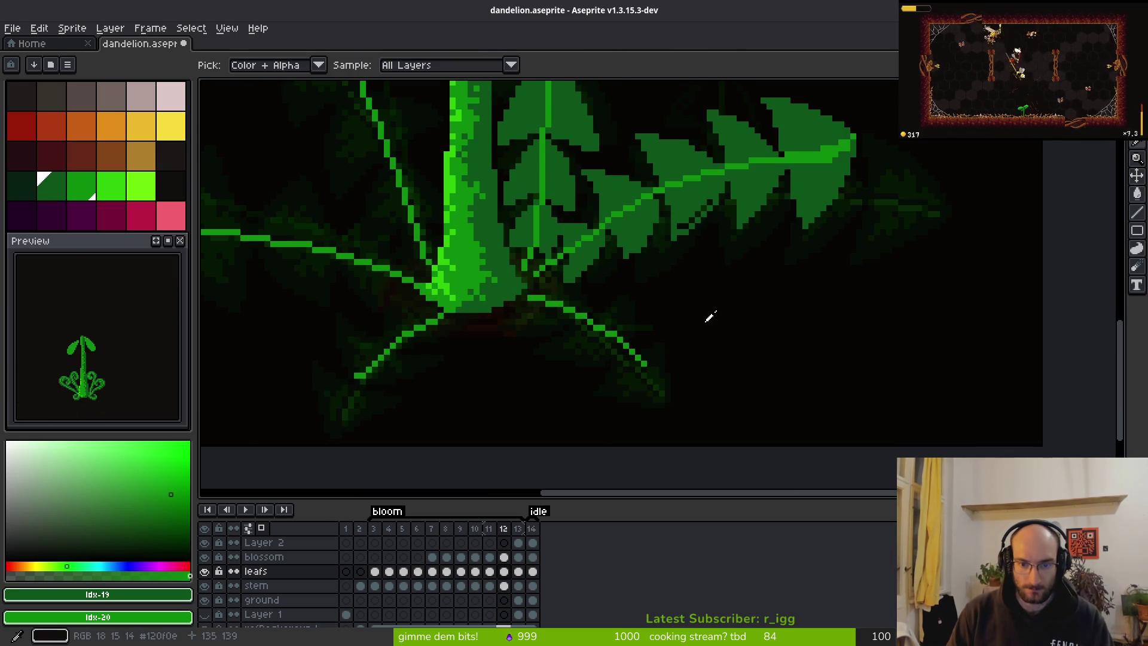
pyautogui.press('b')
pyautogui.scroll(2, 658, 335)
pyautogui.press('i')
pyautogui.press('Return')
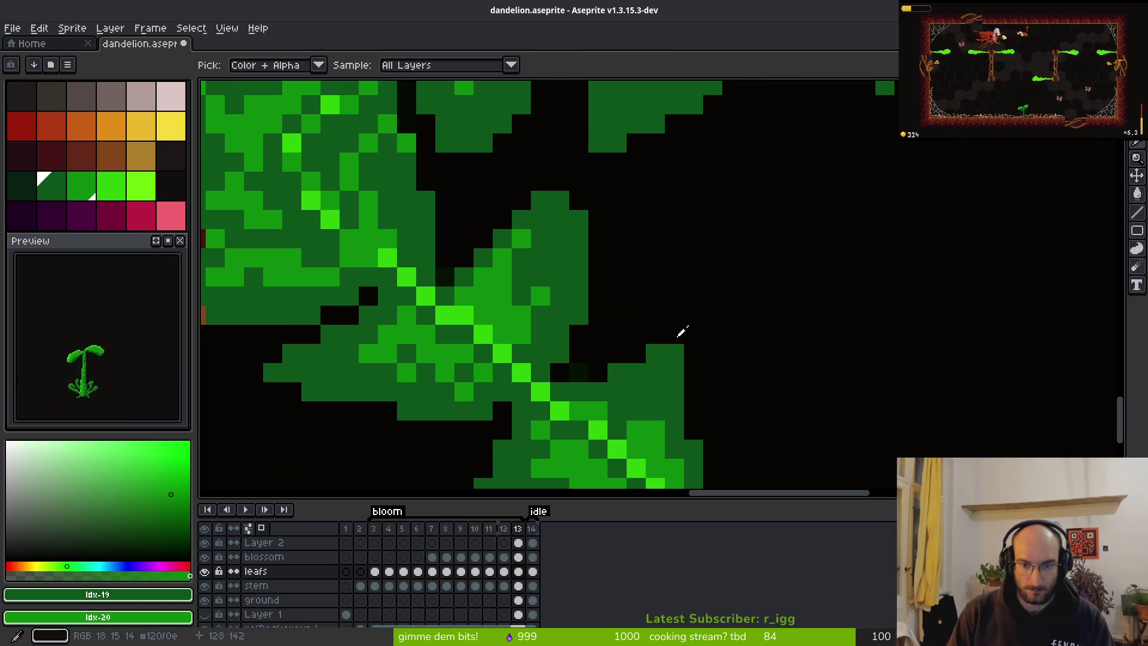
pyautogui.press('b')
pyautogui.press('Return')
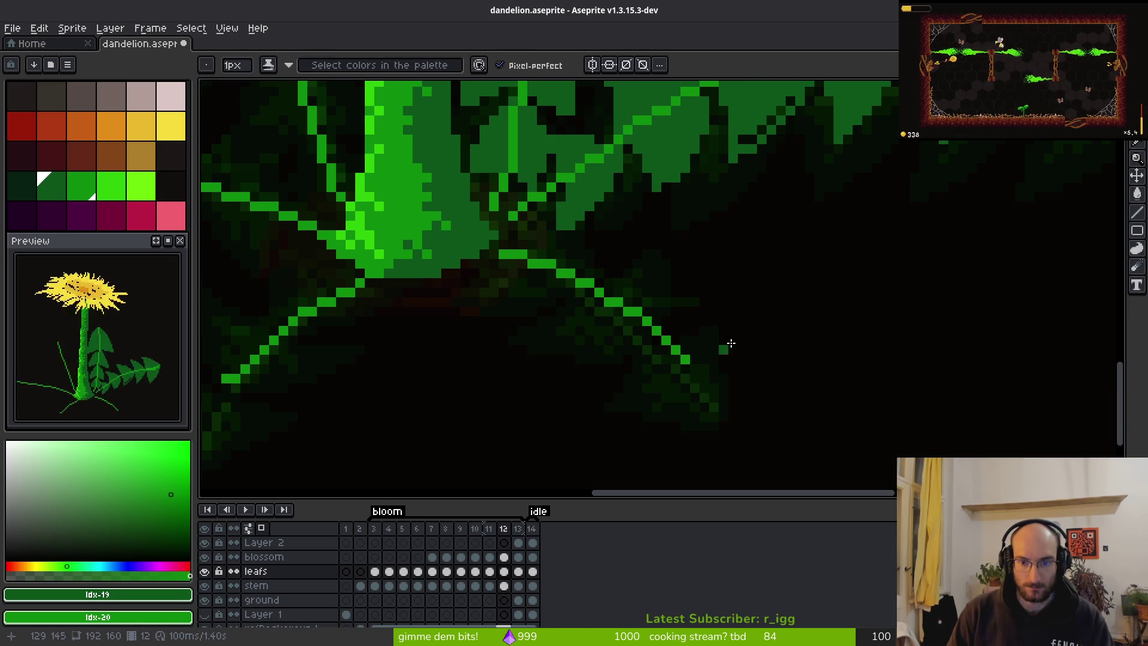
pyautogui.scroll(2, 769, 303)
# Sketch the small leaf's diagonal midrib and vertical edge at the plant's lower right.
pyautogui.moveTo(662, 333)
pyautogui.mouseDown()
pyautogui.moveTo(679, 213)
pyautogui.moveTo(677, 345)
pyautogui.moveTo(522, 328)
pyautogui.mouseUp()
pyautogui.moveTo(565, 291)
pyautogui.mouseDown()
pyautogui.moveTo(537, 311)
pyautogui.moveTo(598, 338)
pyautogui.moveTo(580, 350)
pyautogui.mouseUp()
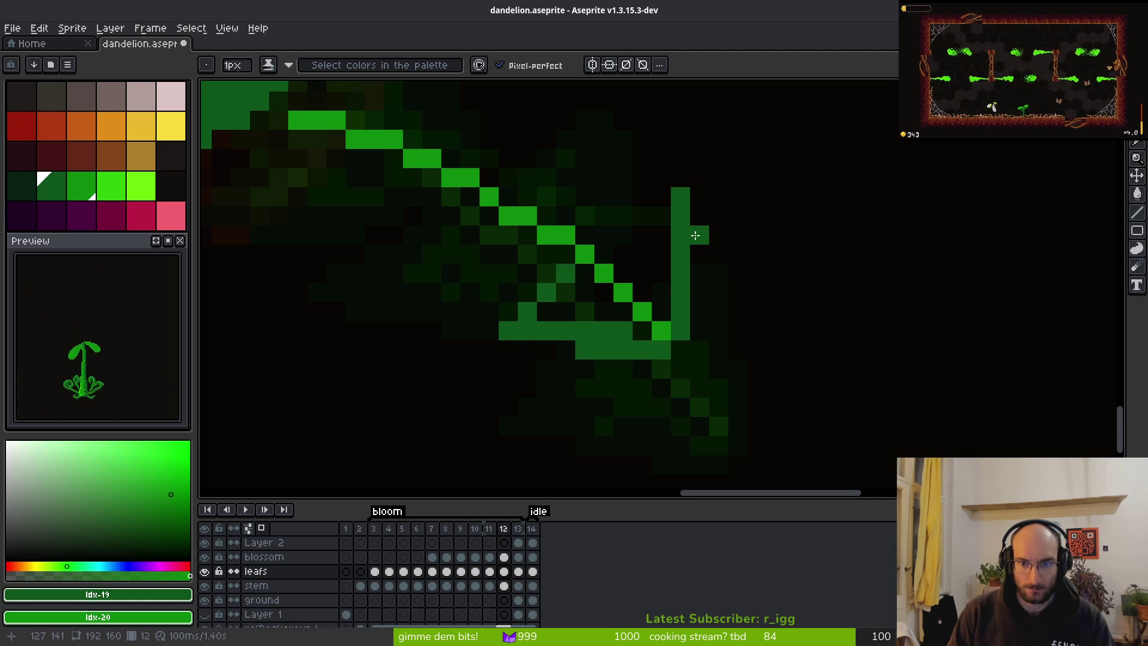
pyautogui.click(662, 198)
pyautogui.moveTo(642, 235)
pyautogui.mouseDown()
pyautogui.moveTo(604, 254)
pyautogui.moveTo(661, 215)
pyautogui.moveTo(680, 156)
pyautogui.mouseUp()
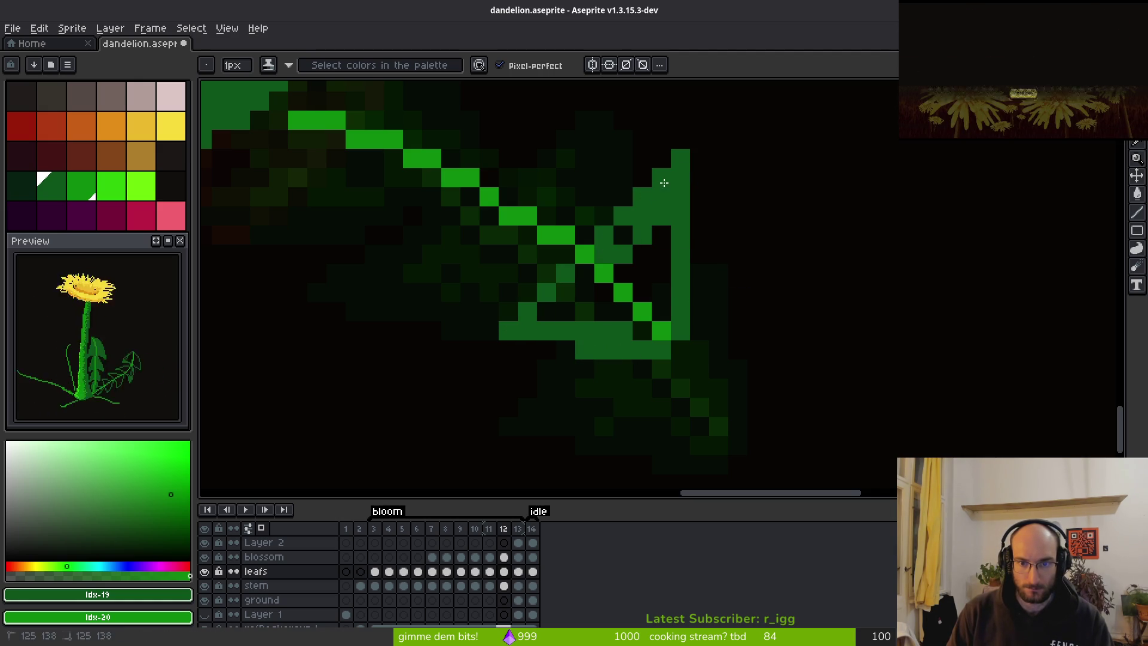
pyautogui.scroll(-3, 658, 305)
pyautogui.scroll(3, 750, 315)
# Erase the top of the leaf edge and add green pixels along its edge and base.
pyautogui.press('e')
pyautogui.moveTo(739, 269); pyautogui.dragTo(740, 178)
pyautogui.press('b')
pyautogui.click(712, 217)
pyautogui.click(689, 262)
pyautogui.click(602, 353)
pyautogui.click(539, 388)
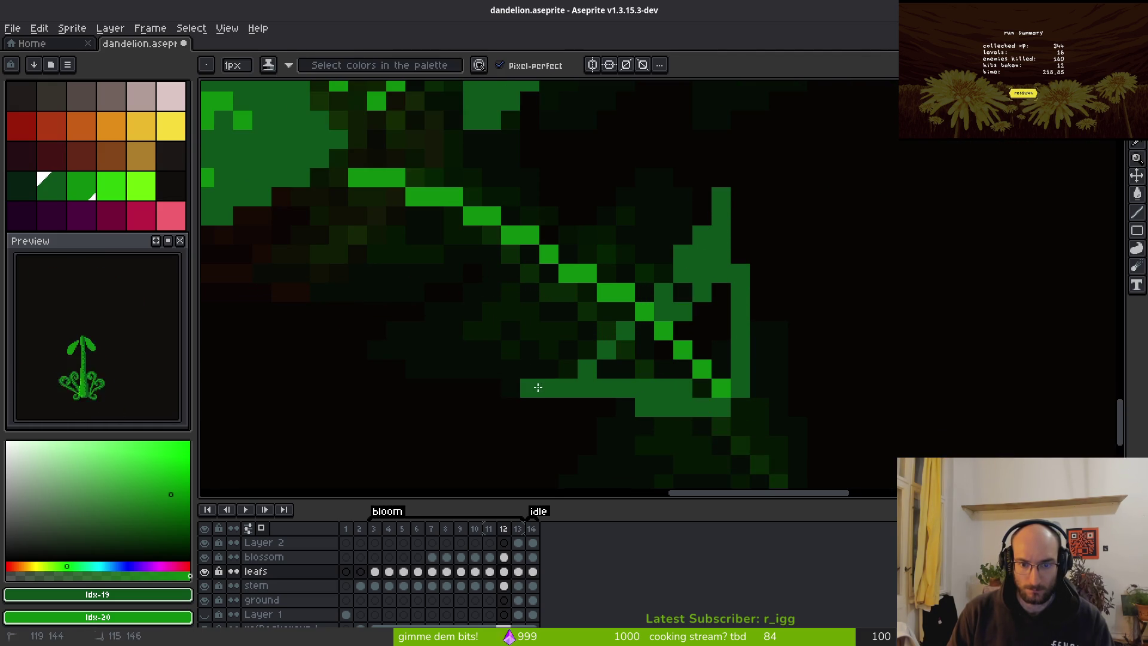
pyautogui.hotkey('ctrl', 'z')
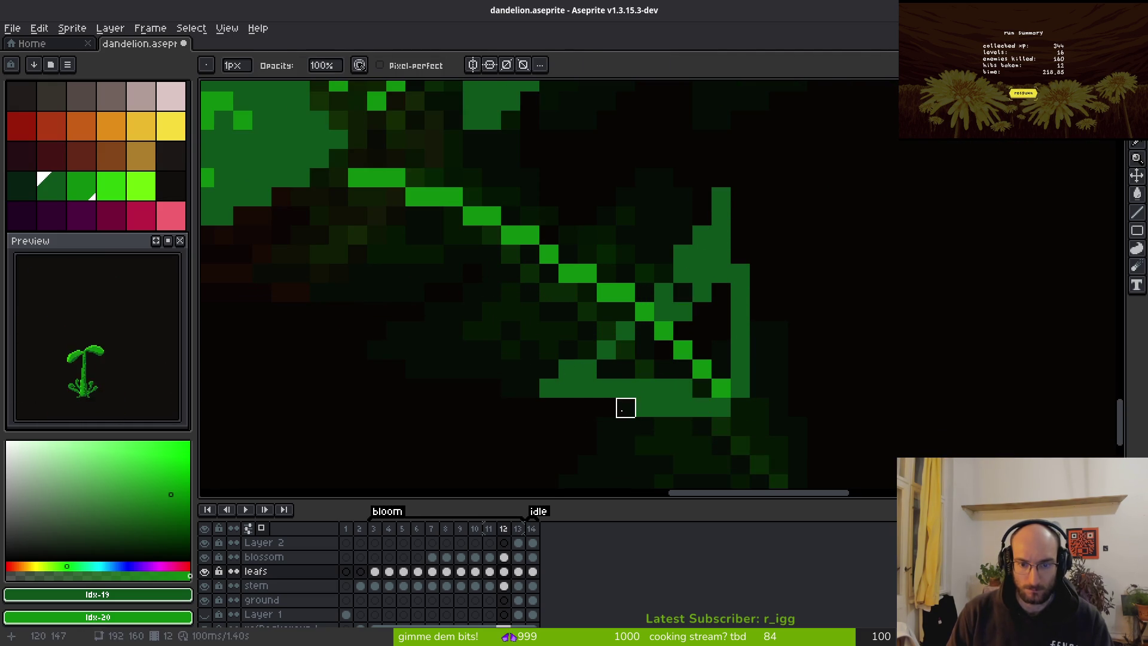
pyautogui.click(625, 407)
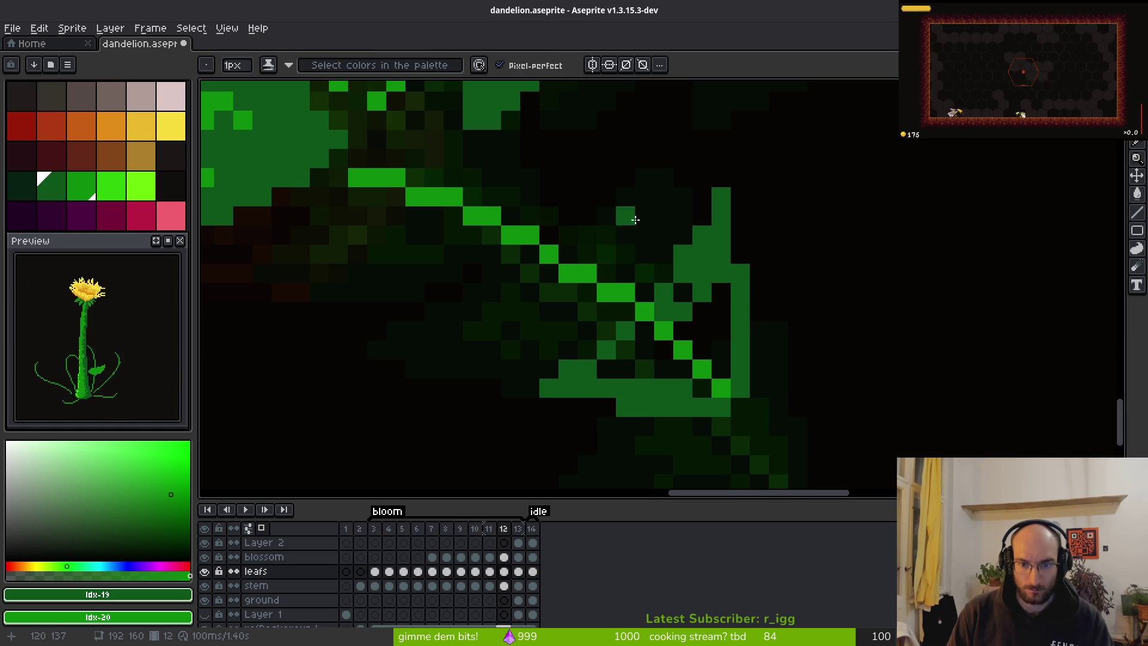
# Draw two serrated edge lines running up the small leaf.
pyautogui.moveTo(628, 218); pyautogui.dragTo(655, 307)
pyautogui.moveTo(670, 373)
pyautogui.mouseDown()
pyautogui.moveTo(635, 263)
pyautogui.moveTo(622, 260)
pyautogui.moveTo(598, 326)
pyautogui.moveTo(615, 263)
pyautogui.moveTo(588, 306)
pyautogui.moveTo(704, 231)
pyautogui.moveTo(669, 223)
pyautogui.moveTo(559, 281)
pyautogui.moveTo(735, 288)
pyautogui.moveTo(730, 299)
pyautogui.moveTo(674, 297)
pyautogui.mouseUp()
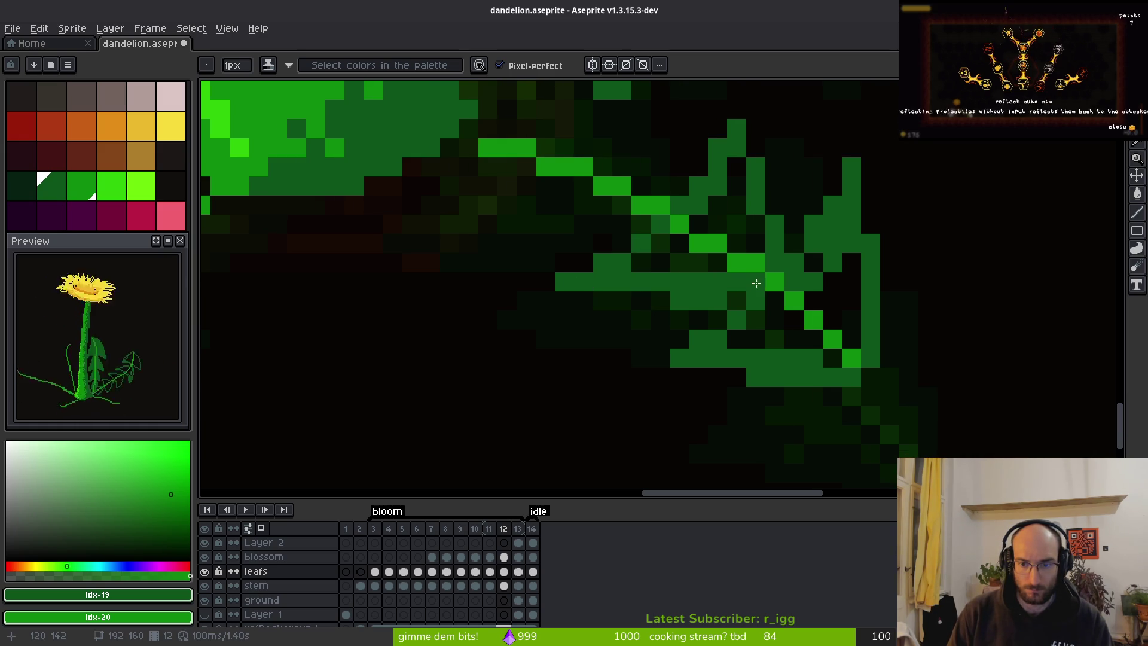
pyautogui.scroll(-4, 757, 287)
pyautogui.scroll(-1, 795, 299)
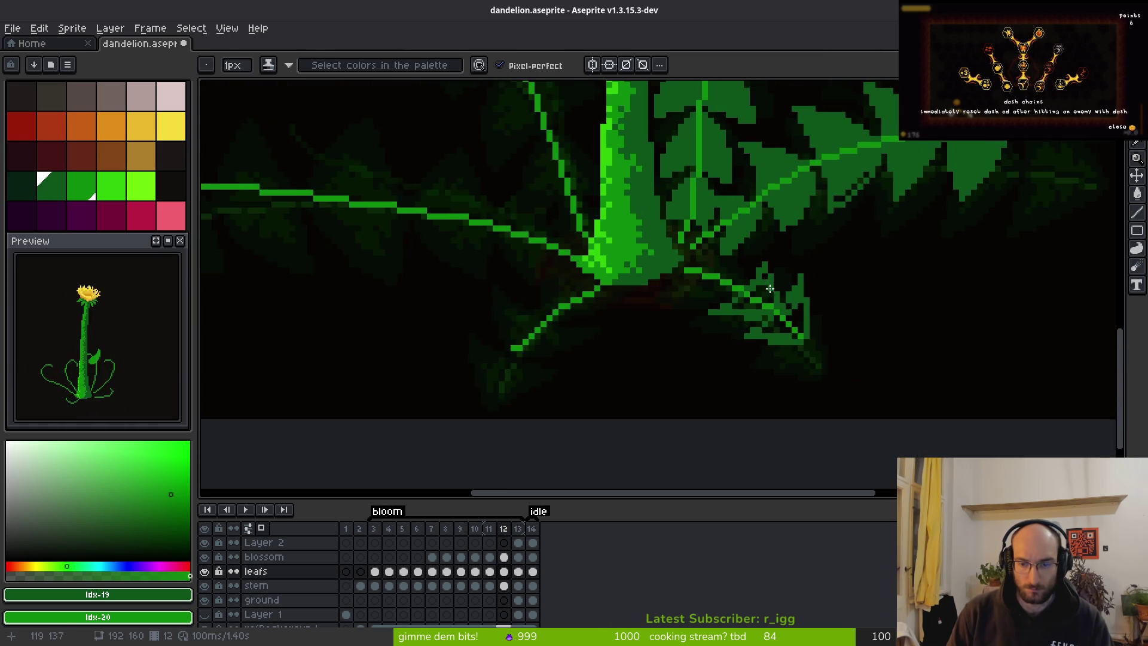
# Preview the new leaf, then paint a diagonal run of green pixels along its midrib.
pyautogui.press('i')
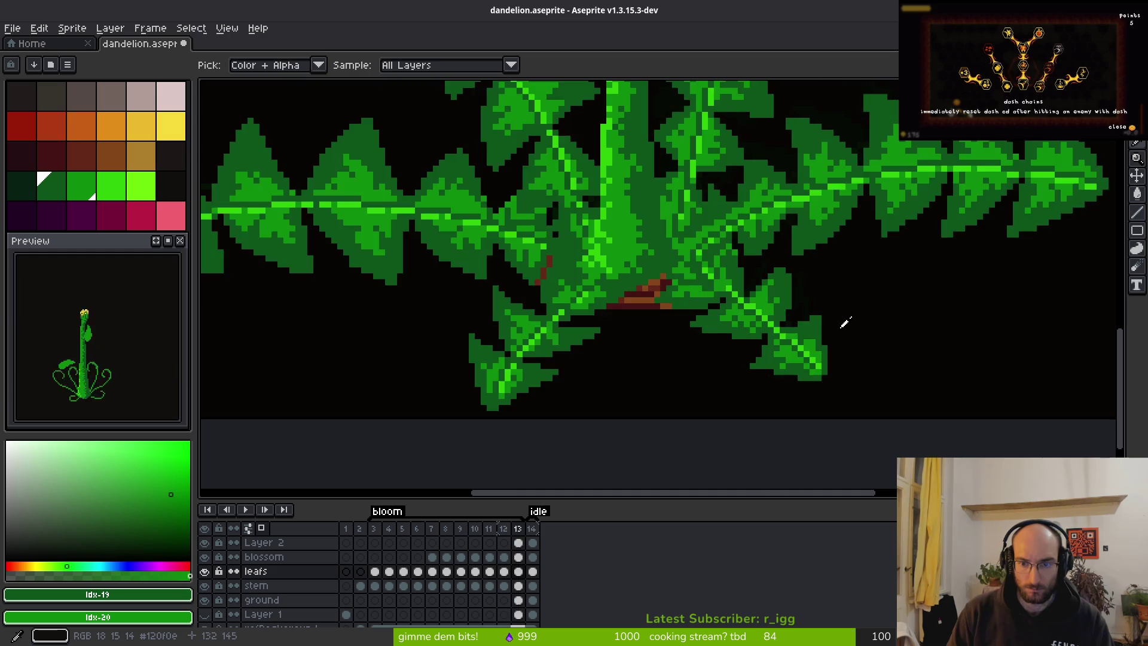
pyautogui.press('b')
pyautogui.scroll(2, 760, 243)
pyautogui.click(756, 218)
pyautogui.moveTo(745, 228)
pyautogui.mouseDown()
pyautogui.moveTo(680, 293)
pyautogui.moveTo(626, 318)
pyautogui.mouseUp()
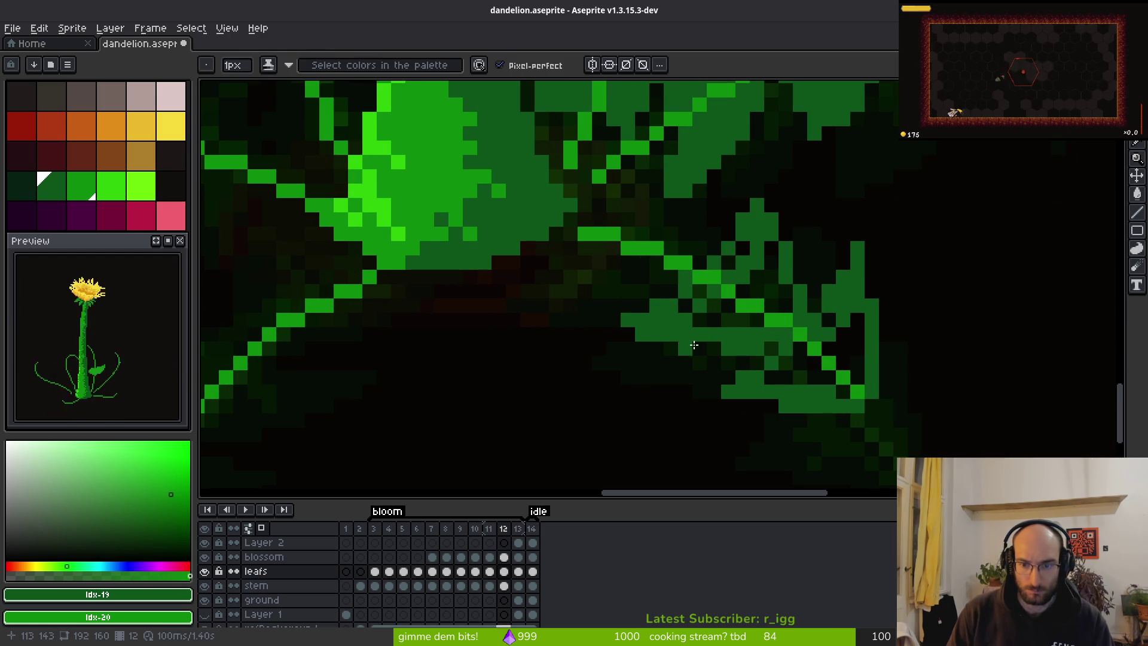
pyautogui.press('f')
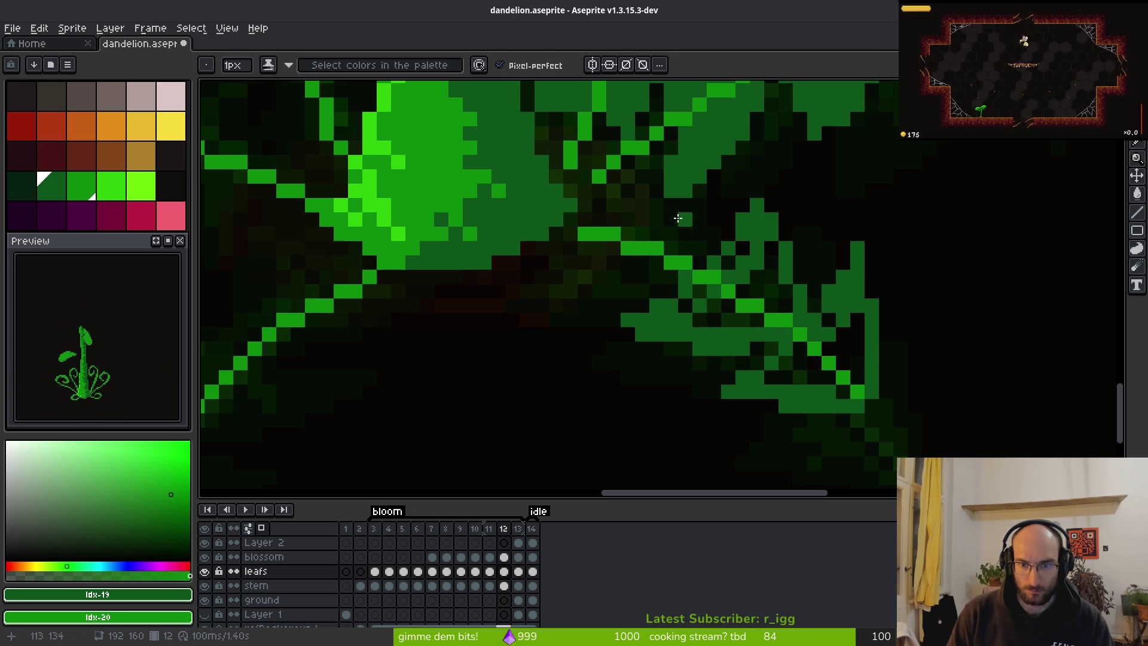
pyautogui.moveTo(692, 248)
pyautogui.mouseDown()
pyautogui.moveTo(671, 217)
pyautogui.moveTo(593, 246)
pyautogui.moveTo(560, 282)
pyautogui.moveTo(670, 277)
pyautogui.moveTo(626, 288)
pyautogui.mouseUp()
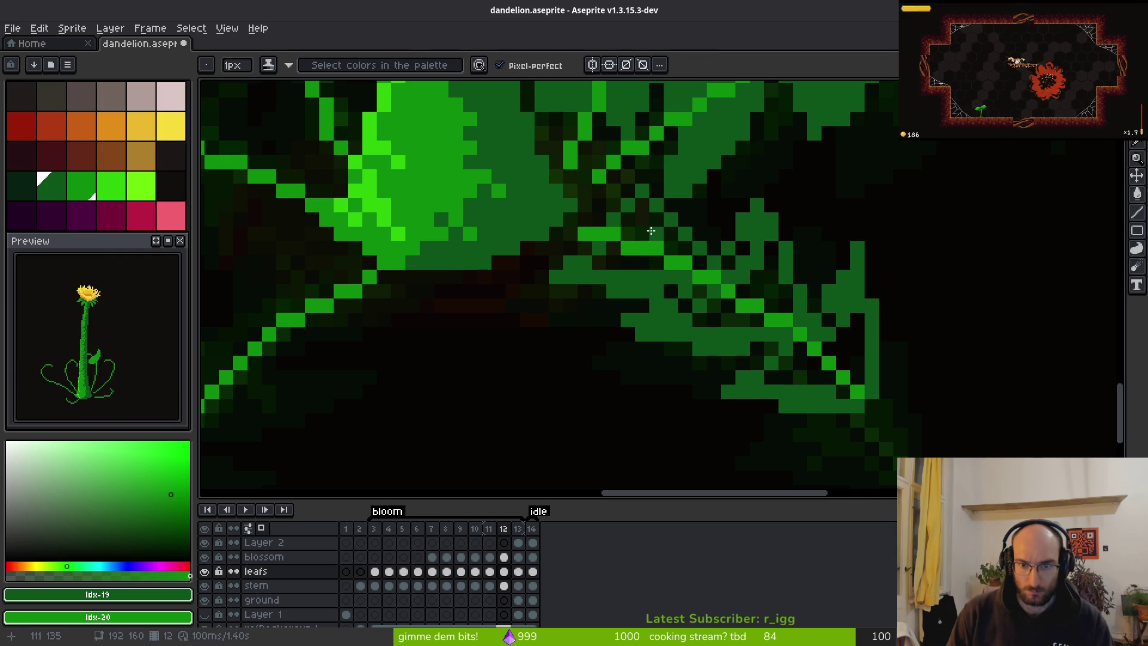
# Flood-fill the dark gaps in the small leaf and lower-right leaf with green.
pyautogui.press('g')
pyautogui.click(612, 263)
pyautogui.click(760, 278)
pyautogui.click(812, 378)
pyautogui.click(850, 353)
pyautogui.click(715, 320)
pyautogui.click(726, 284)
pyautogui.click(700, 292)
pyautogui.click(686, 305)
pyautogui.click(843, 392)
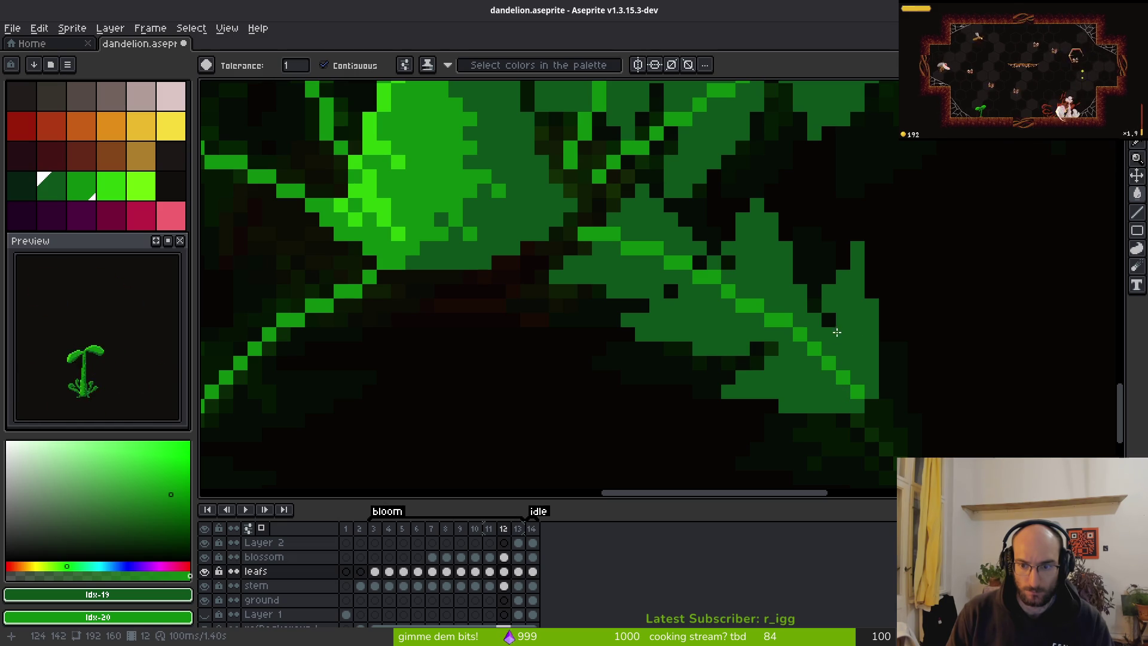
pyautogui.click(829, 320)
pyautogui.click(696, 267)
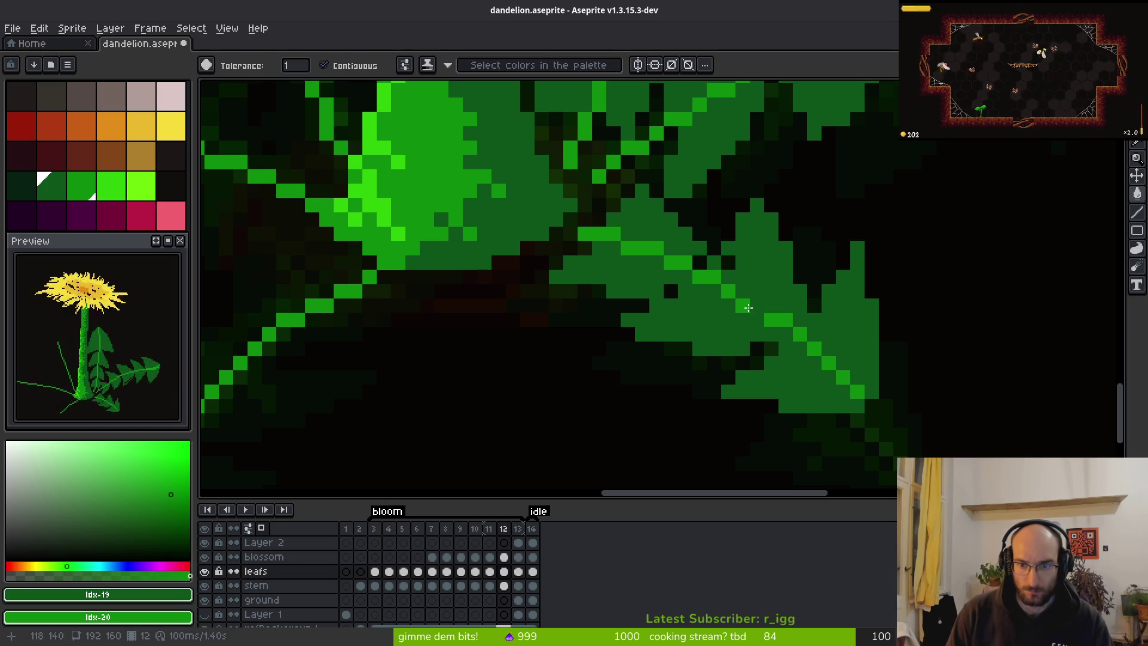
pyautogui.press('b')
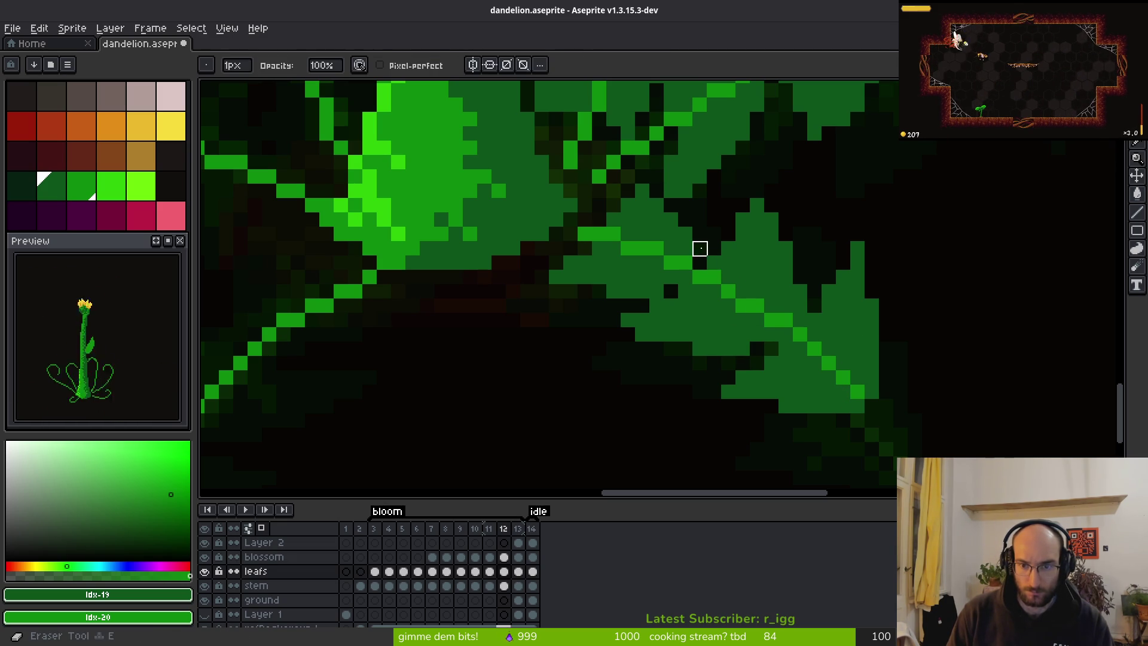
# Zoom in on the stem-base leaves and switch to the Lasso Tool.
pyautogui.scroll(-3, 740, 308)
pyautogui.scroll(-2, 739, 308)
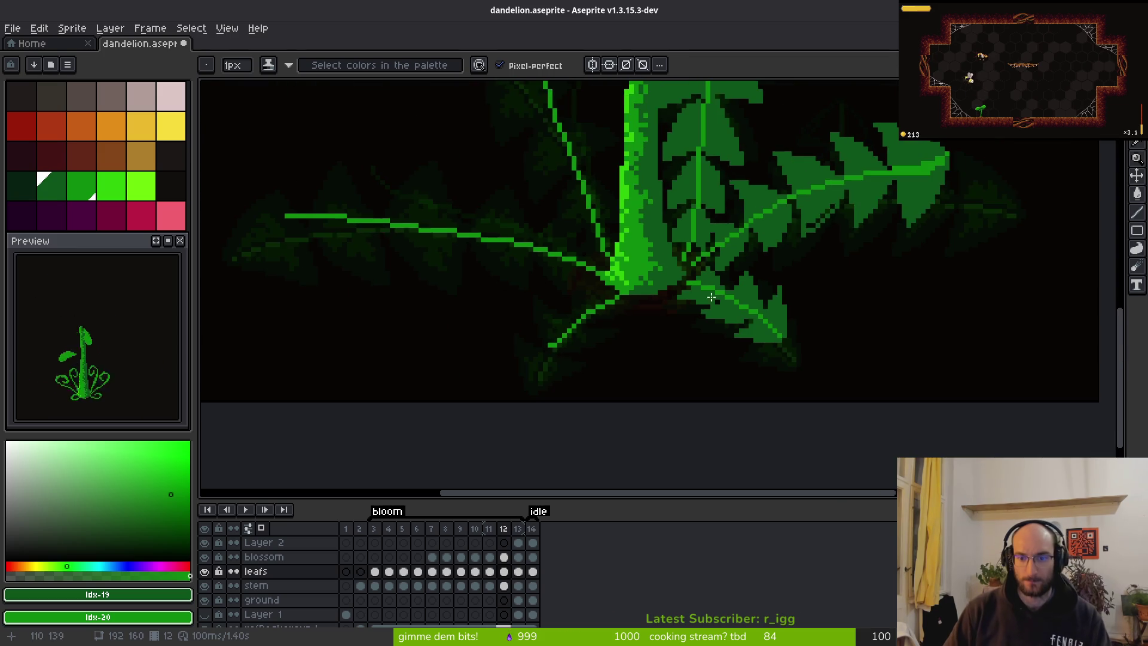
pyautogui.scroll(3, 736, 293)
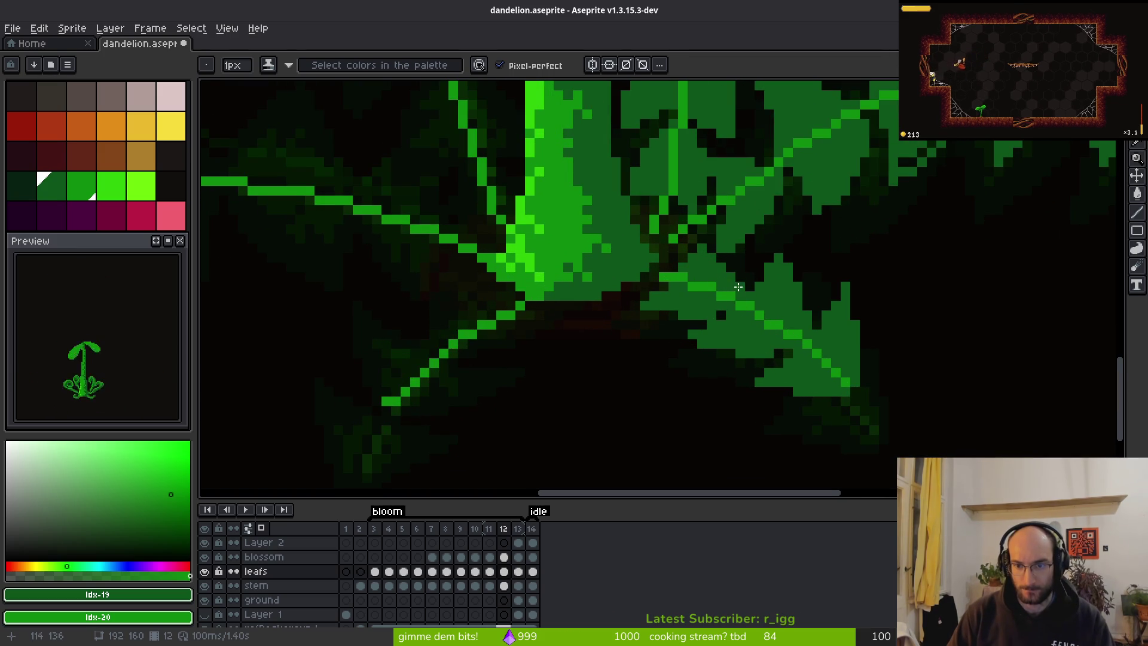
pyautogui.scroll(-3, 738, 287)
pyautogui.scroll(3, 748, 263)
pyautogui.hotkey('shift', 'q')
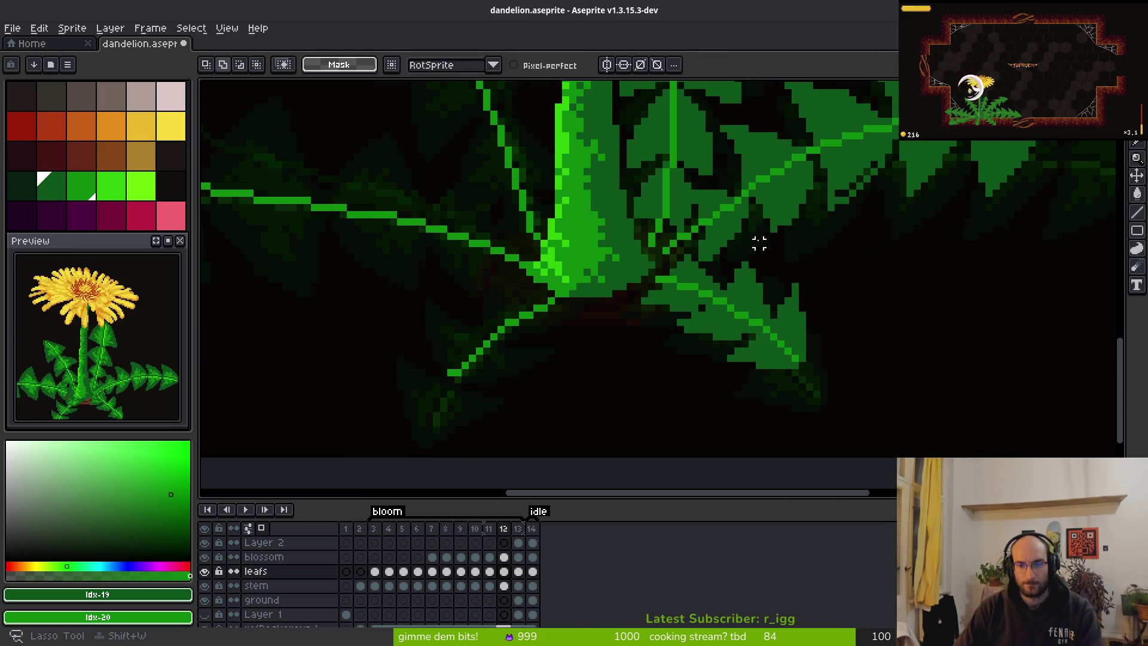
# Lasso the lower-right leaf, clear its pixels, deselect, and save the sprite.
pyautogui.scroll(1, 758, 244)
pyautogui.moveTo(737, 235)
pyautogui.mouseDown()
pyautogui.moveTo(658, 261)
pyautogui.moveTo(603, 234)
pyautogui.moveTo(521, 377)
pyautogui.moveTo(837, 475)
pyautogui.moveTo(783, 222)
pyautogui.mouseUp()
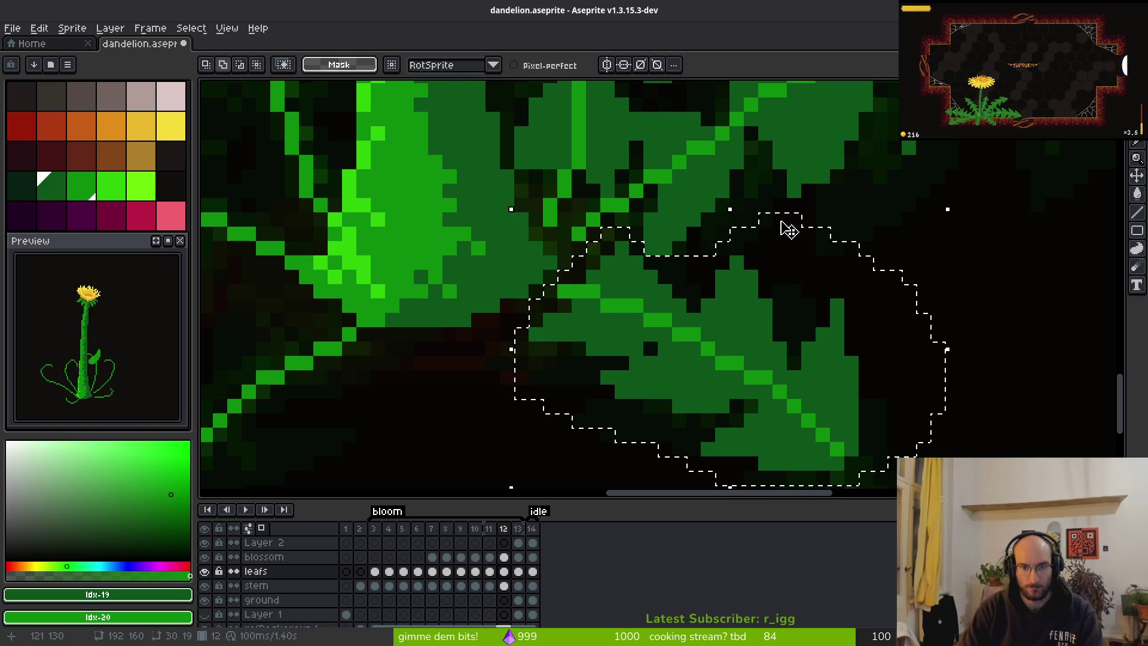
pyautogui.press('Delete')
pyautogui.hotkey('ctrl', 'd')
pyautogui.hotkey('ctrl', 's')
# Switch to the pixel-perfect Pencil and paint a few dark leaf pixels green.
pyautogui.scroll(-2, 637, 350)
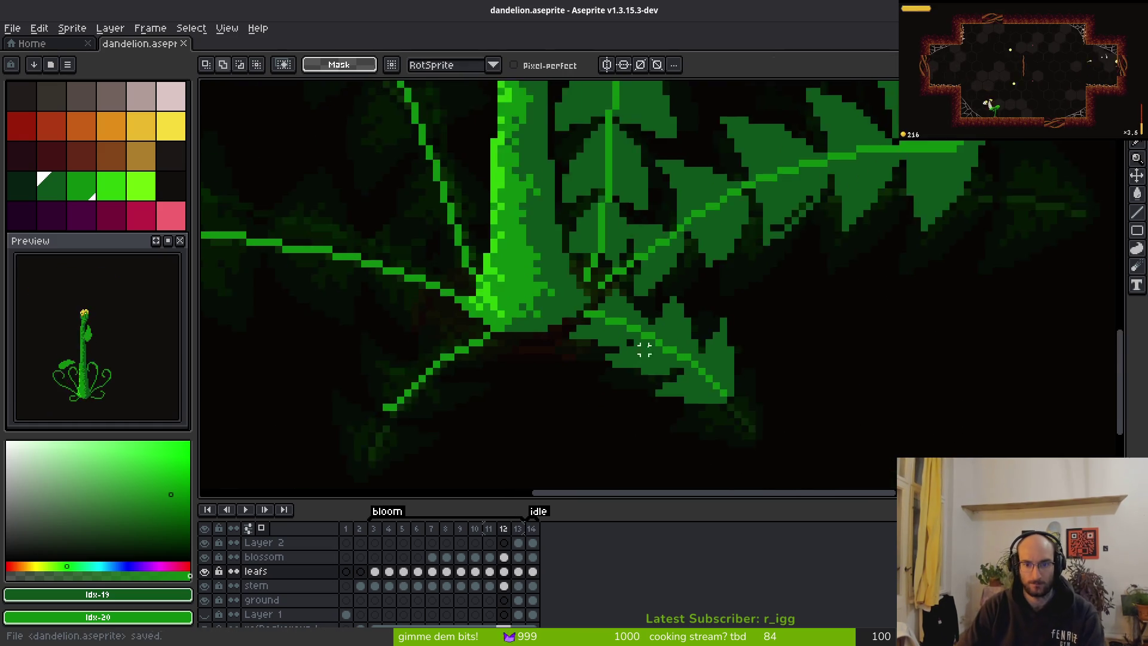
pyautogui.scroll(3, 637, 350)
pyautogui.press('b')
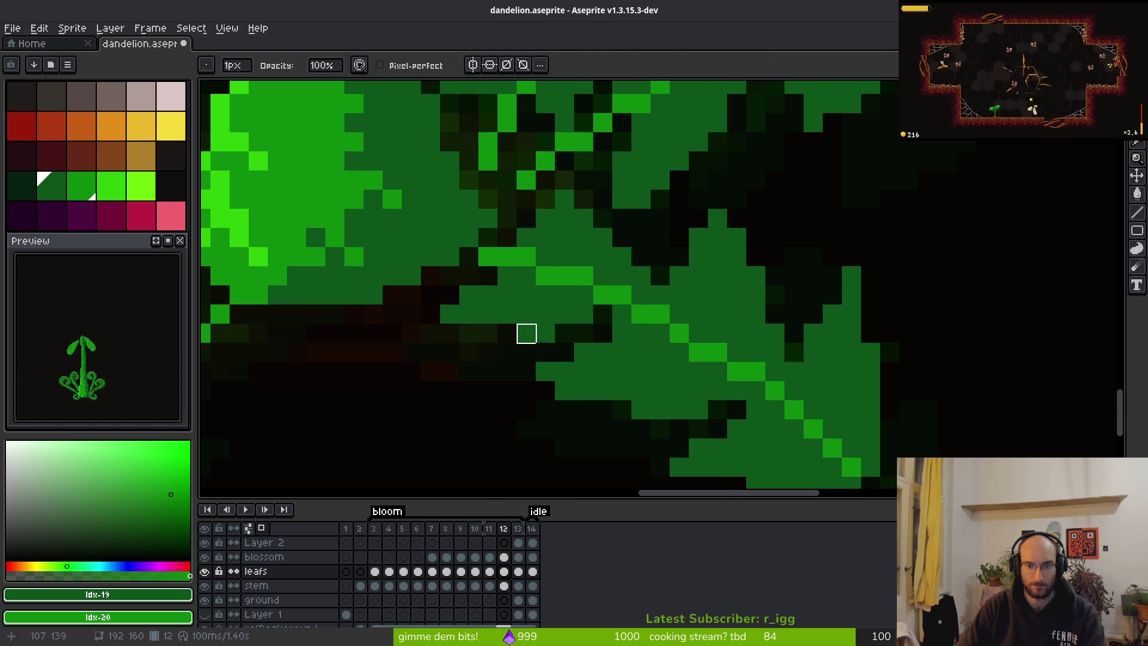
pyautogui.press('b')
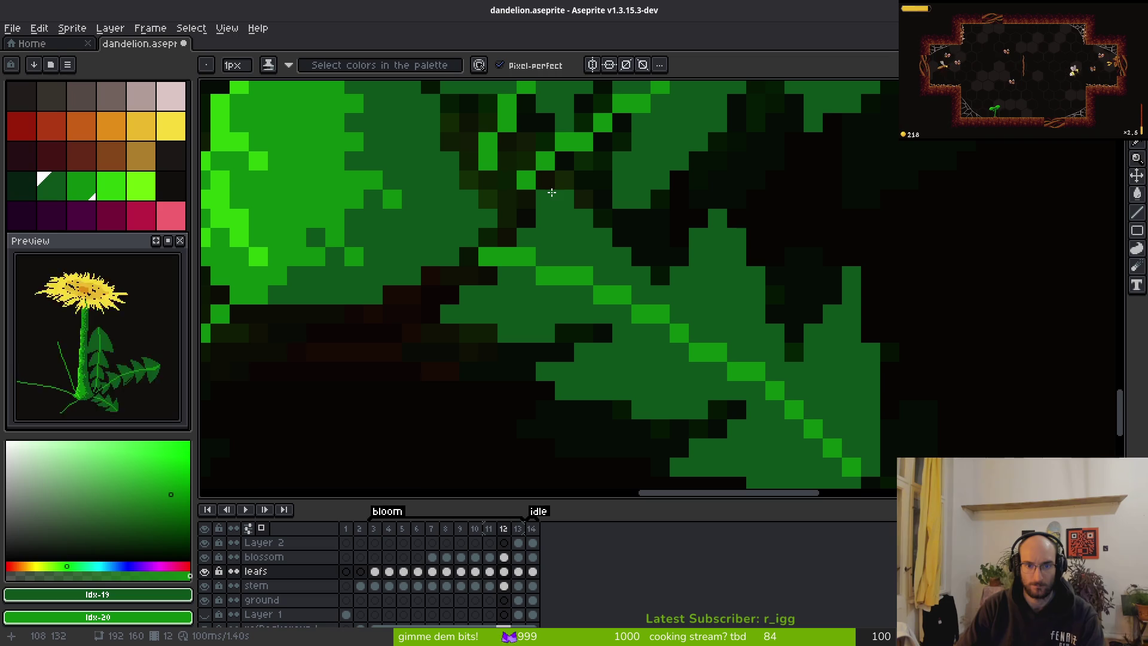
pyautogui.moveTo(549, 184); pyautogui.dragTo(547, 202)
pyautogui.hotkey('ctrl', 'z')
pyautogui.click(488, 276)
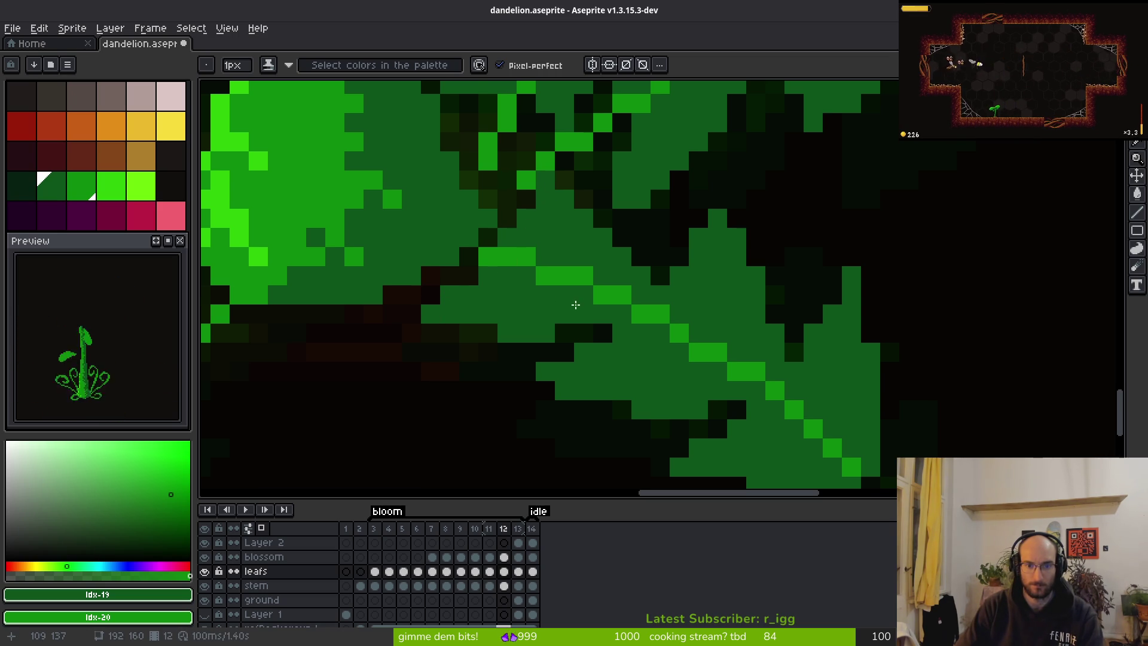
# Paint the dark leaf pixels near the stem green.
pyautogui.scroll(-3, 572, 302)
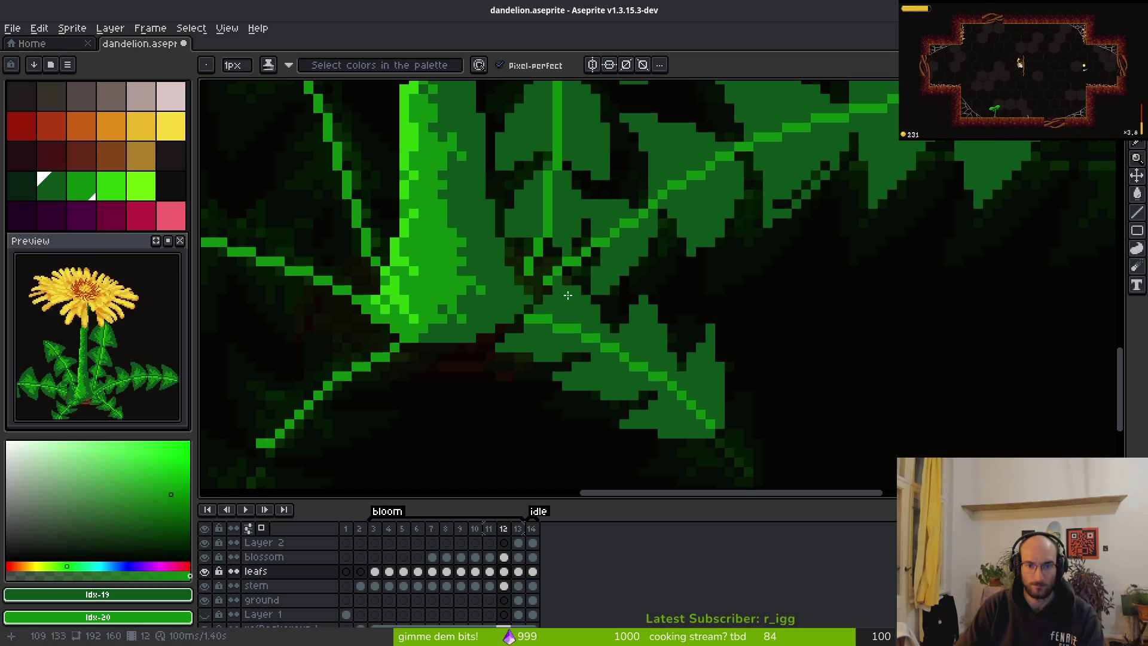
pyautogui.scroll(-4, 565, 285)
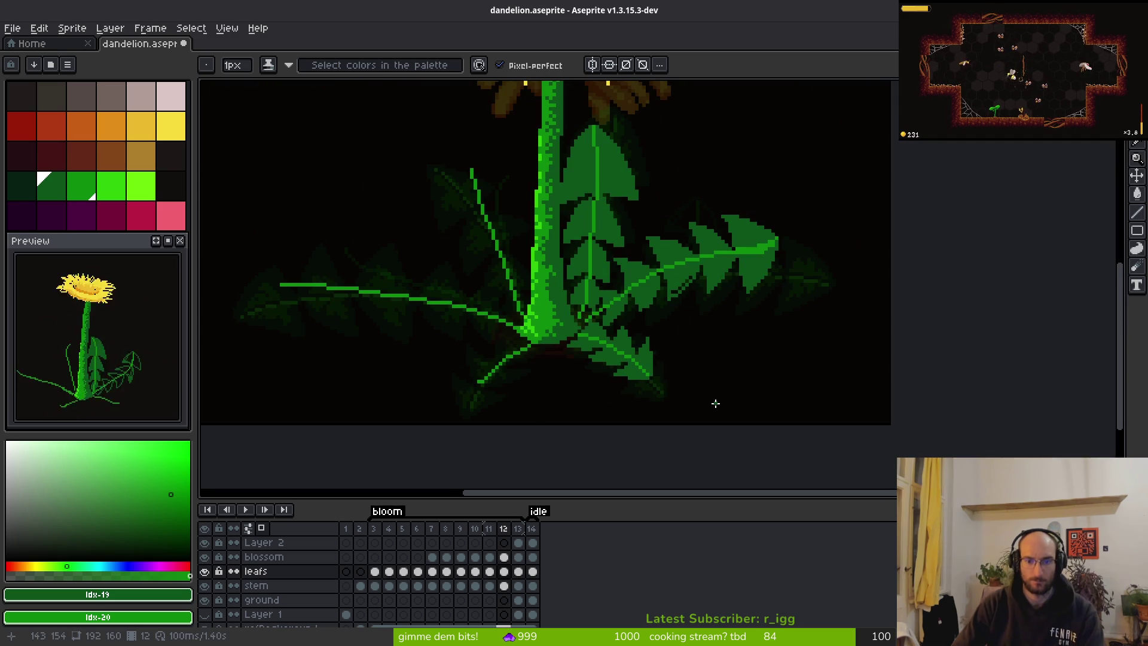
pyautogui.scroll(3, 699, 319)
pyautogui.scroll(-2, 735, 261)
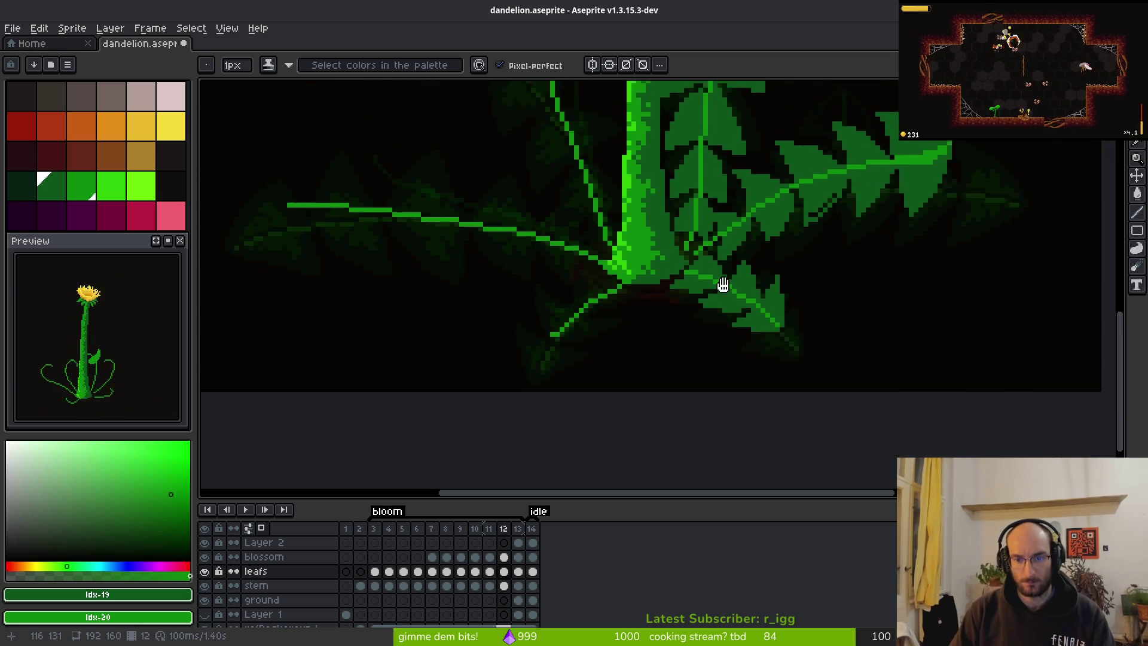
pyautogui.scroll(5, 682, 317)
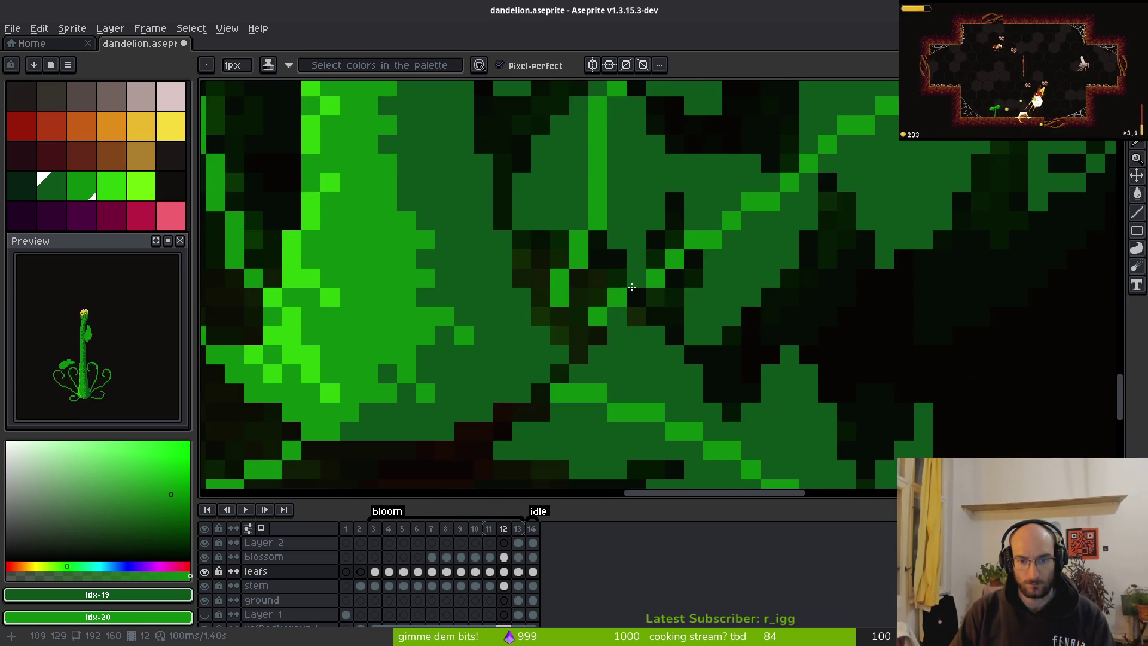
pyautogui.moveTo(571, 227)
pyautogui.mouseDown()
pyautogui.moveTo(546, 213)
pyautogui.moveTo(497, 315)
pyautogui.moveTo(610, 239)
pyautogui.moveTo(574, 296)
pyautogui.moveTo(539, 323)
pyautogui.moveTo(575, 380)
pyautogui.mouseUp()
pyautogui.scroll(-3, 575, 381)
pyautogui.scroll(2, 601, 412)
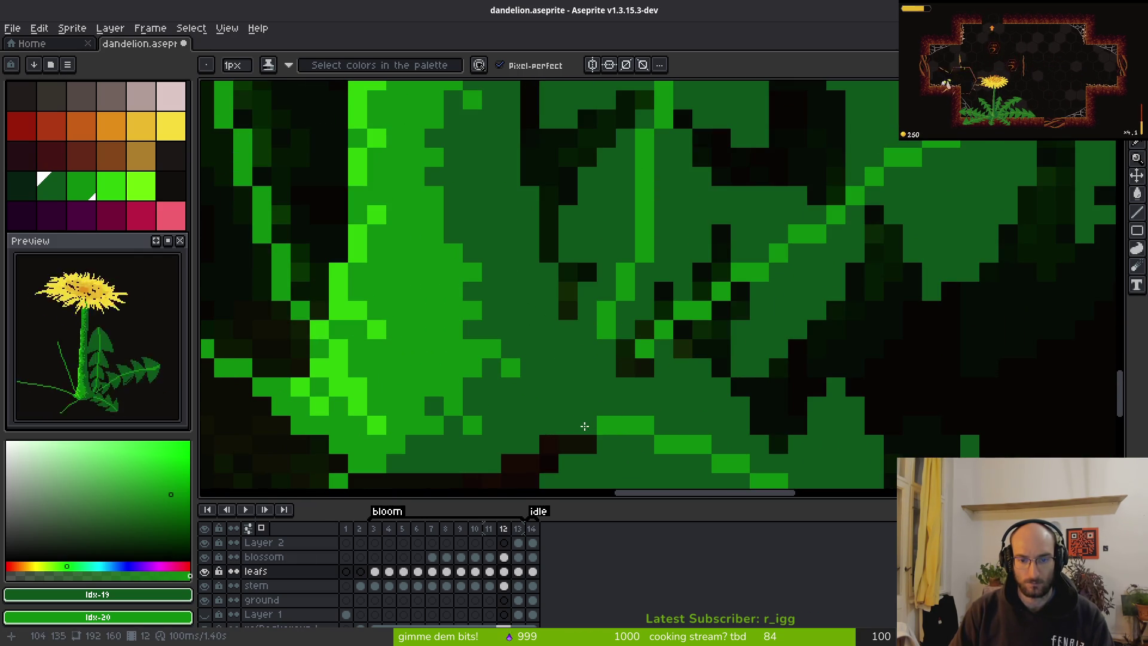
pyautogui.click(632, 359)
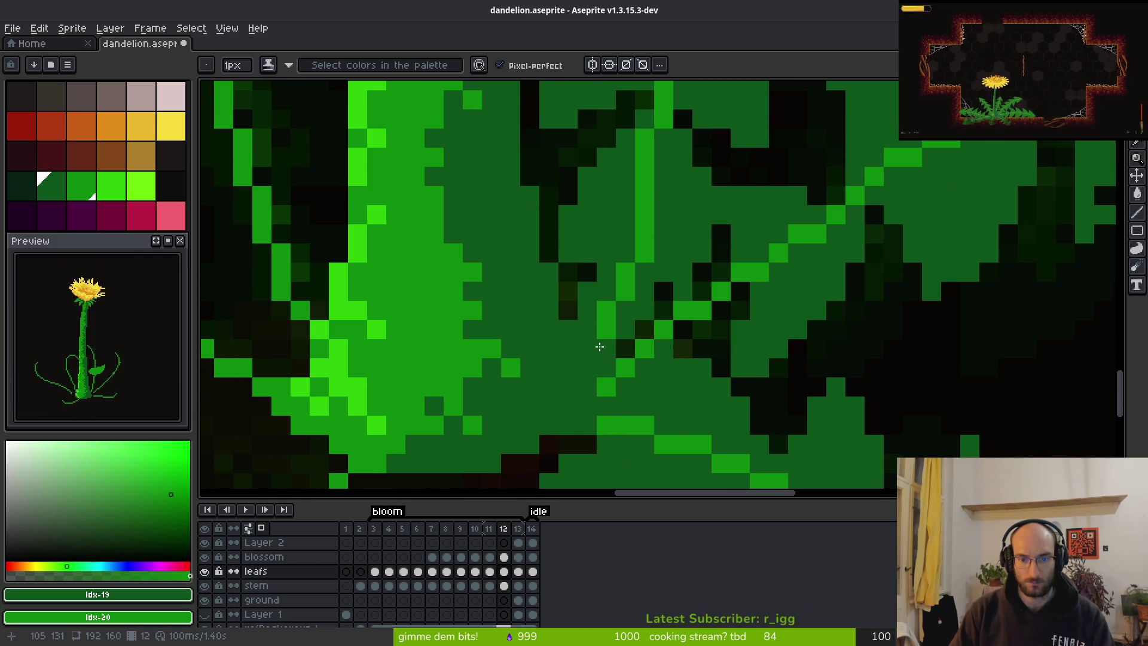
# Paint a diagonal run and the remaining dark pixels on the right leaf green.
pyautogui.scroll(-3, 601, 347)
pyautogui.scroll(3, 993, 214)
pyautogui.moveTo(992, 214); pyautogui.dragTo(951, 251)
pyautogui.click(942, 251)
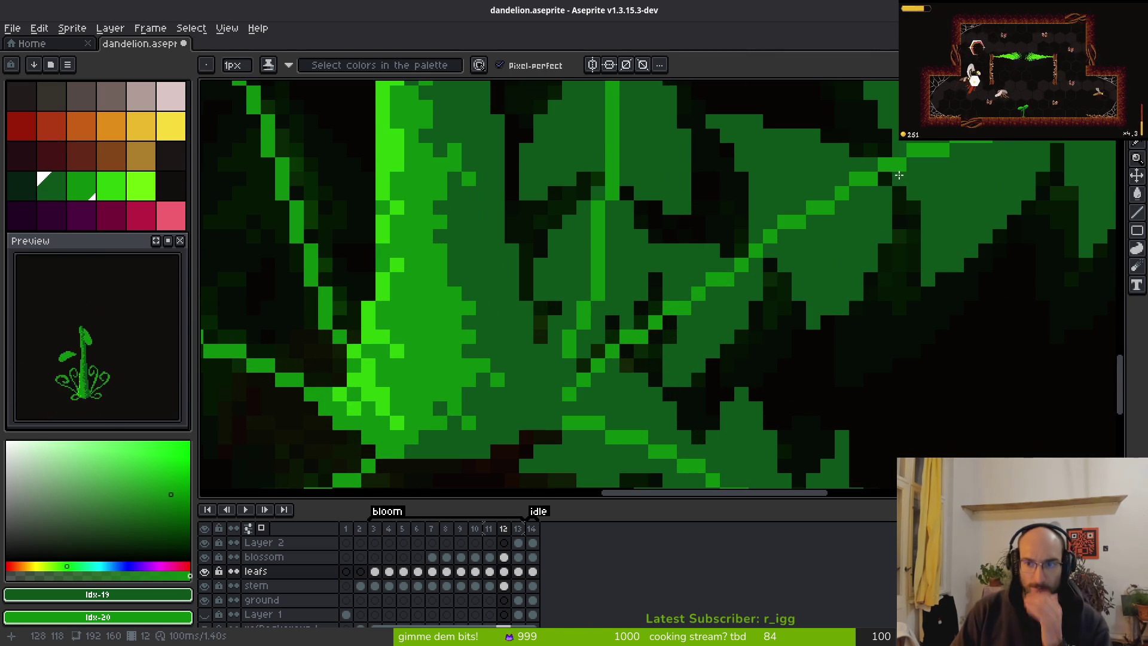
pyautogui.click(898, 164)
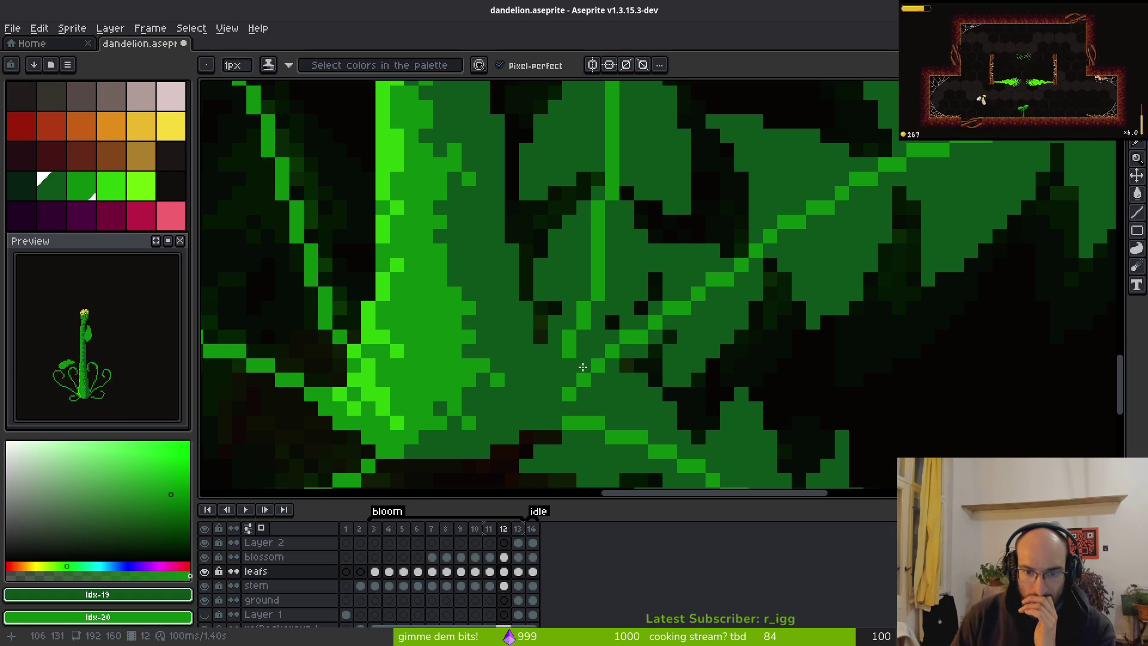
pyautogui.scroll(-4, 584, 369)
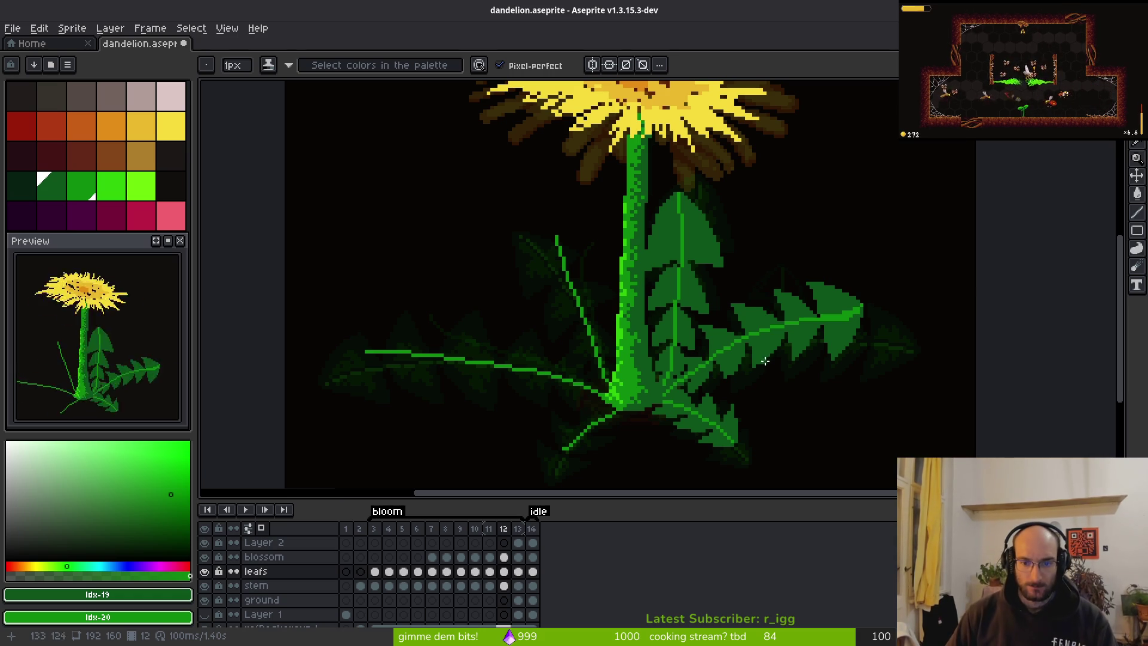
# Draw a dark-green diagonal line and a medium-green stroke along the lower leaf.
pyautogui.scroll(-5, 764, 383)
pyautogui.scroll(9, 661, 352)
pyautogui.moveTo(673, 216)
pyautogui.mouseDown()
pyautogui.moveTo(697, 264)
pyautogui.moveTo(746, 299)
pyautogui.moveTo(815, 287)
pyautogui.moveTo(688, 324)
pyautogui.moveTo(754, 304)
pyautogui.moveTo(721, 291)
pyautogui.moveTo(687, 301)
pyautogui.moveTo(730, 324)
pyautogui.mouseUp()
pyautogui.scroll(3, 731, 323)
pyautogui.moveTo(710, 233)
pyautogui.mouseDown()
pyautogui.moveTo(680, 317)
pyautogui.moveTo(829, 315)
pyautogui.moveTo(746, 335)
pyautogui.moveTo(858, 305)
pyautogui.moveTo(835, 289)
pyautogui.moveTo(889, 288)
pyautogui.moveTo(745, 231)
pyautogui.moveTo(787, 263)
pyautogui.moveTo(692, 315)
pyautogui.moveTo(716, 247)
pyautogui.mouseUp()
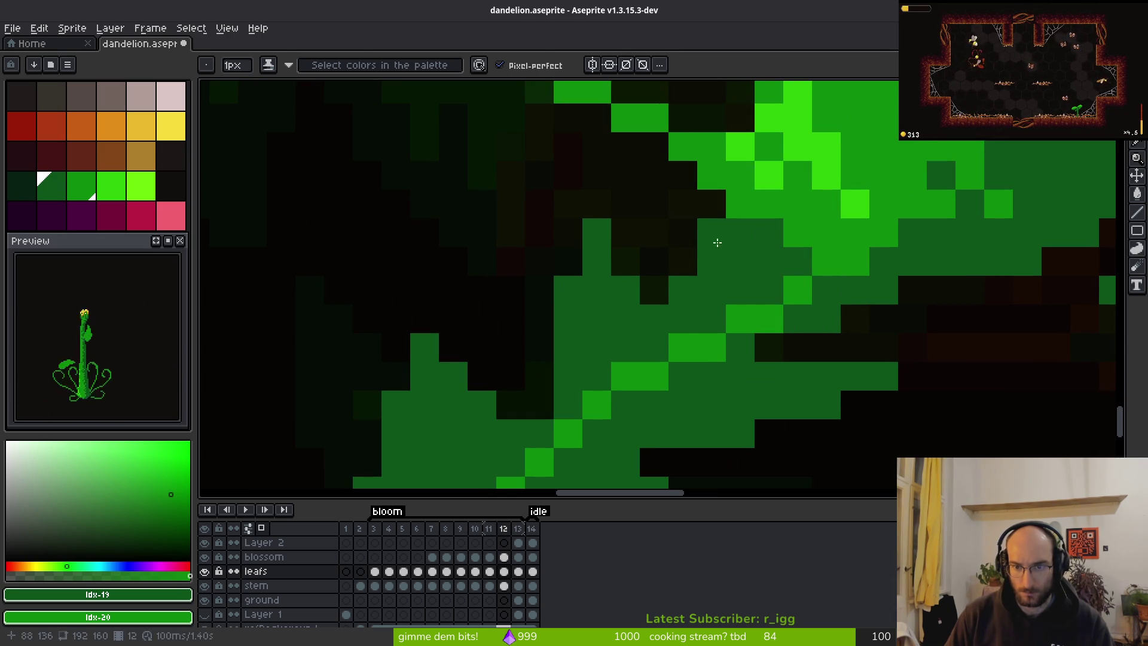
# Zoom out and step forward to frame 13 to view its fully grown leaves.
pyautogui.scroll(-5, 787, 272)
pyautogui.scroll(3, 774, 270)
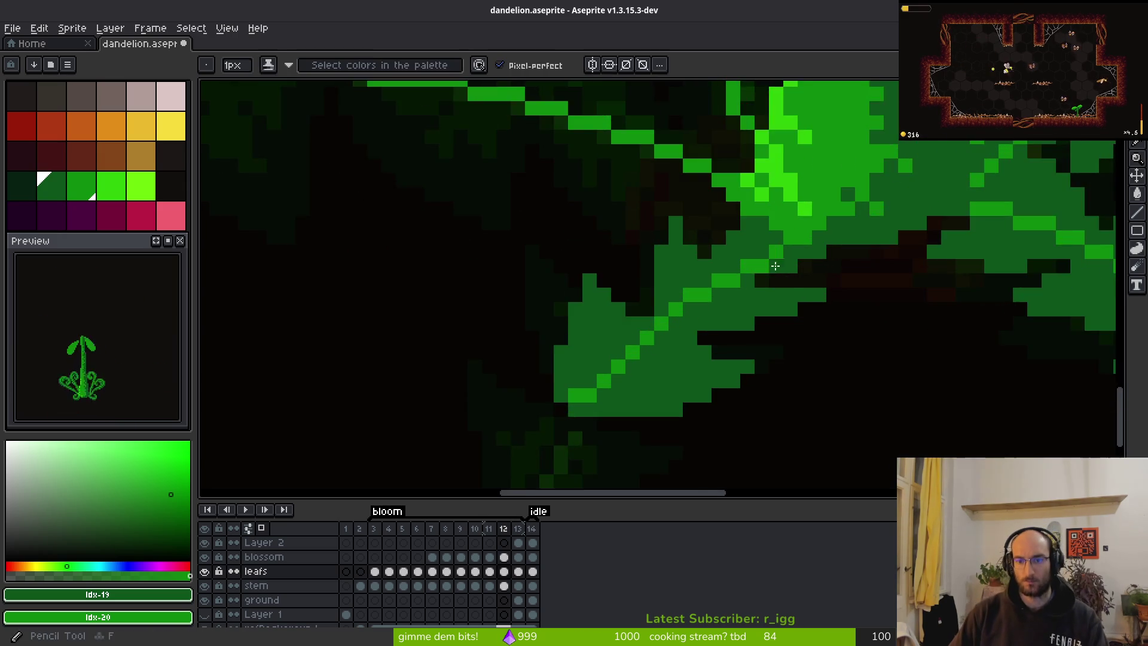
pyautogui.scroll(1, 774, 270)
pyautogui.scroll(-3, 728, 248)
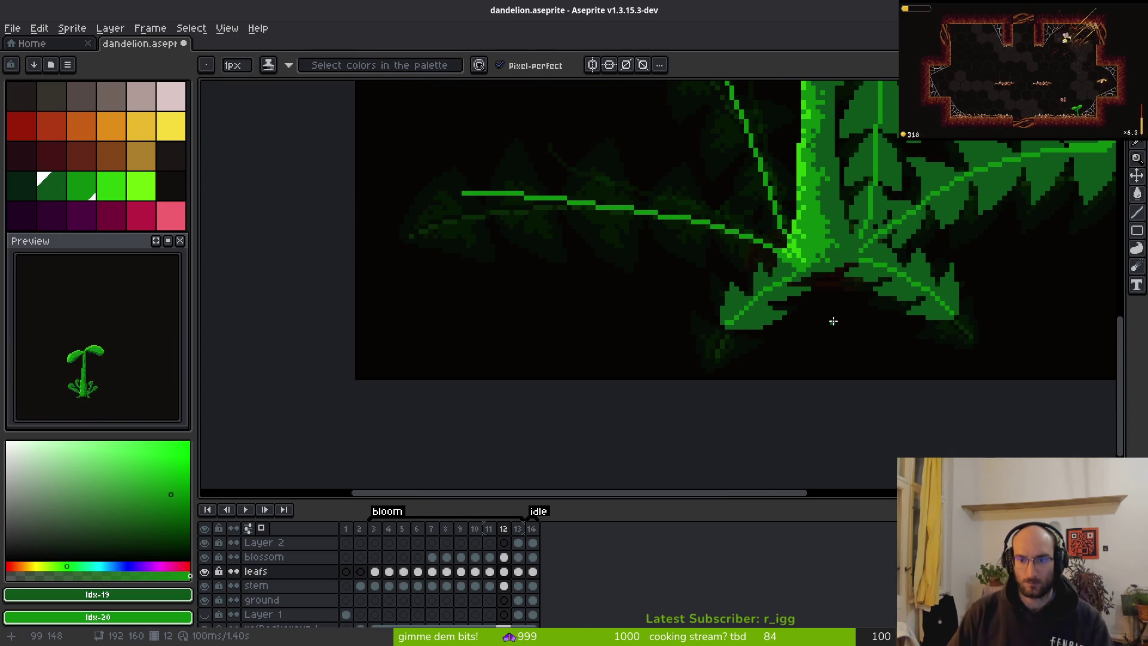
pyautogui.scroll(1, 784, 274)
pyautogui.scroll(-2, 787, 328)
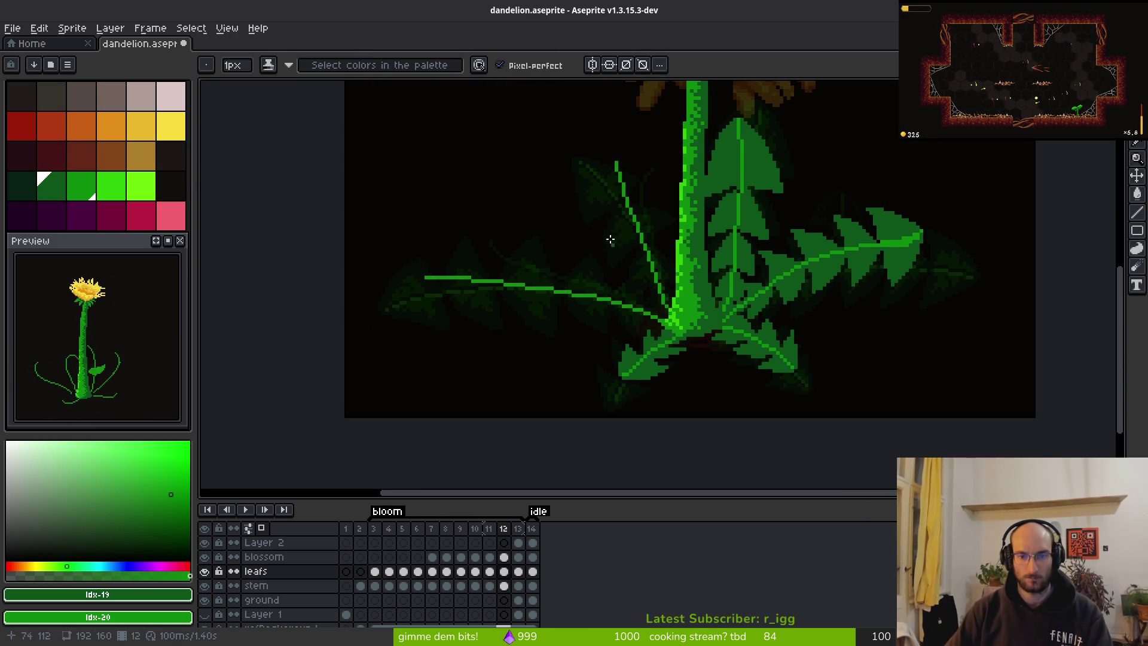
pyautogui.scroll(1, 613, 246)
pyautogui.press('.')
pyautogui.scroll(-1, 629, 232)
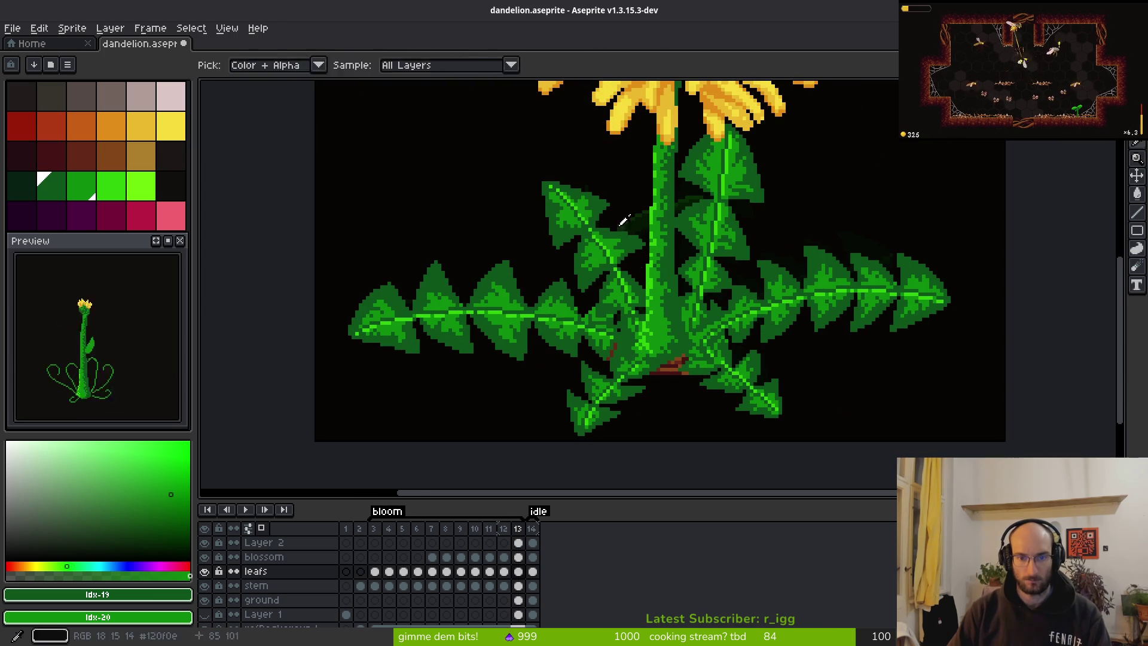
# Return to frame 12 and outline a new pointed leaf lobe left of the stem.
pyautogui.scroll(5, 616, 221)
pyautogui.press(',')
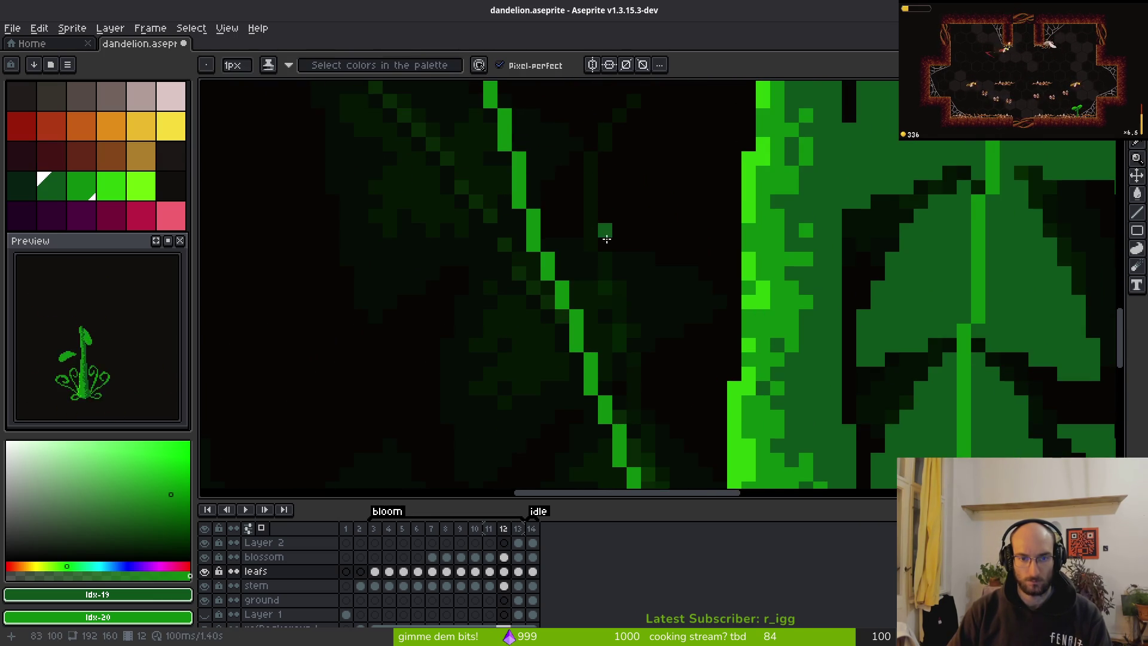
pyautogui.moveTo(598, 231); pyautogui.dragTo(658, 322)
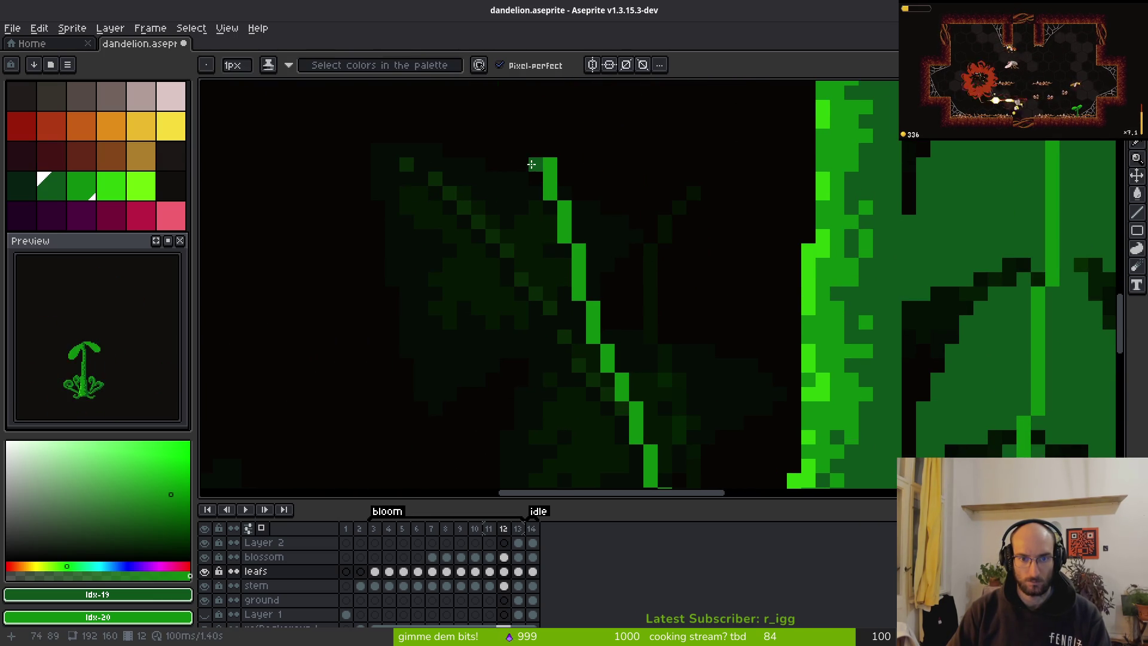
pyautogui.moveTo(536, 163)
pyautogui.mouseDown()
pyautogui.moveTo(520, 174)
pyautogui.moveTo(507, 299)
pyautogui.moveTo(522, 365)
pyautogui.mouseUp()
pyautogui.moveTo(491, 266)
pyautogui.mouseDown()
pyautogui.moveTo(491, 392)
pyautogui.moveTo(507, 413)
pyautogui.moveTo(564, 335)
pyautogui.mouseUp()
pyautogui.moveTo(507, 412)
pyautogui.mouseDown()
pyautogui.moveTo(501, 404)
pyautogui.moveTo(576, 339)
pyautogui.moveTo(577, 365)
pyautogui.moveTo(559, 359)
pyautogui.mouseUp()
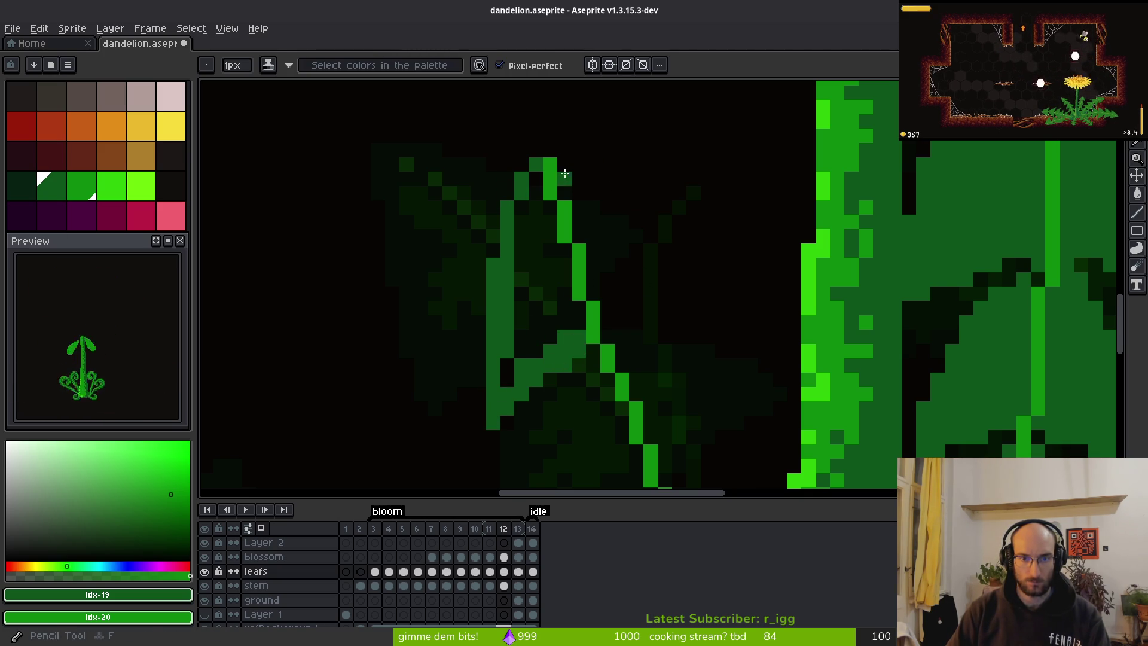
pyautogui.moveTo(566, 177)
pyautogui.mouseDown()
pyautogui.moveTo(708, 309)
pyautogui.moveTo(701, 346)
pyautogui.moveTo(604, 337)
pyautogui.mouseUp()
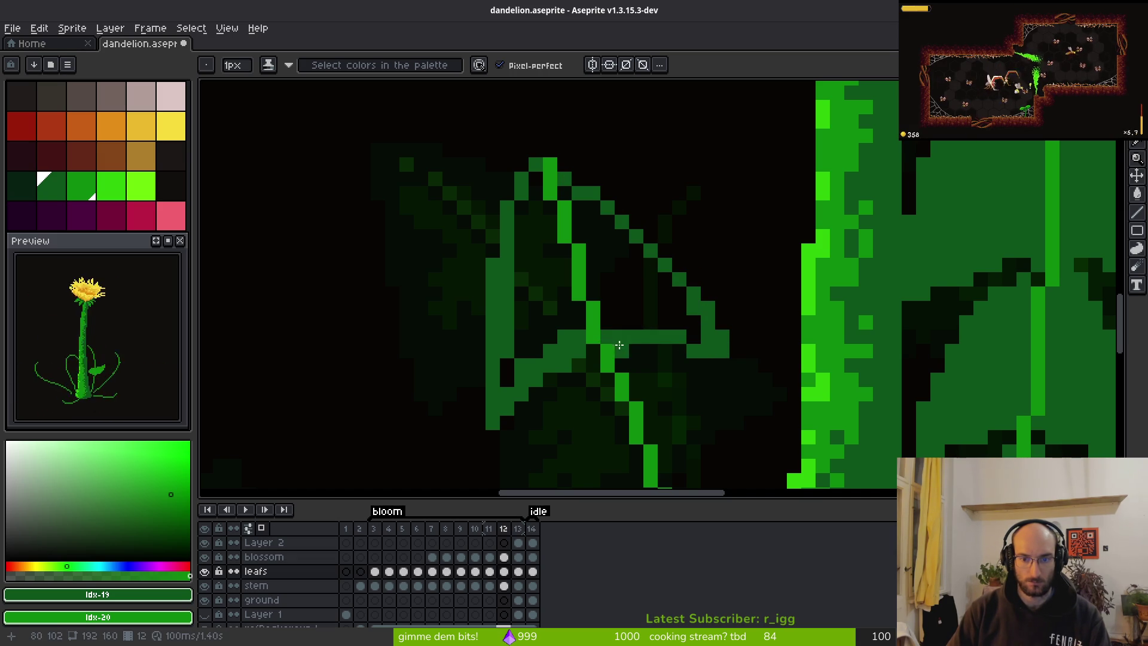
# Flood-fill the new lobe and the left leaf area dark green, then return to pencil drawing.
pyautogui.press('g')
pyautogui.click(631, 299)
pyautogui.click(580, 302)
pyautogui.scroll(-3, 581, 301)
pyautogui.scroll(2, 622, 275)
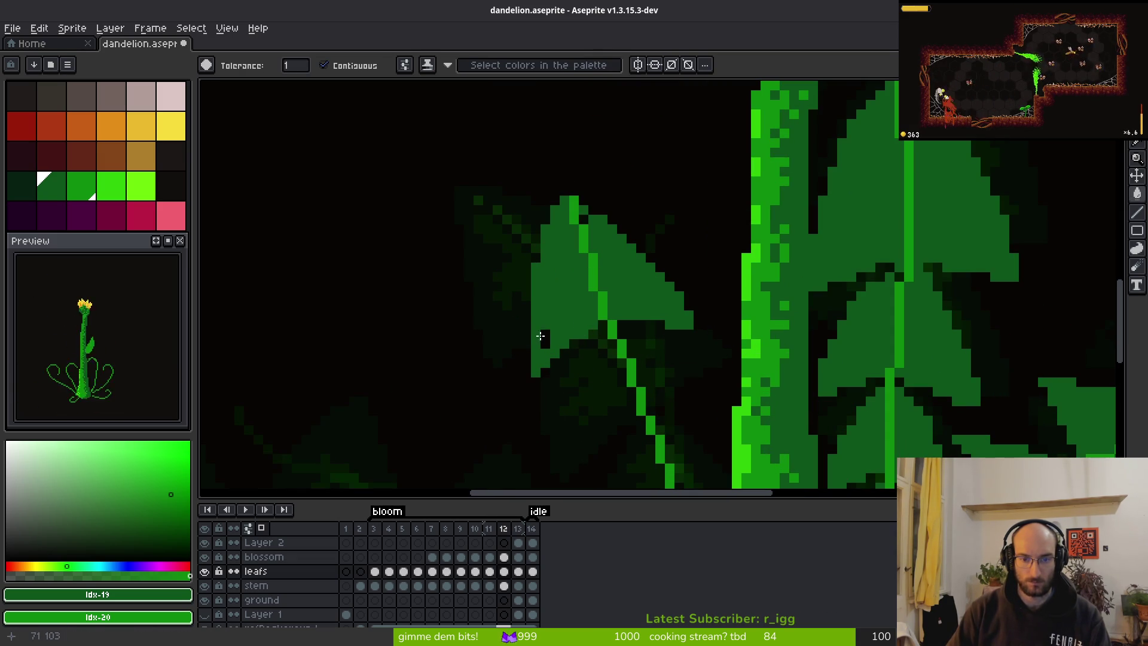
pyautogui.press('f')
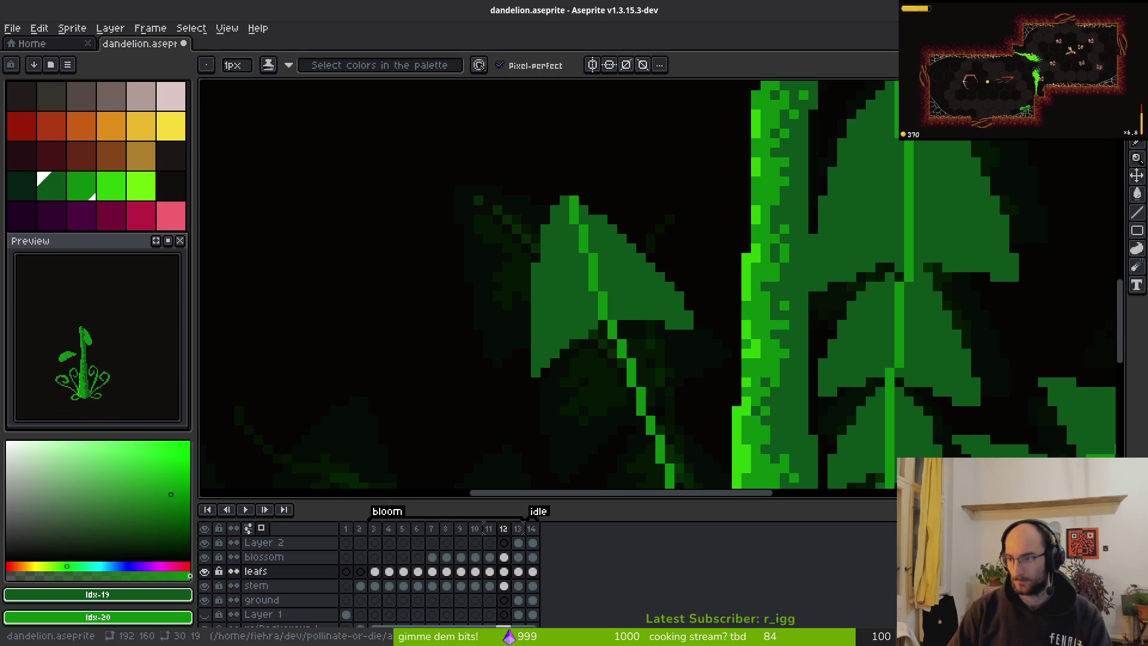
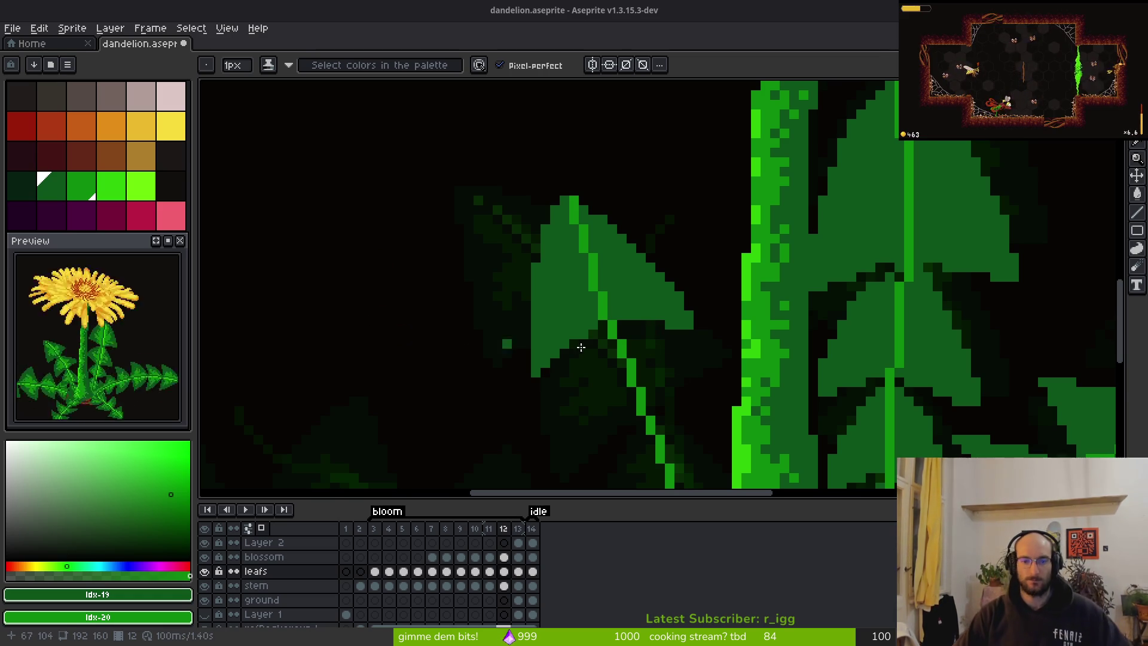
# Outline a new diagonal lobe on the frame 12 leaf and join it to the stem.
pyautogui.scroll(-2, 469, 345)
pyautogui.scroll(3, 574, 161)
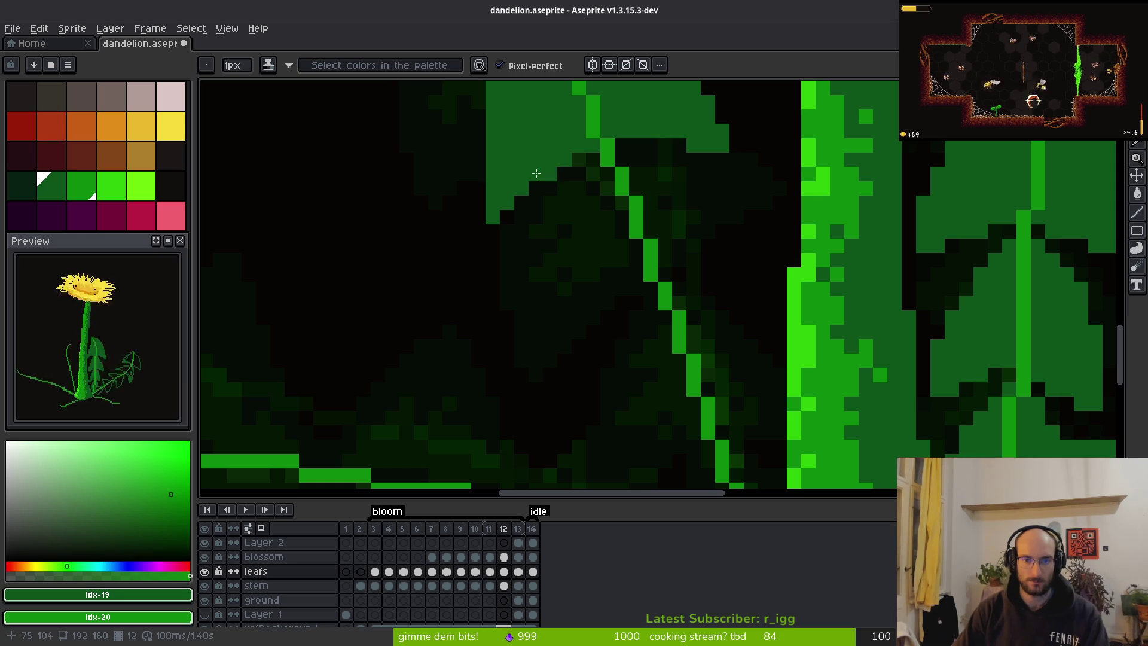
pyautogui.moveTo(625, 171)
pyautogui.mouseDown()
pyautogui.moveTo(719, 212)
pyautogui.moveTo(759, 246)
pyautogui.moveTo(726, 217)
pyautogui.moveTo(769, 276)
pyautogui.moveTo(717, 221)
pyautogui.mouseUp()
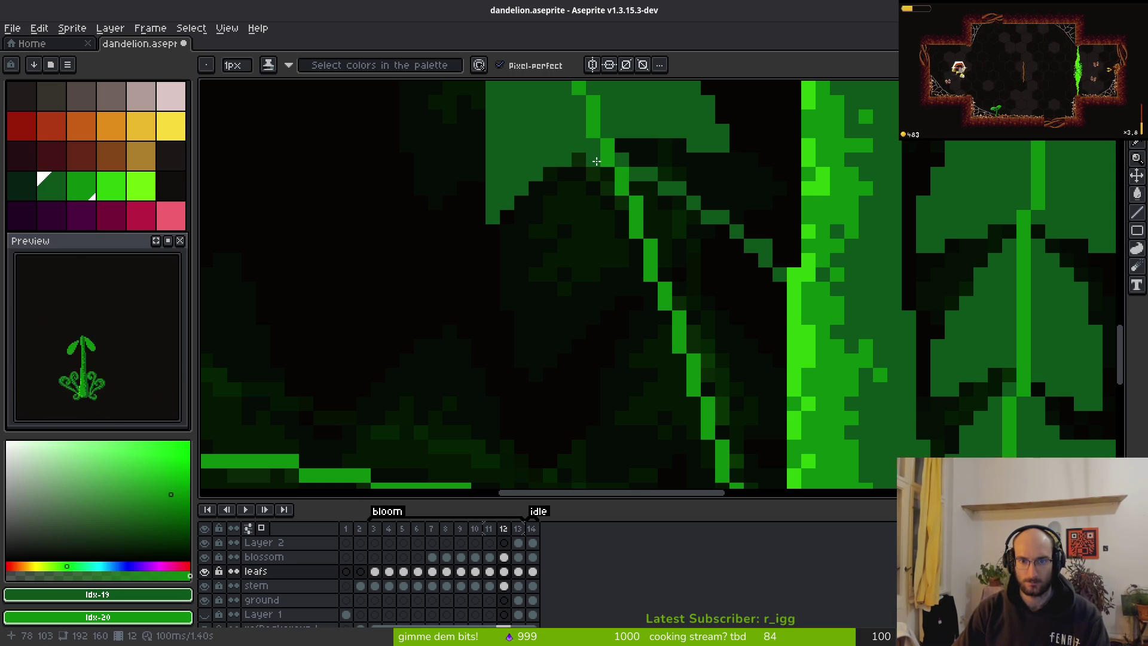
pyautogui.moveTo(590, 172)
pyautogui.mouseDown()
pyautogui.moveTo(549, 376)
pyautogui.moveTo(631, 313)
pyautogui.moveTo(562, 378)
pyautogui.moveTo(570, 370)
pyautogui.mouseUp()
pyautogui.moveTo(648, 326)
pyautogui.mouseDown()
pyautogui.moveTo(780, 303)
pyautogui.moveTo(780, 288)
pyautogui.mouseUp()
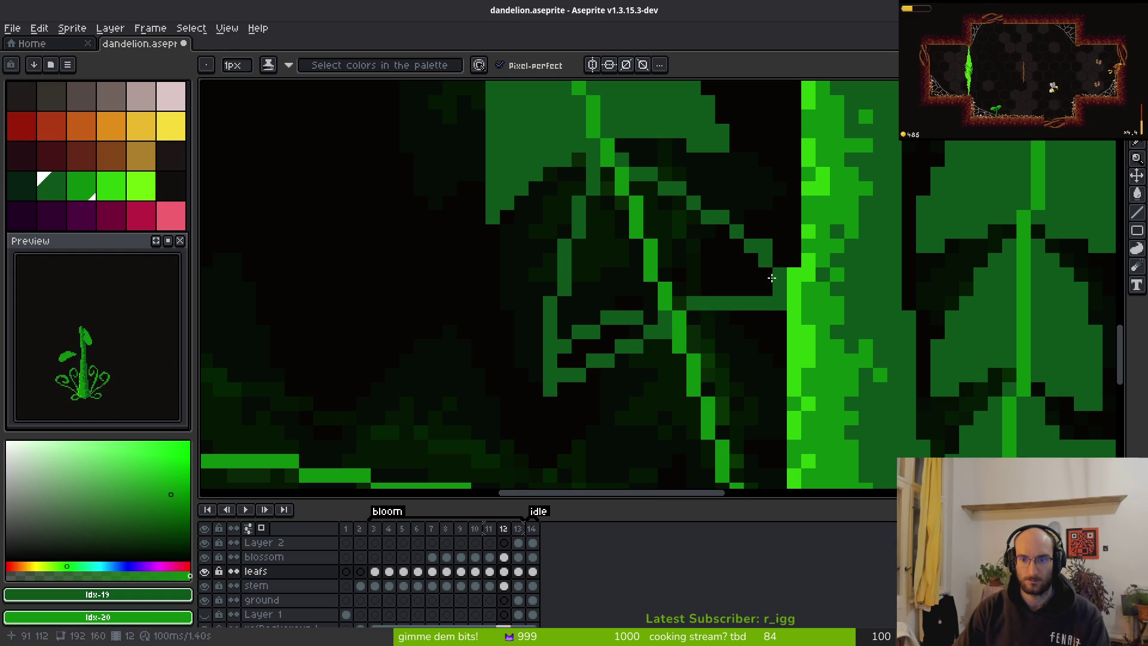
pyautogui.press('e')
pyautogui.press('b')
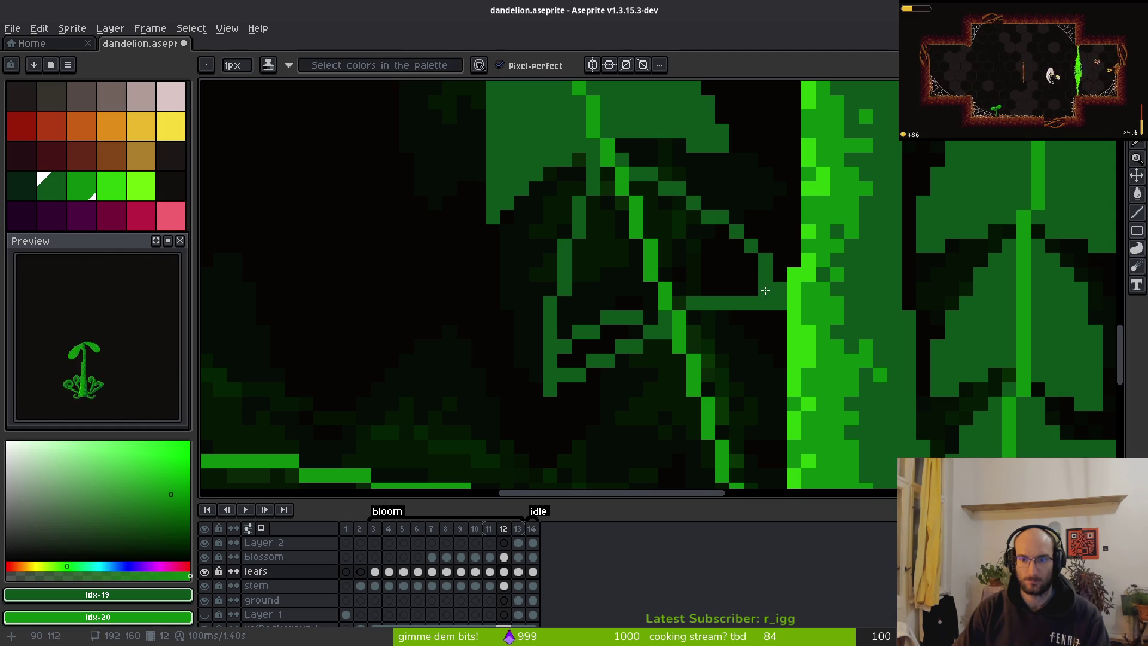
# Flood-fill the four dark pockets inside the lobe with mid-green.
pyautogui.press('g')
pyautogui.click(682, 246)
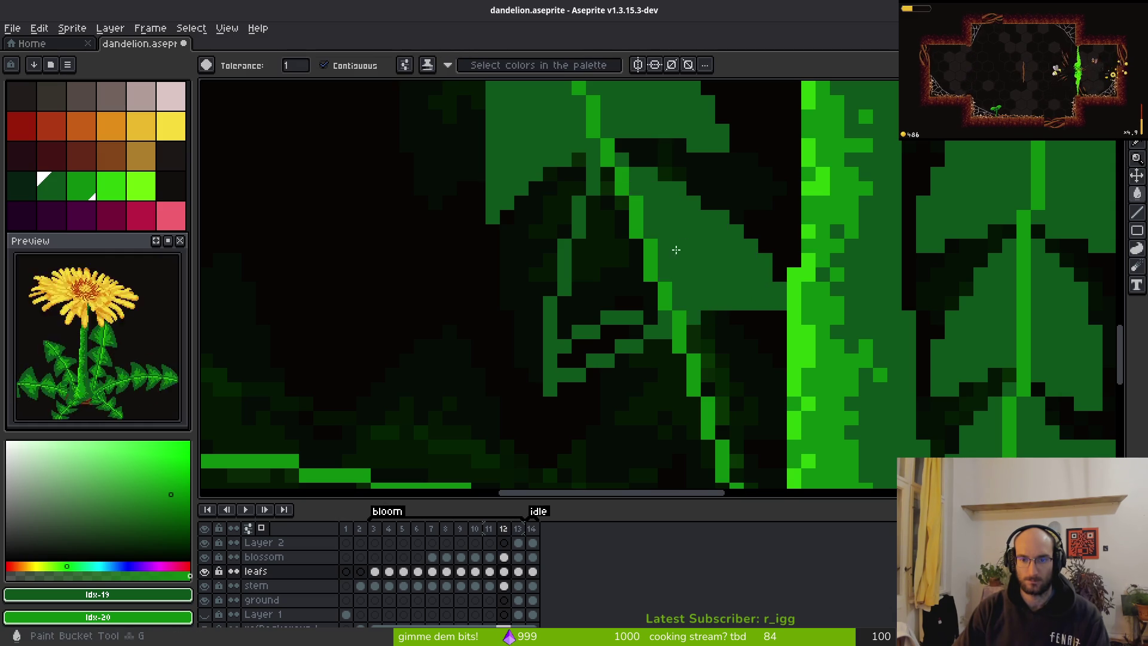
pyautogui.click(598, 263)
pyautogui.click(608, 344)
pyautogui.click(622, 353)
pyautogui.scroll(-3, 641, 308)
pyautogui.scroll(3, 666, 307)
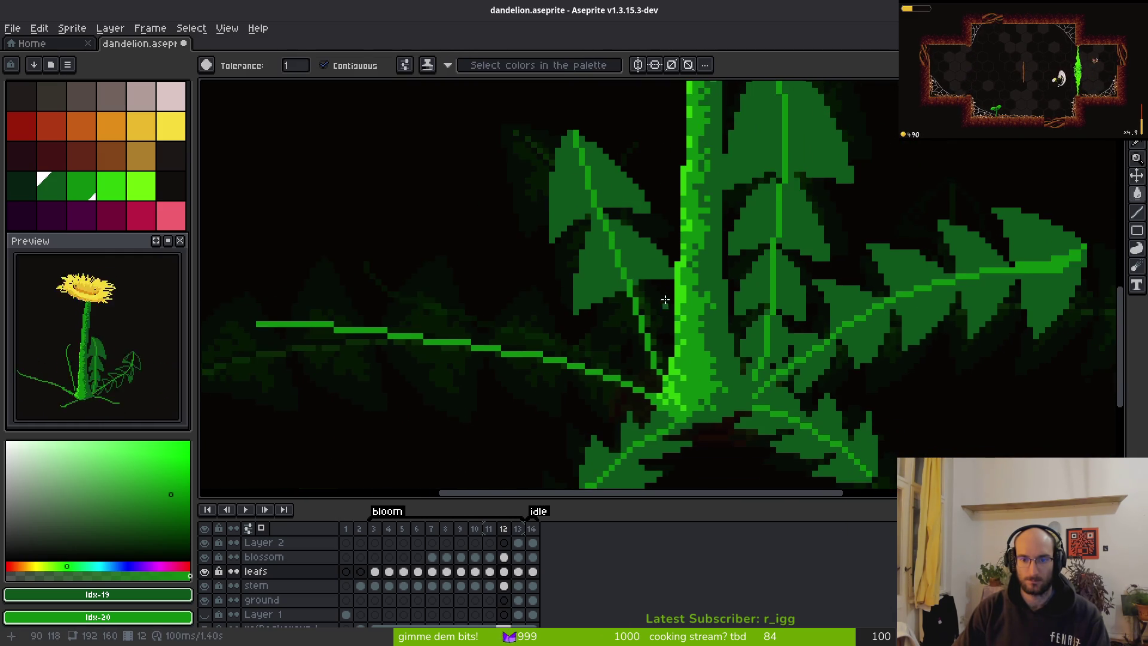
# Paint green over the dark patch near the stem and along the lobe edge.
pyautogui.press('e')
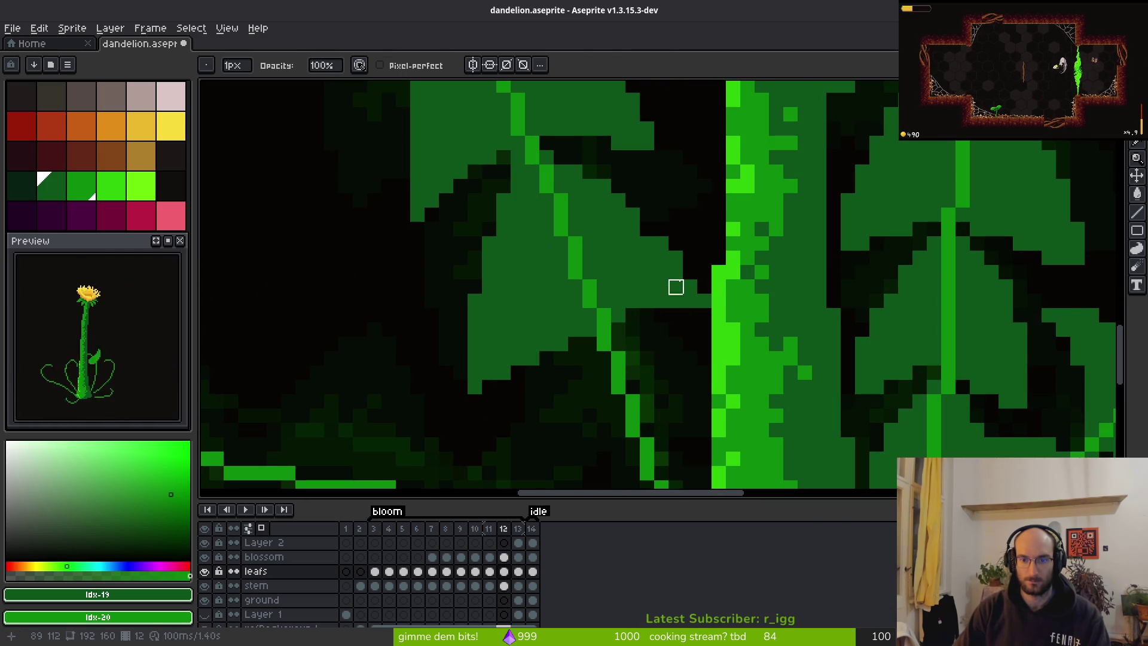
pyautogui.press('b')
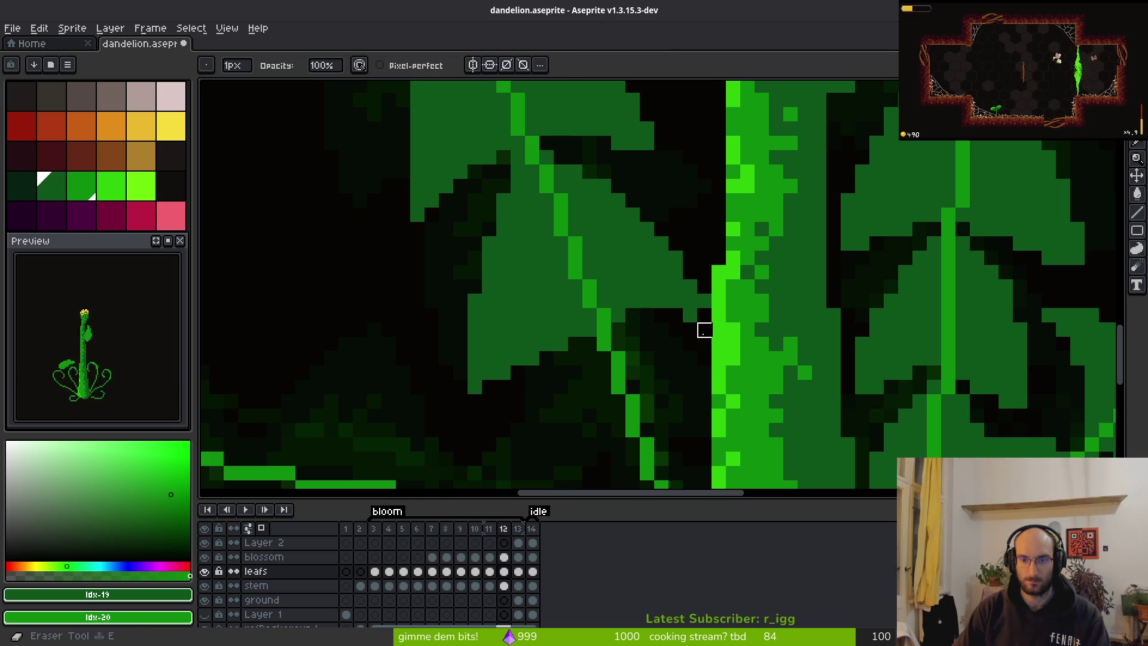
pyautogui.moveTo(695, 340)
pyautogui.mouseDown()
pyautogui.moveTo(684, 329)
pyautogui.moveTo(645, 329)
pyautogui.moveTo(656, 342)
pyautogui.moveTo(628, 332)
pyautogui.moveTo(671, 316)
pyautogui.moveTo(732, 240)
pyautogui.mouseUp()
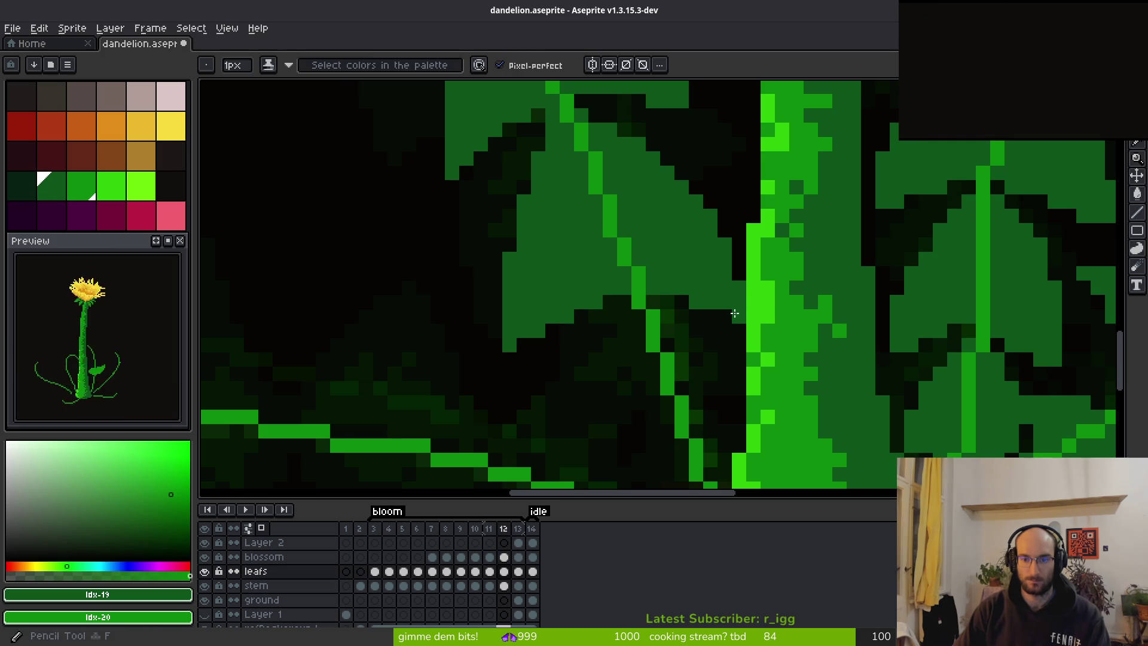
pyautogui.scroll(-1, 695, 327)
pyautogui.scroll(1, 695, 327)
pyautogui.moveTo(661, 299)
pyautogui.mouseDown()
pyautogui.moveTo(581, 366)
pyautogui.moveTo(570, 360)
pyautogui.mouseUp()
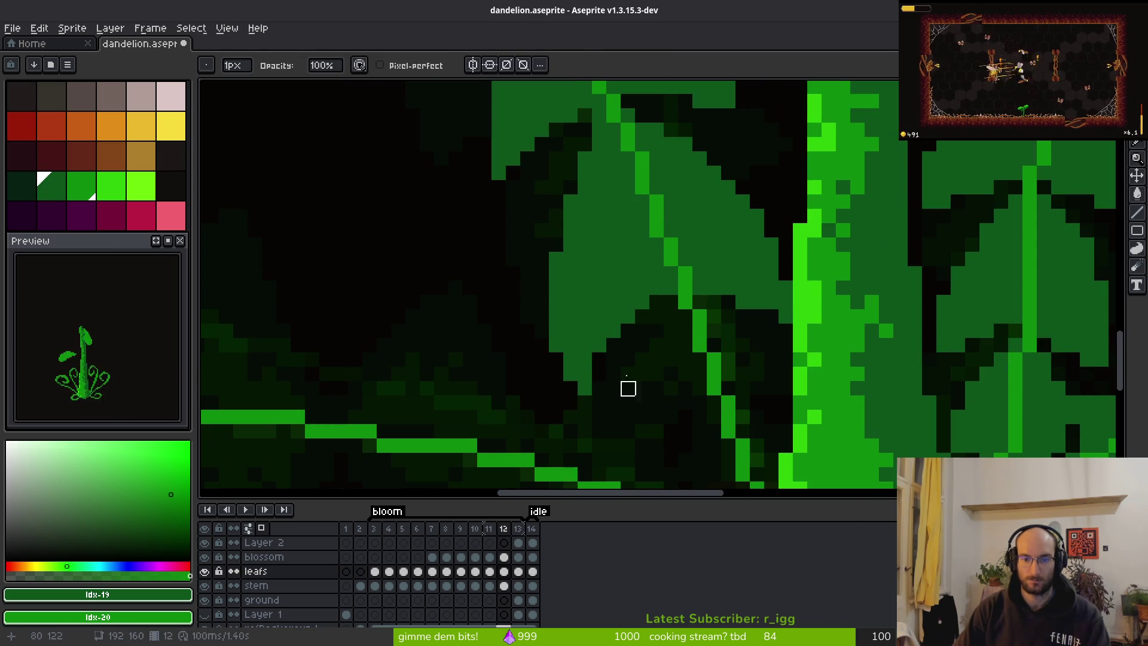
pyautogui.scroll(-4, 657, 364)
pyautogui.scroll(4, 622, 330)
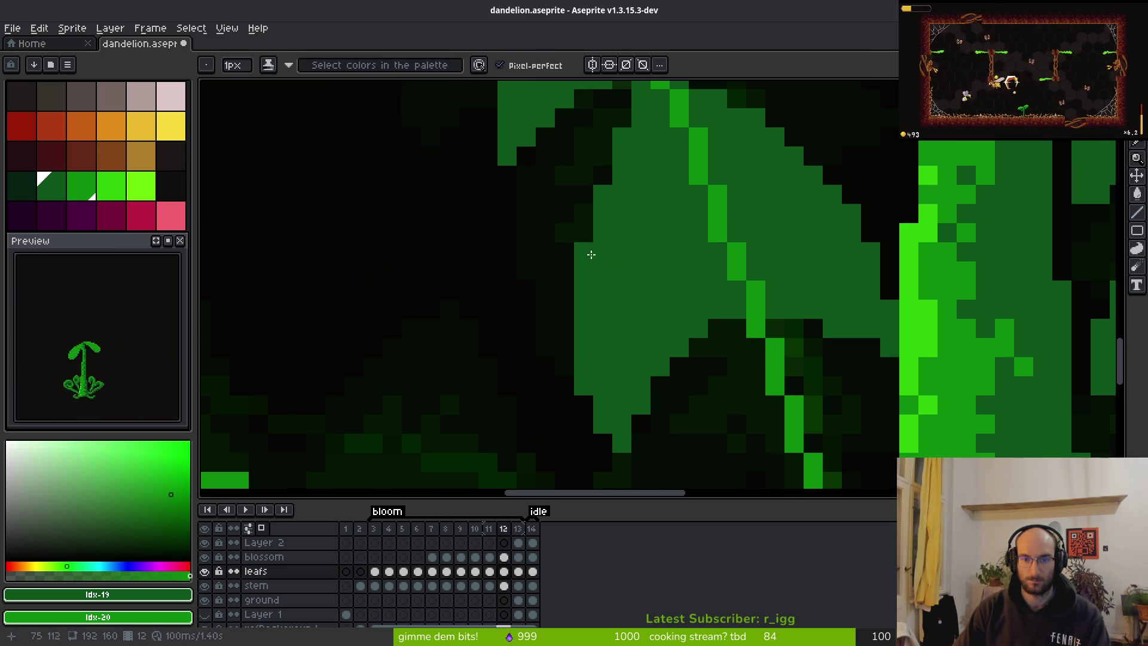
pyautogui.scroll(-4, 688, 240)
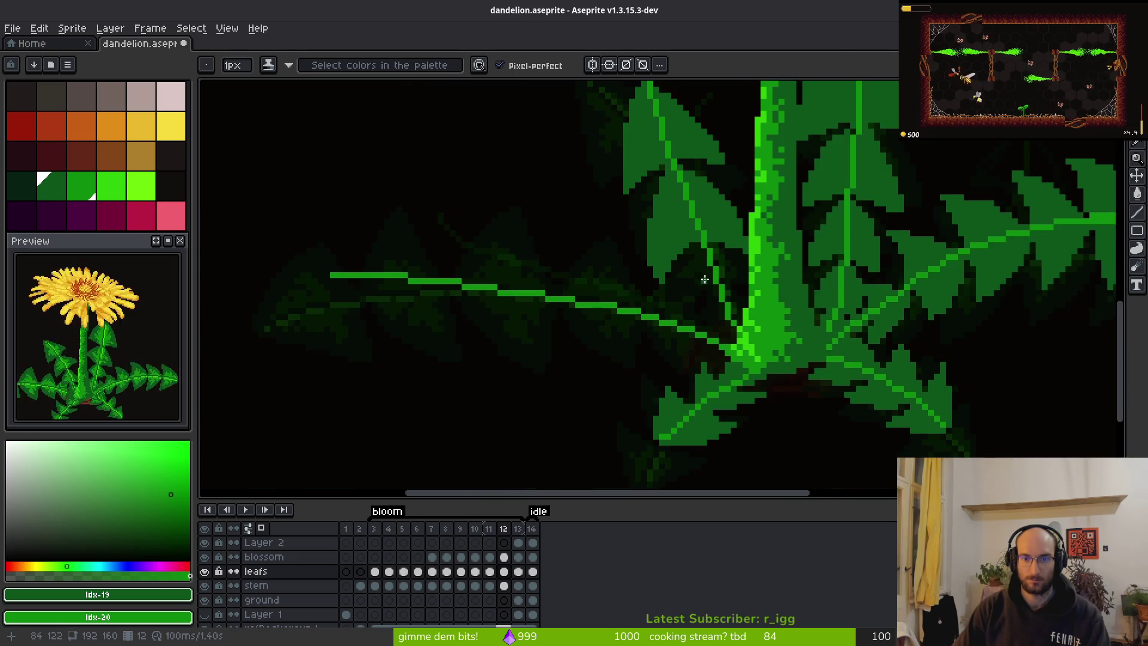
pyautogui.scroll(2, 700, 275)
pyautogui.scroll(-2, 736, 257)
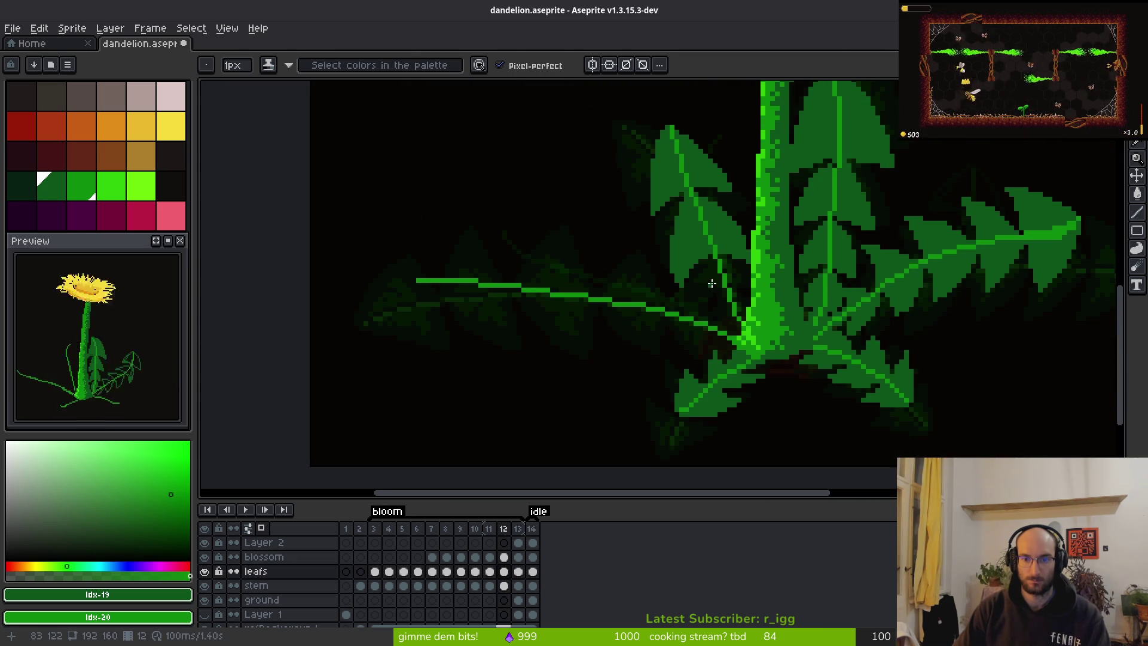
pyautogui.scroll(-3, 712, 283)
# Flip repeatedly between frames 12 and 13 to compare the leaves, ending on frame 12.
pyautogui.press('Right')
pyautogui.press('i')
pyautogui.scroll(4, 728, 275)
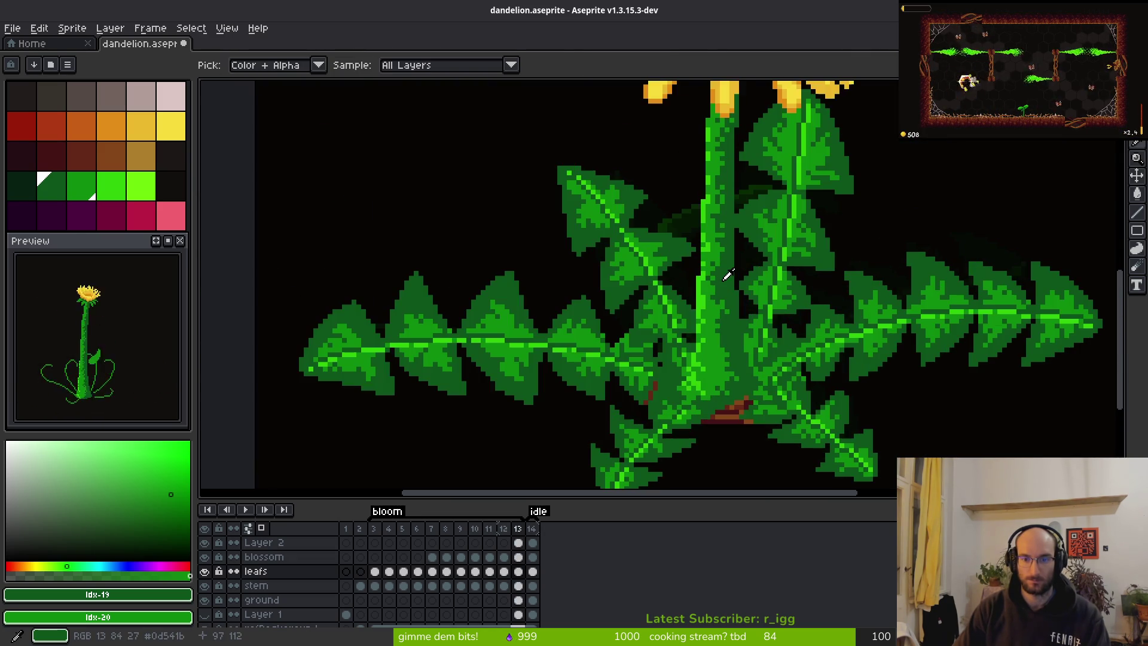
pyautogui.press('Left')
pyautogui.press('Right')
pyautogui.press('Left')
pyautogui.press('b')
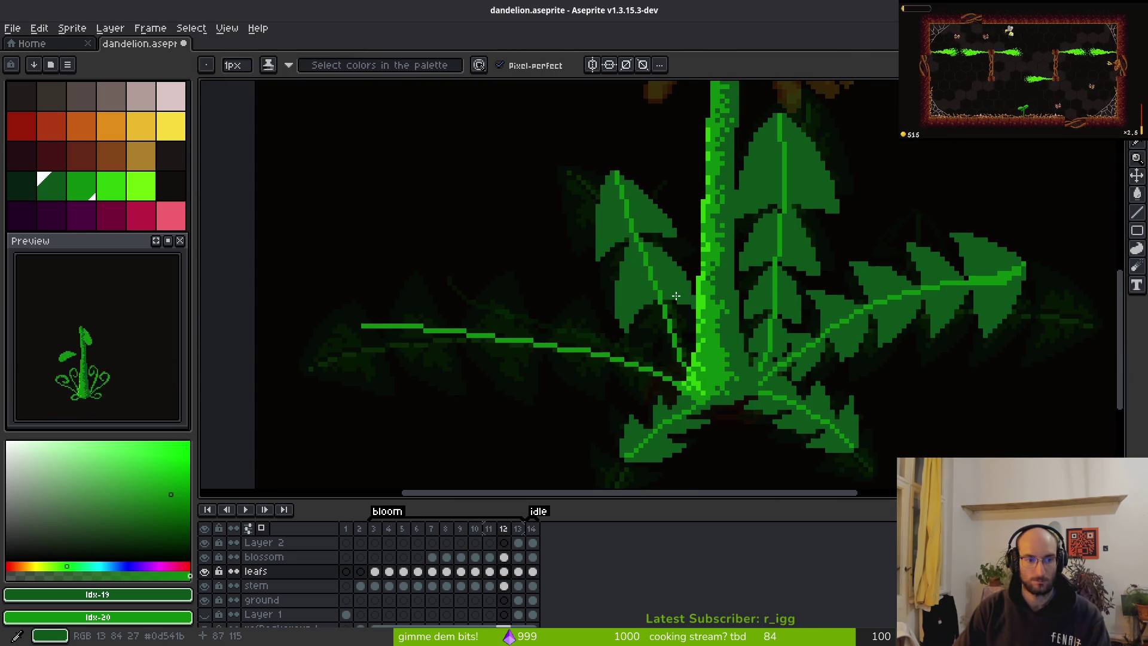
pyautogui.press('Right')
pyautogui.press('Left')
pyautogui.press('i')
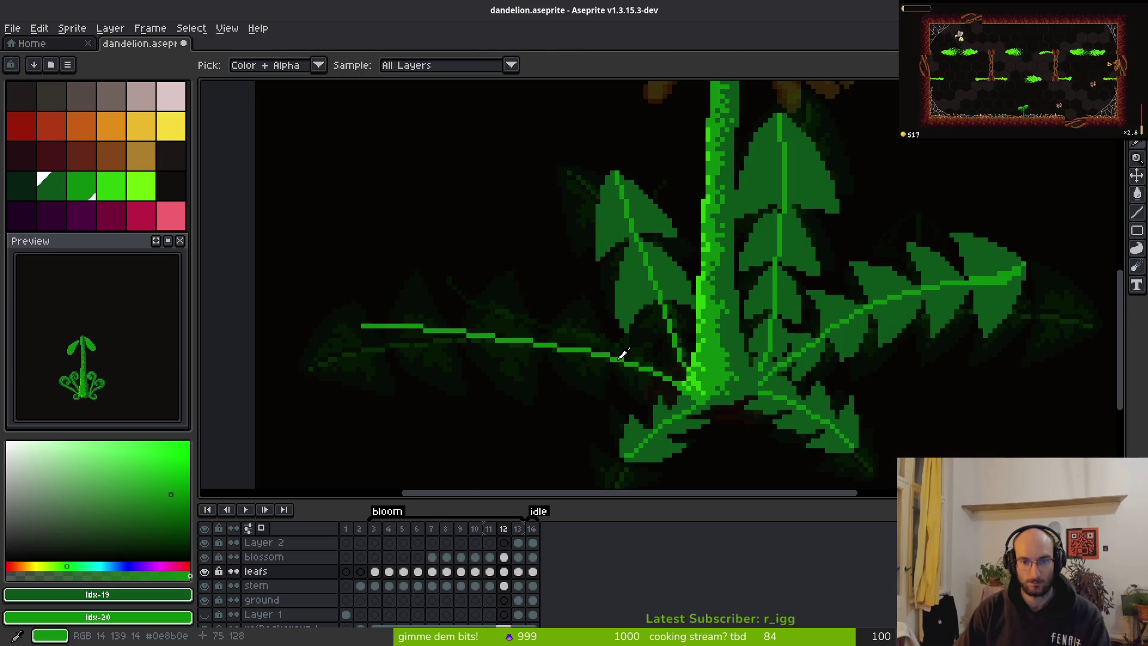
pyautogui.press('Right')
pyautogui.press('b')
pyautogui.scroll(2, 676, 295)
pyautogui.press('Left')
pyautogui.press('e')
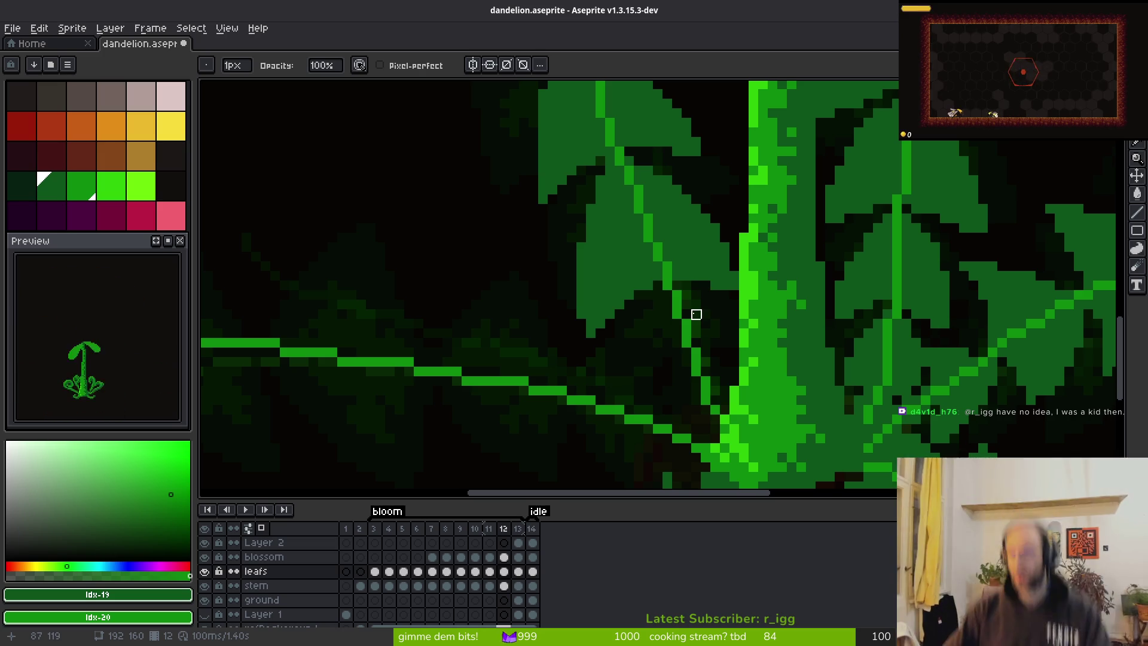
# Alternate between the Pencil and Eraser tools while inspecting the new lobe near the stem.
pyautogui.press('b')
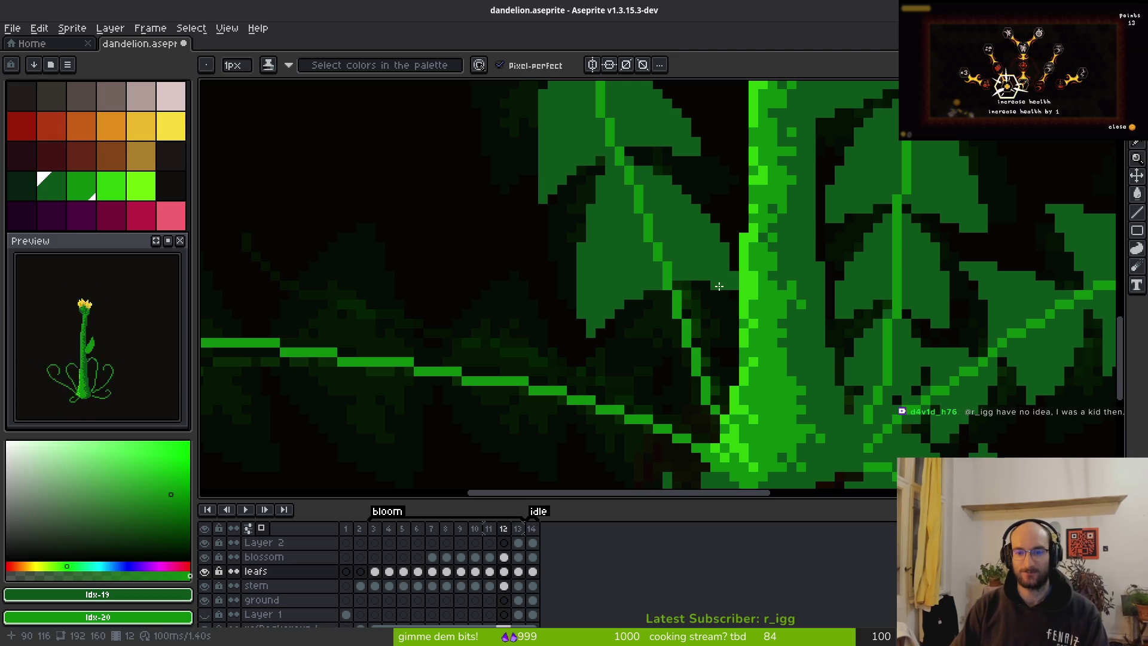
pyautogui.press('e')
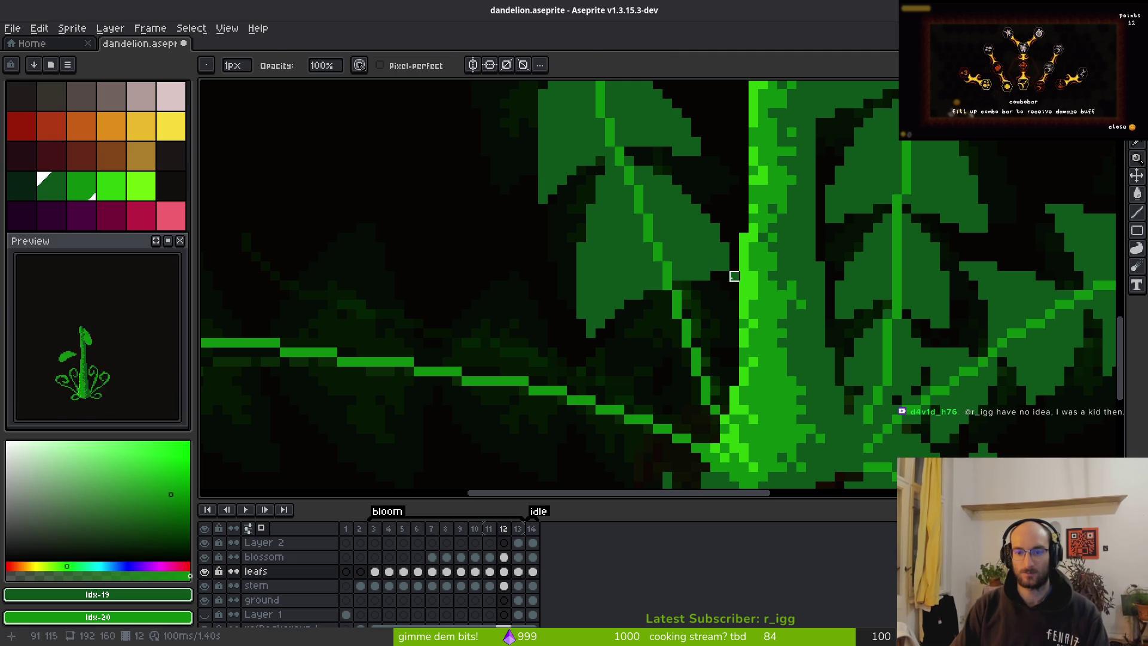
pyautogui.press('b')
pyautogui.press('e')
pyautogui.press('b')
pyautogui.scroll(-5, 718, 307)
pyautogui.scroll(5, 699, 282)
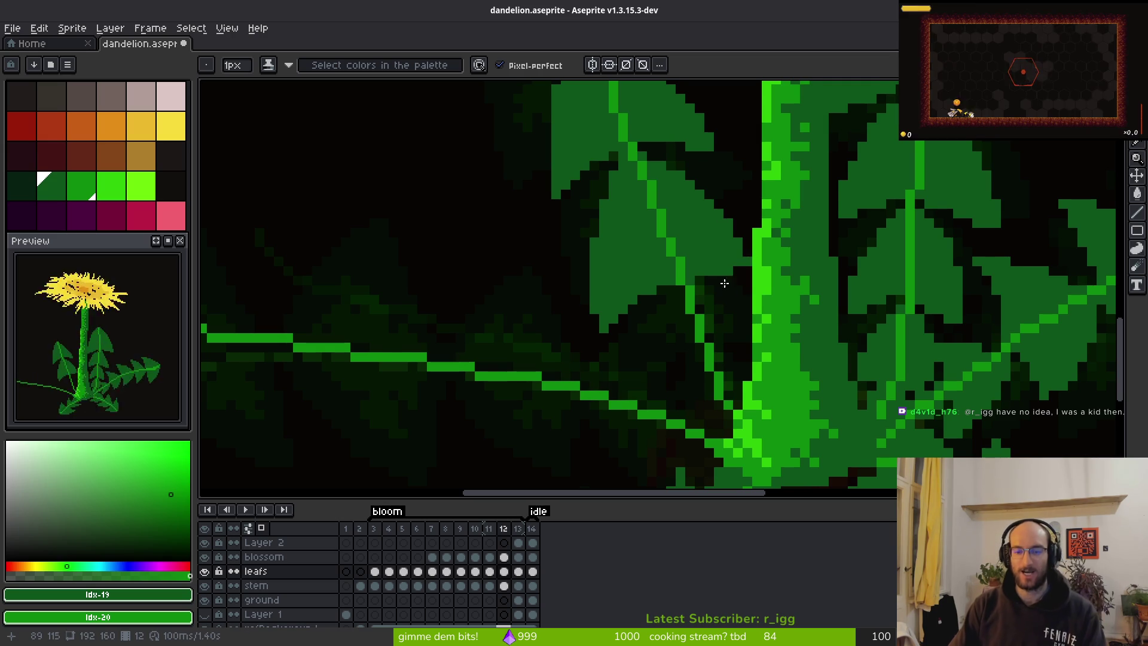
pyautogui.scroll(-1, 729, 278)
pyautogui.press('e')
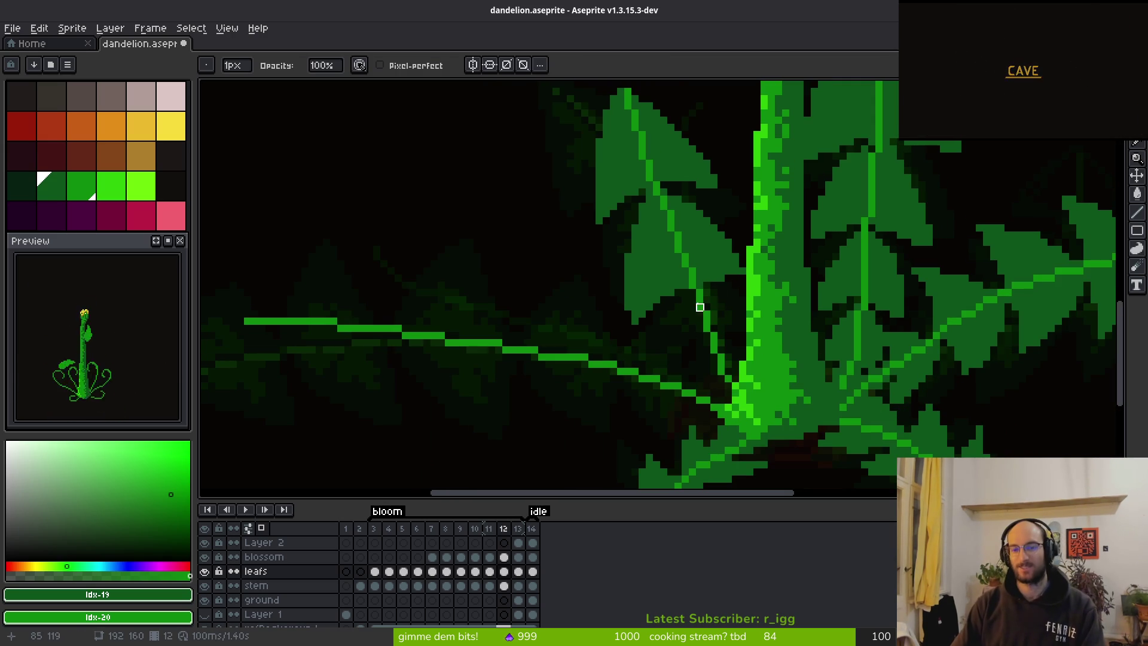
pyautogui.press('b')
pyautogui.scroll(-1, 718, 282)
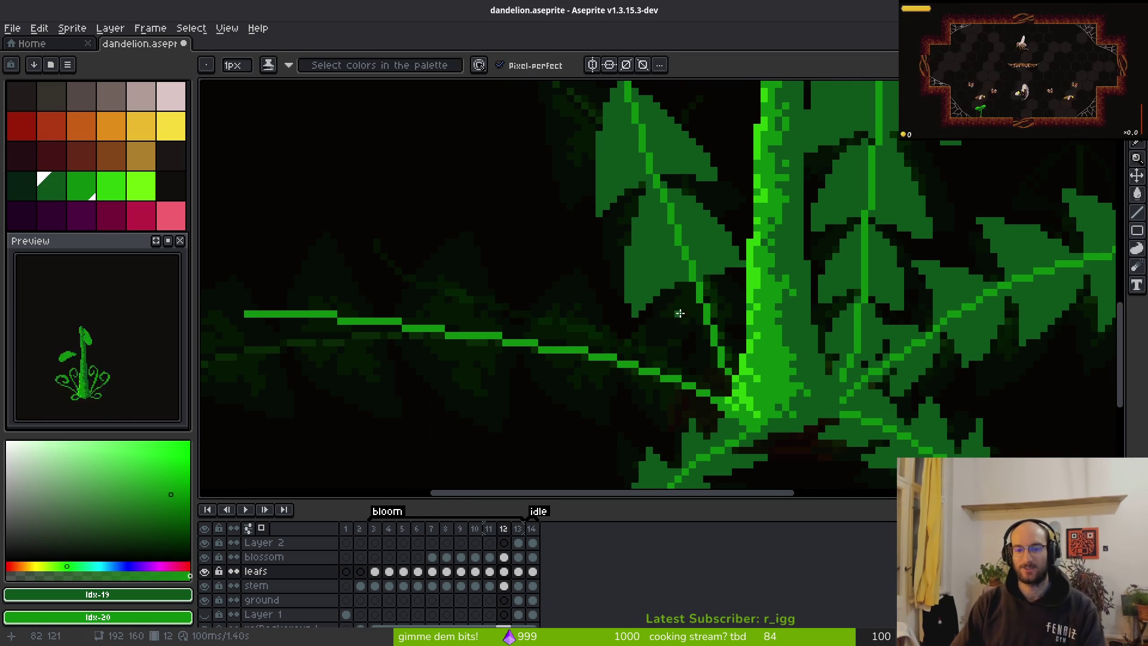
pyautogui.scroll(1, 680, 316)
pyautogui.scroll(-2, 699, 245)
# Check frame 13's grown leaves as reference, then return to frame 12.
pyautogui.press('Right')
pyautogui.press('i')
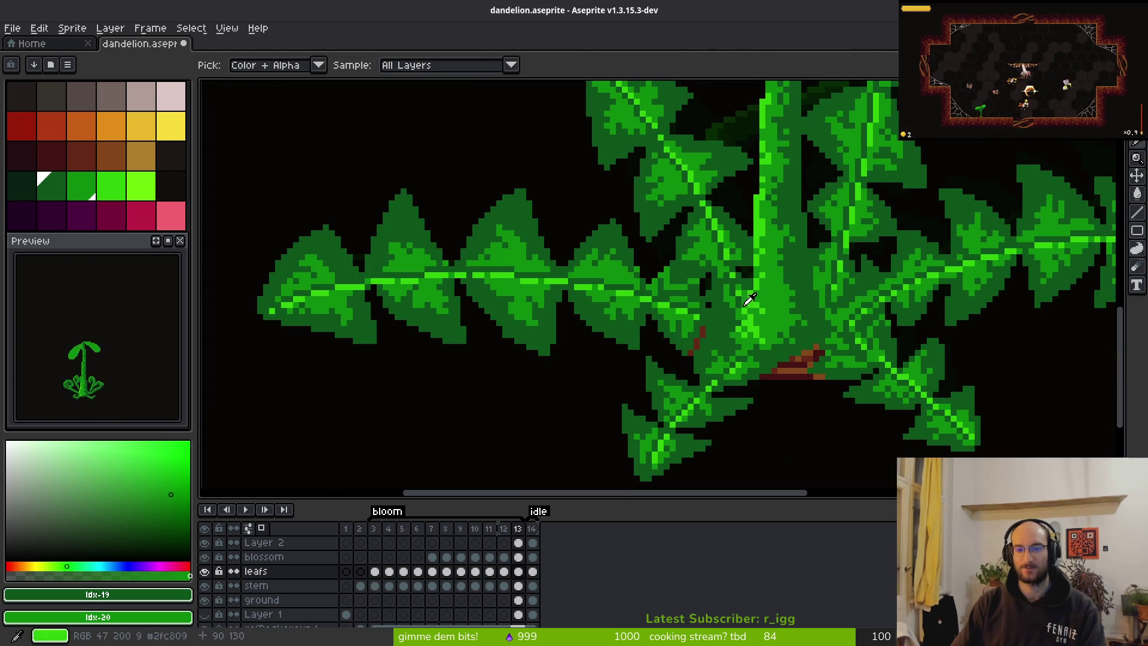
pyautogui.scroll(-3, 753, 305)
pyautogui.press('Left')
pyautogui.scroll(1, 727, 267)
pyautogui.scroll(5, 727, 268)
pyautogui.moveTo(674, 173); pyautogui.dragTo(662, 317)
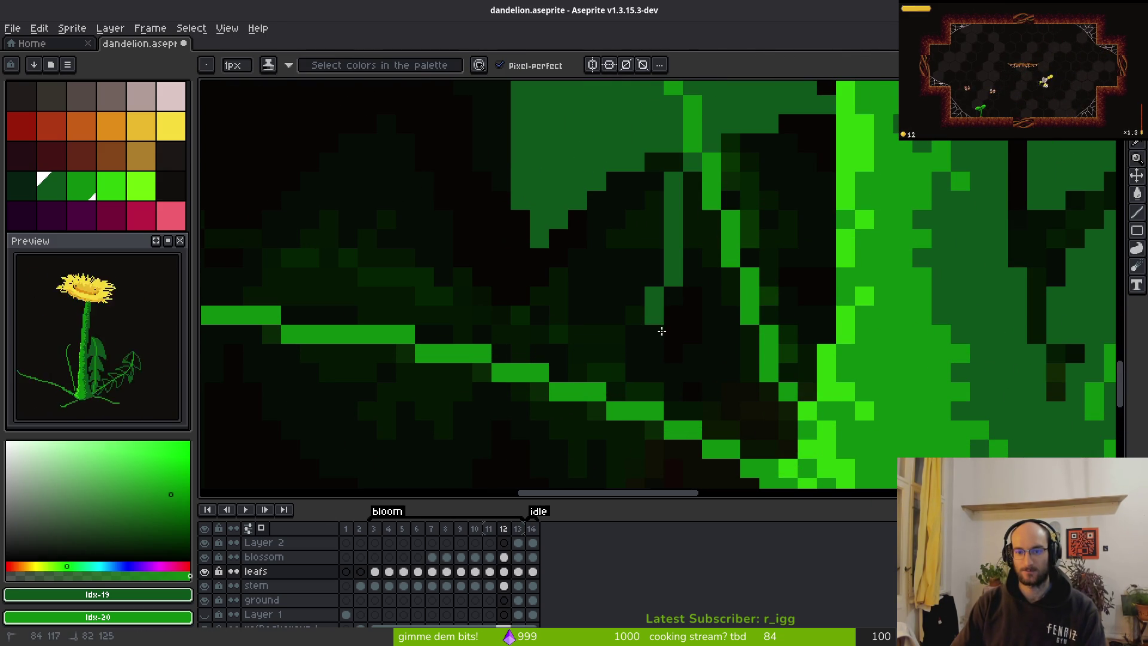
pyautogui.moveTo(666, 361)
pyautogui.mouseDown()
pyautogui.moveTo(658, 380)
pyautogui.moveTo(676, 411)
pyautogui.moveTo(747, 383)
pyautogui.moveTo(788, 412)
pyautogui.mouseUp()
pyautogui.moveTo(765, 153)
pyautogui.mouseDown()
pyautogui.moveTo(757, 159)
pyautogui.moveTo(804, 233)
pyautogui.moveTo(819, 312)
pyautogui.moveTo(825, 296)
pyautogui.mouseUp()
pyautogui.hotkey('ctrl', 'z')
pyautogui.moveTo(729, 160)
pyautogui.mouseDown()
pyautogui.moveTo(819, 262)
pyautogui.moveTo(825, 299)
pyautogui.moveTo(810, 312)
pyautogui.moveTo(804, 388)
pyautogui.mouseUp()
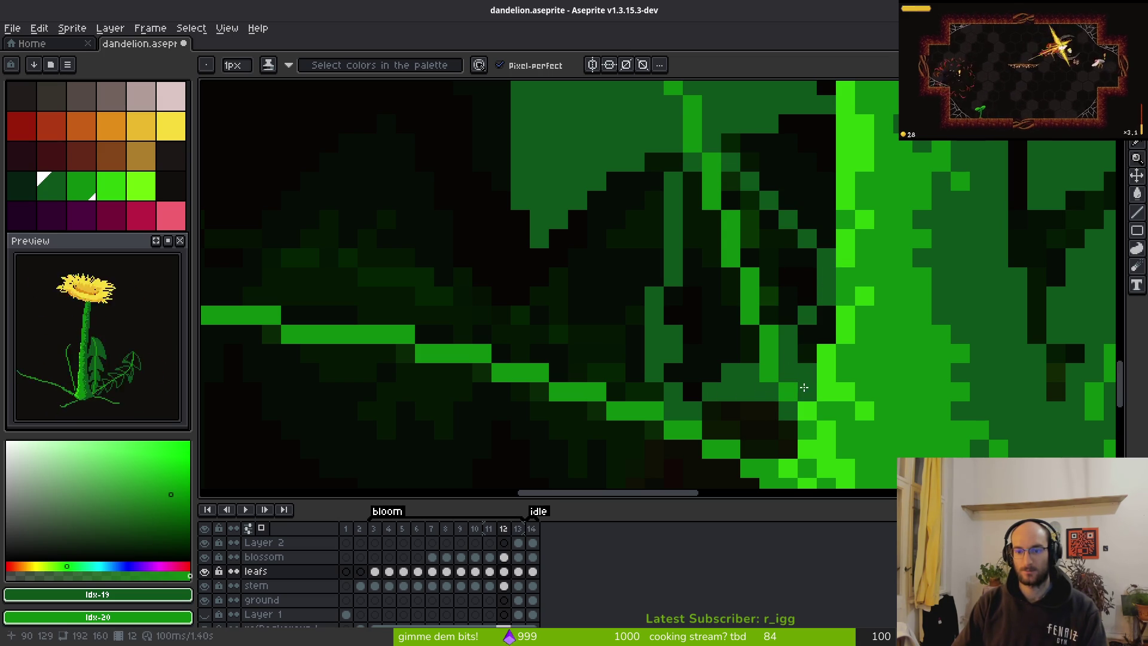
pyautogui.press('g')
pyautogui.click(777, 263)
pyautogui.click(703, 287)
pyautogui.scroll(-3, 760, 305)
pyautogui.scroll(3, 768, 327)
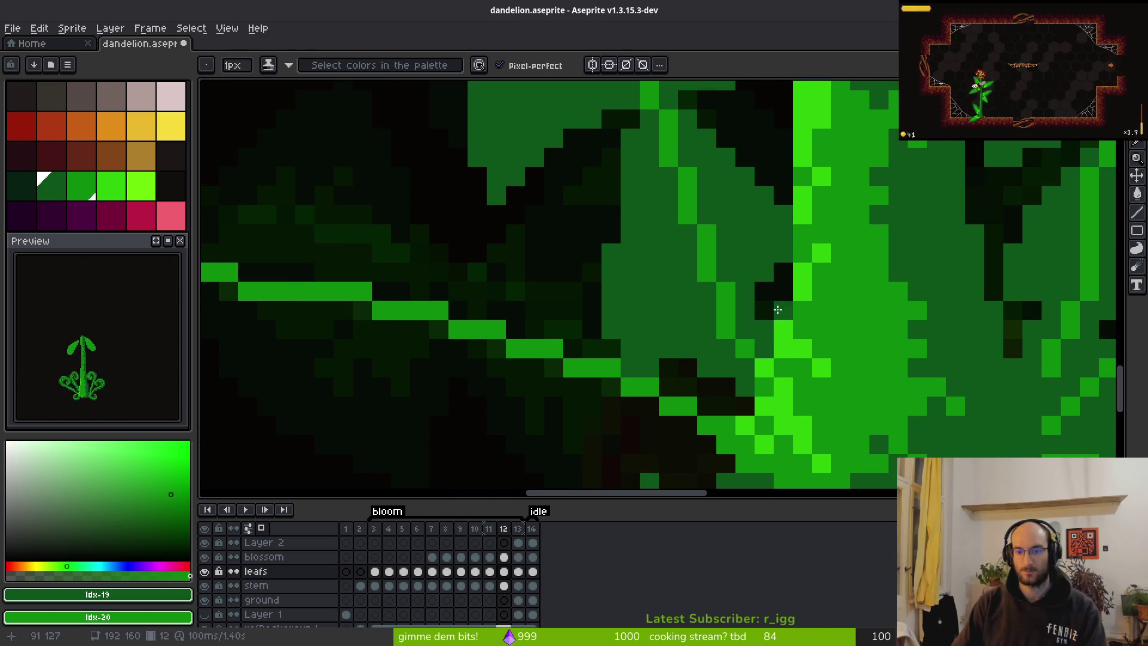
pyautogui.scroll(-4, 805, 411)
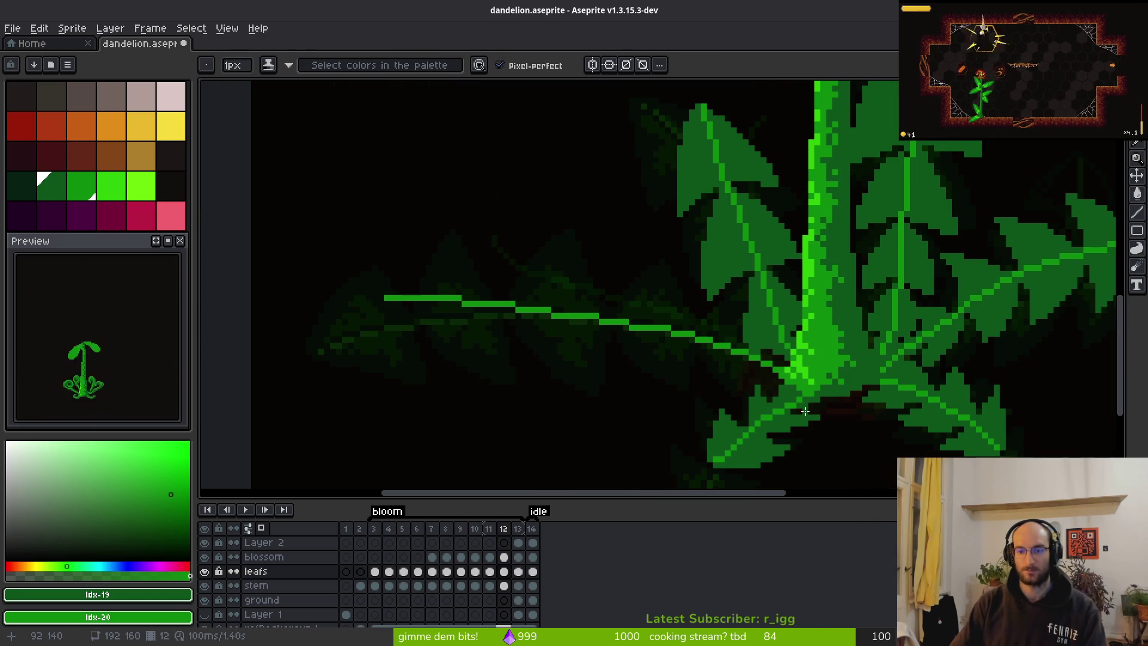
pyautogui.scroll(-2, 793, 370)
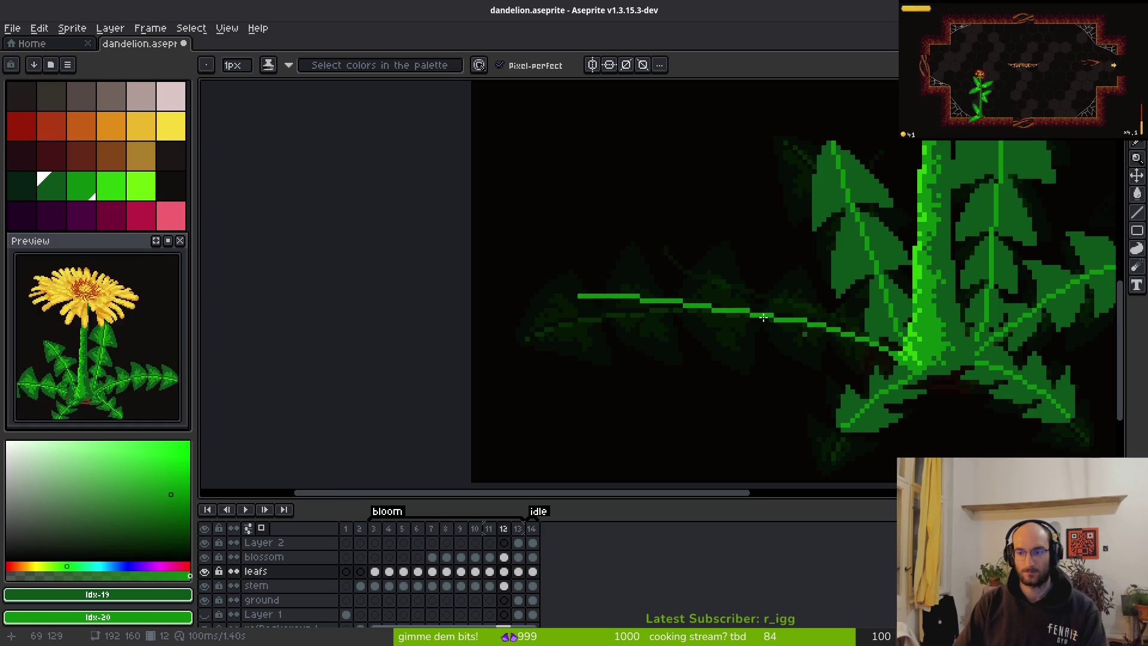
pyautogui.scroll(1, 816, 338)
pyautogui.press('Right')
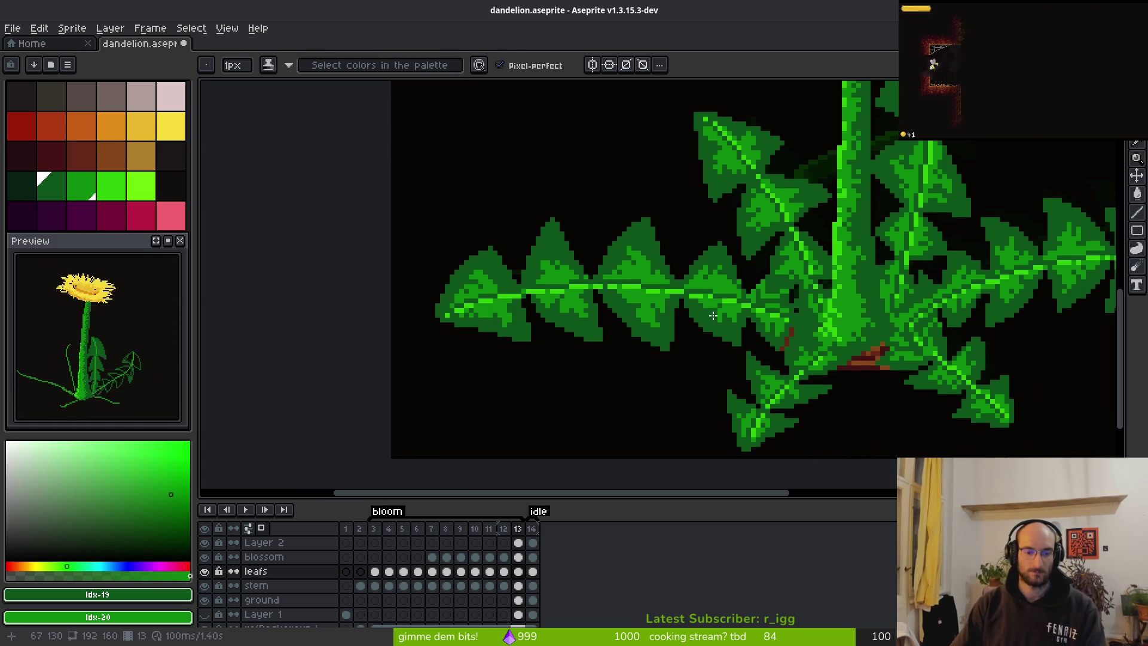
pyautogui.press('Left')
pyautogui.press('i')
pyautogui.press('Right')
pyautogui.press('Left')
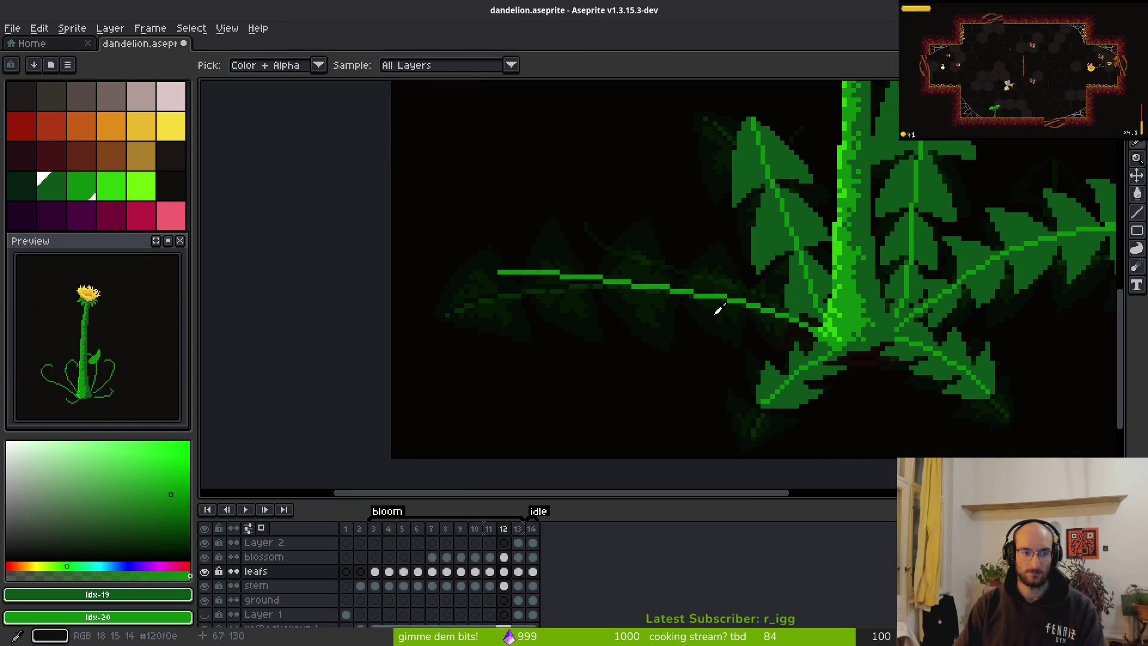
pyautogui.press('Right')
pyautogui.press('b')
pyautogui.press('i')
pyautogui.press('b')
pyautogui.scroll(-3, 730, 313)
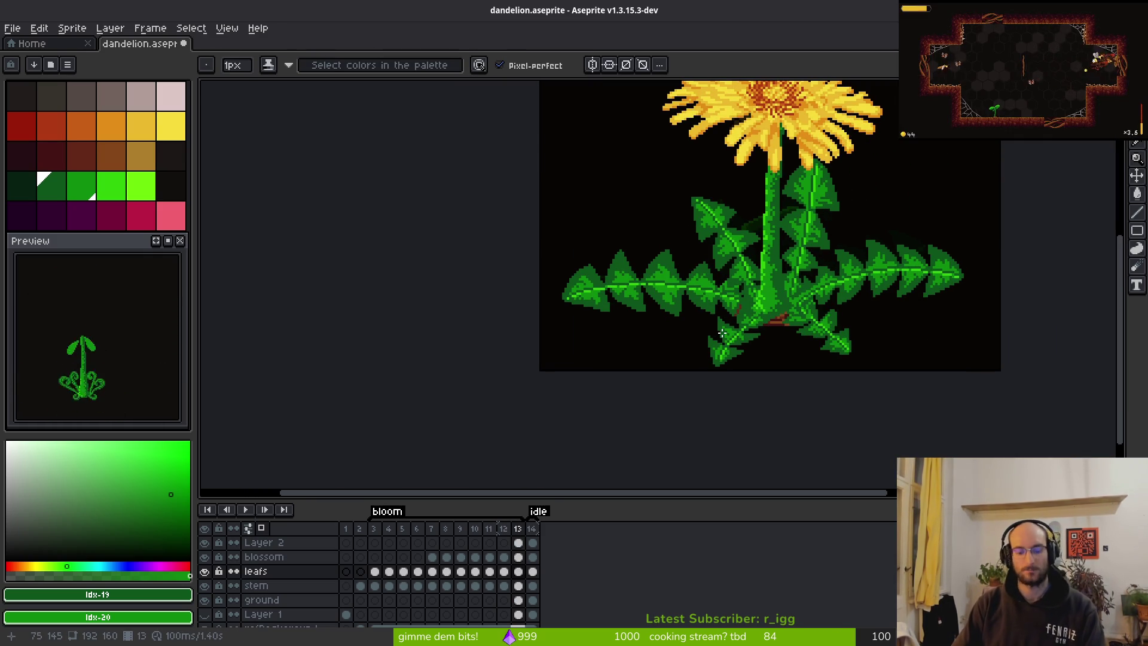
pyautogui.press('Left')
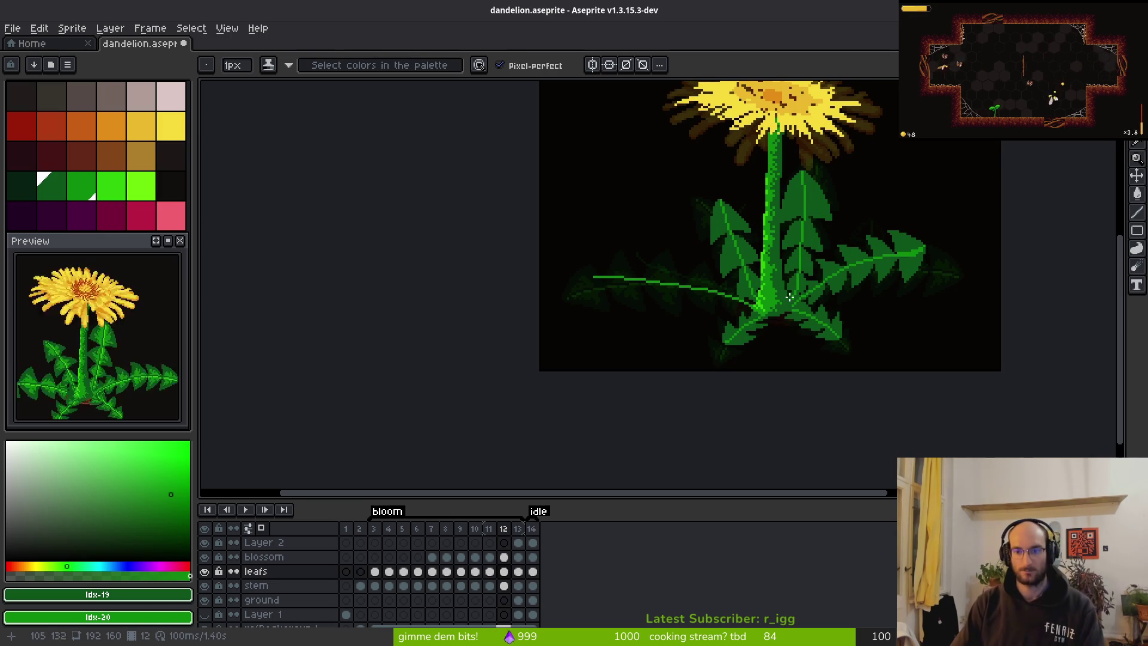
pyautogui.press('i')
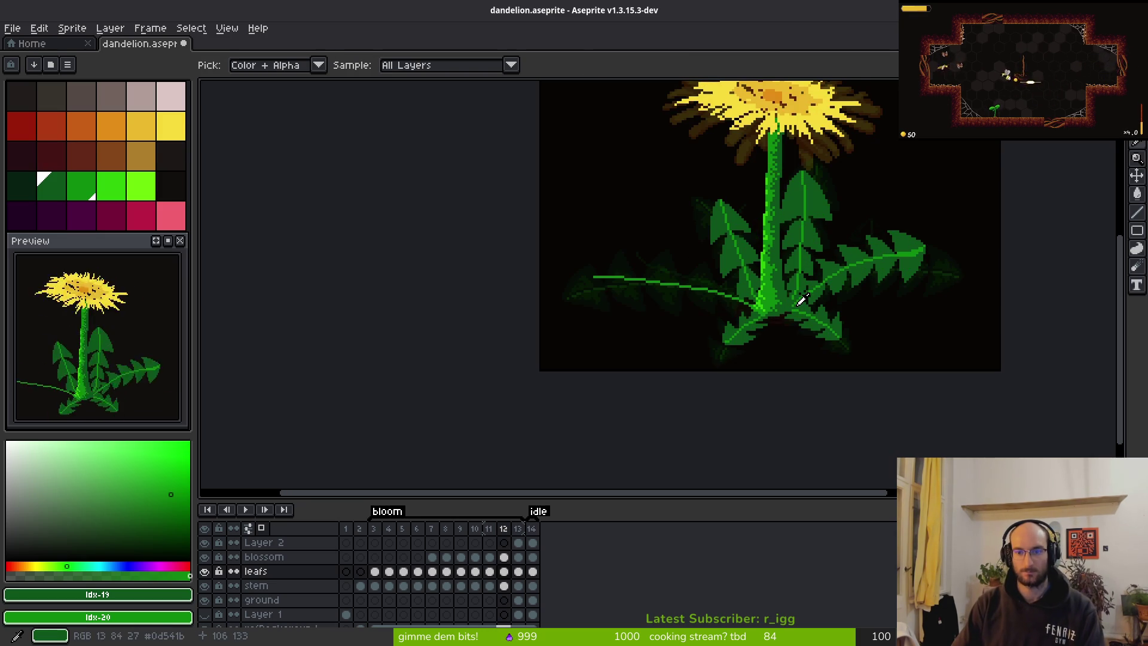
pyautogui.press('Left')
pyautogui.press('Right')
pyautogui.press('Left')
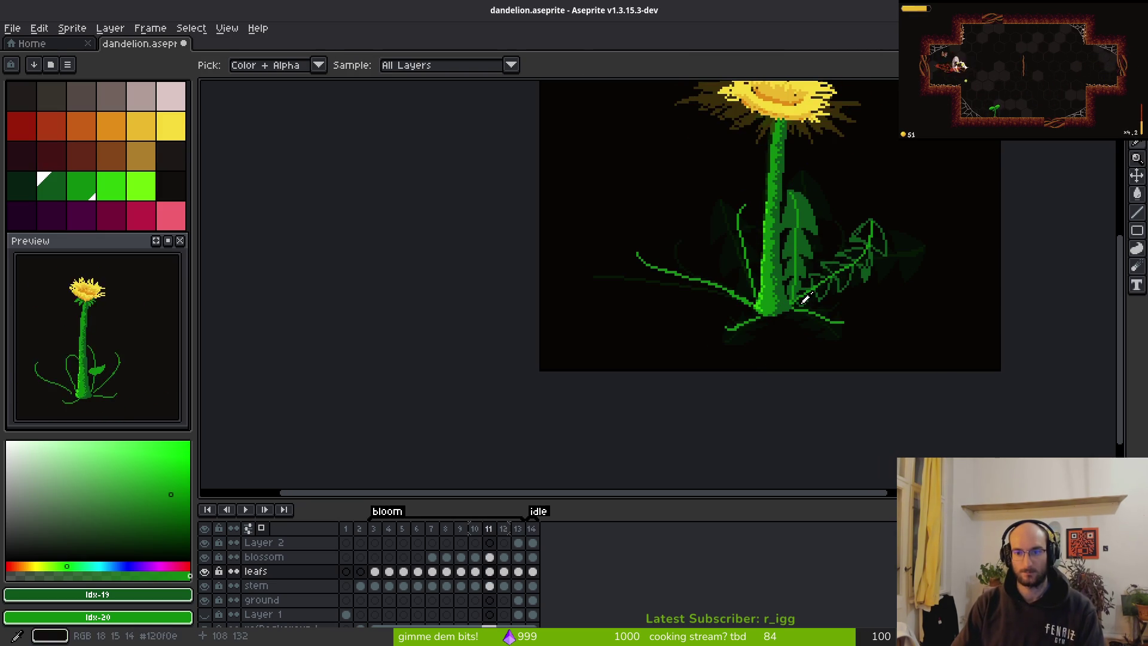
pyautogui.press('Right')
pyautogui.press('Left')
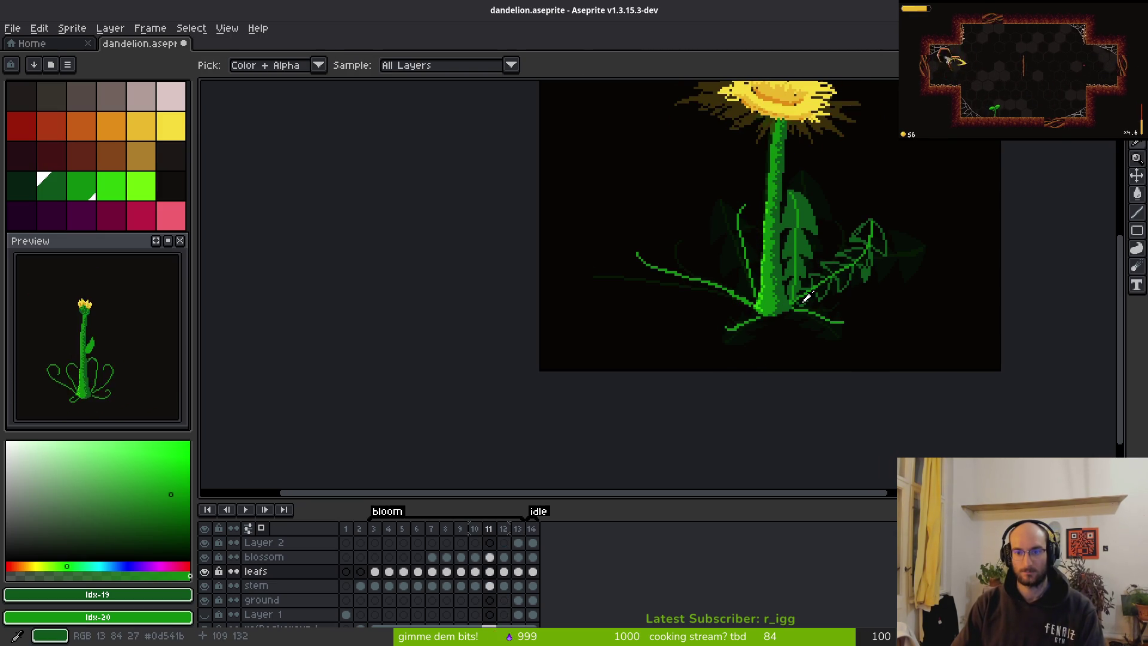
pyautogui.press('Right')
pyautogui.press('Left')
pyautogui.press('Right')
pyautogui.press('Left')
pyautogui.press('Right')
pyautogui.press('b')
pyautogui.scroll(3, 604, 287)
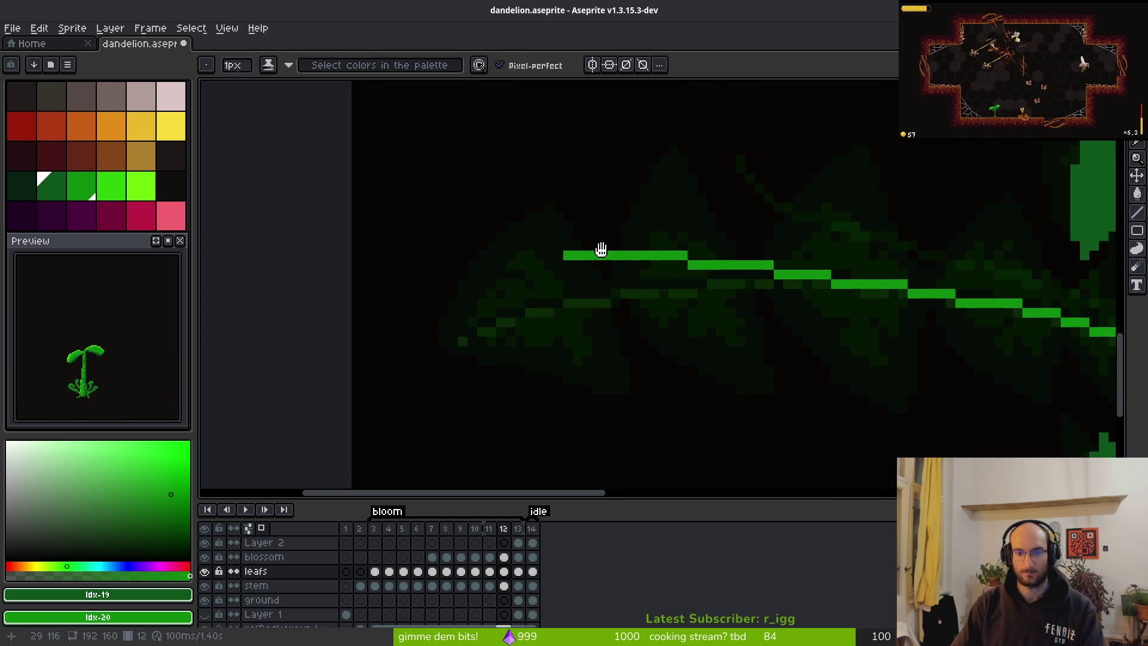
# Outline a triangular lobe rising from the left leaf's tip, including its vertical back edge.
pyautogui.scroll(1, 638, 212)
pyautogui.scroll(-1, 494, 311)
pyautogui.moveTo(509, 307)
pyautogui.mouseDown()
pyautogui.moveTo(541, 274)
pyautogui.moveTo(685, 226)
pyautogui.moveTo(689, 270)
pyautogui.mouseUp()
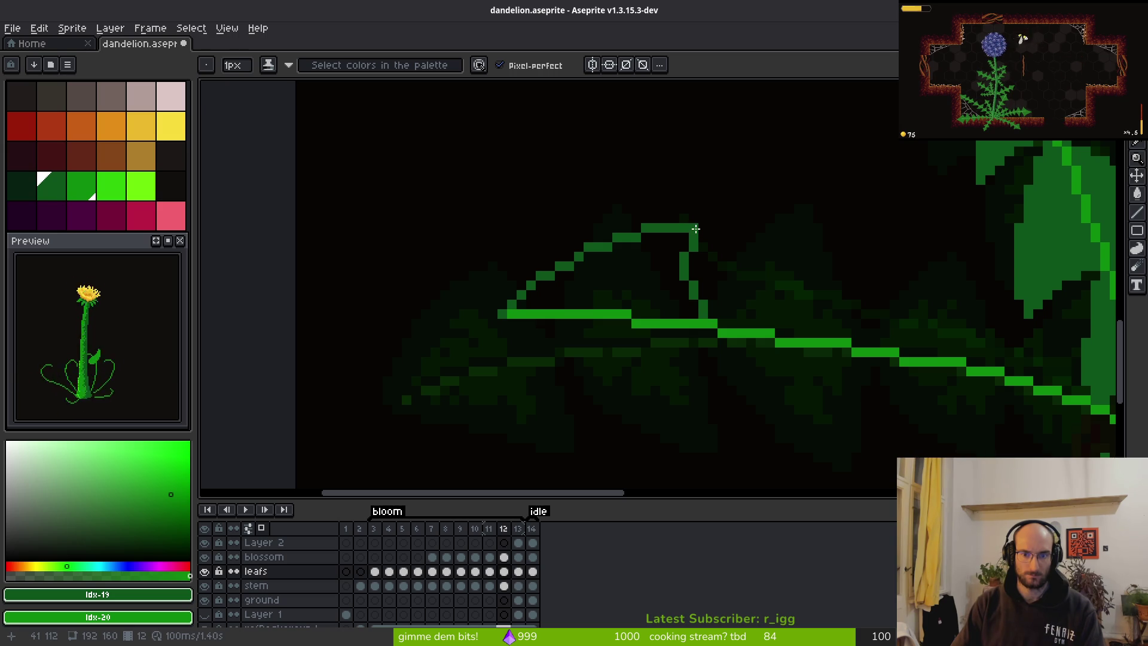
pyautogui.scroll(-2, 568, 235)
pyautogui.moveTo(509, 227); pyautogui.dragTo(666, 290)
pyautogui.moveTo(524, 233); pyautogui.dragTo(693, 305)
pyautogui.moveTo(706, 240); pyautogui.dragTo(691, 312)
# Fill the new lobe green, erase stray corner pixels, and add a tip pixel.
pyautogui.press('g')
pyautogui.click(663, 262)
pyautogui.press('b')
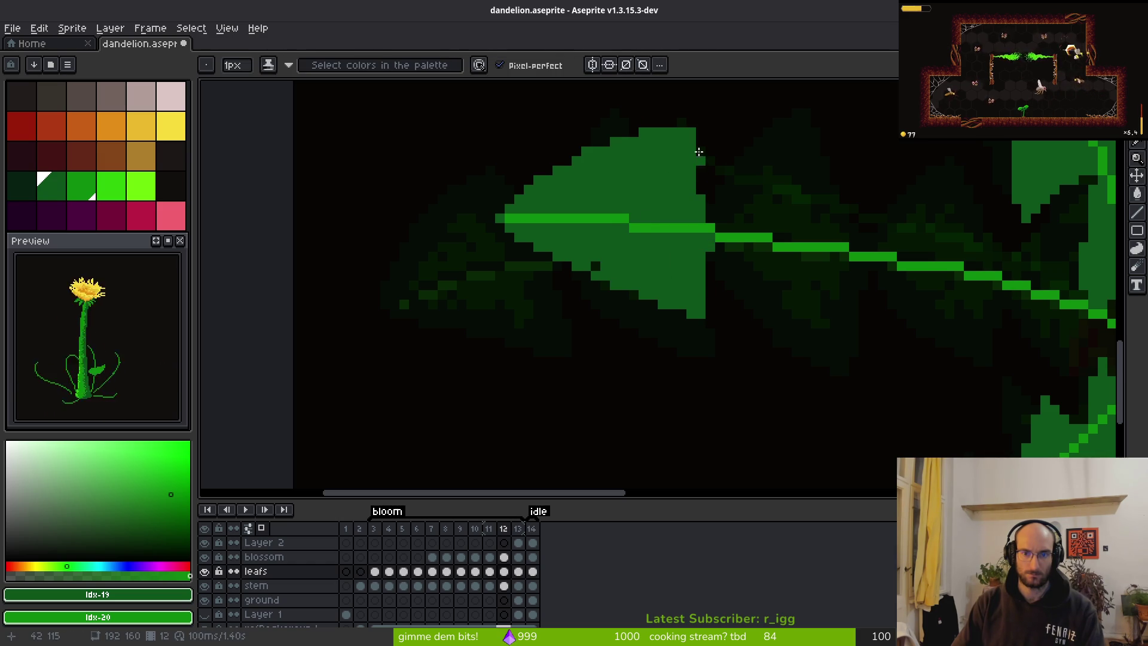
pyautogui.press('e')
pyautogui.moveTo(690, 131); pyautogui.dragTo(691, 143)
pyautogui.press('b')
pyautogui.click(709, 132)
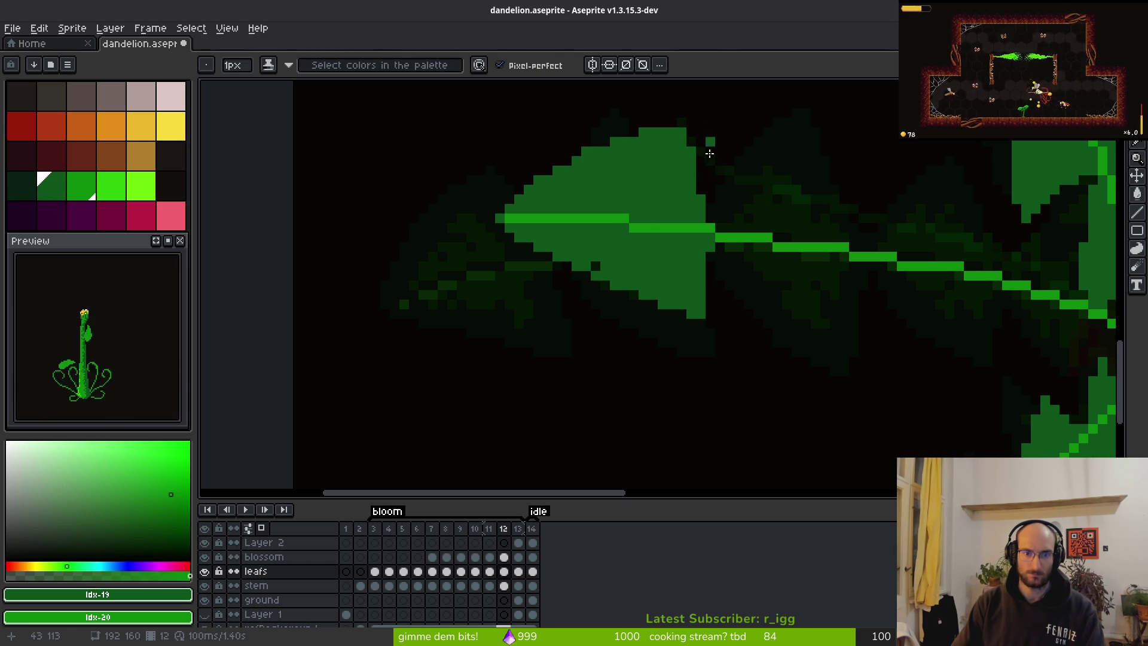
# Compare with frame 13, then outline the next lobe's back edge down to the midrib.
pyautogui.press('Right')
pyautogui.press('Right')
pyautogui.press('Left')
pyautogui.press('Left')
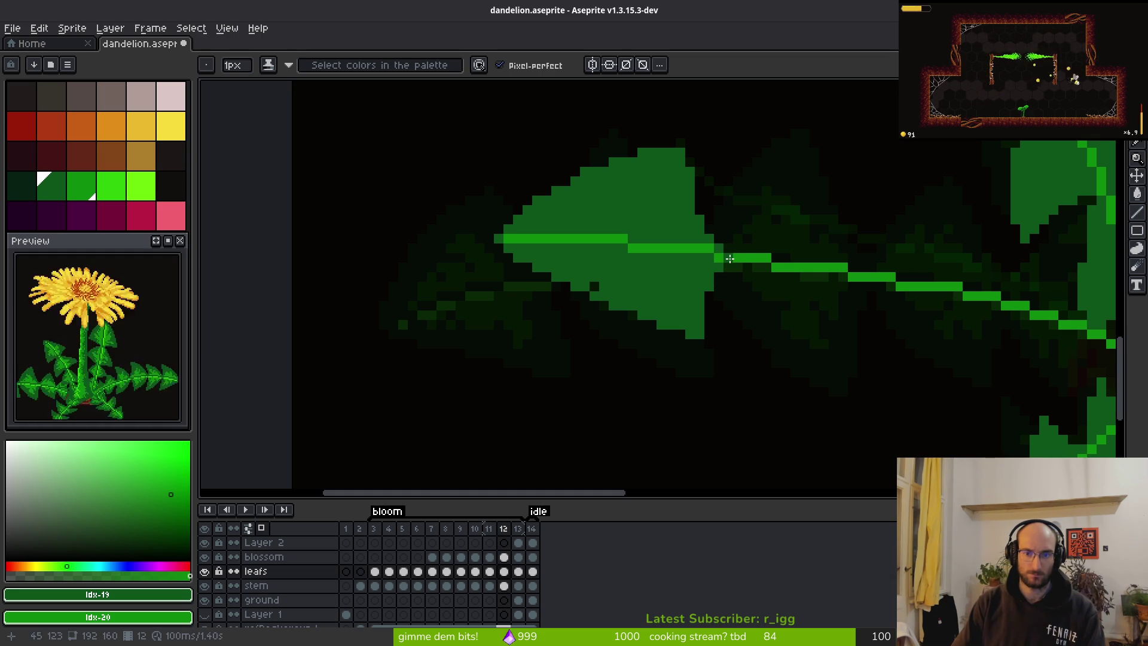
pyautogui.moveTo(742, 237)
pyautogui.mouseDown()
pyautogui.moveTo(683, 254)
pyautogui.moveTo(723, 180)
pyautogui.moveTo(757, 158)
pyautogui.moveTo(805, 159)
pyautogui.moveTo(807, 267)
pyautogui.mouseUp()
pyautogui.click(794, 188)
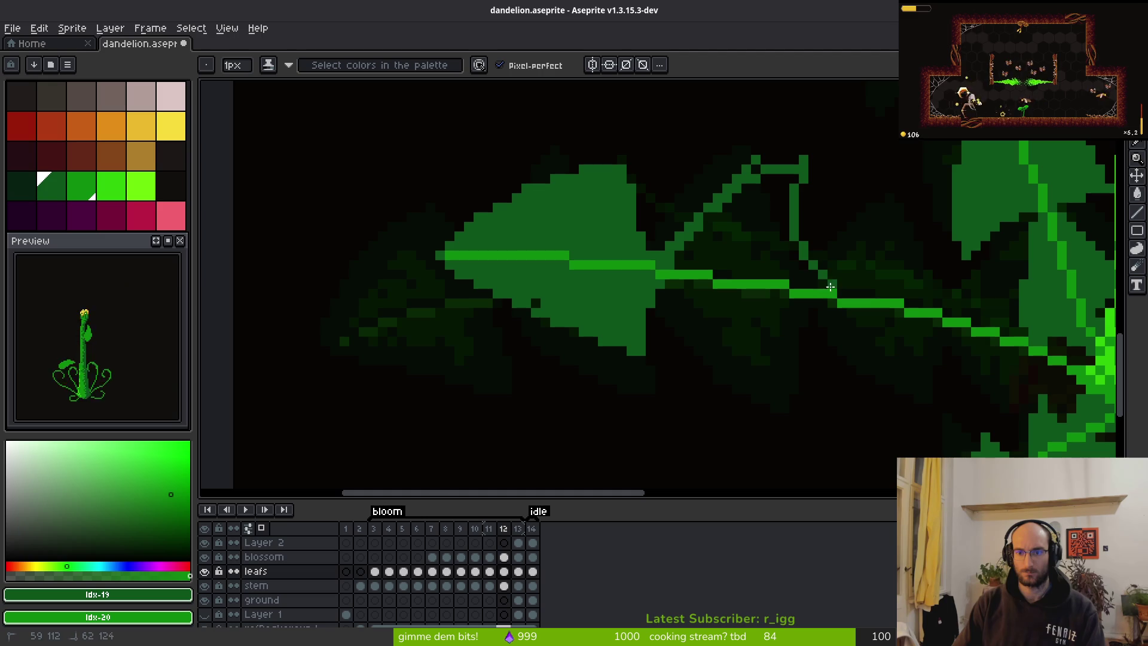
pyautogui.hotkey('ctrl', 'z')
pyautogui.moveTo(804, 159)
pyautogui.mouseDown()
pyautogui.moveTo(817, 263)
pyautogui.moveTo(839, 290)
pyautogui.mouseUp()
pyautogui.click(794, 161)
pyautogui.press('e')
pyautogui.click(754, 159)
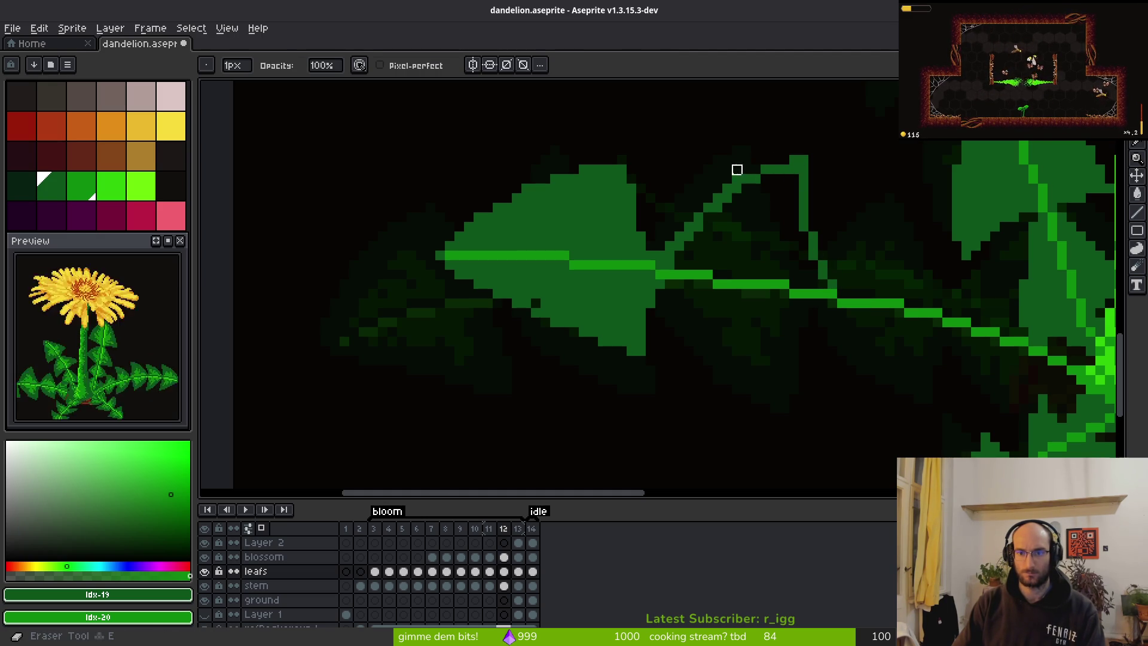
pyautogui.press('b')
# Draw the lower lobe edges below the midrib and erase the extra vertical and diagonal lines.
pyautogui.moveTo(664, 286); pyautogui.dragTo(787, 361)
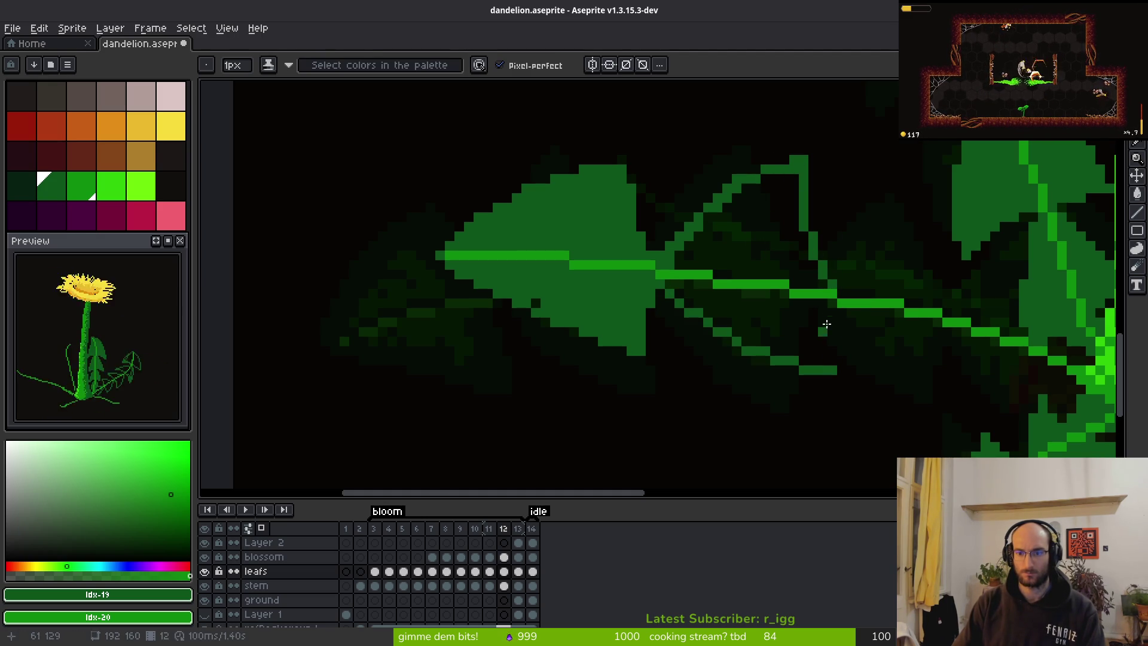
pyautogui.scroll(-2, 868, 370)
pyautogui.press('i')
pyautogui.press('b')
pyautogui.scroll(5, 763, 276)
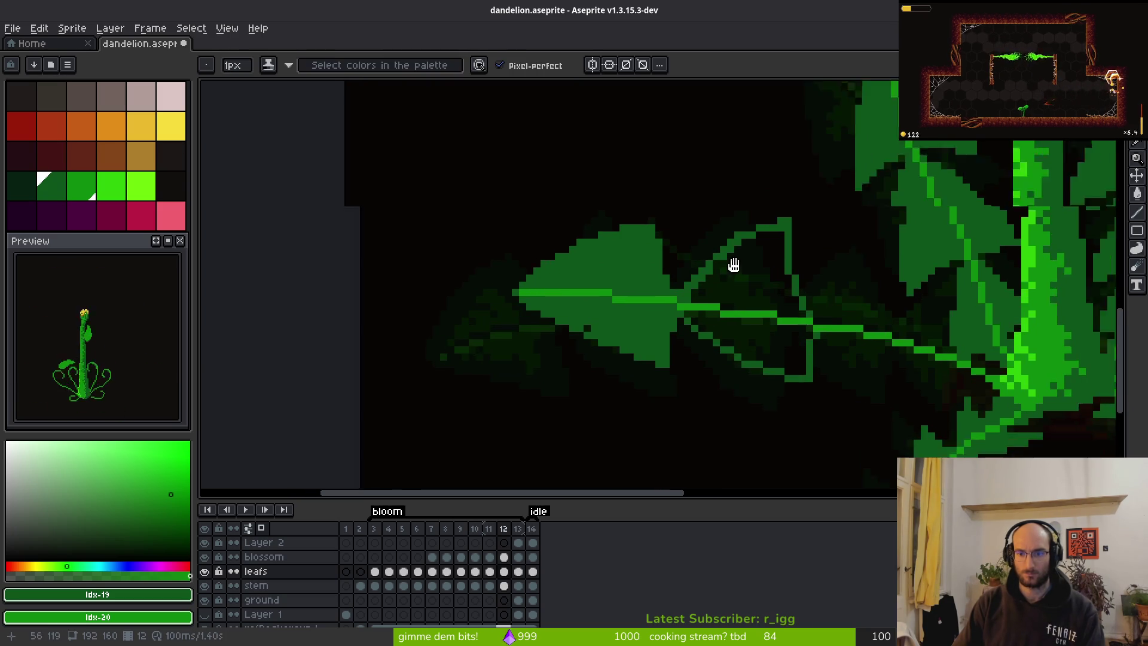
pyautogui.moveTo(722, 132)
pyautogui.mouseDown()
pyautogui.moveTo(703, 328)
pyautogui.moveTo(707, 226)
pyautogui.mouseUp()
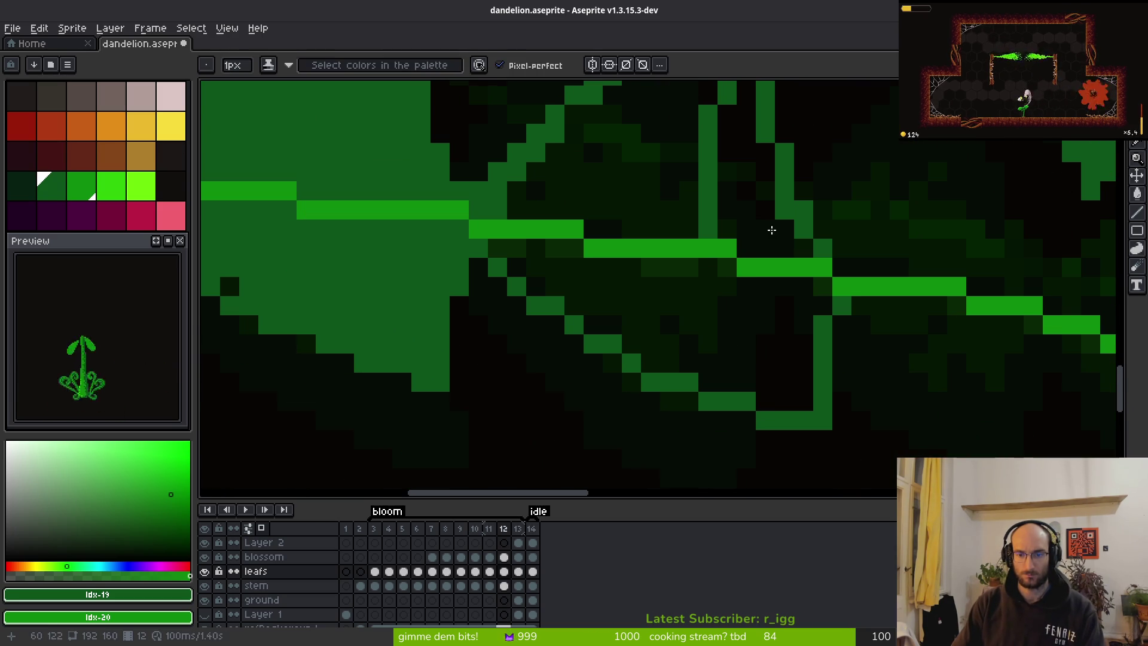
pyautogui.moveTo(707, 272); pyautogui.dragTo(769, 400)
pyautogui.press('e')
pyautogui.moveTo(823, 302)
pyautogui.mouseDown()
pyautogui.moveTo(802, 400)
pyautogui.moveTo(785, 421)
pyautogui.moveTo(799, 573)
pyautogui.mouseUp()
pyautogui.moveTo(836, 382)
pyautogui.mouseDown()
pyautogui.moveTo(818, 362)
pyautogui.moveTo(779, 153)
pyautogui.moveTo(758, 151)
pyautogui.mouseUp()
# Try filling the second lobe green, undoing the fill that flooded the background.
pyautogui.press('g')
pyautogui.scroll(-3, 715, 266)
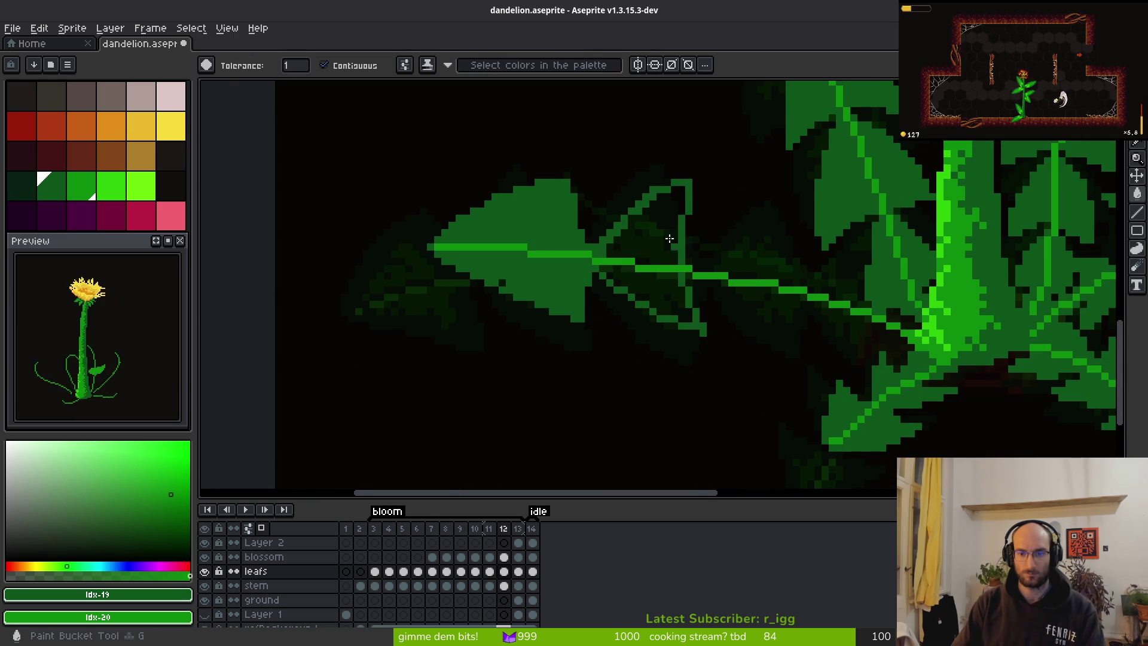
pyautogui.scroll(-3, 658, 293)
pyautogui.scroll(3, 659, 221)
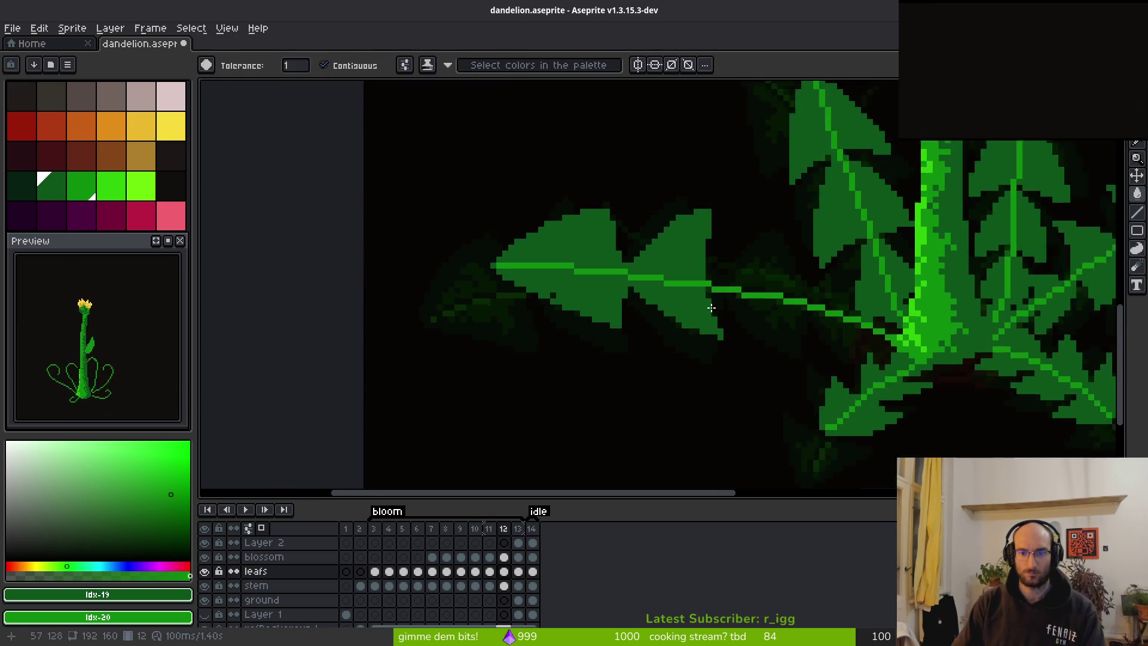
pyautogui.scroll(2, 660, 221)
pyautogui.moveTo(582, 264); pyautogui.dragTo(601, 380)
pyautogui.click(506, 418)
pyautogui.hotkey('ctrl', 'z')
# Fill the dark staircase pixels along the lobe and trim two columns from its right edge.
pyautogui.press('b')
pyautogui.moveTo(500, 412)
pyautogui.mouseDown()
pyautogui.moveTo(601, 305)
pyautogui.moveTo(648, 277)
pyautogui.moveTo(652, 289)
pyautogui.moveTo(671, 269)
pyautogui.moveTo(642, 298)
pyautogui.moveTo(722, 294)
pyautogui.mouseUp()
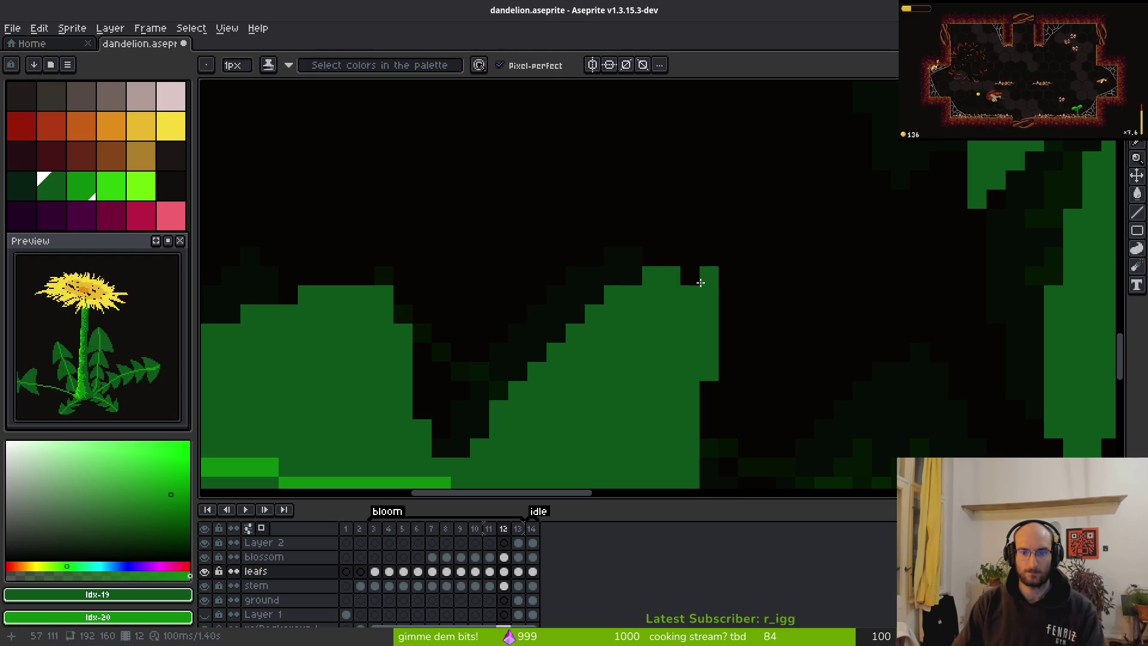
pyautogui.scroll(-3, 708, 294)
pyautogui.scroll(3, 738, 243)
pyautogui.press('e')
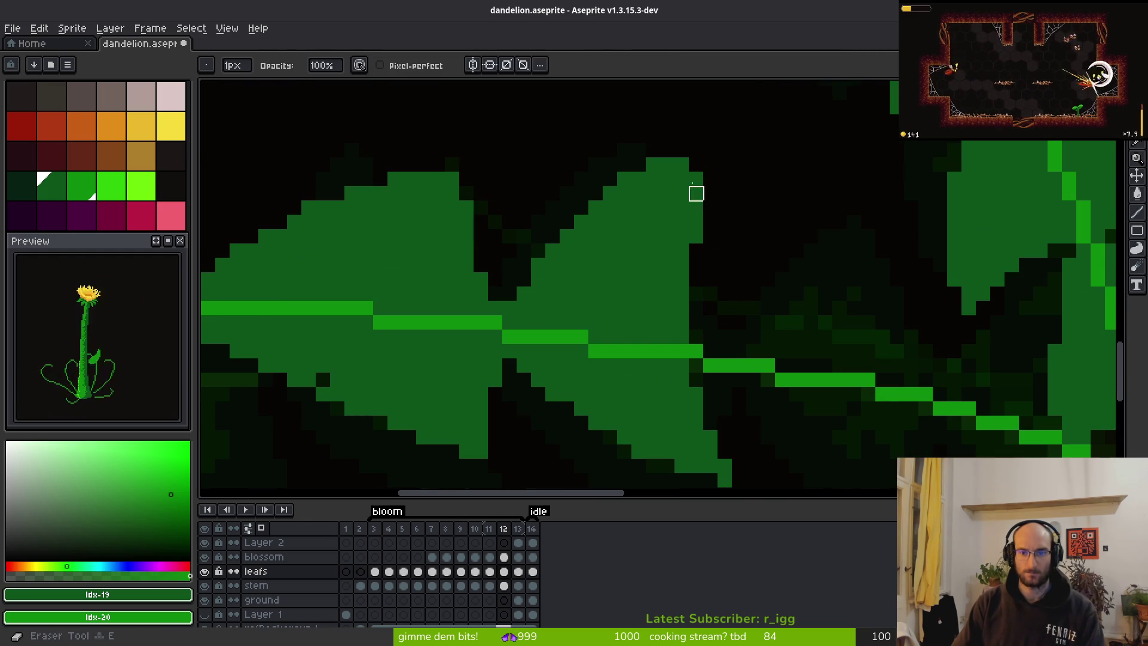
pyautogui.moveTo(682, 148); pyautogui.dragTo(682, 286)
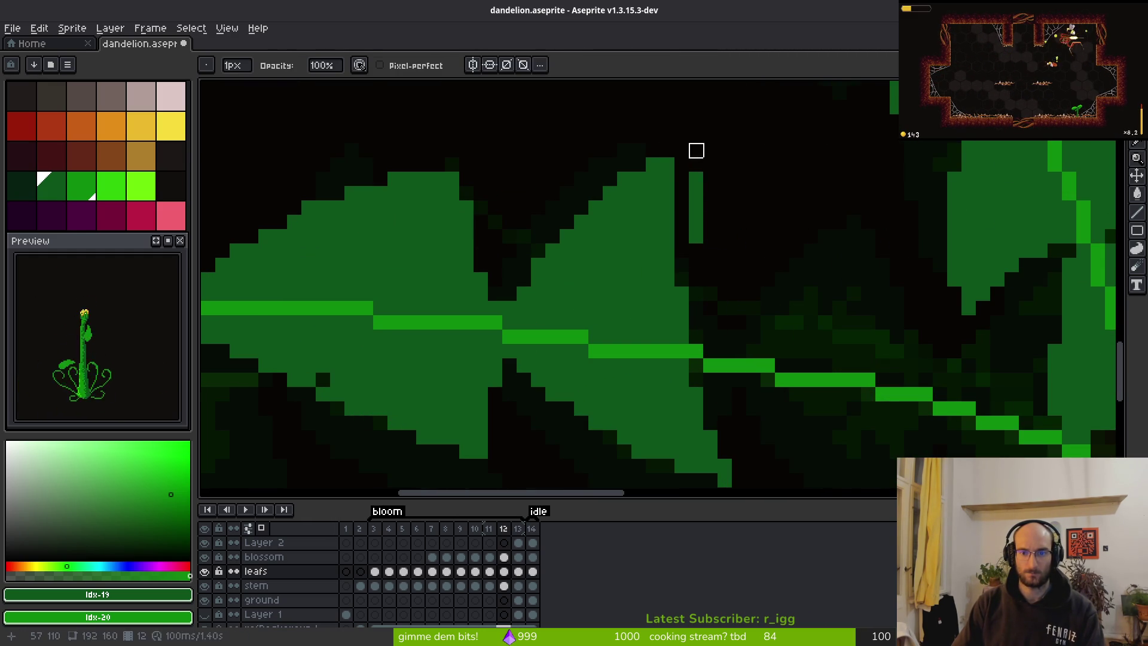
pyautogui.moveTo(694, 148); pyautogui.dragTo(696, 260)
# Erase a stray pixel below the leaf edge and add two green pixels there.
pyautogui.scroll(-3, 768, 294)
pyautogui.hscroll(2, 768, 293)
pyautogui.click(659, 382)
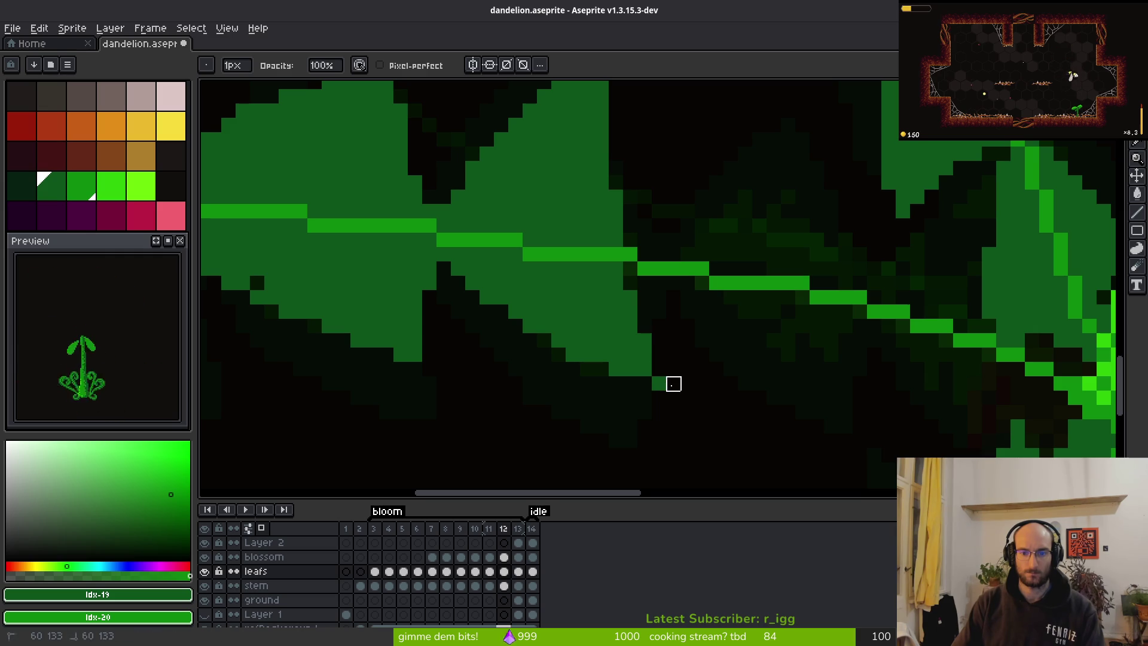
pyautogui.scroll(-3, 659, 382)
pyautogui.scroll(3, 767, 392)
pyautogui.press('b')
pyautogui.click(674, 368)
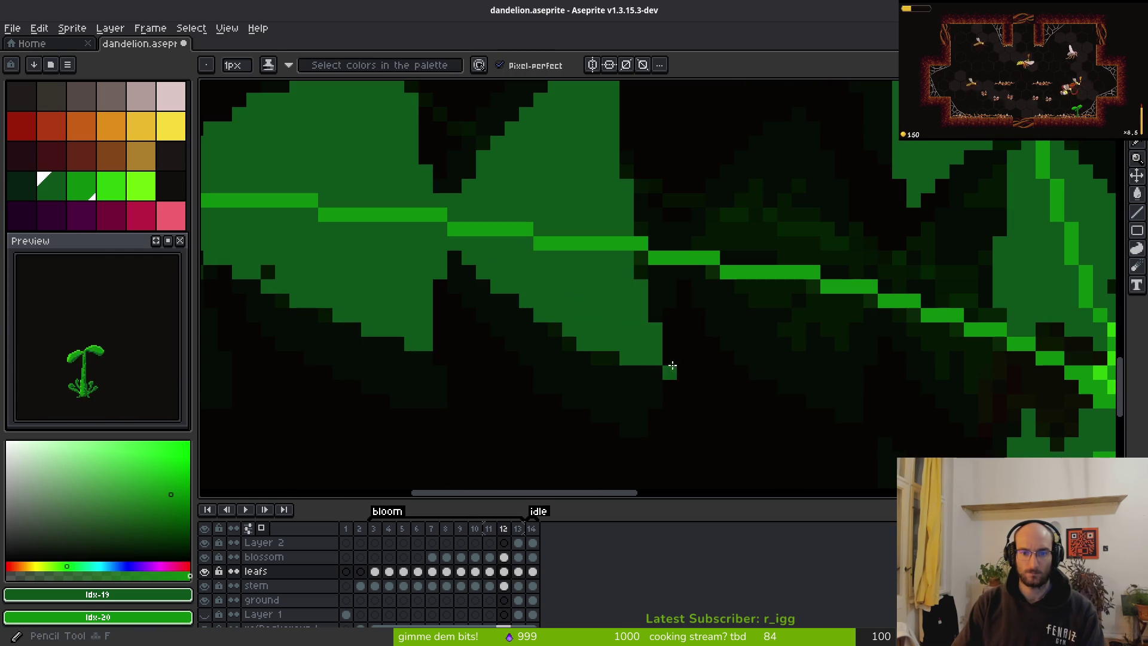
pyautogui.click(668, 371)
pyautogui.scroll(-4, 756, 401)
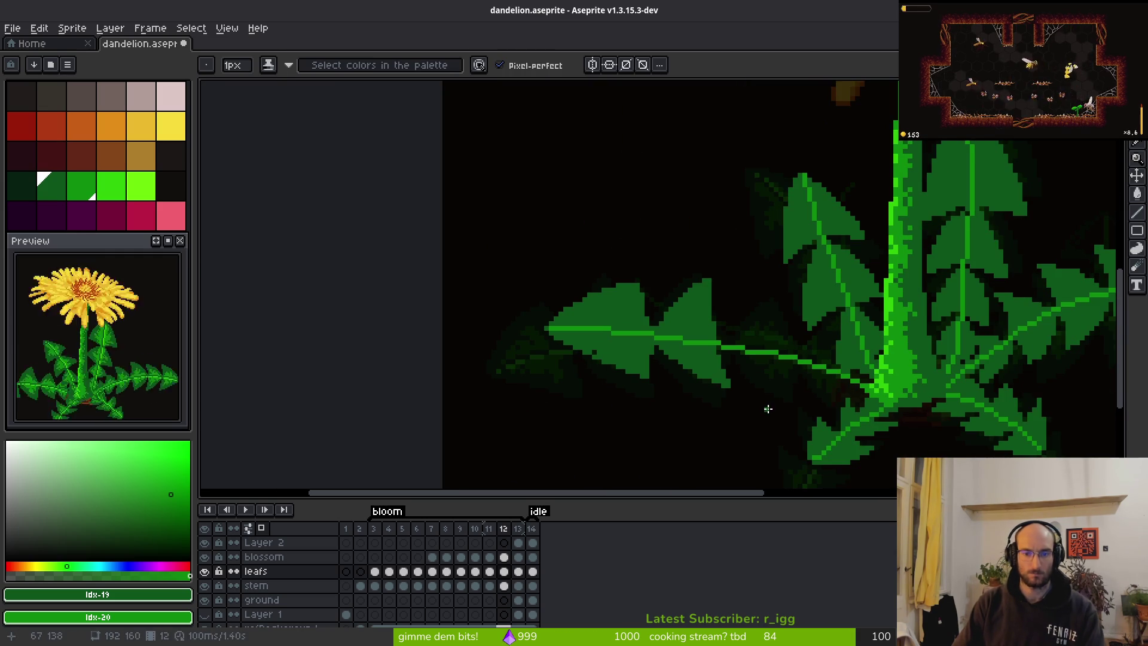
# Step through frames 13 and 14 for comparison, then return to frame 12.
pyautogui.press('Right')
pyautogui.press('i')
pyautogui.press('Right')
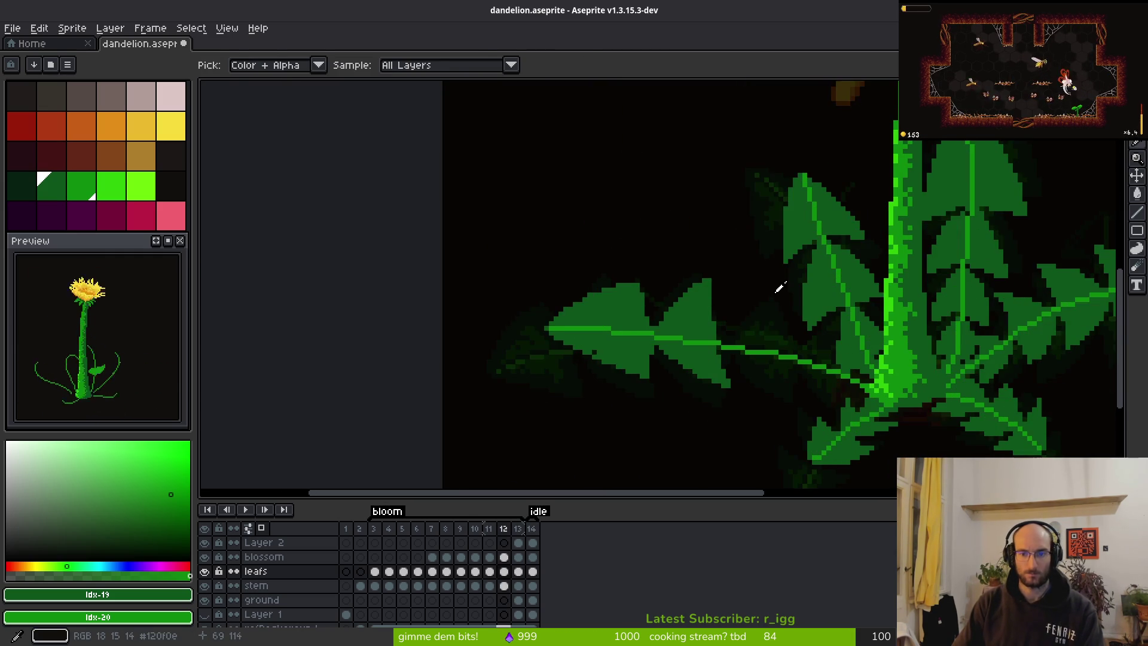
pyautogui.press('Left')
pyautogui.press('Left')
pyautogui.press('b')
pyautogui.scroll(5, 661, 310)
# Outline a new lobe nearer the stem above and below the midrib, then view frame 13.
pyautogui.moveTo(568, 260)
pyautogui.mouseDown()
pyautogui.moveTo(511, 438)
pyautogui.moveTo(507, 422)
pyautogui.moveTo(616, 329)
pyautogui.moveTo(699, 279)
pyautogui.moveTo(672, 146)
pyautogui.moveTo(651, 200)
pyautogui.mouseUp()
pyautogui.moveTo(653, 160)
pyautogui.mouseDown()
pyautogui.moveTo(692, 355)
pyautogui.moveTo(700, 179)
pyautogui.mouseUp()
pyautogui.moveTo(451, 181)
pyautogui.mouseDown()
pyautogui.moveTo(559, 325)
pyautogui.moveTo(623, 372)
pyautogui.mouseUp()
pyautogui.moveTo(697, 221); pyautogui.dragTo(642, 365)
pyautogui.click(566, 276)
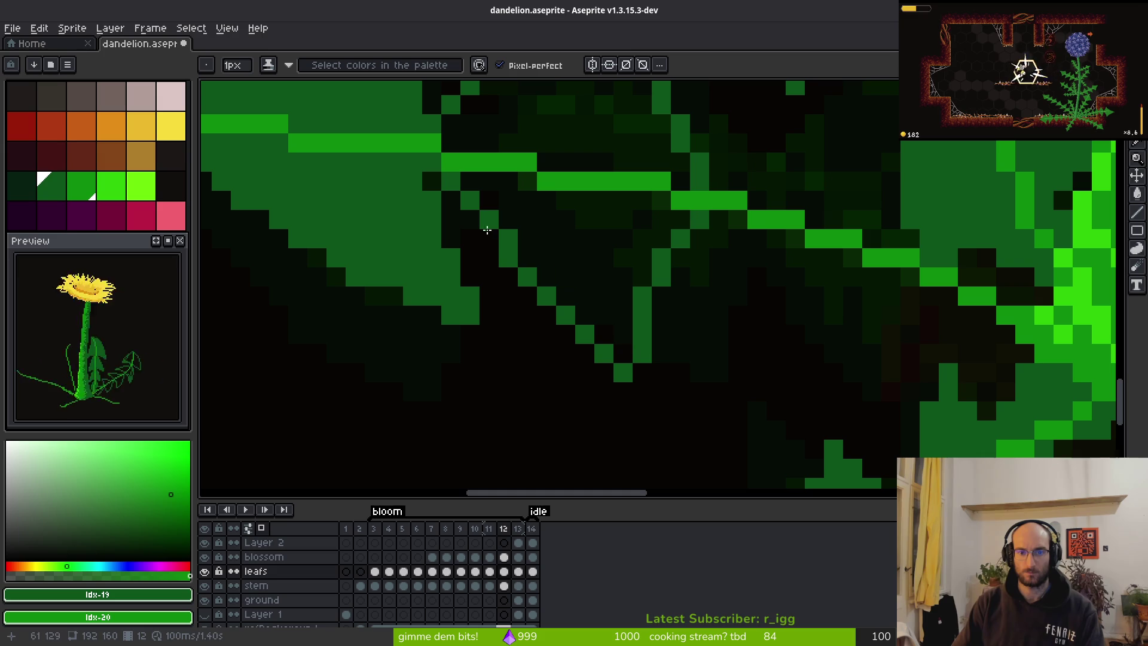
pyautogui.scroll(-5, 600, 247)
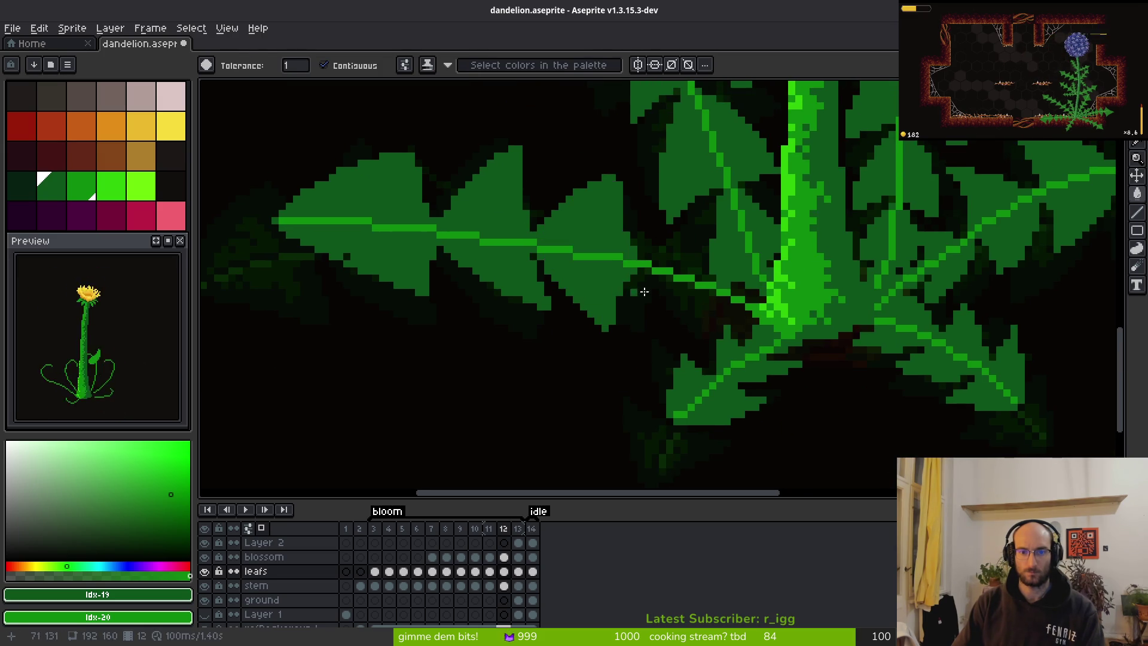
pyautogui.scroll(-2, 661, 313)
pyautogui.scroll(2, 711, 259)
pyautogui.press('Right')
pyautogui.press('alt')
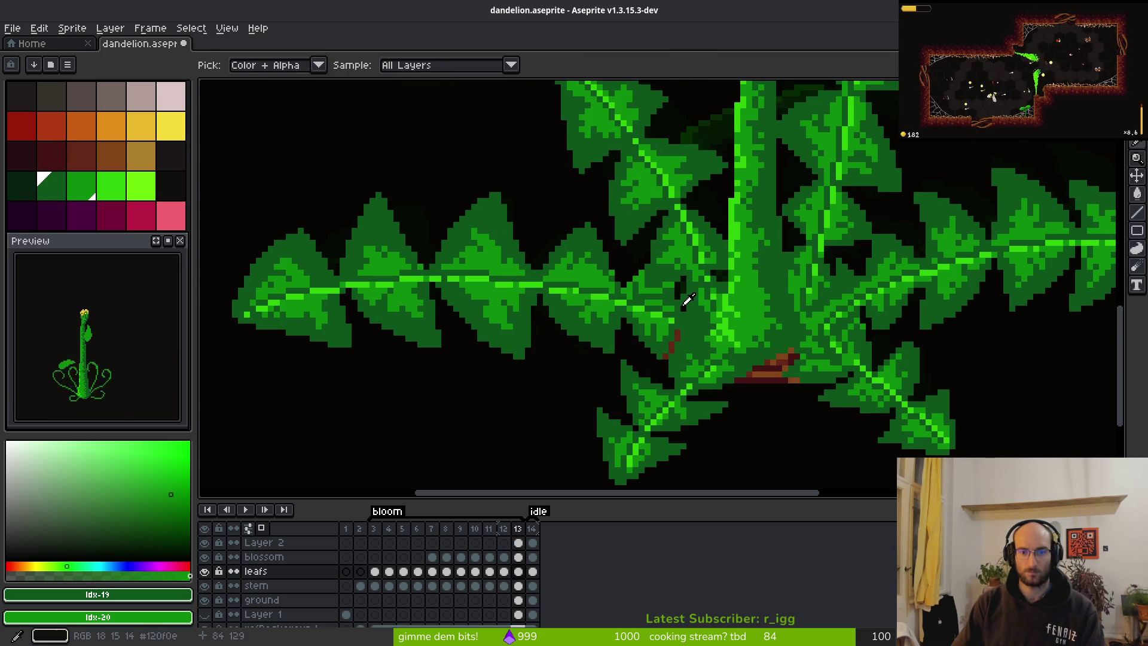
# On frame 12, sketch shaded lobe strokes near the stem at the leaf base.
pyautogui.press('Left')
pyautogui.scroll(2, 628, 317)
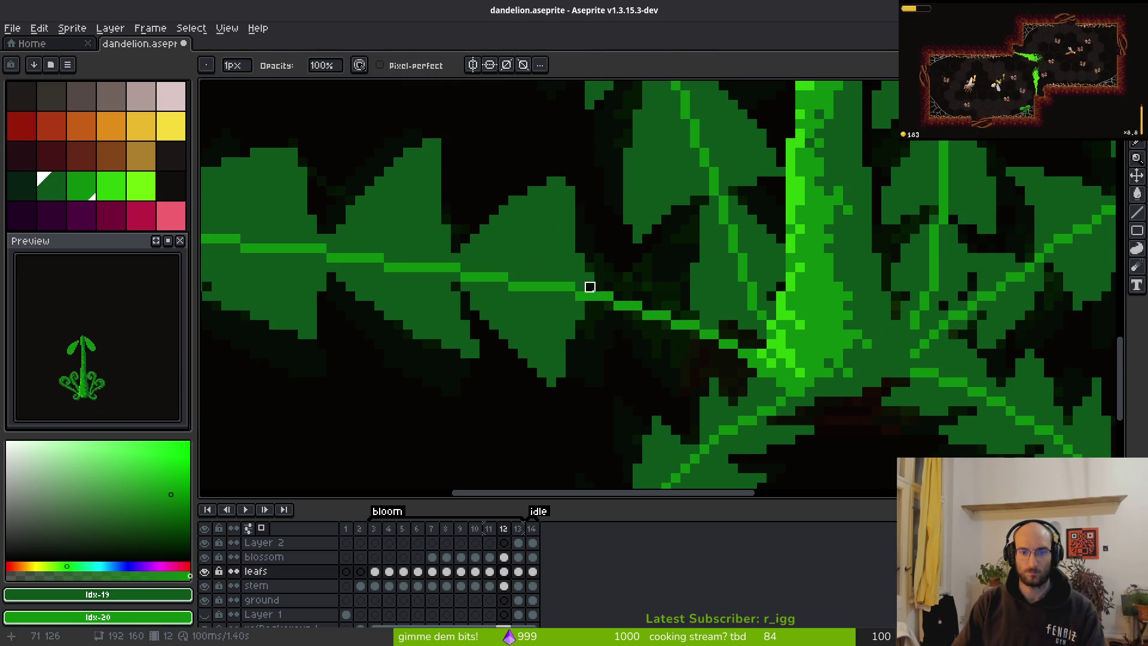
pyautogui.press('b')
pyautogui.moveTo(603, 293)
pyautogui.mouseDown()
pyautogui.moveTo(646, 259)
pyautogui.moveTo(676, 263)
pyautogui.moveTo(680, 317)
pyautogui.mouseUp()
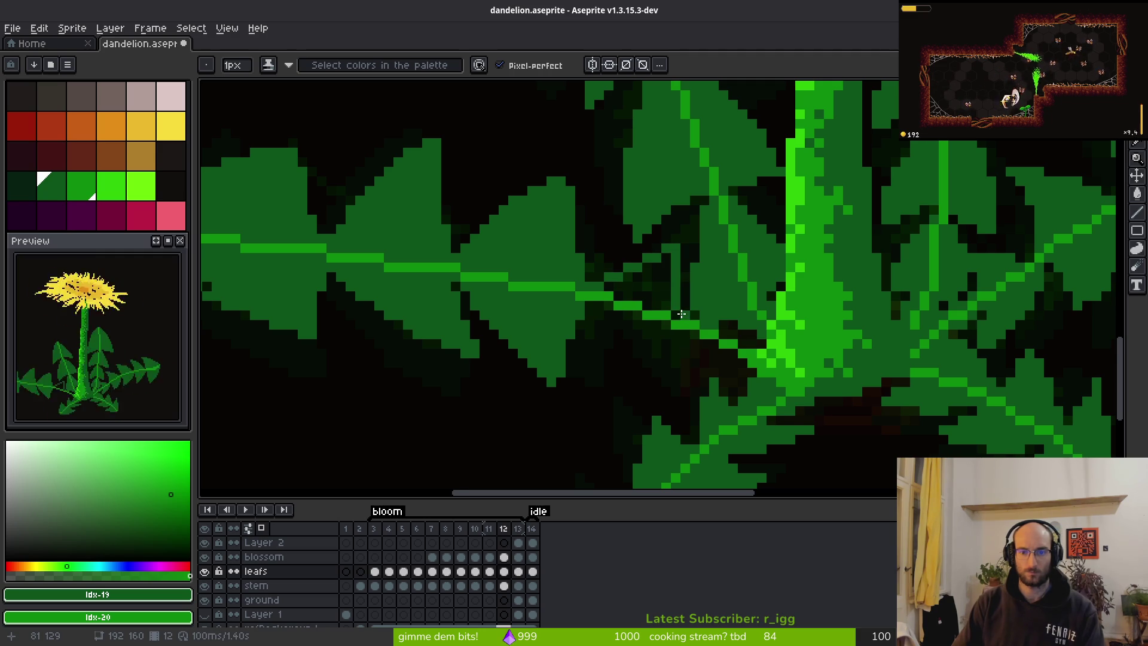
pyautogui.scroll(-3, 634, 299)
pyautogui.moveTo(566, 224); pyautogui.dragTo(634, 313)
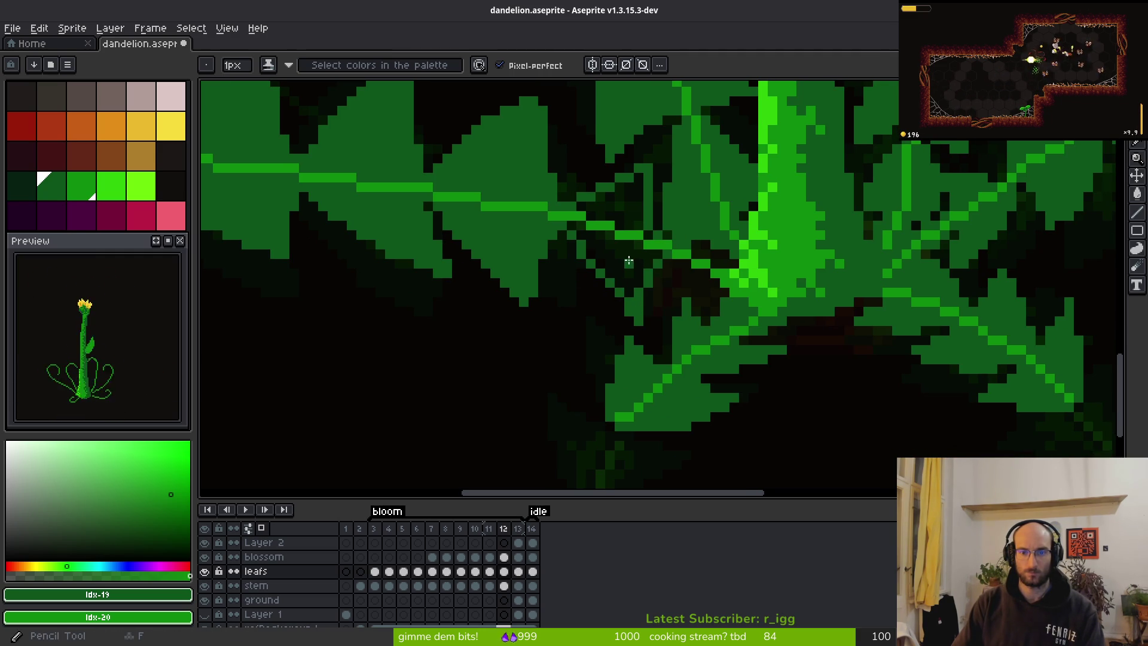
pyautogui.press('g')
pyautogui.press('b')
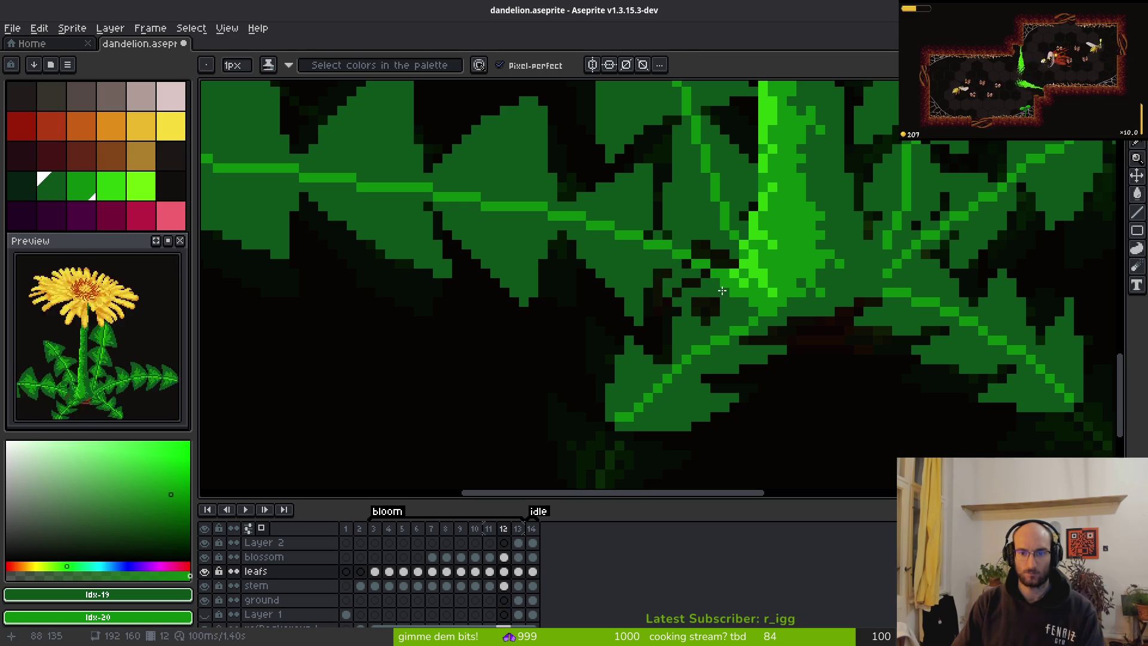
pyautogui.press('e')
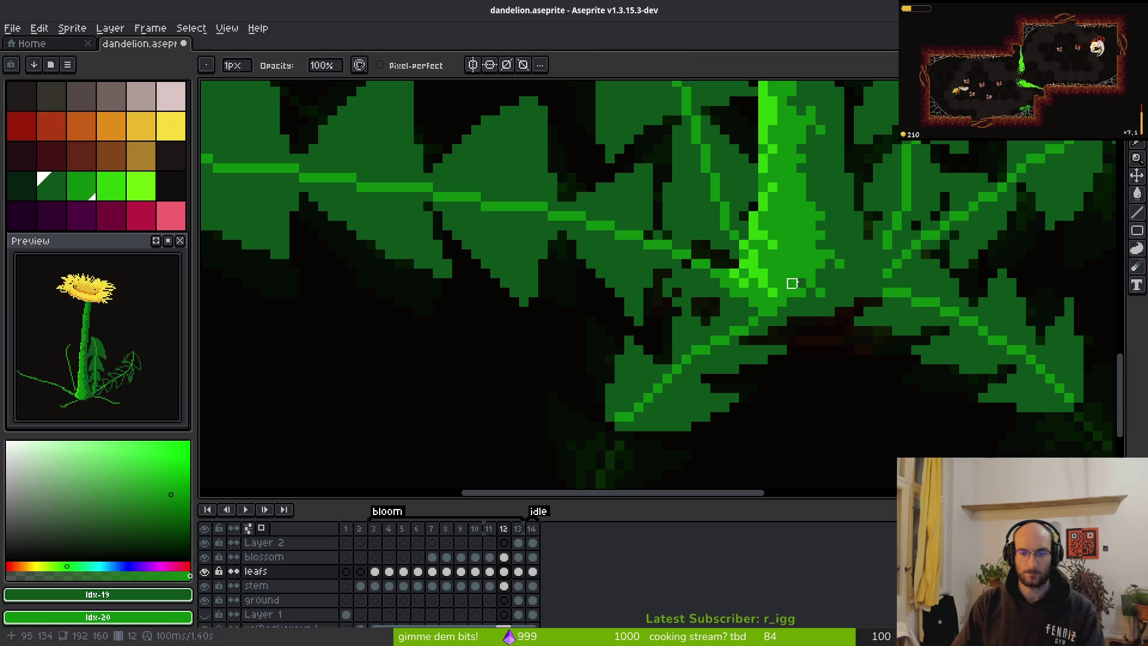
# Undo the last pencil stroke and paint a few green pixels at the leaf base.
pyautogui.hotkey('ctrl', 'z')
pyautogui.hotkey('ctrl', 'z')
pyautogui.hotkey('ctrl', 'z')
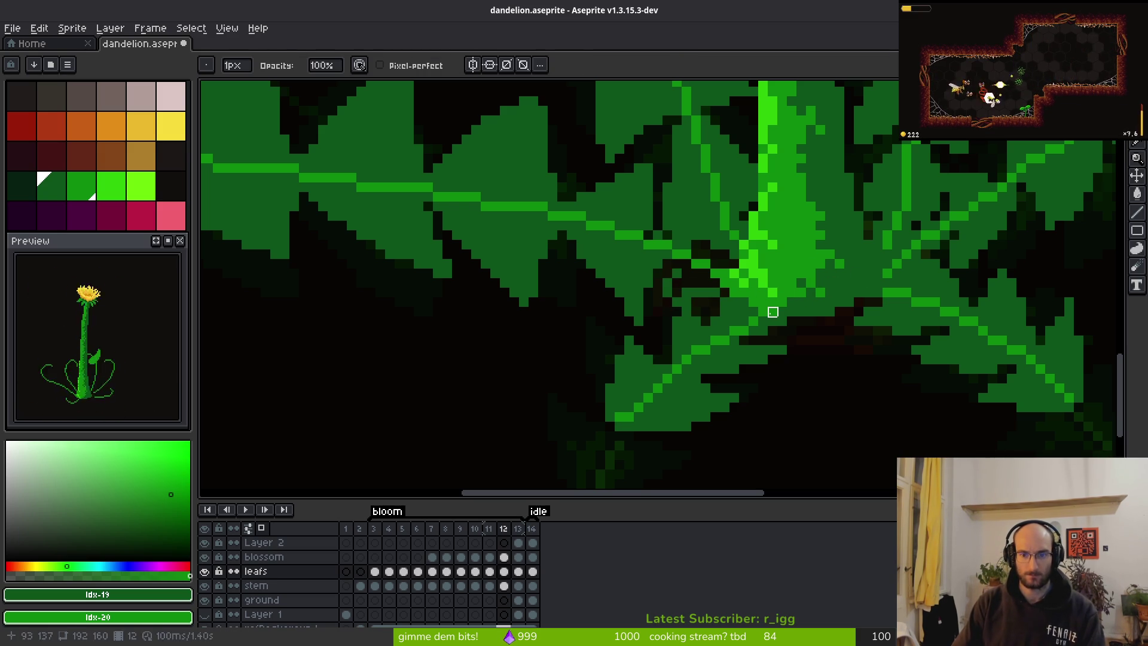
pyautogui.press('b')
pyautogui.scroll(1, 657, 251)
pyautogui.click(656, 243)
pyautogui.moveTo(660, 291); pyautogui.dragTo(660, 288)
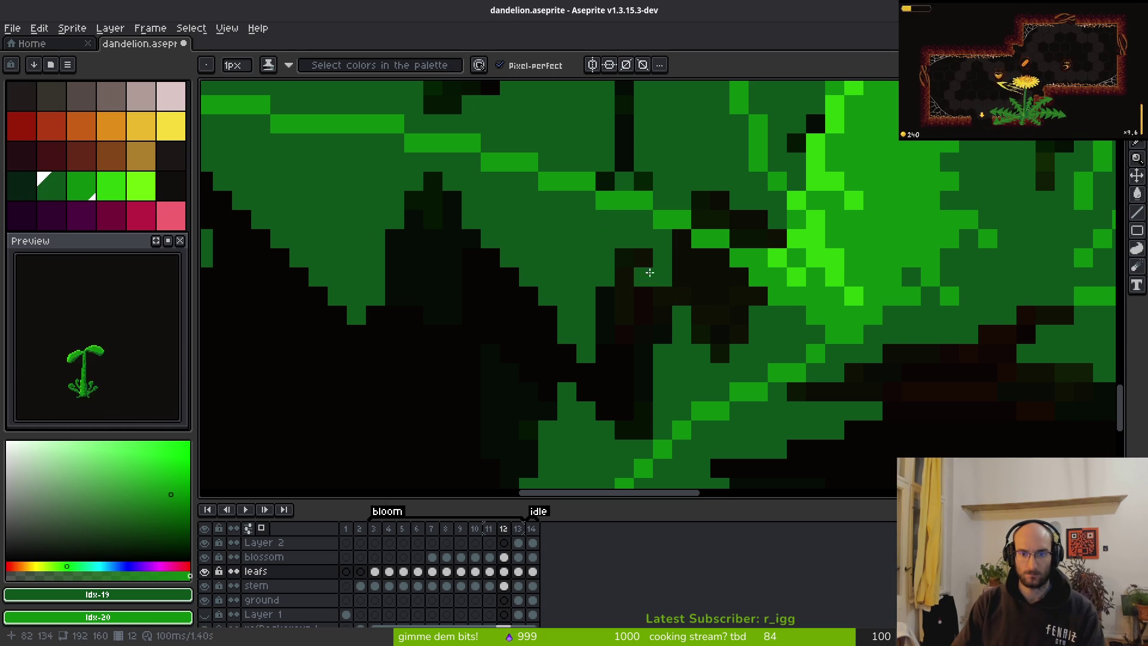
# Paint the dark gap pixels where the leaf meets the stem green.
pyautogui.moveTo(701, 277); pyautogui.dragTo(758, 293)
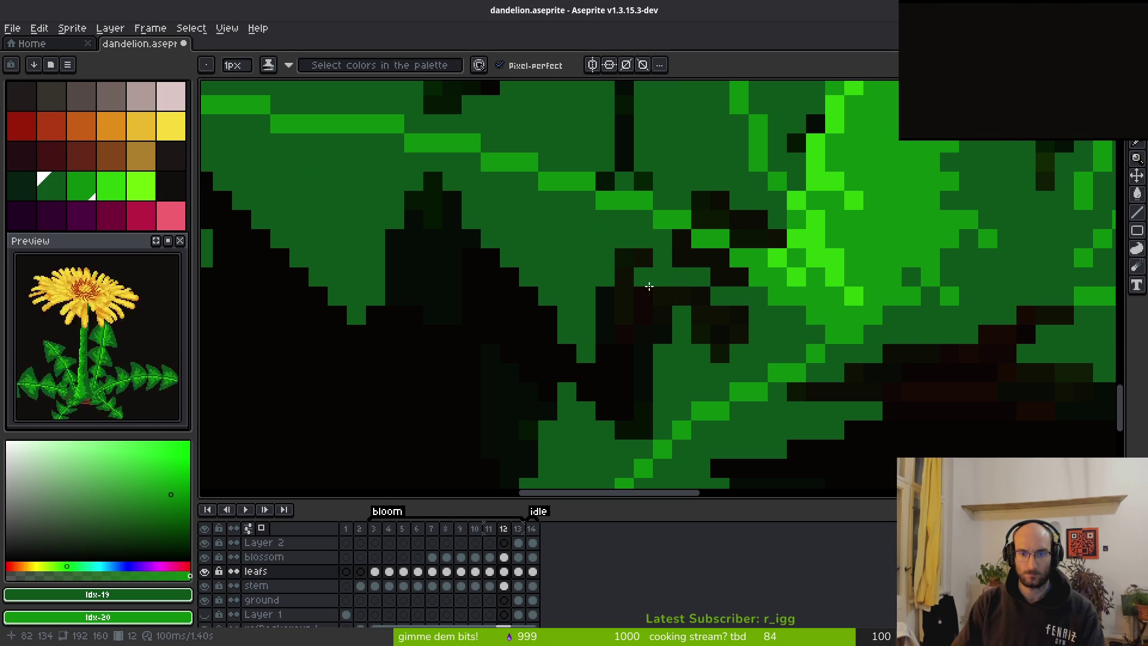
pyautogui.moveTo(720, 258); pyautogui.dragTo(739, 277)
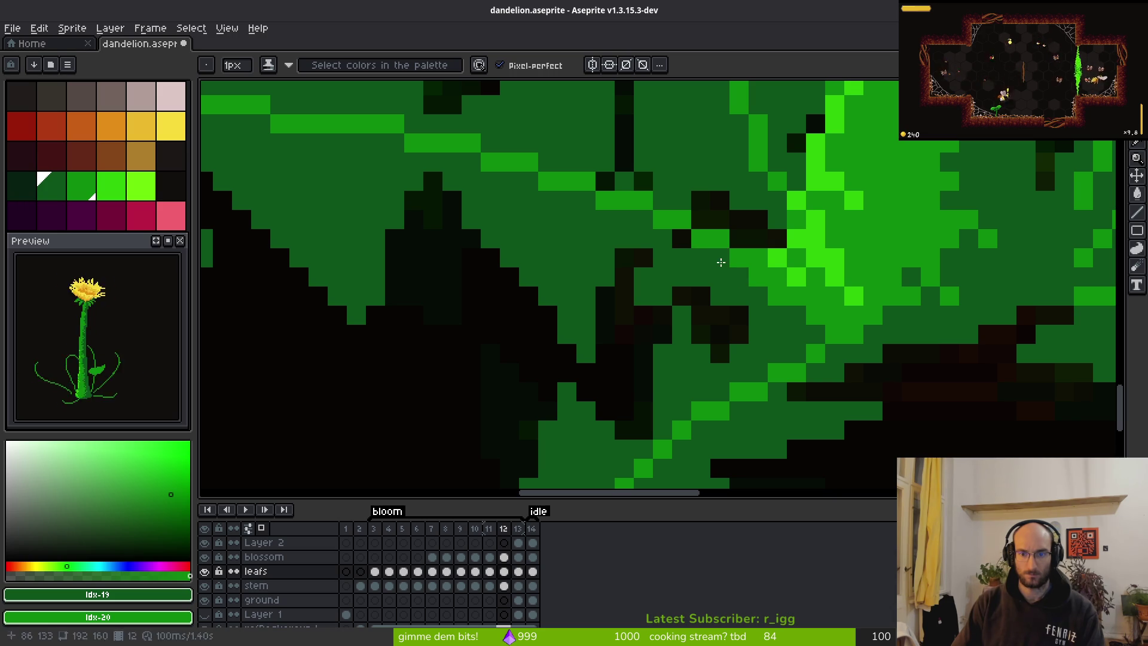
pyautogui.click(682, 239)
pyautogui.click(720, 220)
pyautogui.click(749, 239)
pyautogui.click(697, 213)
# Zoom out and back in repeatedly to check the repaired leaf base.
pyautogui.scroll(-5, 697, 213)
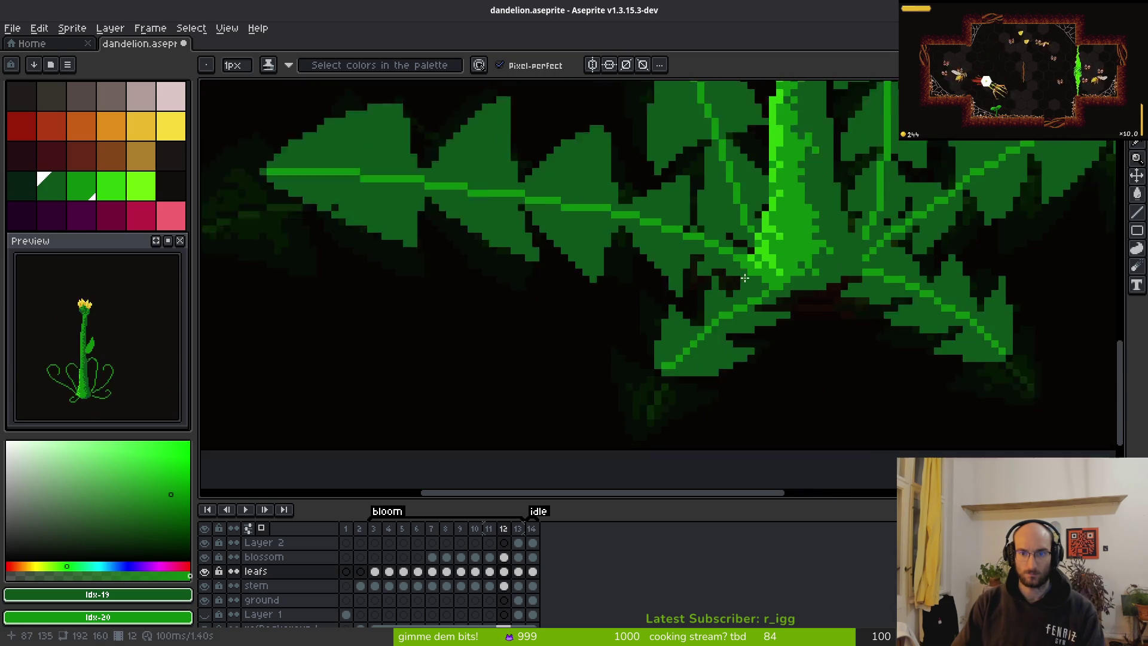
pyautogui.scroll(2, 737, 293)
pyautogui.scroll(1, 737, 293)
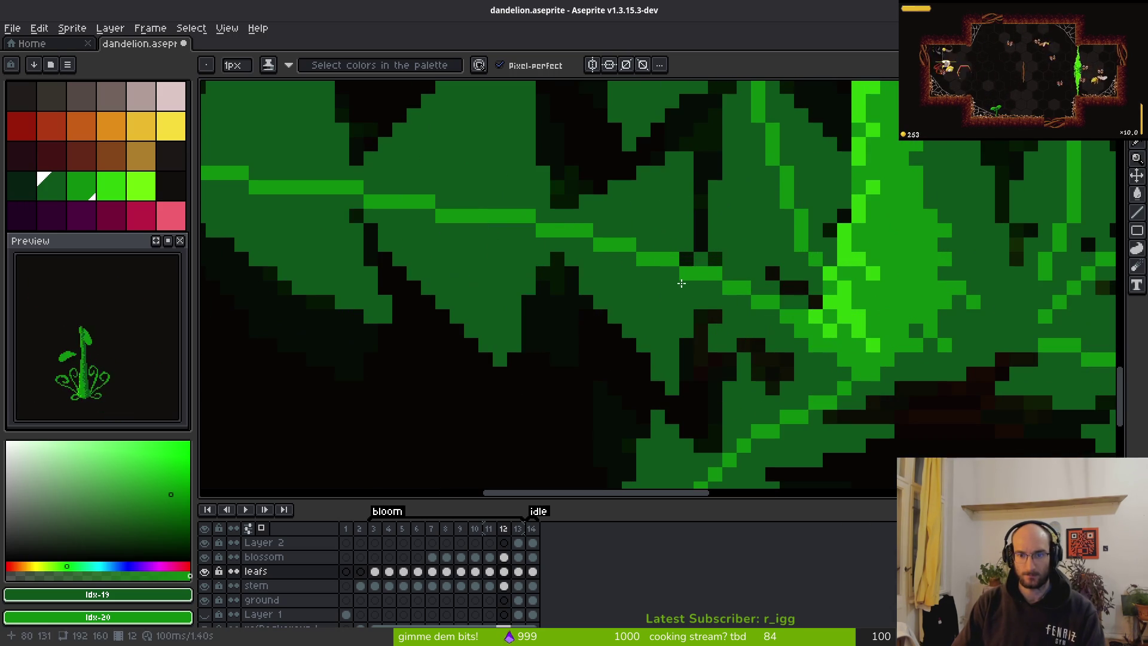
pyautogui.scroll(-3, 784, 330)
pyautogui.scroll(7, 784, 330)
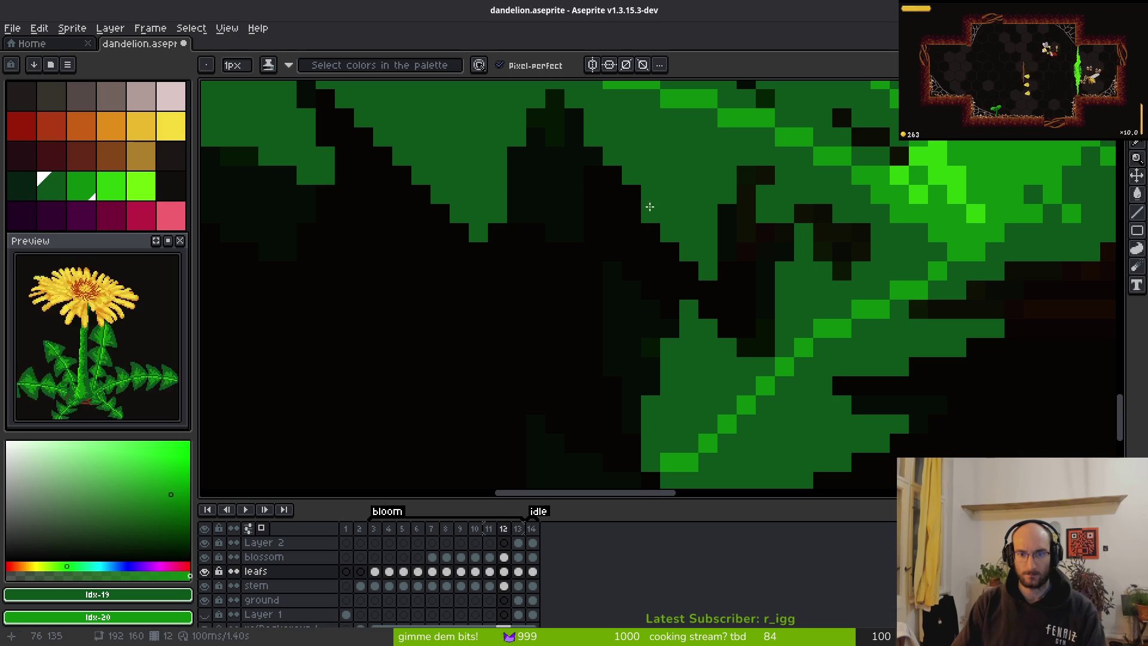
pyautogui.scroll(-4, 588, 118)
pyautogui.scroll(3, 708, 201)
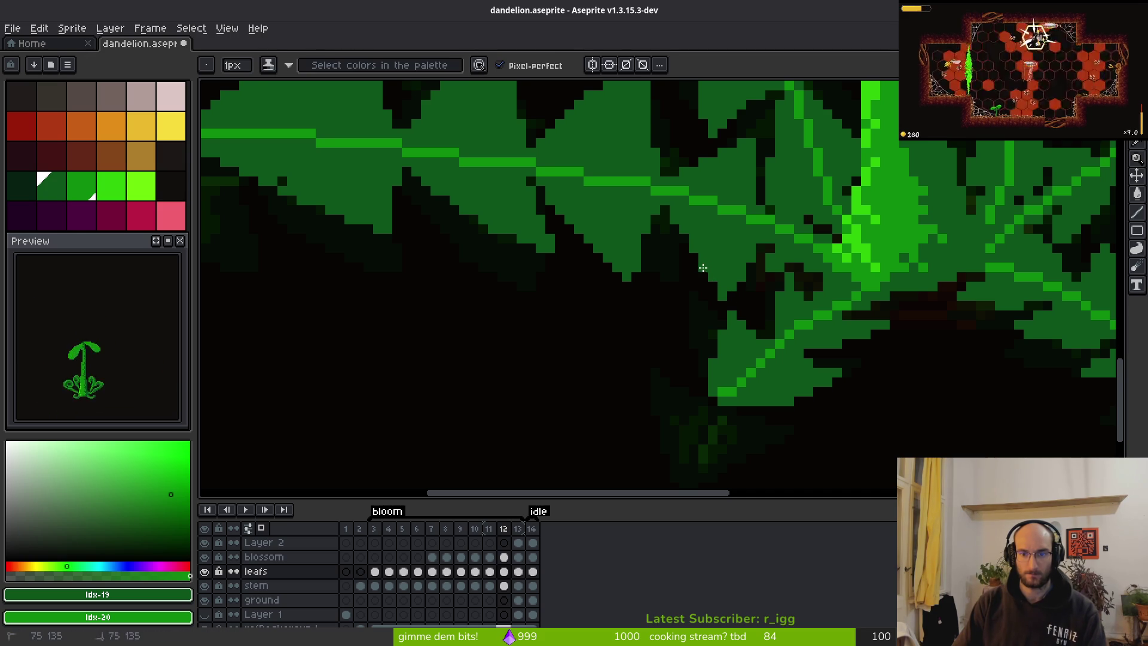
pyautogui.scroll(-5, 789, 312)
pyautogui.scroll(3, 795, 317)
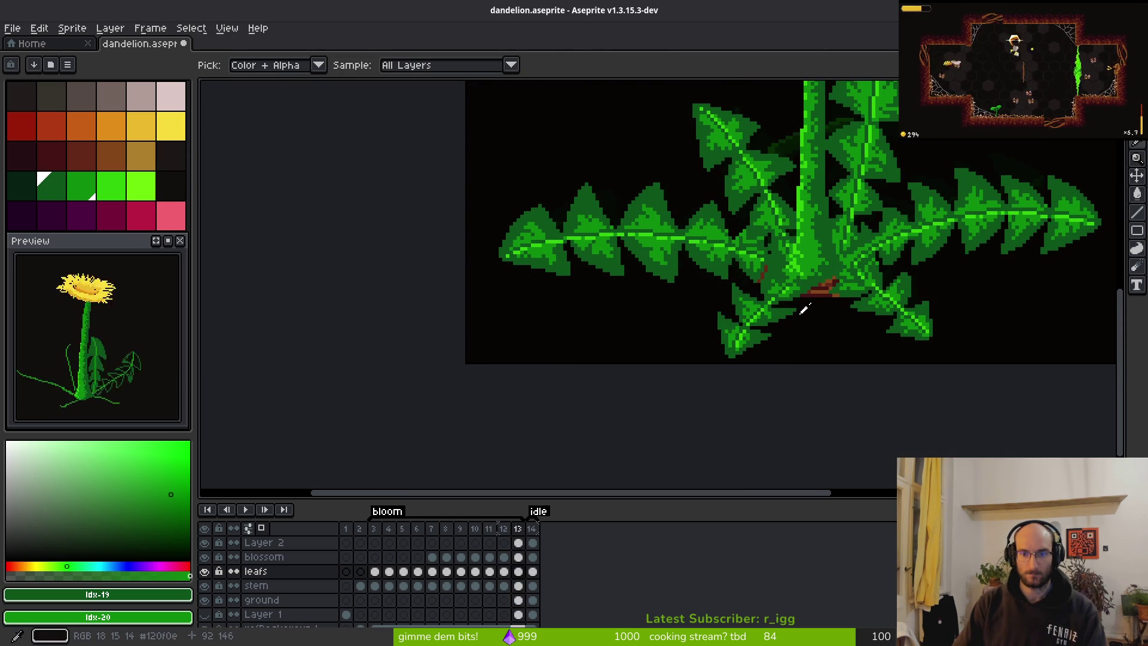
# Back on frame 12, erase a stray dark-green leaf pixel and add a green edge pixel.
pyautogui.press('Left')
pyautogui.press('b')
pyautogui.scroll(4, 681, 273)
pyautogui.press('e')
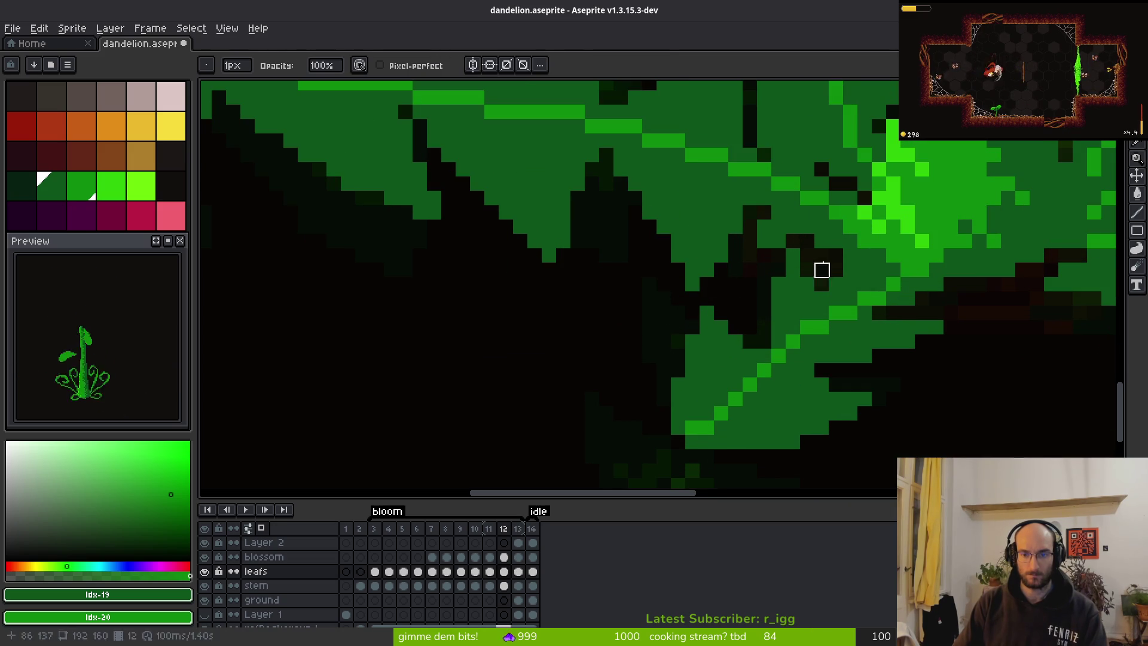
pyautogui.click(707, 284)
pyautogui.press('b')
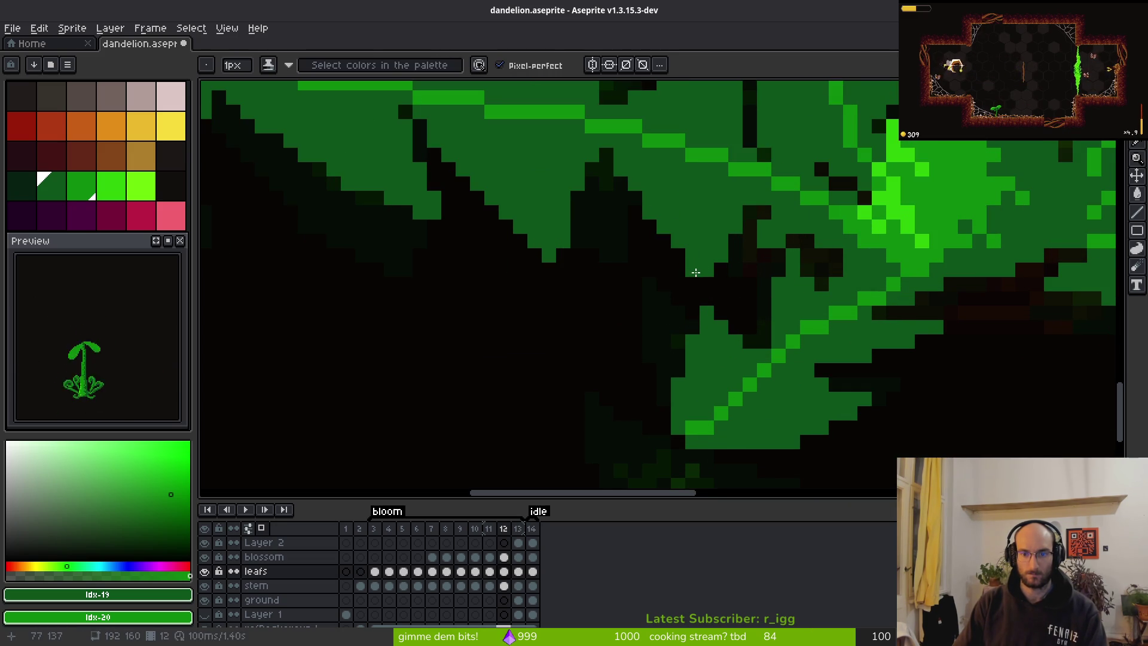
pyautogui.click(669, 244)
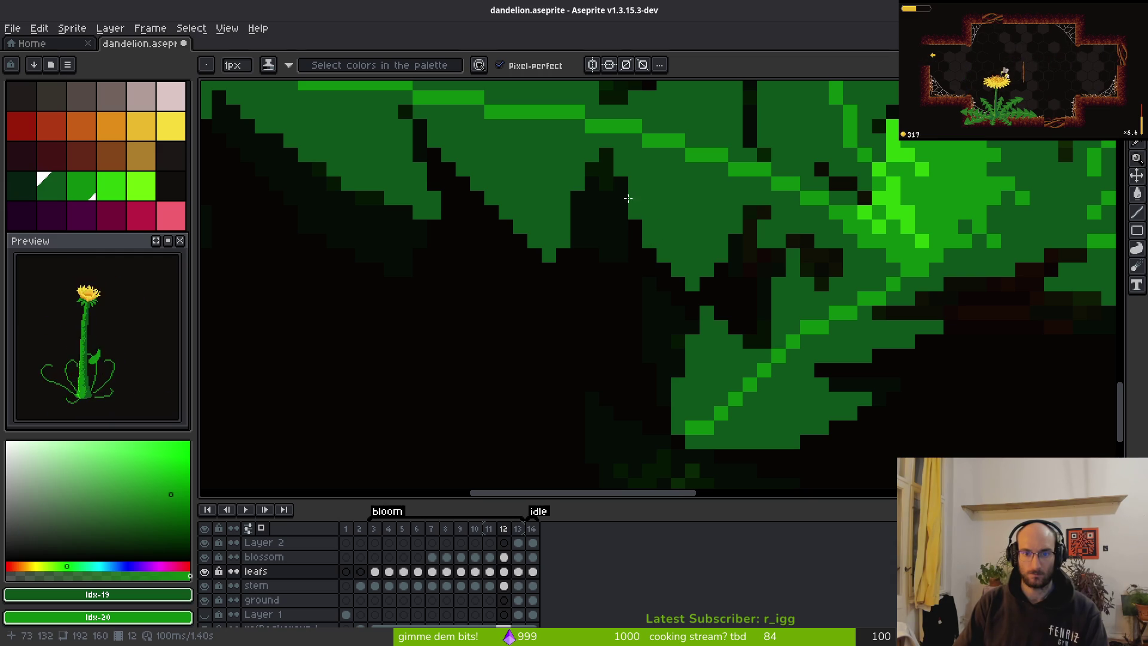
# Toggle between eraser and pencil while zooming to inspect the leaf edge.
pyautogui.scroll(-3, 680, 189)
pyautogui.scroll(2, 740, 215)
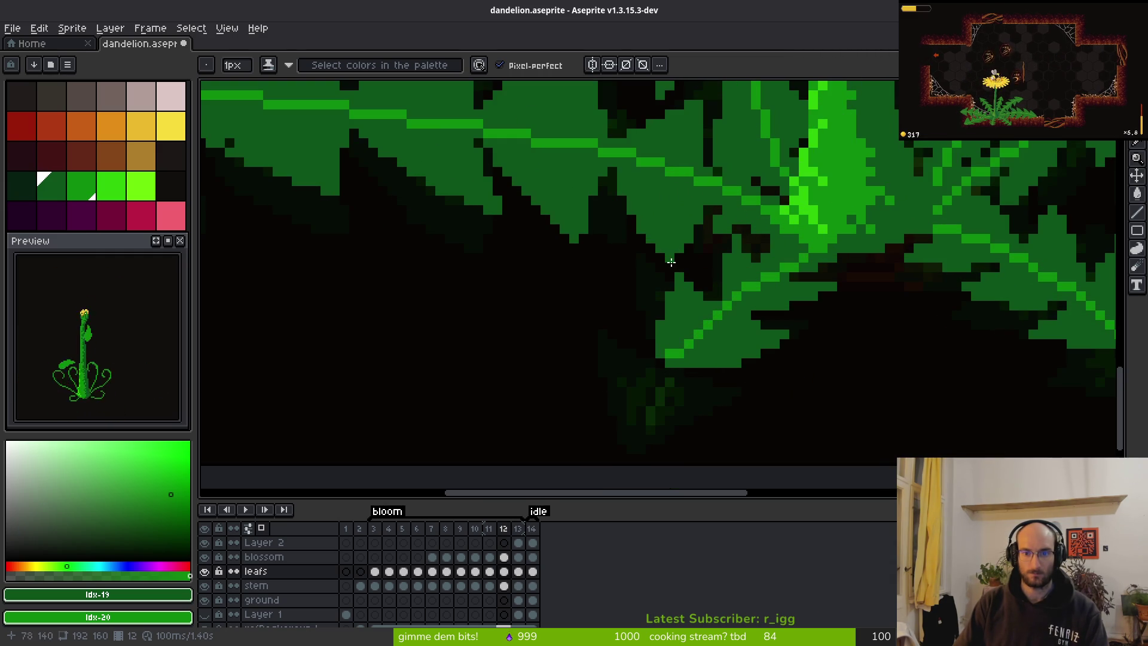
pyautogui.press('e')
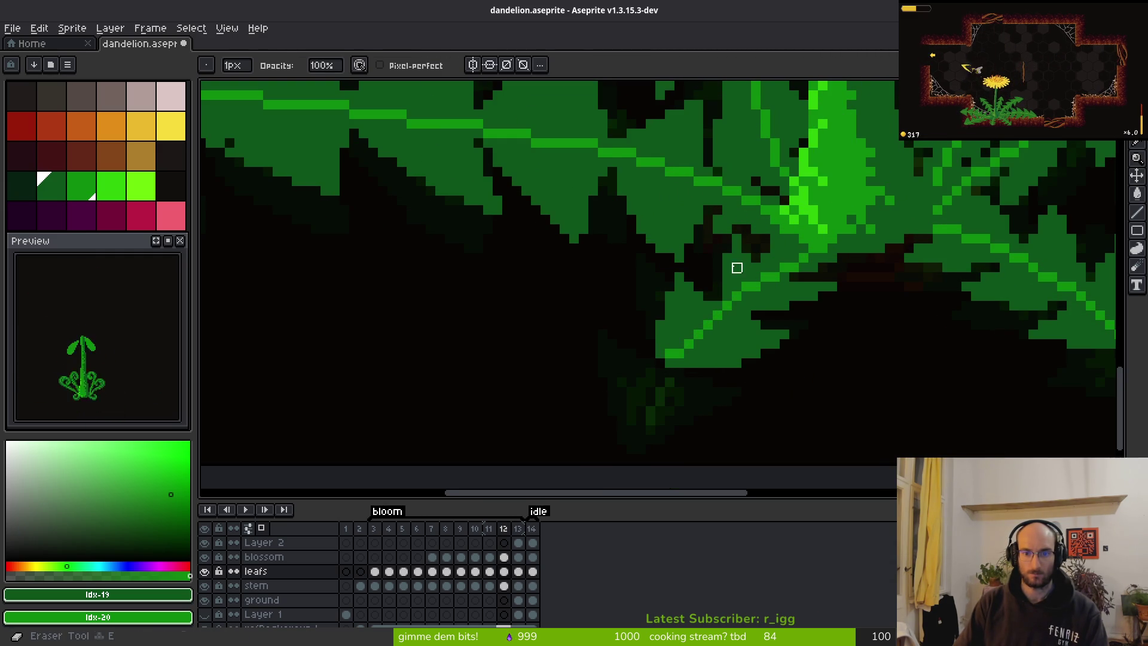
pyautogui.scroll(-2, 735, 264)
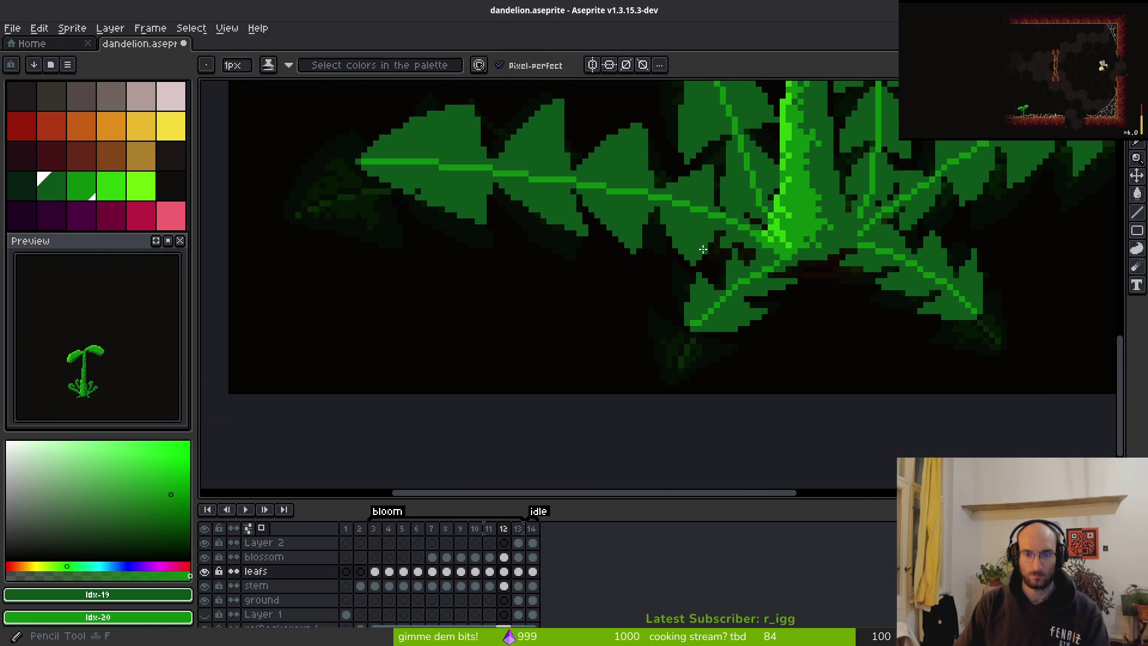
pyautogui.scroll(2, 717, 257)
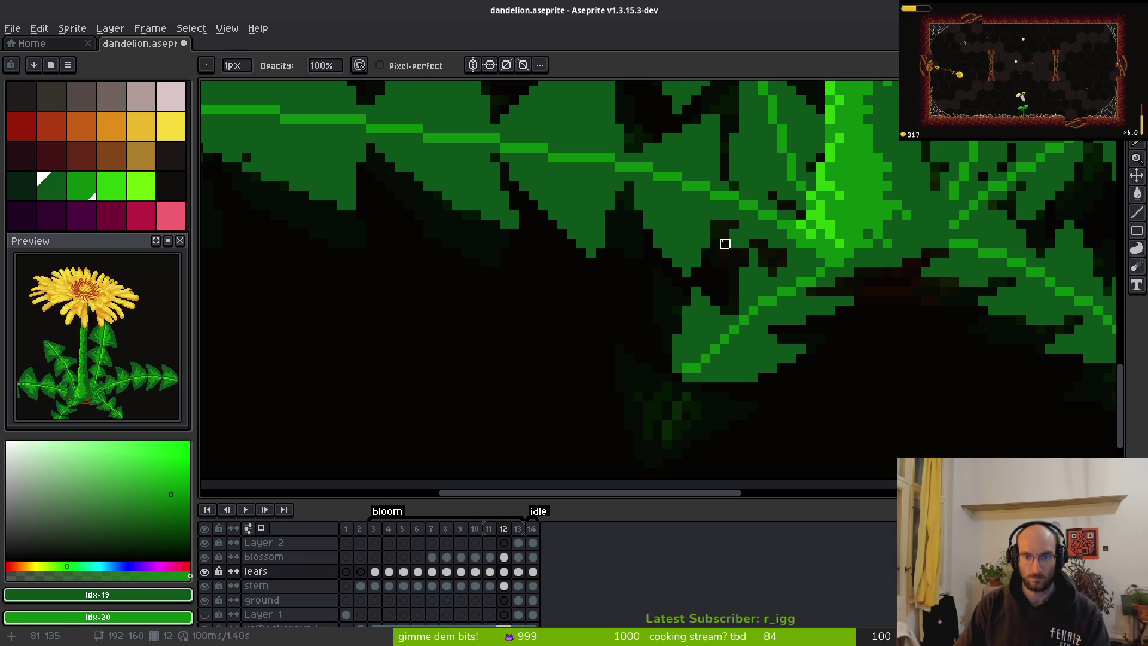
pyautogui.press('f')
pyautogui.press('e')
pyautogui.scroll(-3, 744, 270)
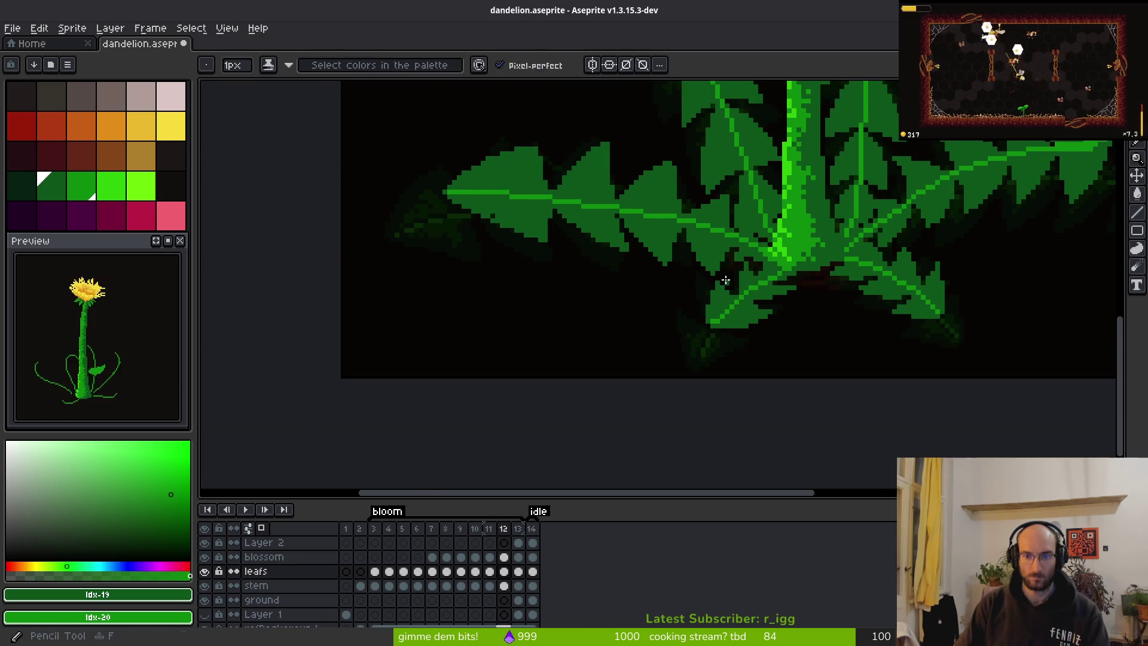
pyautogui.scroll(3, 744, 287)
pyautogui.press('f')
pyautogui.press('e')
pyautogui.scroll(-3, 755, 291)
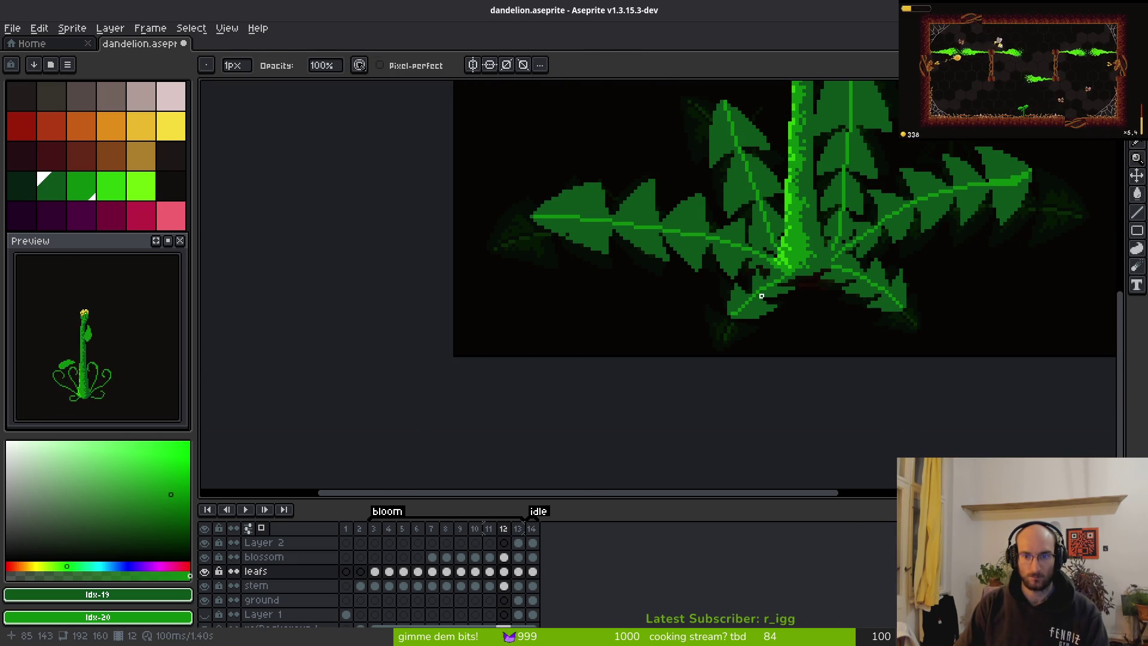
pyautogui.press('f')
pyautogui.scroll(-2, 768, 296)
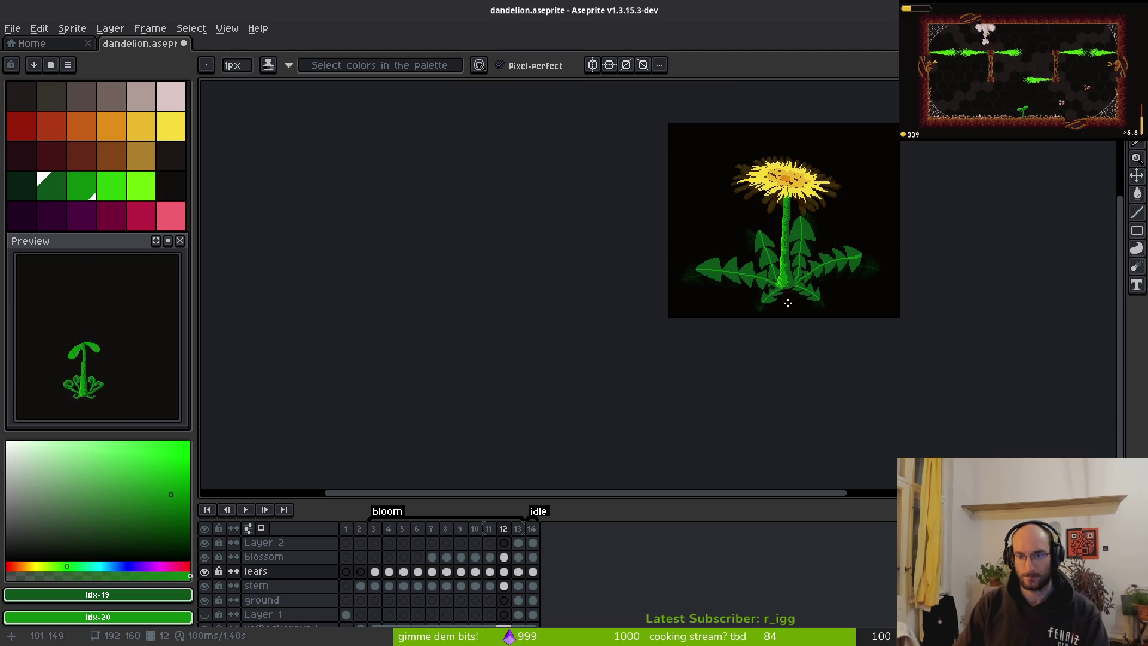
pyautogui.scroll(3, 823, 321)
pyautogui.scroll(3, 823, 321)
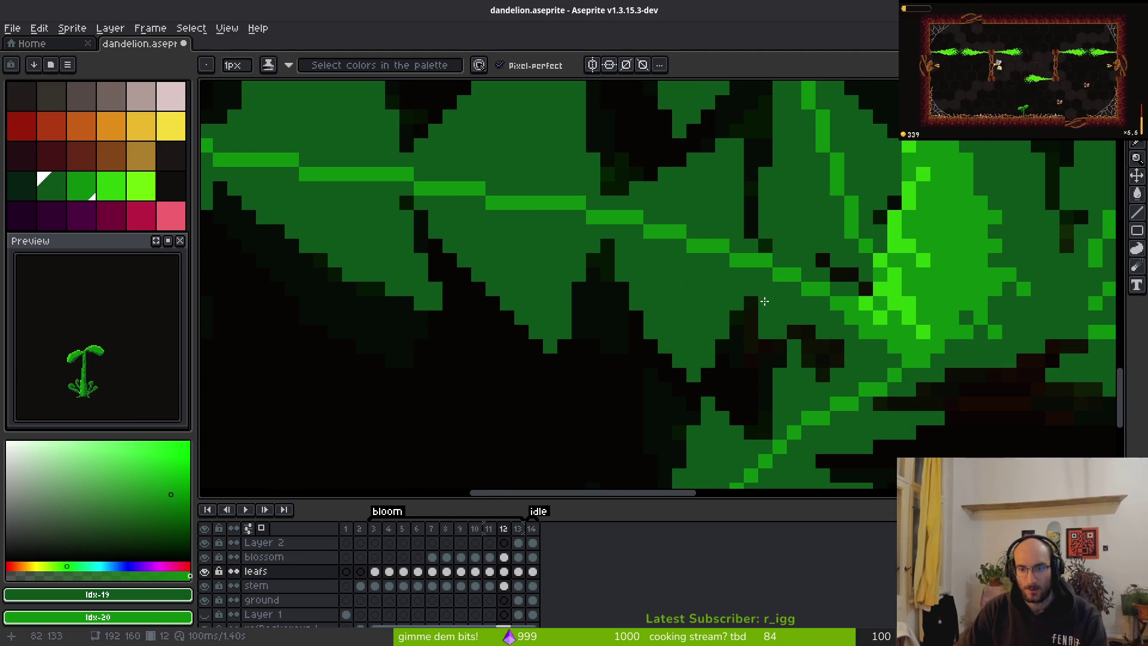
pyautogui.scroll(-3, 800, 312)
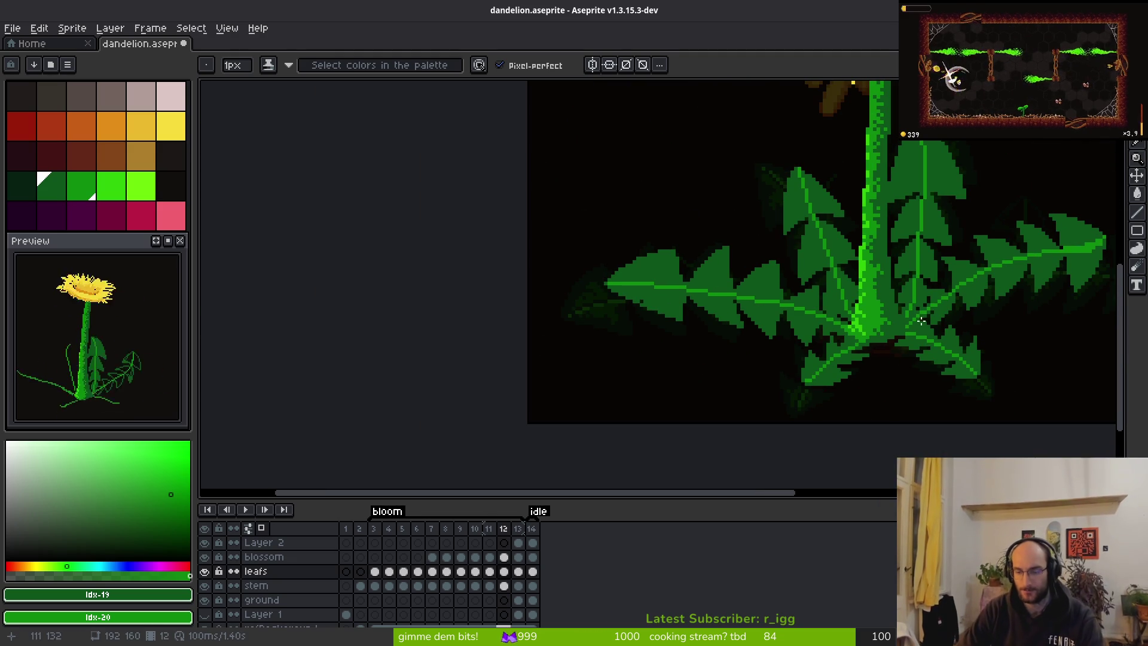
pyautogui.moveTo(940, 355); pyautogui.dragTo(791, 355)
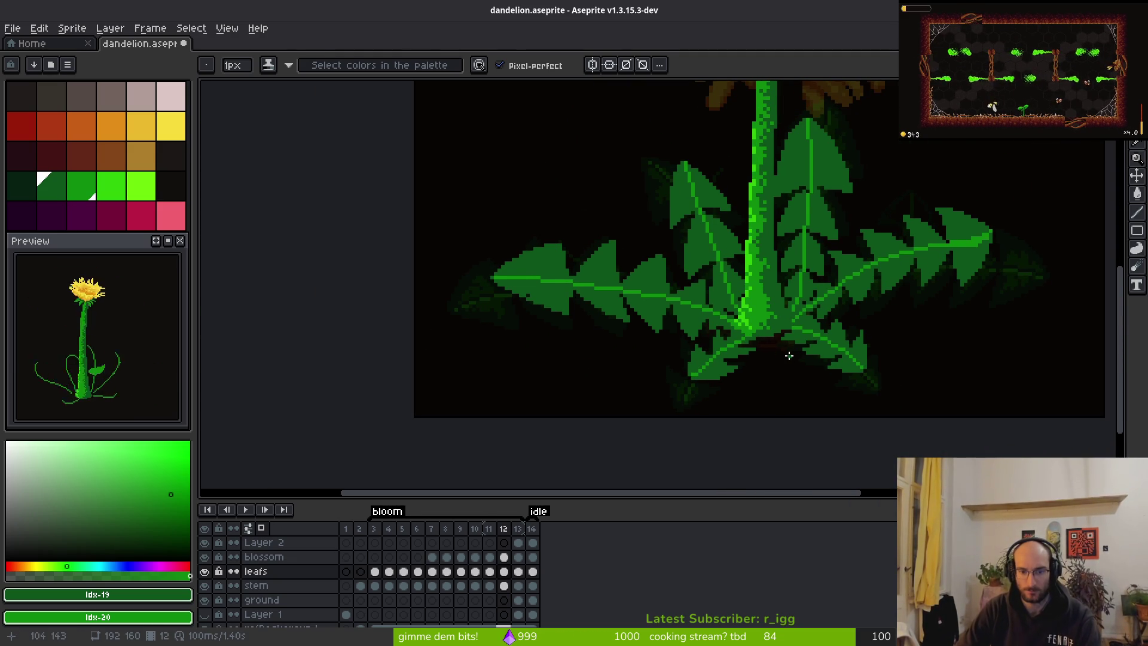
pyautogui.press(',')
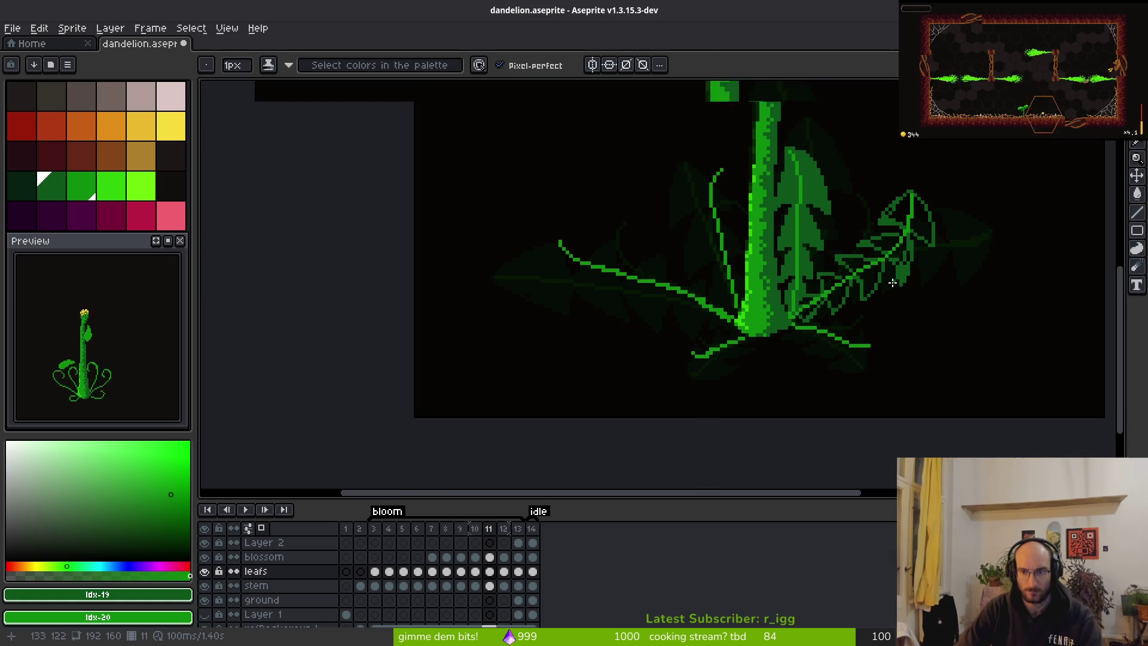
pyautogui.scroll(1, 893, 282)
pyautogui.press('w')
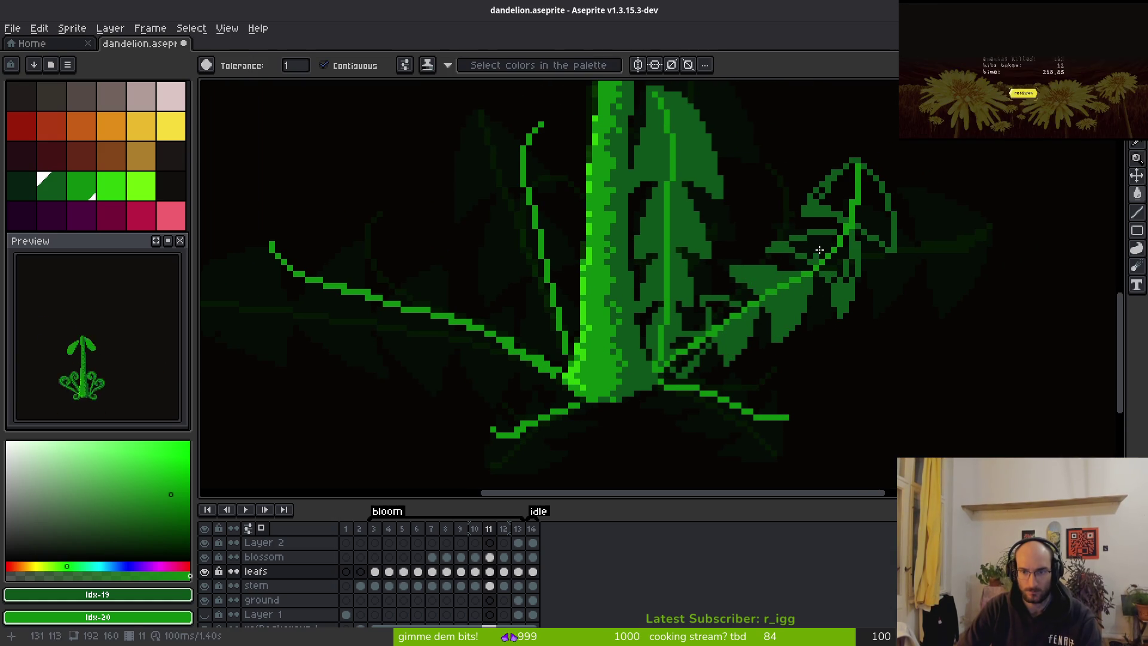
pyautogui.click(859, 230)
pyautogui.click(840, 214)
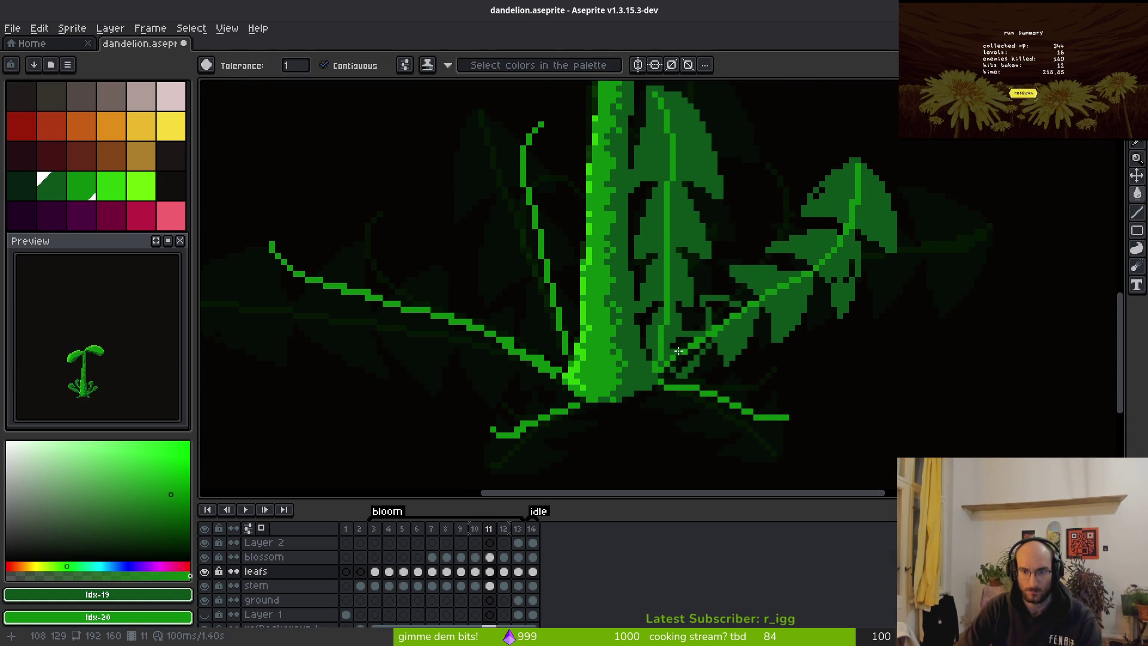
pyautogui.scroll(2, 818, 260)
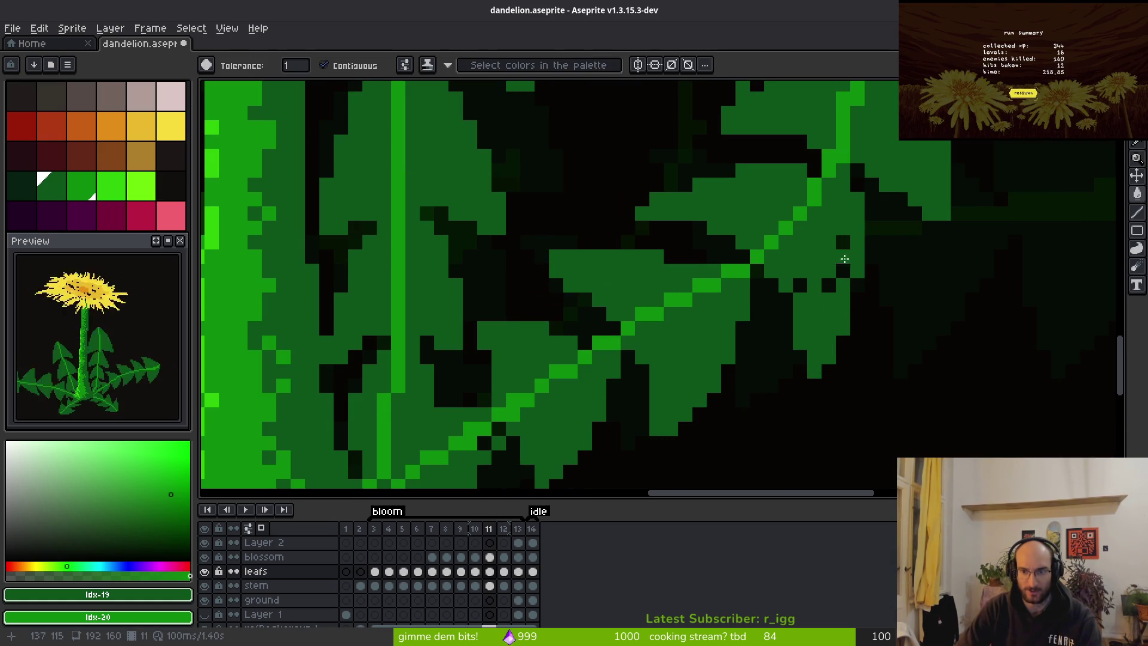
pyautogui.scroll(-3, 819, 285)
pyautogui.press('b')
pyautogui.scroll(3, 810, 287)
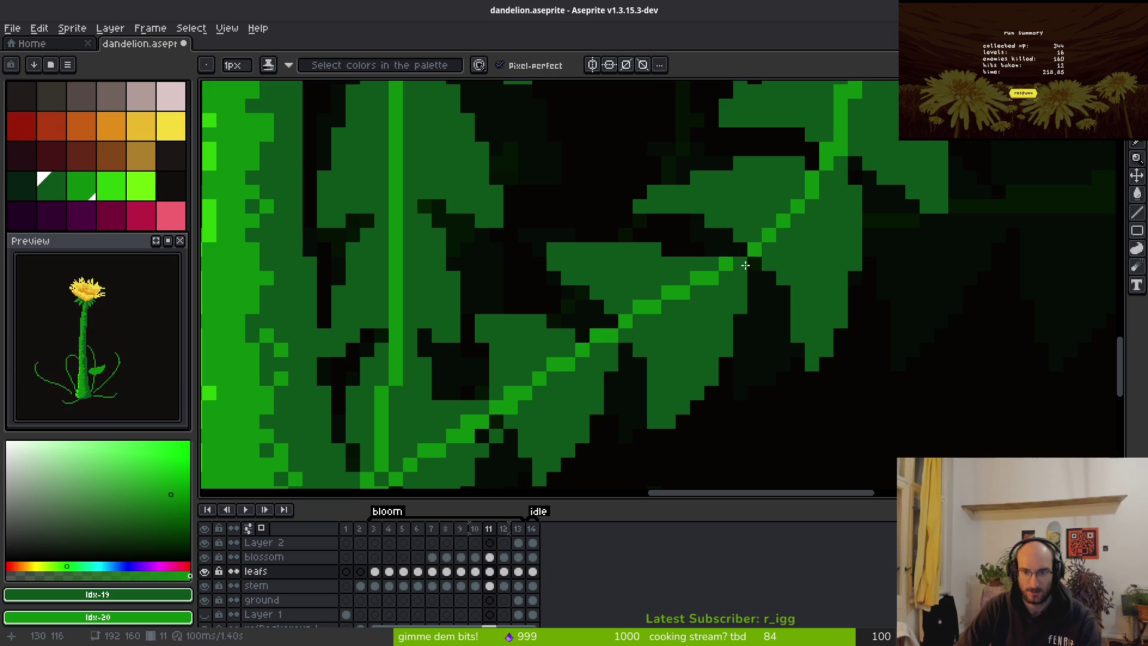
pyautogui.scroll(-1, 769, 263)
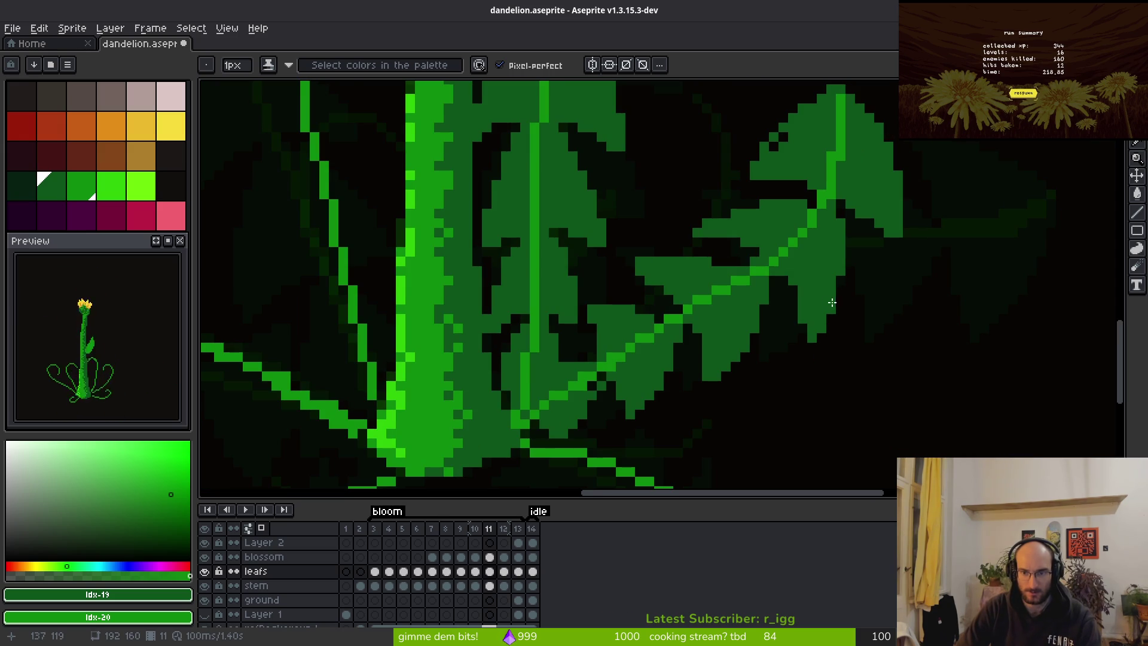
pyautogui.scroll(-3, 771, 279)
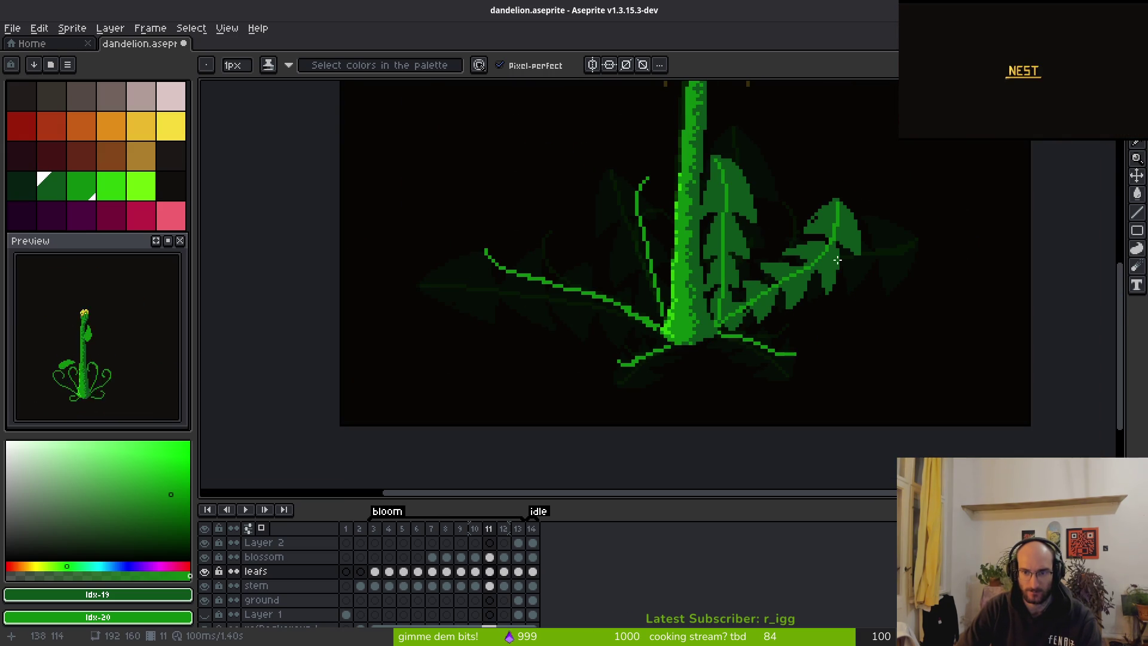
pyautogui.scroll(2, 837, 260)
pyautogui.click(814, 224)
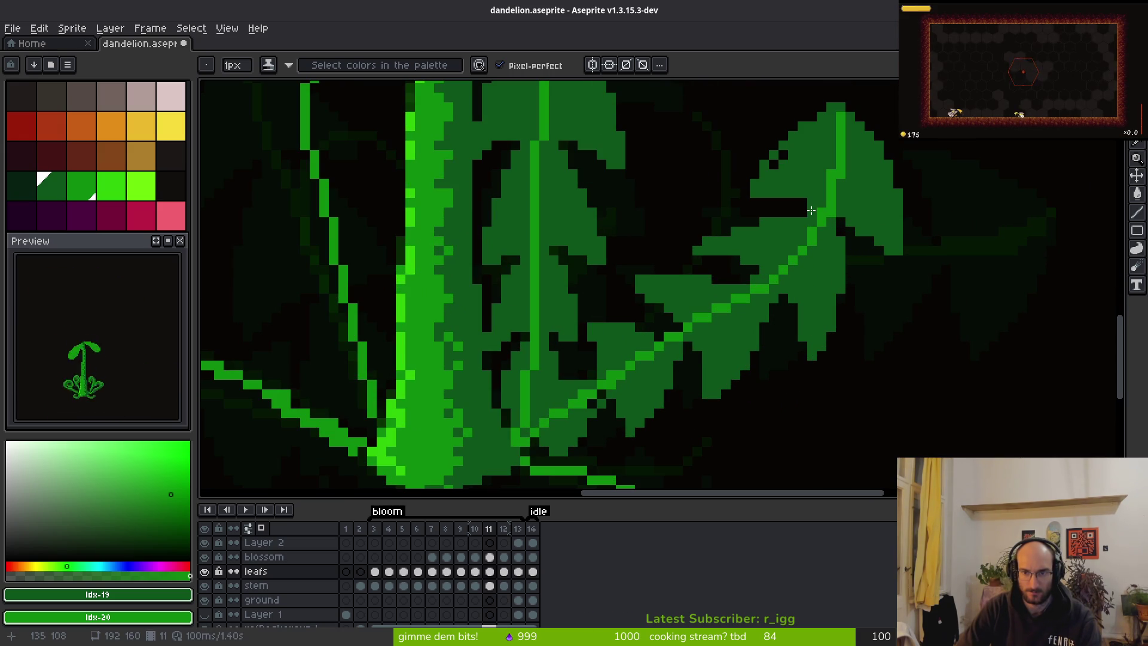
pyautogui.scroll(-3, 772, 299)
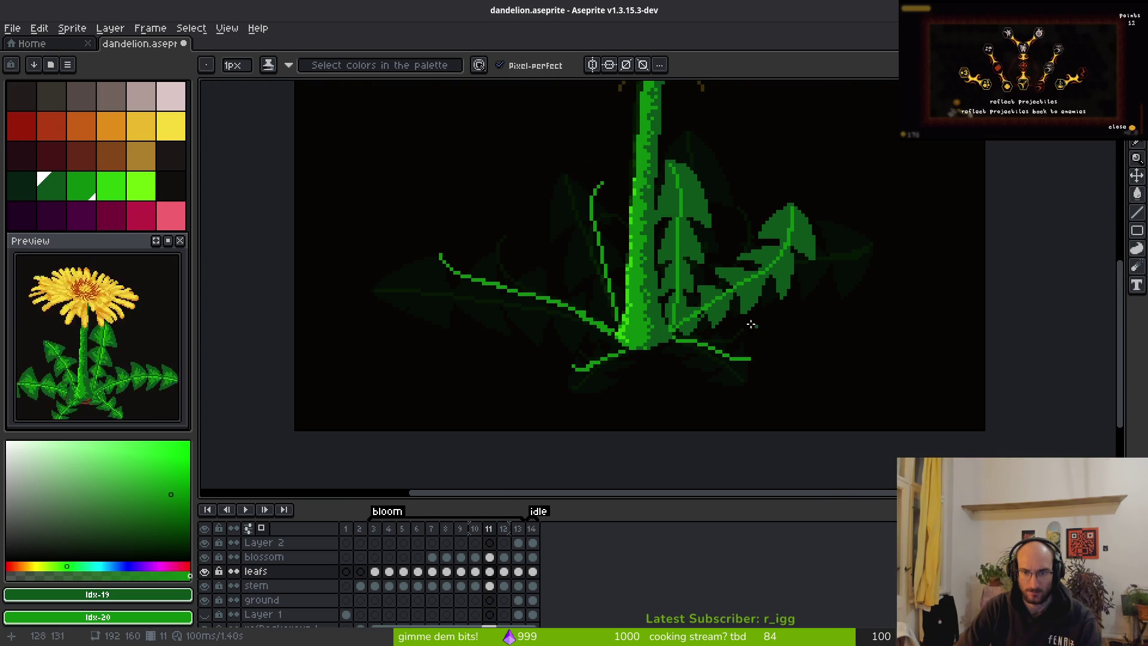
pyautogui.scroll(3, 776, 356)
pyautogui.press('Right')
pyautogui.press('i')
pyautogui.scroll(-2, 778, 340)
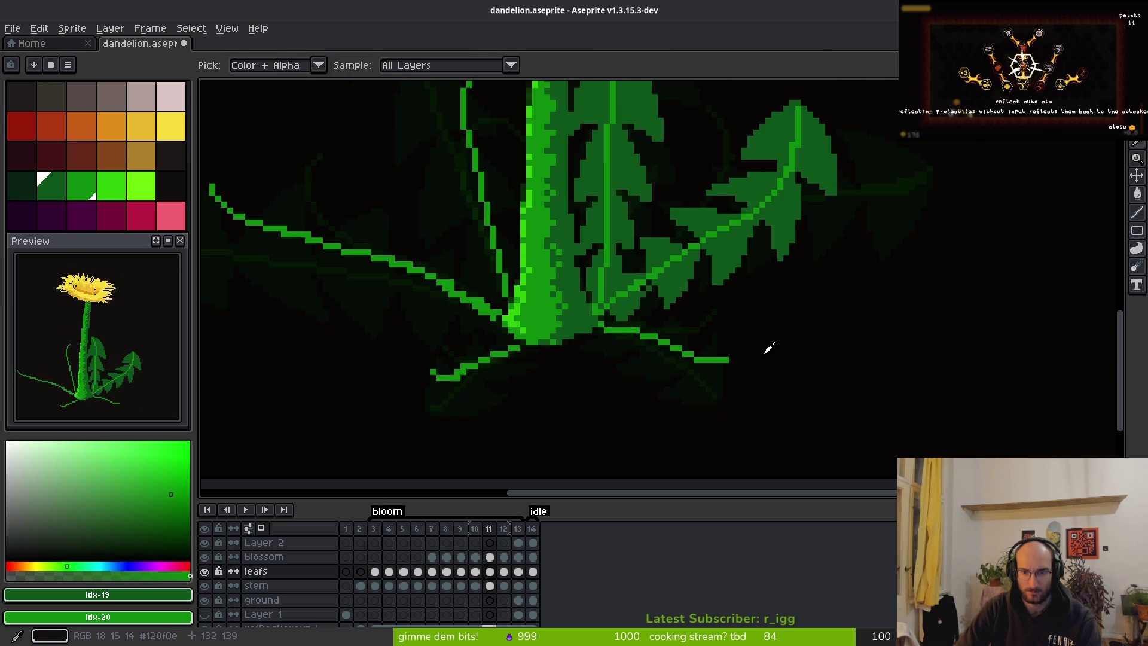
pyautogui.scroll(3, 772, 344)
pyautogui.scroll(-1, 823, 311)
pyautogui.press('Left')
pyautogui.press('b')
pyautogui.scroll(3, 828, 325)
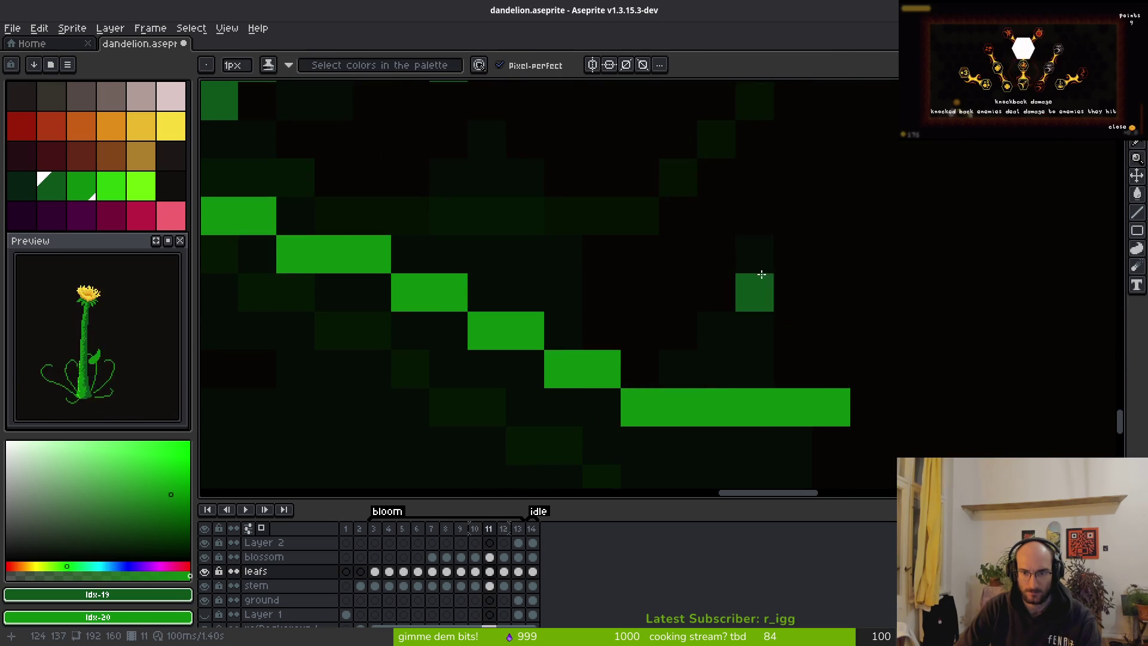
# On frame 11, try lobe edges from the right leaf tip, undoing misplaced lines.
pyautogui.scroll(-2, 771, 289)
pyautogui.moveTo(755, 239)
pyautogui.mouseDown()
pyautogui.moveTo(803, 303)
pyautogui.moveTo(718, 238)
pyautogui.moveTo(672, 328)
pyautogui.moveTo(635, 367)
pyautogui.mouseUp()
pyautogui.press('w')
pyautogui.hotkey('ctrl', 'z')
pyautogui.press('b')
pyautogui.click(788, 367)
pyautogui.hotkey('ctrl', 'z')
pyautogui.click(796, 347)
pyautogui.moveTo(771, 350)
pyautogui.mouseDown()
pyautogui.moveTo(659, 376)
pyautogui.moveTo(727, 349)
pyautogui.moveTo(733, 323)
pyautogui.moveTo(707, 307)
pyautogui.moveTo(739, 282)
pyautogui.moveTo(692, 313)
pyautogui.moveTo(687, 213)
pyautogui.moveTo(697, 272)
pyautogui.mouseUp()
pyautogui.hotkey('ctrl', 'z')
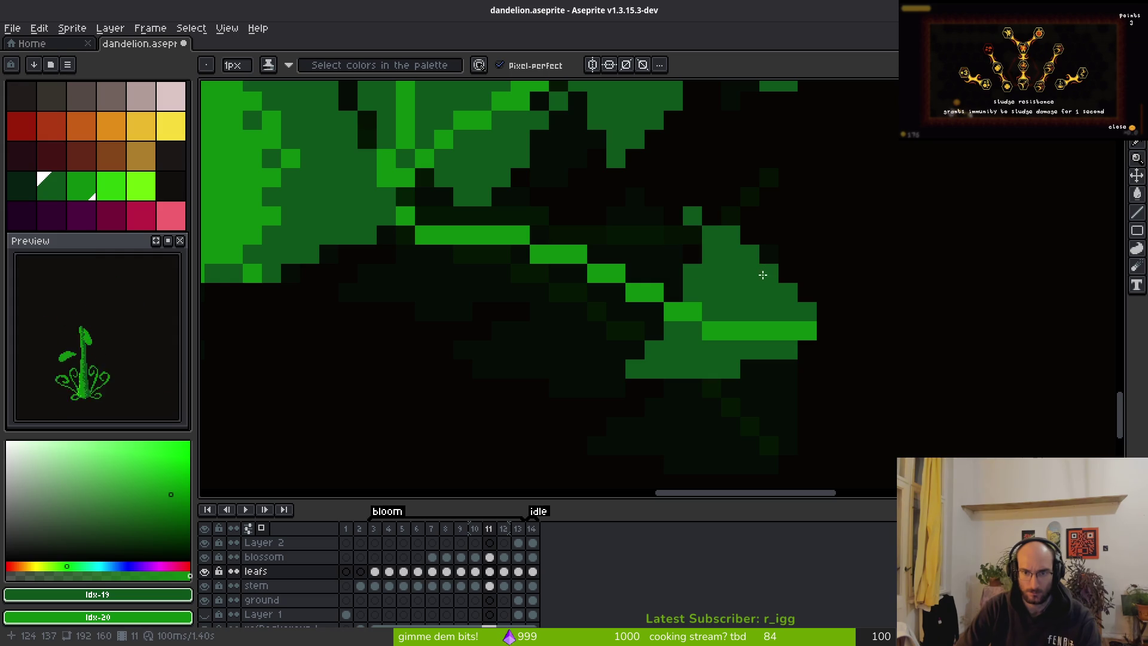
# Outline several new serrated lobes along the right leaf's lower edge.
pyautogui.moveTo(705, 216); pyautogui.dragTo(868, 222)
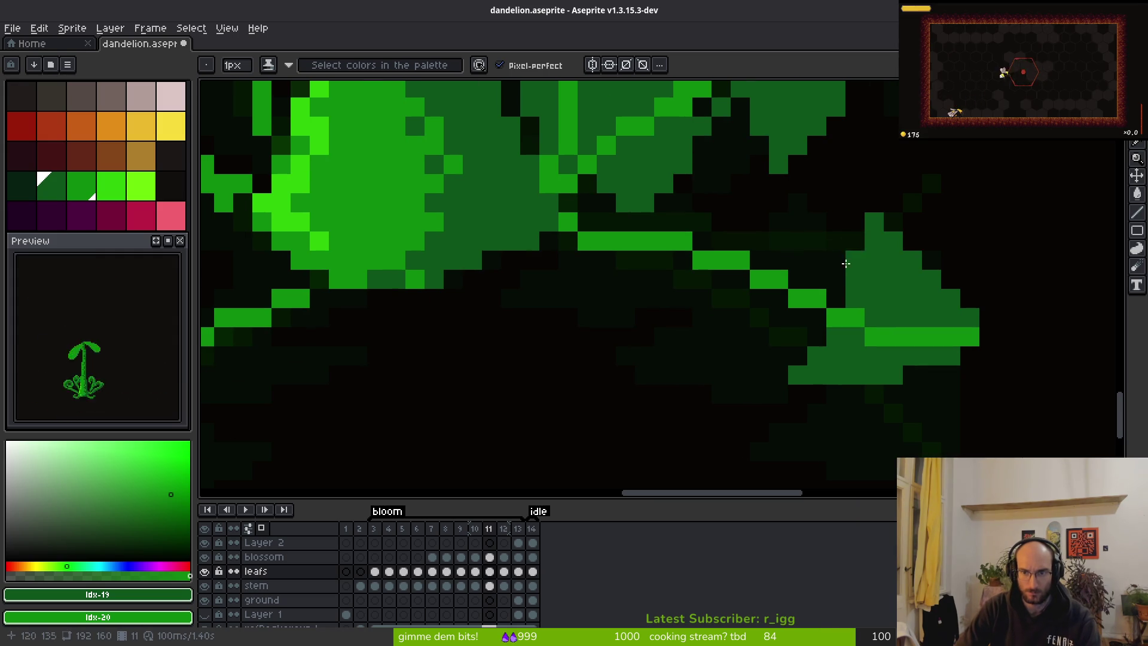
pyautogui.scroll(-3, 885, 257)
pyautogui.scroll(3, 839, 243)
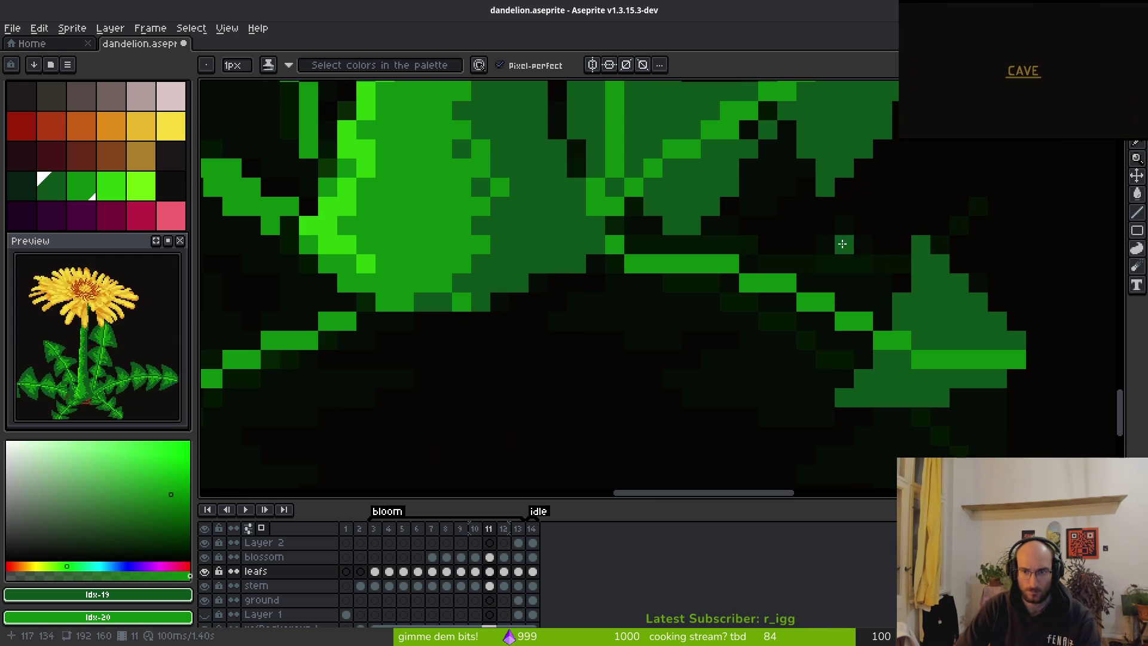
pyautogui.moveTo(869, 301)
pyautogui.mouseDown()
pyautogui.moveTo(839, 251)
pyautogui.moveTo(783, 206)
pyautogui.moveTo(760, 268)
pyautogui.mouseUp()
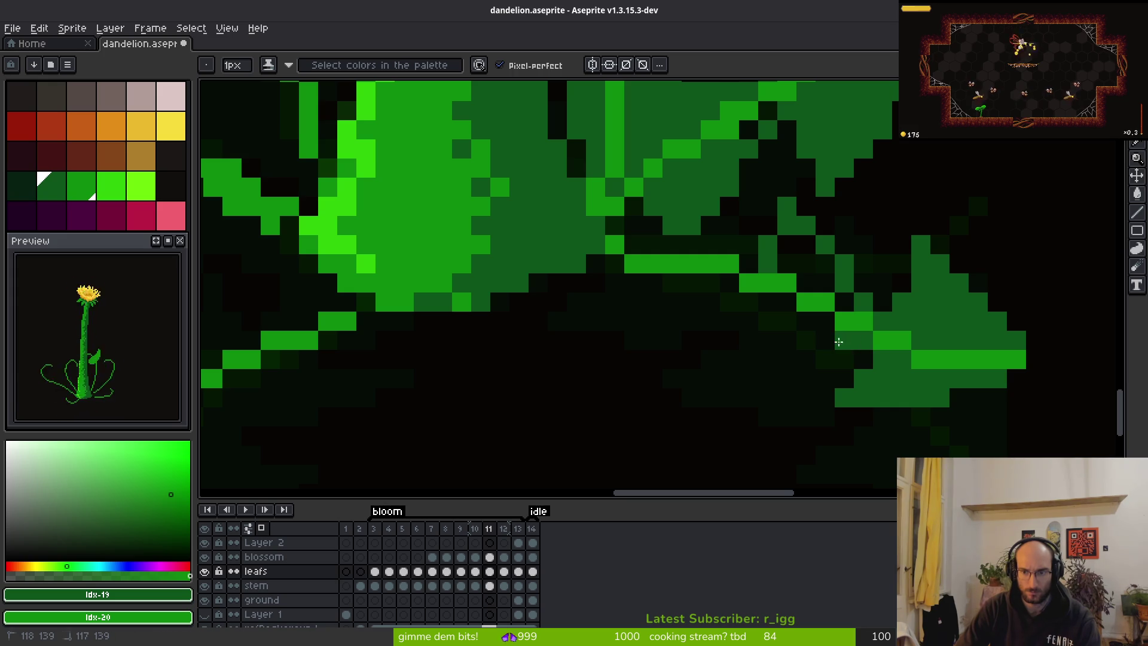
pyautogui.moveTo(855, 340); pyautogui.dragTo(706, 359)
pyautogui.moveTo(736, 305); pyautogui.dragTo(710, 341)
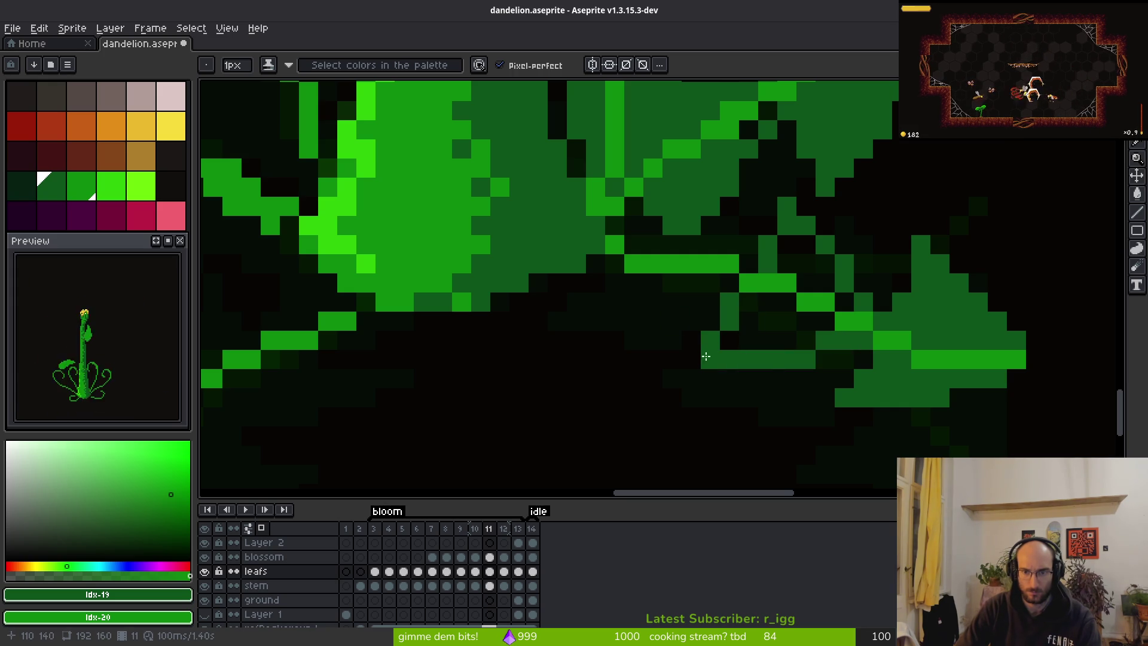
pyautogui.moveTo(710, 284); pyautogui.dragTo(598, 321)
pyautogui.hotkey('ctrl', 'z')
pyautogui.moveTo(711, 284); pyautogui.dragTo(611, 321)
pyautogui.moveTo(616, 276)
pyautogui.mouseDown()
pyautogui.moveTo(597, 320)
pyautogui.moveTo(597, 308)
pyautogui.mouseUp()
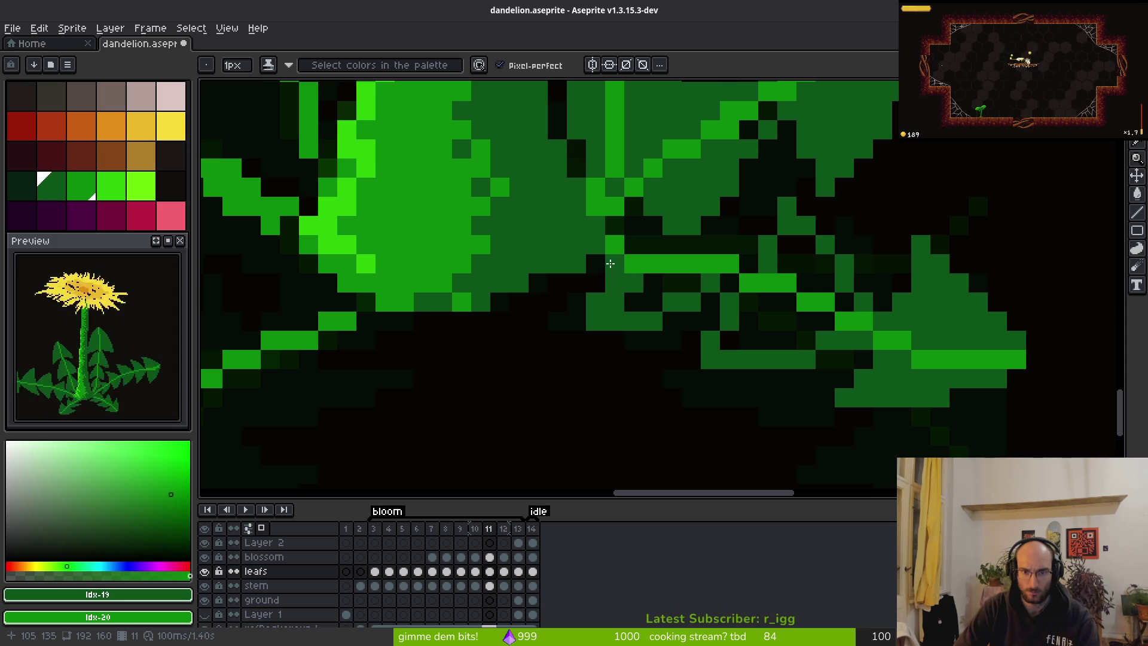
pyautogui.moveTo(734, 247)
pyautogui.mouseDown()
pyautogui.moveTo(742, 262)
pyautogui.moveTo(714, 245)
pyautogui.moveTo(650, 246)
pyautogui.moveTo(682, 244)
pyautogui.mouseUp()
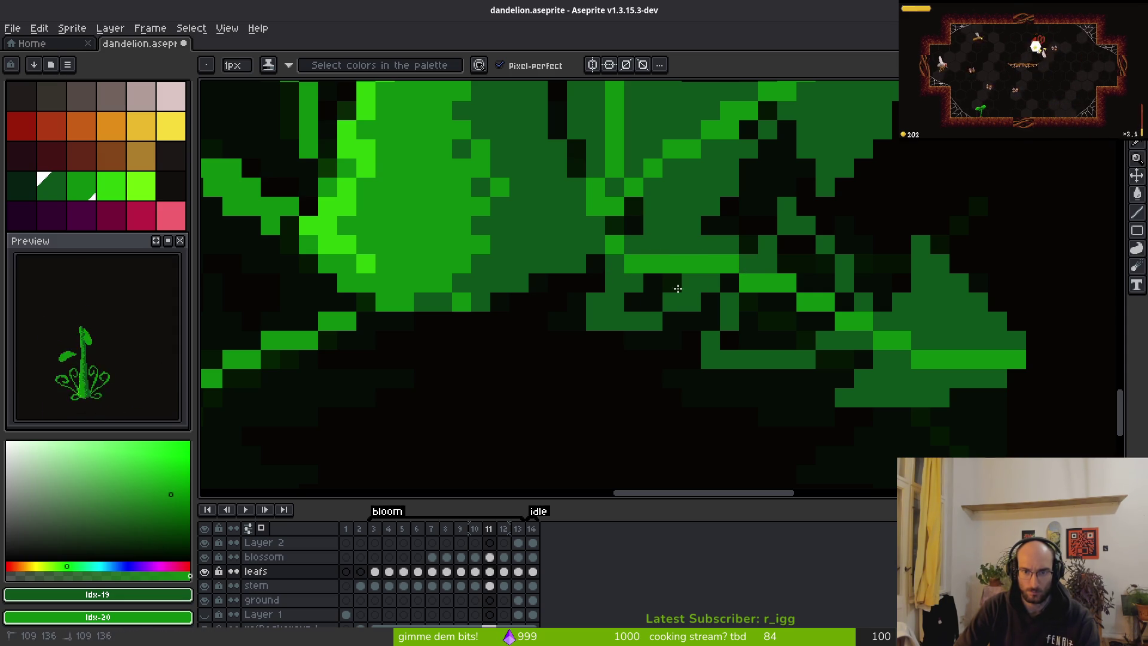
# Flood-fill the four dark gaps between the lobes with green.
pyautogui.press('g')
pyautogui.click(748, 320)
pyautogui.click(786, 263)
pyautogui.click(634, 302)
pyautogui.click(656, 283)
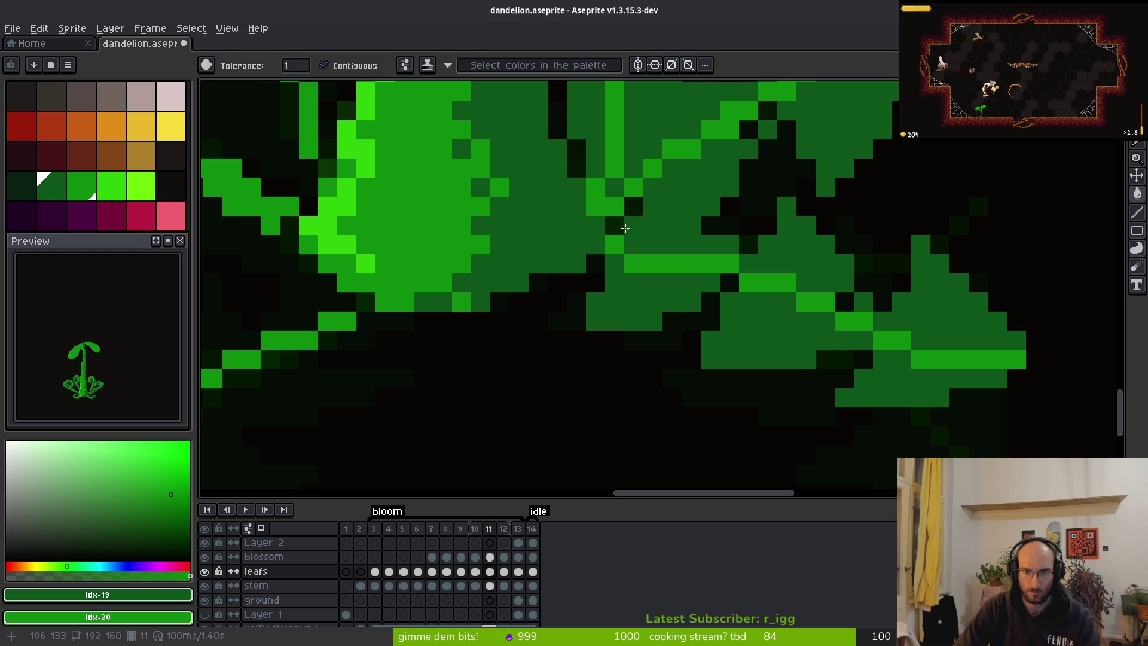
pyautogui.press('b')
pyautogui.scroll(-5, 742, 325)
pyautogui.scroll(-1, 733, 327)
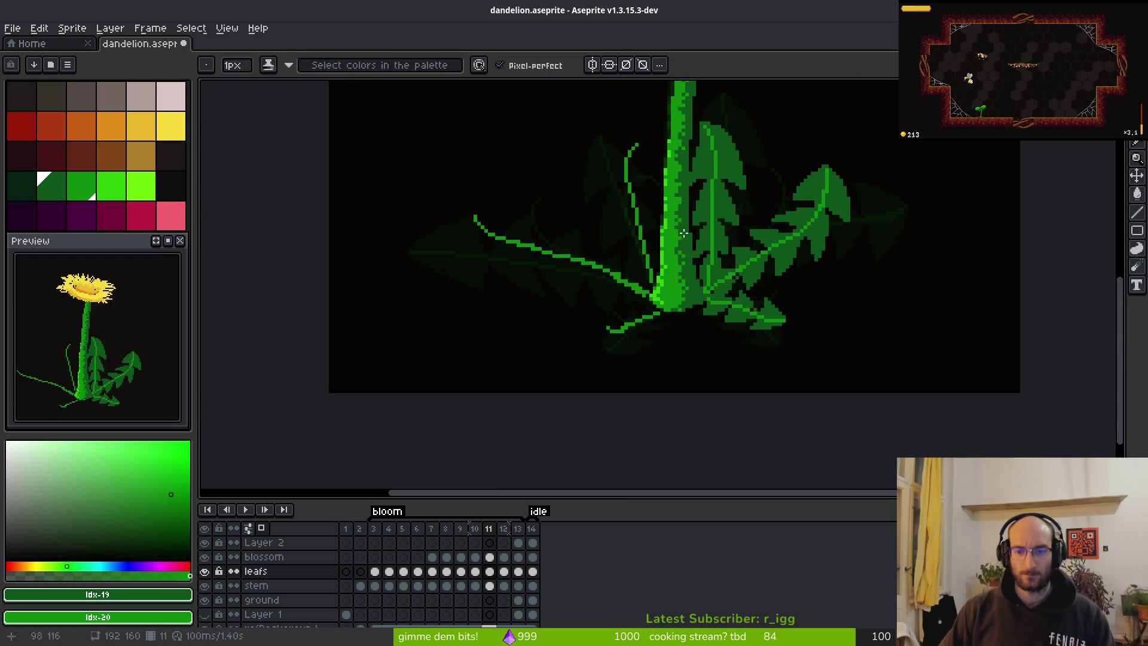
# Compare frame 11 against frame 12's finished leaves, ending on frame 11.
pyautogui.scroll(2, 693, 182)
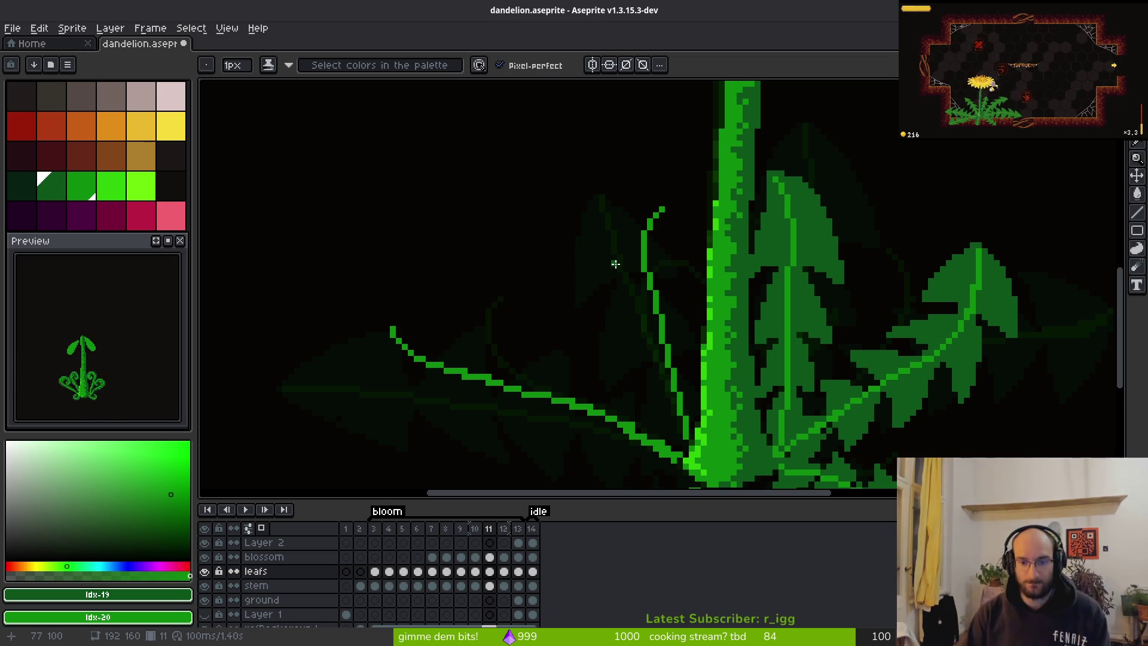
pyautogui.scroll(3, 699, 355)
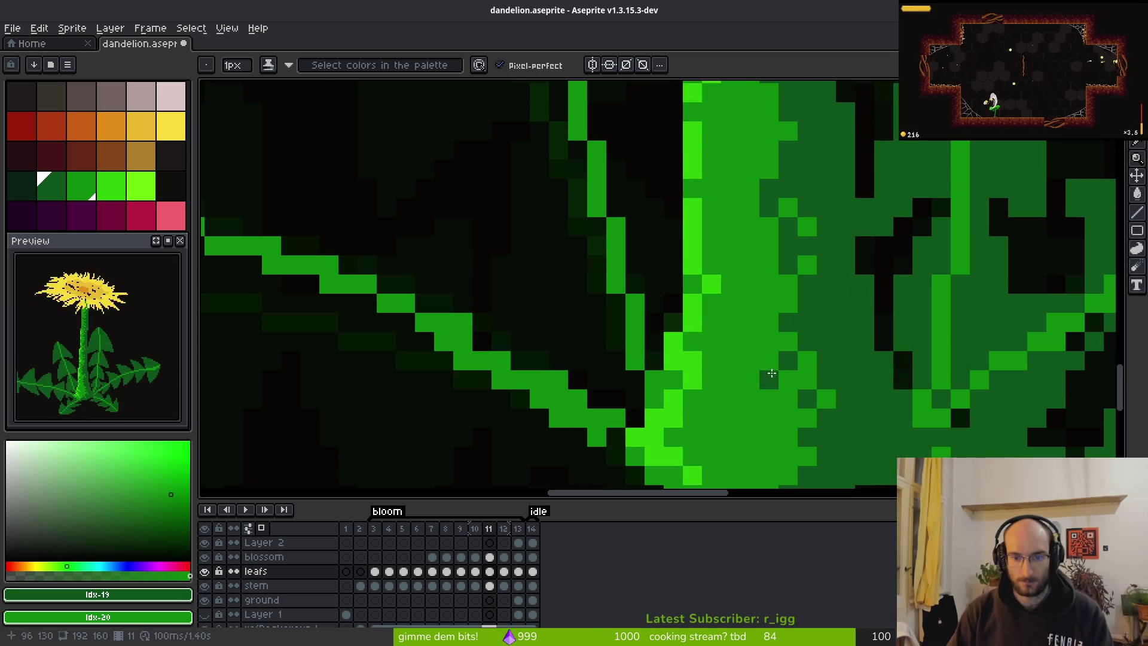
pyautogui.scroll(-5, 695, 329)
pyautogui.scroll(2, 754, 294)
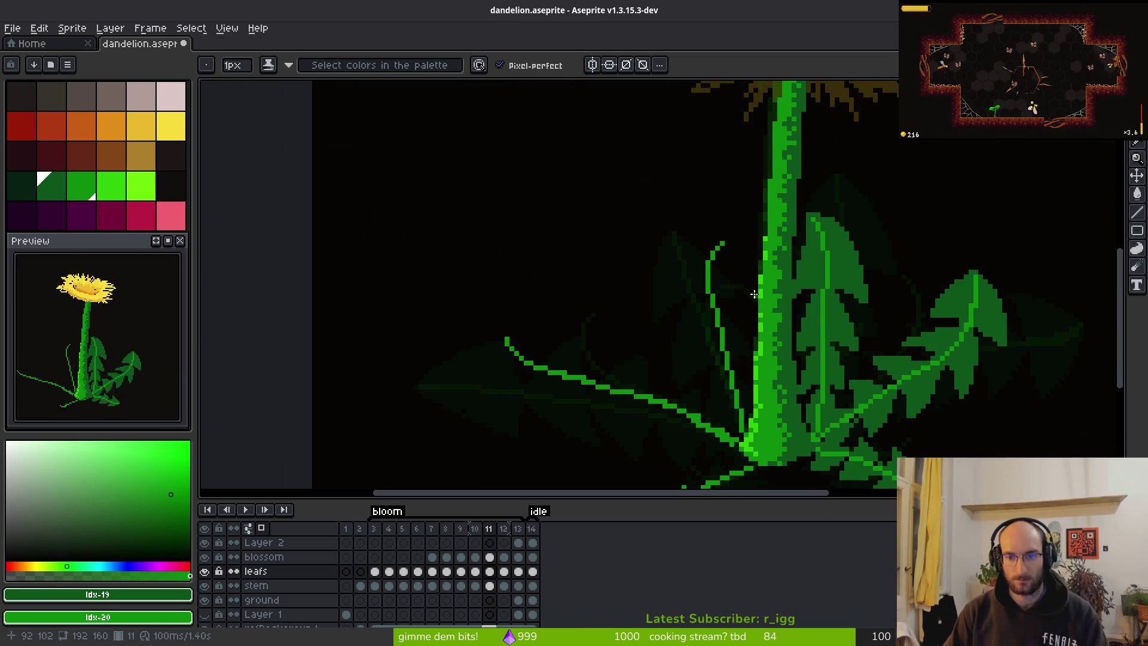
pyautogui.press('Right')
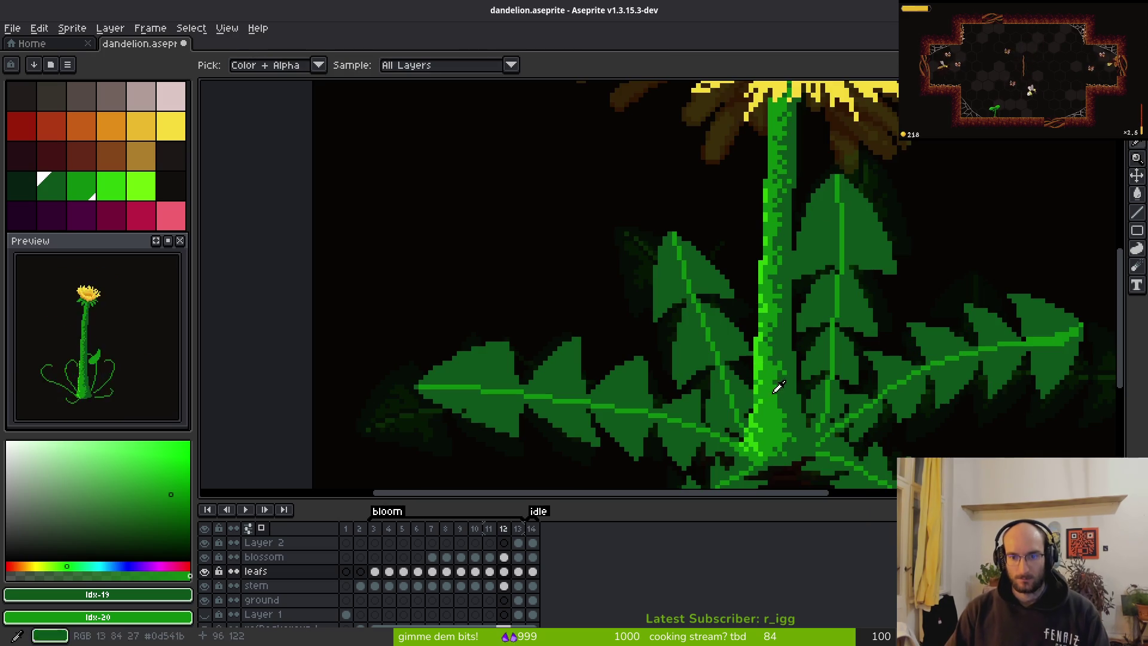
pyautogui.press('Left')
pyautogui.press('Right')
pyautogui.press('Left')
pyautogui.scroll(3, 747, 293)
# Pencil a pointed blade outline and extra pixels onto the thin left leaf's tip.
pyautogui.moveTo(720, 219); pyautogui.dragTo(732, 300)
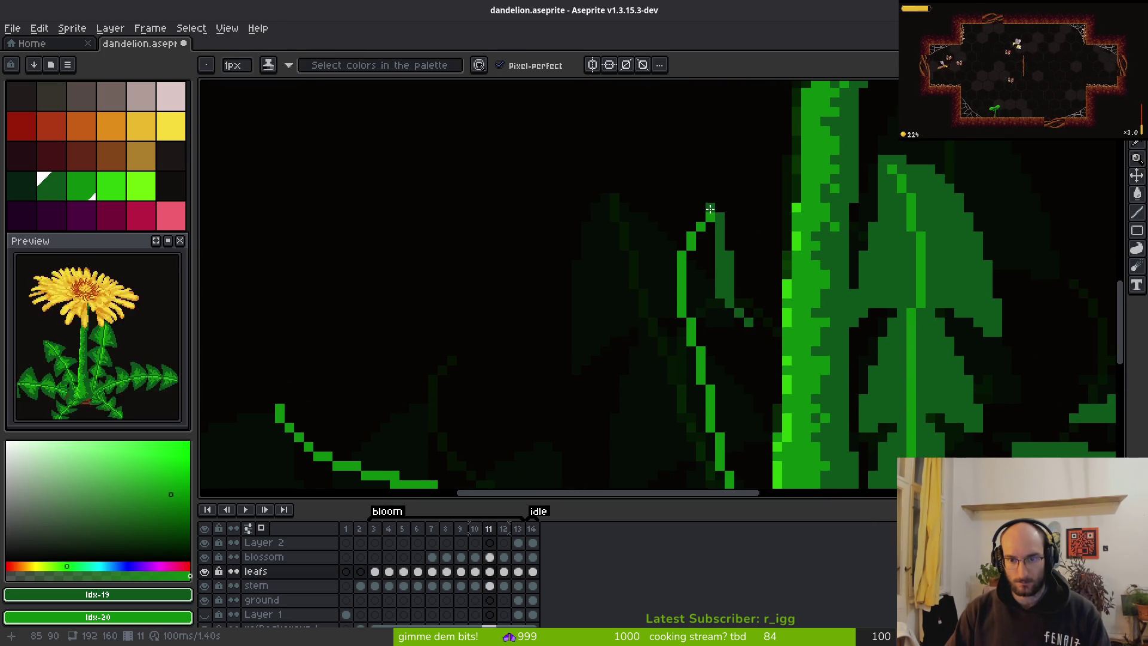
pyautogui.moveTo(701, 214); pyautogui.dragTo(656, 235)
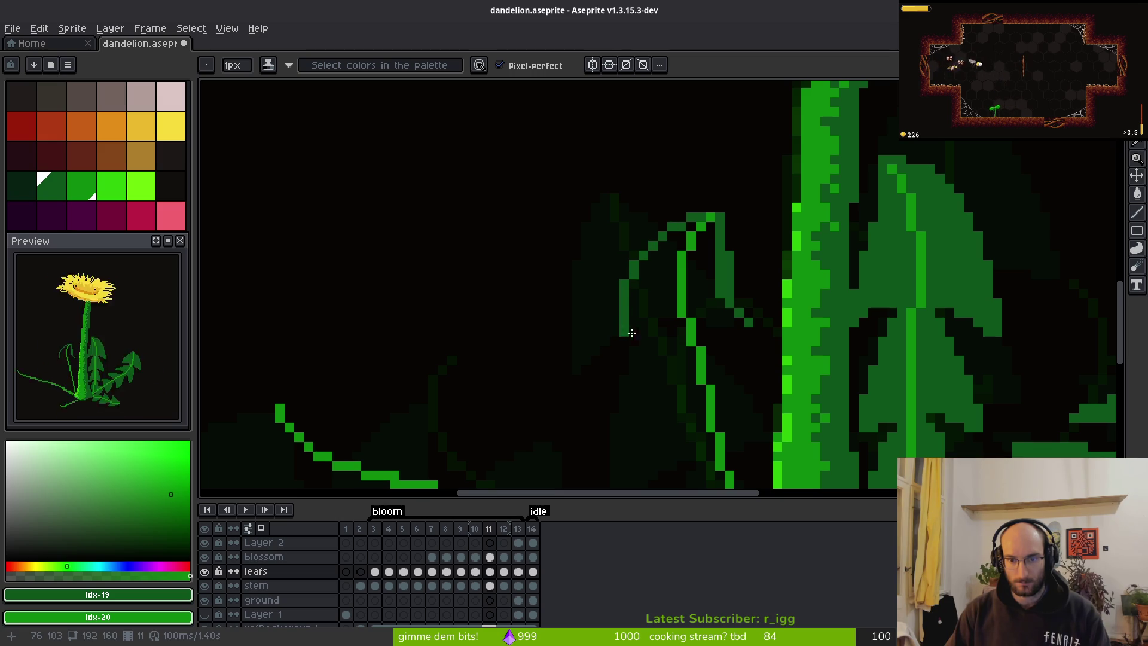
pyautogui.scroll(1, 625, 320)
pyautogui.moveTo(621, 328)
pyautogui.mouseDown()
pyautogui.moveTo(617, 365)
pyautogui.moveTo(604, 367)
pyautogui.moveTo(765, 338)
pyautogui.moveTo(738, 351)
pyautogui.mouseUp()
pyautogui.moveTo(794, 313); pyautogui.dragTo(782, 354)
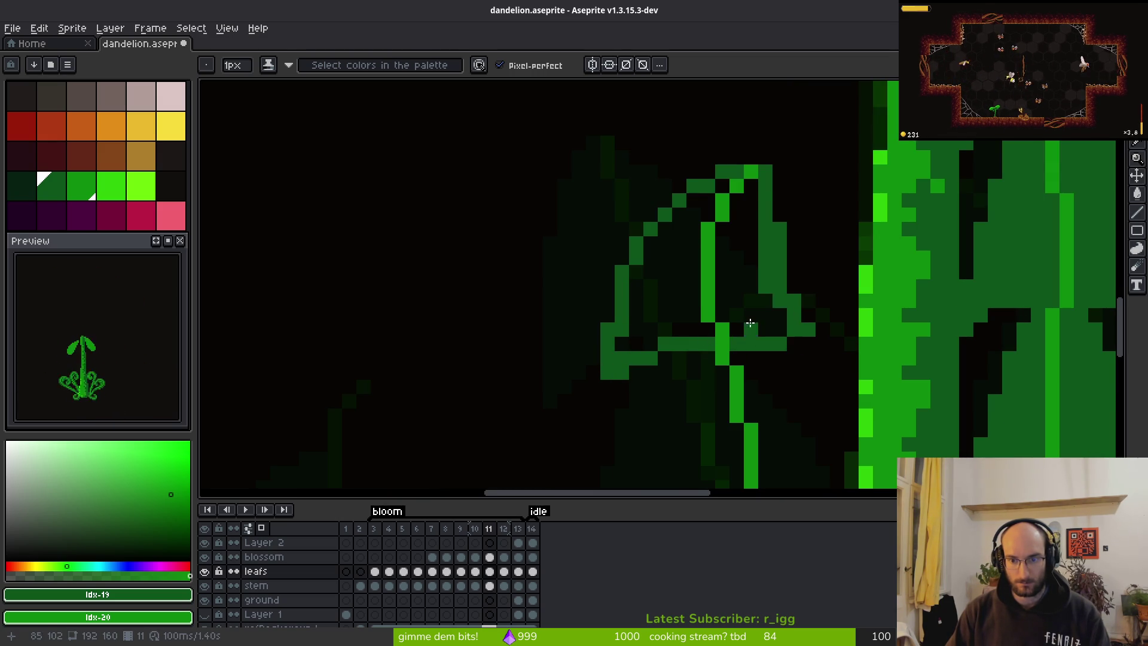
pyautogui.scroll(-2, 742, 325)
pyautogui.scroll(2, 744, 320)
pyautogui.scroll(-2, 748, 313)
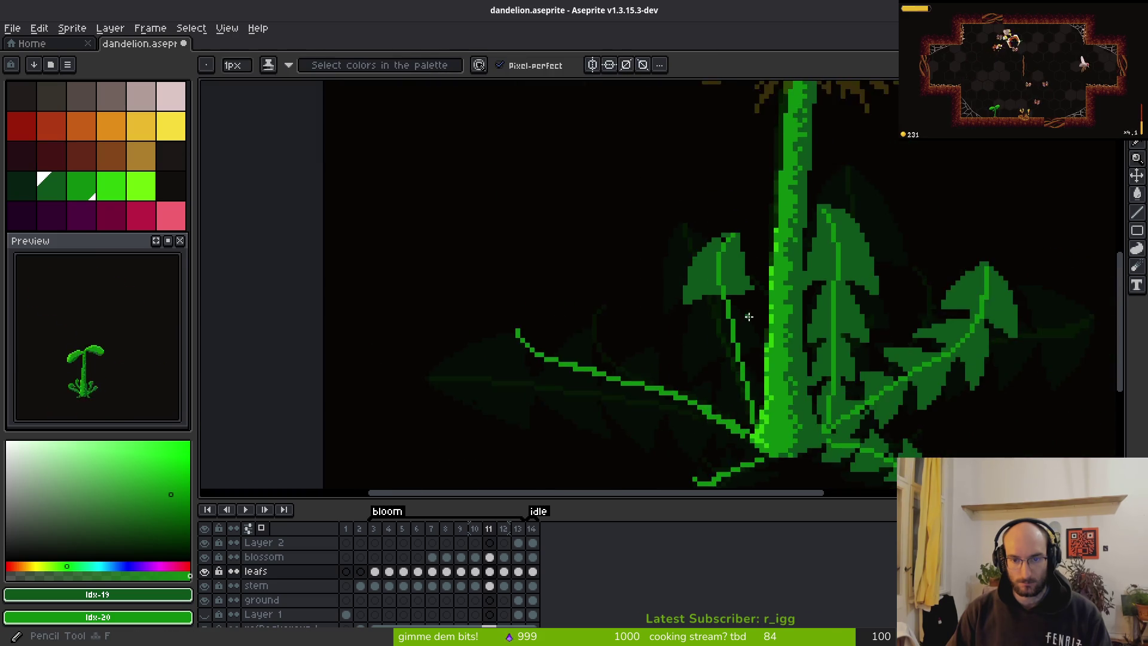
# Extend the blade's right and lower edges with green pencil strokes.
pyautogui.scroll(-1, 748, 313)
pyautogui.scroll(10, 741, 281)
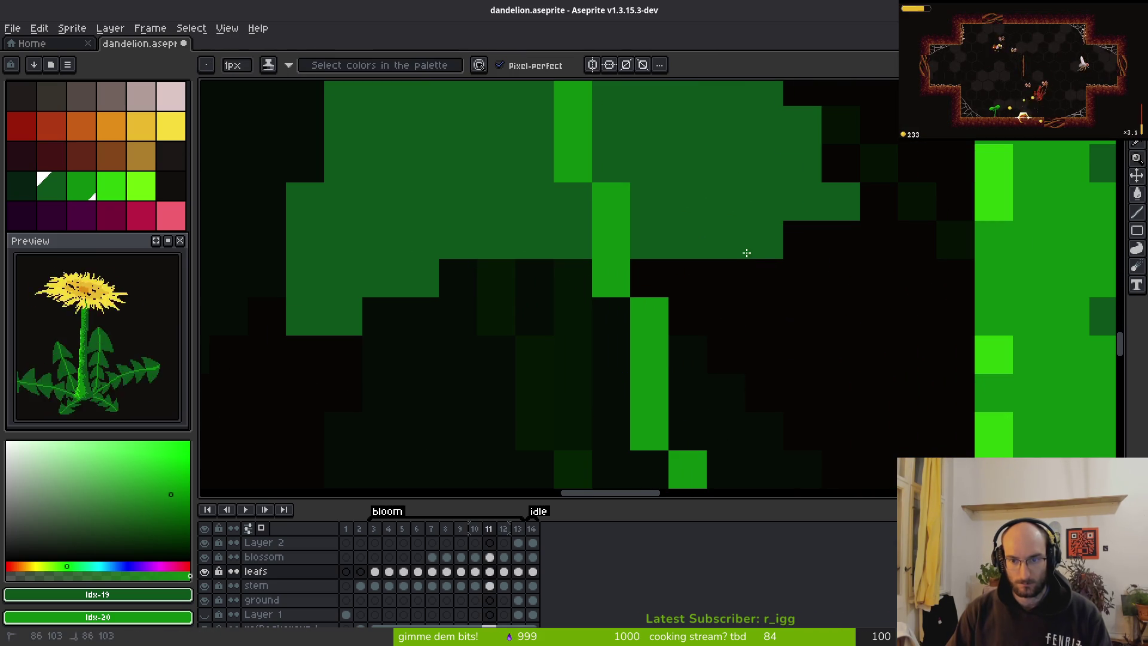
pyautogui.scroll(-5, 849, 335)
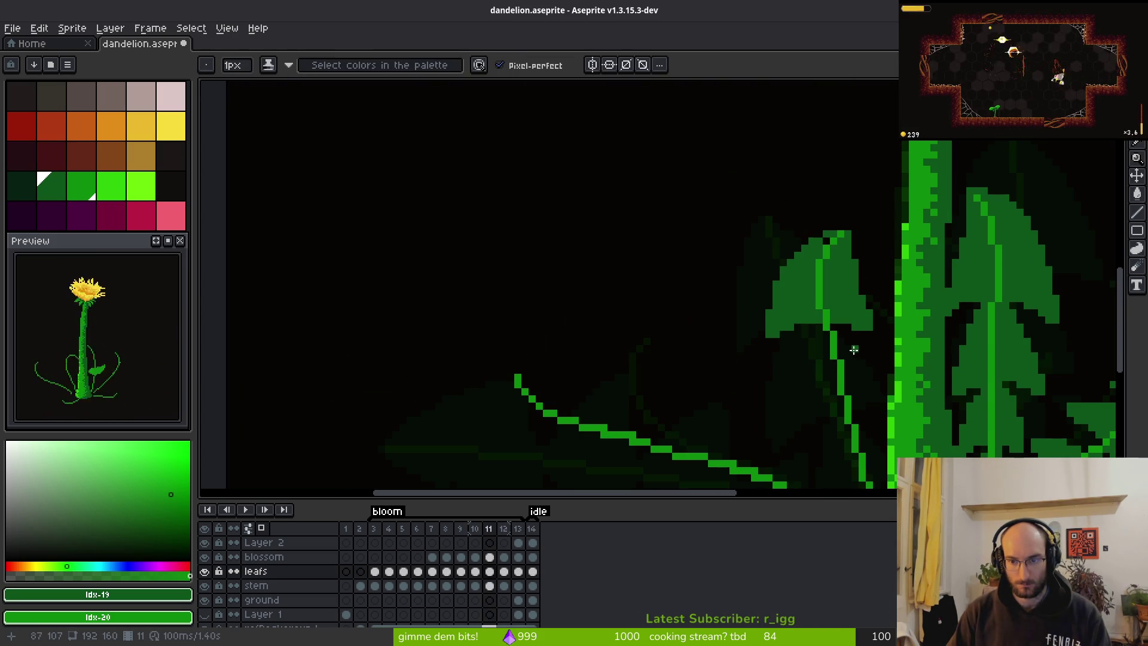
pyautogui.scroll(-1, 854, 350)
pyautogui.scroll(3, 773, 329)
pyautogui.scroll(-3, 764, 264)
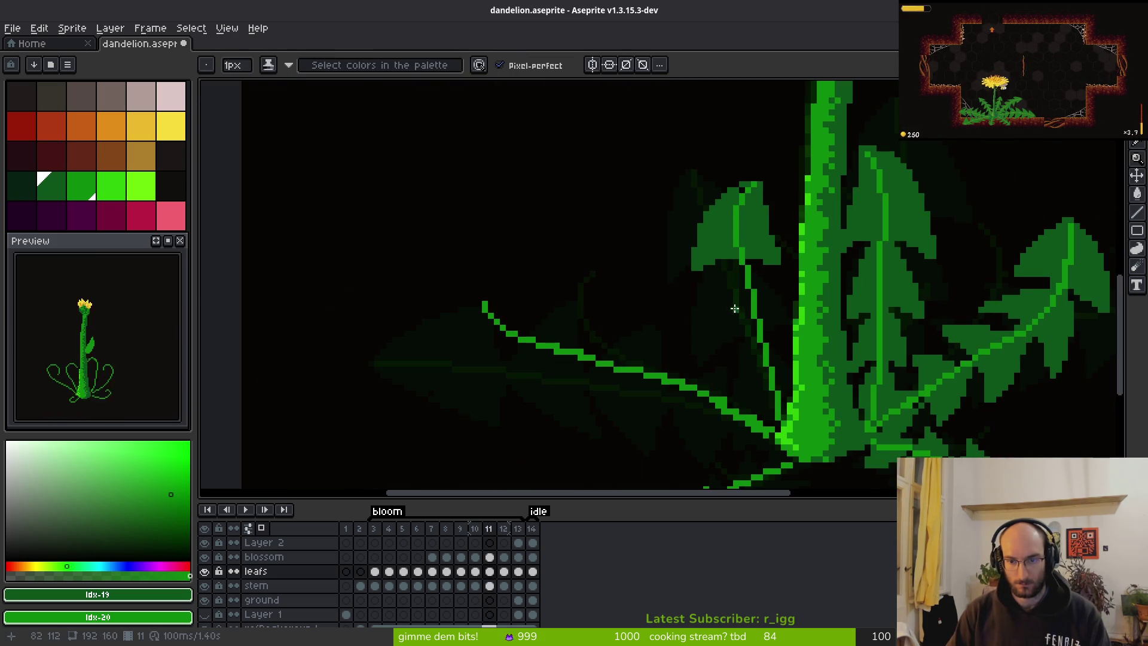
pyautogui.scroll(3, 715, 274)
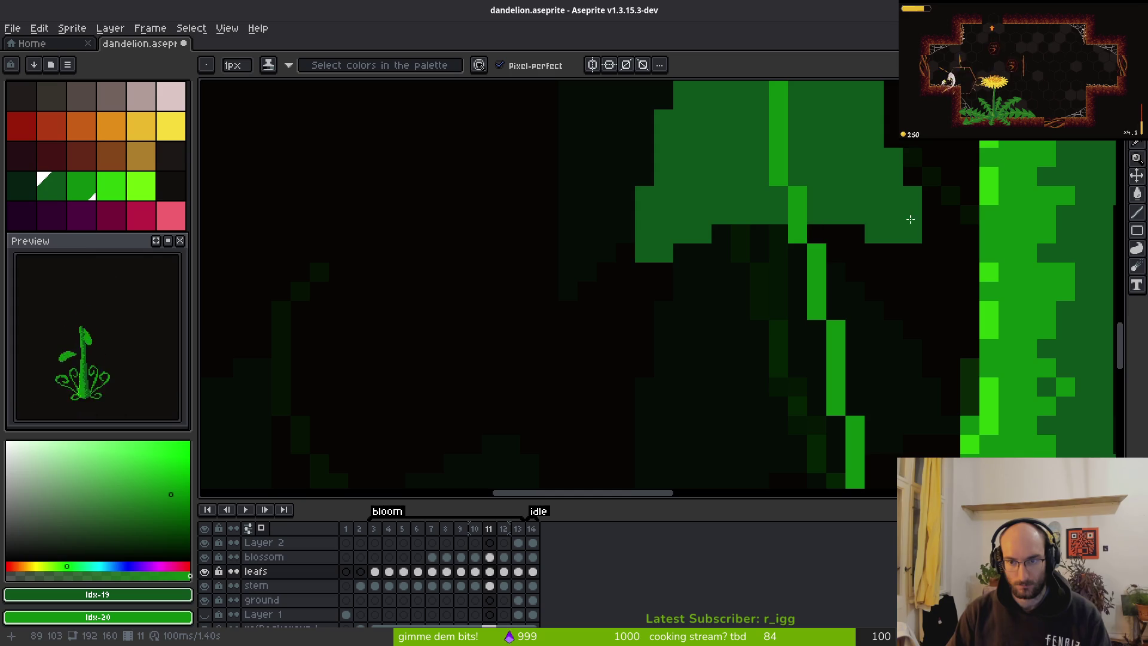
pyautogui.moveTo(858, 241); pyautogui.dragTo(721, 273)
pyautogui.moveTo(796, 246)
pyautogui.mouseDown()
pyautogui.moveTo(778, 285)
pyautogui.moveTo(722, 272)
pyautogui.mouseUp()
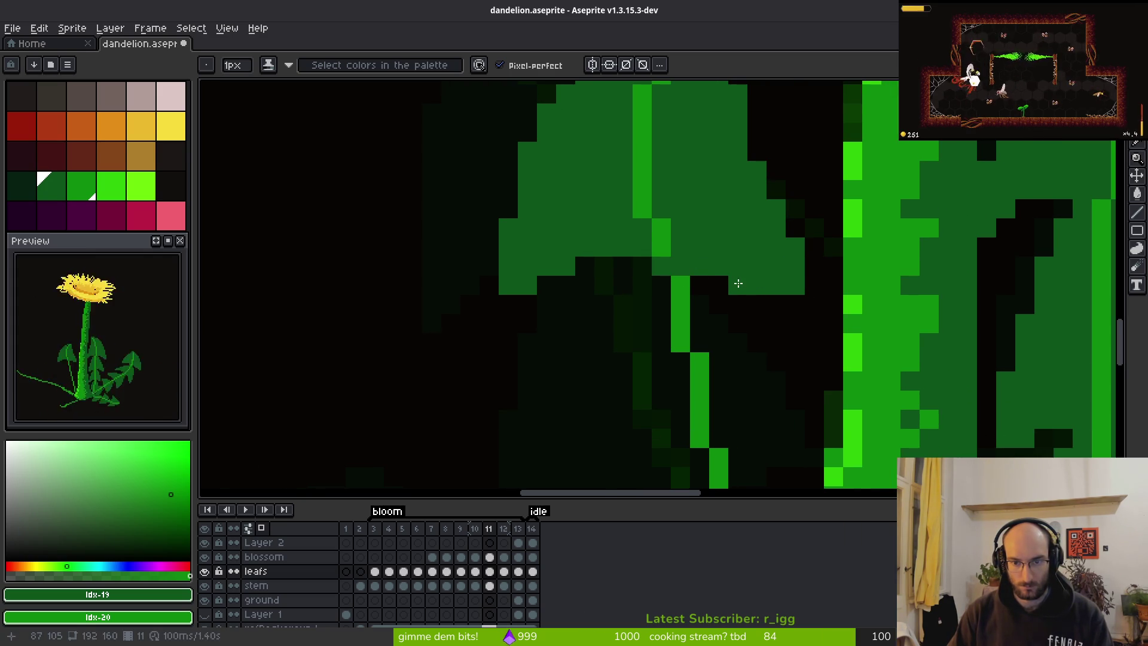
pyautogui.moveTo(667, 274)
pyautogui.mouseDown()
pyautogui.moveTo(637, 266)
pyautogui.moveTo(543, 280)
pyautogui.moveTo(508, 301)
pyautogui.mouseUp()
# Sample a leaf colour from the canvas and pan the leaf and stem into close-up.
pyautogui.scroll(-5, 508, 301)
pyautogui.press('alt')
pyautogui.scroll(6, 527, 319)
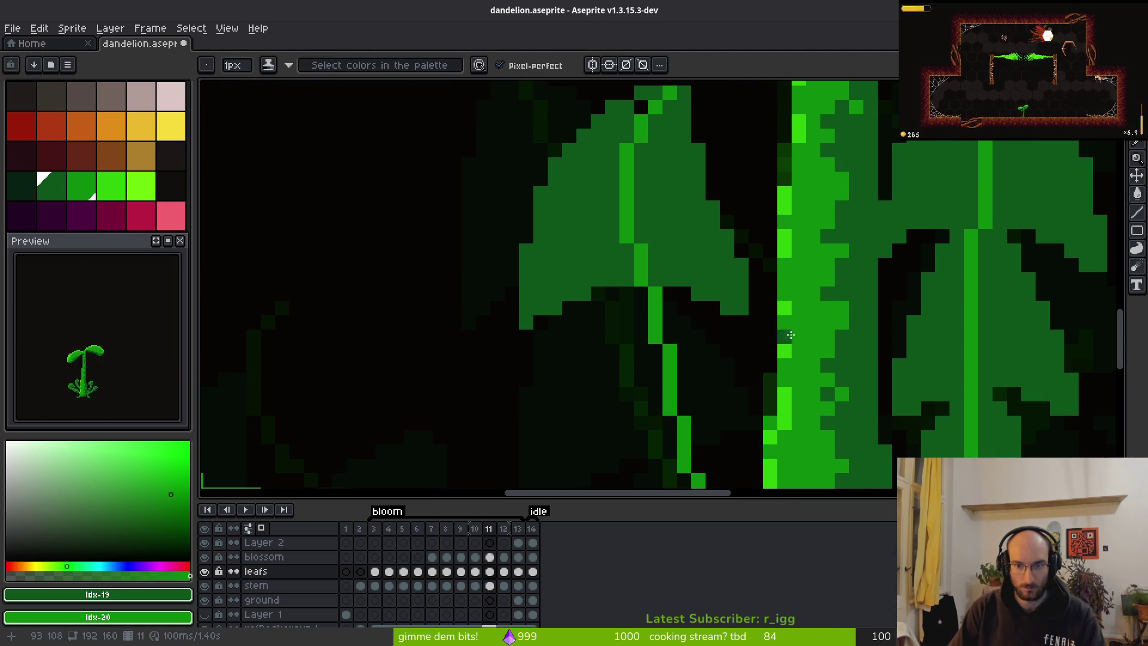
pyautogui.scroll(-3, 772, 323)
pyautogui.scroll(3, 762, 373)
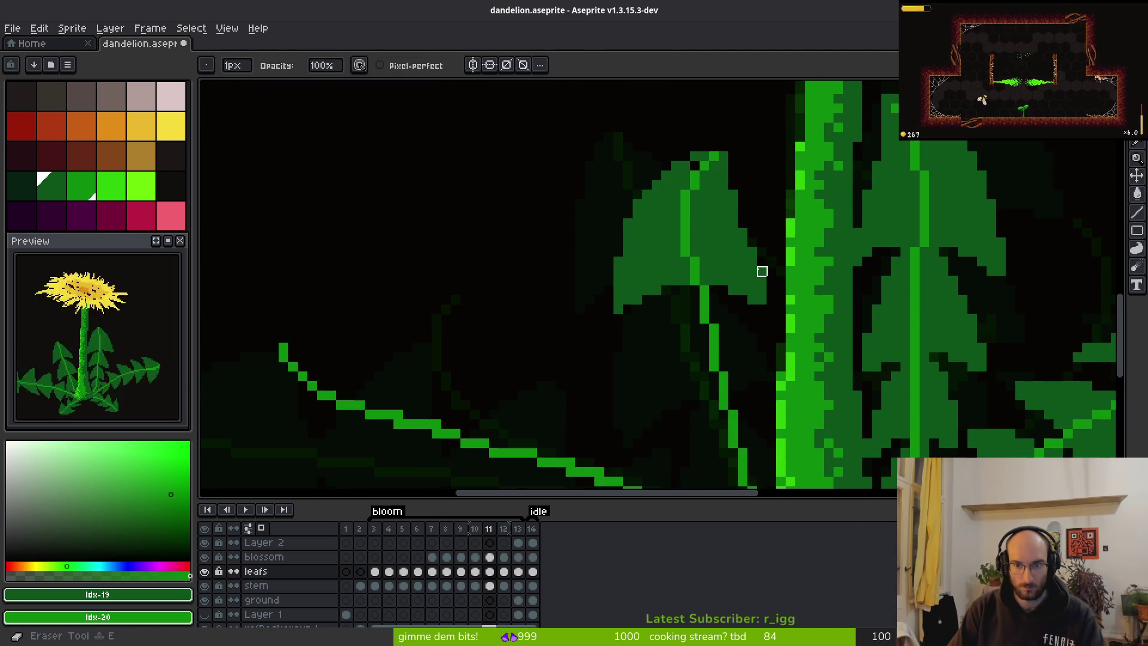
pyautogui.moveTo(740, 317); pyautogui.dragTo(633, 261)
pyautogui.scroll(1, 664, 184)
pyautogui.scroll(-1, 664, 184)
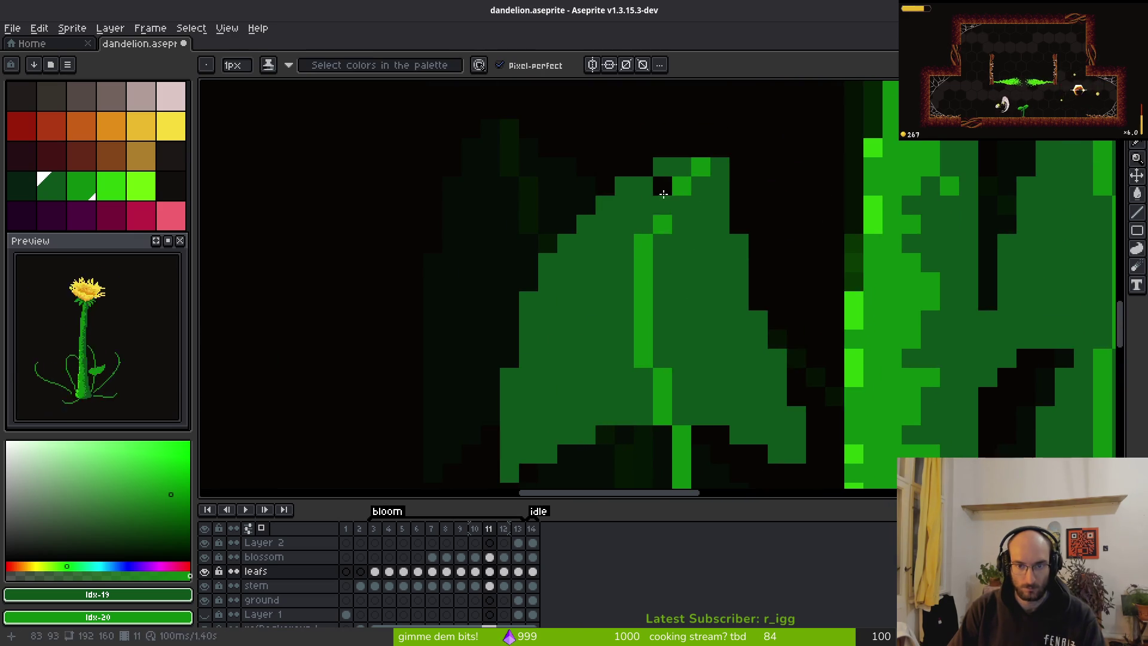
# Pencil medium-green diagonal lobe edges onto frame 11's leaf, undoing stray pixels.
pyautogui.scroll(1, 678, 161)
pyautogui.click(632, 202)
pyautogui.moveTo(627, 168)
pyautogui.mouseDown()
pyautogui.moveTo(566, 254)
pyautogui.moveTo(538, 357)
pyautogui.mouseUp()
pyautogui.moveTo(687, 183); pyautogui.dragTo(766, 335)
pyautogui.click(635, 395)
pyautogui.hotkey('ctrl', 'z')
pyautogui.click(617, 292)
pyautogui.hotkey('ctrl', 'z')
pyautogui.moveTo(539, 293); pyautogui.dragTo(539, 418)
pyautogui.scroll(-2, 538, 419)
pyautogui.moveTo(572, 321)
pyautogui.mouseDown()
pyautogui.moveTo(556, 338)
pyautogui.moveTo(642, 282)
pyautogui.moveTo(538, 374)
pyautogui.moveTo(601, 315)
pyautogui.mouseUp()
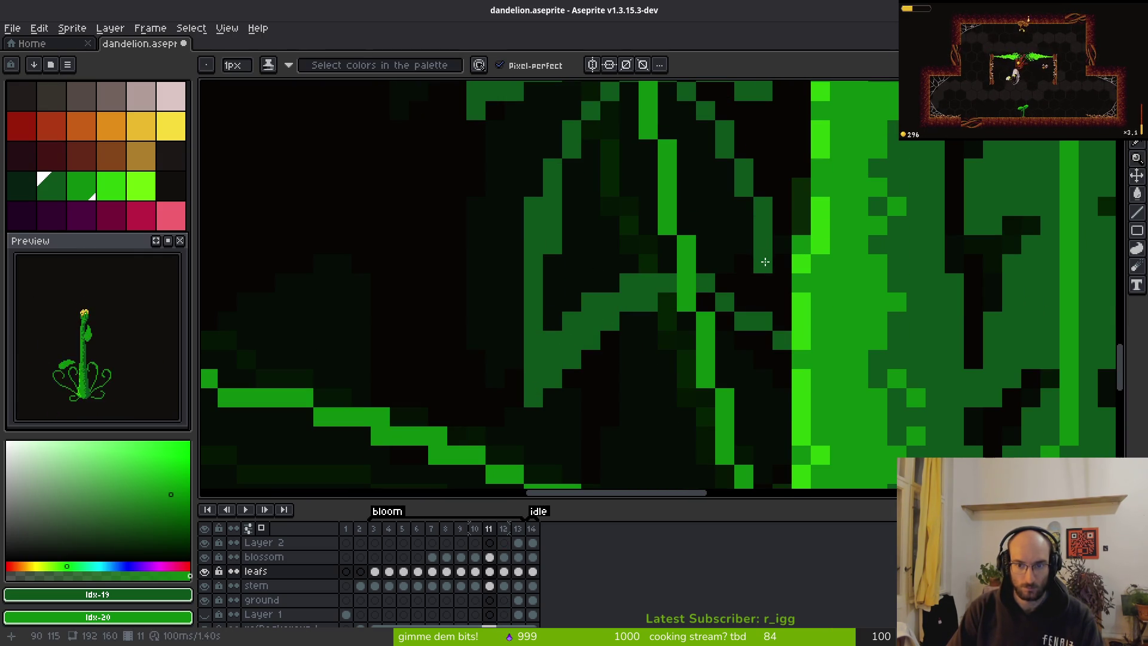
# Outline more serrated lobes running down and across toward the stem base.
pyautogui.moveTo(706, 282)
pyautogui.mouseDown()
pyautogui.moveTo(777, 303)
pyautogui.moveTo(774, 261)
pyautogui.mouseUp()
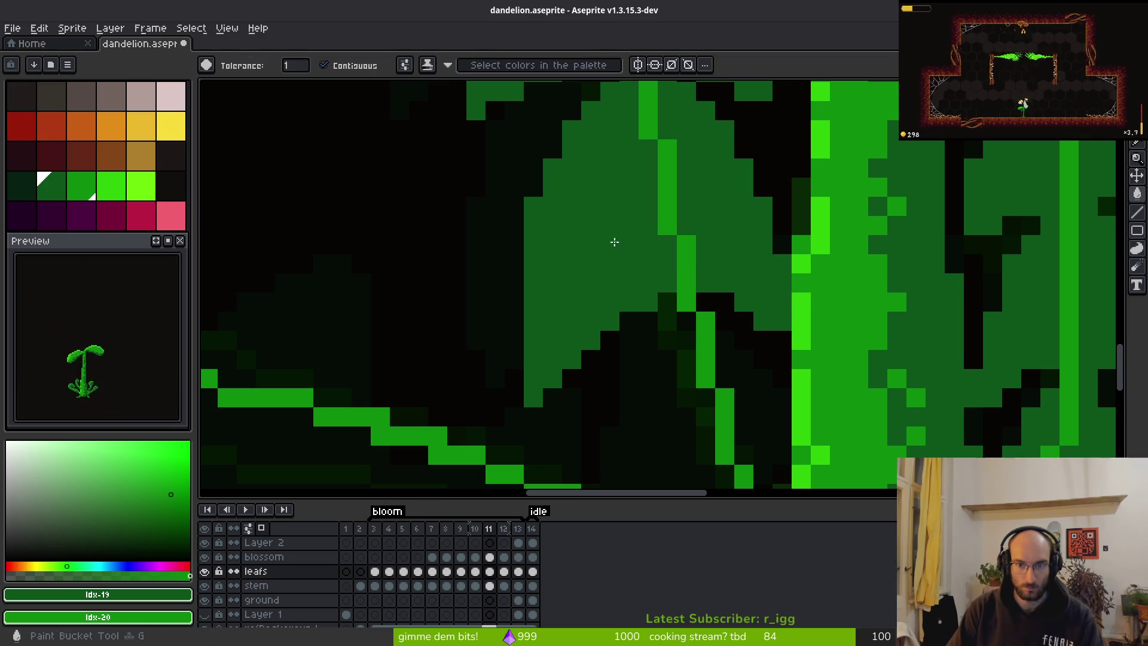
pyautogui.scroll(-3, 600, 228)
pyautogui.scroll(3, 596, 325)
pyautogui.scroll(2, 595, 325)
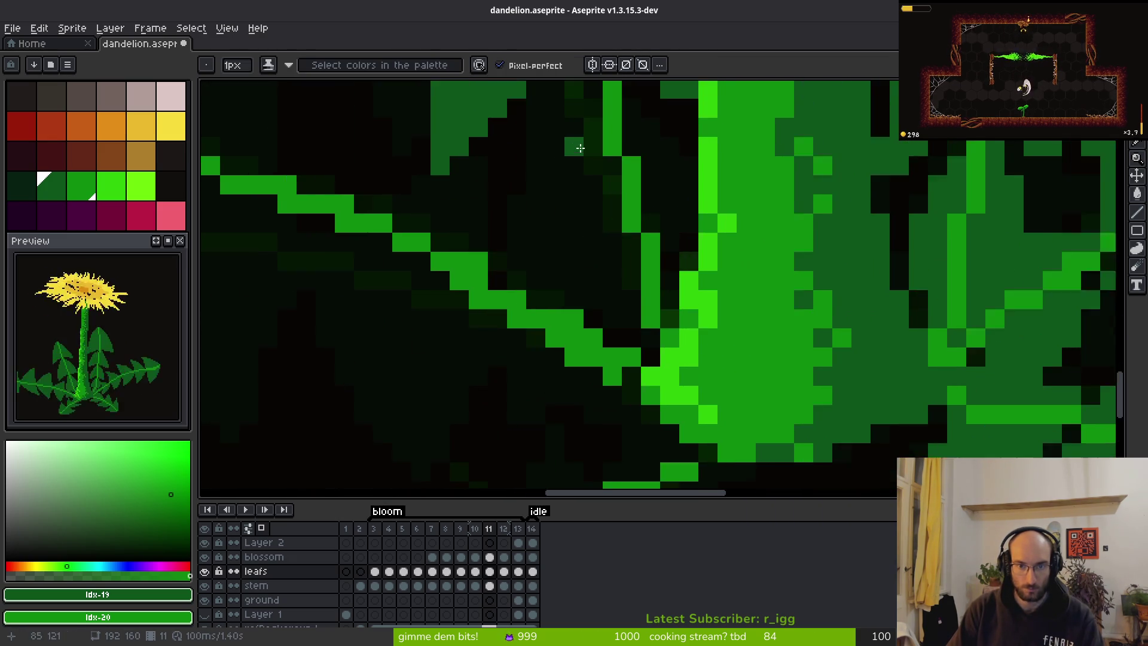
pyautogui.moveTo(568, 191); pyautogui.dragTo(537, 340)
pyautogui.scroll(-2, 537, 339)
pyautogui.moveTo(538, 204)
pyautogui.mouseDown()
pyautogui.moveTo(513, 295)
pyautogui.moveTo(653, 320)
pyautogui.mouseUp()
pyautogui.moveTo(574, 320); pyautogui.dragTo(658, 373)
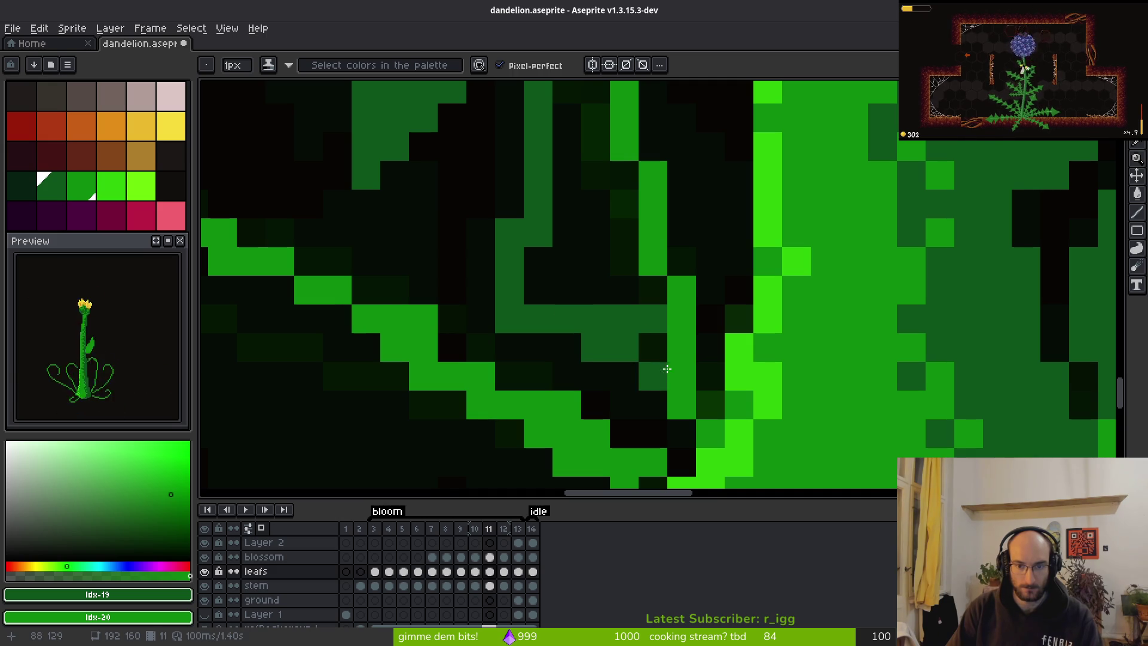
pyautogui.scroll(2, 658, 367)
pyautogui.moveTo(673, 215); pyautogui.dragTo(763, 314)
pyautogui.click(760, 358)
pyautogui.scroll(-2, 759, 359)
pyautogui.moveTo(726, 242)
pyautogui.mouseDown()
pyautogui.moveTo(692, 403)
pyautogui.moveTo(685, 374)
pyautogui.moveTo(667, 418)
pyautogui.moveTo(637, 413)
pyautogui.mouseUp()
# Flood-fill two enclosed lobes with medium green using the Paint Bucket.
pyautogui.press('g')
pyautogui.click(595, 267)
pyautogui.click(674, 251)
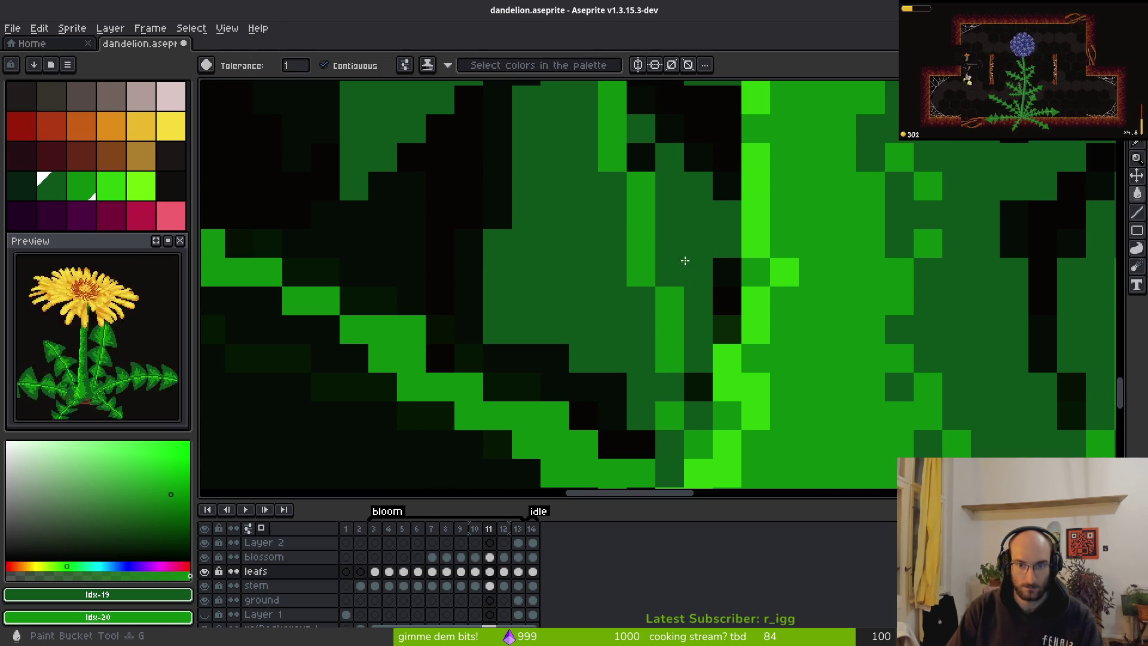
pyautogui.scroll(-3, 674, 251)
pyautogui.scroll(3, 679, 249)
# Touch up the lobe edges, adding a green pixel and erasing stray pixels.
pyautogui.press('b')
pyautogui.click(650, 141)
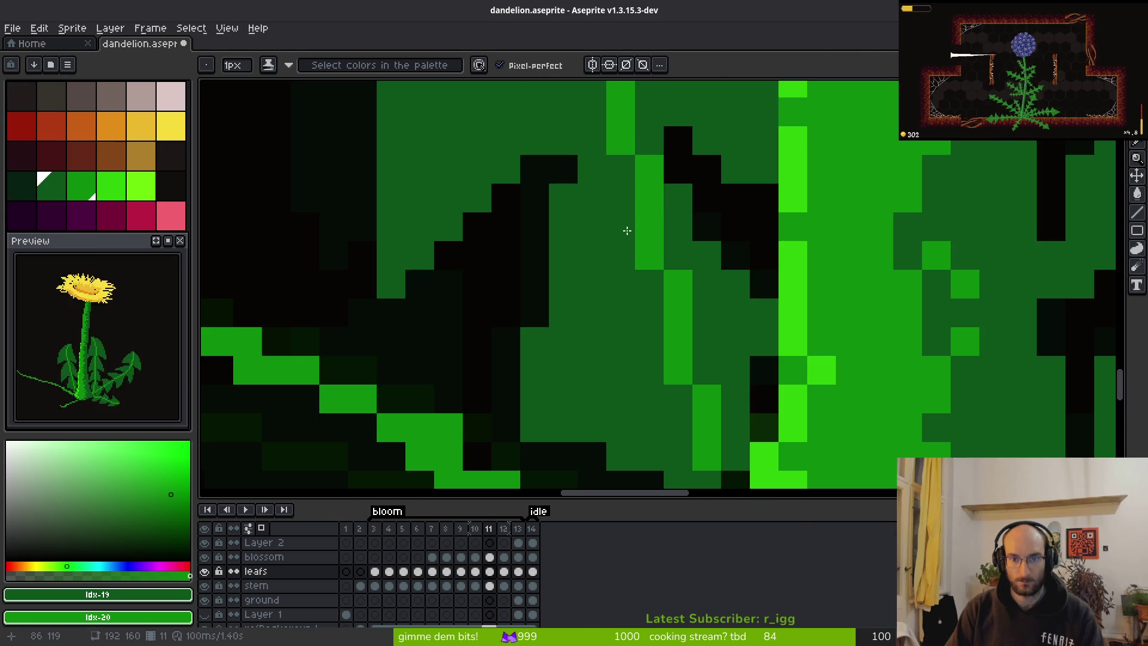
pyautogui.scroll(-3, 641, 183)
pyautogui.scroll(3, 565, 242)
pyautogui.press('e')
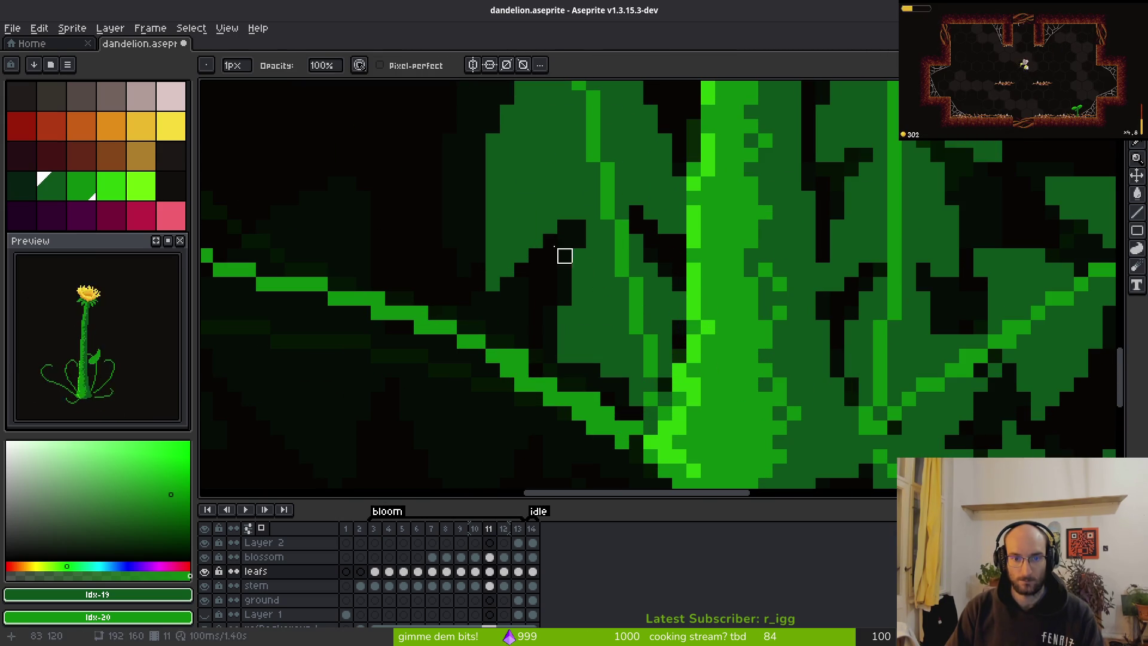
pyautogui.press('b')
pyautogui.scroll(-3, 540, 301)
pyautogui.scroll(4, 540, 301)
pyautogui.press('e')
pyautogui.moveTo(523, 261)
pyautogui.mouseDown()
pyautogui.moveTo(506, 259)
pyautogui.moveTo(505, 300)
pyautogui.mouseUp()
pyautogui.scroll(-3, 538, 308)
pyautogui.scroll(2, 523, 209)
pyautogui.scroll(1, 586, 325)
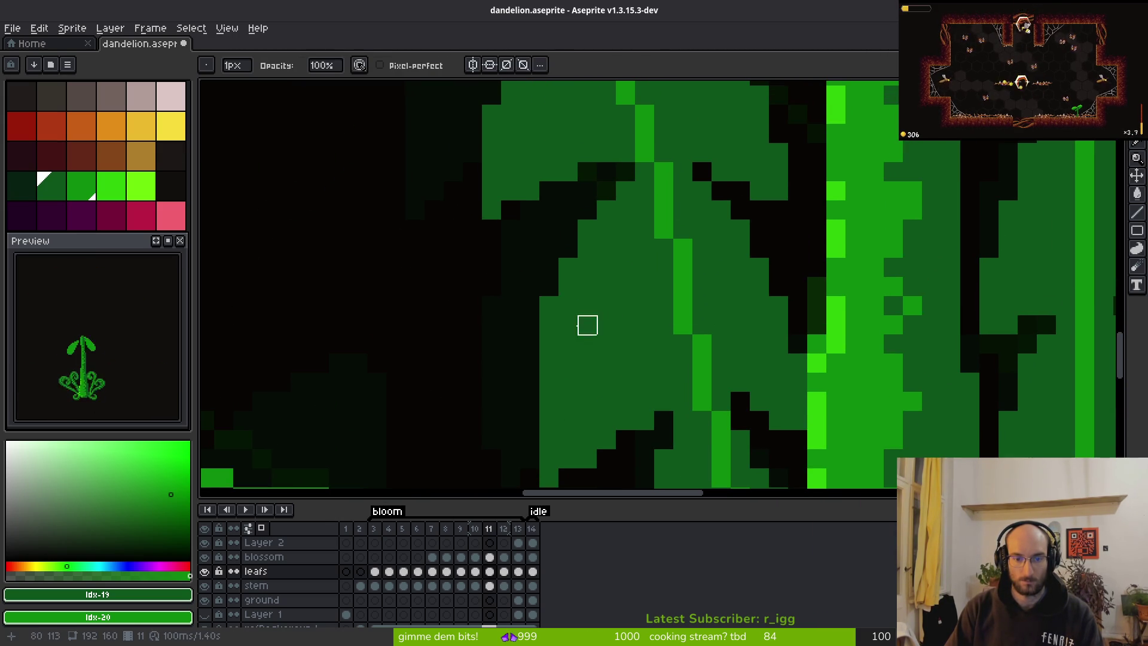
pyautogui.scroll(-2, 664, 306)
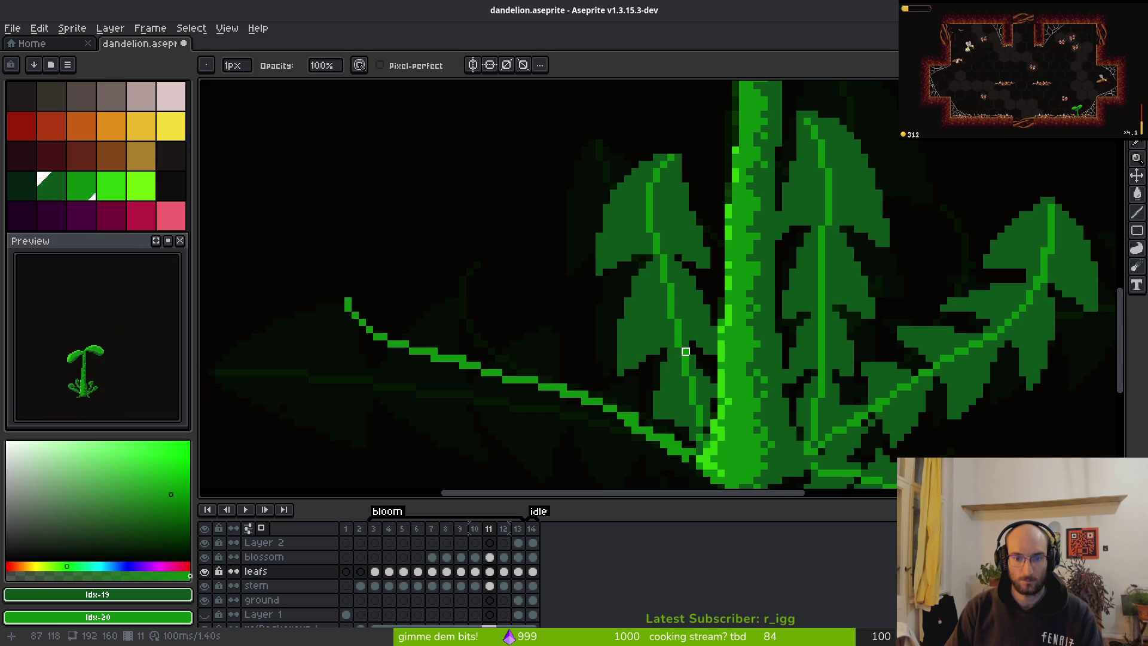
pyautogui.press('b')
pyautogui.scroll(2, 795, 326)
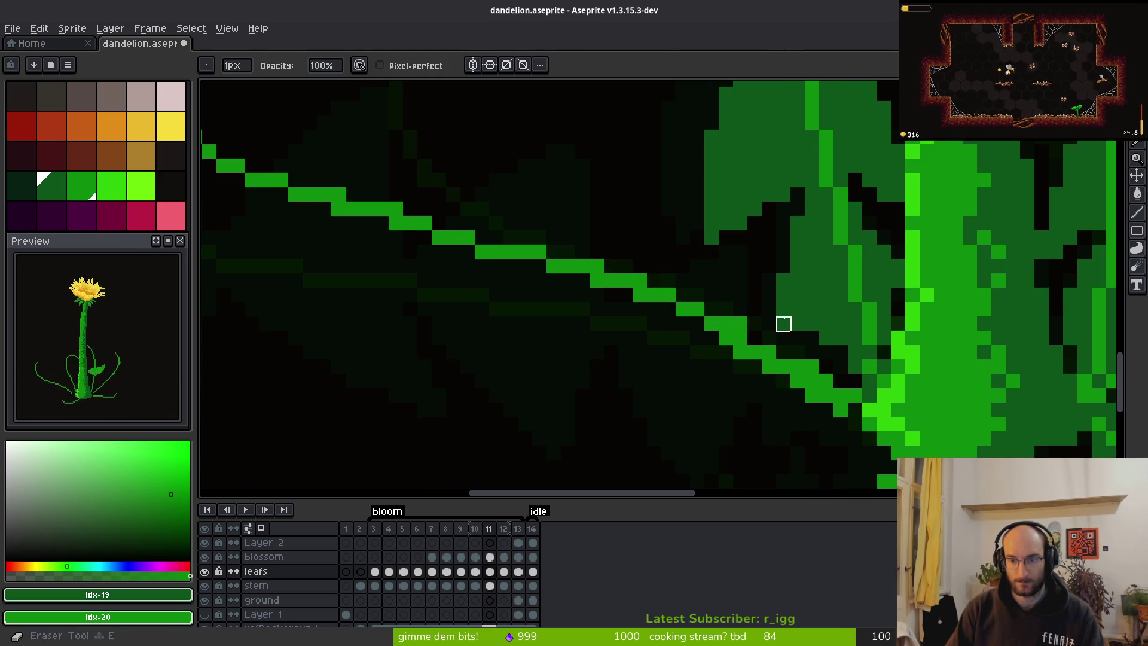
pyautogui.scroll(-3, 763, 333)
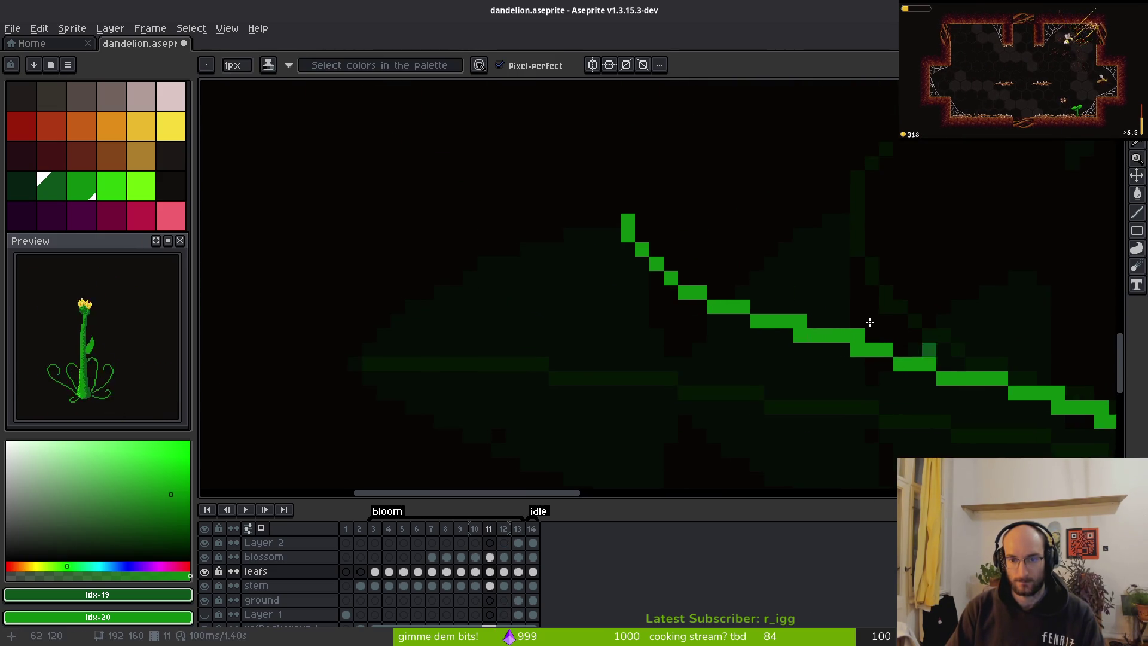
# Pencil a dark-green lobe outline at the left leaf's tip, checking the neighbouring frame.
pyautogui.scroll(-2, 679, 306)
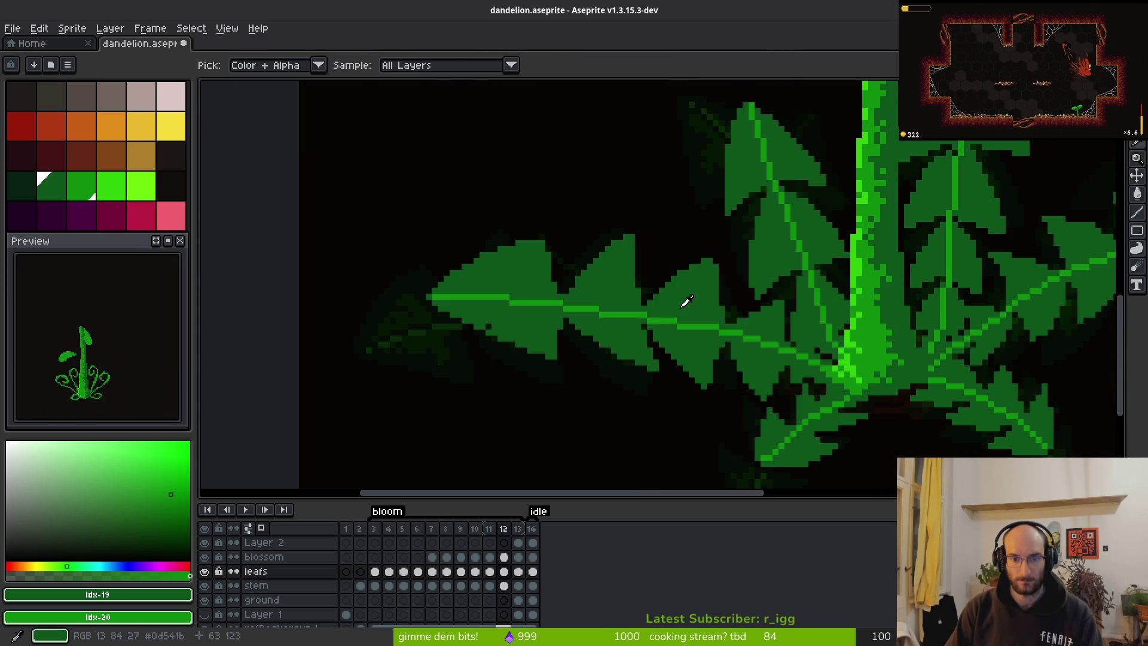
pyautogui.scroll(3, 597, 238)
pyautogui.scroll(1, 525, 219)
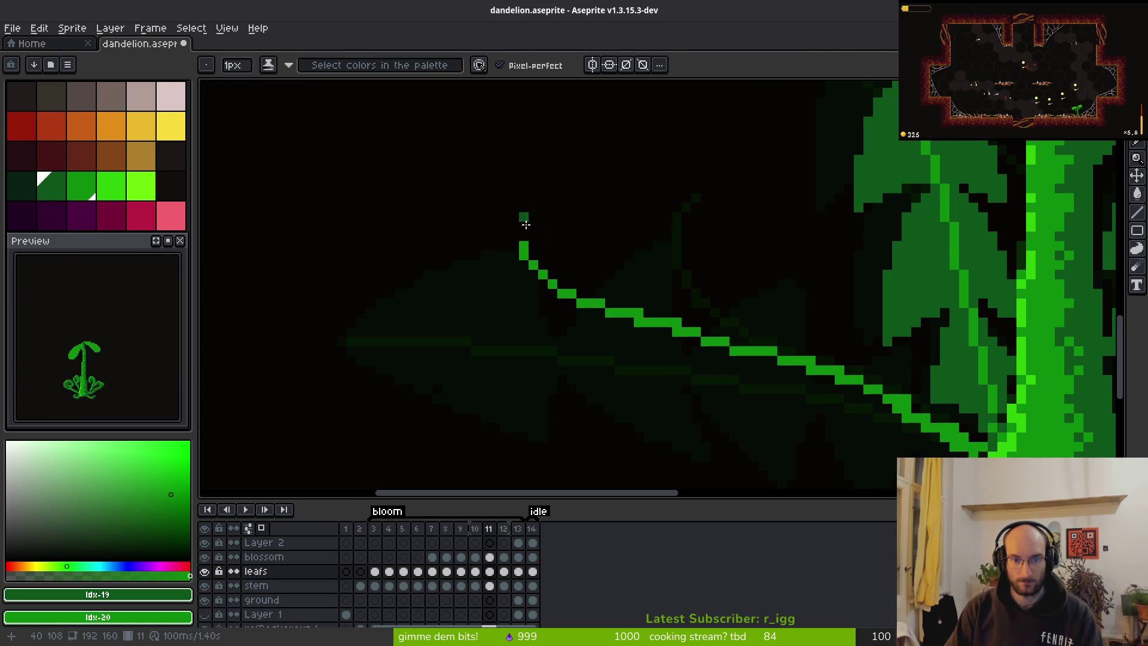
pyautogui.moveTo(549, 249); pyautogui.dragTo(692, 254)
pyautogui.moveTo(520, 230)
pyautogui.mouseDown()
pyautogui.moveTo(509, 237)
pyautogui.moveTo(560, 369)
pyautogui.mouseUp()
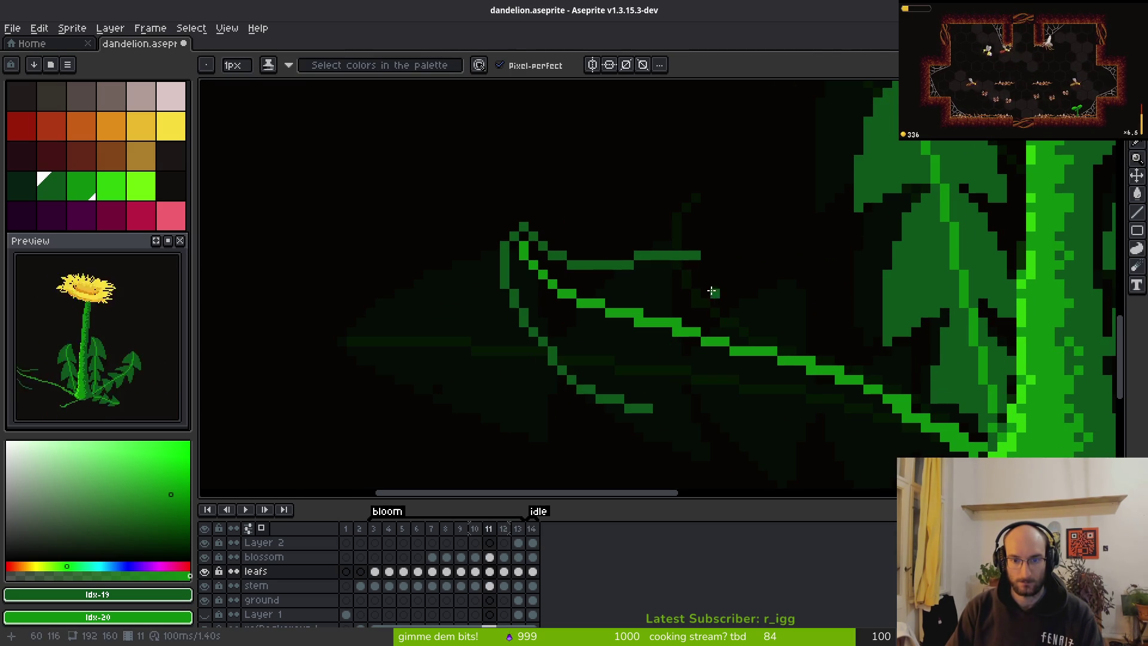
pyautogui.press('Right')
pyautogui.press('Left')
pyautogui.moveTo(696, 256); pyautogui.dragTo(691, 325)
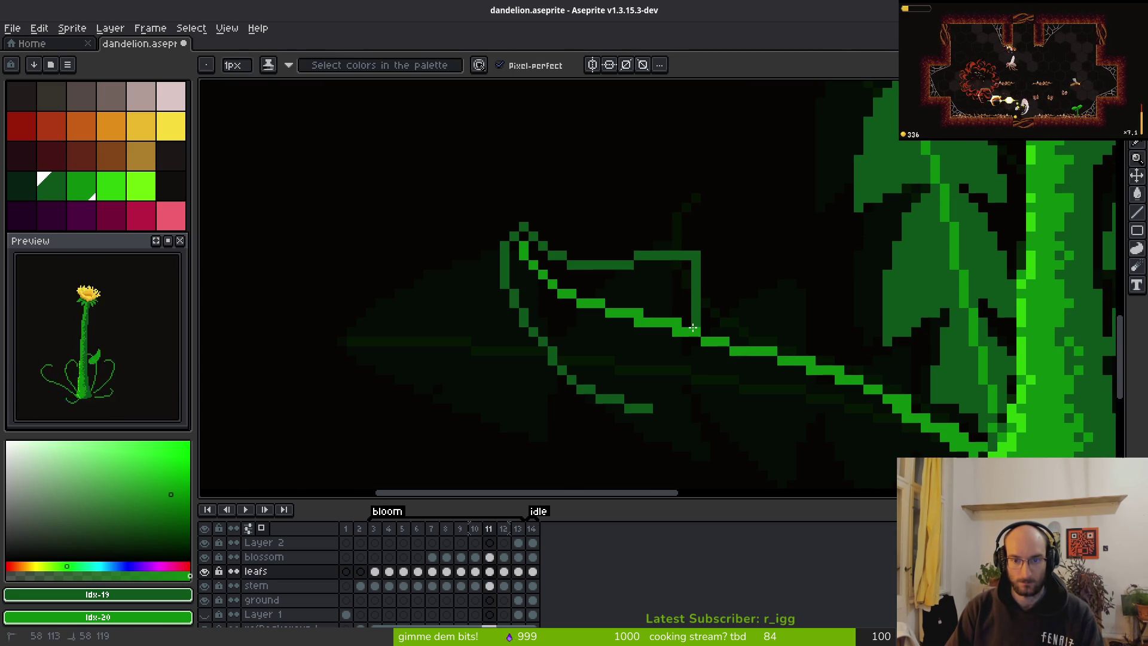
pyautogui.click(706, 270)
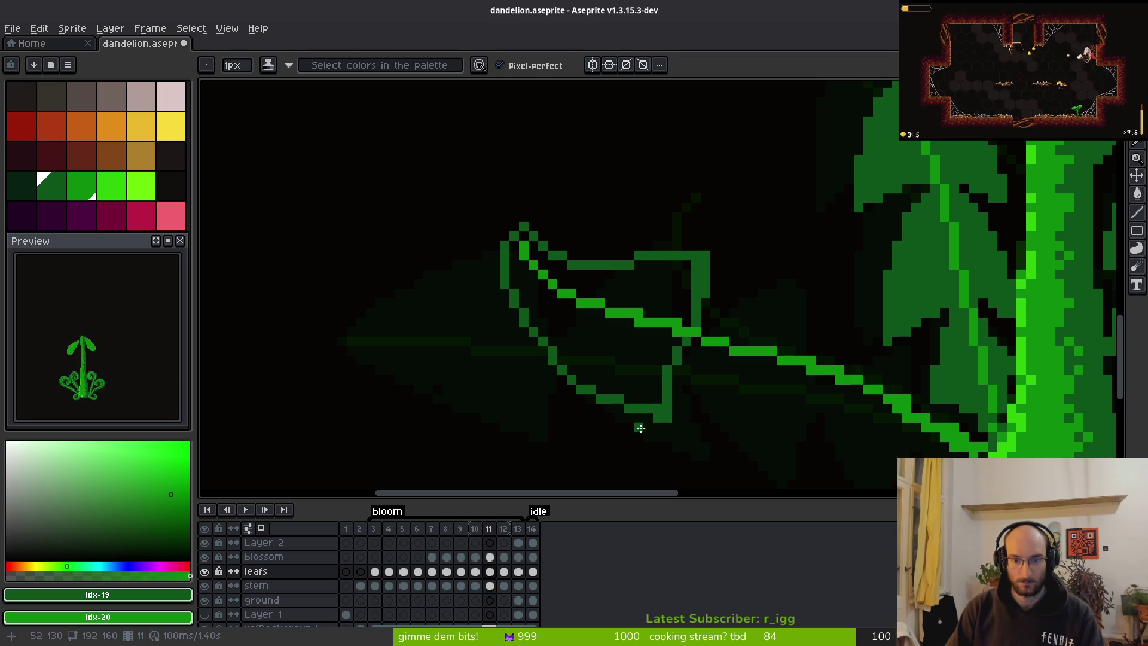
# Fill the new lobe's interior with green using the Paint Bucket.
pyautogui.press('g')
pyautogui.click(629, 372)
pyautogui.click(666, 281)
pyautogui.scroll(-3, 670, 293)
pyautogui.scroll(2, 651, 274)
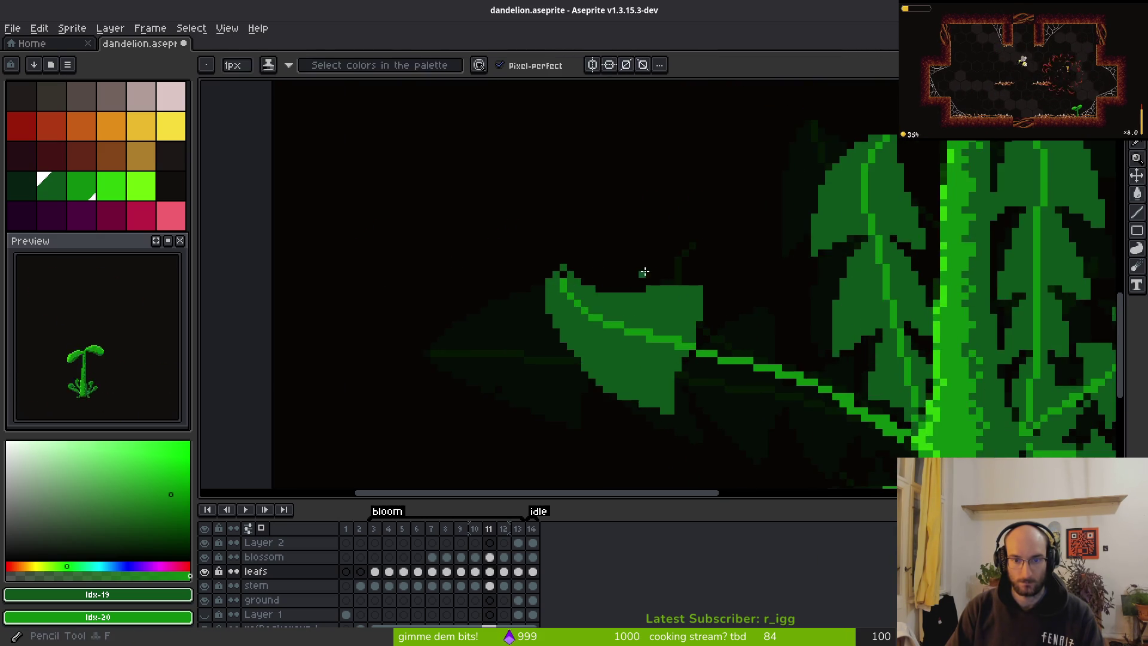
pyautogui.scroll(2, 651, 274)
# Clean up the lobe edges, picking a canvas colour and adding pixels at its top-left.
pyautogui.press('e')
pyautogui.press('b')
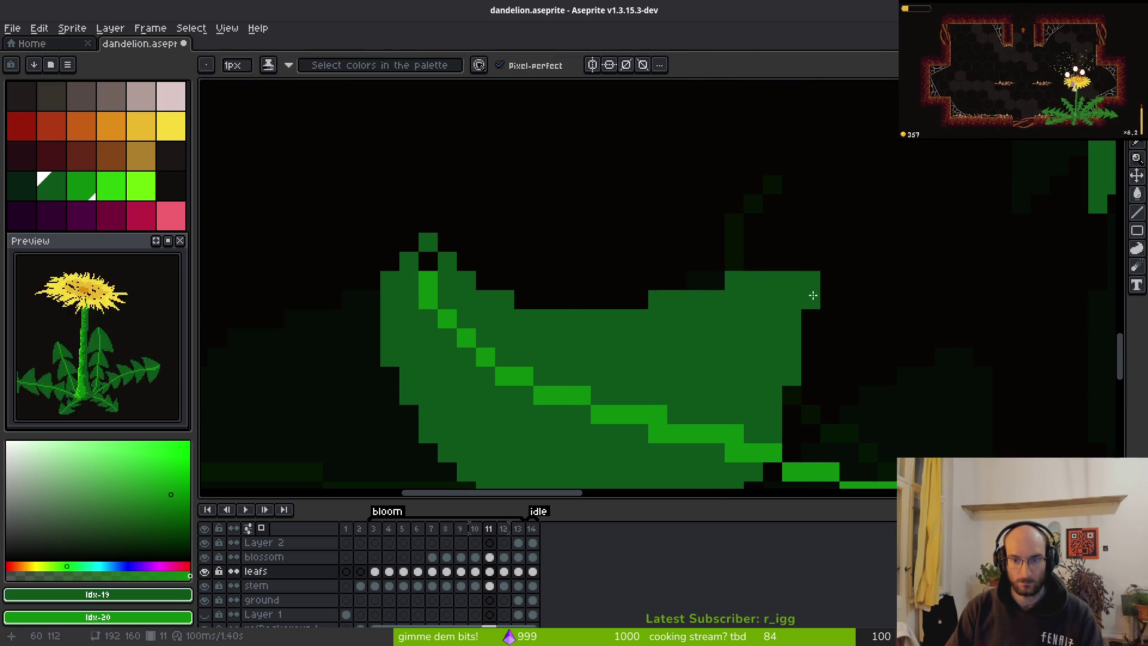
pyautogui.scroll(-2, 926, 346)
pyautogui.moveTo(926, 347); pyautogui.dragTo(808, 282)
pyautogui.press('i')
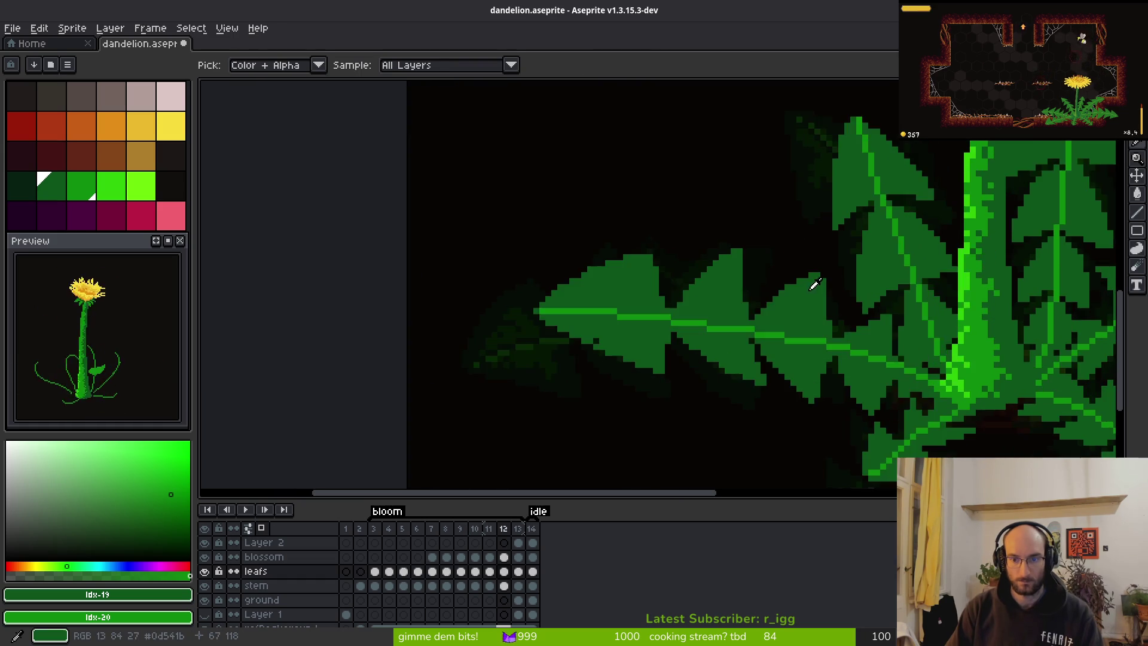
pyautogui.scroll(2, 805, 287)
pyautogui.press('b')
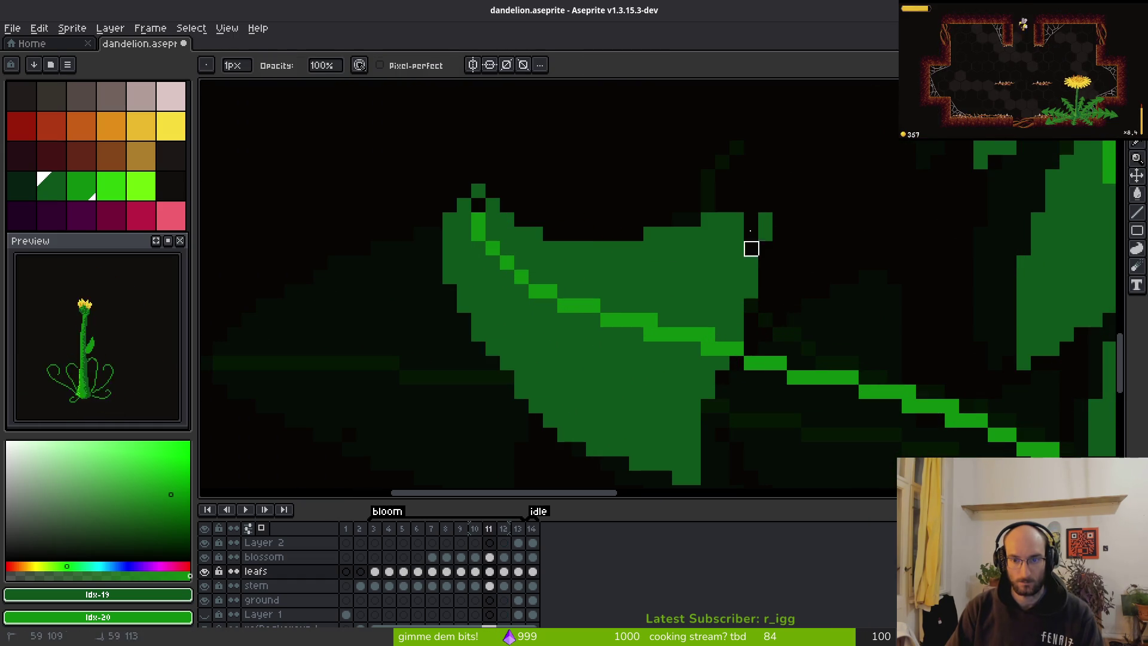
pyautogui.press('b')
pyautogui.scroll(-4, 748, 269)
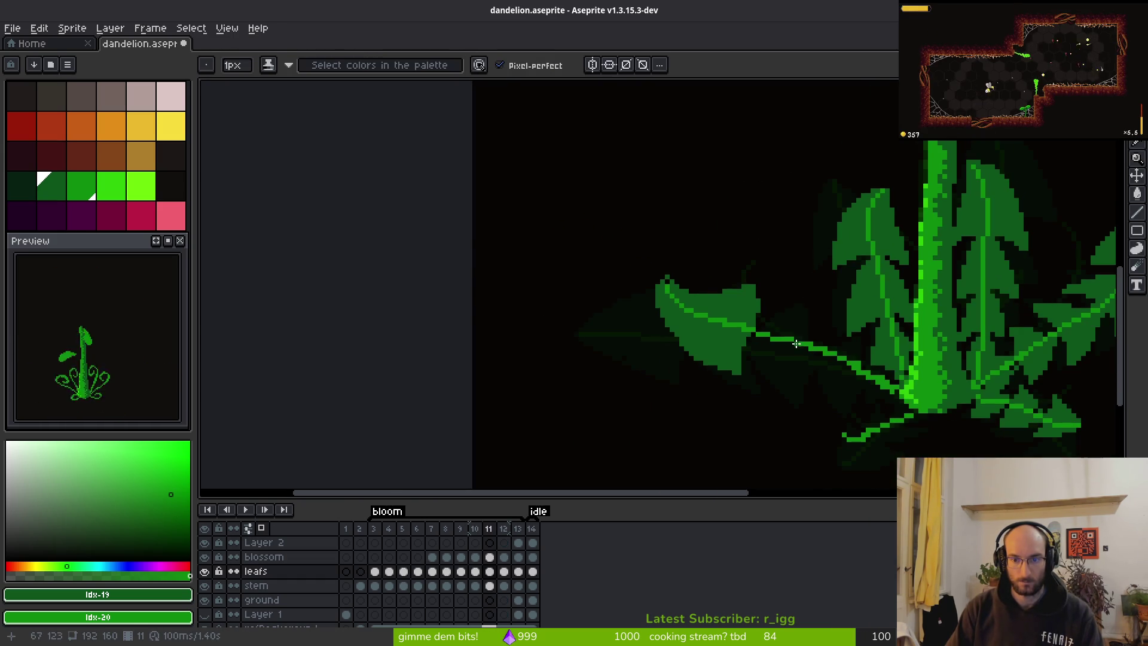
pyautogui.scroll(2, 705, 306)
pyautogui.scroll(2, 705, 306)
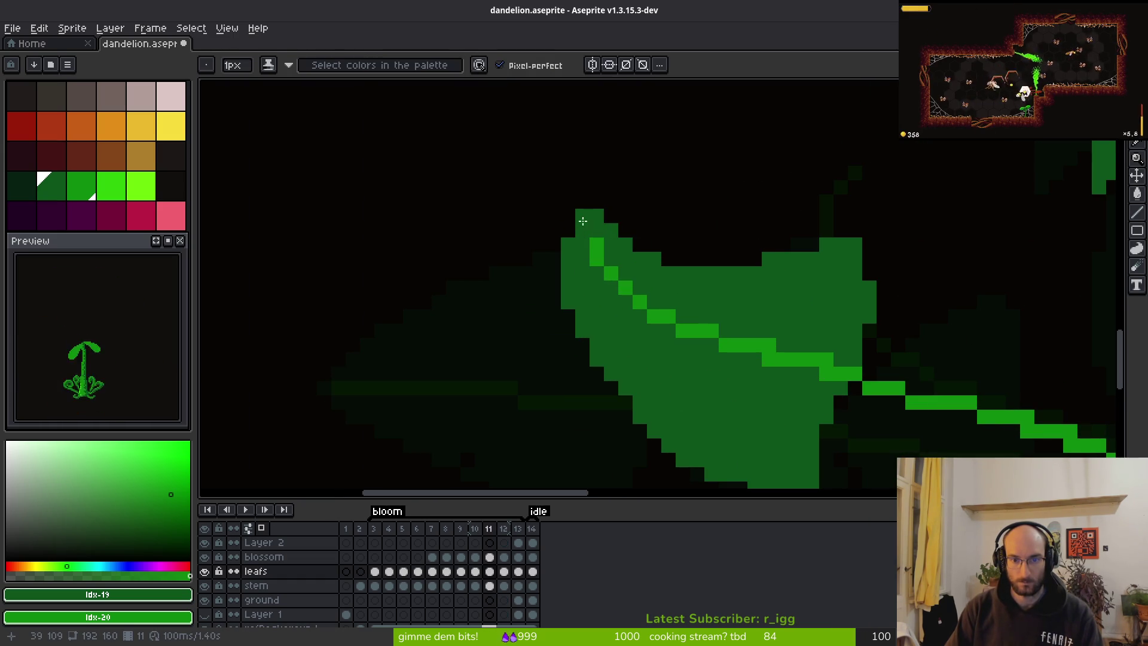
pyautogui.press('e')
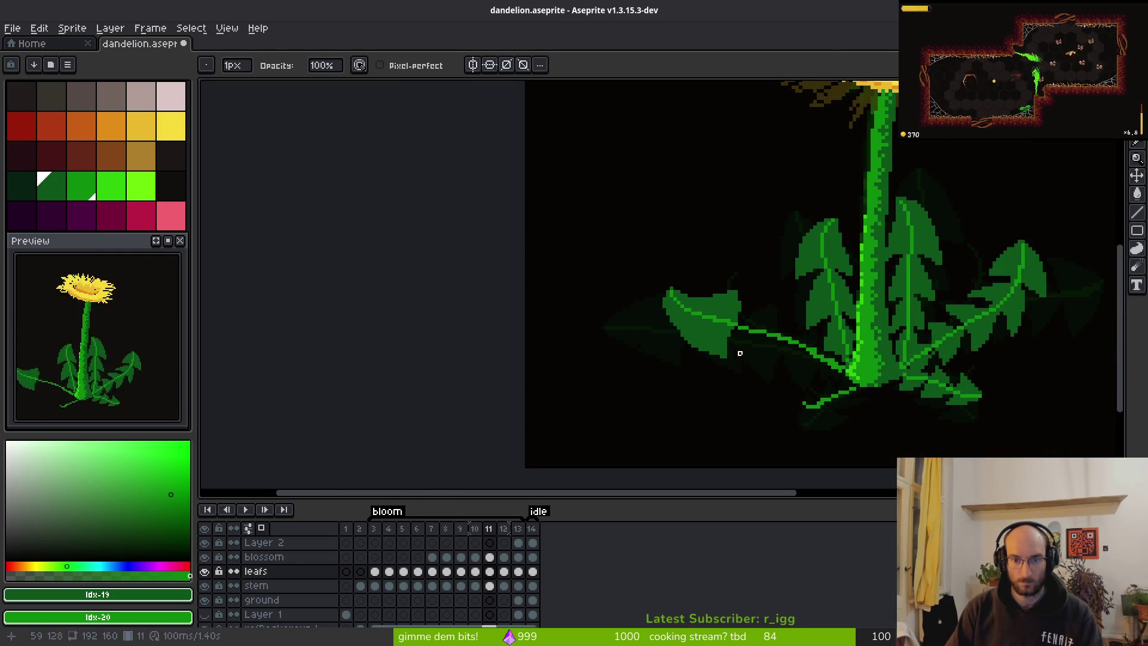
pyautogui.scroll(-3, 625, 317)
pyautogui.scroll(3, 626, 317)
pyautogui.press('b')
pyautogui.moveTo(558, 217); pyautogui.dragTo(569, 191)
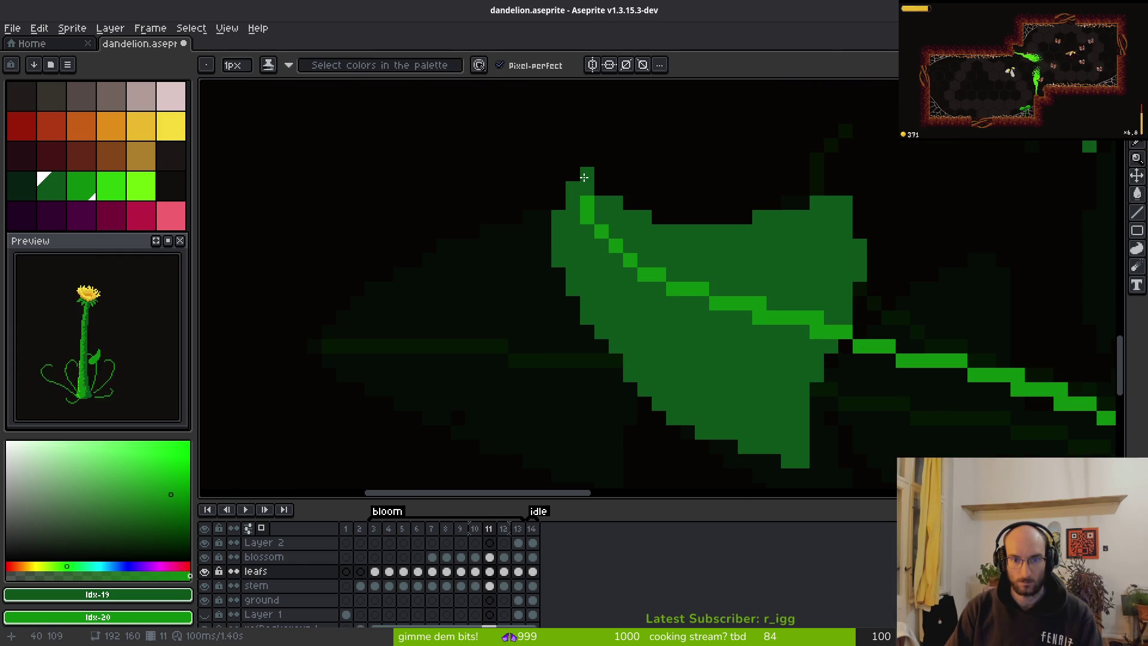
pyautogui.scroll(-3, 603, 204)
pyautogui.scroll(3, 631, 295)
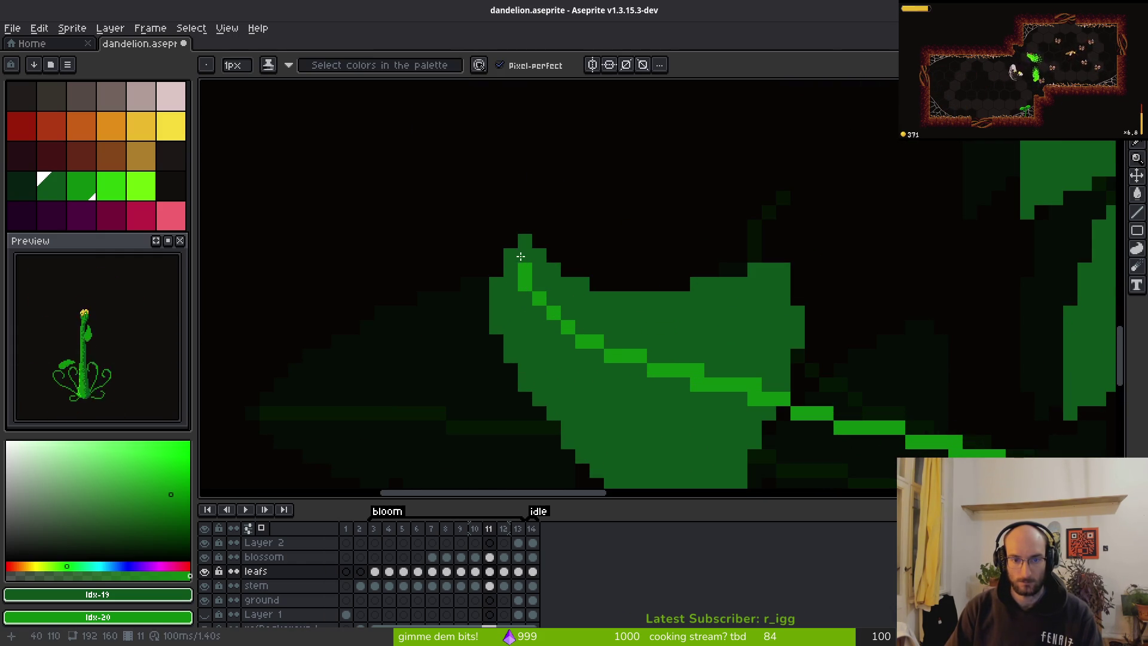
pyautogui.scroll(-3, 642, 384)
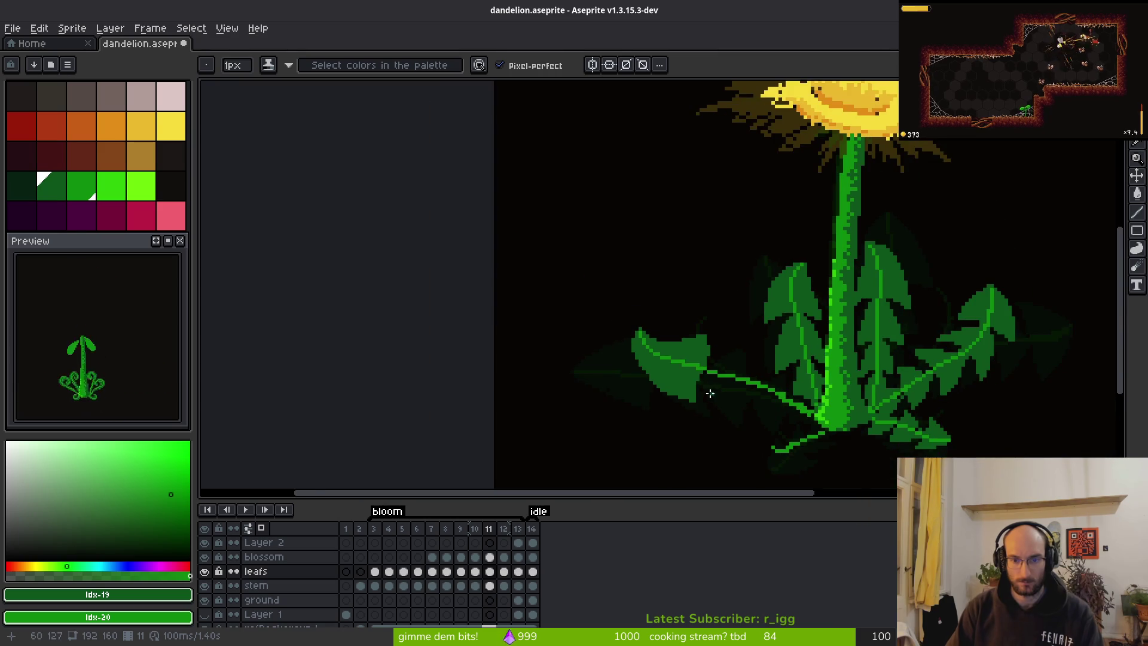
pyautogui.scroll(3, 642, 333)
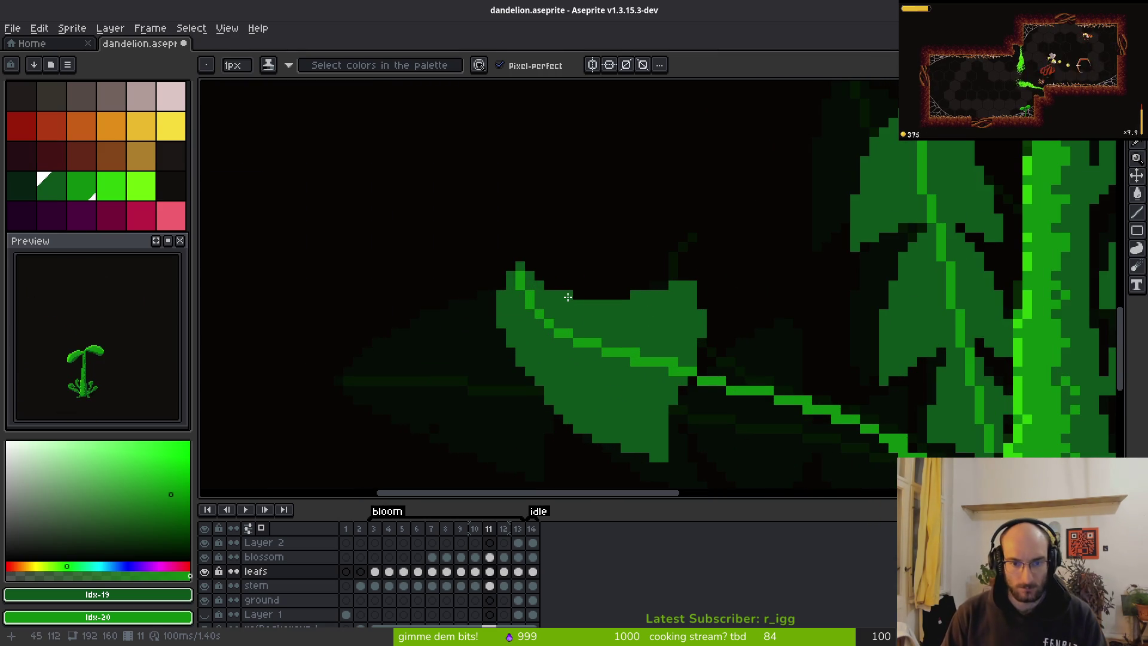
pyautogui.scroll(-3, 649, 315)
pyautogui.scroll(3, 688, 279)
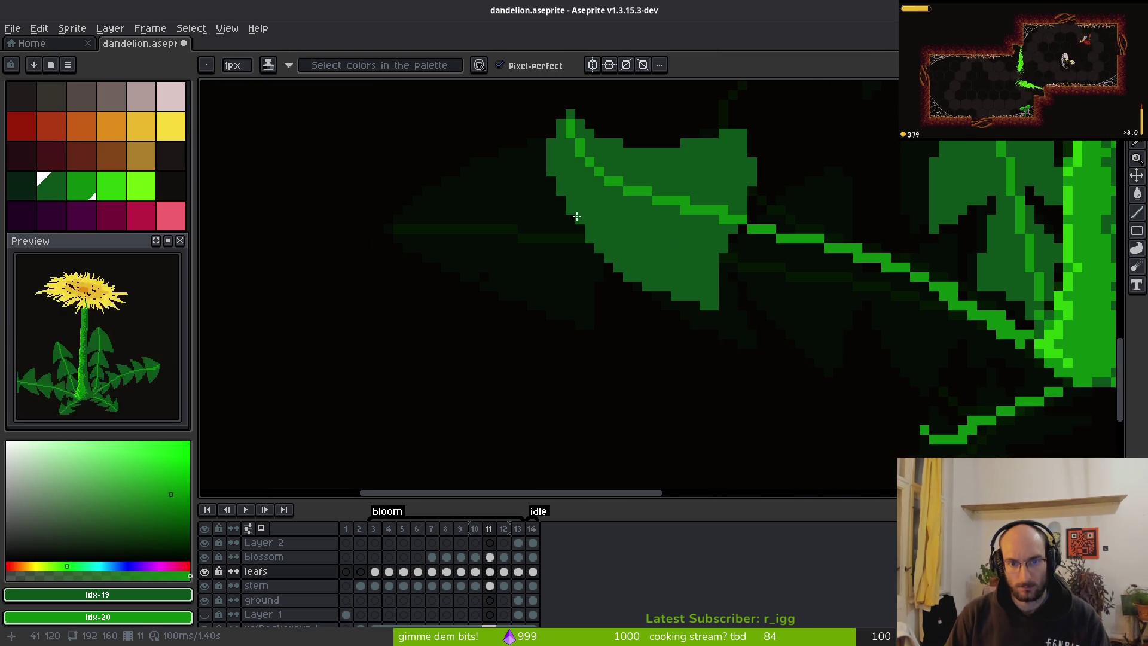
pyautogui.scroll(-3, 575, 214)
pyautogui.scroll(-1, 510, 302)
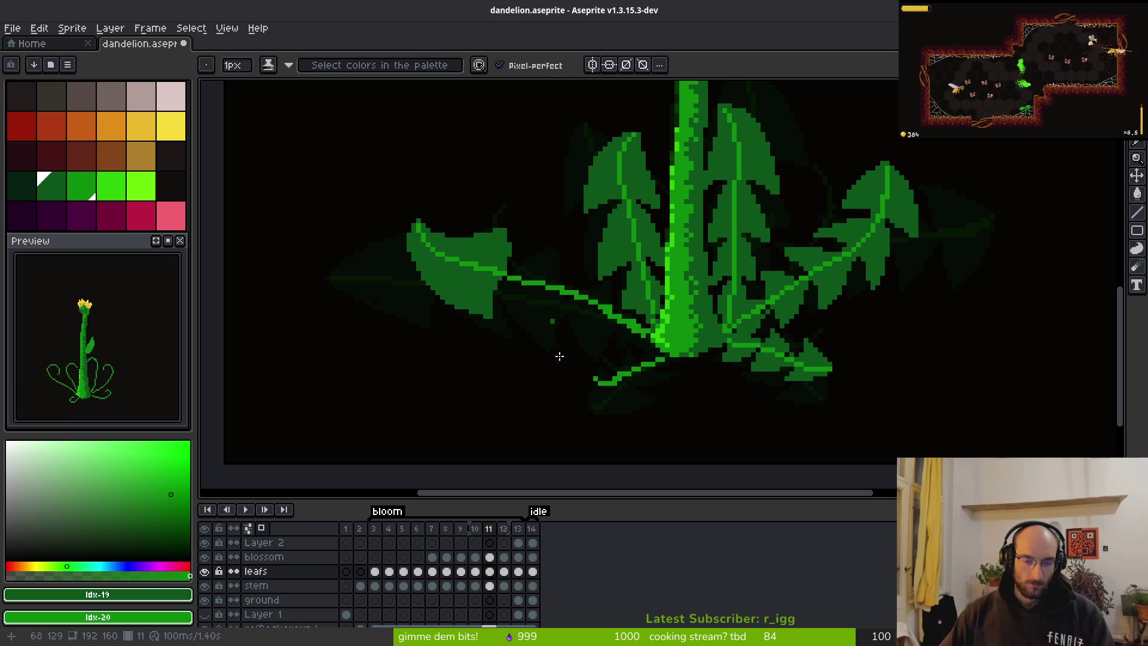
# Outline a new lobe over the dark area of frame 11's left leaf.
pyautogui.hotkey('shift', 'r')
pyautogui.press('Escape')
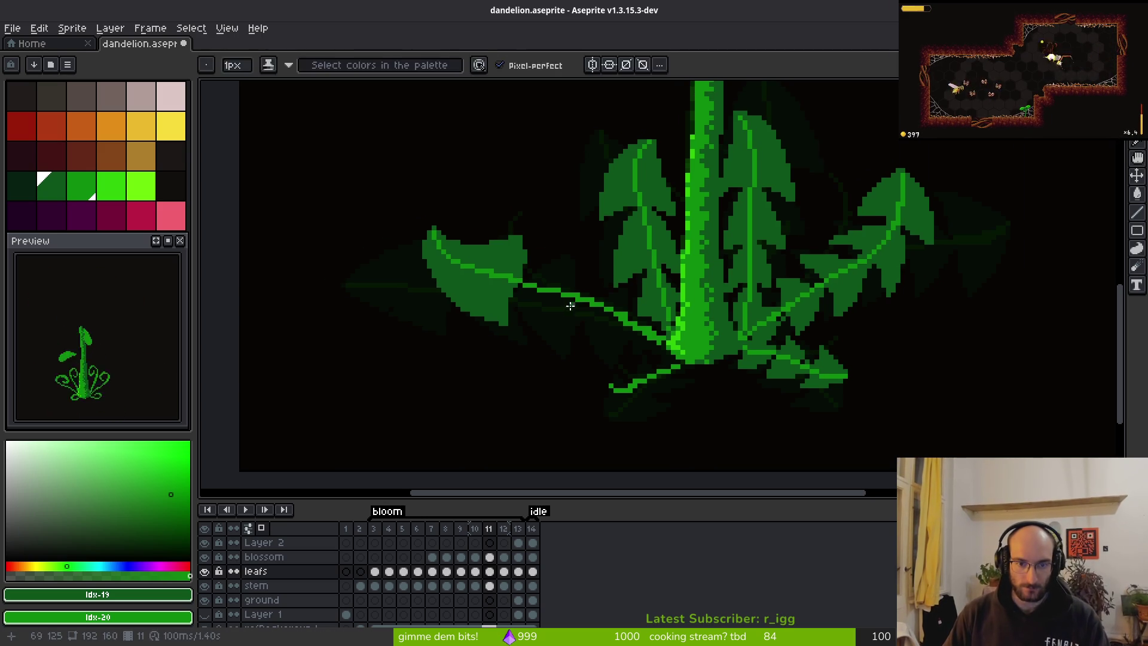
pyautogui.scroll(2, 525, 278)
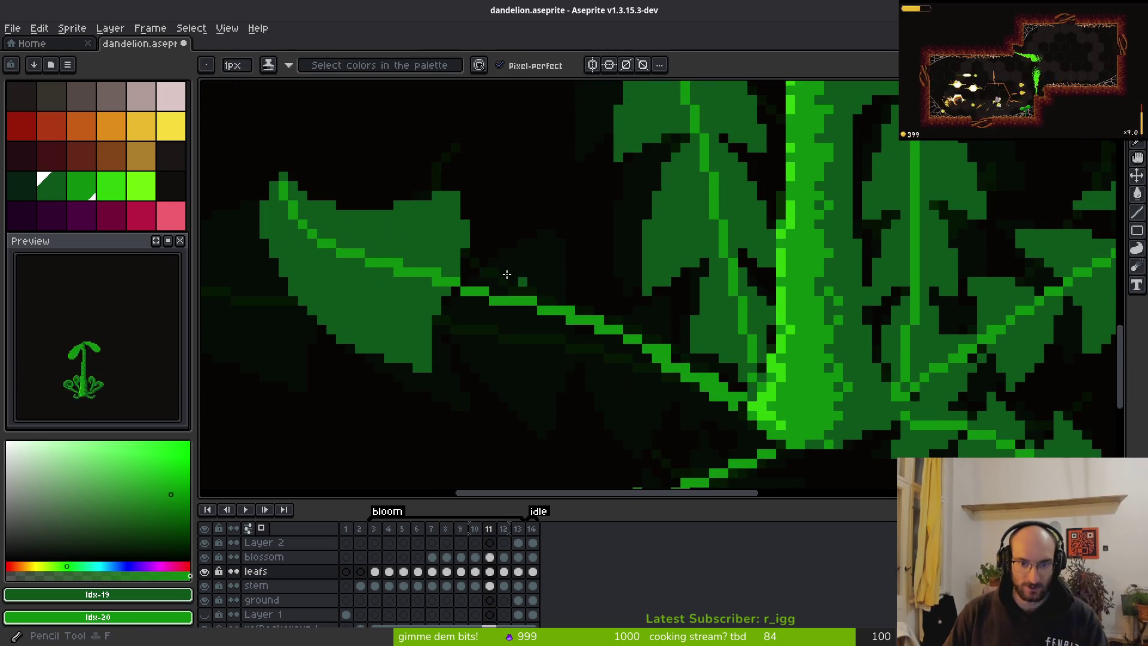
pyautogui.scroll(-3, 641, 277)
pyautogui.press('Right')
pyautogui.press('Left')
pyautogui.scroll(4, 585, 328)
pyautogui.moveTo(438, 374)
pyautogui.mouseDown()
pyautogui.moveTo(577, 256)
pyautogui.moveTo(575, 396)
pyautogui.mouseUp()
pyautogui.moveTo(610, 354); pyautogui.dragTo(577, 137)
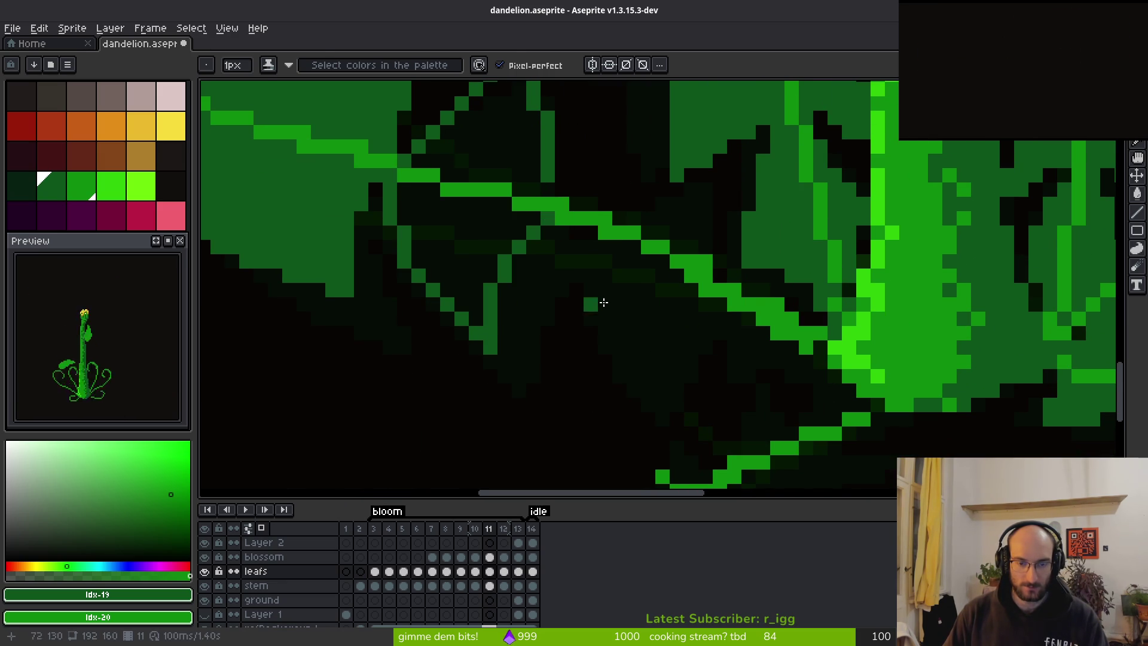
# Toggle between frames 11 and 12 to compare the grown leaves.
pyautogui.press('Right')
pyautogui.press('Left')
pyautogui.scroll(-3, 625, 281)
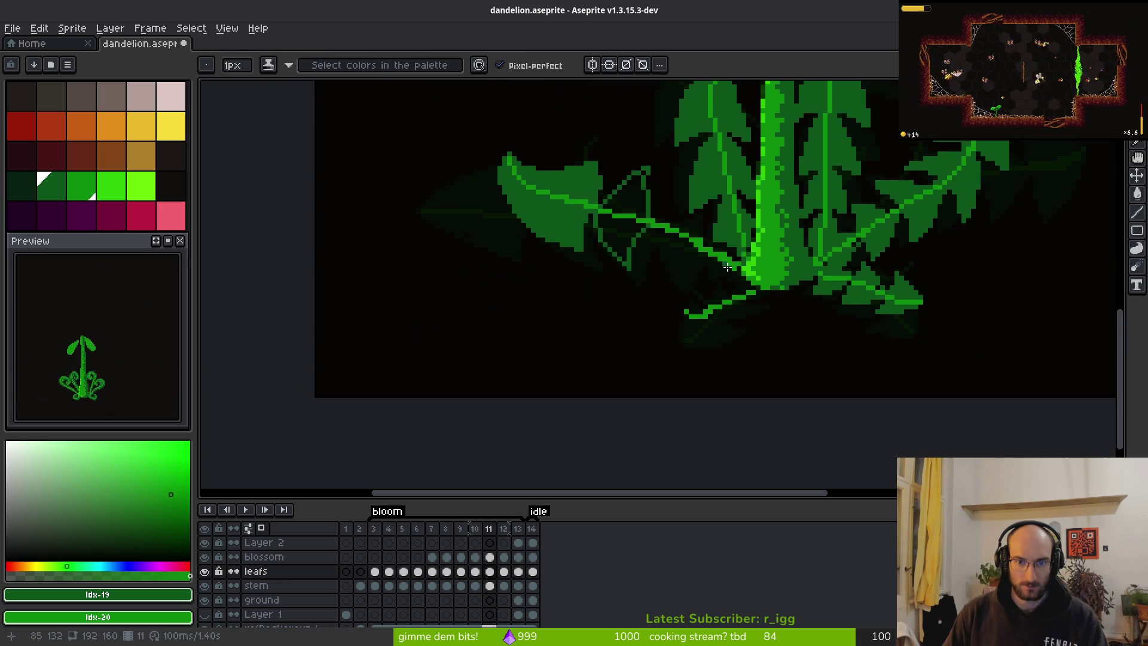
pyautogui.press('Right')
pyautogui.press('Left')
pyautogui.press('Right')
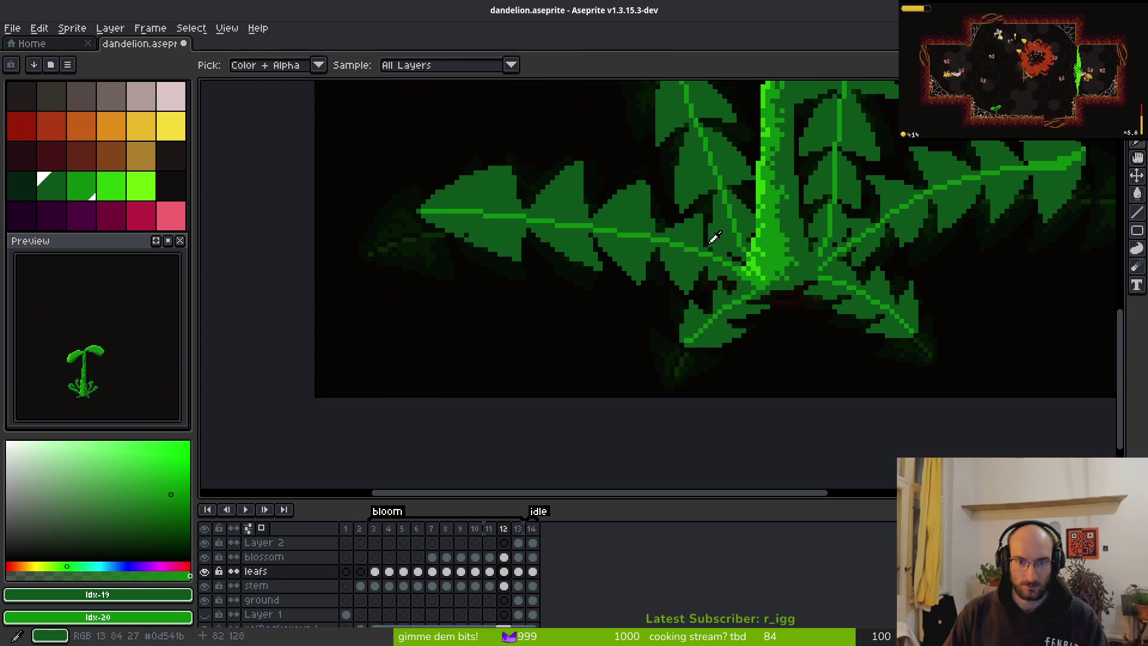
pyautogui.press('Left')
pyautogui.scroll(2, 625, 261)
pyautogui.scroll(2, 685, 210)
# Close the lobe outline near the stem base and fill it dark green.
pyautogui.moveTo(486, 286)
pyautogui.mouseDown()
pyautogui.moveTo(589, 230)
pyautogui.moveTo(592, 326)
pyautogui.moveTo(642, 303)
pyautogui.moveTo(668, 351)
pyautogui.mouseUp()
pyautogui.moveTo(689, 299)
pyautogui.mouseDown()
pyautogui.moveTo(664, 340)
pyautogui.moveTo(661, 382)
pyautogui.mouseUp()
pyautogui.scroll(-3, 653, 170)
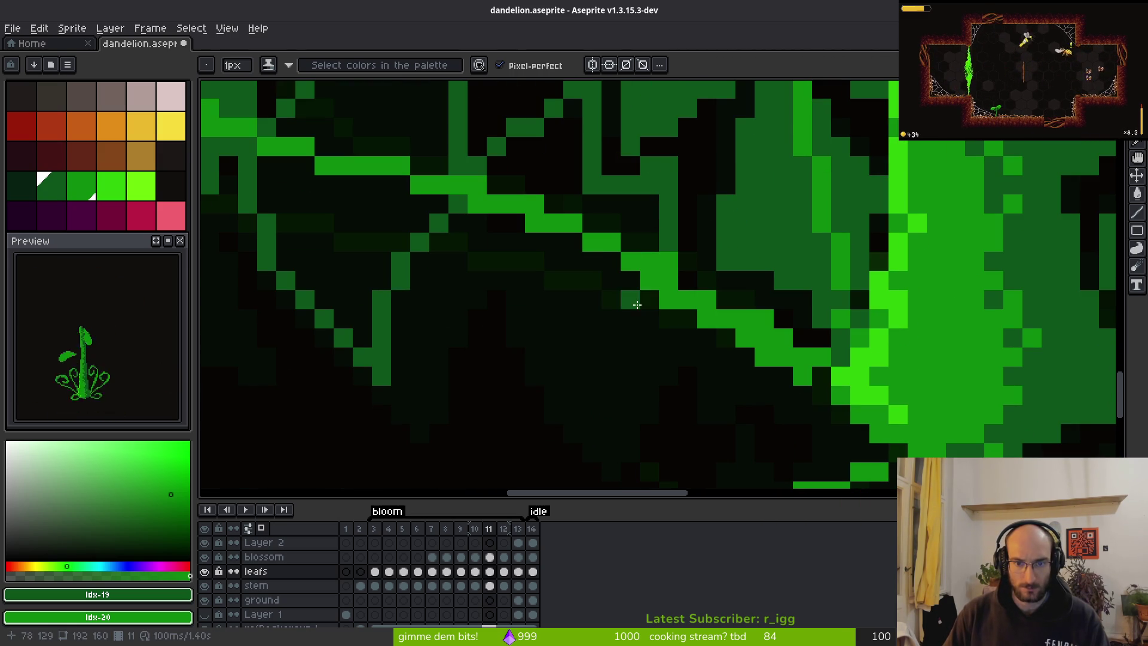
pyautogui.moveTo(481, 225); pyautogui.dragTo(535, 396)
pyautogui.moveTo(669, 321)
pyautogui.mouseDown()
pyautogui.moveTo(564, 405)
pyautogui.moveTo(573, 399)
pyautogui.mouseUp()
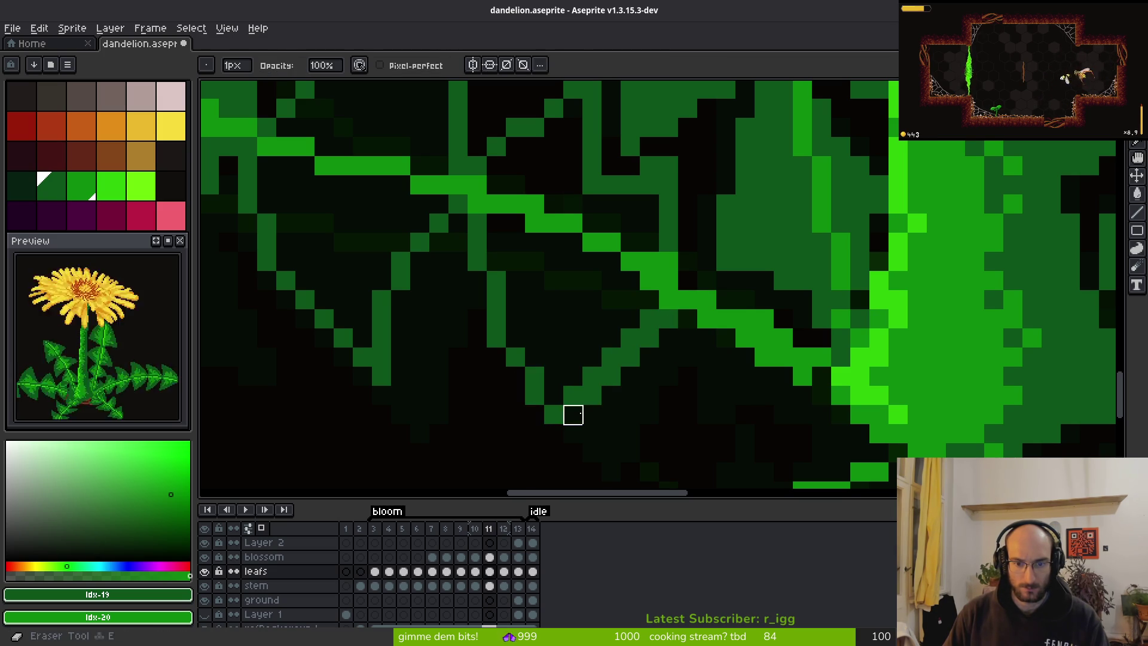
pyautogui.press('g')
pyautogui.click(616, 223)
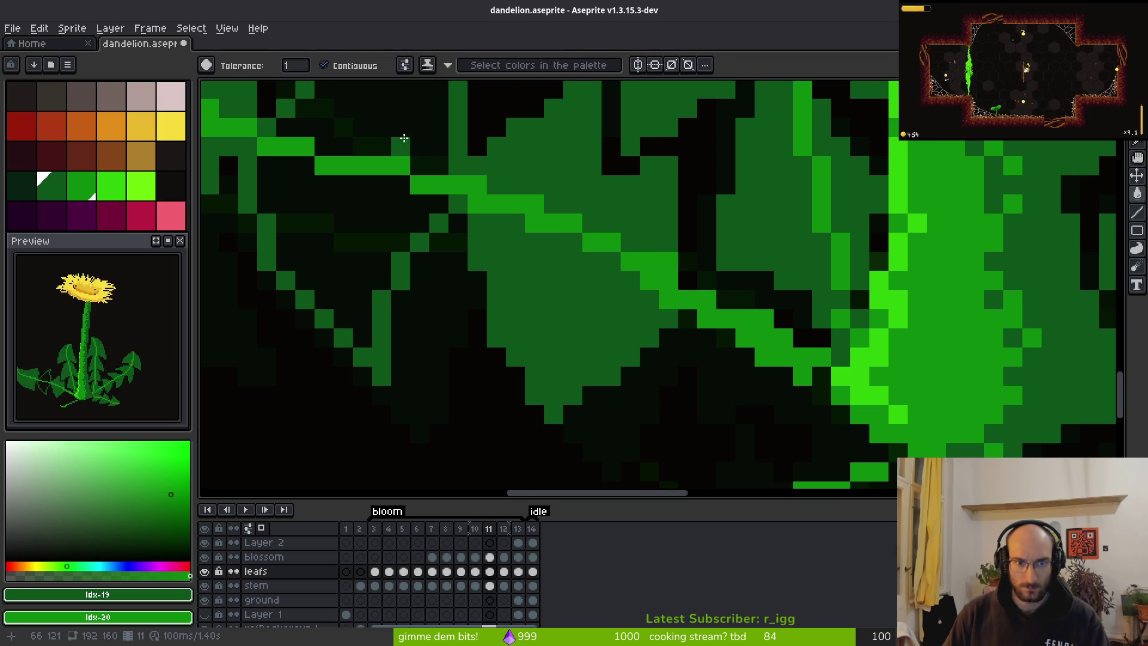
# Repaint the lower leaf's midrib column and a gap pixel bright green with the pencil.
pyautogui.scroll(-3, 482, 244)
pyautogui.press('b')
pyautogui.scroll(3, 482, 244)
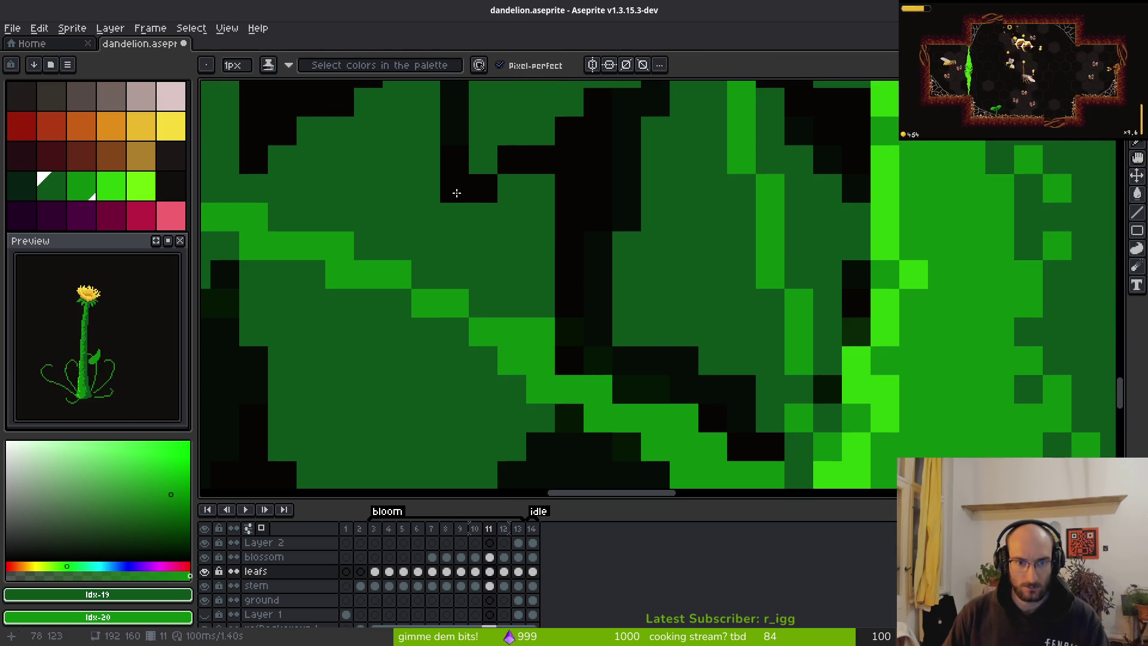
pyautogui.scroll(1, 454, 158)
pyautogui.moveTo(490, 297); pyautogui.dragTo(500, 379)
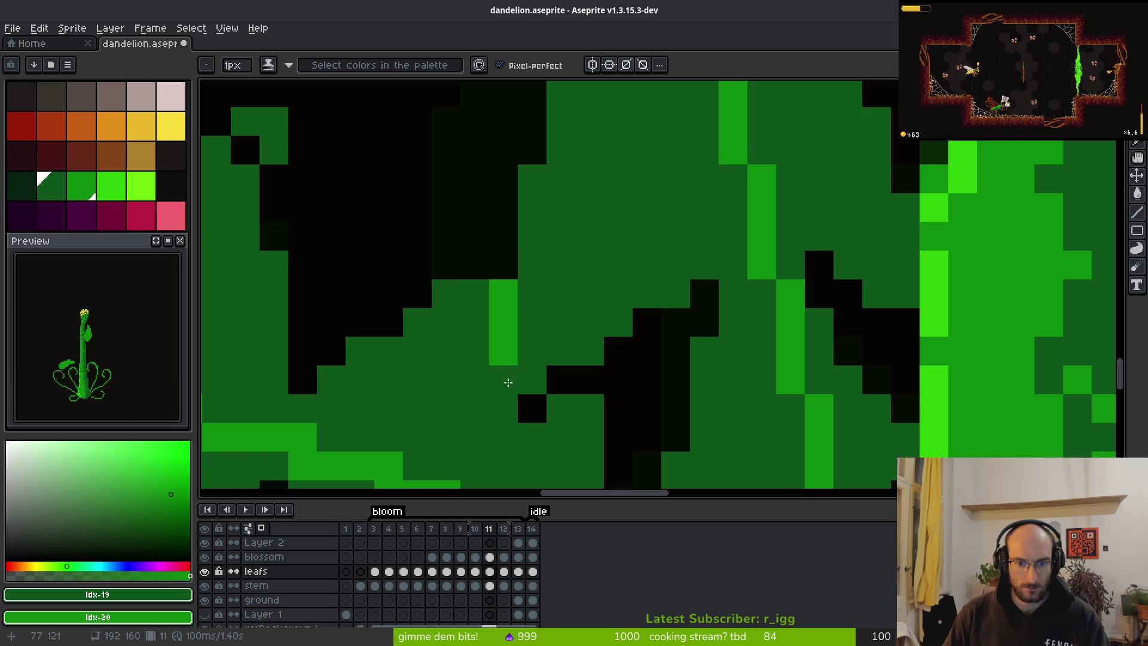
pyautogui.click(495, 259)
pyautogui.click(531, 407)
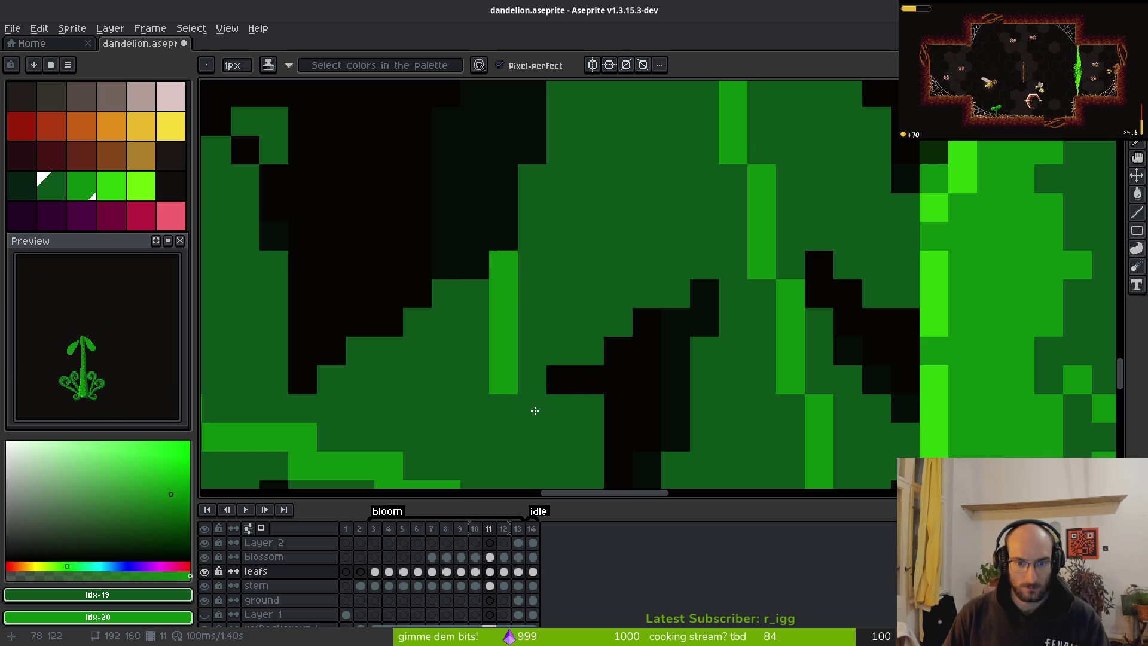
# Erase two stray green pixels and lighten a dark leaf pixel.
pyautogui.press('e')
pyautogui.moveTo(589, 408); pyautogui.dragTo(586, 438)
pyautogui.scroll(-2, 663, 186)
pyautogui.scroll(-5, 633, 318)
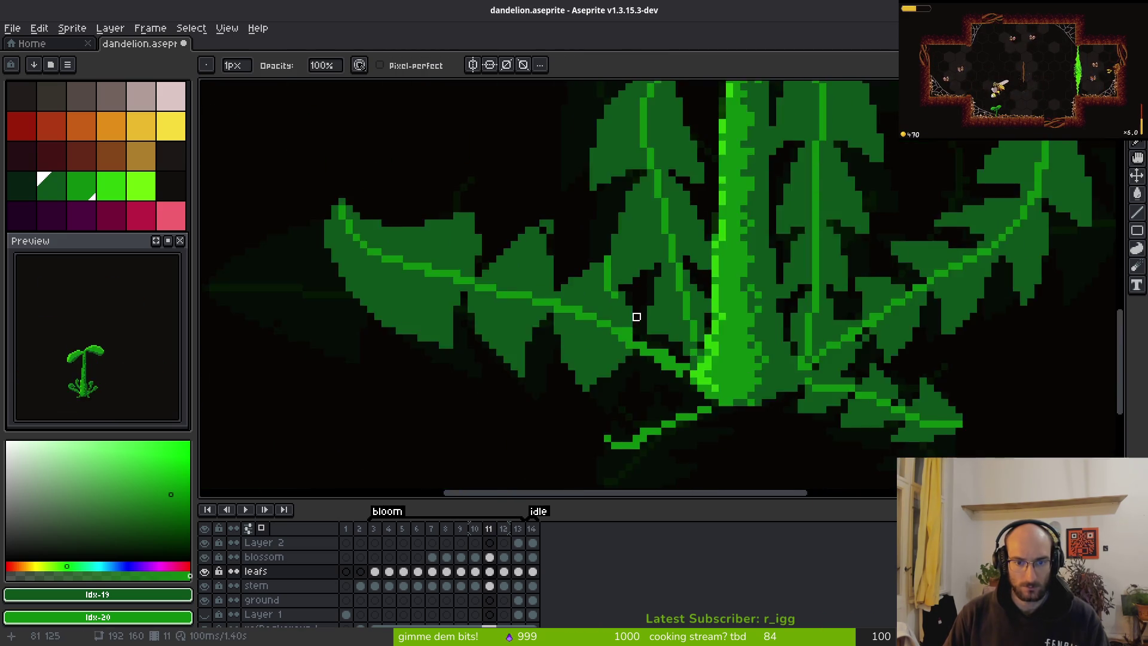
pyautogui.scroll(5, 598, 270)
pyautogui.press('b')
pyautogui.scroll(-5, 647, 289)
pyautogui.scroll(2, 647, 289)
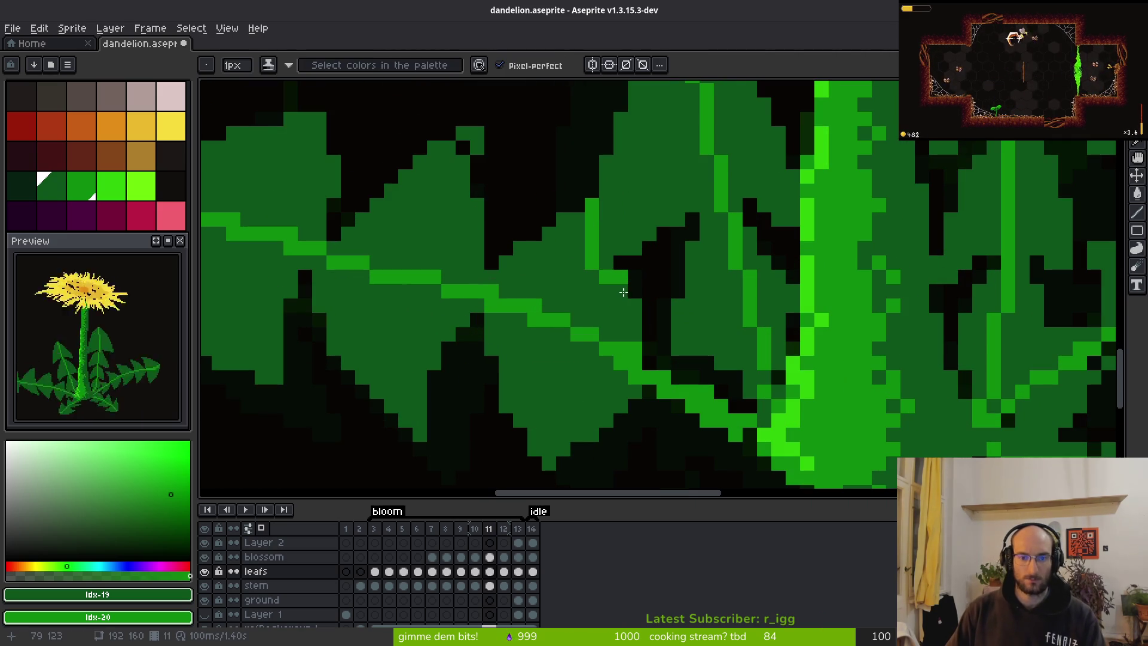
pyautogui.click(632, 312)
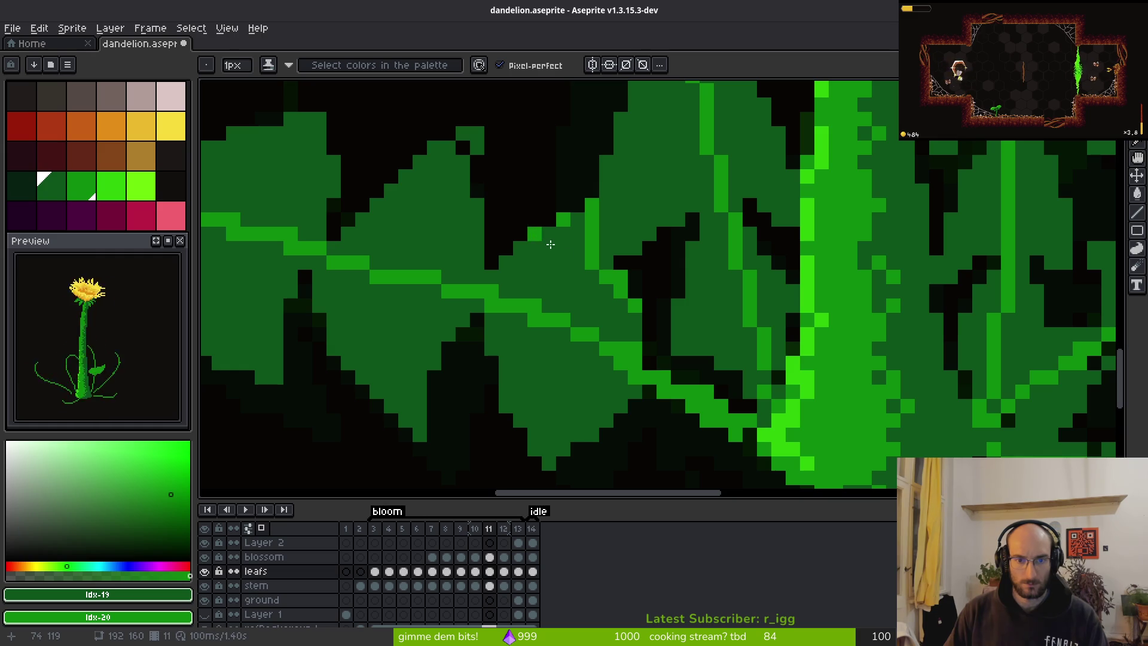
# Outline a diagonal lobe near the stem base and bucket-fill it green.
pyautogui.scroll(-2, 619, 295)
pyautogui.scroll(2, 515, 307)
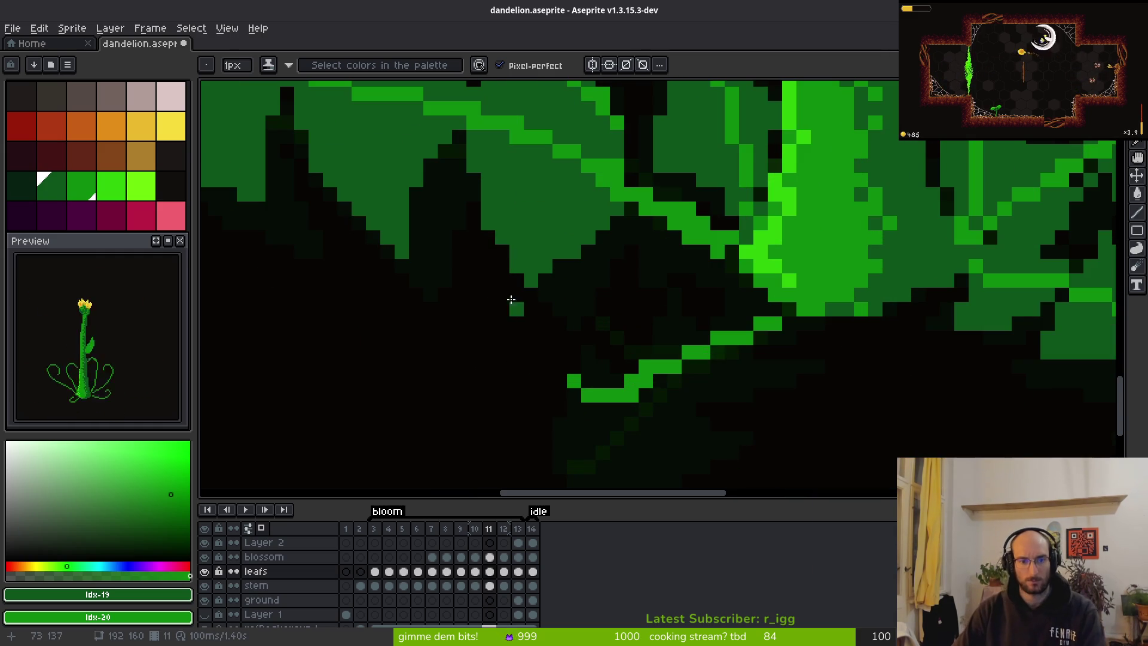
pyautogui.scroll(-2, 577, 266)
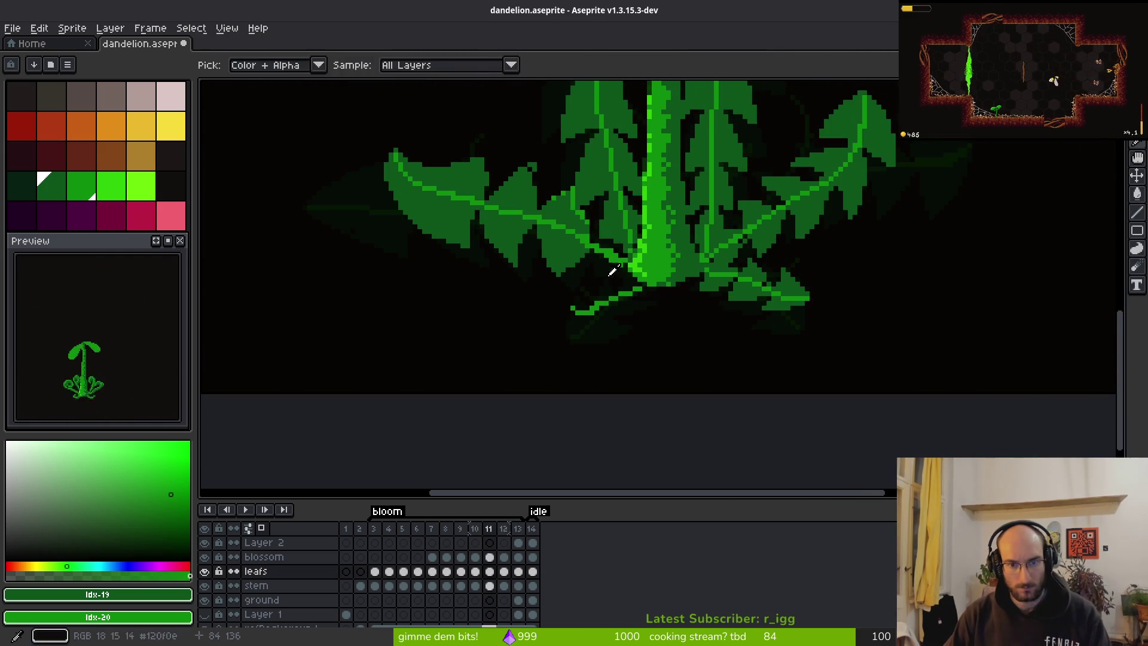
pyautogui.scroll(3, 568, 240)
pyautogui.moveTo(549, 203); pyautogui.dragTo(604, 311)
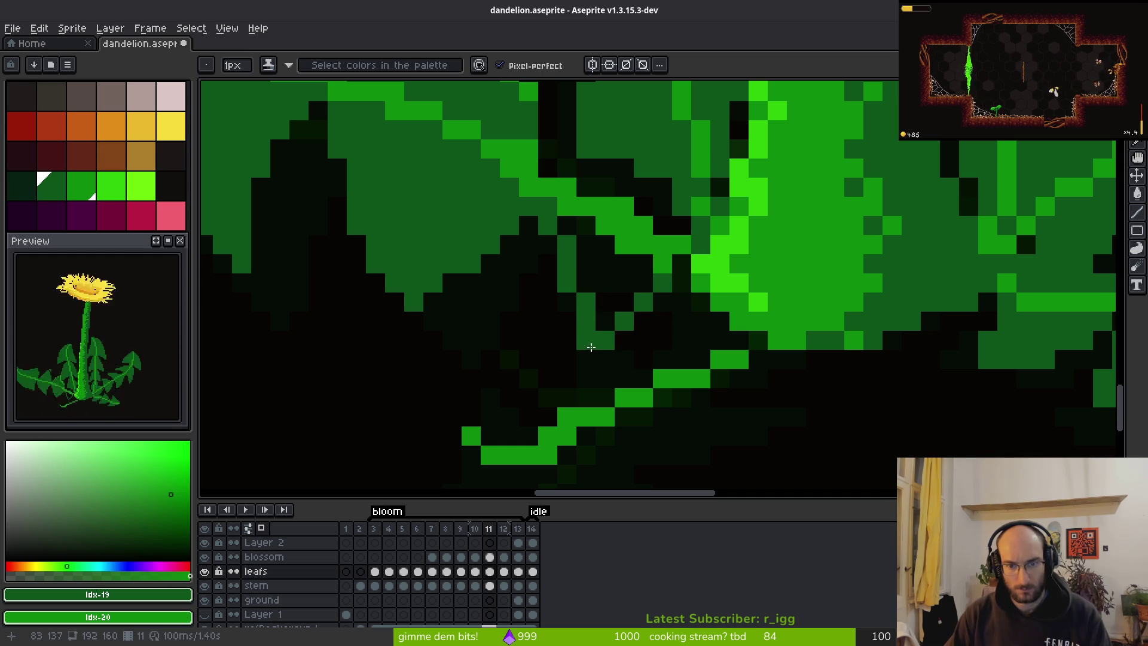
pyautogui.click(605, 320)
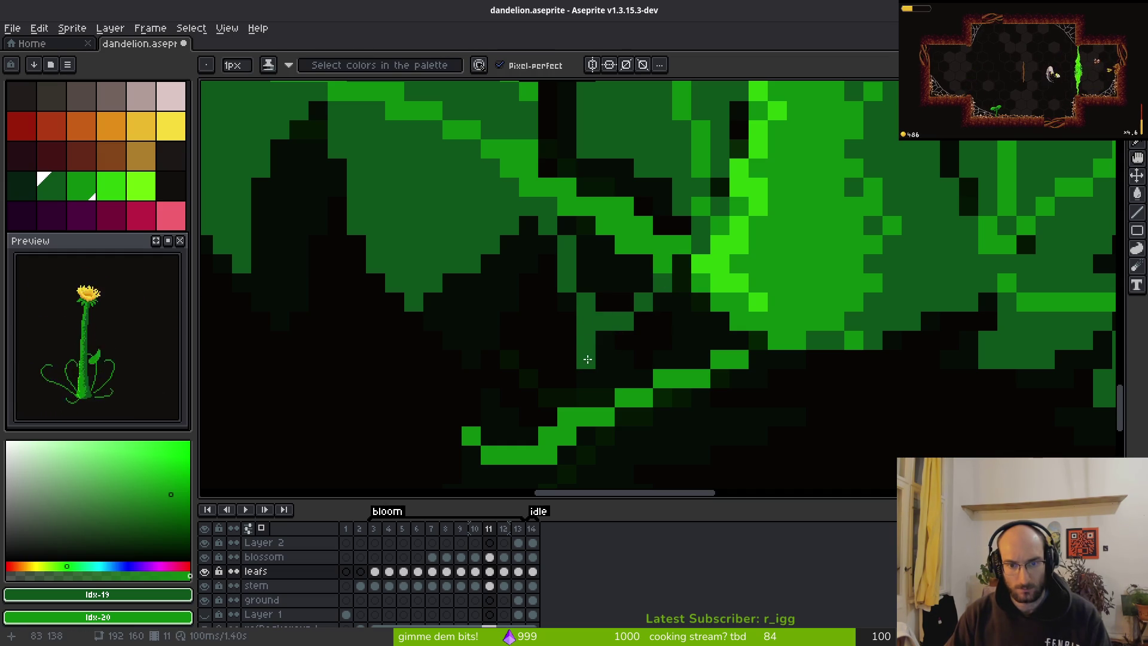
pyautogui.moveTo(541, 172); pyautogui.dragTo(644, 200)
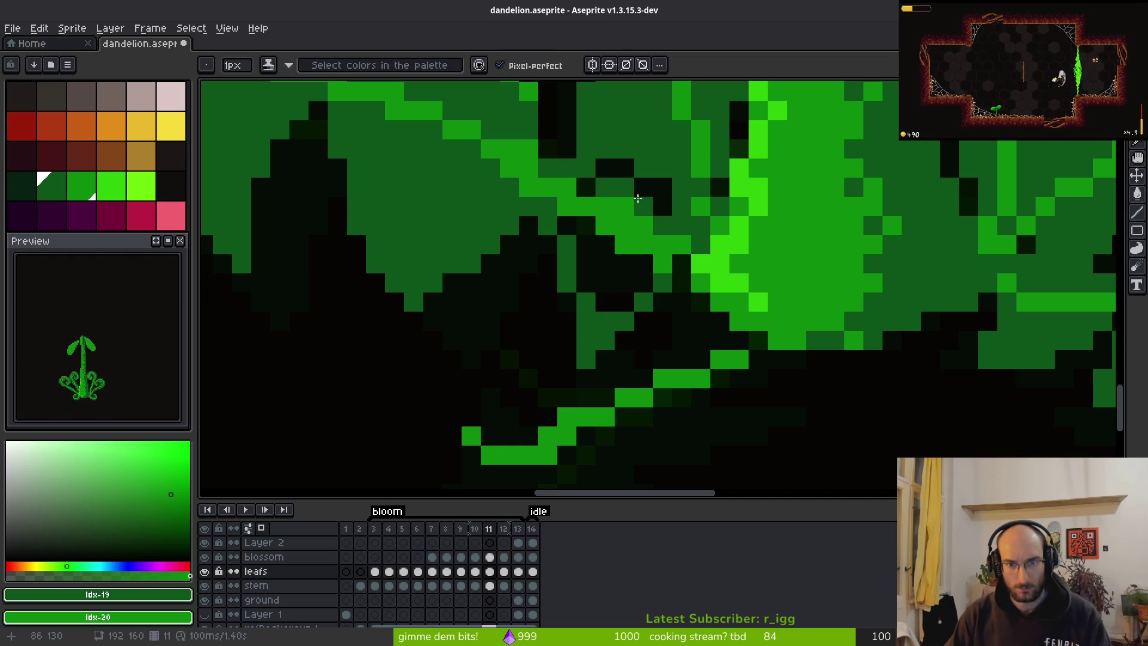
pyautogui.press('g')
pyautogui.click(610, 274)
pyautogui.click(605, 225)
# Touch up the new lobe with dark edge pixels, then sample a leaf colour.
pyautogui.press('b')
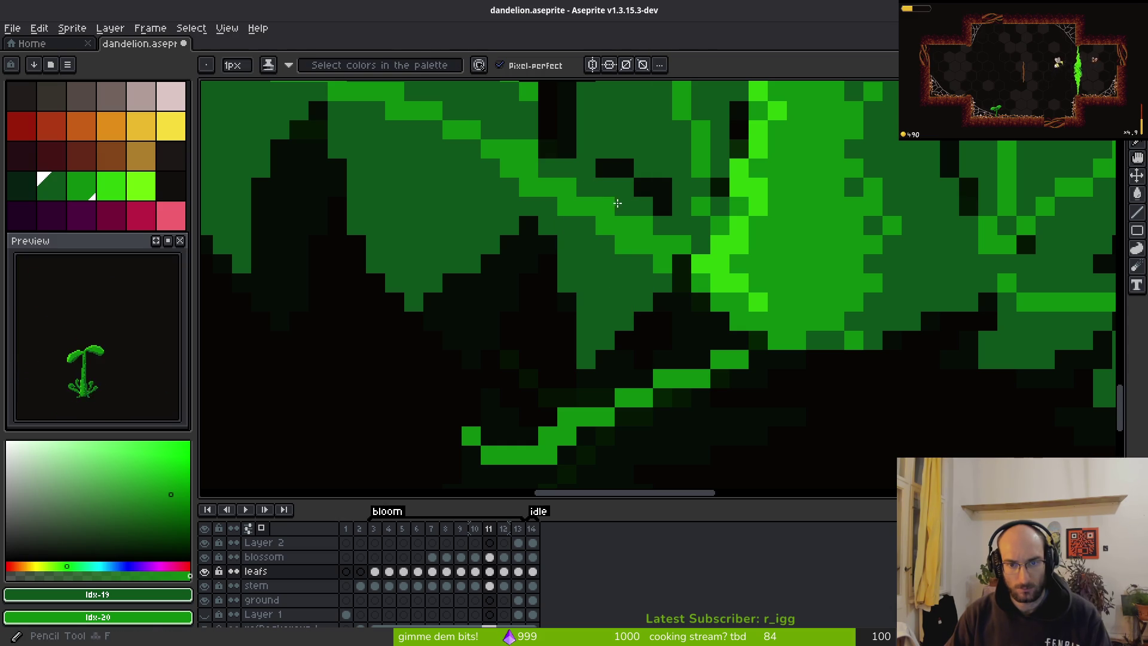
pyautogui.moveTo(643, 225); pyautogui.dragTo(643, 239)
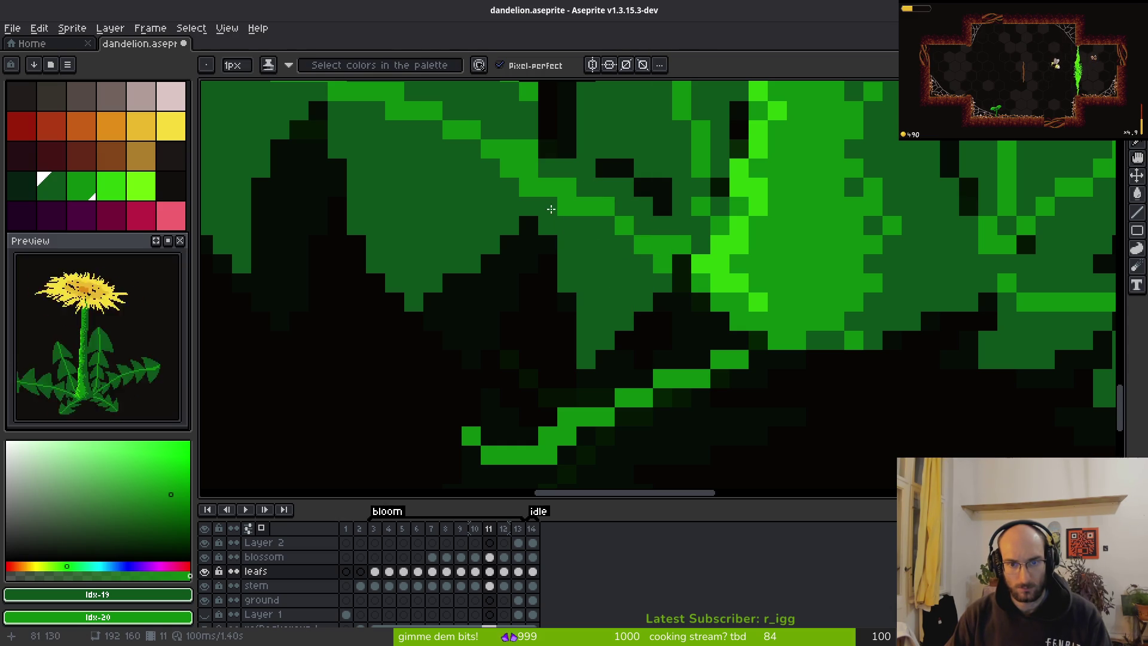
pyautogui.scroll(-5, 523, 159)
pyautogui.scroll(5, 524, 158)
pyautogui.moveTo(526, 164); pyautogui.dragTo(570, 186)
pyautogui.scroll(-5, 610, 258)
pyautogui.scroll(5, 592, 255)
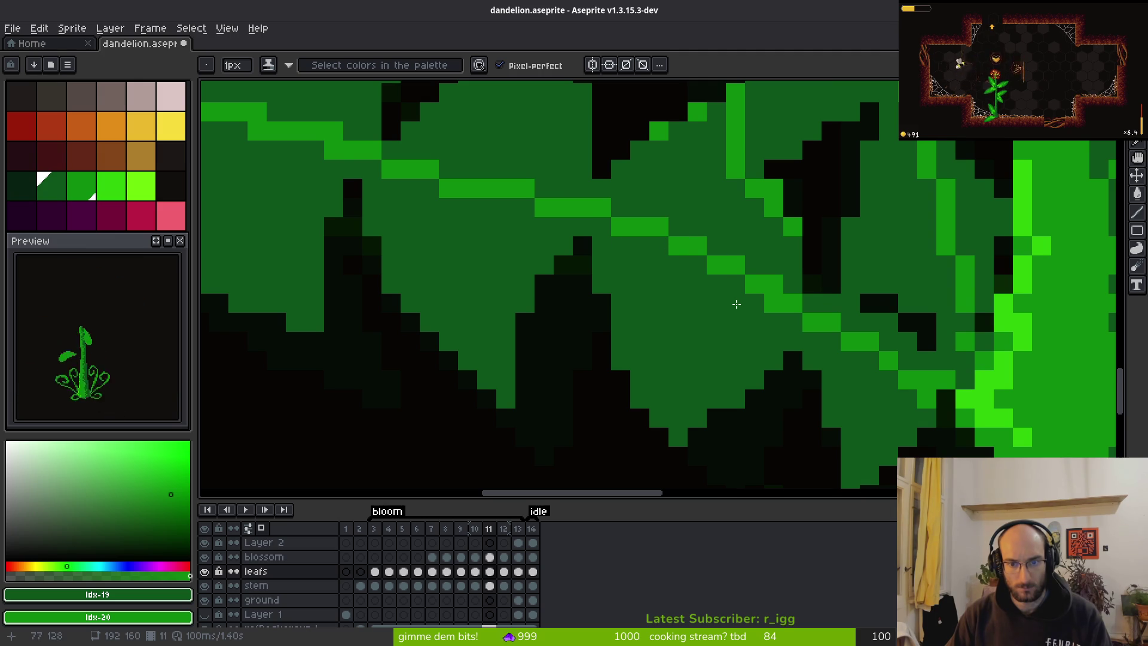
pyautogui.scroll(-5, 655, 297)
pyautogui.scroll(5, 583, 238)
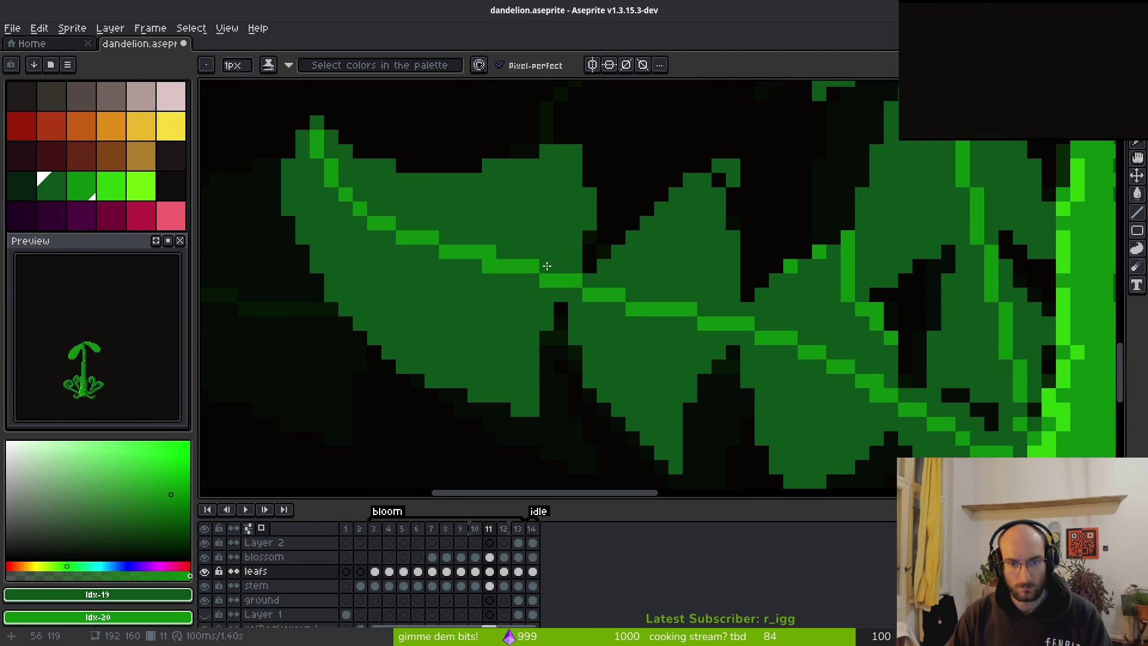
pyautogui.scroll(-5, 487, 242)
pyautogui.scroll(1, 598, 234)
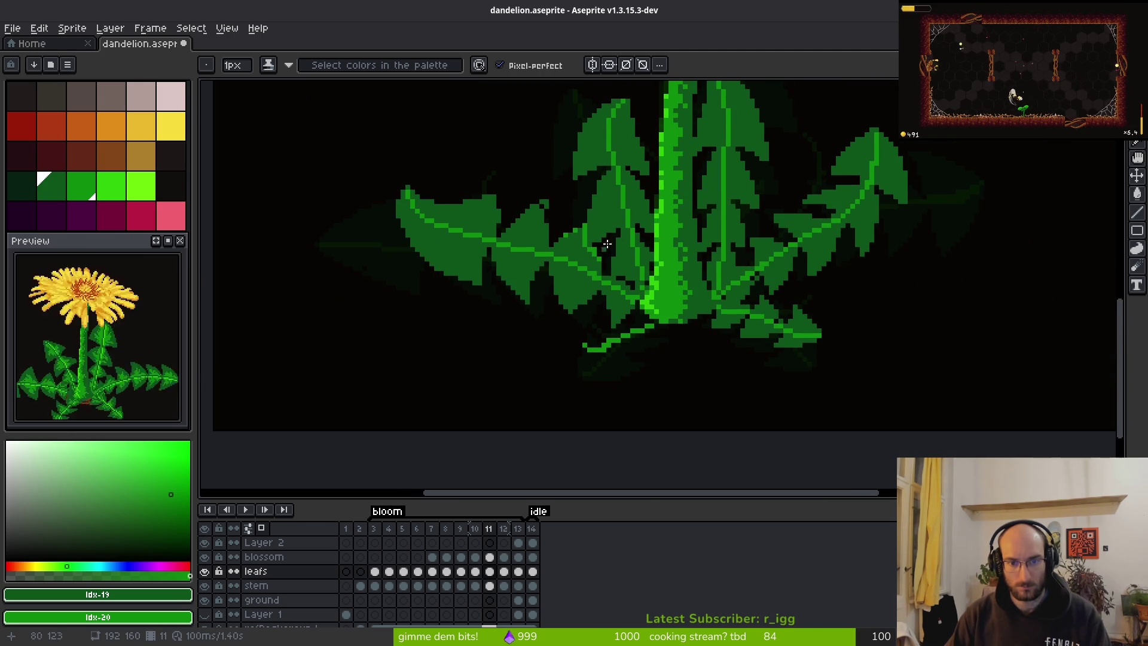
pyautogui.scroll(1, 615, 225)
pyautogui.scroll(2, 568, 239)
pyautogui.scroll(1, 556, 156)
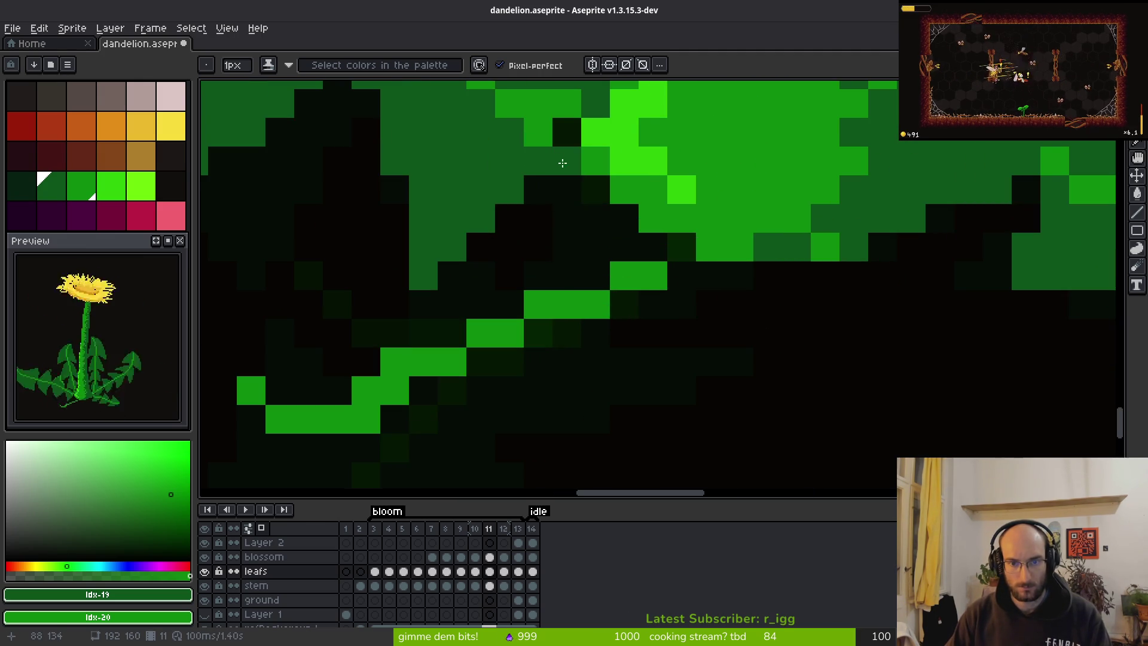
pyautogui.scroll(-3, 873, 269)
pyautogui.press('alt')
pyautogui.scroll(-1, 870, 323)
pyautogui.scroll(3, 665, 220)
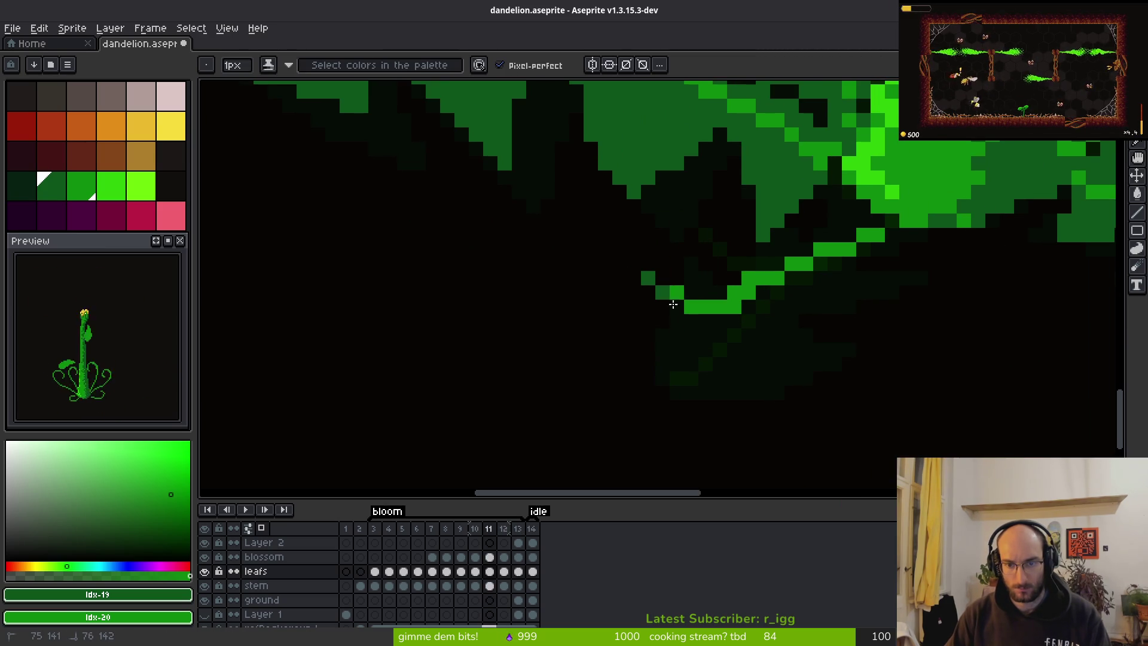
# Draw two dark-green lobe edges near the stem, fill both bright green, and refine the outline.
pyautogui.moveTo(664, 296); pyautogui.dragTo(821, 321)
pyautogui.moveTo(661, 264)
pyautogui.mouseDown()
pyautogui.moveTo(769, 262)
pyautogui.moveTo(812, 299)
pyautogui.mouseUp()
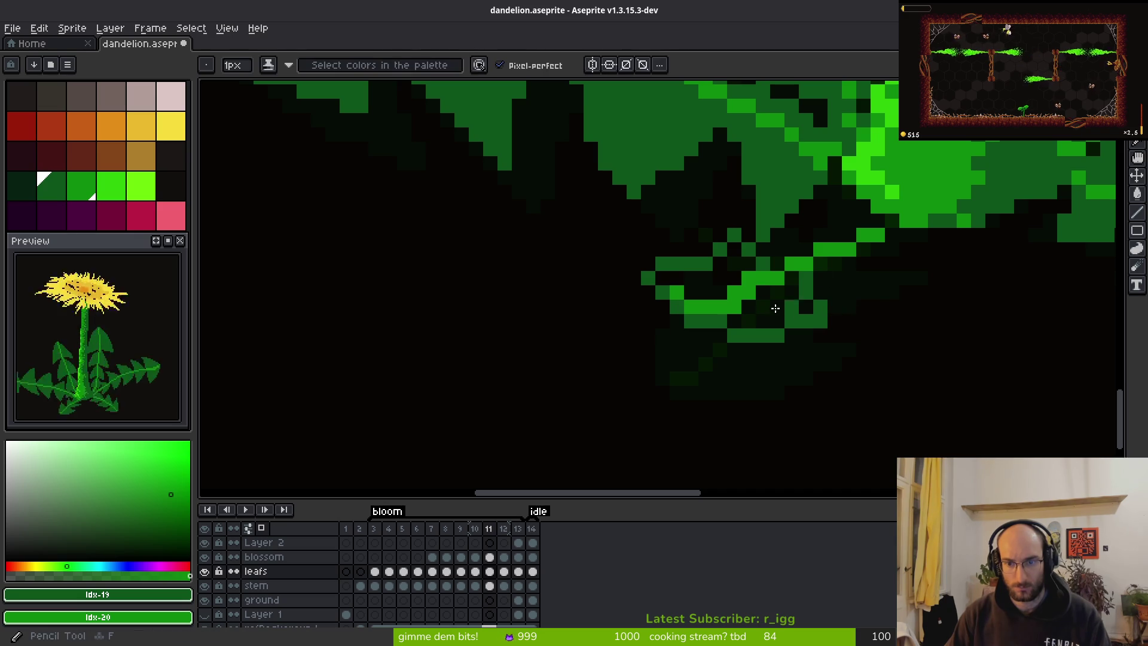
pyautogui.press('g')
pyautogui.click(718, 272)
pyautogui.click(761, 310)
pyautogui.scroll(-3, 762, 309)
pyautogui.scroll(3, 838, 346)
pyautogui.press('b')
pyautogui.press('b')
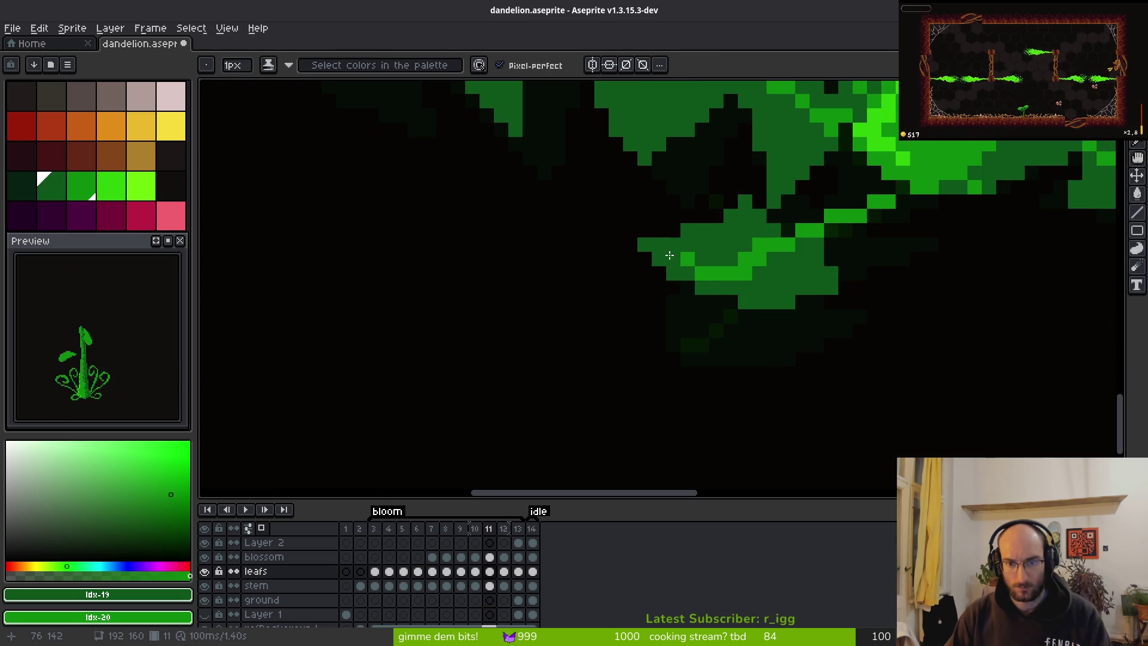
pyautogui.moveTo(745, 274)
pyautogui.mouseDown()
pyautogui.moveTo(759, 248)
pyautogui.moveTo(770, 260)
pyautogui.mouseUp()
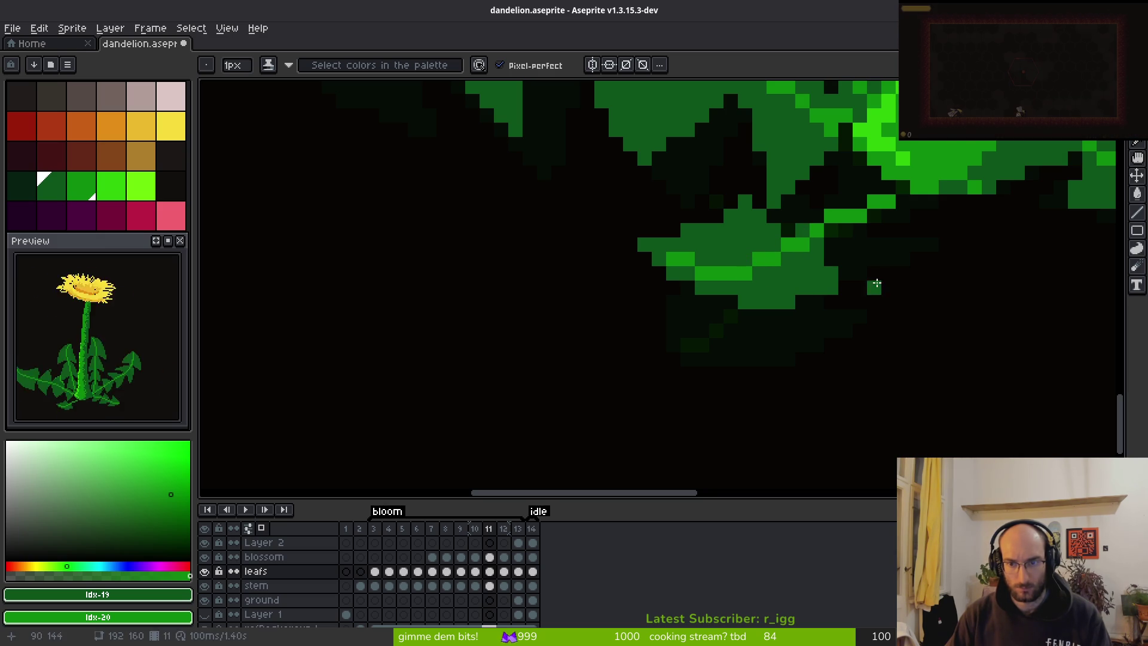
# Compare the leaves against frame 12, then return to frame 11.
pyautogui.scroll(-5, 910, 276)
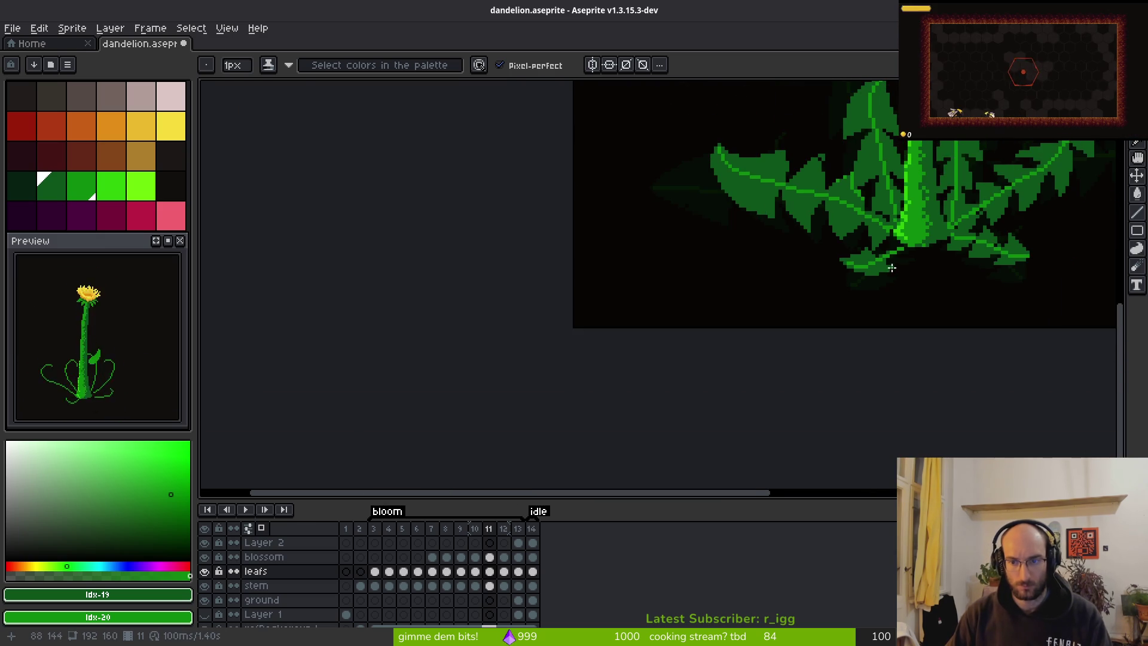
pyautogui.scroll(5, 629, 262)
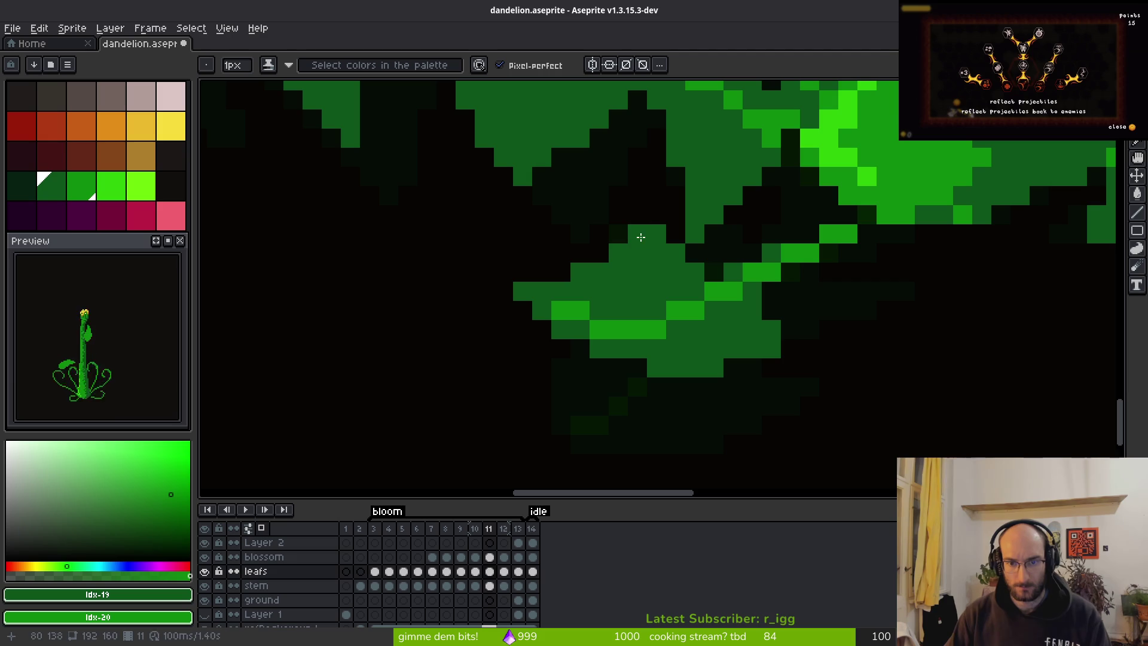
pyautogui.scroll(-3, 693, 311)
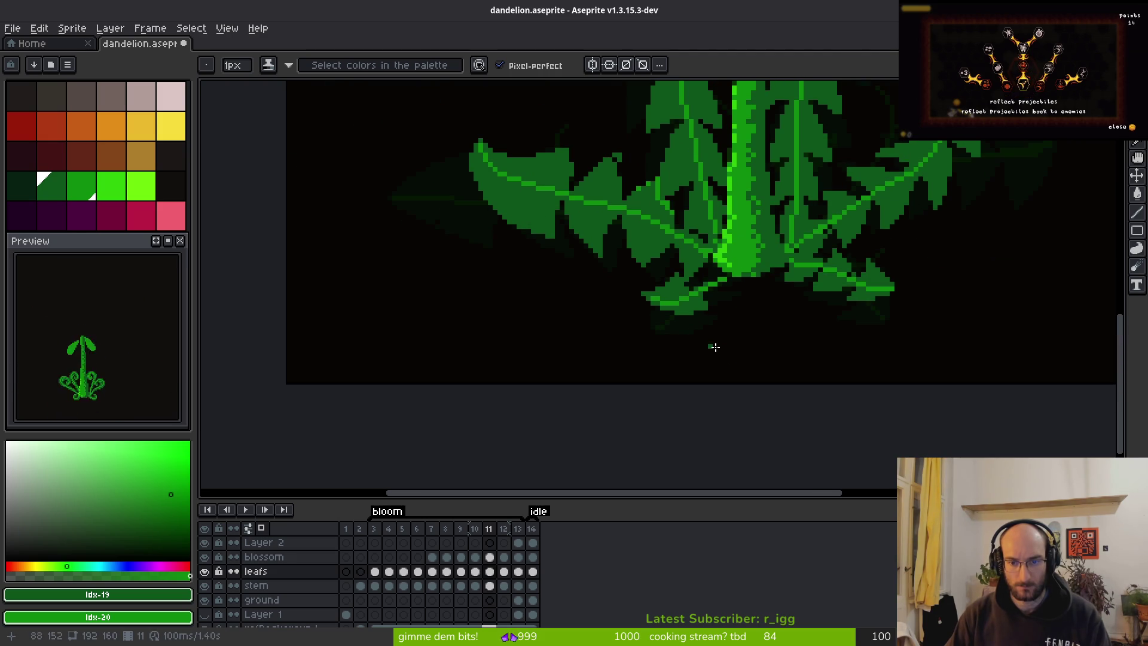
pyautogui.press('i')
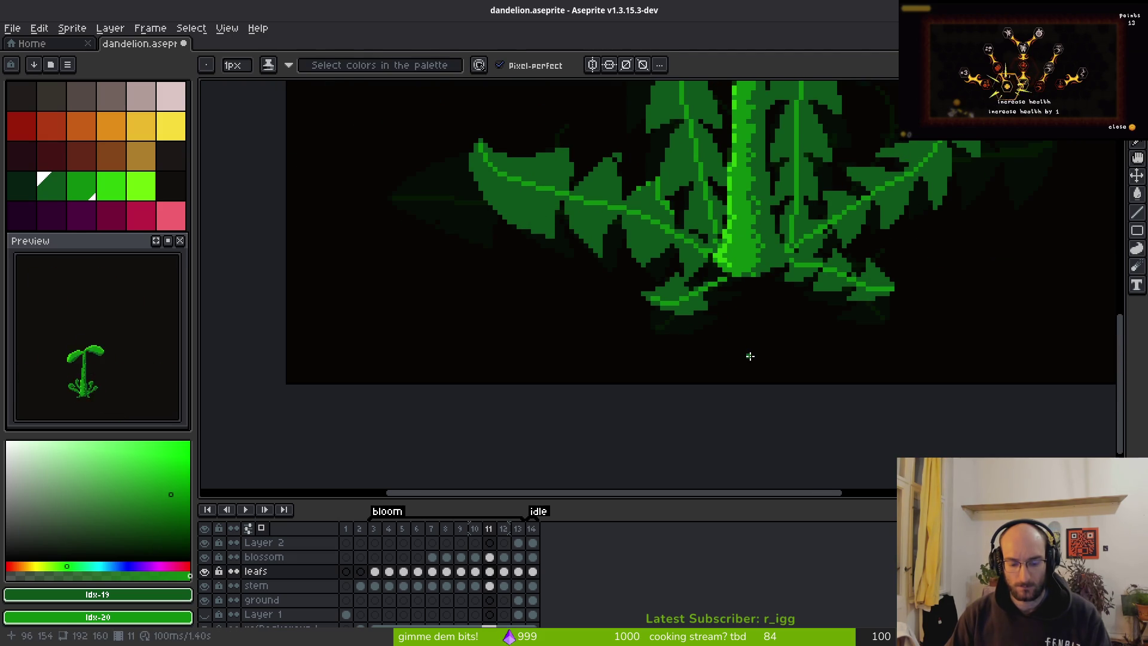
pyautogui.press('.')
pyautogui.press(',')
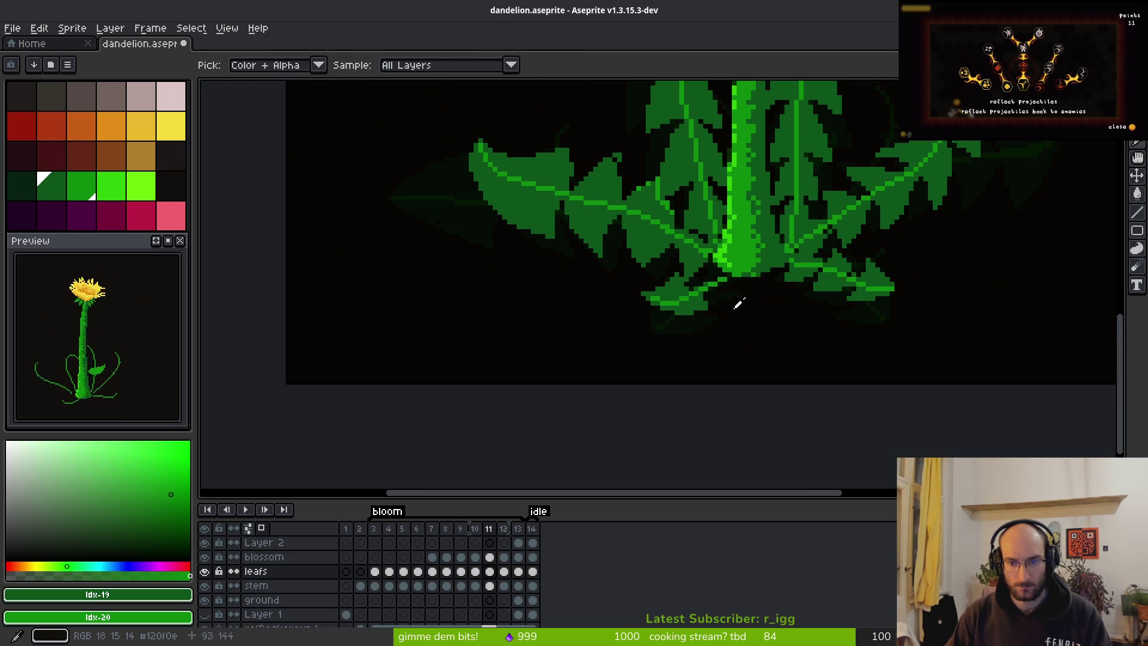
pyautogui.scroll(5, 741, 308)
# Shade the lobe's dark pixels green with Shading ink, undoing the last stroke.
pyautogui.press('b')
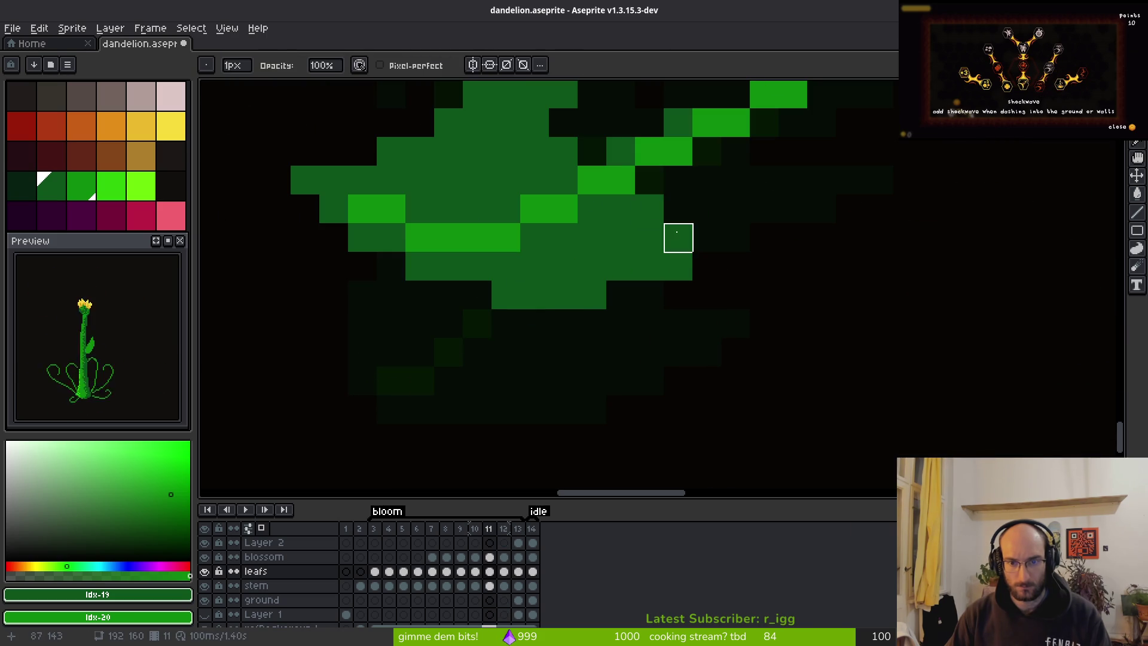
pyautogui.scroll(-3, 793, 267)
pyautogui.scroll(3, 760, 293)
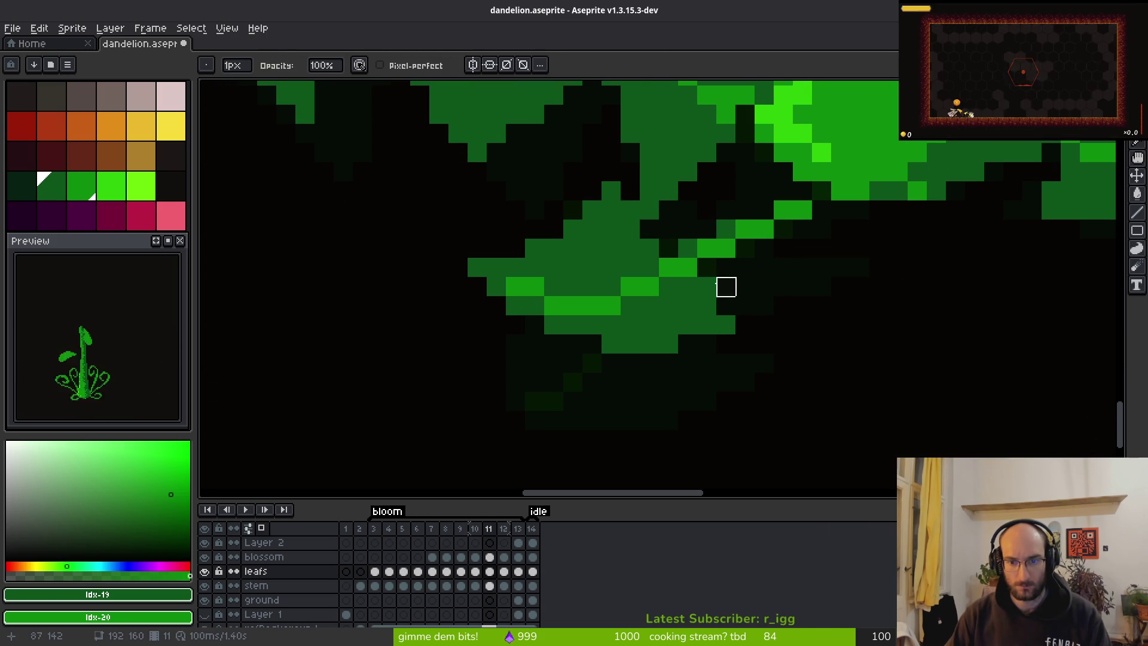
pyautogui.press('f')
pyautogui.scroll(1, 793, 278)
pyautogui.moveTo(682, 266)
pyautogui.mouseDown()
pyautogui.moveTo(853, 274)
pyautogui.moveTo(783, 286)
pyautogui.mouseUp()
pyautogui.click(828, 237)
pyautogui.click(799, 209)
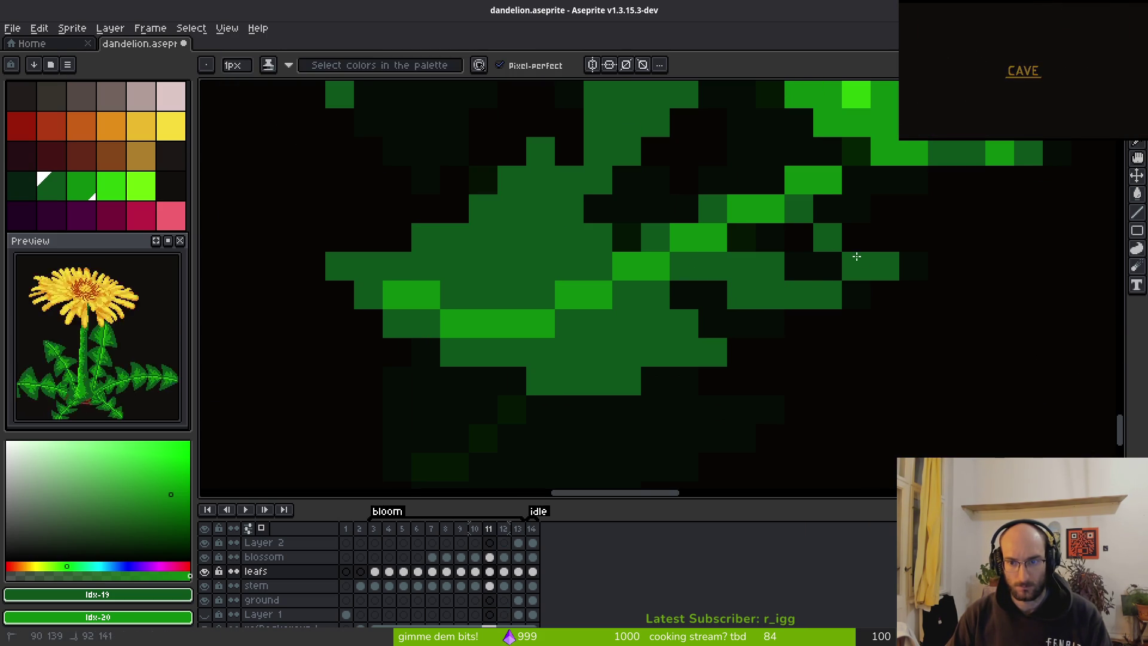
pyautogui.click(741, 180)
pyautogui.moveTo(747, 176)
pyautogui.mouseDown()
pyautogui.moveTo(712, 131)
pyautogui.moveTo(656, 231)
pyautogui.moveTo(679, 195)
pyautogui.moveTo(728, 179)
pyautogui.moveTo(751, 238)
pyautogui.moveTo(836, 274)
pyautogui.mouseUp()
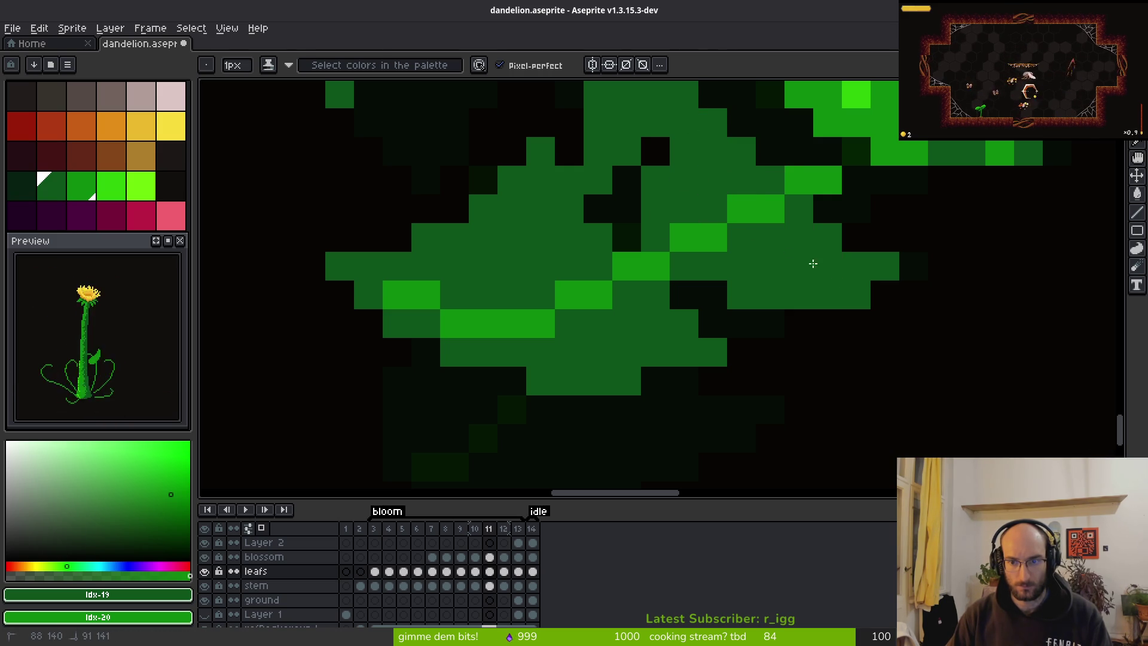
pyautogui.hotkey('ctrl', 'z')
# Repaint and brighten a few lobe pixels, then check frame 12 for reference.
pyautogui.moveTo(799, 238)
pyautogui.mouseDown()
pyautogui.moveTo(810, 263)
pyautogui.moveTo(765, 237)
pyautogui.mouseUp()
pyautogui.click(768, 237)
pyautogui.press('e')
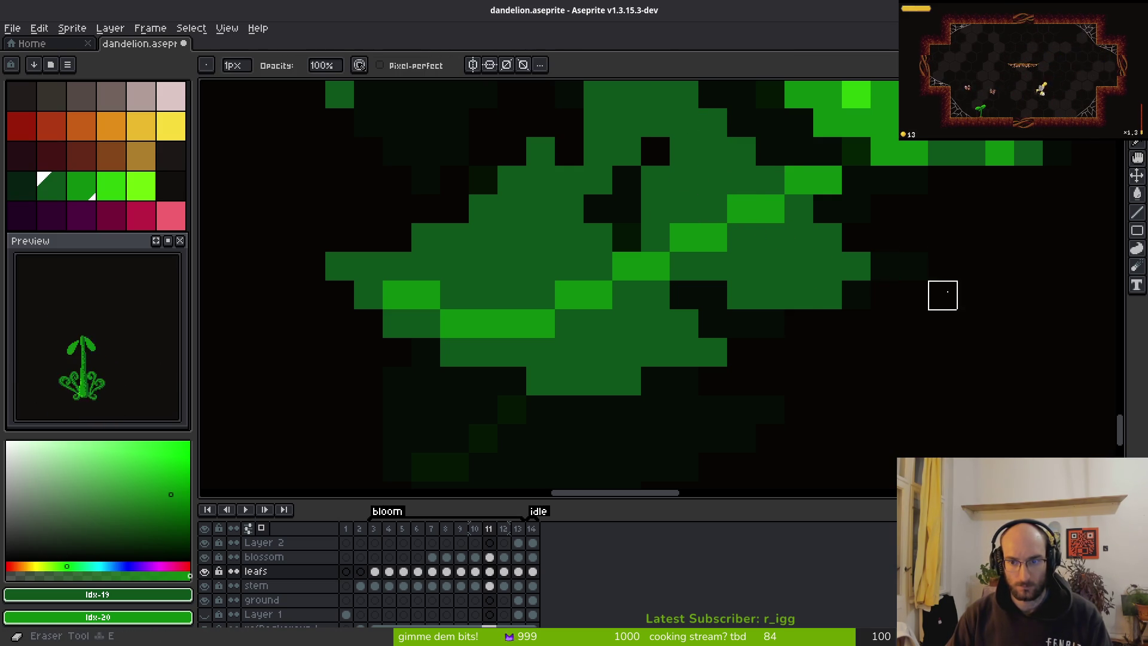
pyautogui.scroll(-3, 921, 275)
pyautogui.scroll(3, 938, 323)
pyautogui.press('b')
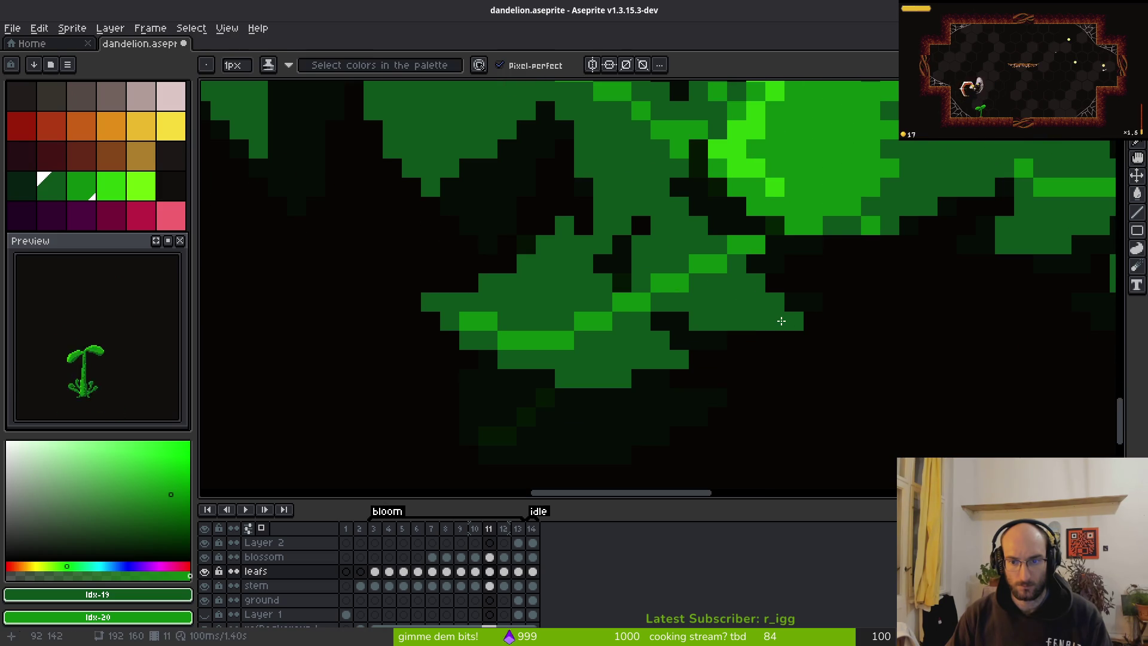
pyautogui.scroll(-2, 782, 321)
pyautogui.press('Return')
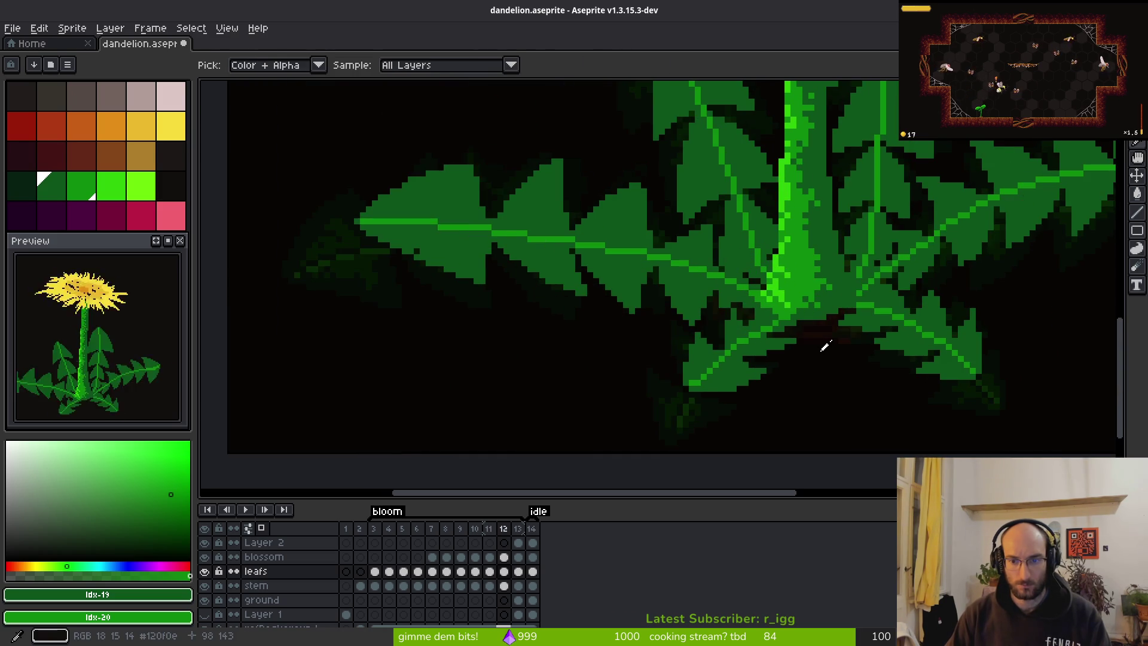
pyautogui.scroll(5, 825, 346)
# Lighten the remaining dark gaps inside the lobe and flip to frame 10 to compare.
pyautogui.moveTo(763, 278)
pyautogui.mouseDown()
pyautogui.moveTo(741, 267)
pyautogui.moveTo(861, 279)
pyautogui.moveTo(666, 197)
pyautogui.moveTo(651, 206)
pyautogui.moveTo(702, 235)
pyautogui.mouseUp()
pyautogui.click(715, 297)
pyautogui.click(871, 299)
pyautogui.scroll(-3, 864, 331)
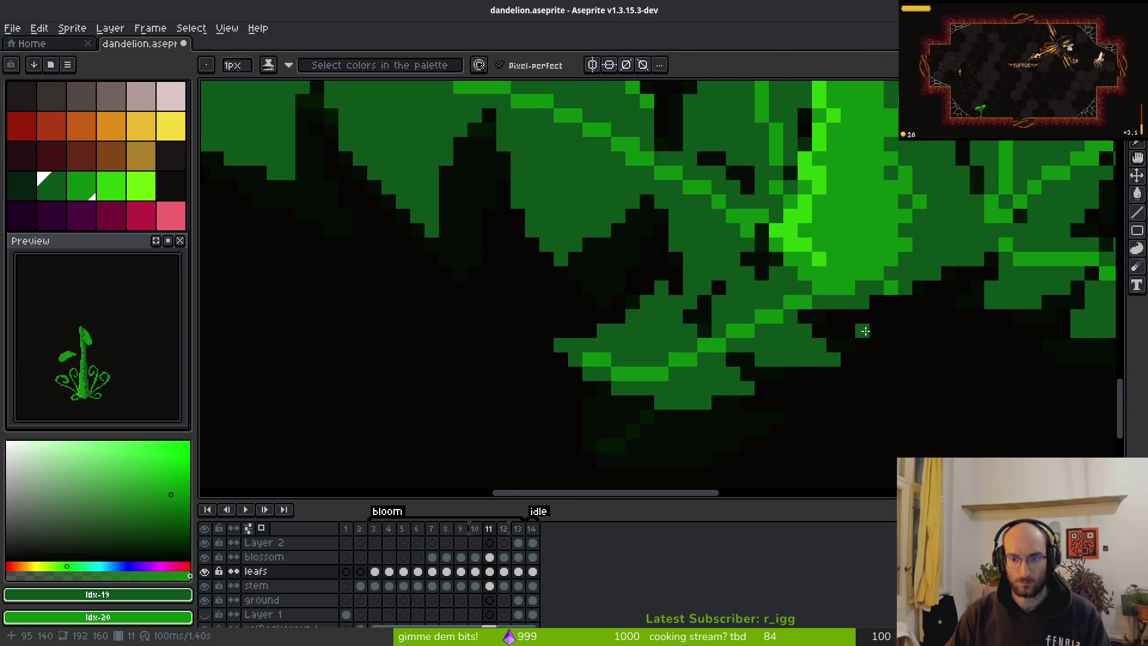
pyautogui.scroll(-5, 864, 331)
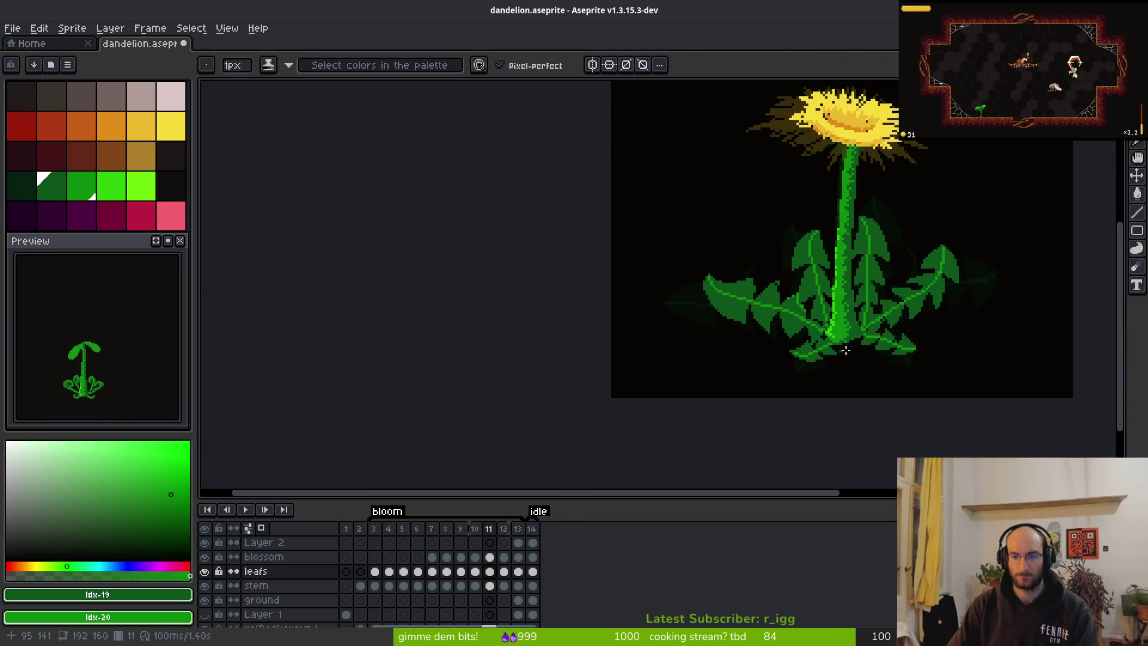
pyautogui.hscroll(2, 837, 351)
pyautogui.press('Left')
# Flip between frames 10, 11 and 12 to compare leaves, settling on frame 10.
pyautogui.press('Right')
pyautogui.press('Left')
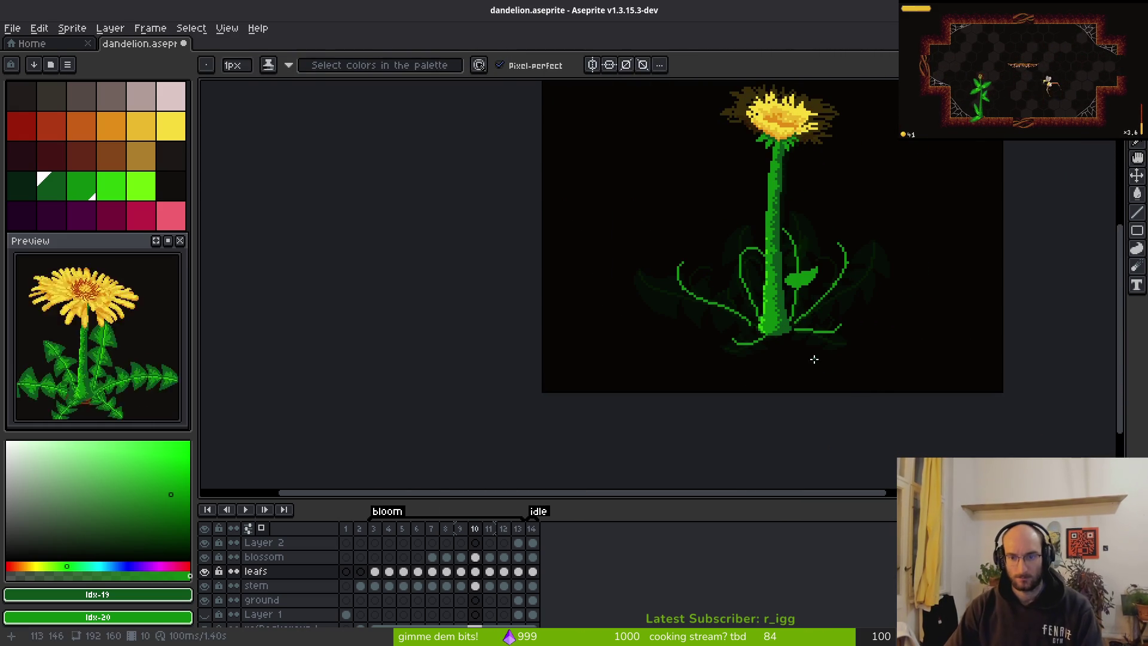
pyautogui.press('Right')
pyautogui.press('Right')
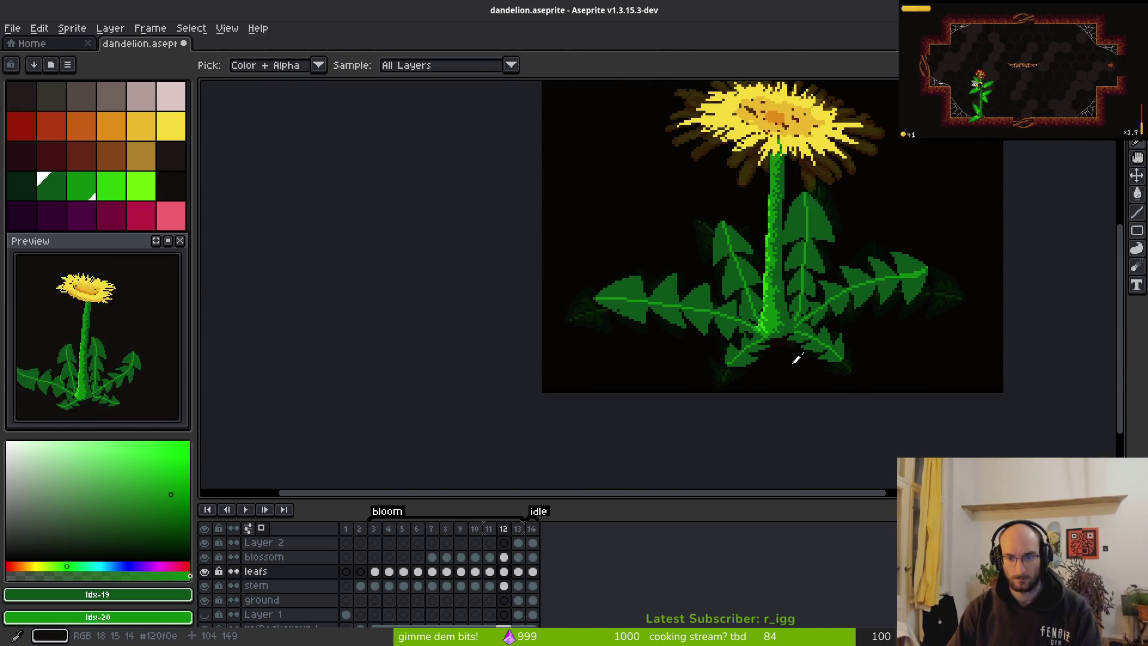
pyautogui.press('Left')
pyautogui.press('Left')
pyautogui.scroll(6, 774, 299)
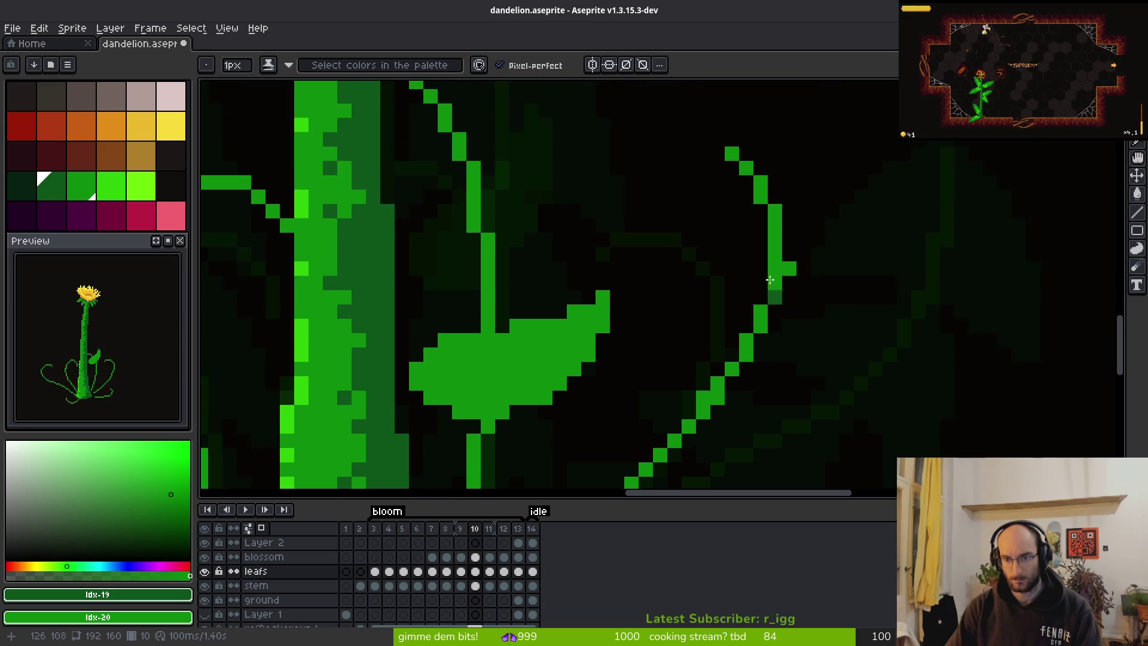
pyautogui.scroll(-5, 792, 300)
pyautogui.press('Right')
pyautogui.press('Right')
pyautogui.press('Left')
pyautogui.press('Left')
pyautogui.scroll(6, 735, 216)
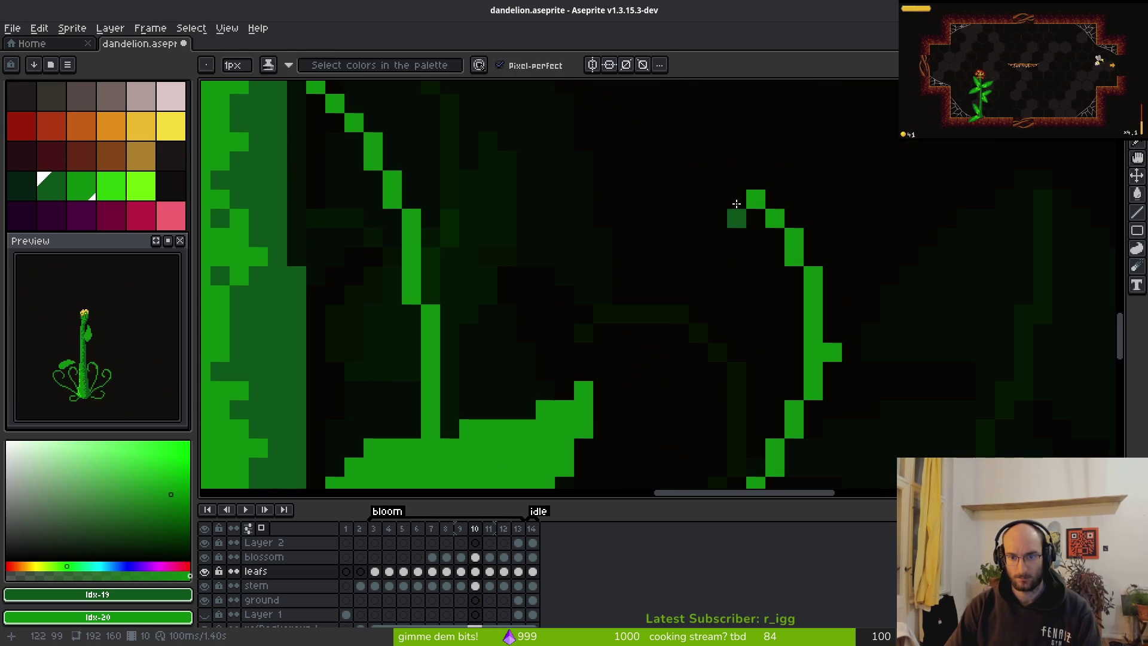
# Outline a diagonal lobe beside the curled leaf and fill it dark green.
pyautogui.moveTo(738, 191)
pyautogui.mouseDown()
pyautogui.moveTo(717, 206)
pyautogui.moveTo(737, 299)
pyautogui.moveTo(742, 159)
pyautogui.mouseUp()
pyautogui.rightClick(755, 181)
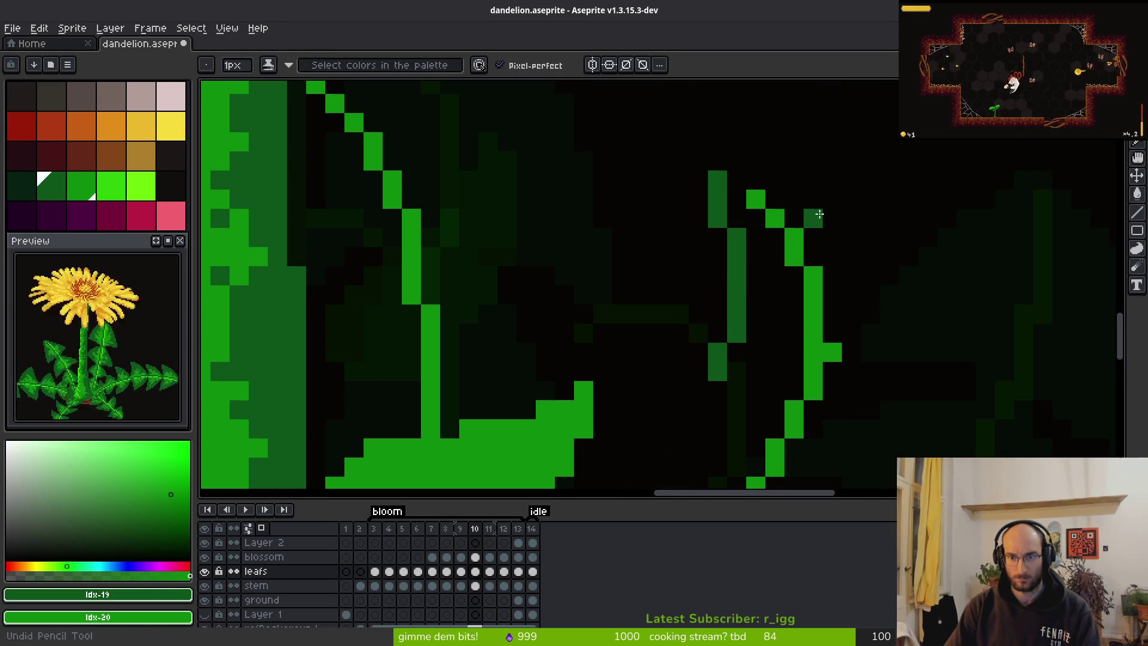
pyautogui.moveTo(772, 197)
pyautogui.mouseDown()
pyautogui.moveTo(813, 228)
pyautogui.moveTo(928, 375)
pyautogui.moveTo(928, 391)
pyautogui.mouseUp()
pyautogui.hotkey('ctrl', 'z')
pyautogui.moveTo(832, 238)
pyautogui.mouseDown()
pyautogui.moveTo(897, 303)
pyautogui.moveTo(923, 384)
pyautogui.mouseUp()
pyautogui.moveTo(928, 429)
pyautogui.mouseDown()
pyautogui.moveTo(843, 410)
pyautogui.moveTo(790, 374)
pyautogui.moveTo(708, 393)
pyautogui.mouseUp()
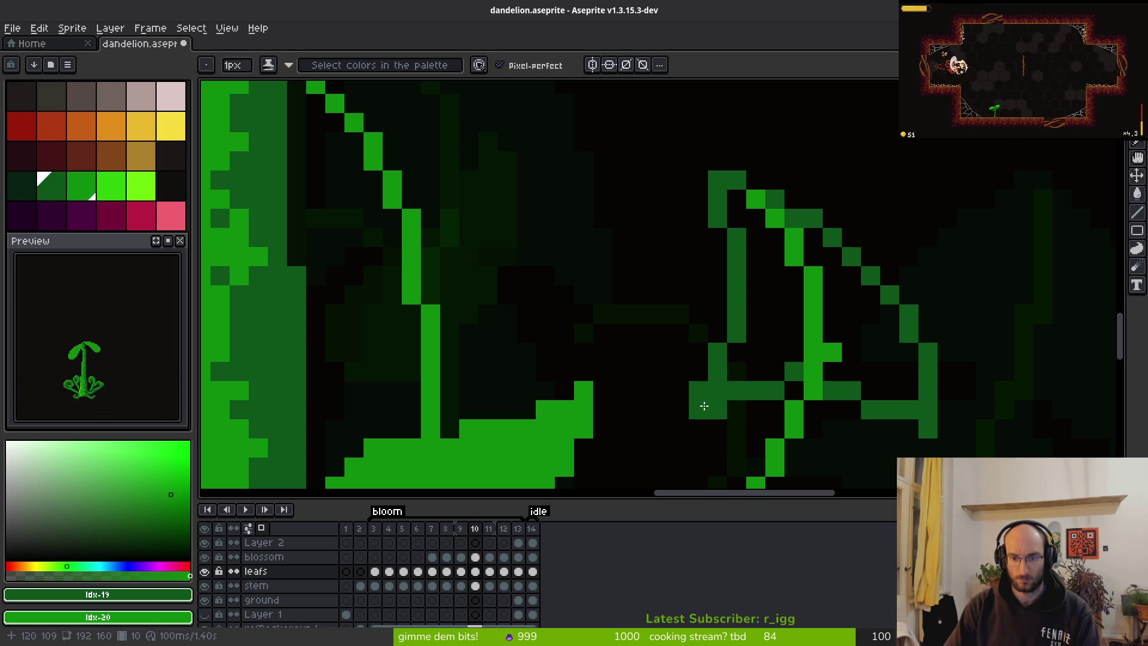
pyautogui.press('g')
pyautogui.click(766, 330)
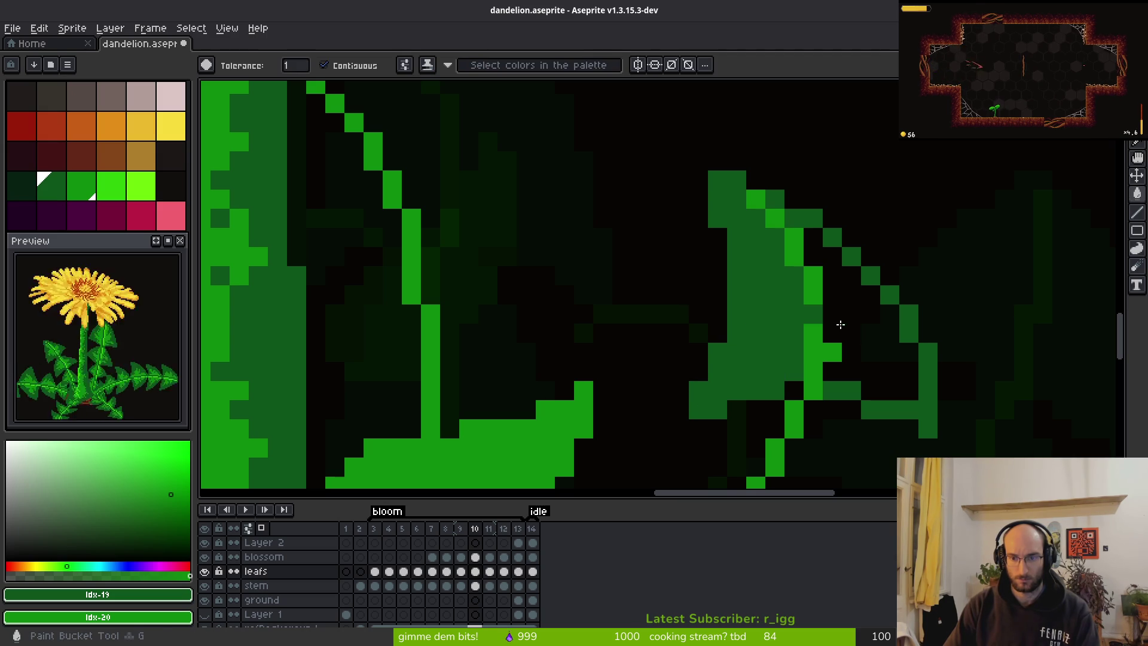
pyautogui.click(849, 334)
pyautogui.scroll(-4, 849, 334)
pyautogui.scroll(4, 831, 359)
# Brighten a pixel on the leaf stalk with the Pencil.
pyautogui.press('b')
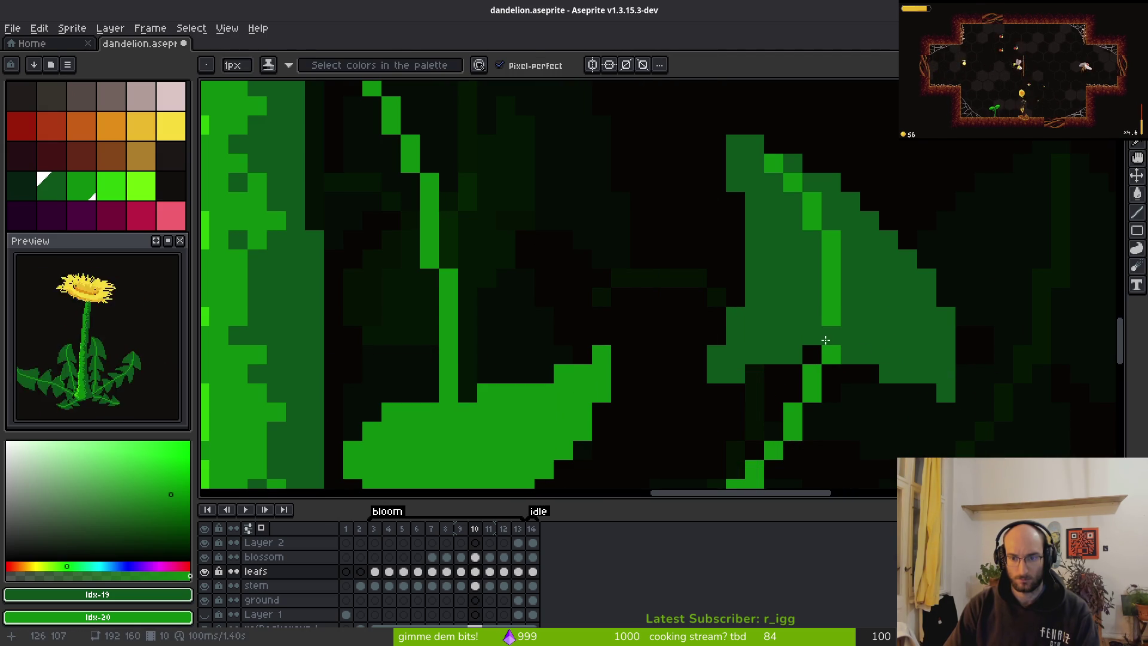
pyautogui.scroll(-3, 831, 352)
pyautogui.scroll(3, 920, 239)
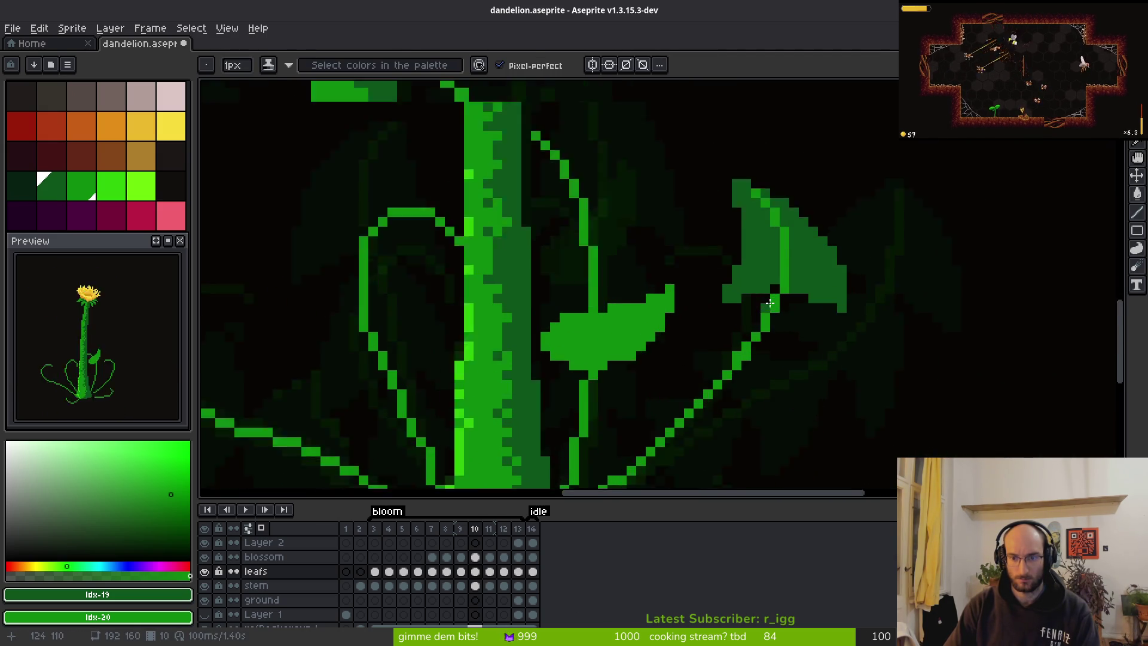
pyautogui.press('e')
pyautogui.press('i')
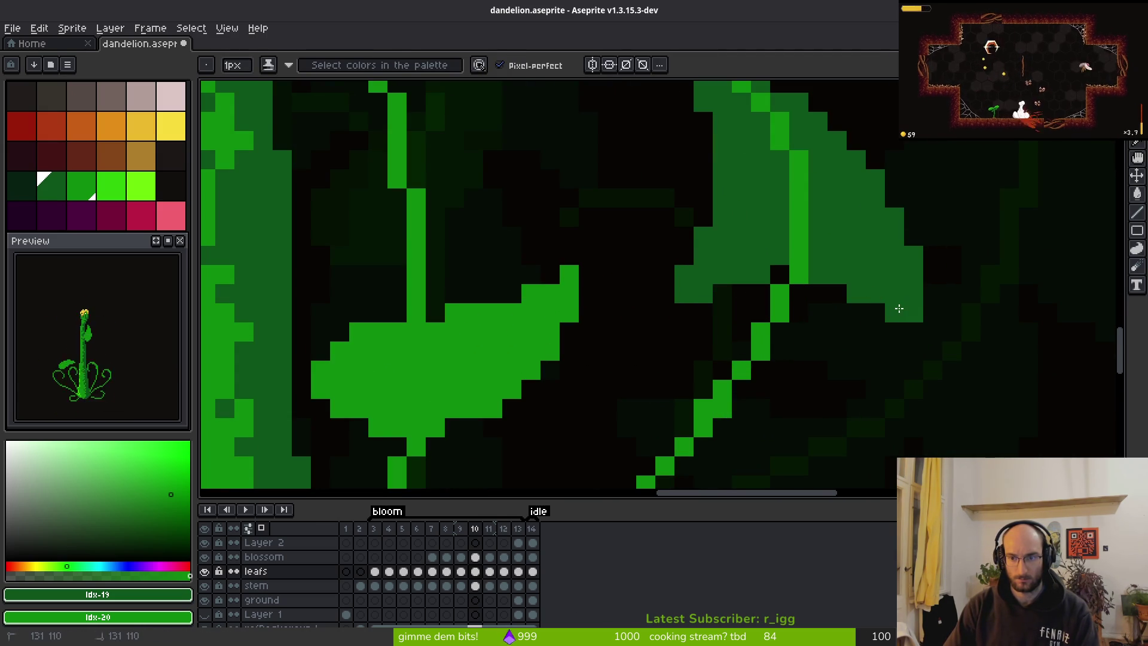
pyautogui.scroll(-2, 897, 302)
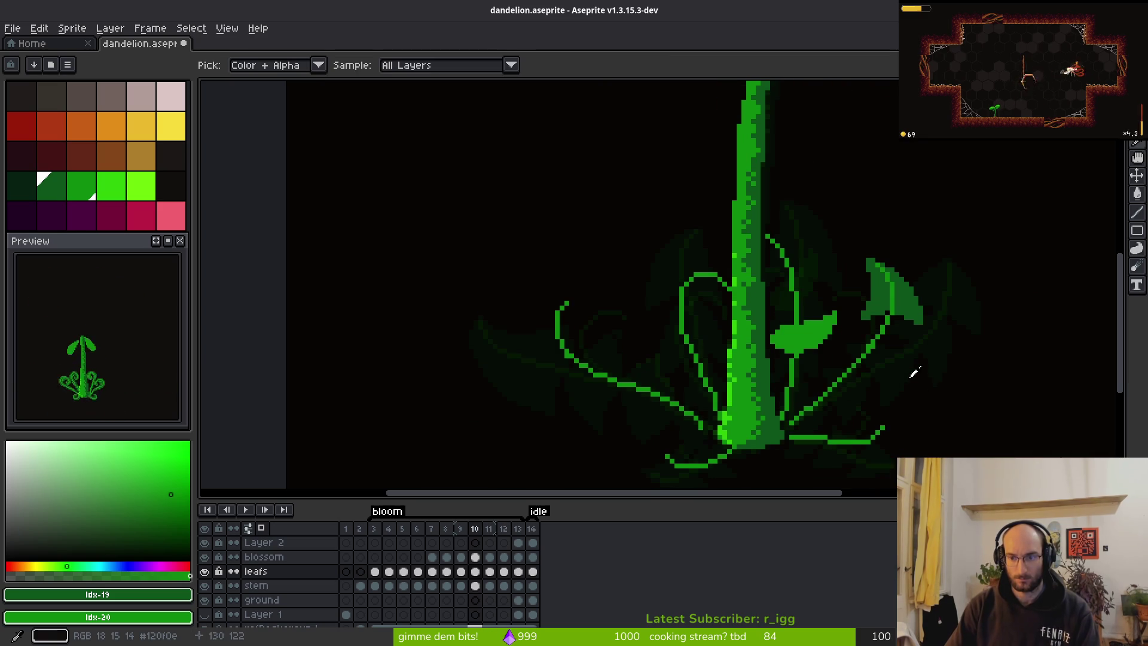
pyautogui.press('b')
pyautogui.scroll(4, 769, 235)
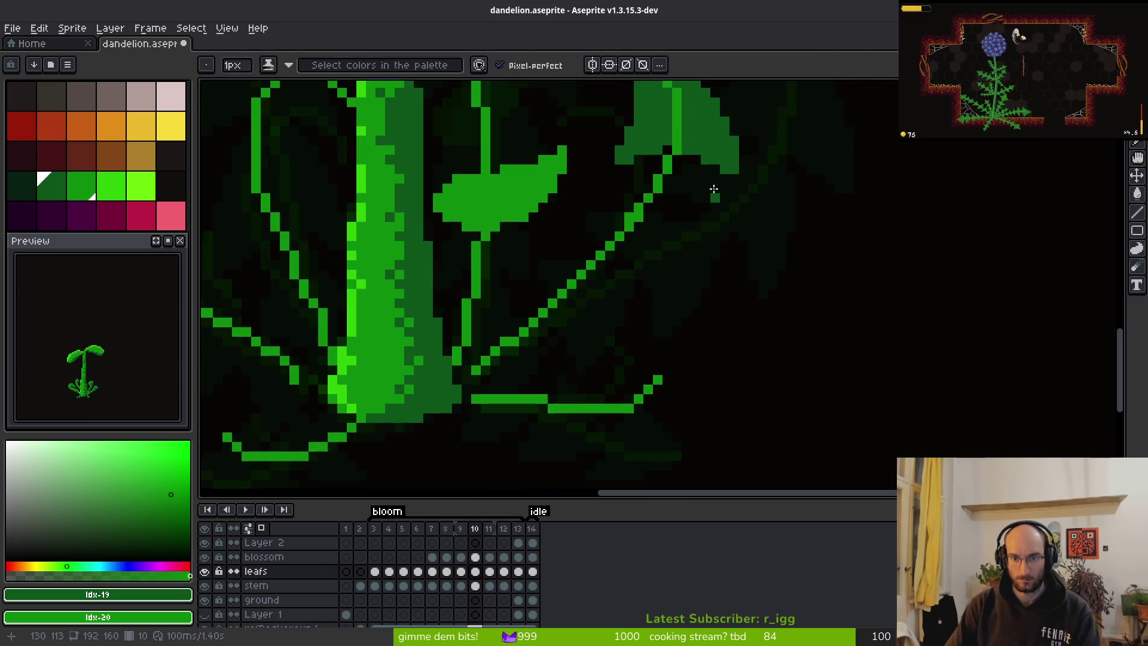
pyautogui.click(613, 147)
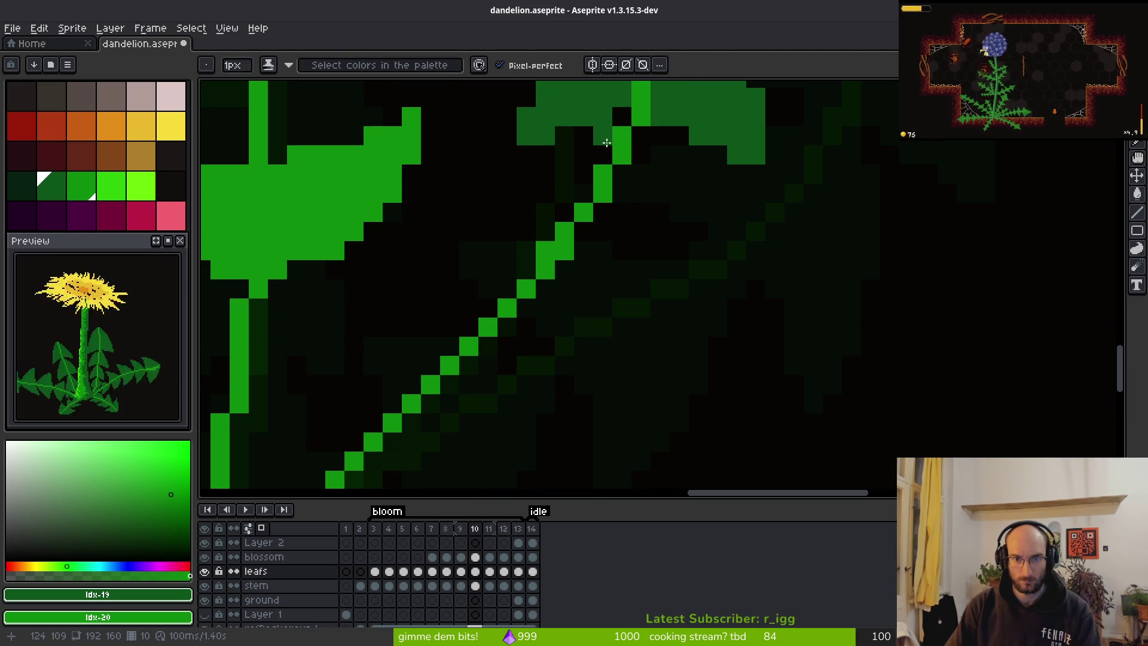
# Outline a new lobe left of the leaf stalk and fill it dark green.
pyautogui.moveTo(604, 149)
pyautogui.mouseDown()
pyautogui.moveTo(482, 209)
pyautogui.moveTo(527, 210)
pyautogui.moveTo(471, 211)
pyautogui.mouseUp()
pyautogui.moveTo(641, 140)
pyautogui.mouseDown()
pyautogui.moveTo(661, 269)
pyautogui.moveTo(640, 321)
pyautogui.mouseUp()
pyautogui.moveTo(583, 252); pyautogui.dragTo(609, 286)
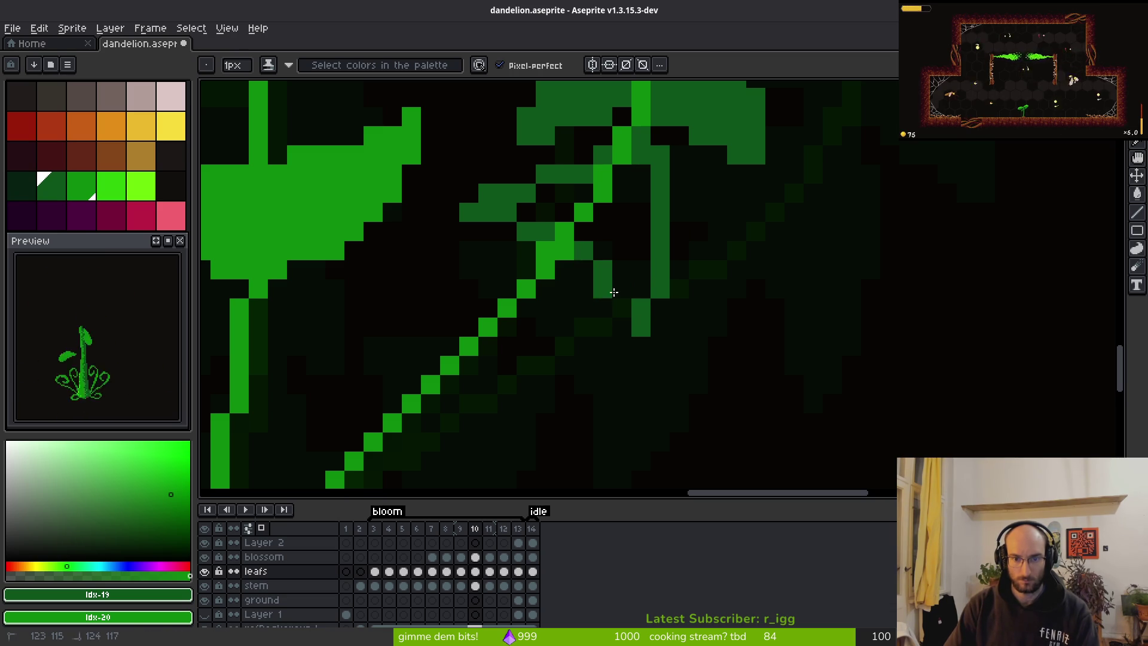
pyautogui.press('g')
pyautogui.click(620, 231)
pyautogui.click(600, 213)
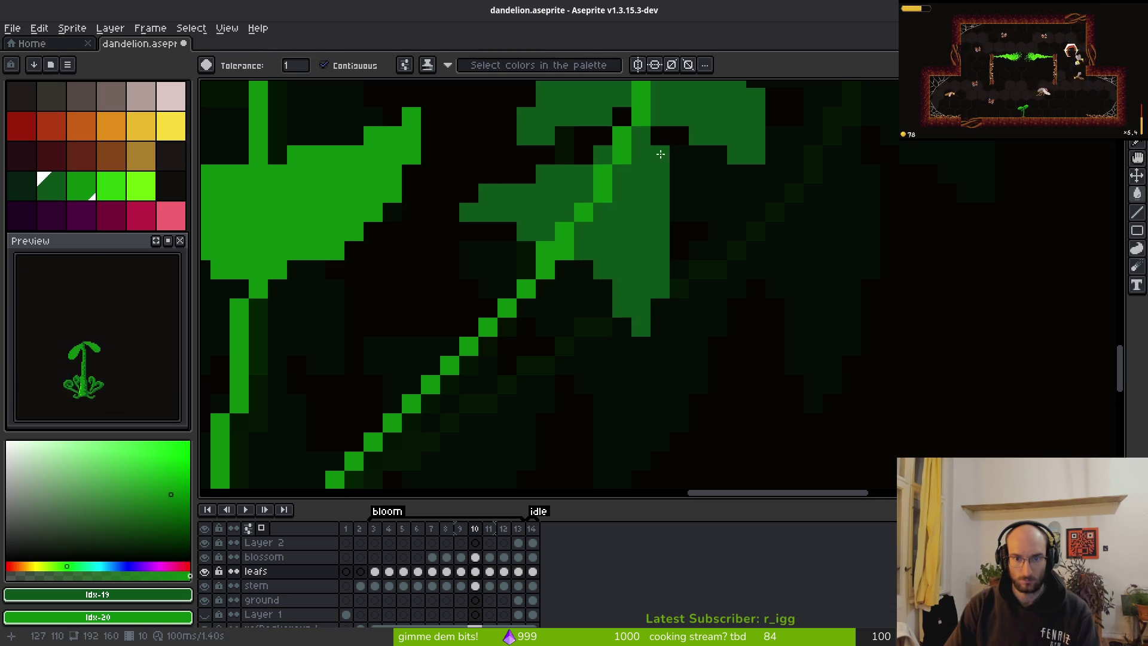
# Touch up pixels beside the new lobe, undoing the stray strokes.
pyautogui.press('b')
pyautogui.scroll(-2, 622, 185)
pyautogui.scroll(2, 651, 240)
pyautogui.moveTo(650, 240); pyautogui.dragTo(668, 238)
pyautogui.scroll(-2, 668, 256)
pyautogui.scroll(2, 653, 273)
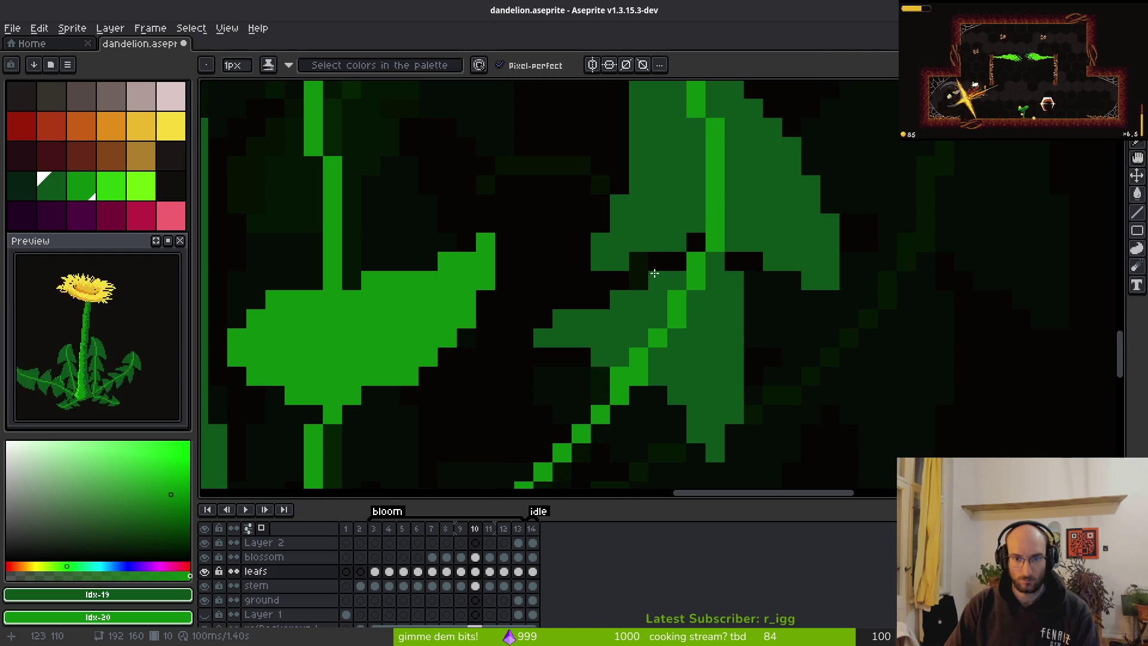
pyautogui.hotkey('ctrl', 'z')
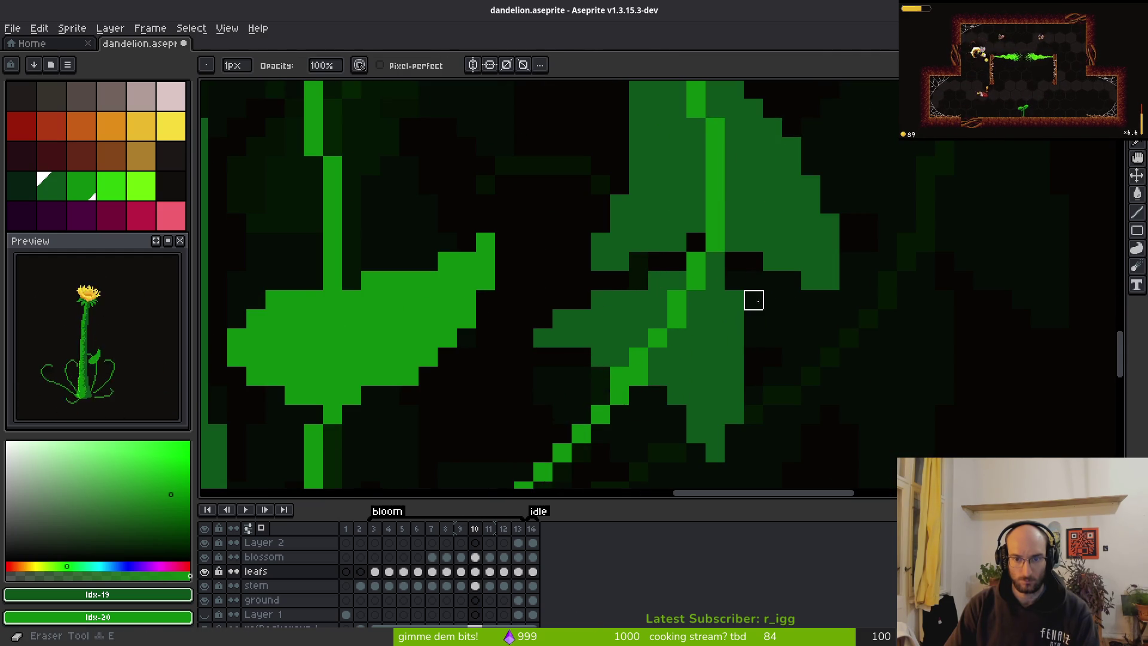
pyautogui.moveTo(739, 265); pyautogui.dragTo(744, 261)
pyautogui.hotkey('ctrl', 'z')
pyautogui.scroll(-3, 766, 379)
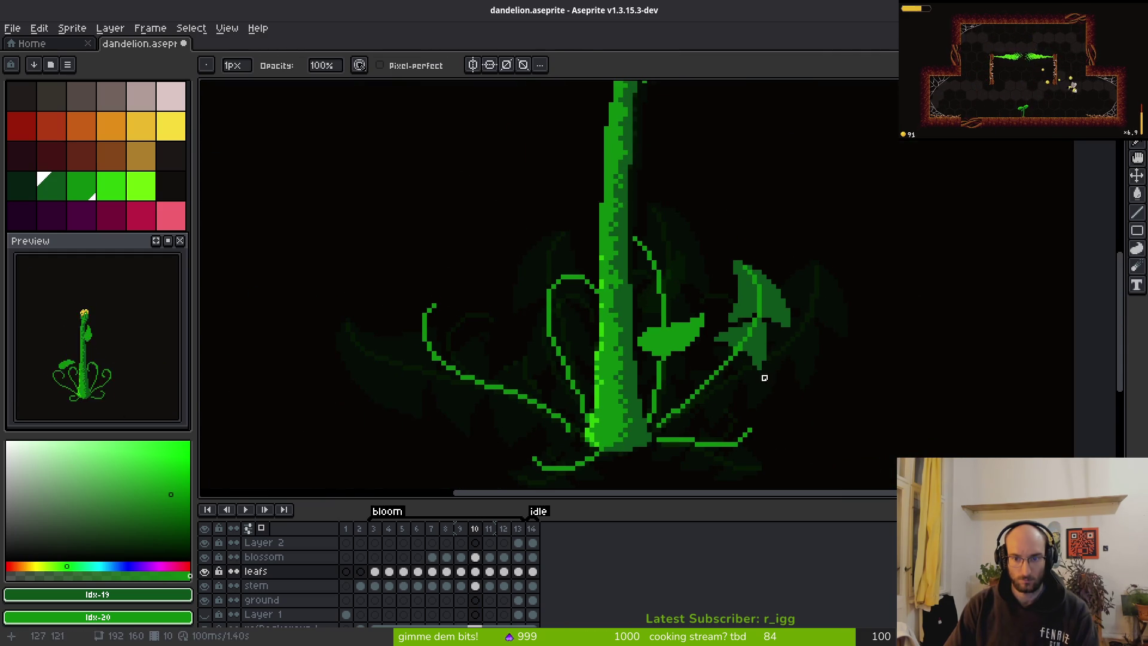
pyautogui.scroll(3, 752, 368)
pyautogui.scroll(2, 744, 184)
# Outline a new lobe on the right leaf running down toward the stem.
pyautogui.moveTo(768, 210)
pyautogui.mouseDown()
pyautogui.moveTo(653, 225)
pyautogui.moveTo(586, 253)
pyautogui.moveTo(591, 278)
pyautogui.moveTo(705, 339)
pyautogui.mouseUp()
pyautogui.scroll(-2, 734, 281)
pyautogui.moveTo(763, 226)
pyautogui.mouseDown()
pyautogui.moveTo(795, 163)
pyautogui.moveTo(794, 285)
pyautogui.moveTo(742, 394)
pyautogui.mouseUp()
pyautogui.scroll(-2, 735, 358)
pyautogui.moveTo(694, 302); pyautogui.dragTo(660, 325)
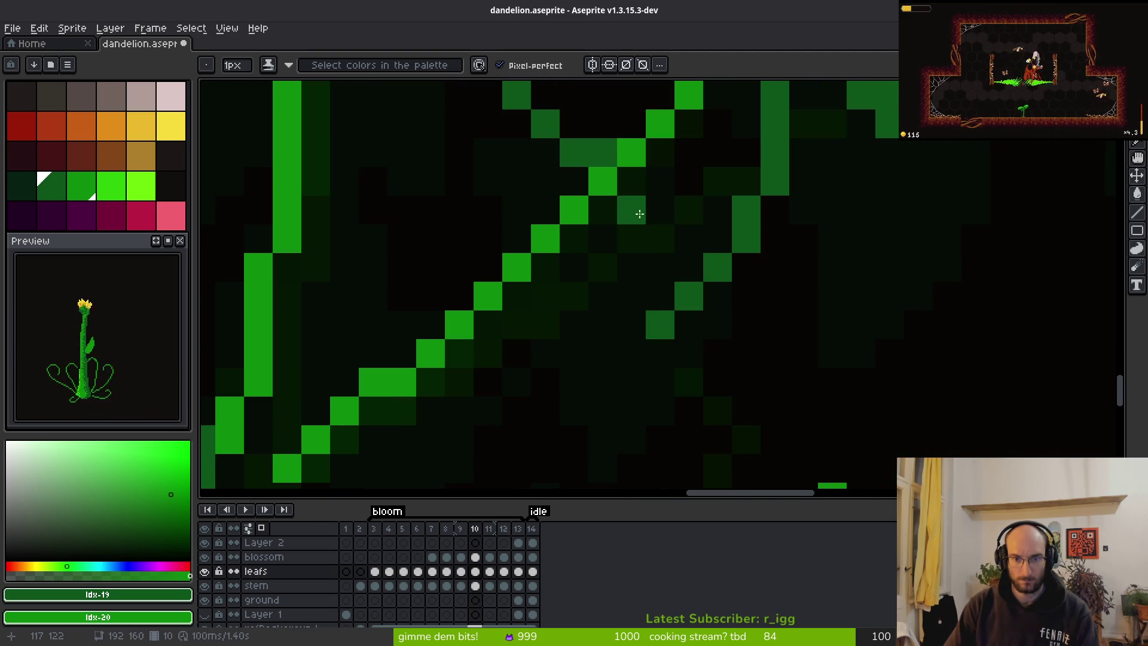
pyautogui.moveTo(642, 221); pyautogui.dragTo(664, 290)
# Fill the enclosed lobe parts green, then step to frame 11 to compare.
pyautogui.click(705, 225)
pyautogui.press('g')
pyautogui.click(630, 118)
pyautogui.click(598, 110)
pyautogui.scroll(-3, 707, 238)
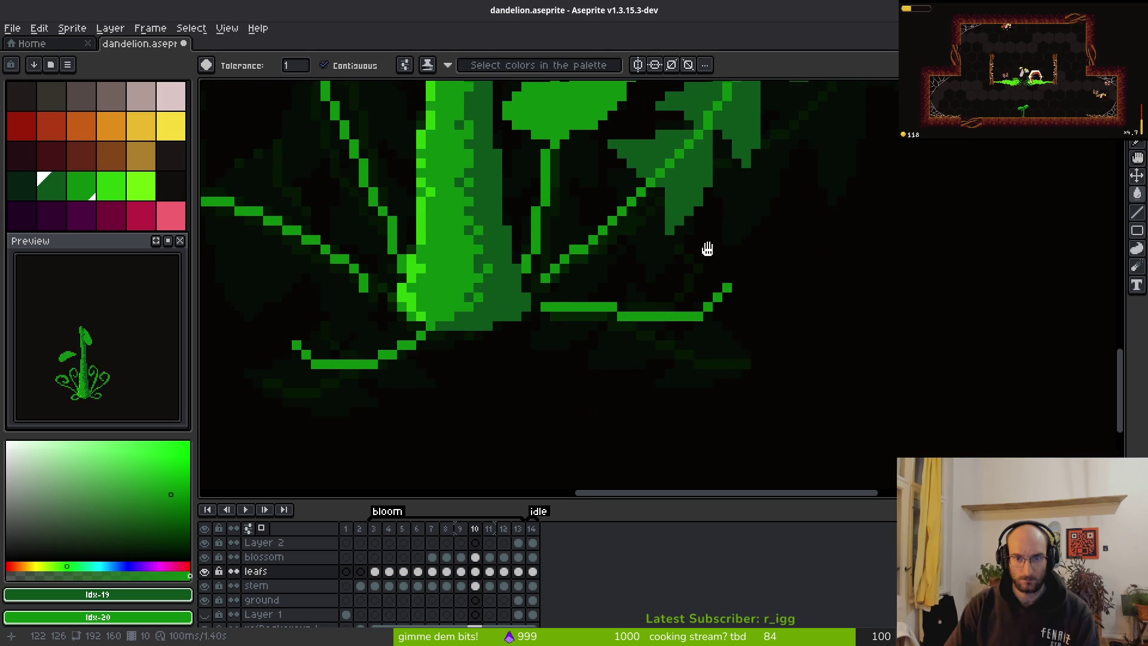
pyautogui.scroll(3, 707, 239)
pyautogui.press('b')
pyautogui.scroll(-3, 615, 253)
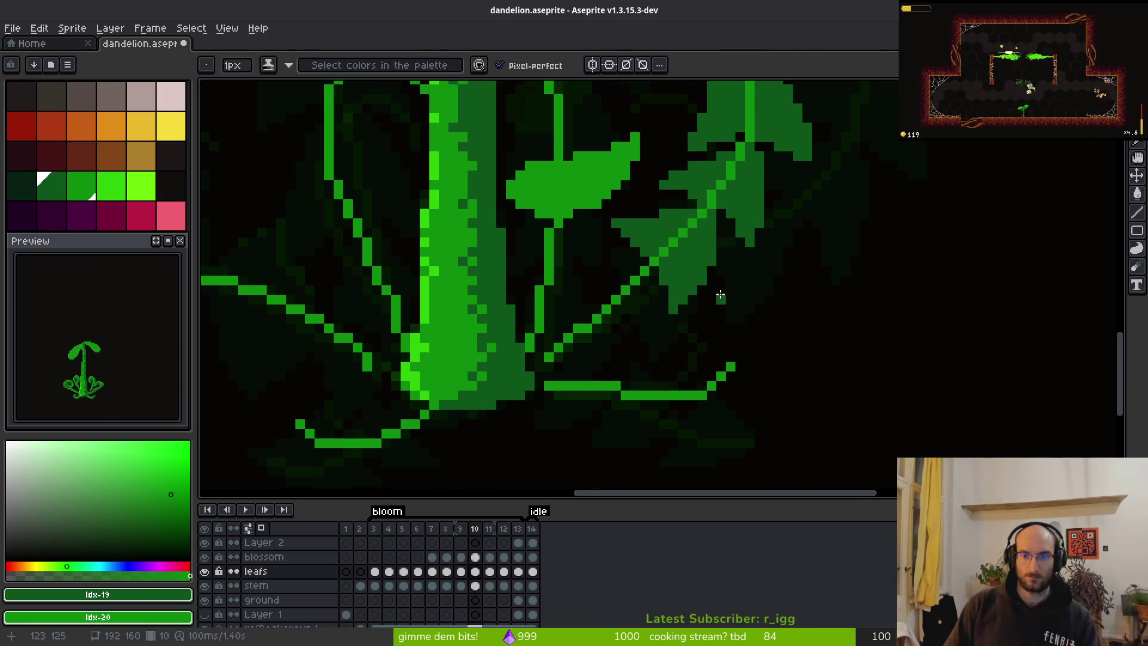
pyautogui.press('Right')
pyautogui.scroll(-4, 705, 246)
pyautogui.scroll(1, 681, 323)
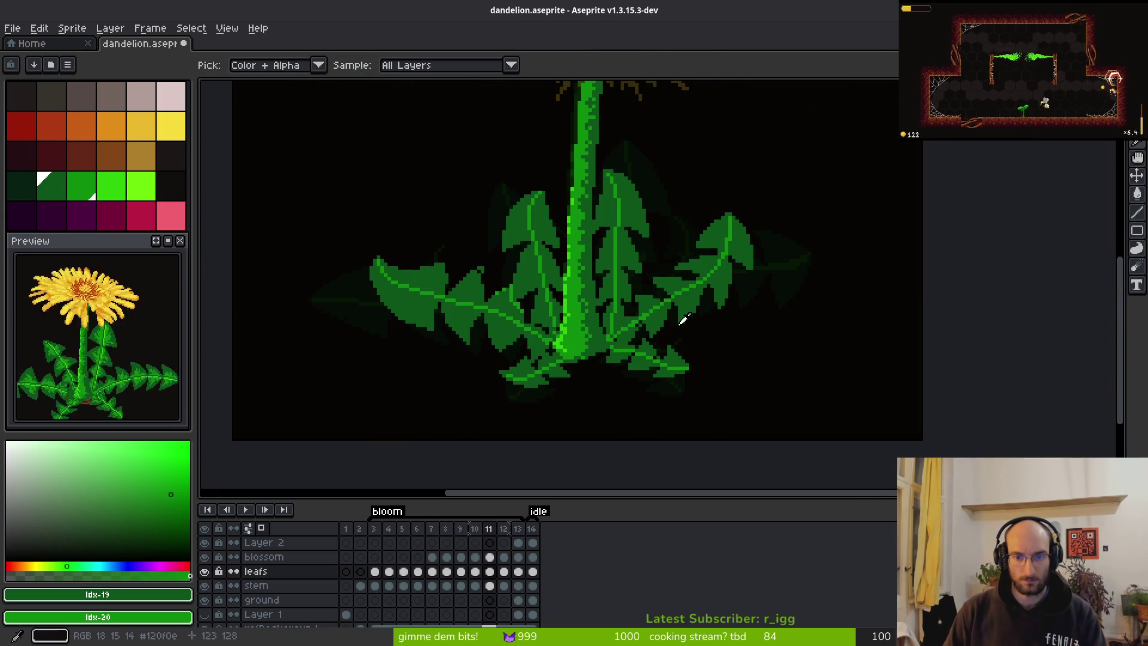
# Compare frames 10 and 11, picking a leaf colour, then return to frame 10.
pyautogui.press('Left')
pyautogui.press('Right')
pyautogui.press('Left')
pyautogui.press('Left')
pyautogui.press('Right')
pyautogui.press('Right')
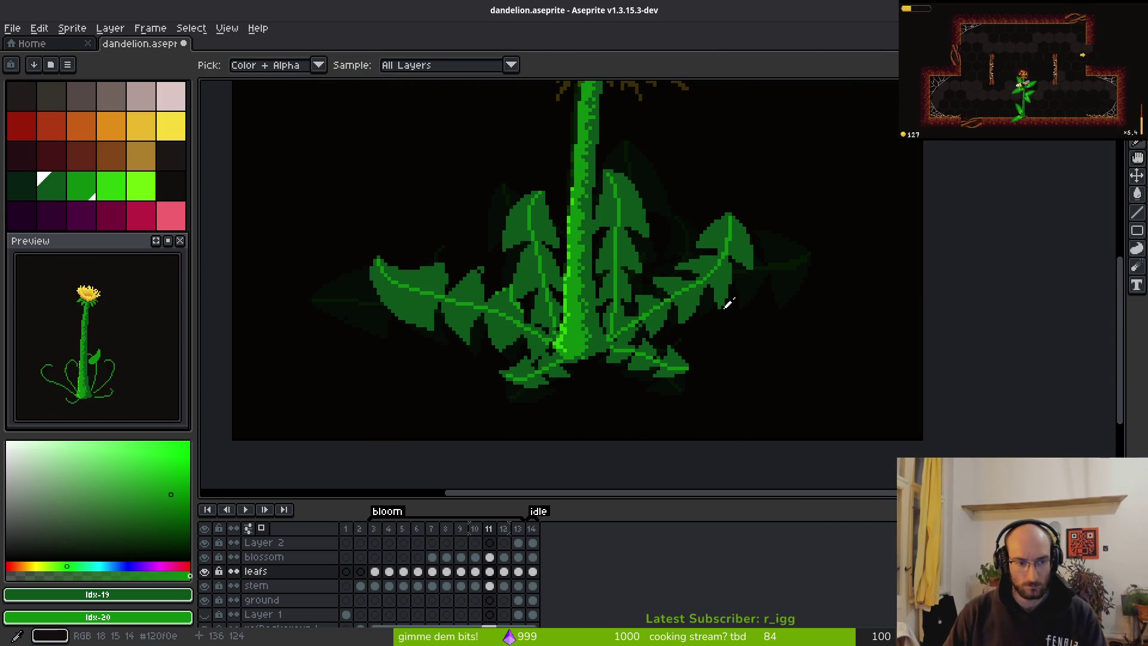
pyautogui.press('b')
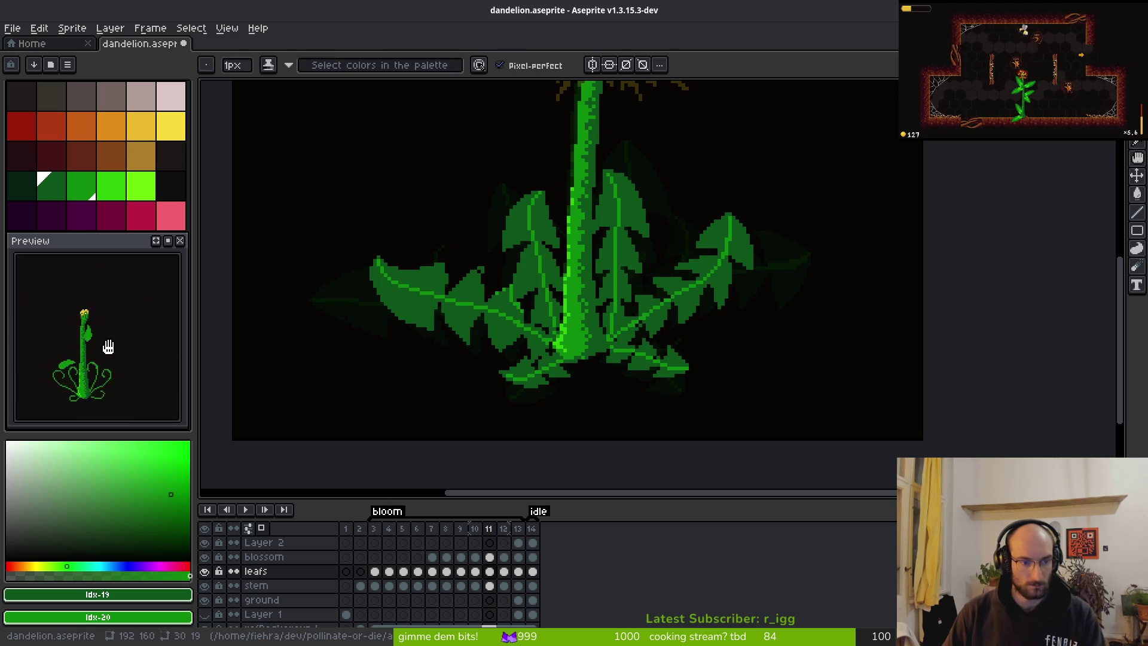
pyautogui.scroll(2, 131, 389)
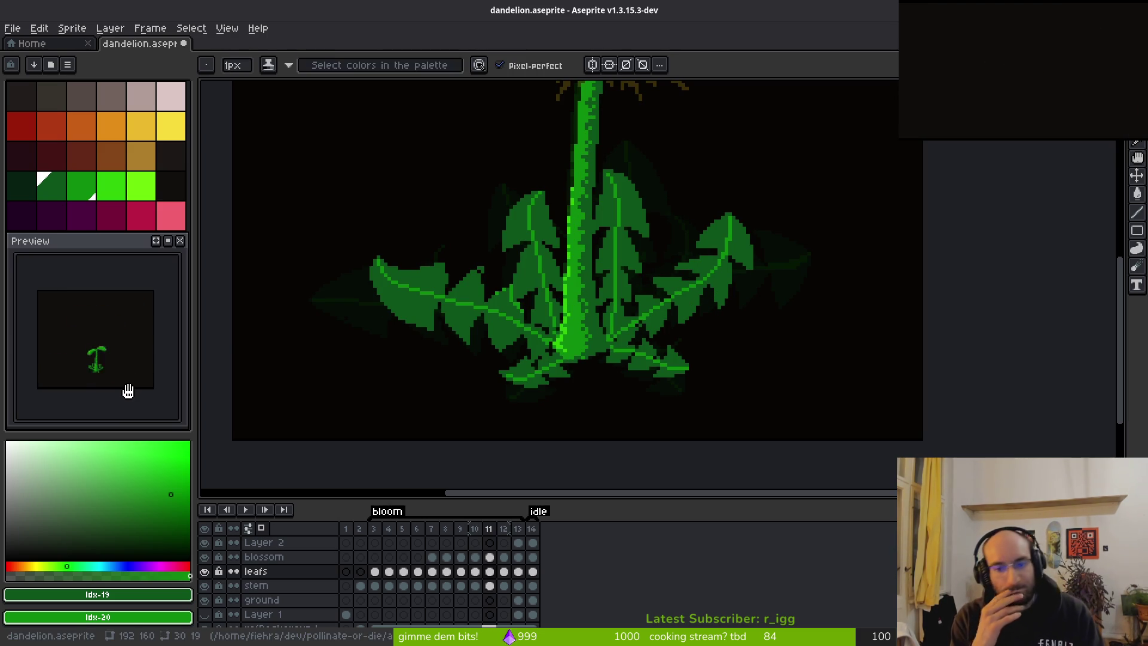
pyautogui.press('i')
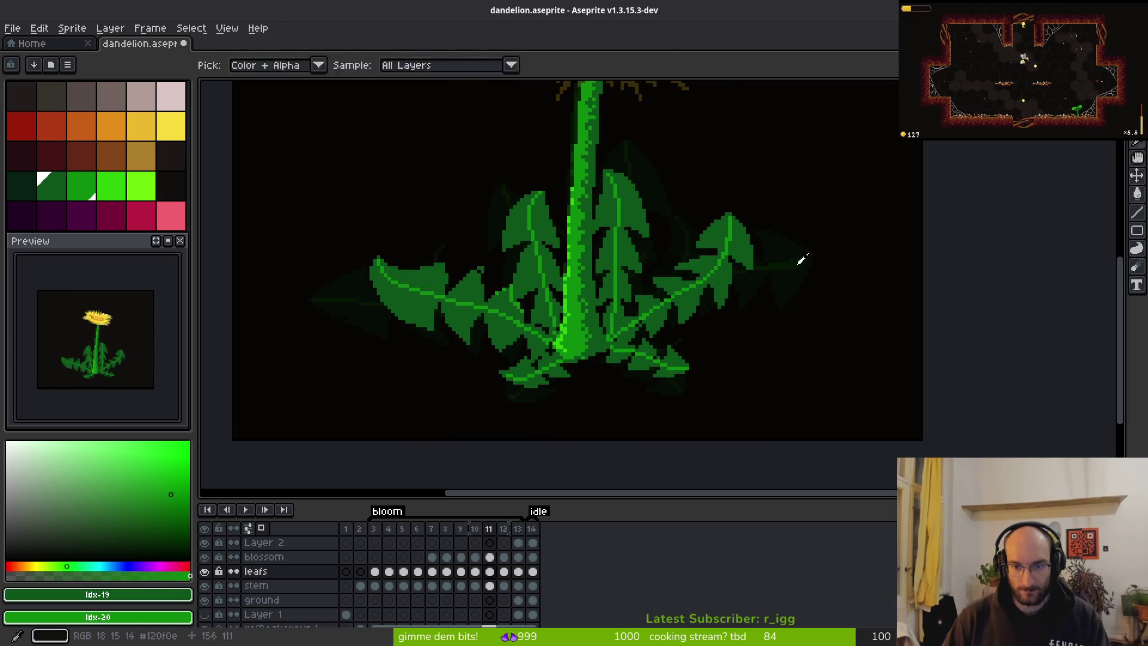
pyautogui.scroll(4, 799, 256)
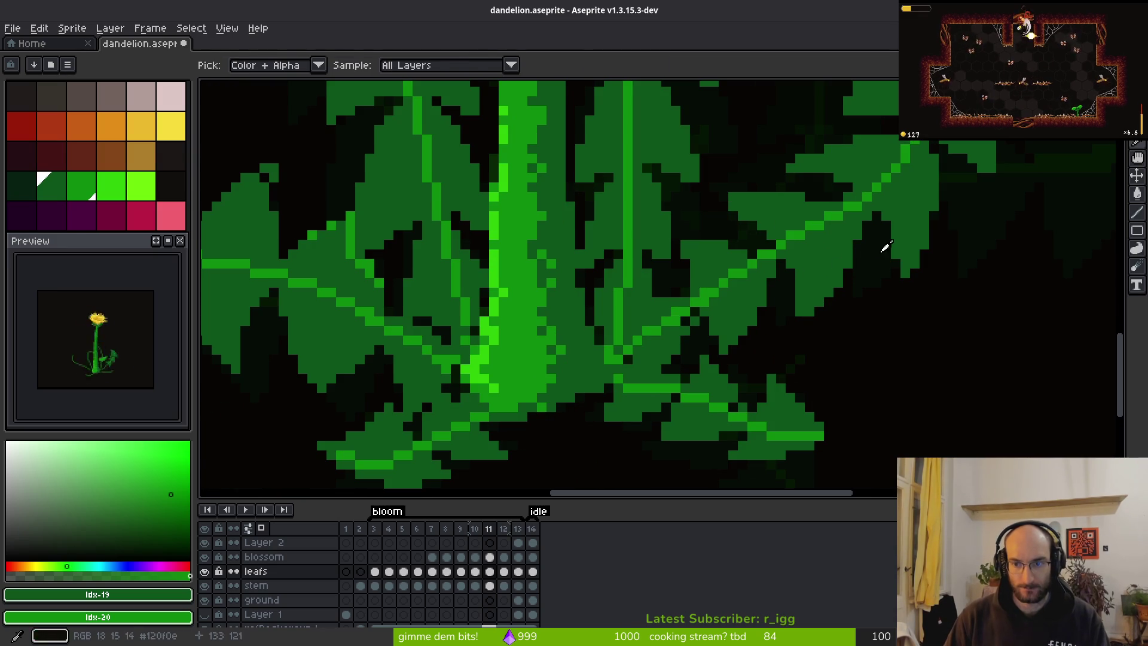
pyautogui.press('b')
pyautogui.press(',')
# Draw a stepped lobe edge on the right-hand leaf and fill two gap pixels.
pyautogui.moveTo(776, 367); pyautogui.dragTo(720, 229)
pyautogui.scroll(4, 720, 230)
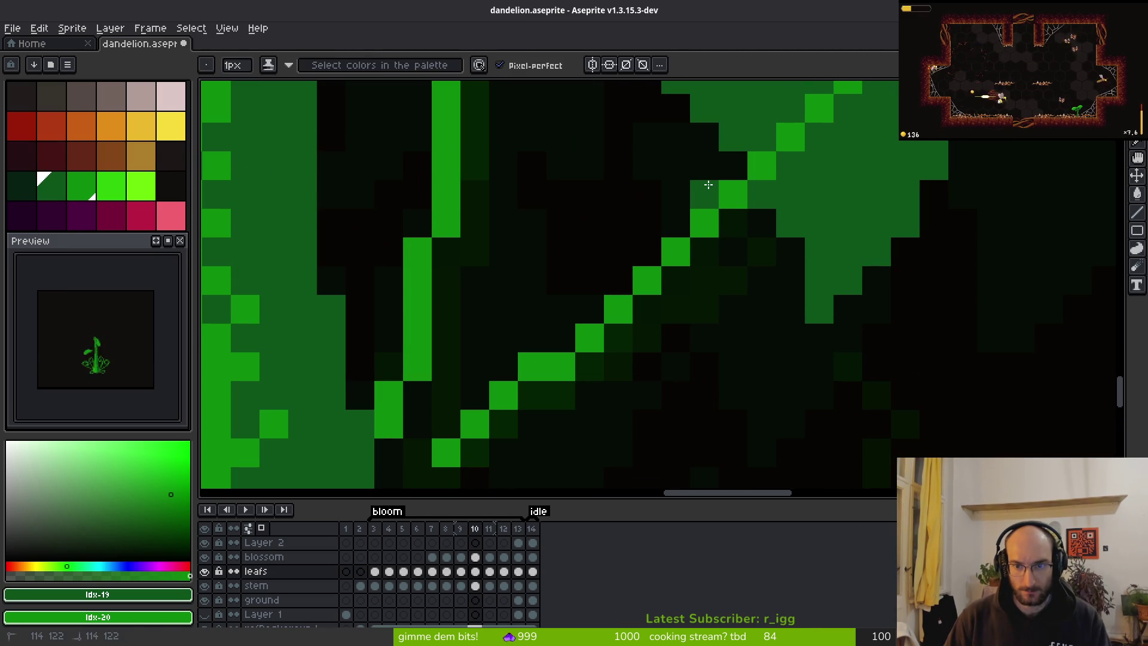
pyautogui.moveTo(679, 168)
pyautogui.mouseDown()
pyautogui.moveTo(518, 173)
pyautogui.moveTo(564, 293)
pyautogui.moveTo(495, 187)
pyautogui.moveTo(561, 315)
pyautogui.mouseUp()
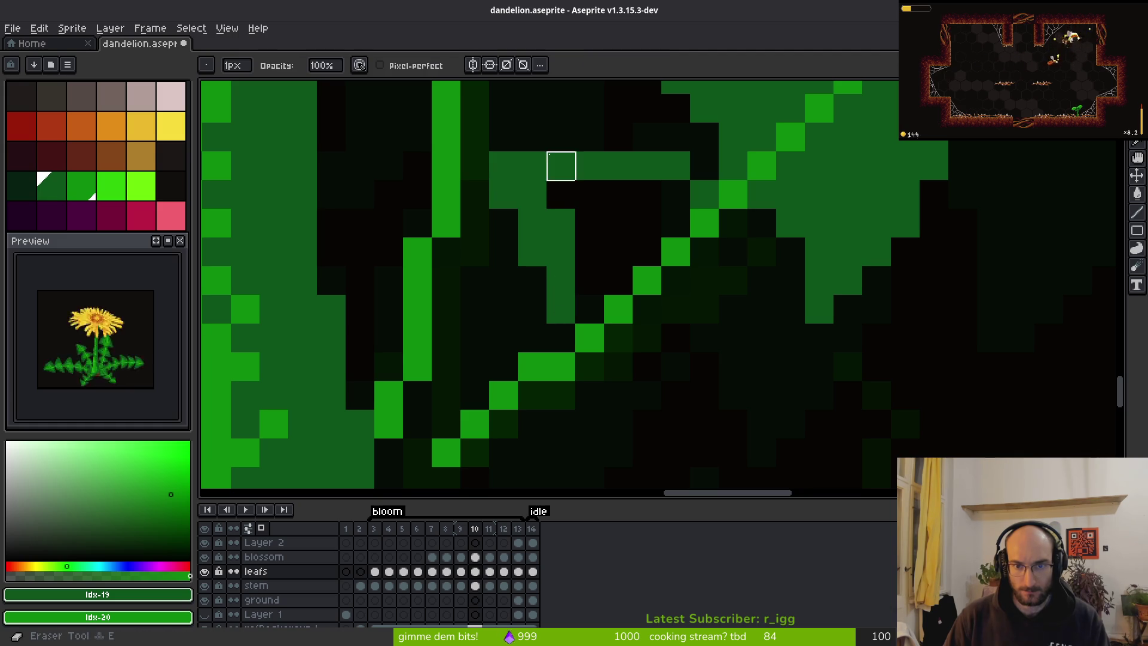
pyautogui.hotkey('ctrl', 'z')
pyautogui.hotkey('ctrl', 'z')
pyautogui.moveTo(674, 164)
pyautogui.mouseDown()
pyautogui.moveTo(680, 187)
pyautogui.moveTo(557, 164)
pyautogui.mouseUp()
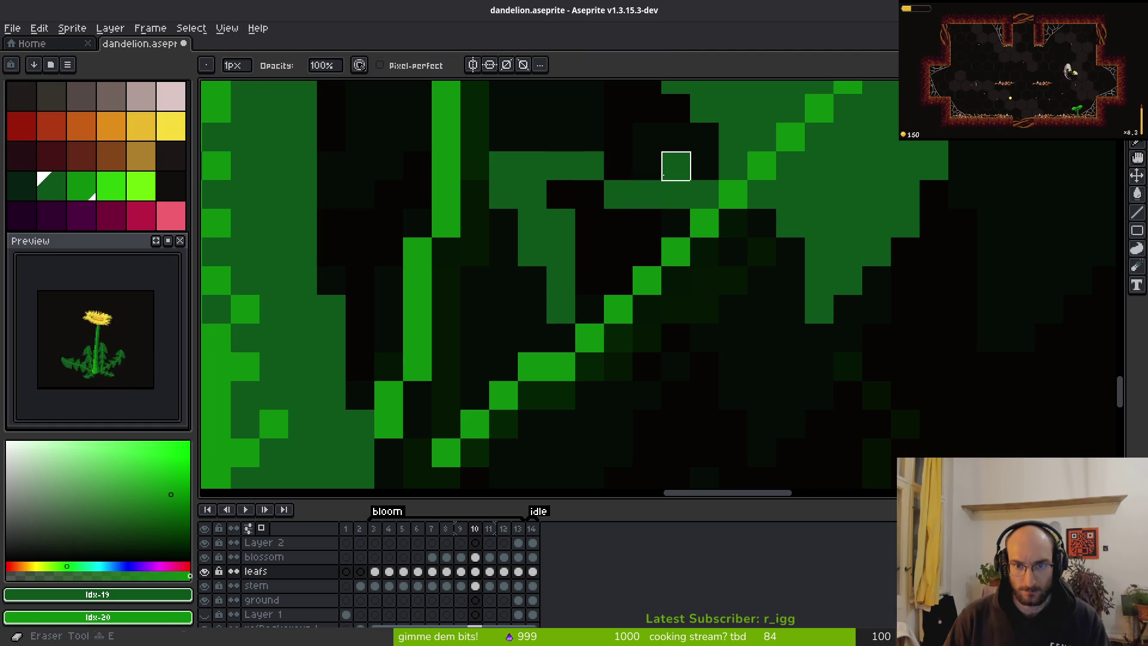
pyautogui.scroll(-3, 658, 170)
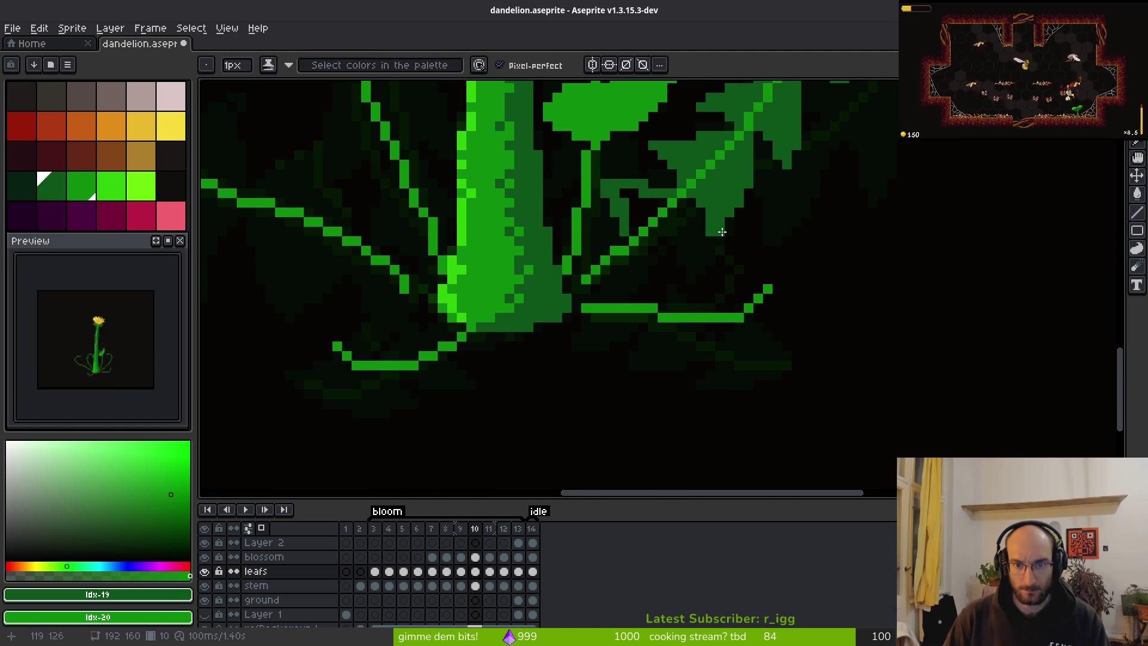
pyautogui.scroll(2, 685, 211)
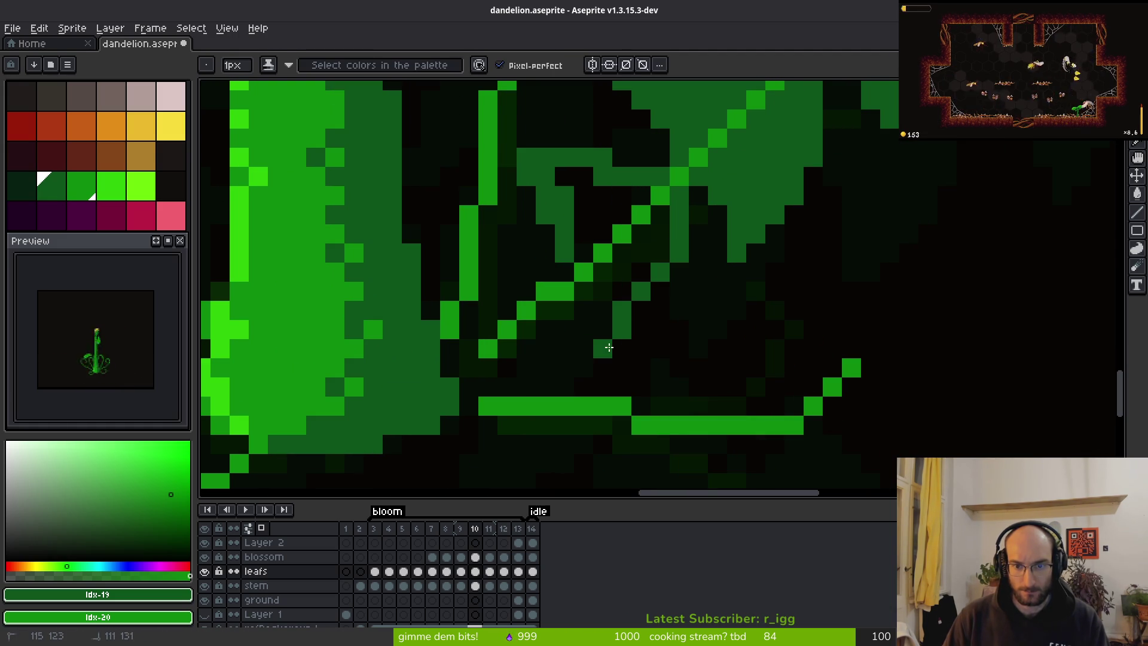
pyautogui.moveTo(603, 330); pyautogui.dragTo(610, 306)
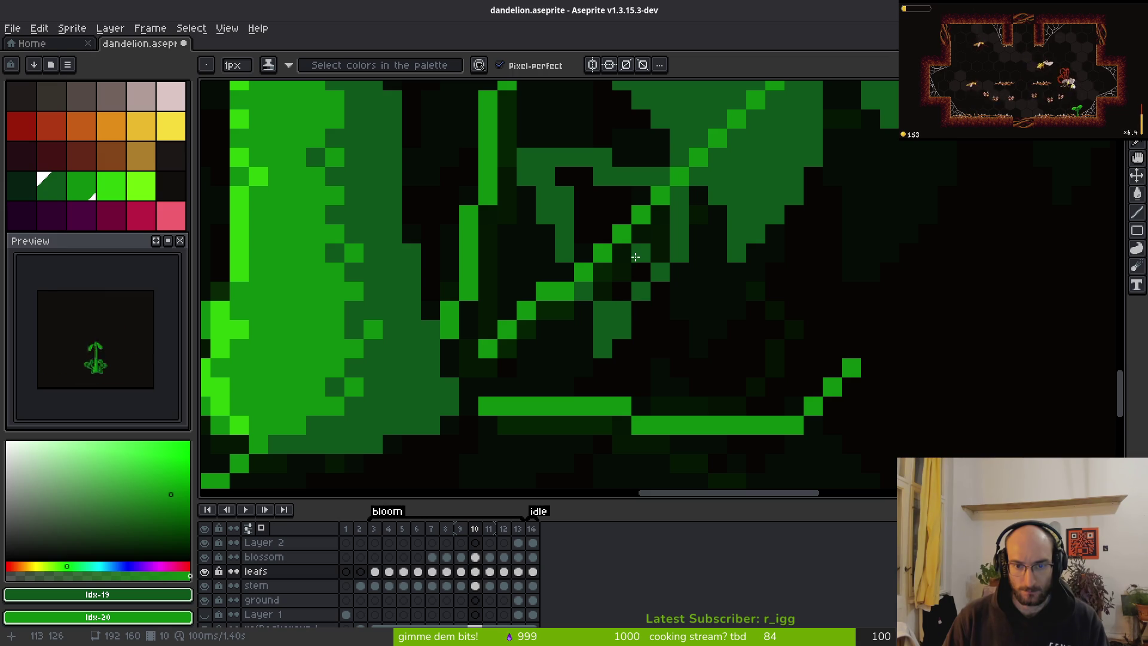
# Add dark-green lobe edge pixels beside the stem base.
pyautogui.press('w')
pyautogui.scroll(-3, 635, 256)
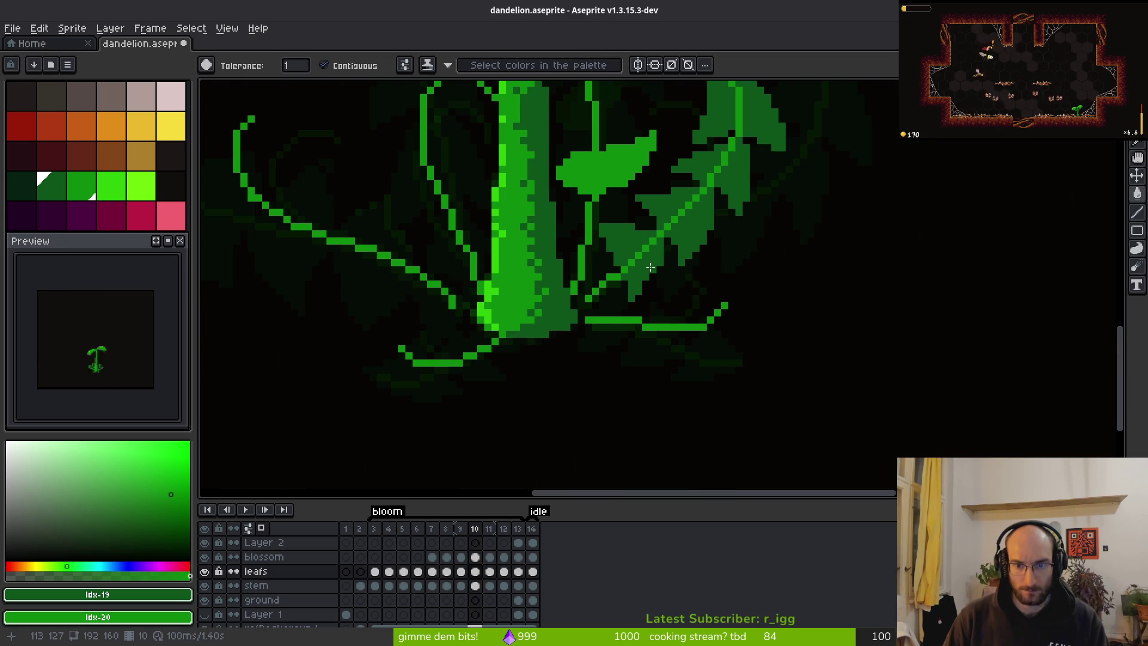
pyautogui.press('b')
pyautogui.press('w')
pyautogui.press('b')
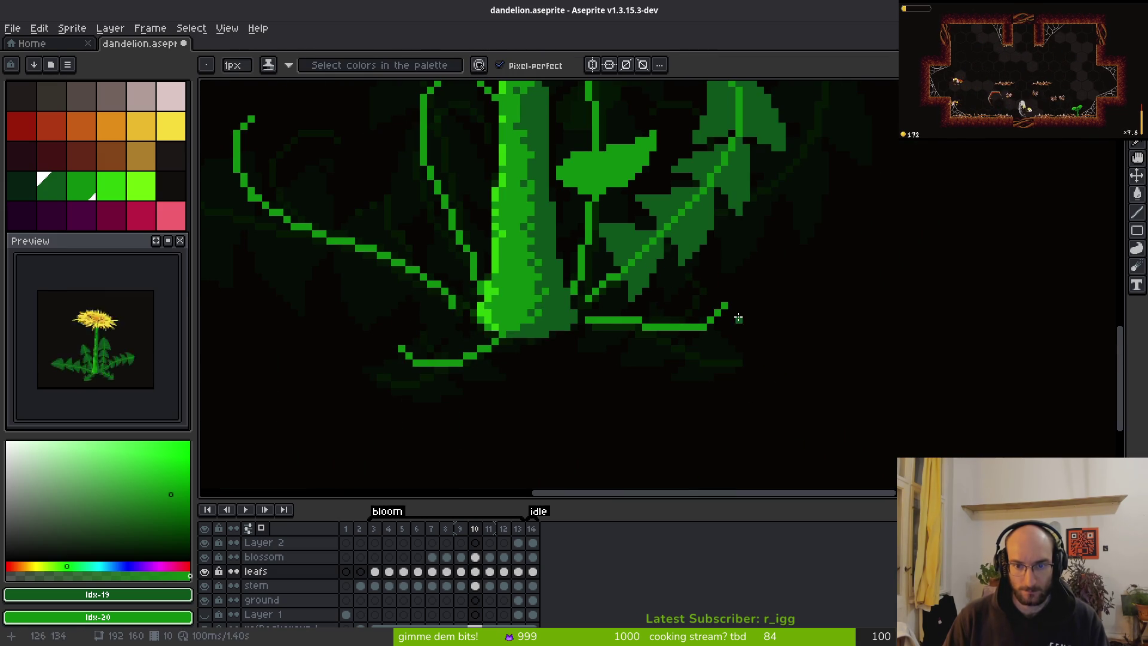
pyautogui.scroll(4, 645, 292)
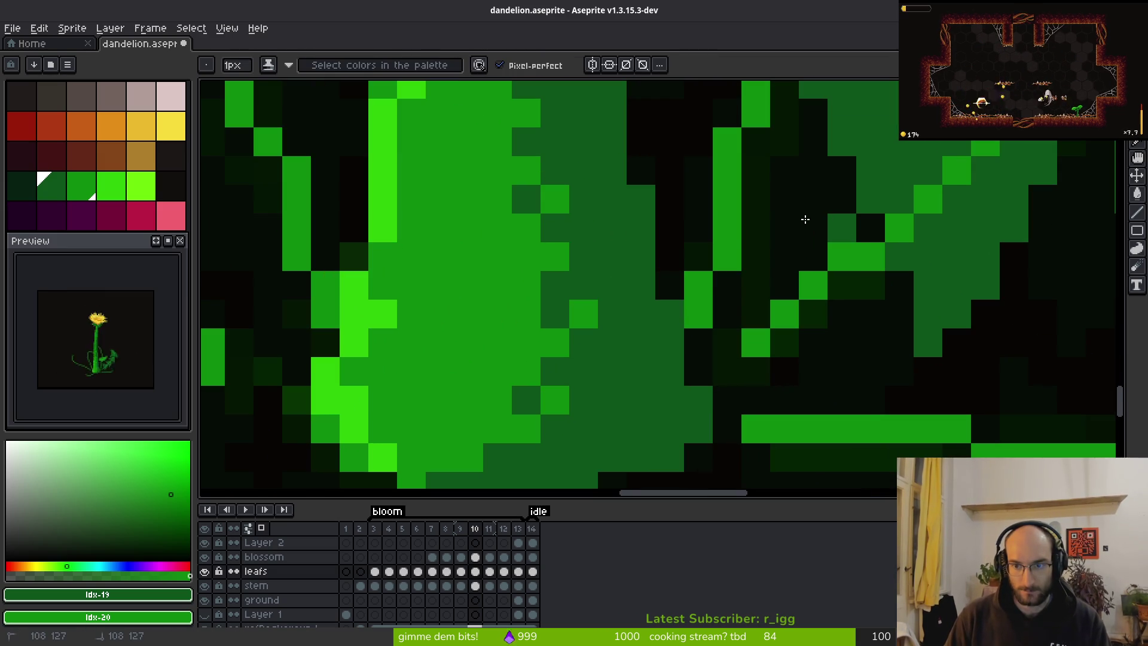
pyautogui.moveTo(836, 218); pyautogui.dragTo(754, 228)
pyautogui.click(870, 286)
pyautogui.moveTo(871, 314)
pyautogui.mouseDown()
pyautogui.moveTo(797, 385)
pyautogui.moveTo(820, 320)
pyautogui.moveTo(815, 333)
pyautogui.moveTo(754, 256)
pyautogui.moveTo(743, 318)
pyautogui.moveTo(736, 307)
pyautogui.moveTo(751, 367)
pyautogui.moveTo(720, 361)
pyautogui.moveTo(697, 382)
pyautogui.moveTo(756, 381)
pyautogui.mouseUp()
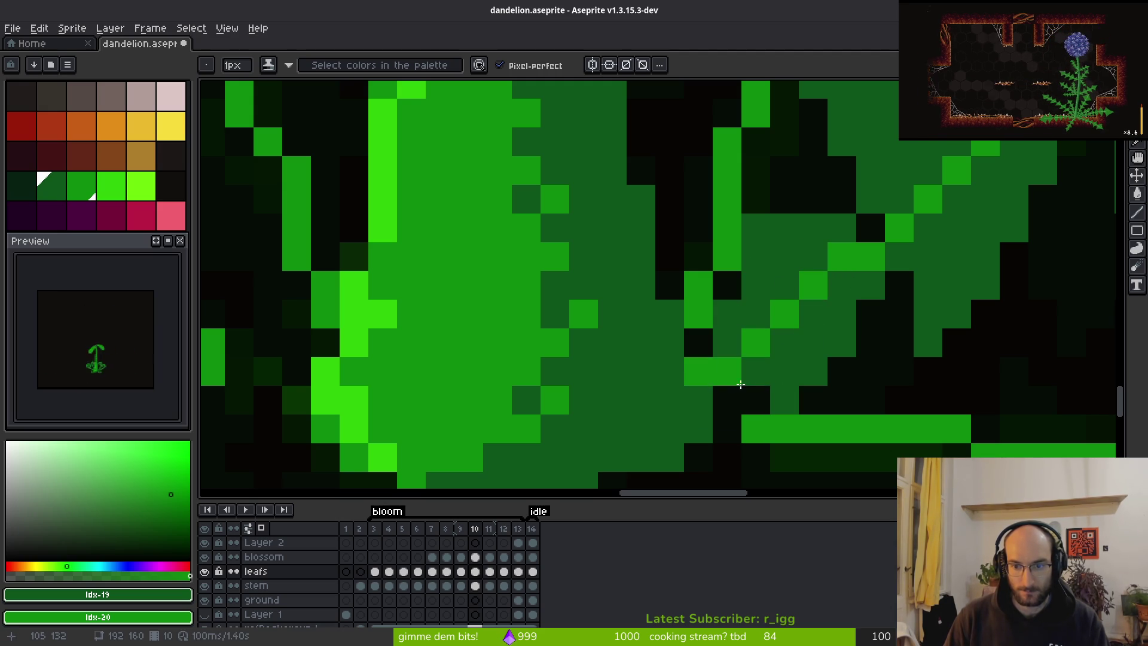
pyautogui.scroll(-2, 802, 366)
pyautogui.scroll(2, 832, 274)
pyautogui.press('e')
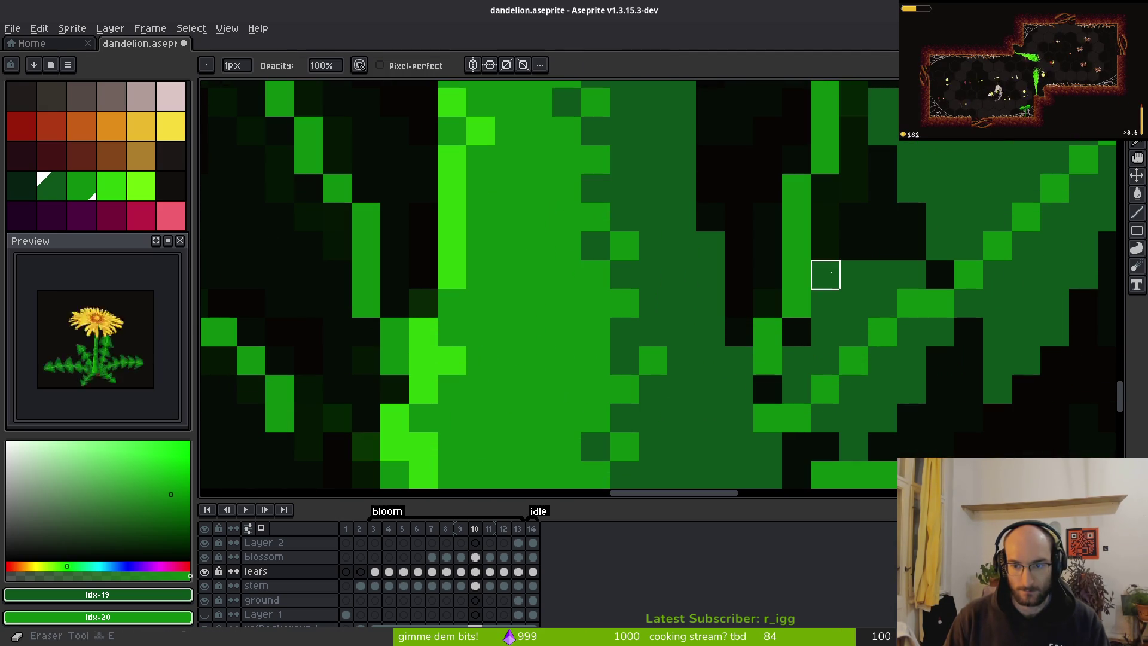
pyautogui.scroll(-5, 846, 283)
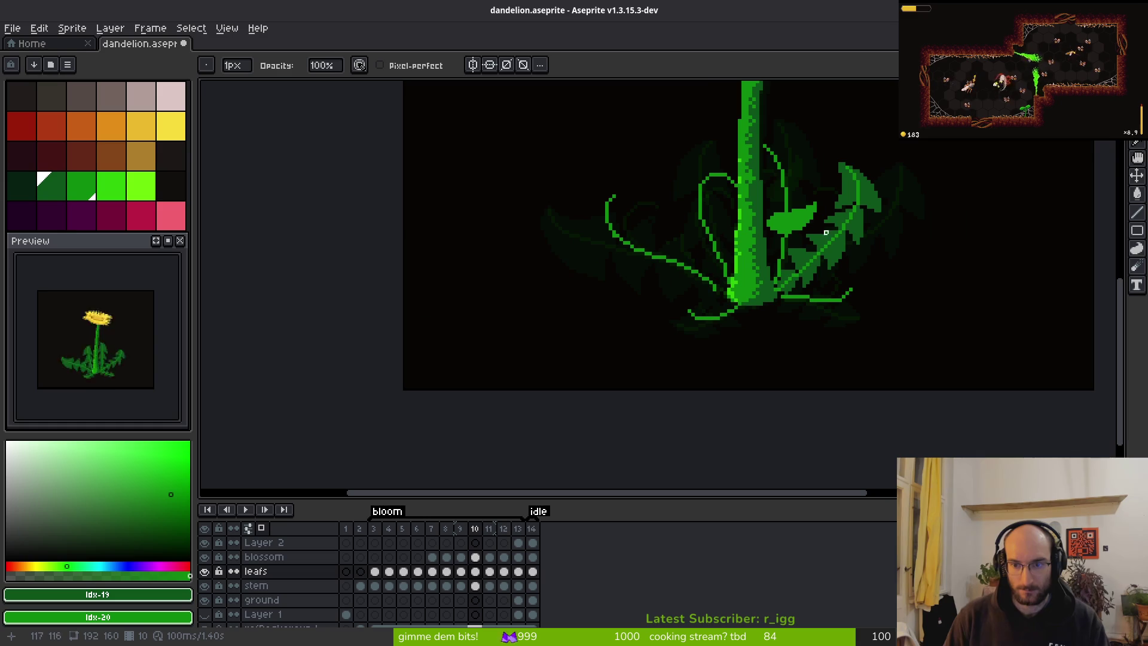
# Add a bright green vein pixel to the leaf.
pyautogui.scroll(5, 831, 267)
pyautogui.press('f')
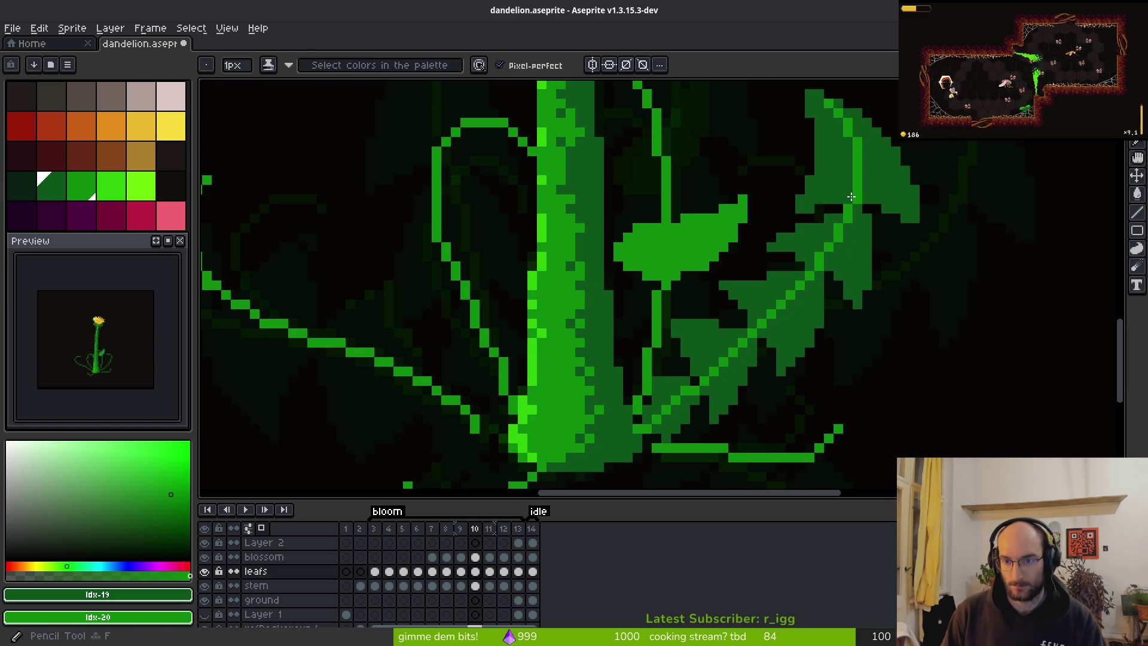
pyautogui.scroll(-4, 851, 196)
pyautogui.scroll(4, 857, 180)
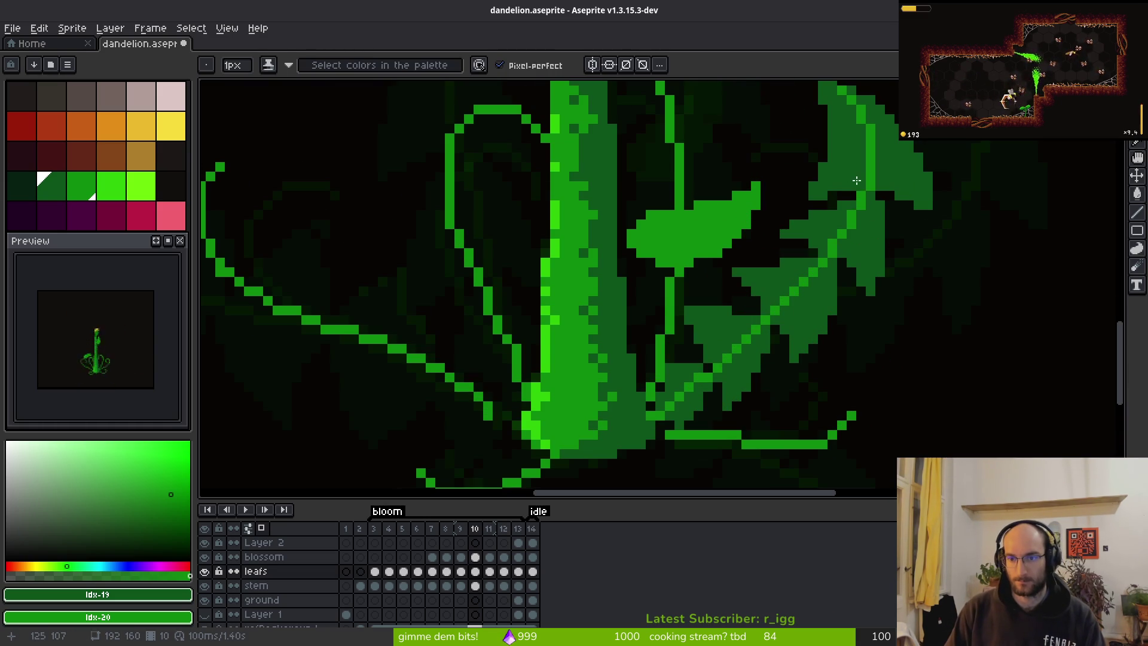
pyautogui.scroll(-4, 878, 186)
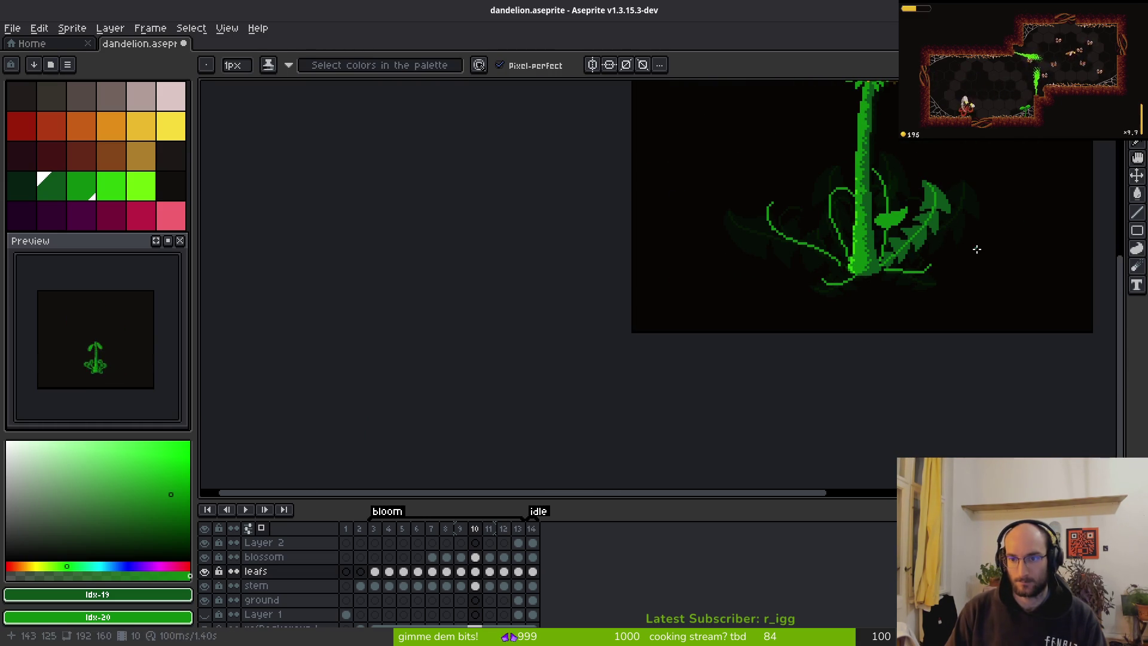
pyautogui.scroll(10, 807, 269)
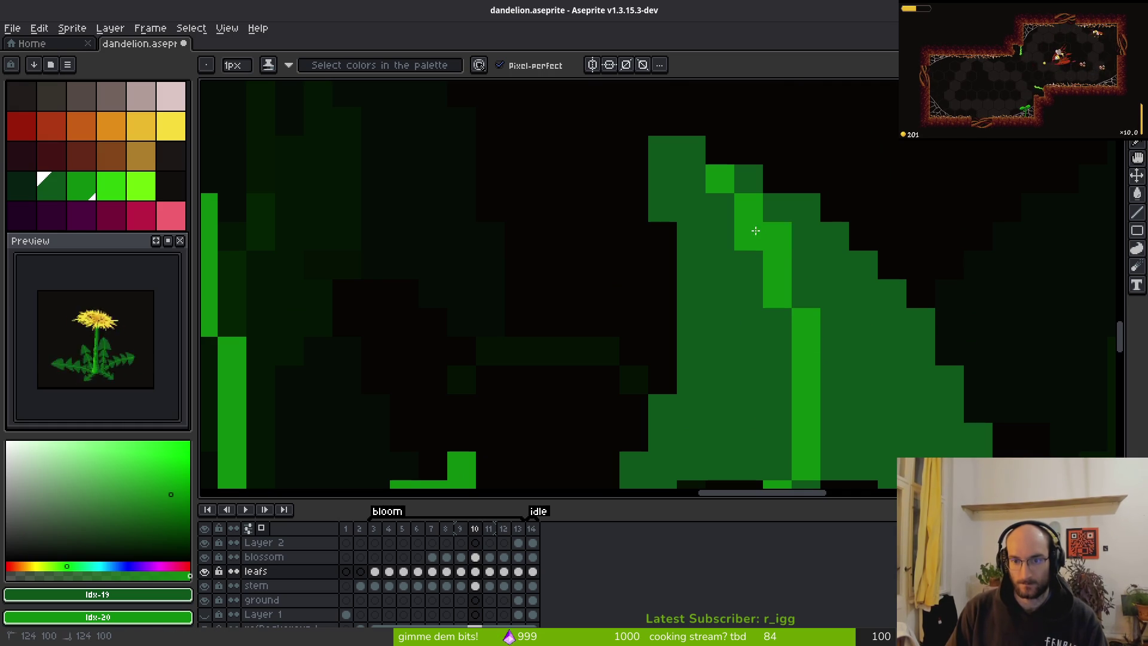
pyautogui.scroll(-4, 861, 317)
pyautogui.scroll(3, 861, 326)
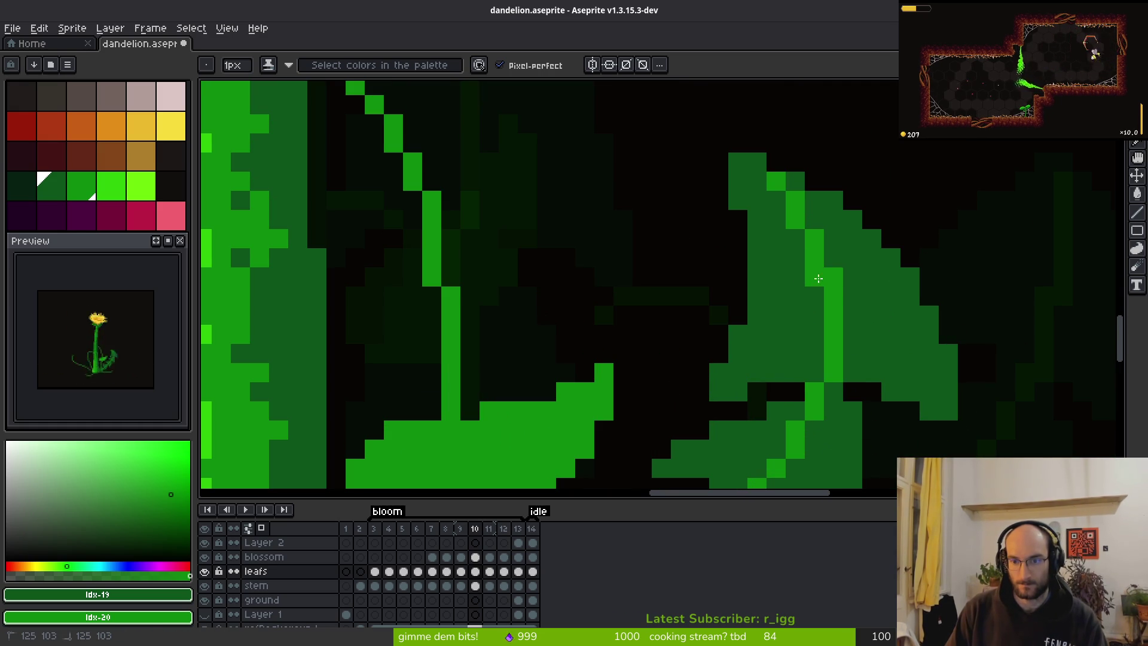
pyautogui.scroll(-4, 874, 295)
pyautogui.scroll(4, 895, 327)
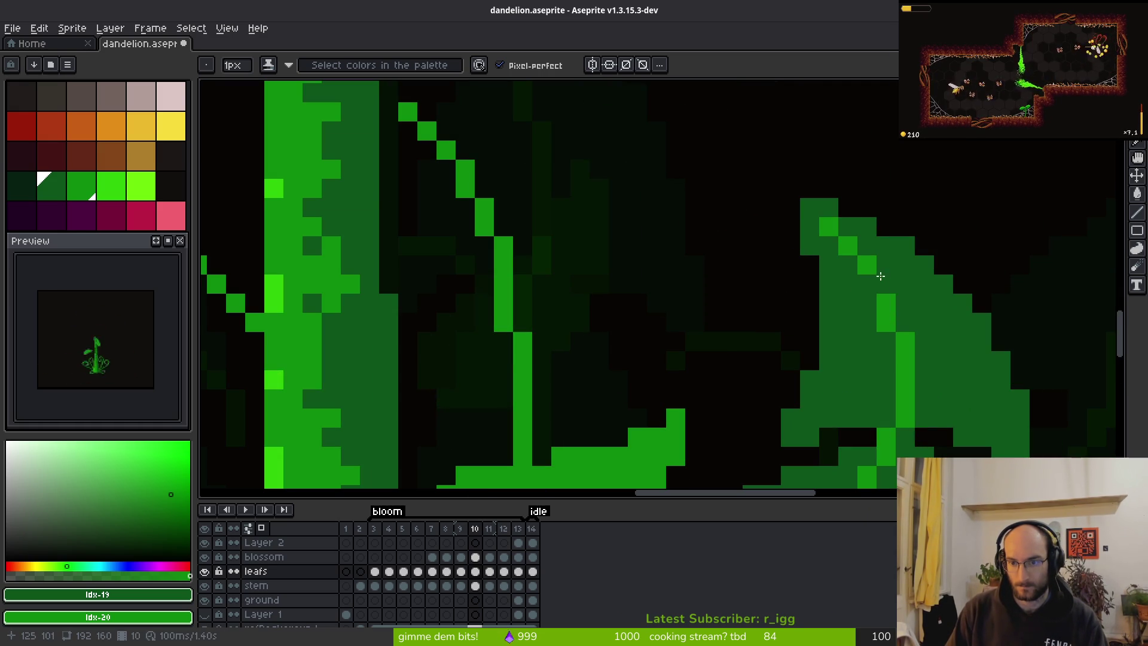
pyautogui.click(903, 345)
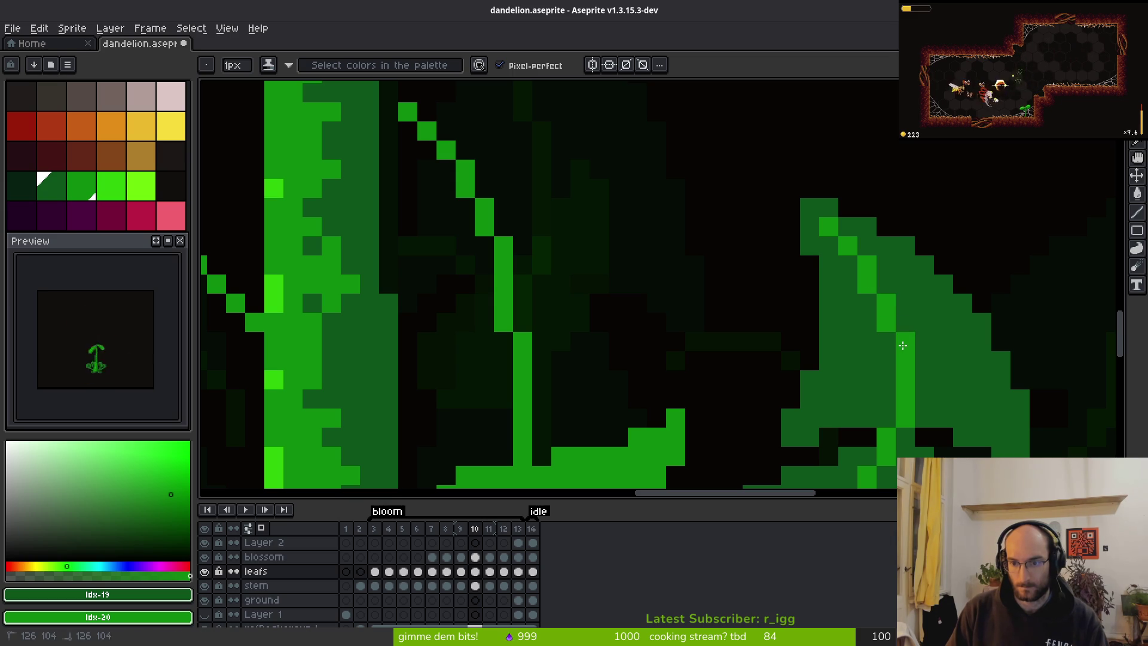
pyautogui.scroll(-6, 890, 340)
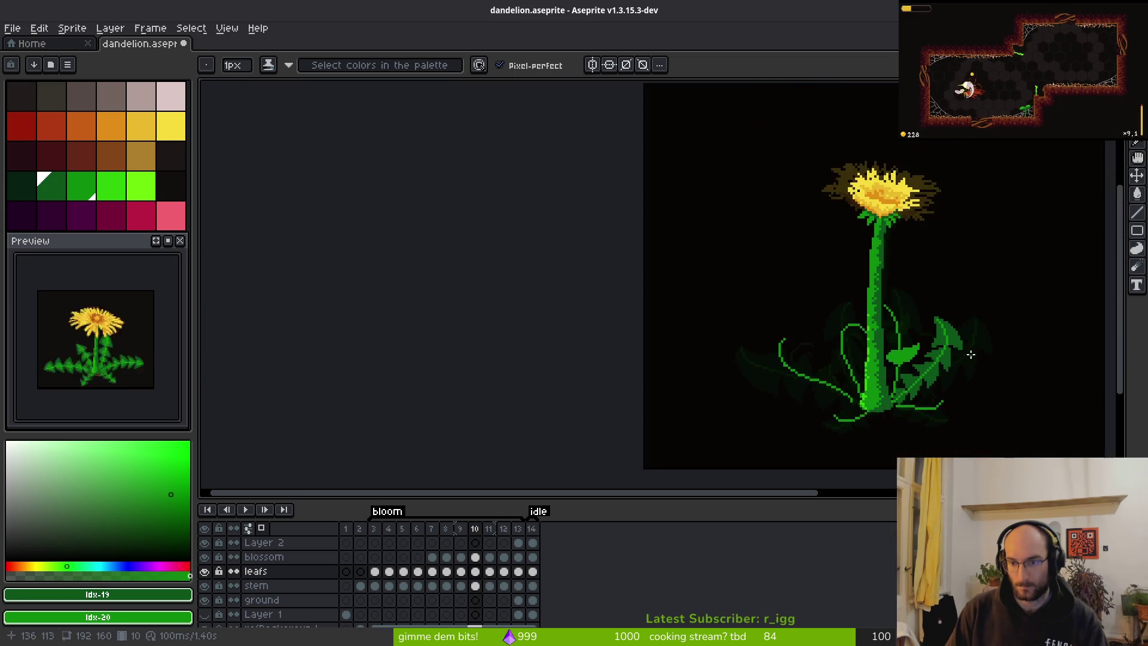
pyautogui.scroll(5, 958, 341)
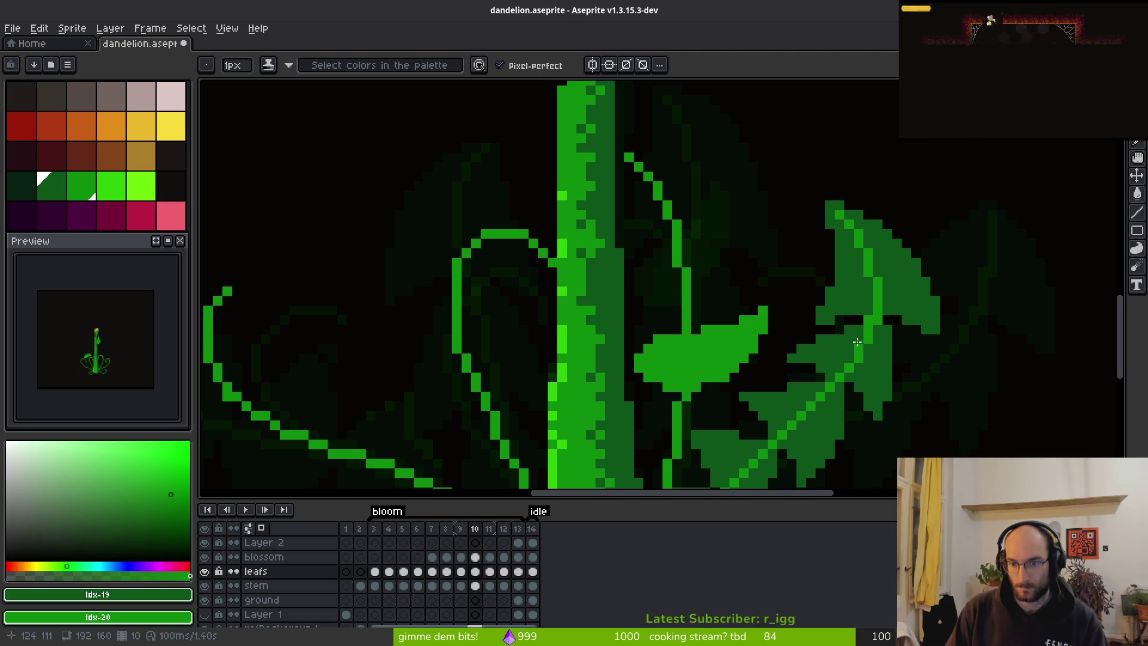
# Scroll through frames 10–12 and stop on frame 11 to view its serrated leaves.
pyautogui.scroll(-3, 879, 317)
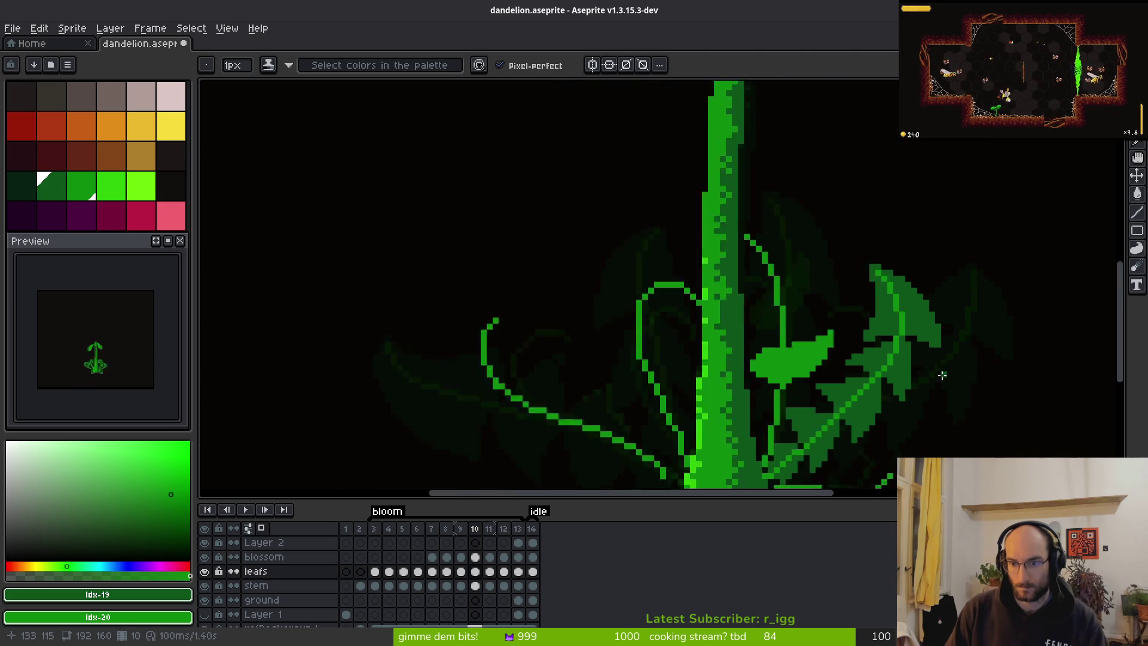
pyautogui.scroll(-2, 938, 366)
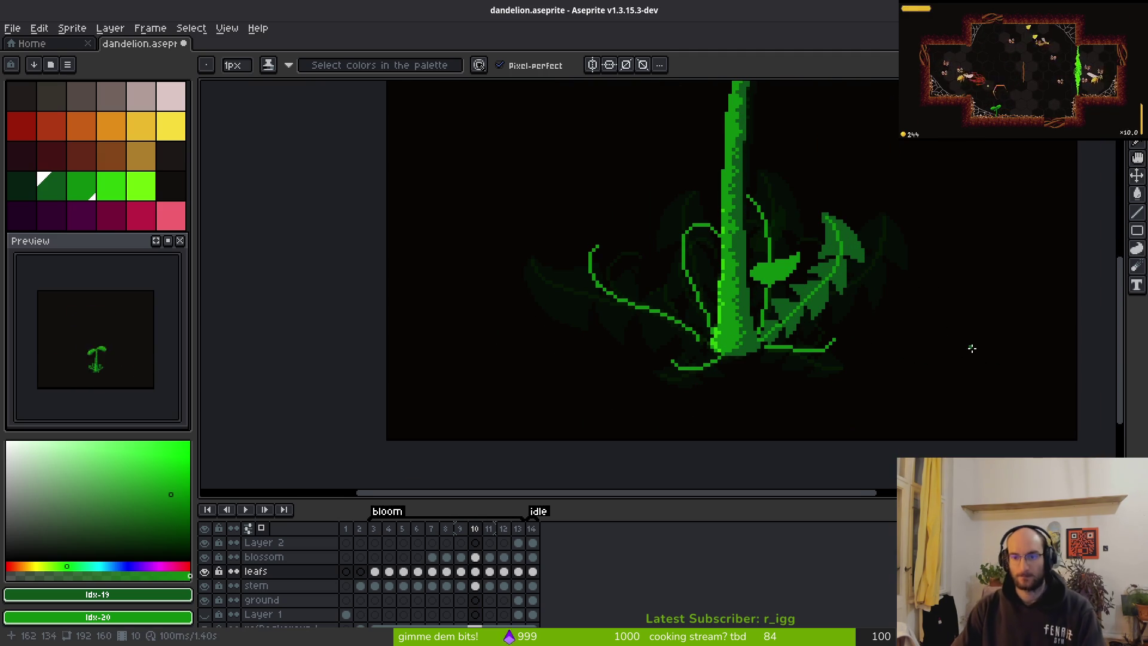
pyautogui.scroll(-2, 879, 356)
pyautogui.scroll(2, 897, 377)
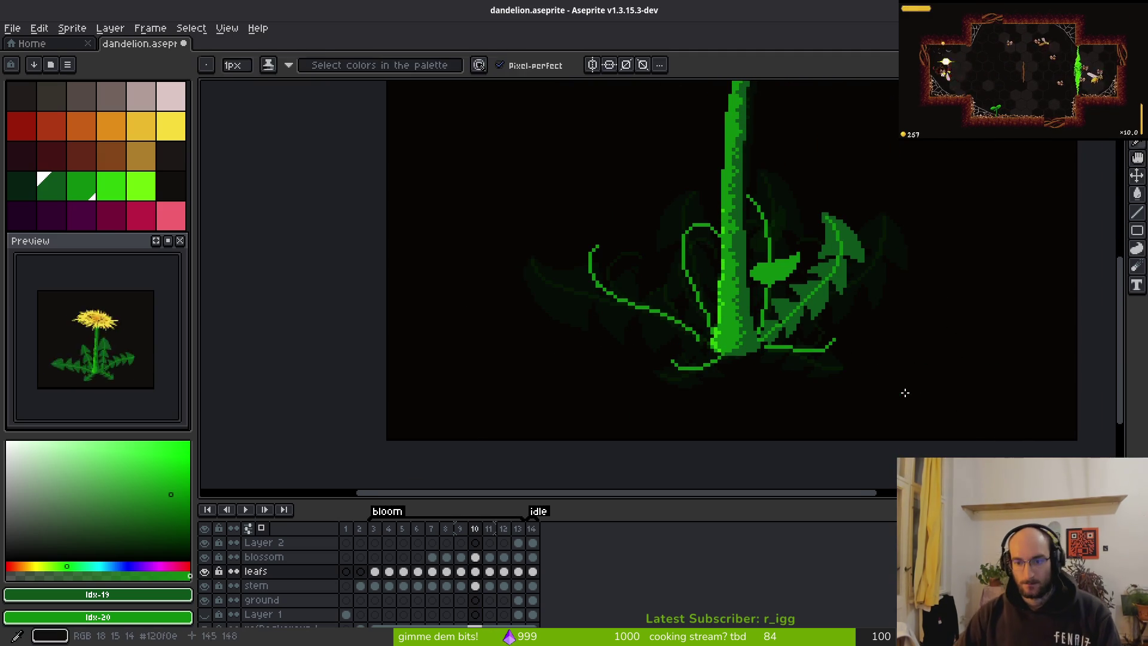
pyautogui.scroll(-2, 858, 369)
pyautogui.scroll(1, 859, 377)
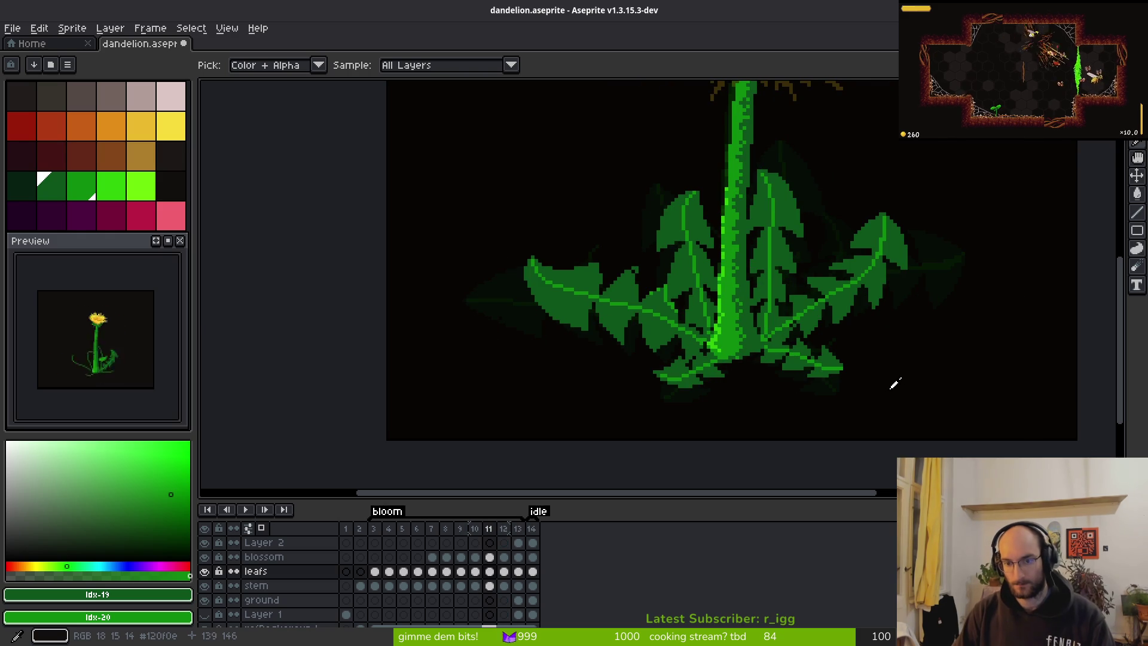
# Zoom in on the leaf near the stem base and extend its outline tip by two pixels.
pyautogui.scroll(1, 895, 383)
pyautogui.scroll(6, 896, 359)
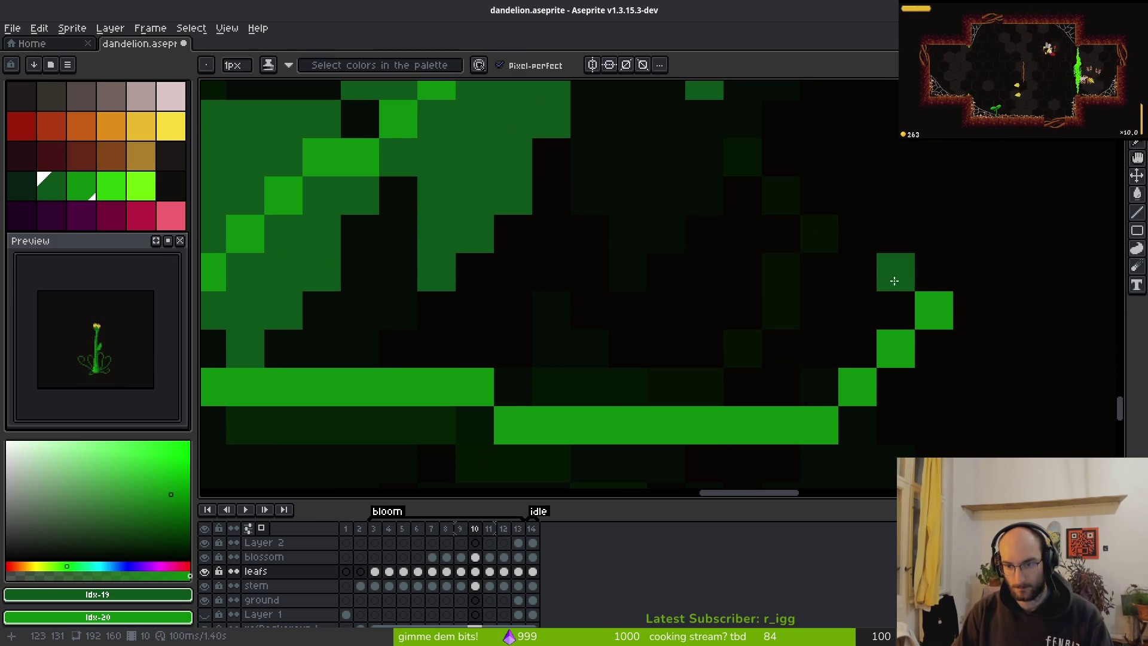
pyautogui.moveTo(896, 285)
pyautogui.mouseDown()
pyautogui.moveTo(705, 174)
pyautogui.moveTo(757, 183)
pyautogui.mouseUp()
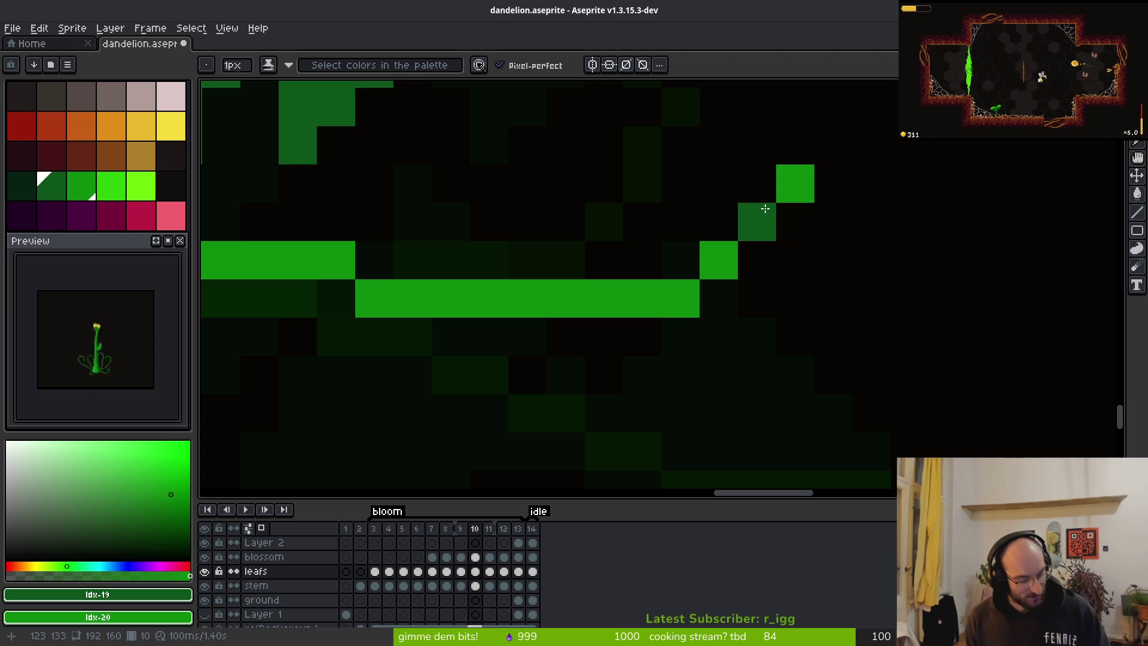
pyautogui.click(766, 209)
pyautogui.scroll(-3, 672, 333)
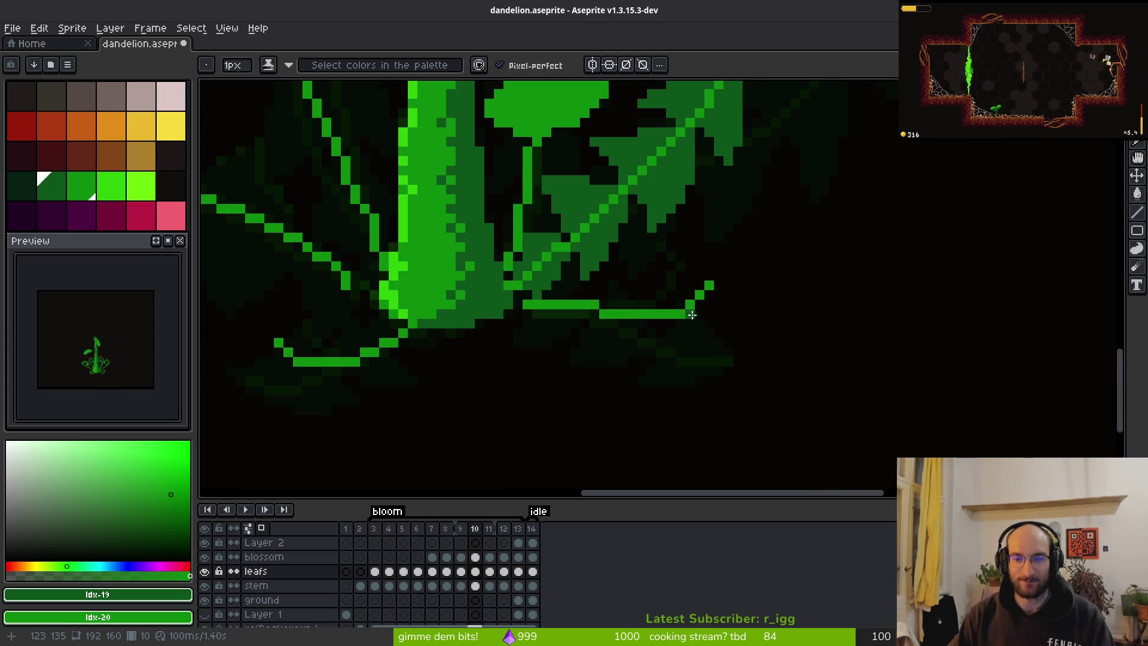
pyautogui.scroll(3, 651, 306)
pyautogui.click(735, 298)
pyautogui.scroll(-3, 811, 333)
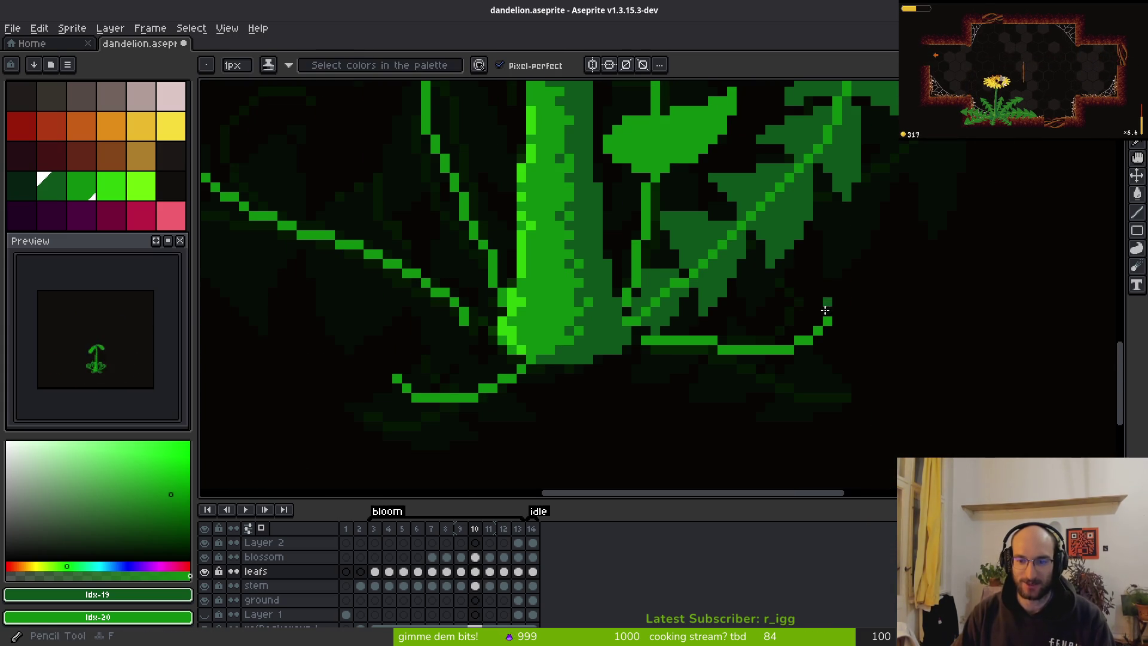
pyautogui.scroll(-2, 788, 310)
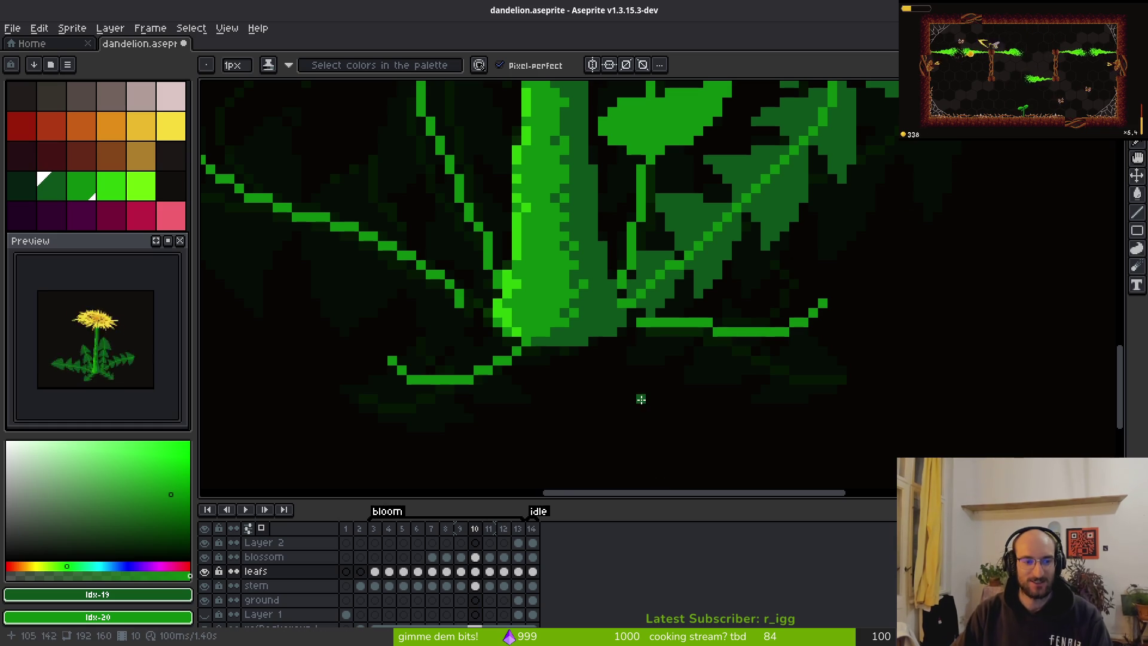
pyautogui.scroll(2, 704, 351)
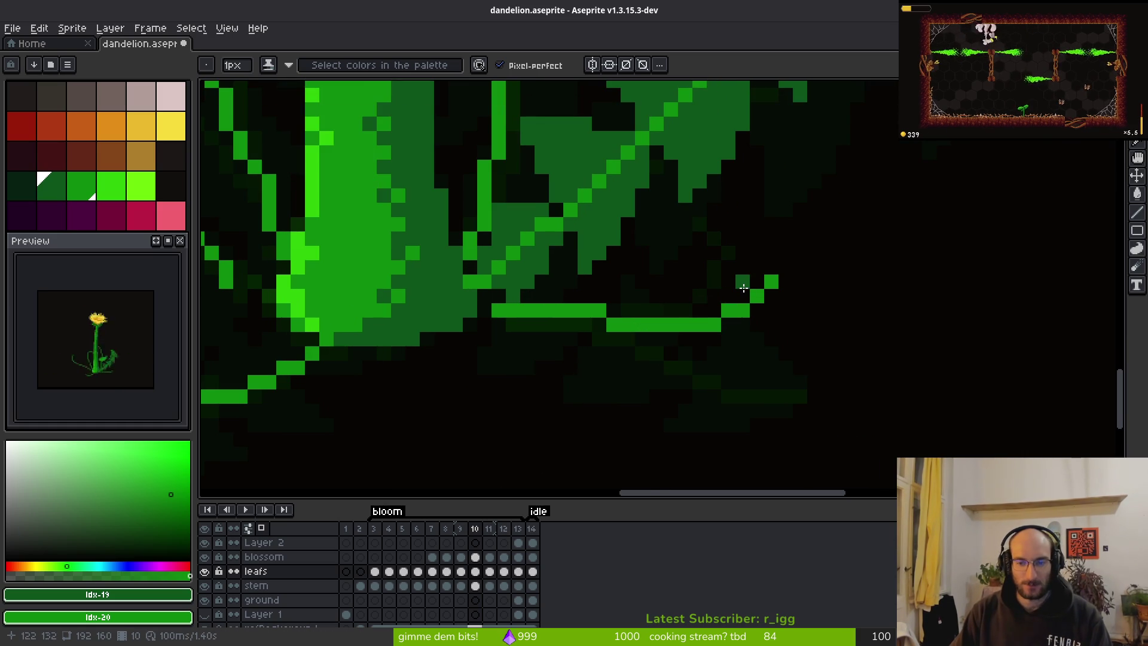
pyautogui.scroll(1, 743, 288)
# Draw the lower edge of a new lobe and fill in green pixels, undoing the last change.
pyautogui.moveTo(758, 282)
pyautogui.mouseDown()
pyautogui.moveTo(730, 299)
pyautogui.moveTo(679, 290)
pyautogui.moveTo(671, 262)
pyautogui.mouseUp()
pyautogui.click(685, 280)
pyautogui.press('e')
pyautogui.click(686, 261)
pyautogui.press('b')
pyautogui.click(647, 317)
pyautogui.click(781, 261)
pyautogui.scroll(-4, 844, 290)
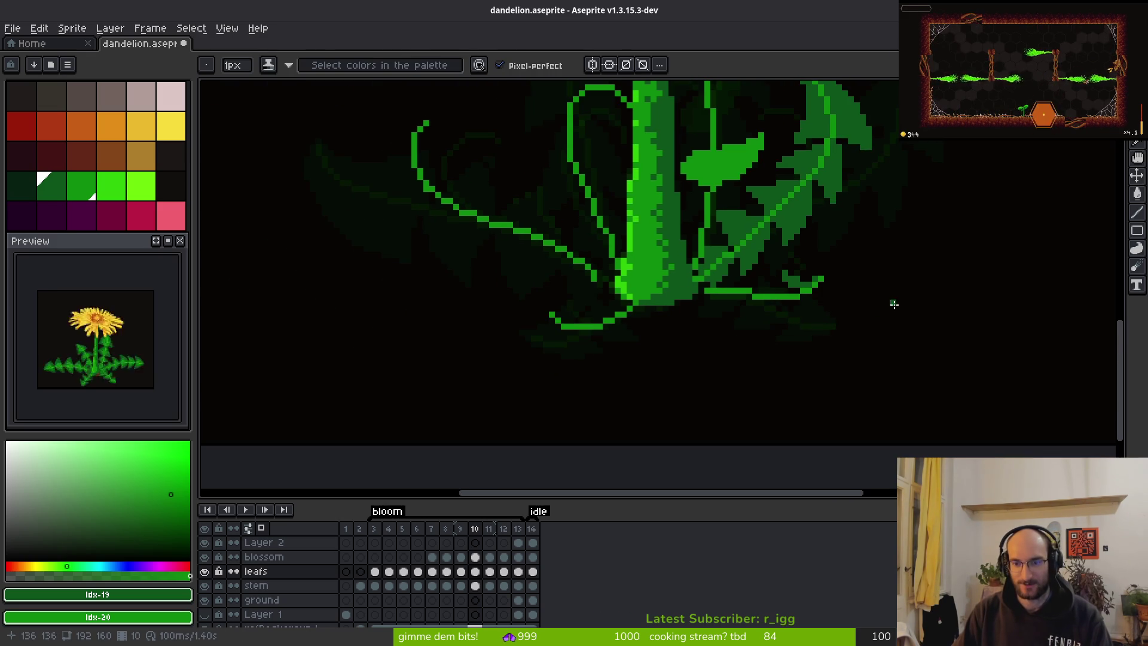
pyautogui.scroll(2, 806, 283)
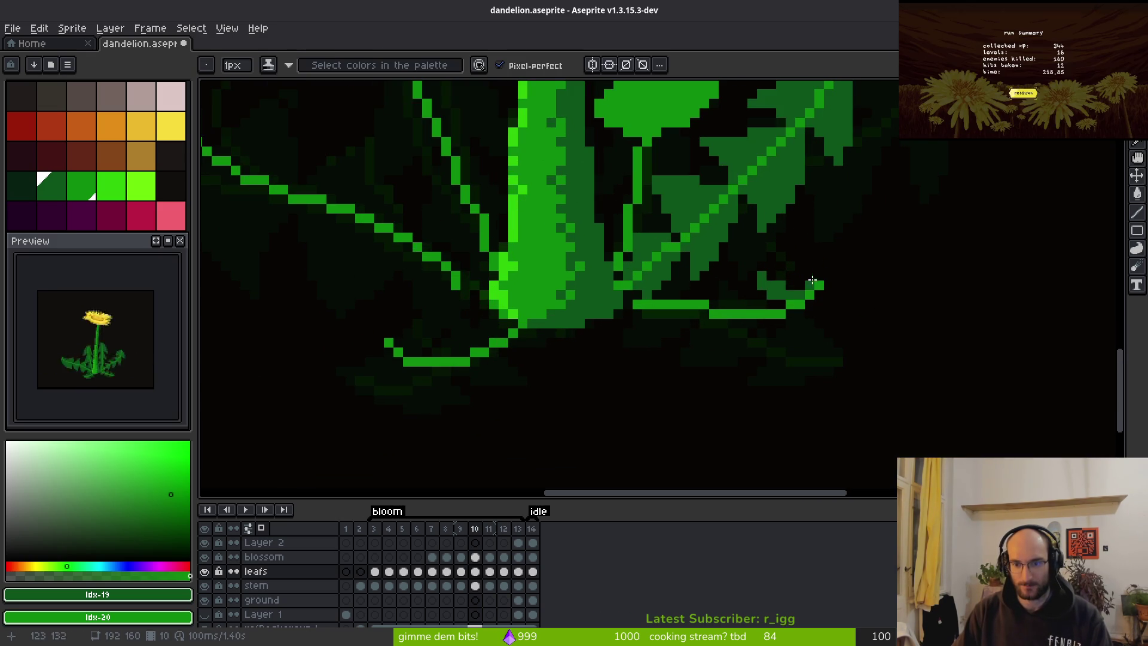
pyautogui.scroll(1, 806, 283)
pyautogui.hotkey('ctrl', 'z')
pyautogui.hotkey('ctrl', 'z')
pyautogui.hotkey('ctrl', 'z')
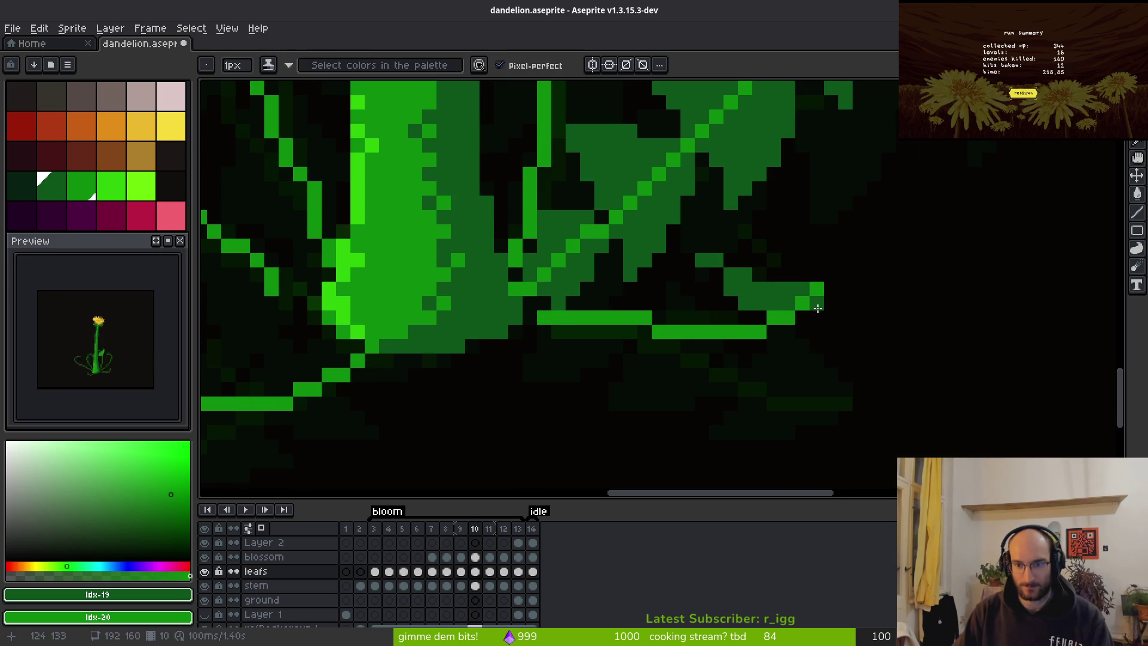
# Draw the lobe's jagged edge down from the leaf tip and fill it with mid-green.
pyautogui.moveTo(820, 302)
pyautogui.mouseDown()
pyautogui.moveTo(739, 373)
pyautogui.moveTo(716, 346)
pyautogui.moveTo(721, 262)
pyautogui.mouseUp()
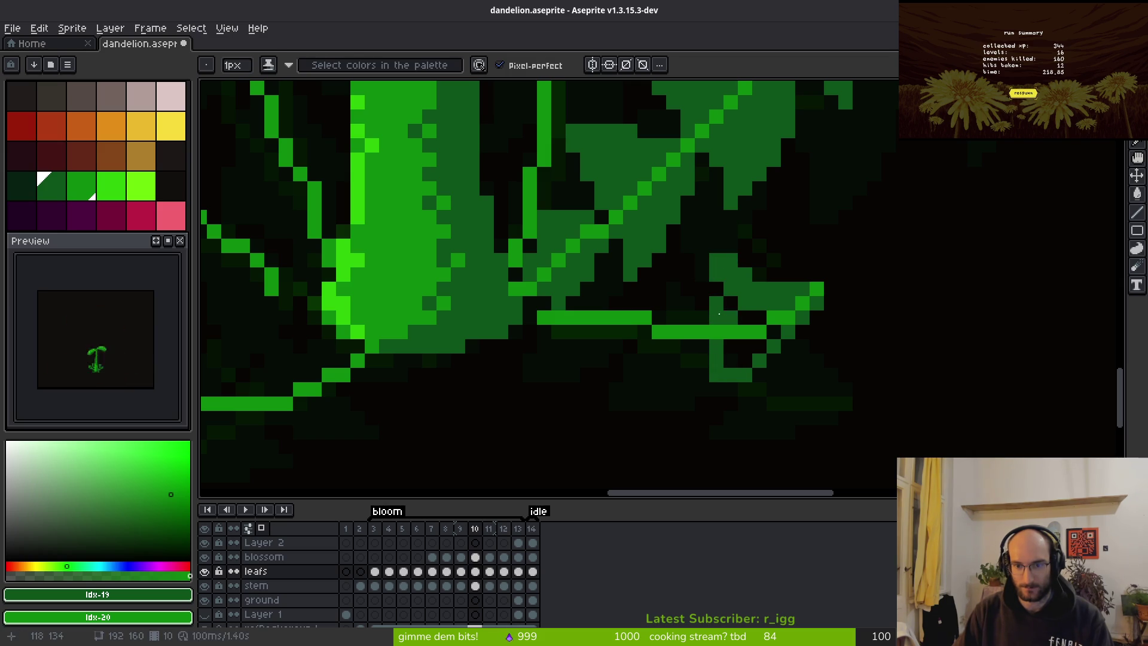
pyautogui.moveTo(730, 303)
pyautogui.mouseDown()
pyautogui.moveTo(724, 311)
pyautogui.moveTo(757, 314)
pyautogui.moveTo(773, 336)
pyautogui.moveTo(731, 347)
pyautogui.mouseUp()
pyautogui.click(760, 274)
pyautogui.press('e')
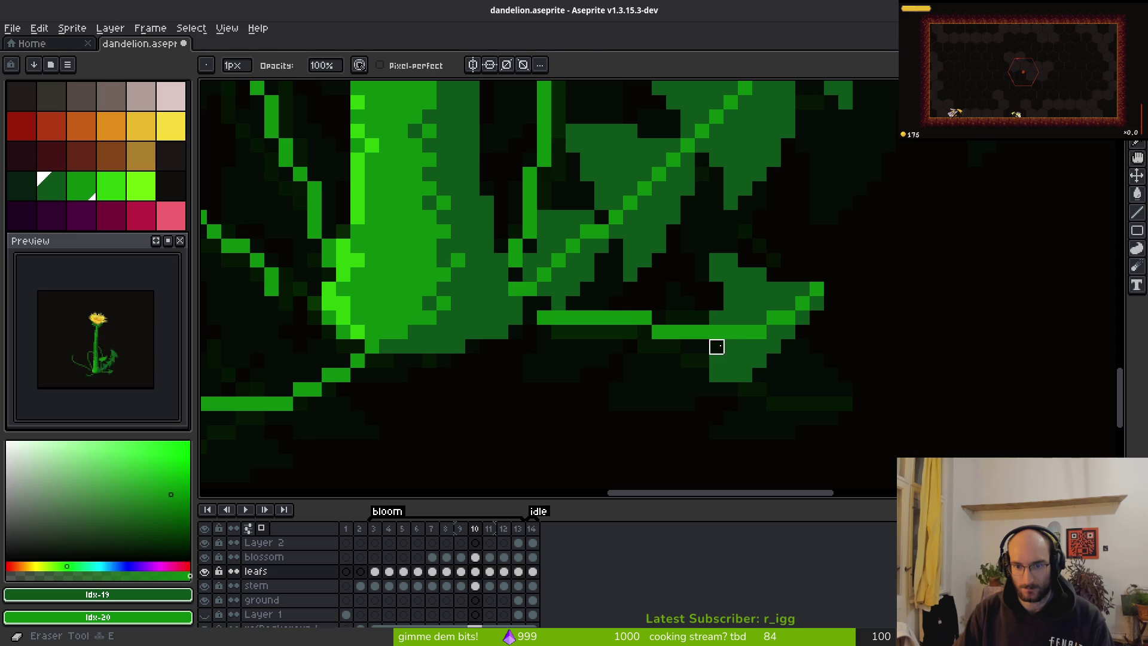
pyautogui.press('b')
pyautogui.scroll(1, 738, 382)
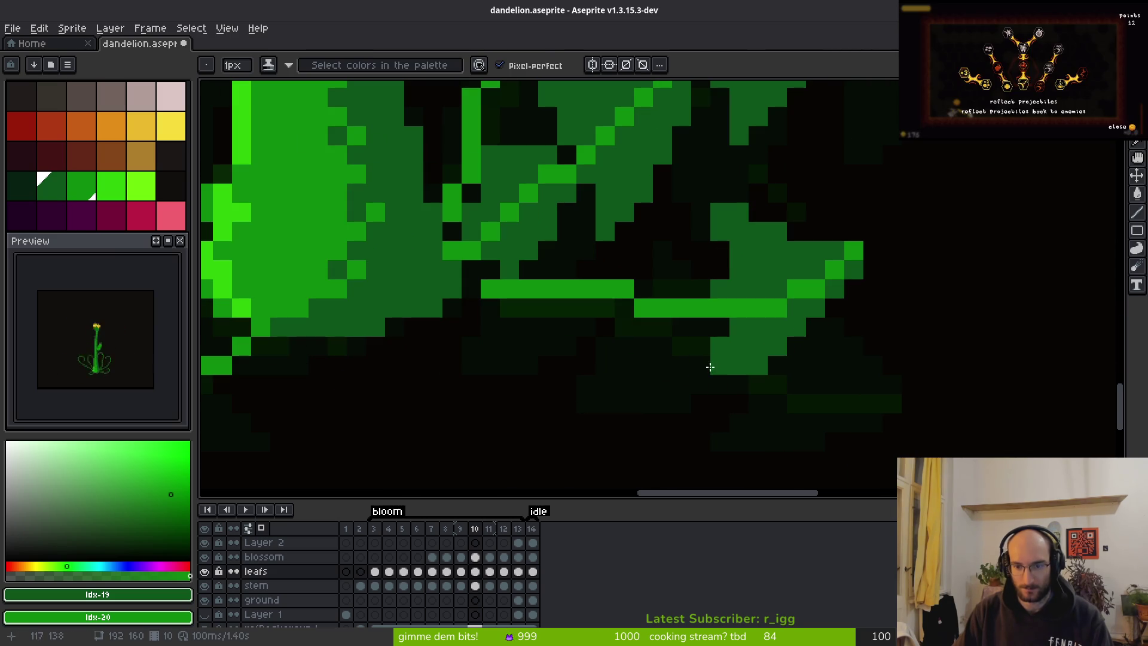
pyautogui.moveTo(701, 384); pyautogui.dragTo(724, 380)
pyautogui.scroll(-3, 720, 333)
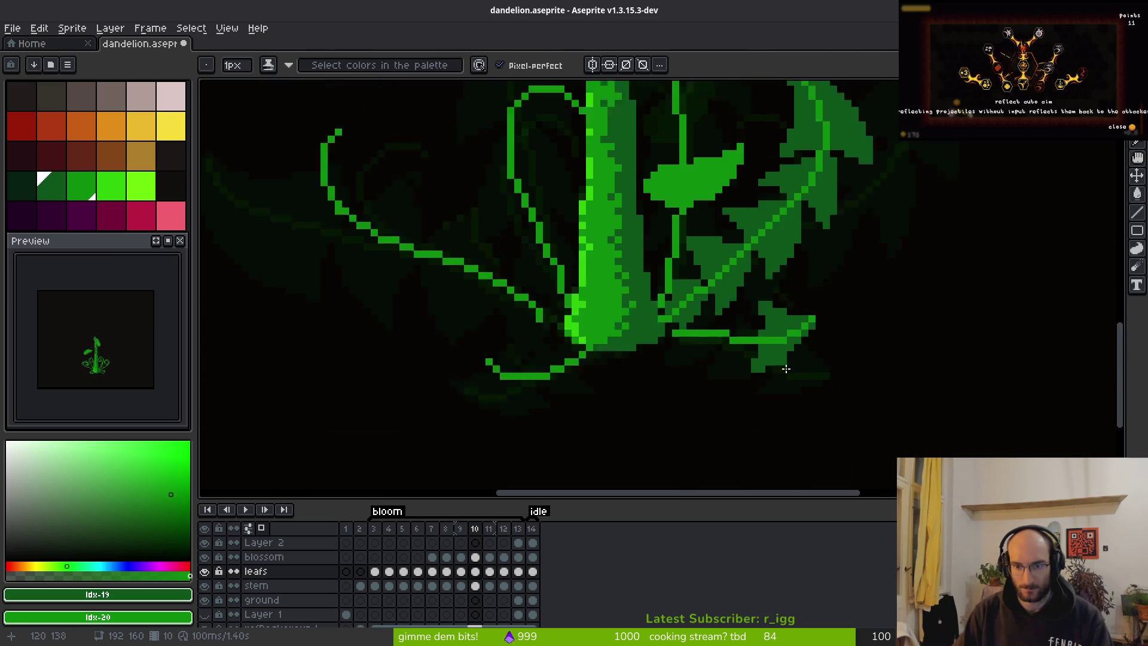
pyautogui.scroll(5, 806, 389)
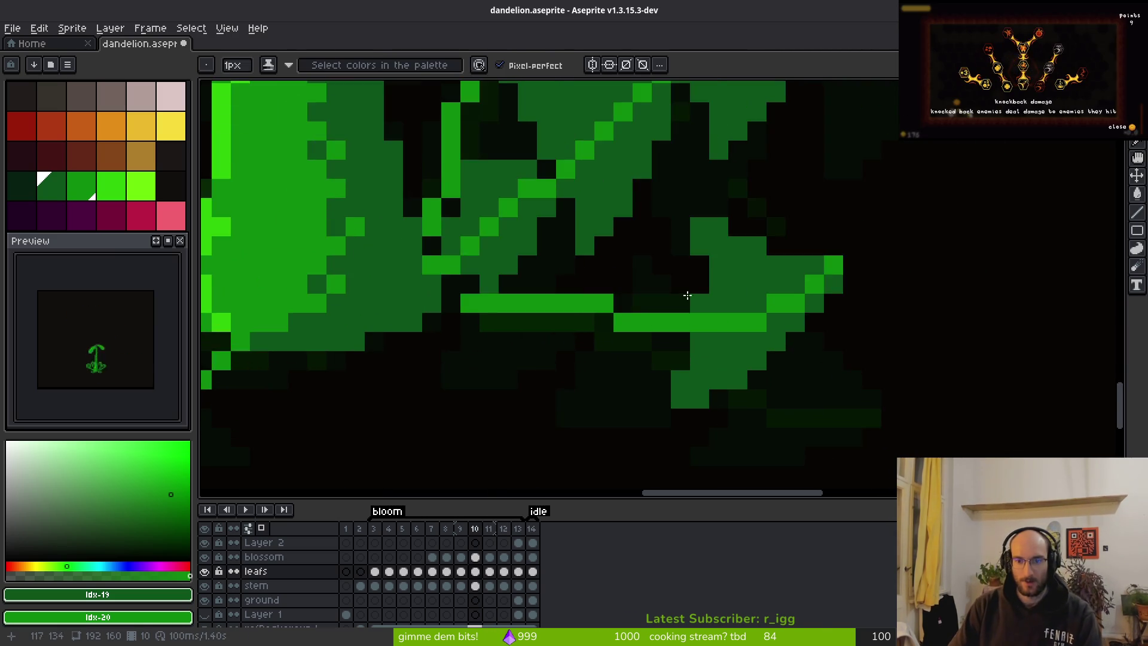
pyautogui.scroll(-3, 851, 295)
# Touch up the lobe by re-shading several pixels along its edge.
pyautogui.press('e')
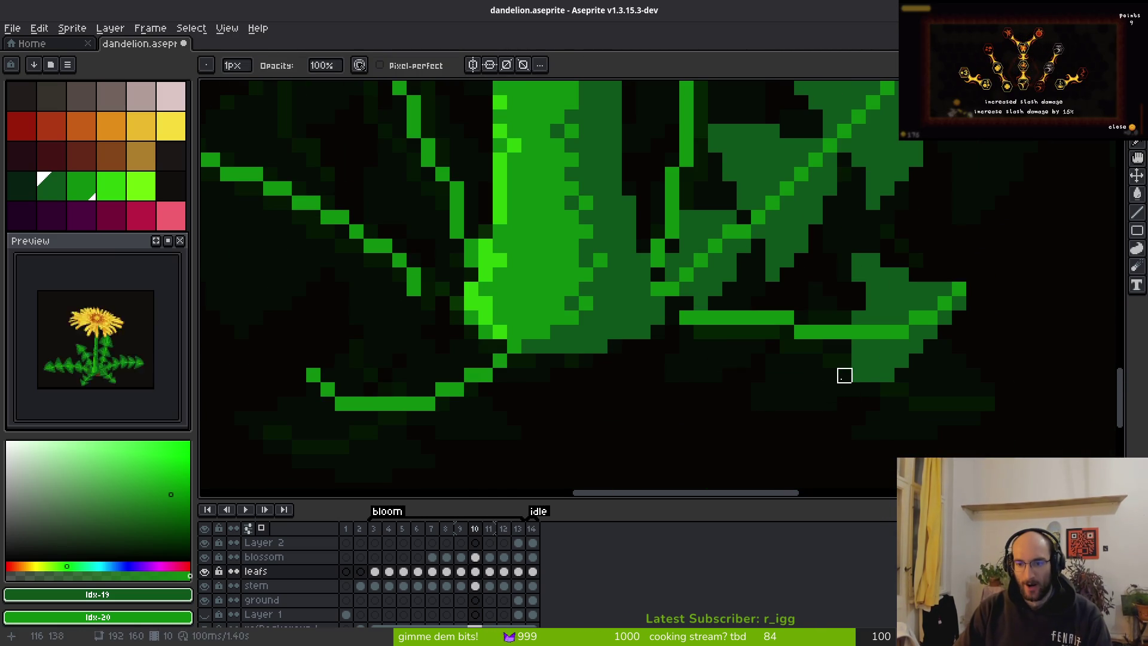
pyautogui.scroll(2, 941, 391)
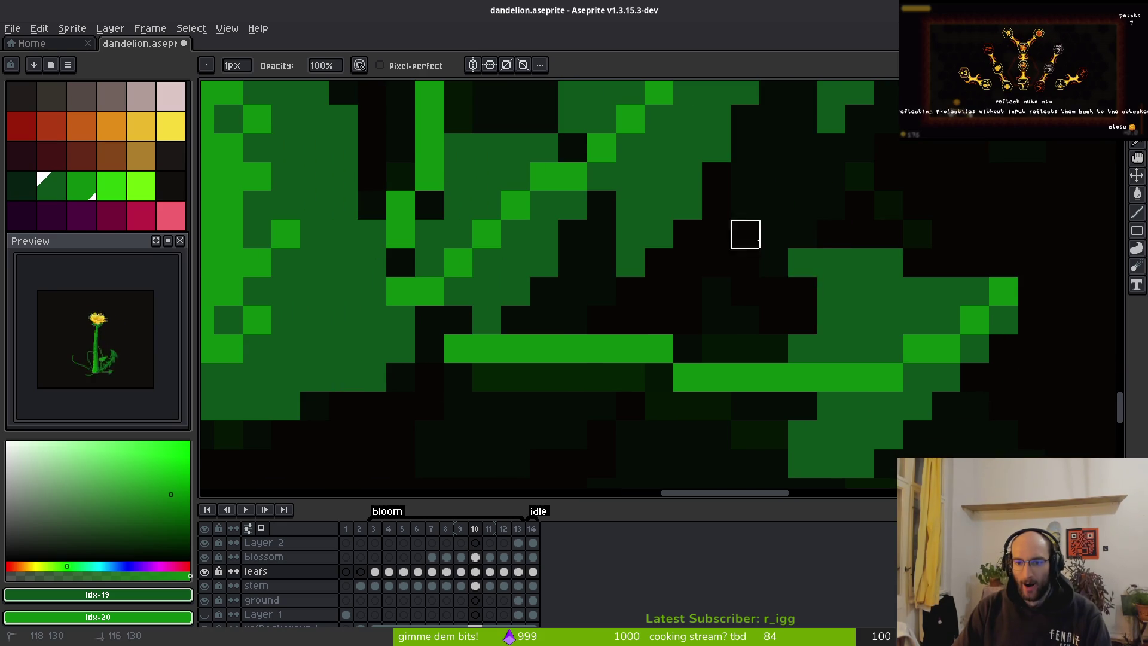
pyautogui.press('b')
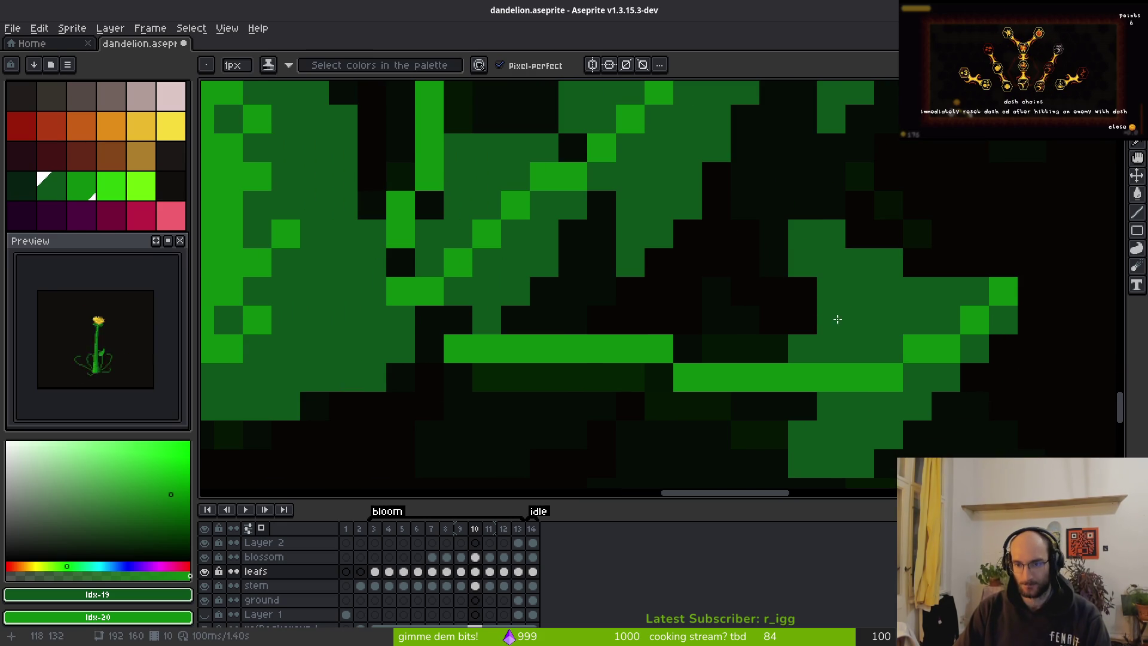
pyautogui.scroll(-4, 814, 365)
pyautogui.scroll(2, 814, 365)
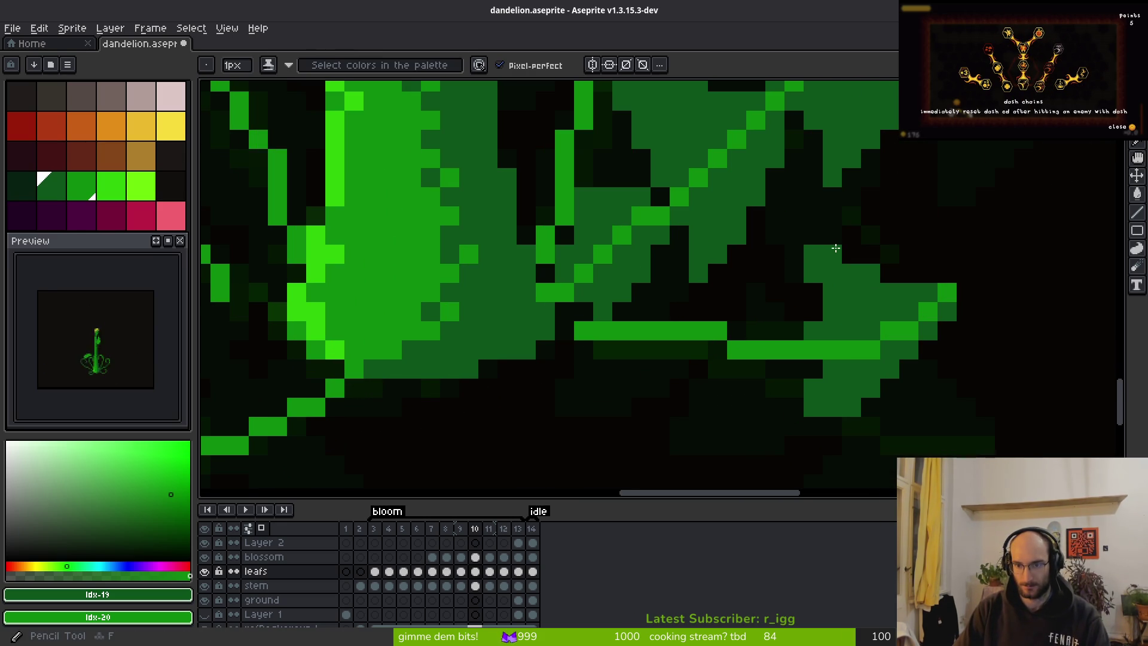
pyautogui.press('e')
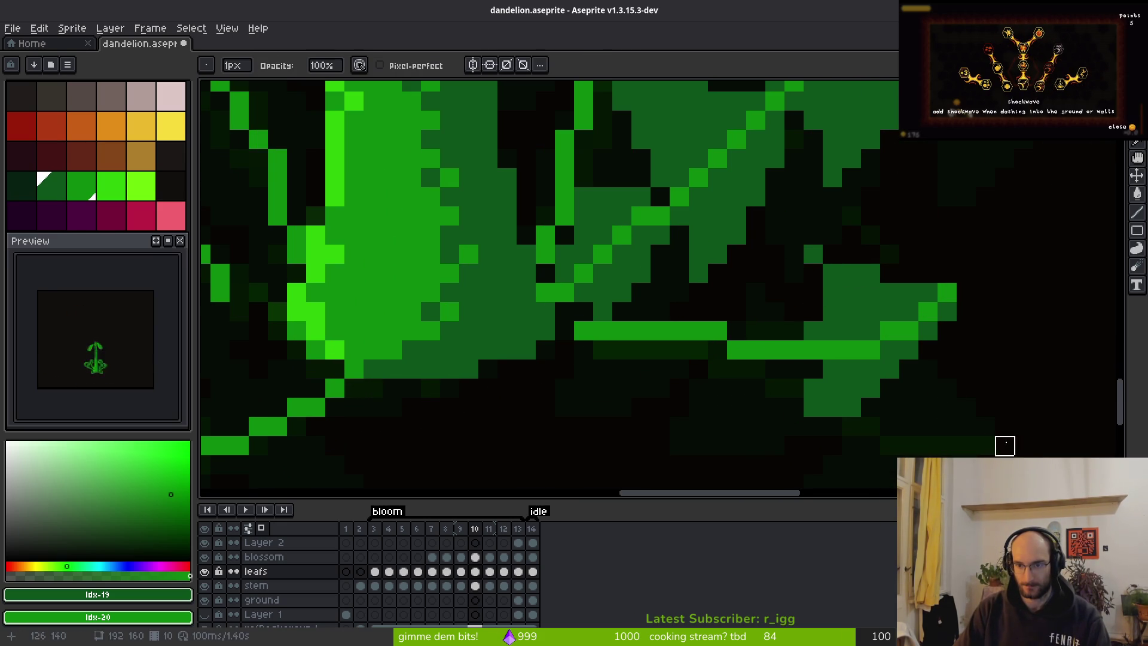
pyautogui.scroll(-3, 947, 408)
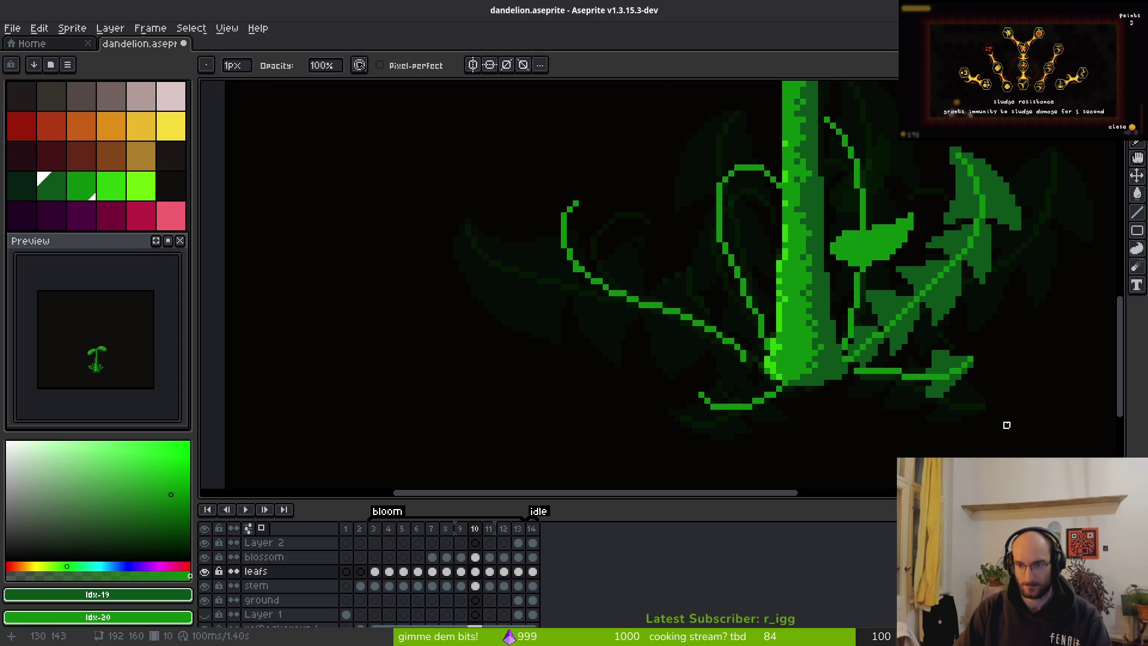
pyautogui.scroll(3, 919, 321)
pyautogui.scroll(-3, 938, 339)
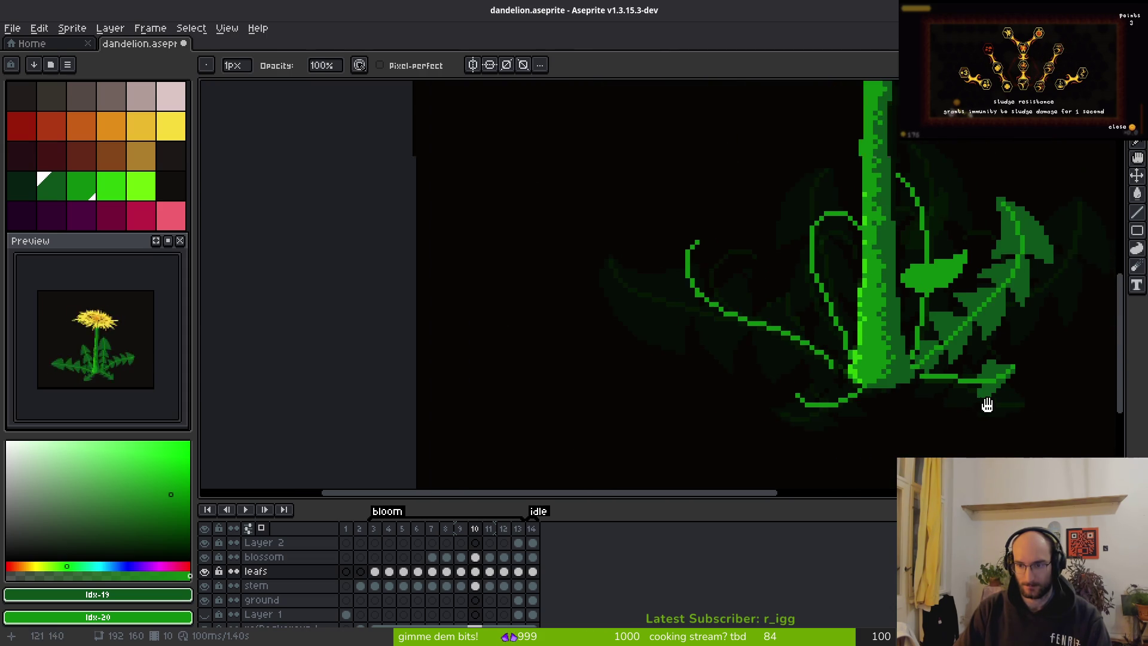
pyautogui.scroll(3, 981, 383)
pyautogui.press('f')
pyautogui.rightClick(973, 270)
pyautogui.click(935, 268)
pyautogui.click(933, 268)
pyautogui.click(916, 287)
pyautogui.press('e')
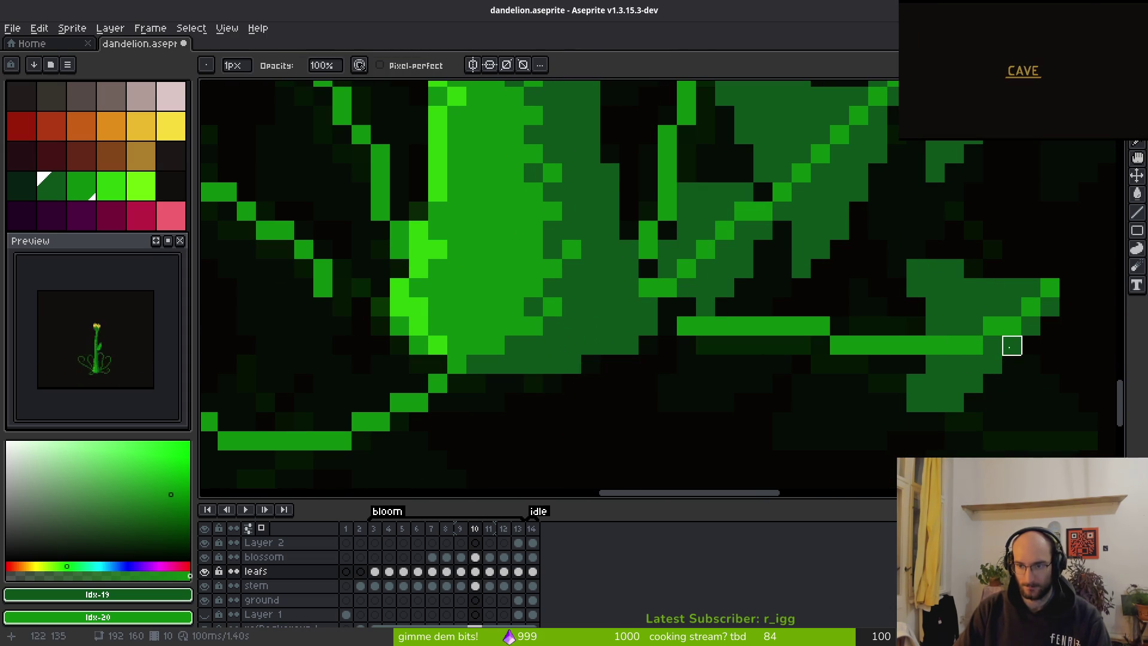
pyautogui.press('b')
pyautogui.scroll(1, 940, 335)
# Fill the lobe cells below the leaf vein with mid-green, extending the fill rightward.
pyautogui.moveTo(935, 328)
pyautogui.mouseDown()
pyautogui.moveTo(787, 223)
pyautogui.moveTo(791, 301)
pyautogui.moveTo(825, 289)
pyautogui.moveTo(815, 326)
pyautogui.moveTo(797, 326)
pyautogui.mouseUp()
pyautogui.hotkey('ctrl', 'z')
pyautogui.scroll(-3, 903, 221)
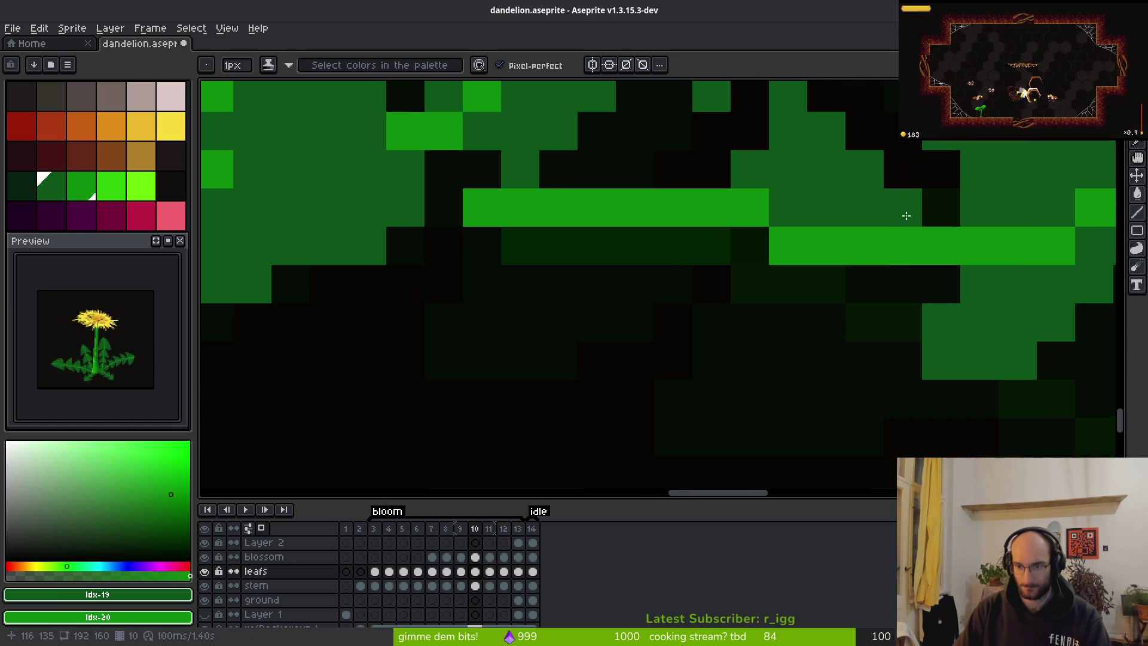
pyautogui.moveTo(873, 315); pyautogui.dragTo(780, 316)
pyautogui.moveTo(931, 202); pyautogui.dragTo(906, 248)
pyautogui.scroll(-3, 906, 247)
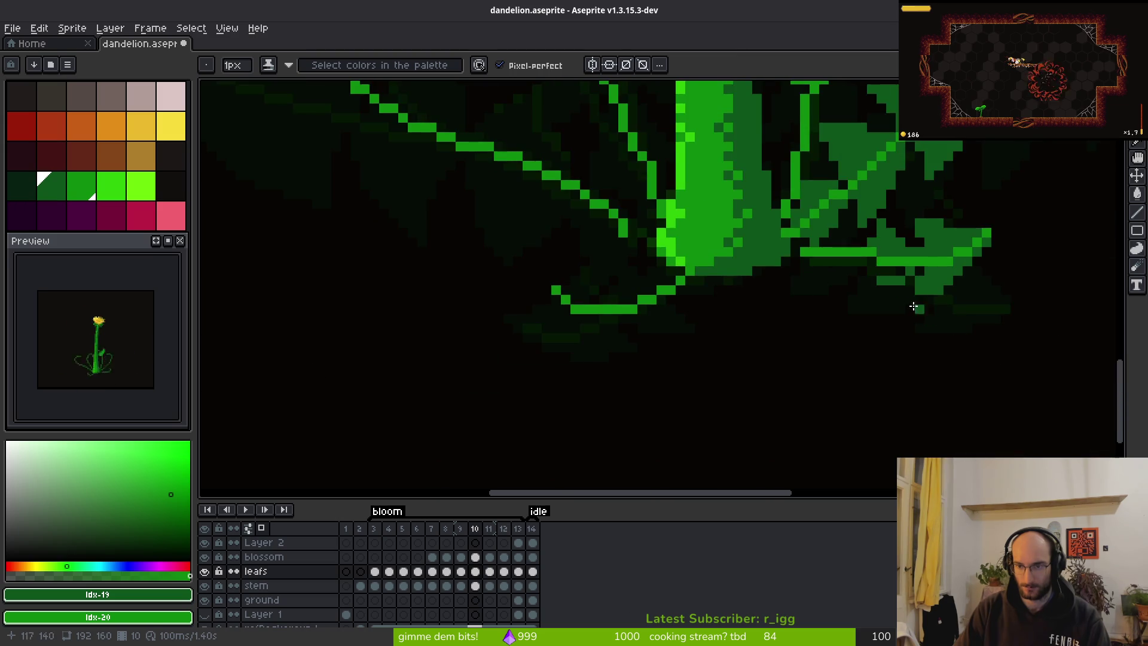
pyautogui.scroll(2, 879, 248)
pyautogui.moveTo(820, 300); pyautogui.dragTo(776, 302)
pyautogui.moveTo(802, 227)
pyautogui.mouseDown()
pyautogui.moveTo(797, 267)
pyautogui.moveTo(886, 244)
pyautogui.mouseUp()
# Paint a row of mid-green pixels along the leaf outline and beside the lobe.
pyautogui.scroll(-3, 785, 274)
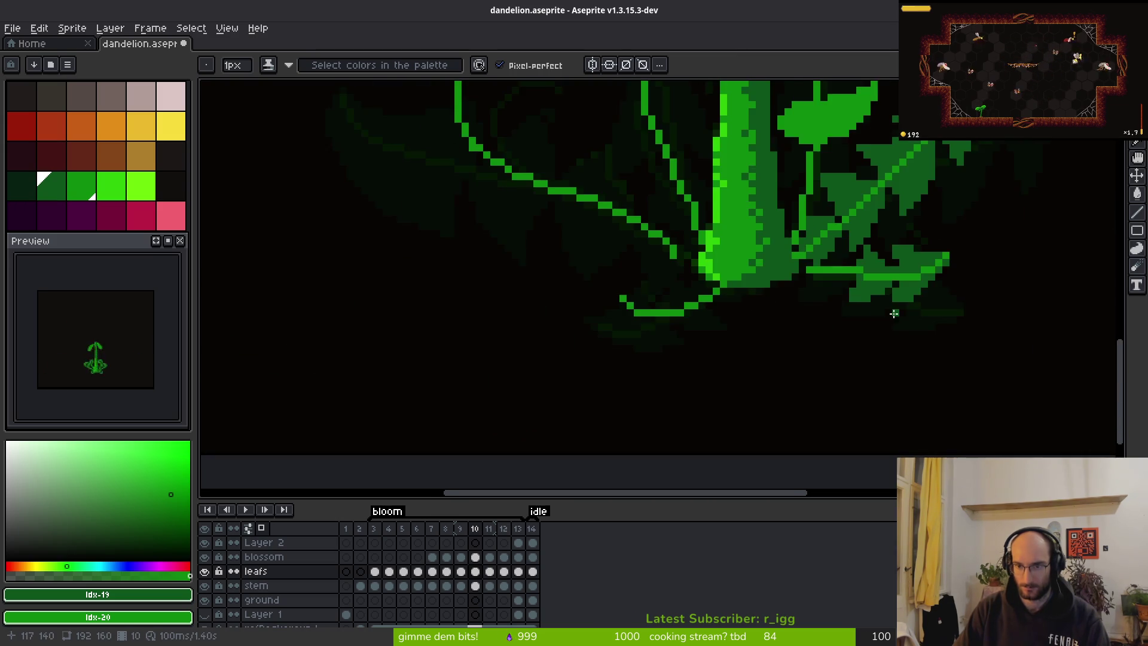
pyautogui.scroll(4, 895, 313)
pyautogui.click(819, 299)
pyautogui.moveTo(819, 299); pyautogui.dragTo(624, 349)
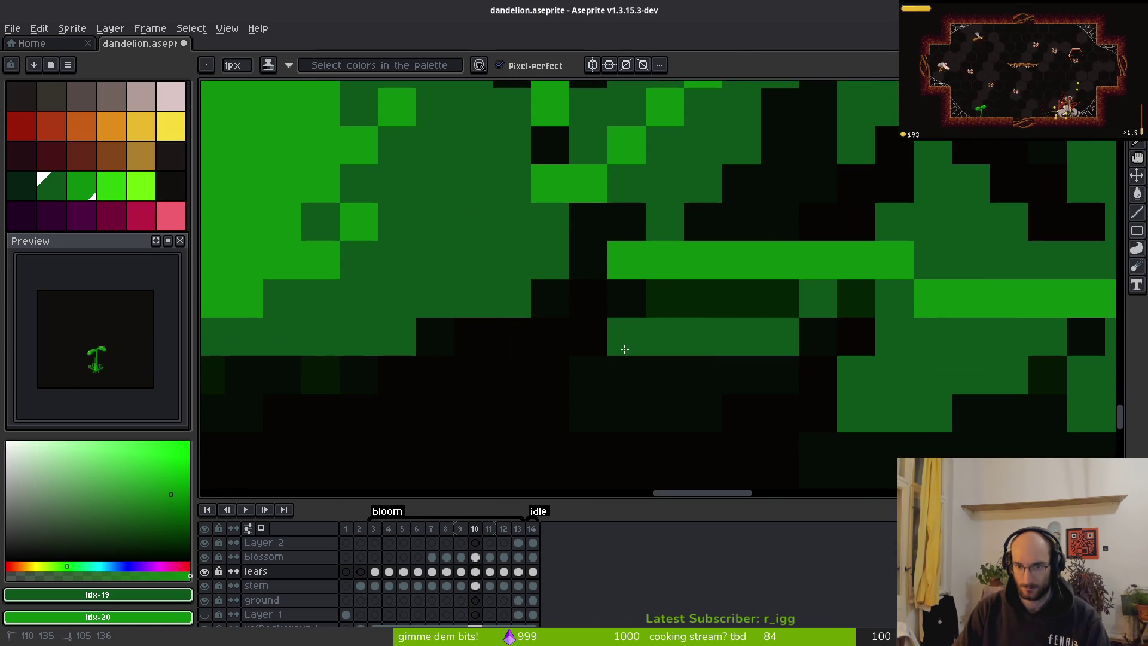
pyautogui.moveTo(735, 332)
pyautogui.mouseDown()
pyautogui.moveTo(640, 308)
pyautogui.moveTo(792, 292)
pyautogui.mouseUp()
pyautogui.press('e')
pyautogui.click(626, 300)
pyautogui.press('b')
pyautogui.click(670, 399)
pyautogui.moveTo(677, 403); pyautogui.dragTo(672, 384)
# Erase two stray green pixels below the lobe.
pyautogui.press('e')
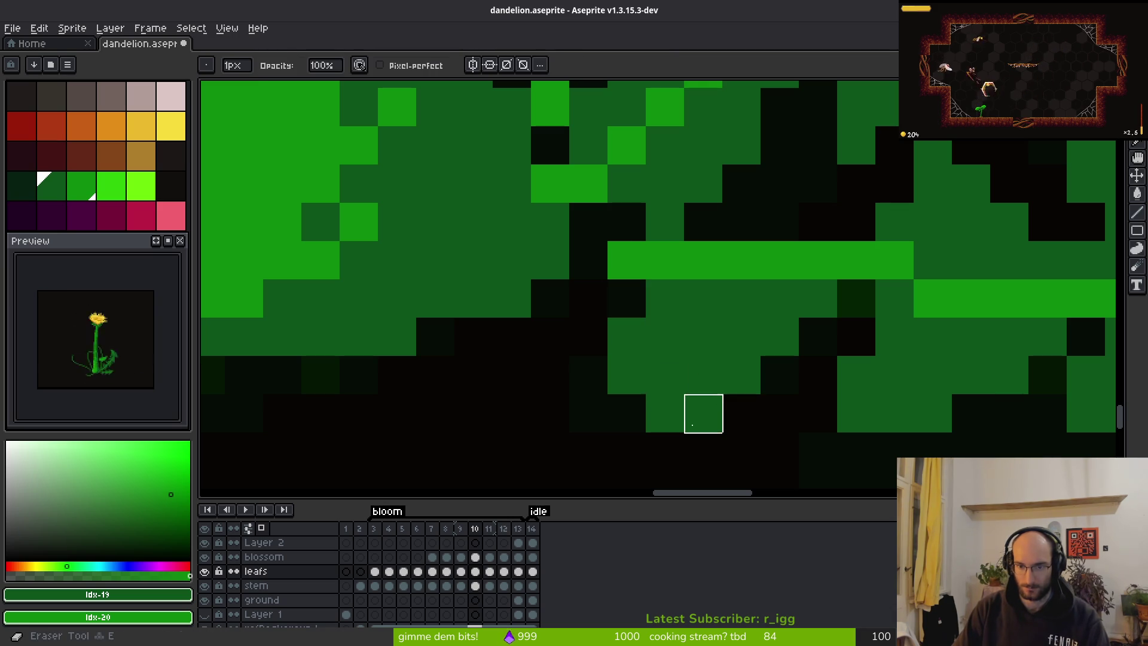
pyautogui.click(703, 413)
pyautogui.click(617, 392)
pyautogui.press('b')
# Fill the remaining dark gaps in the leaf with mid-green pixels.
pyautogui.moveTo(612, 313); pyautogui.dragTo(574, 287)
pyautogui.click(606, 220)
pyautogui.click(576, 249)
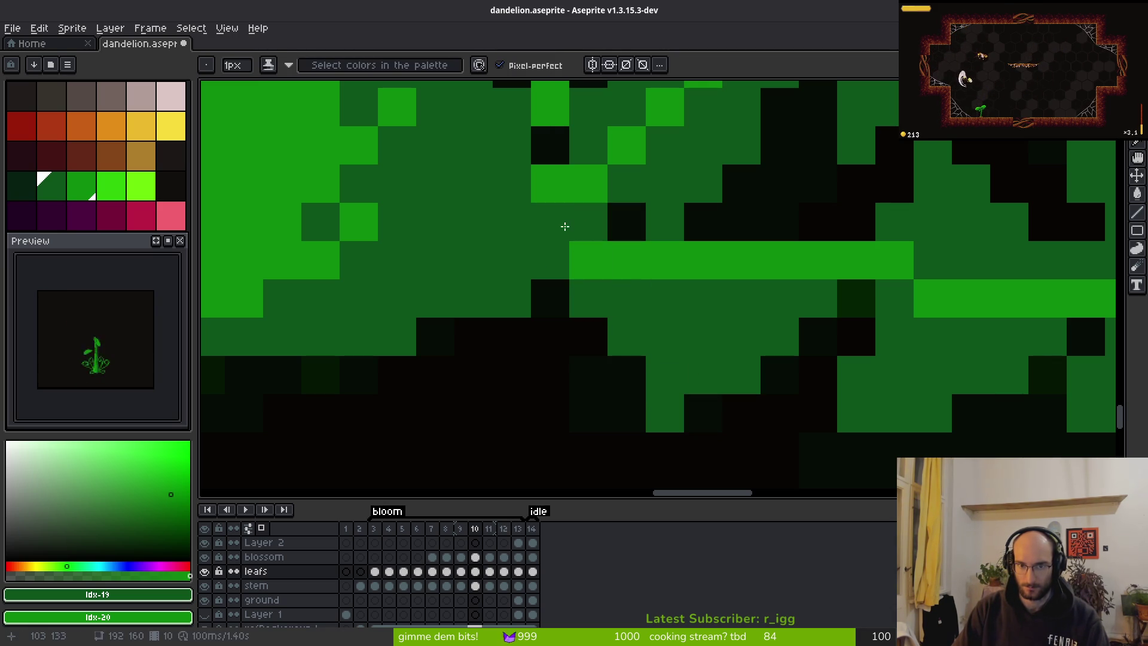
pyautogui.click(559, 223)
pyautogui.click(624, 230)
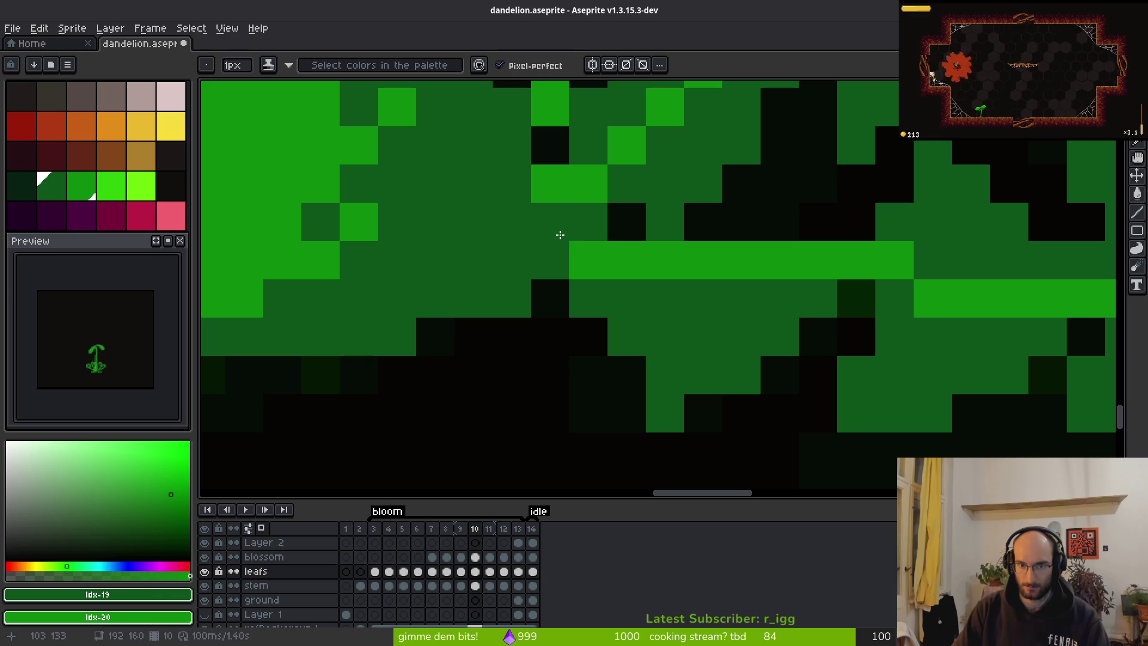
pyautogui.moveTo(777, 220); pyautogui.dragTo(733, 211)
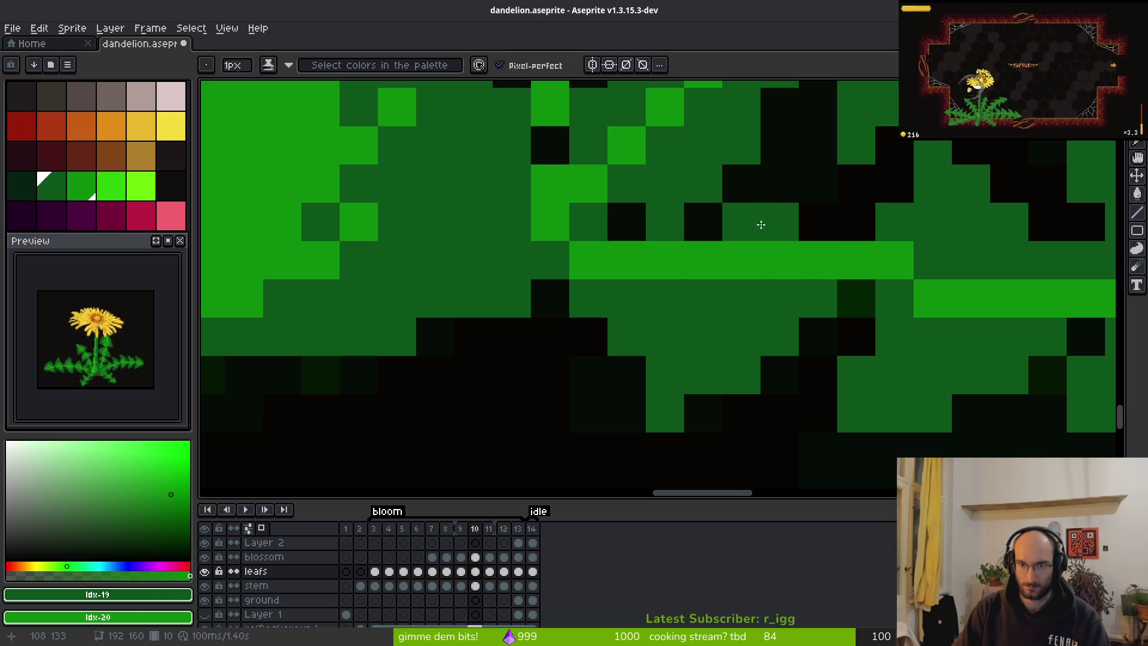
pyautogui.scroll(-5, 779, 264)
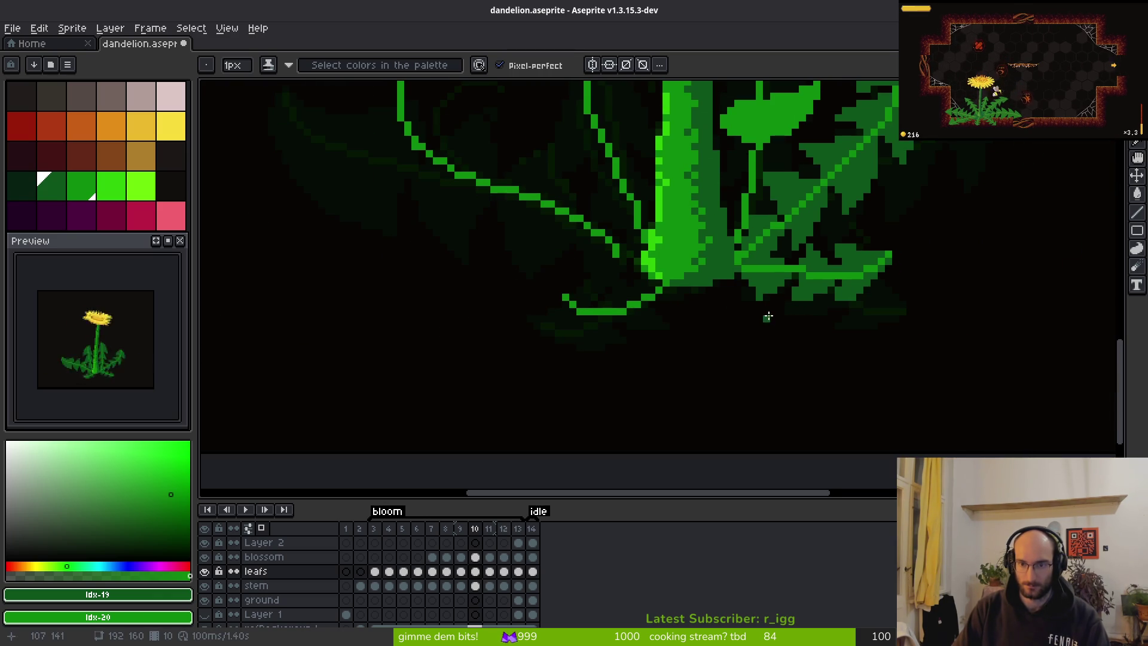
pyautogui.scroll(1, 789, 299)
pyautogui.scroll(-3, 861, 335)
pyautogui.scroll(2, 859, 324)
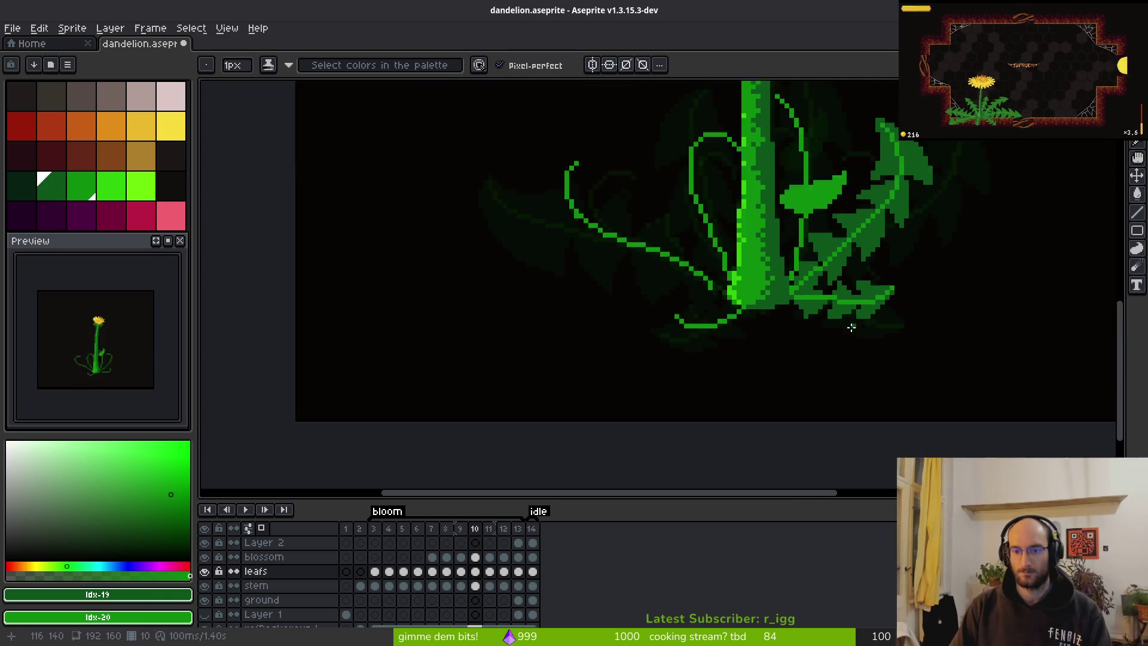
pyautogui.scroll(-7, 859, 328)
pyautogui.scroll(5, 840, 332)
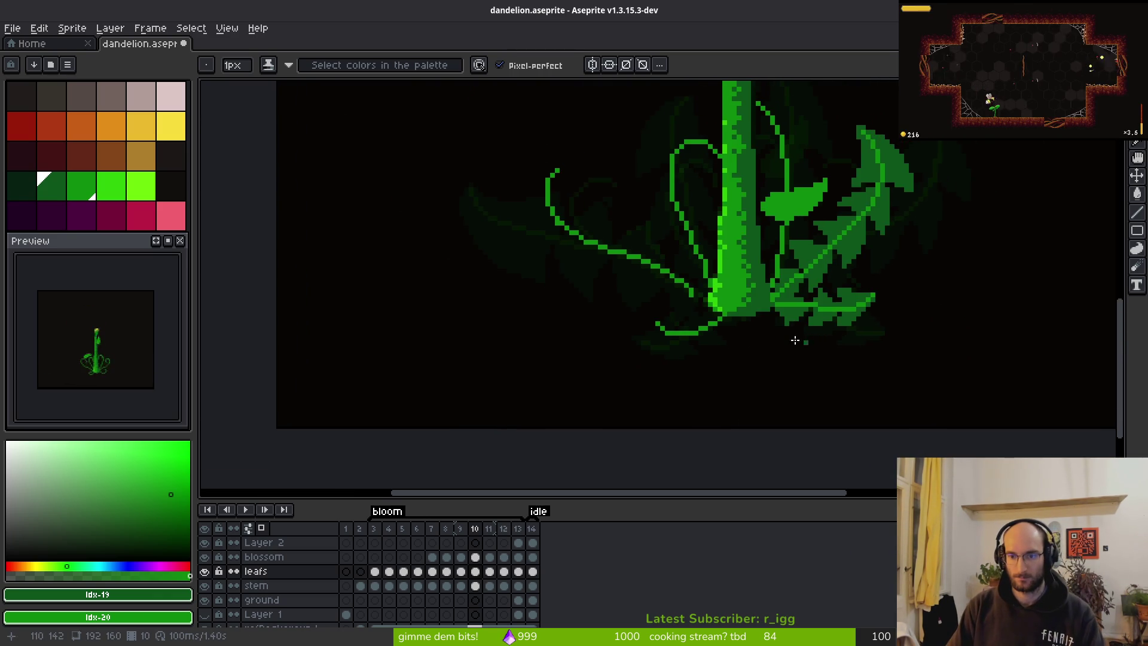
pyautogui.scroll(5, 807, 342)
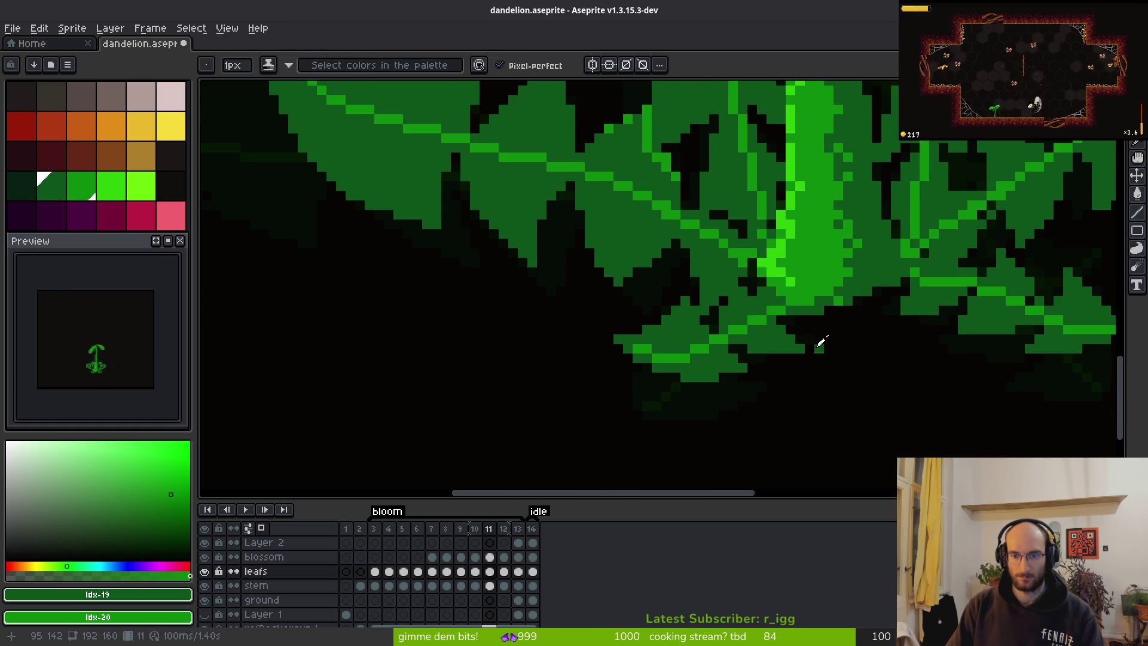
# On frame 10, outline a new lobe on the lower leaf and bucket-fill it dark green.
pyautogui.scroll(3, 816, 348)
pyautogui.press(',')
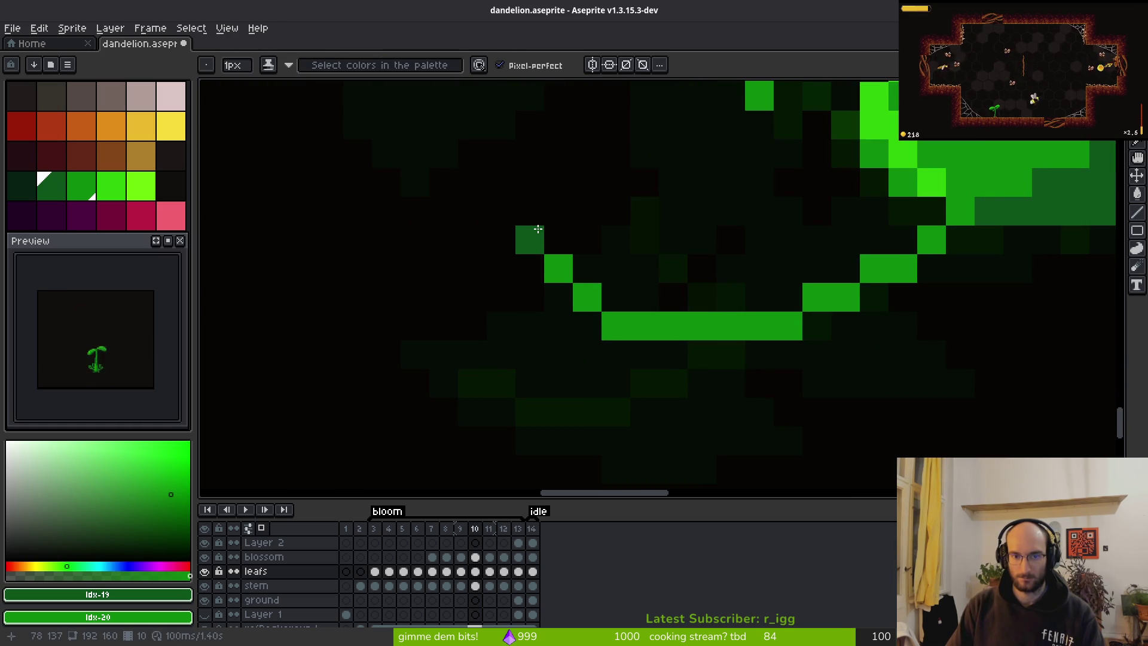
pyautogui.moveTo(547, 236)
pyautogui.mouseDown()
pyautogui.moveTo(697, 244)
pyautogui.moveTo(726, 179)
pyautogui.moveTo(783, 282)
pyautogui.mouseUp()
pyautogui.moveTo(558, 297)
pyautogui.mouseDown()
pyautogui.moveTo(526, 257)
pyautogui.moveTo(764, 436)
pyautogui.moveTo(807, 364)
pyautogui.moveTo(867, 411)
pyautogui.moveTo(788, 412)
pyautogui.mouseUp()
pyautogui.press('g')
pyautogui.click(748, 383)
pyautogui.click(708, 269)
pyautogui.click(579, 323)
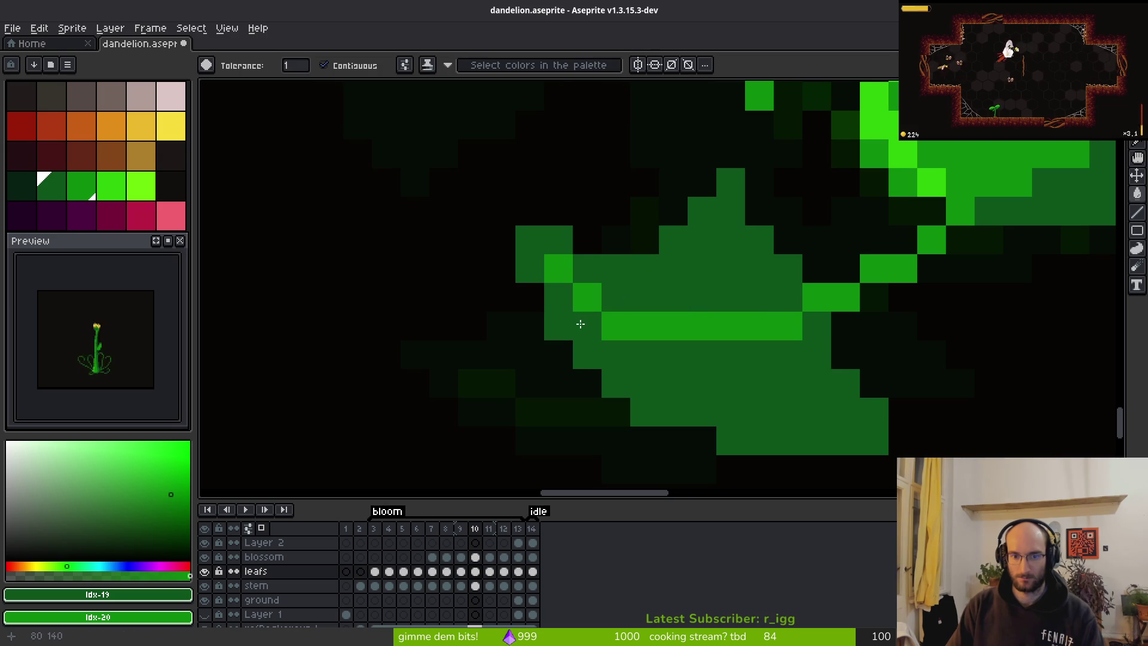
pyautogui.click(700, 323)
pyautogui.scroll(-3, 776, 358)
pyautogui.scroll(3, 735, 315)
# Add dark-green pixels under the bright vein and along the lobe's edge.
pyautogui.press('b')
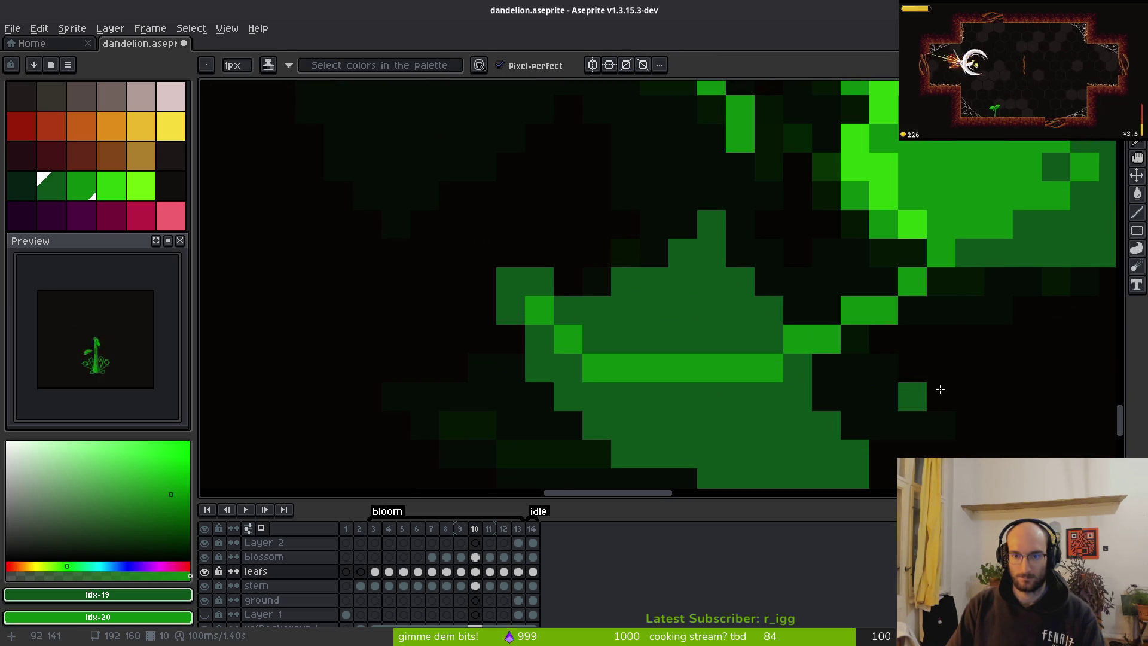
pyautogui.moveTo(925, 386); pyautogui.dragTo(747, 344)
pyautogui.moveTo(648, 325)
pyautogui.mouseDown()
pyautogui.moveTo(831, 303)
pyautogui.moveTo(774, 243)
pyautogui.moveTo(774, 269)
pyautogui.moveTo(682, 294)
pyautogui.moveTo(620, 264)
pyautogui.moveTo(640, 180)
pyautogui.moveTo(629, 192)
pyautogui.moveTo(732, 210)
pyautogui.moveTo(638, 258)
pyautogui.mouseUp()
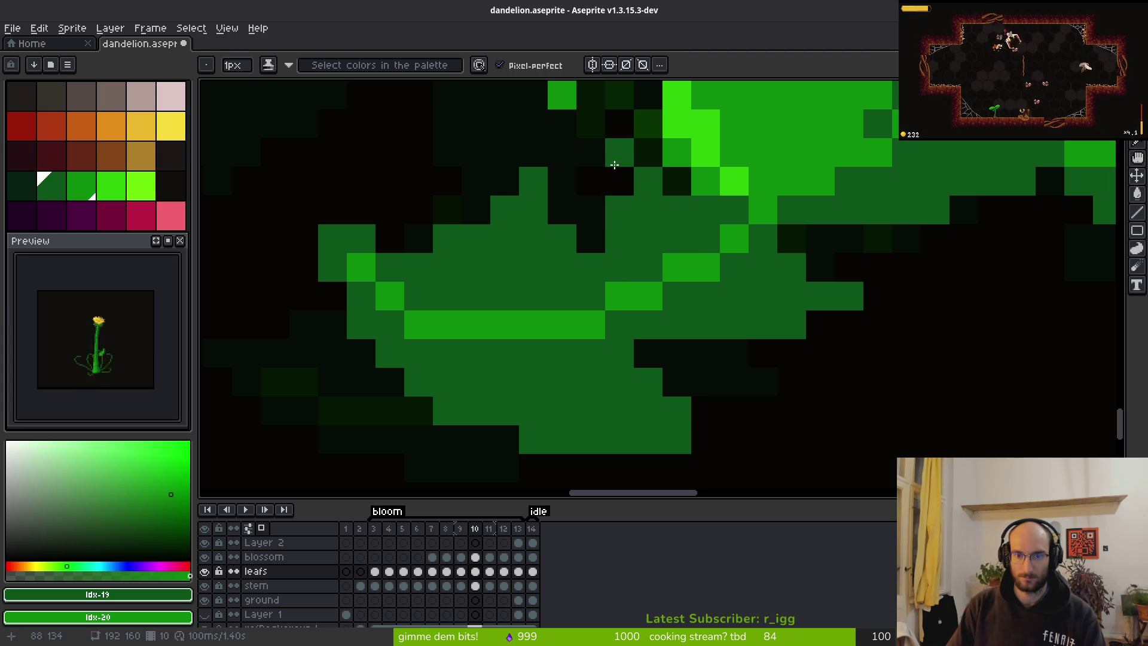
pyautogui.moveTo(615, 165); pyautogui.dragTo(616, 177)
pyautogui.scroll(-5, 727, 290)
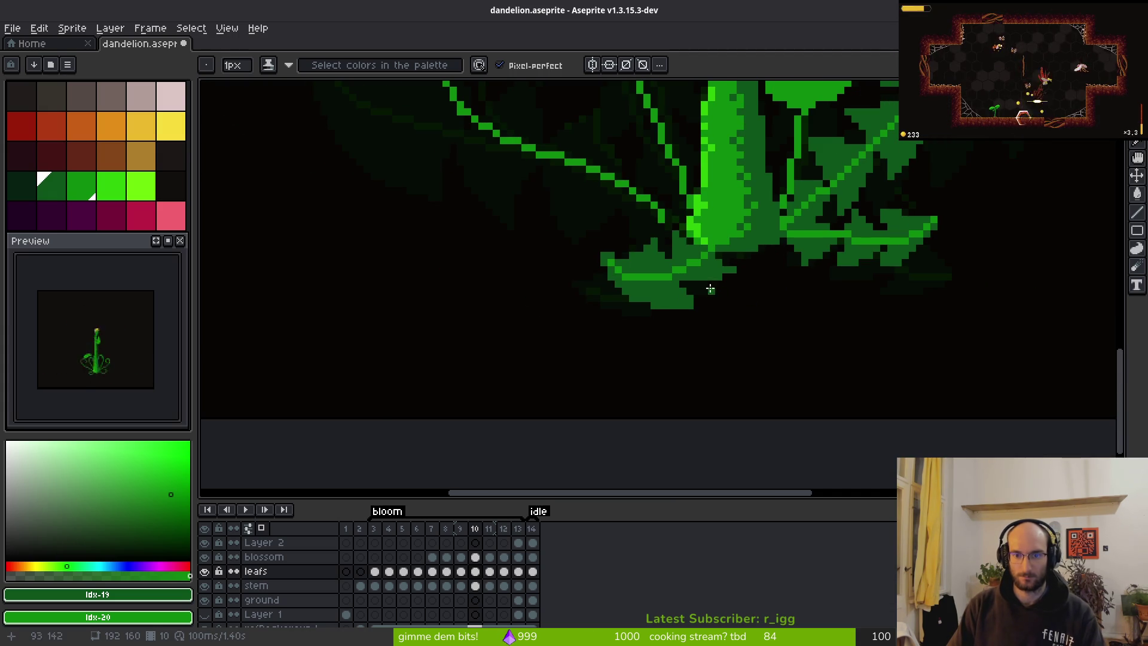
pyautogui.scroll(-2, 724, 284)
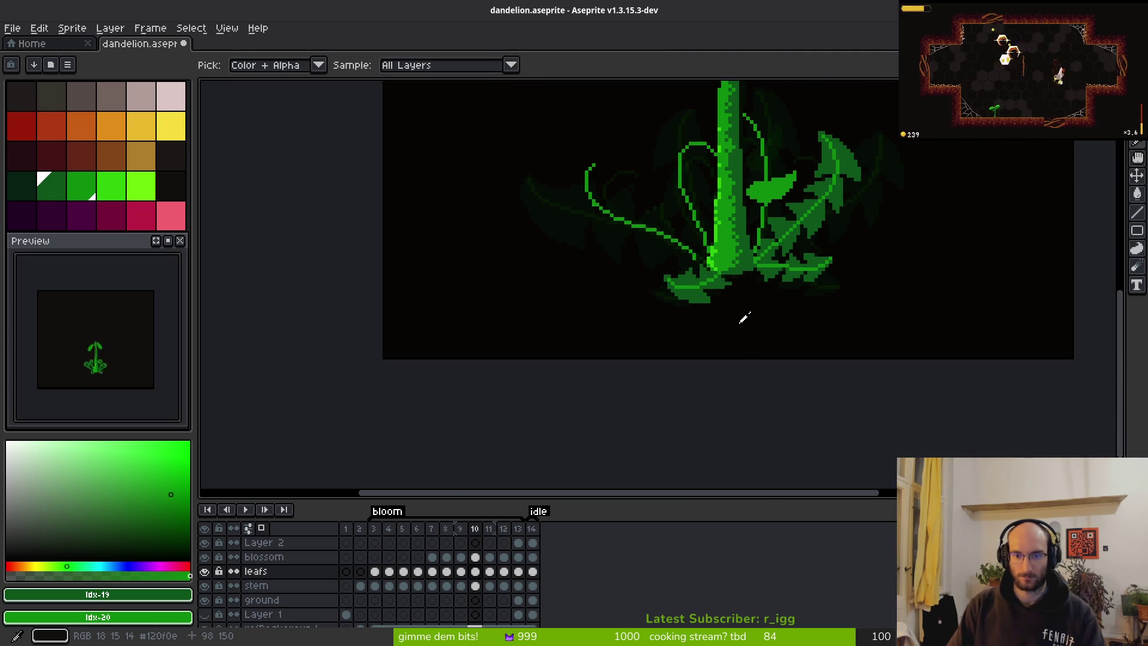
# Play the bloom animation to review the new leaf lobes, then pick the Lasso tool.
pyautogui.press('b')
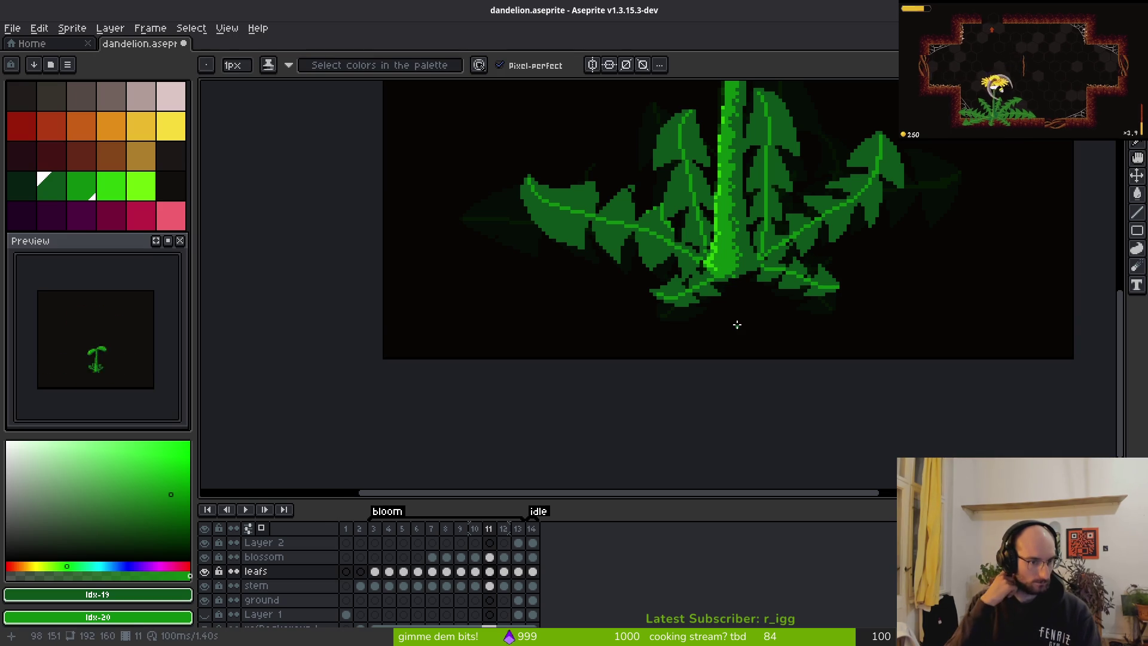
pyautogui.press('i')
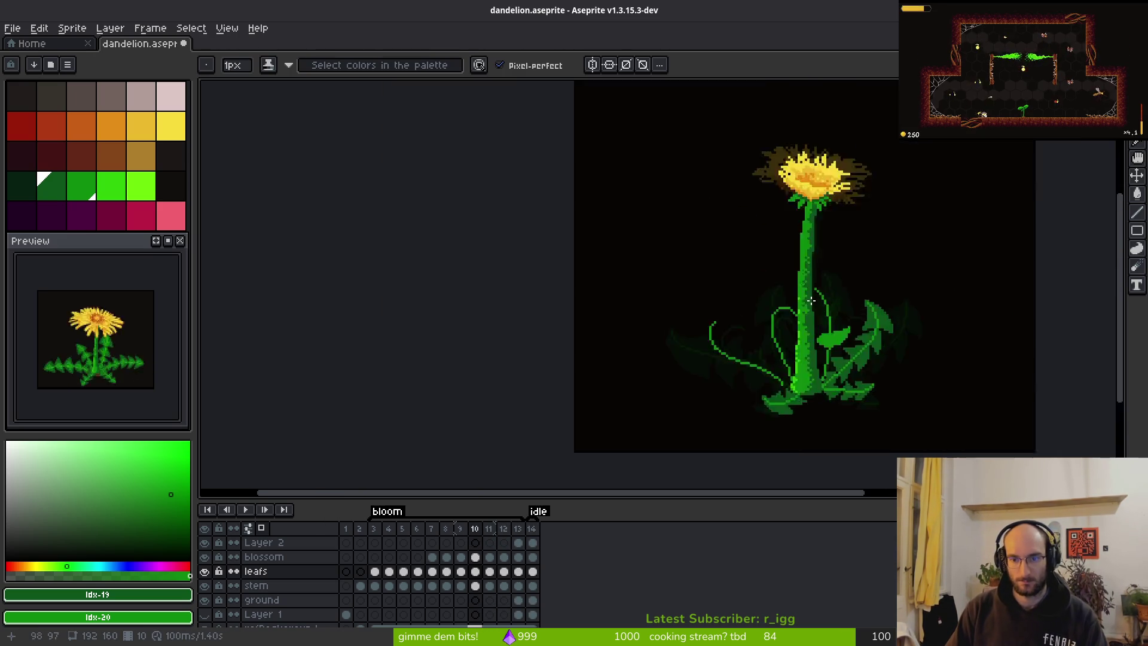
pyautogui.press('b')
pyautogui.scroll(4, 804, 317)
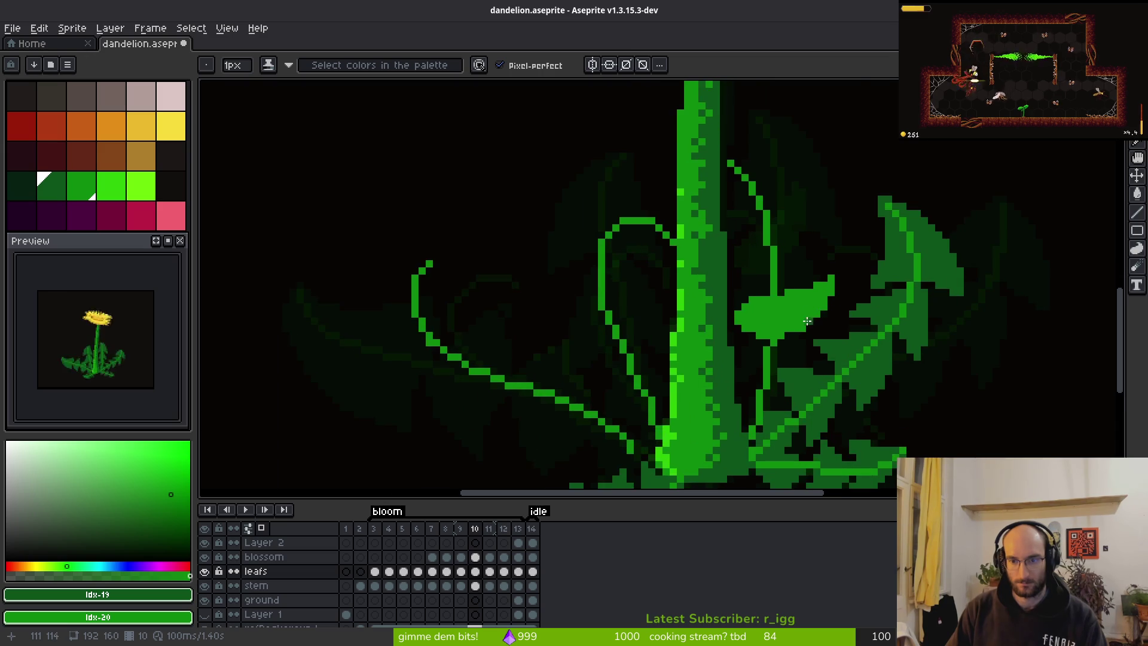
pyautogui.hotkey('shift', 'w')
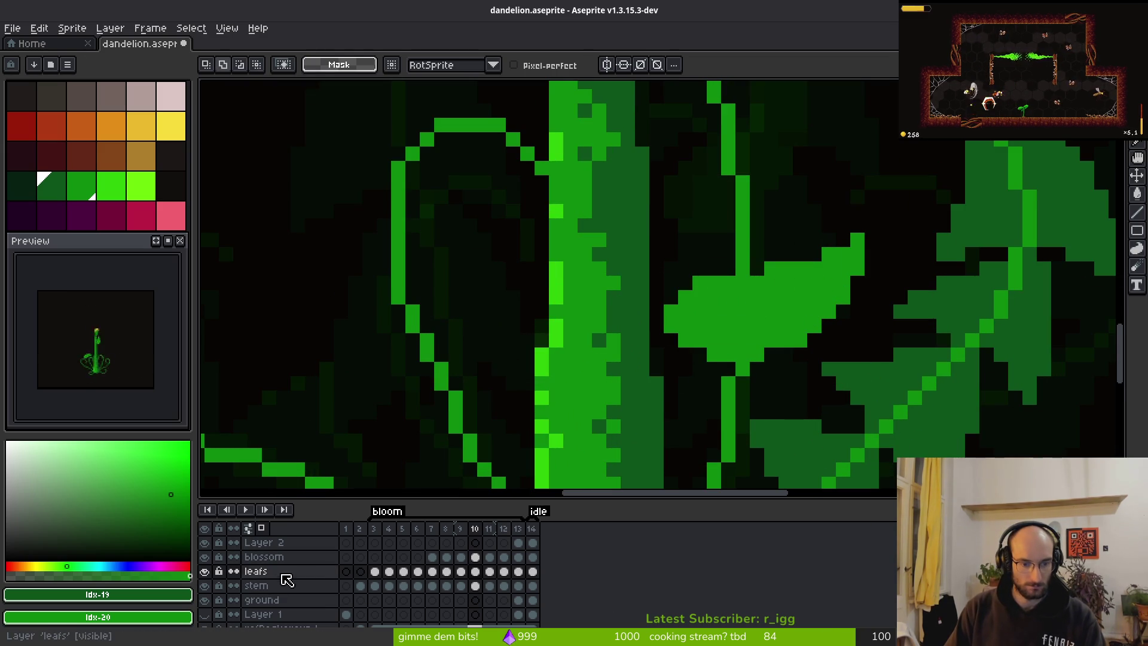
# Magic-wand select the small rounded leaf beside the stem and switch to the Eraser.
pyautogui.press('w')
pyautogui.click(821, 309)
pyautogui.scroll(-3, 821, 309)
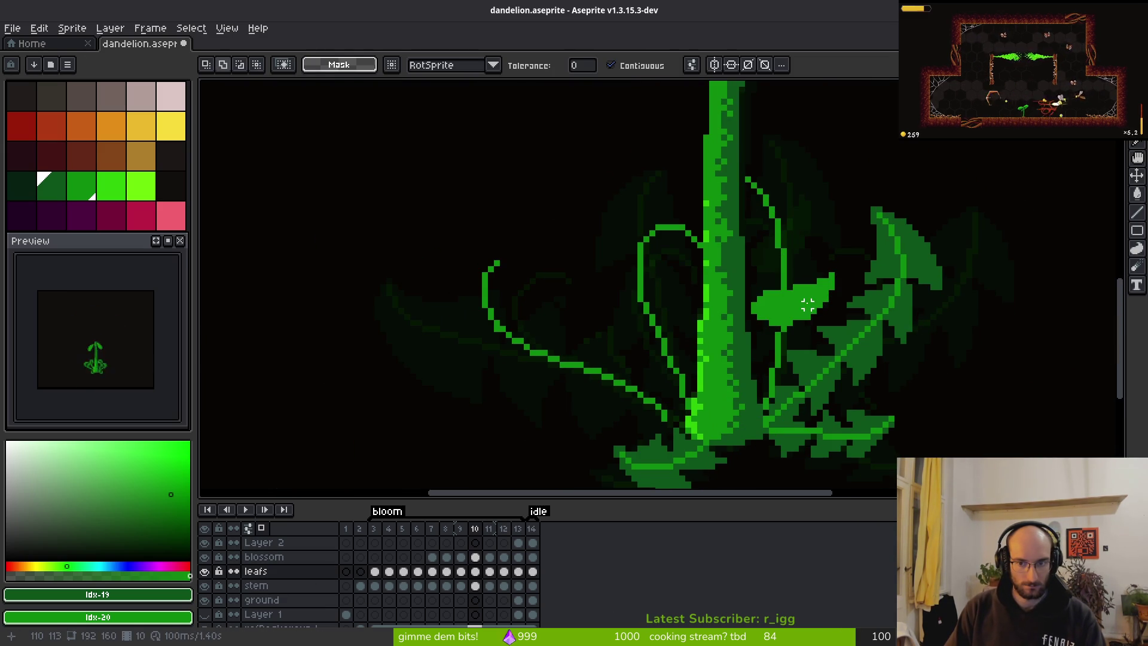
pyautogui.scroll(2, 801, 299)
pyautogui.press('e')
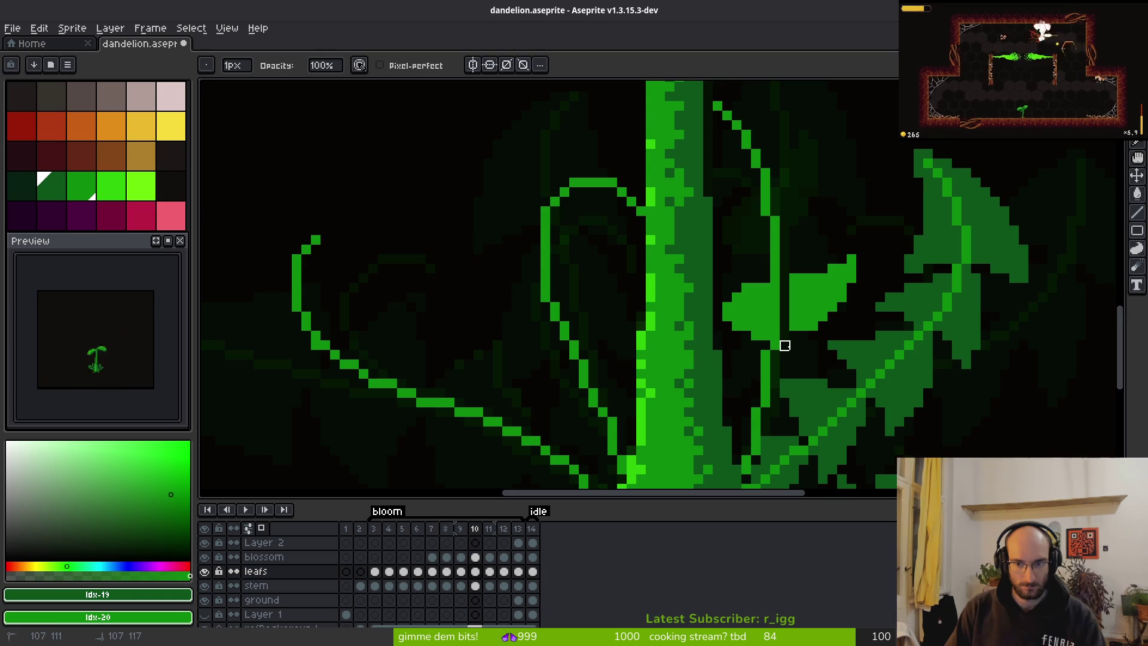
pyautogui.scroll(2, 785, 345)
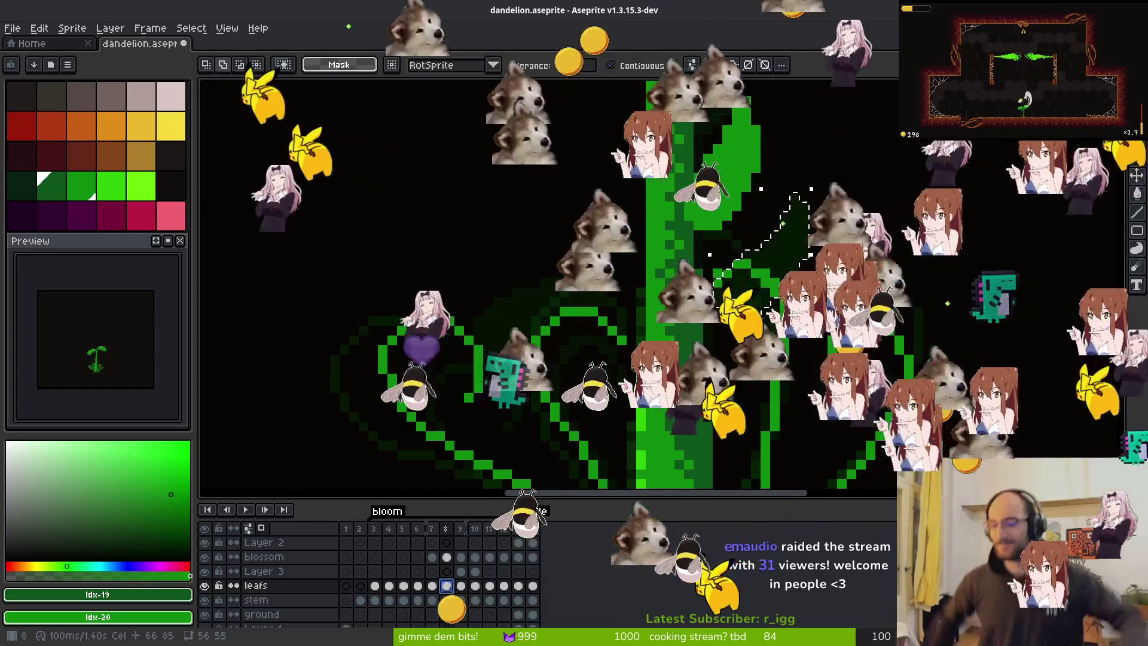
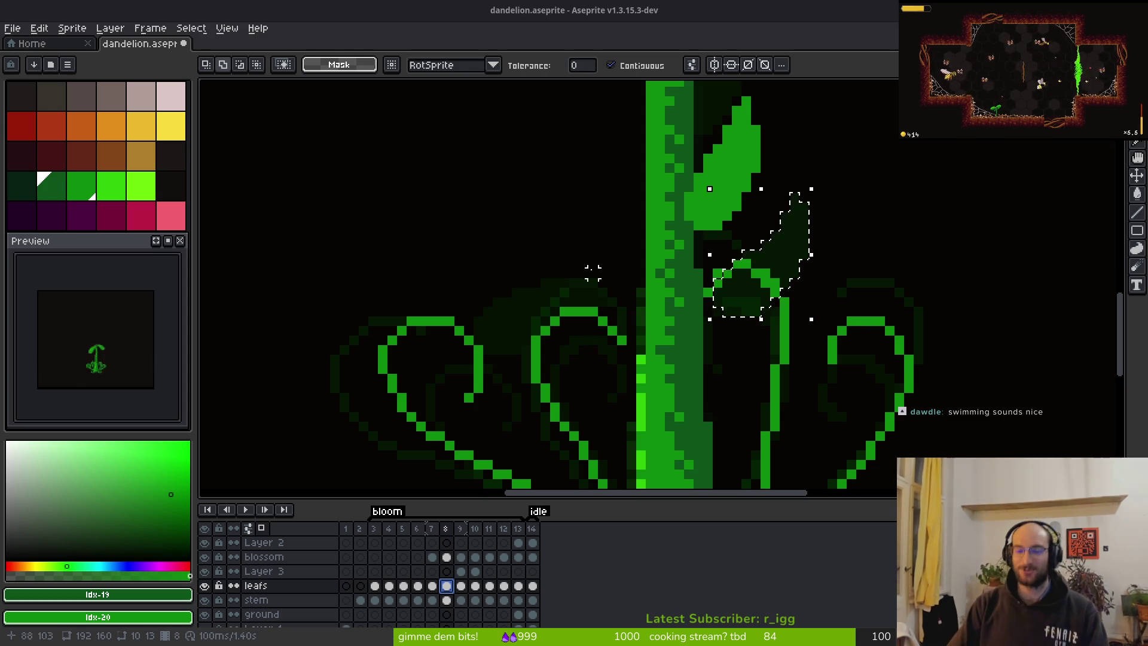
# Reselect the upper leaf beside the stem in frame 8 and cut it from the leafs layer.
pyautogui.scroll(-1, 745, 239)
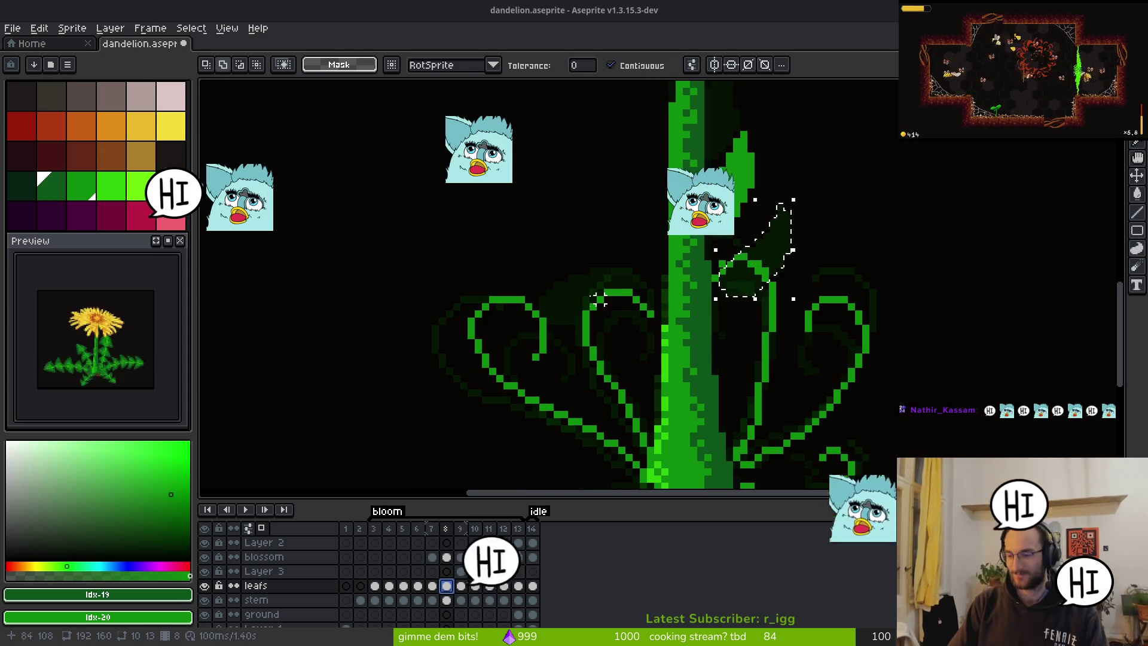
pyautogui.scroll(2, 658, 306)
pyautogui.hotkey('ctrl', 'd')
pyautogui.scroll(-2, 689, 280)
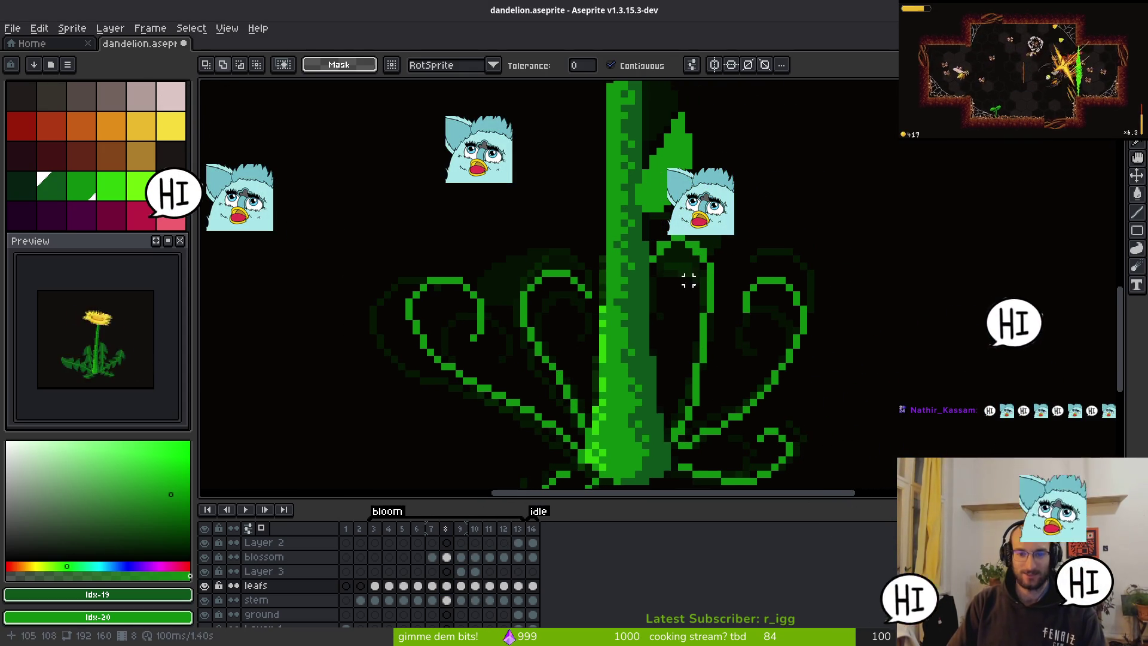
pyautogui.hotkey('ctrl', 'shift', 'd')
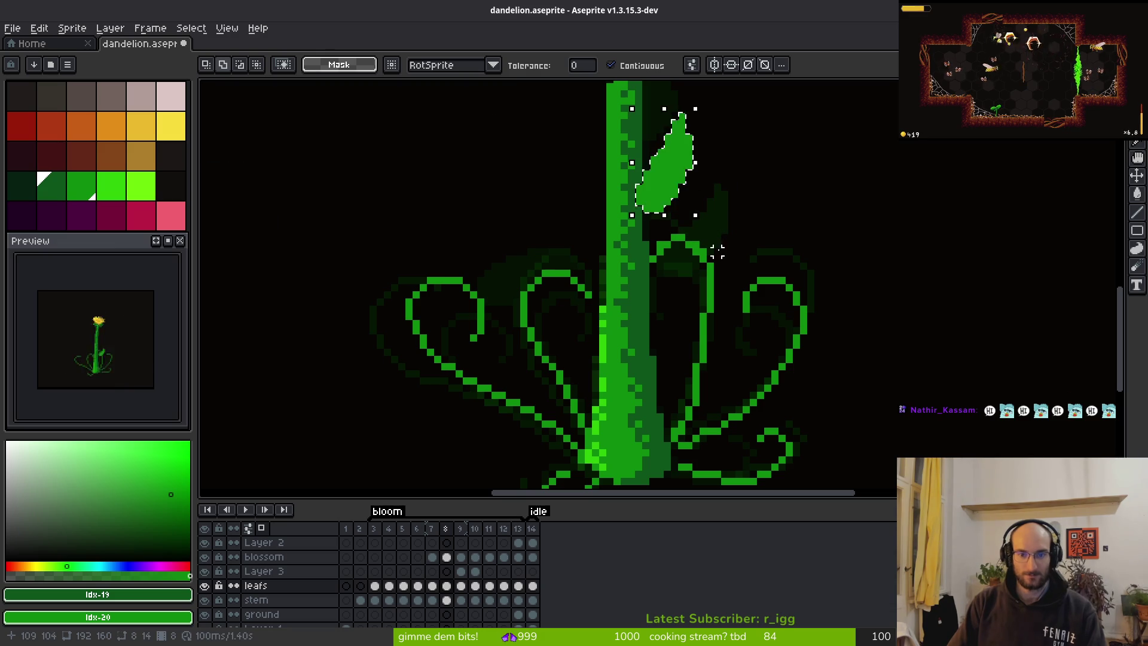
pyautogui.press('Delete')
# Go to Layer 3, step through frames 7 and 6, and return to frame 7 with Magic Wand active.
pyautogui.click(447, 571)
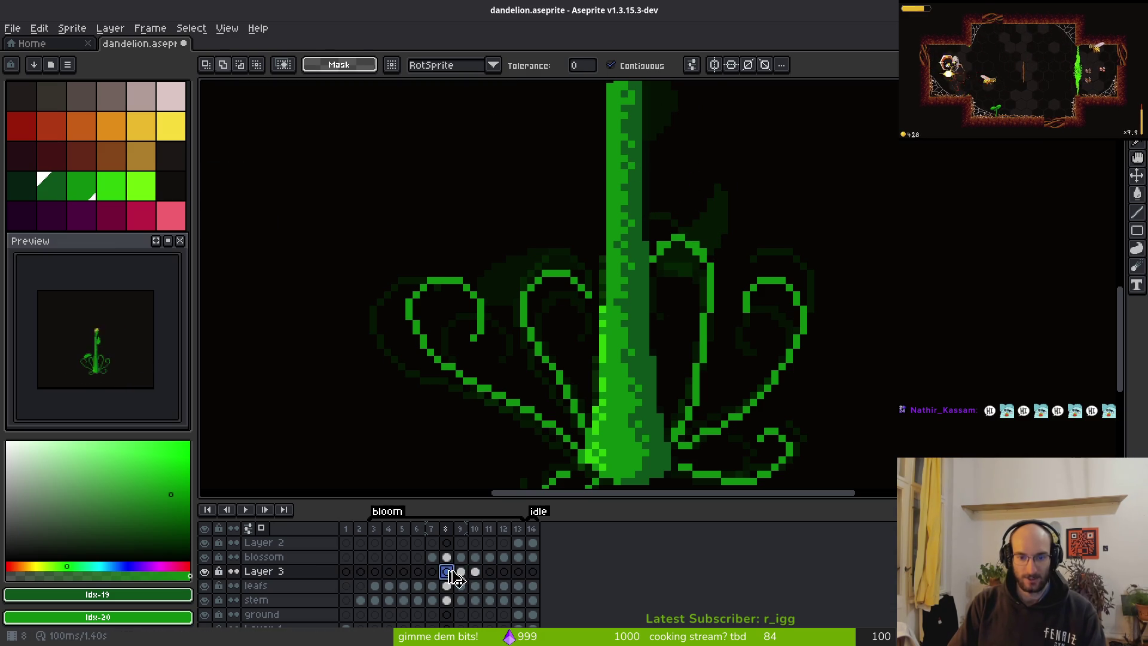
pyautogui.scroll(-3, 727, 290)
pyautogui.press('Left')
pyautogui.press('i')
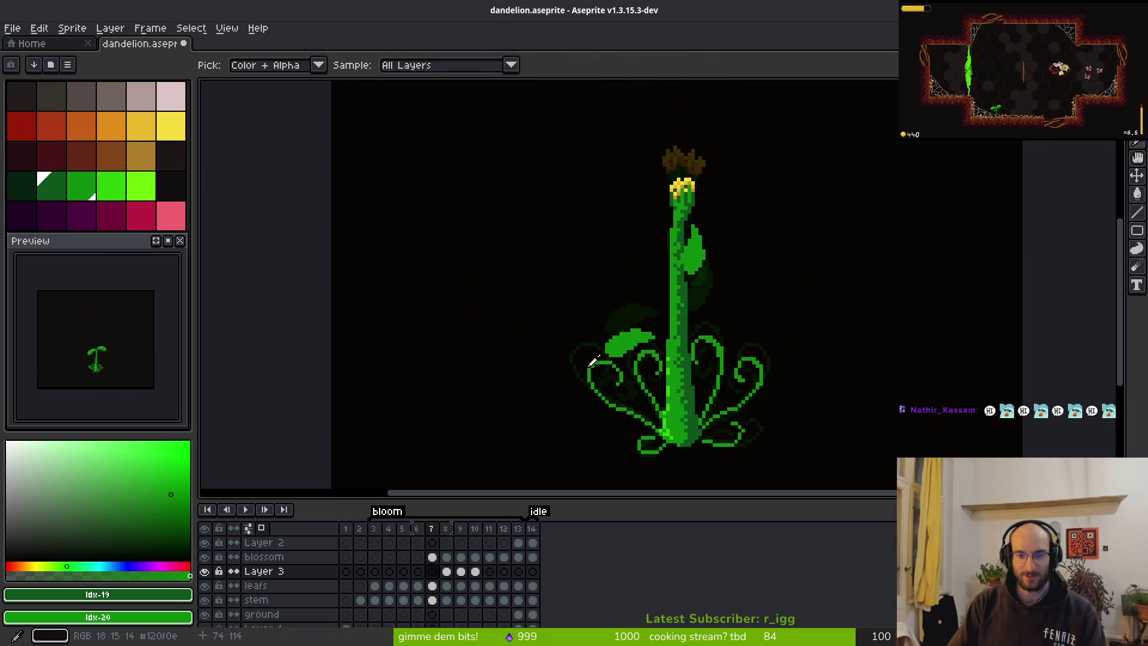
pyautogui.press('Left')
pyautogui.press('w')
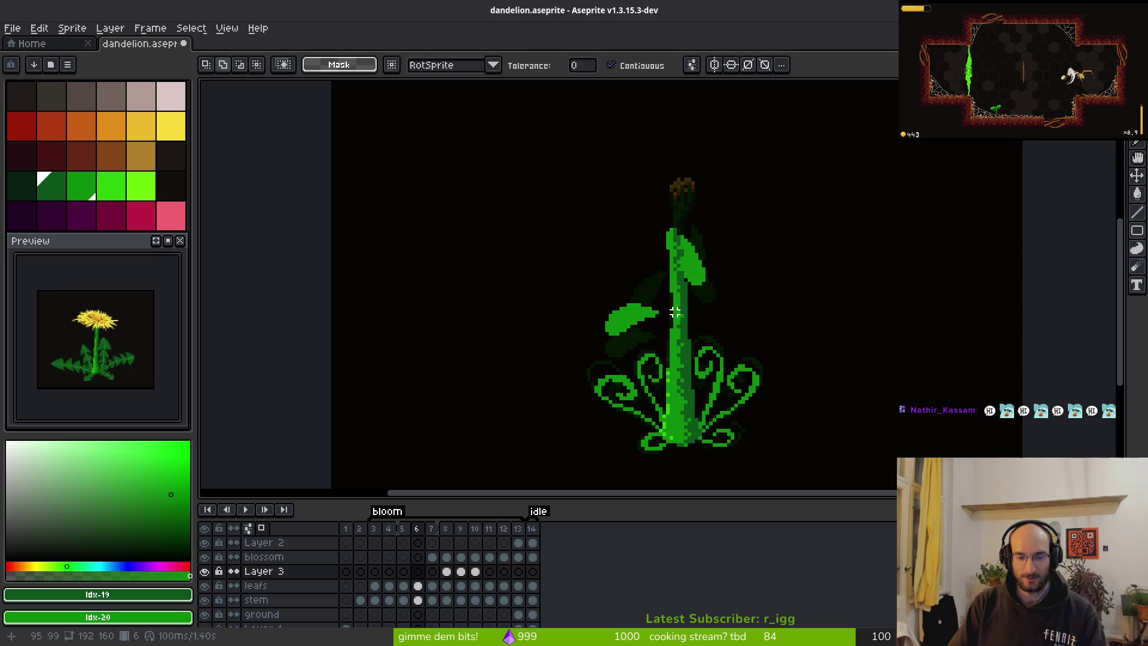
pyautogui.press('Right')
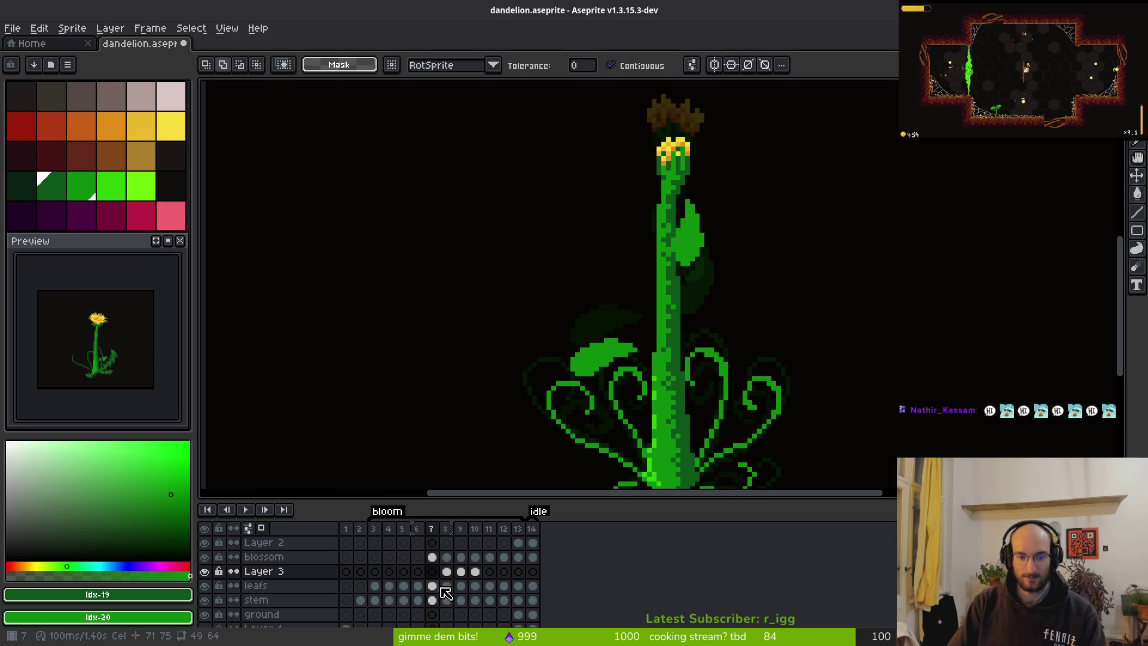
# Cut frame 7's light-green leaf from the leafs layer, then paste and commit the leaves on Layer 3.
pyautogui.click(432, 585)
pyautogui.click(688, 239)
pyautogui.press('Delete')
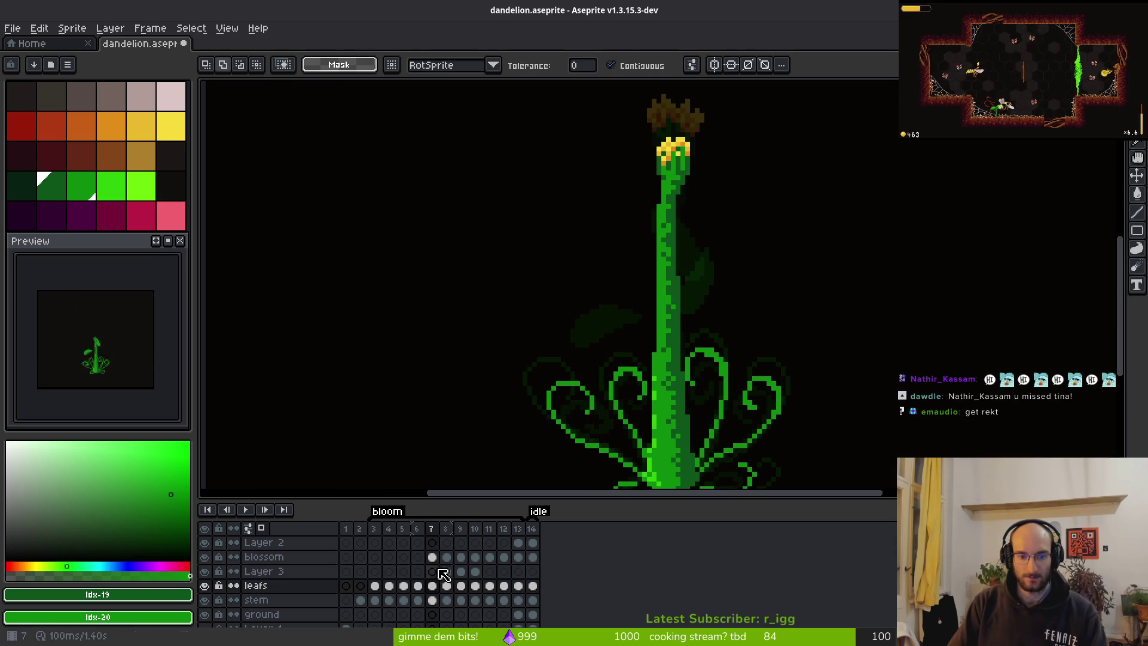
pyautogui.click(432, 572)
pyautogui.hotkey('ctrl', 'v')
pyautogui.scroll(-1, 584, 296)
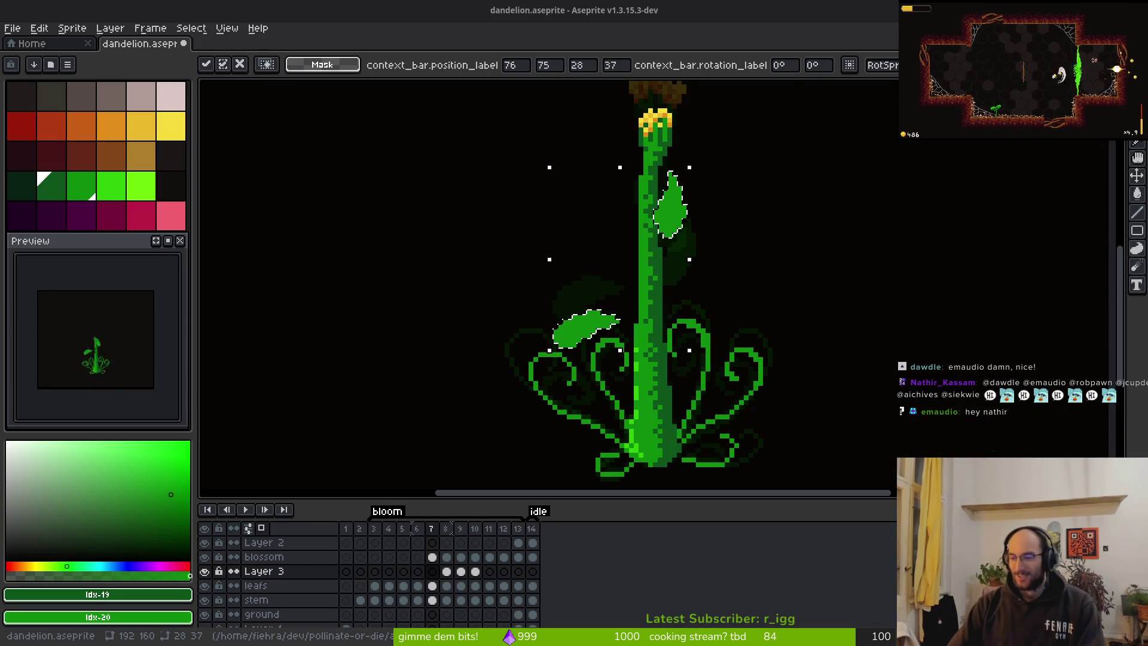
pyautogui.press('Return')
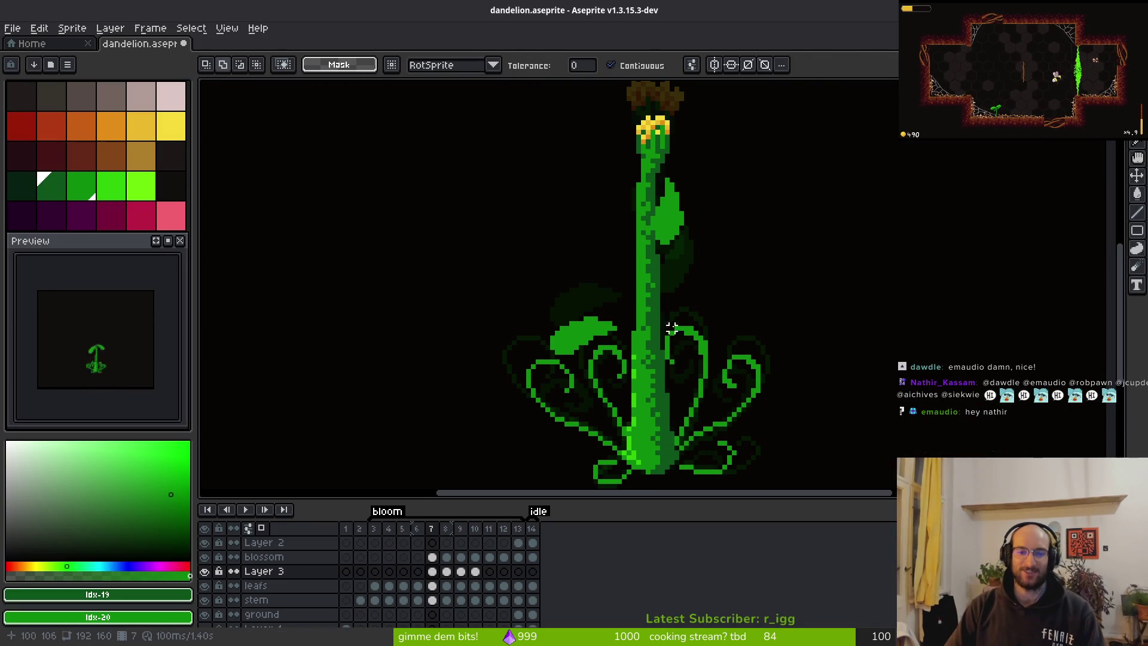
pyautogui.press('Right')
pyautogui.scroll(-1, 753, 310)
pyautogui.scroll(-1, 752, 310)
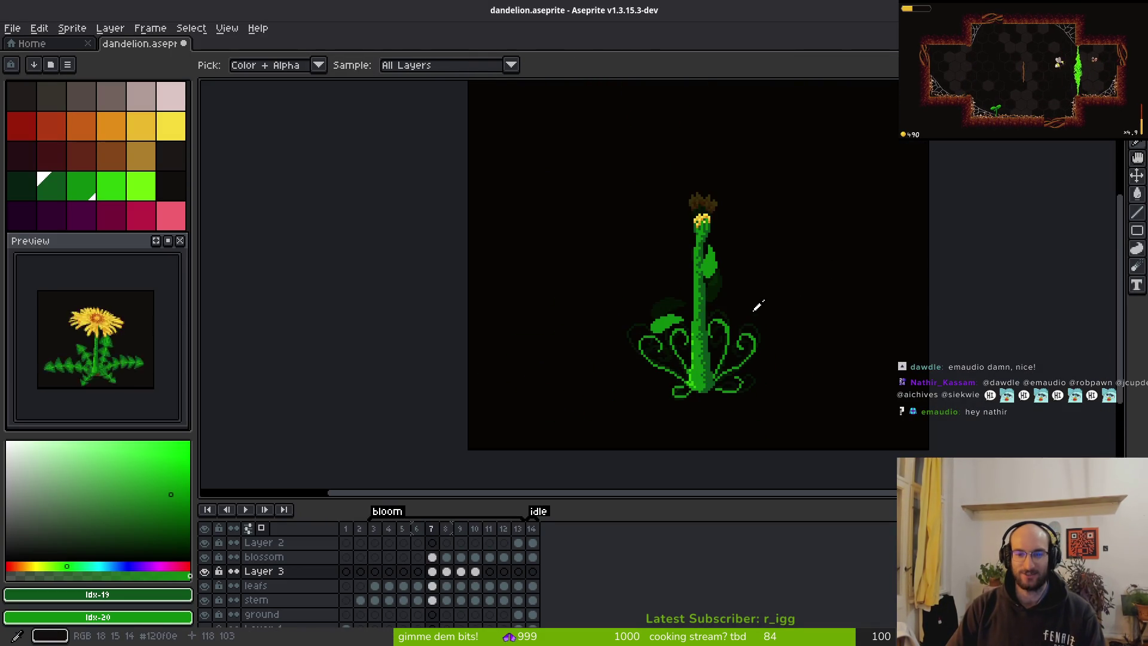
pyautogui.press('Return')
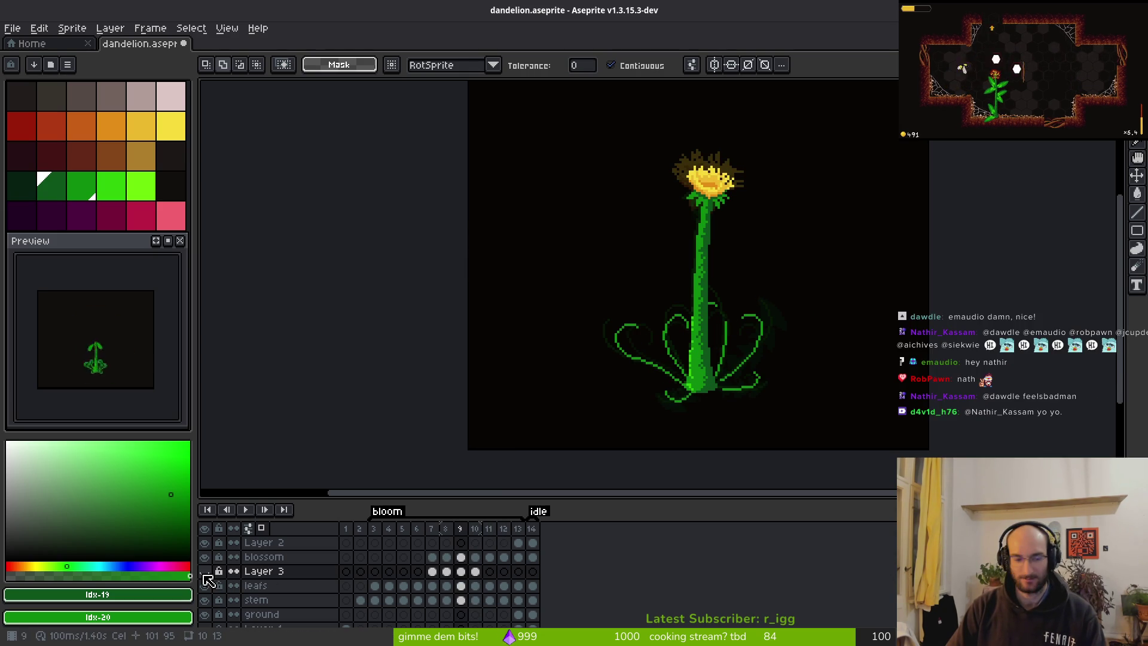
pyautogui.press('i')
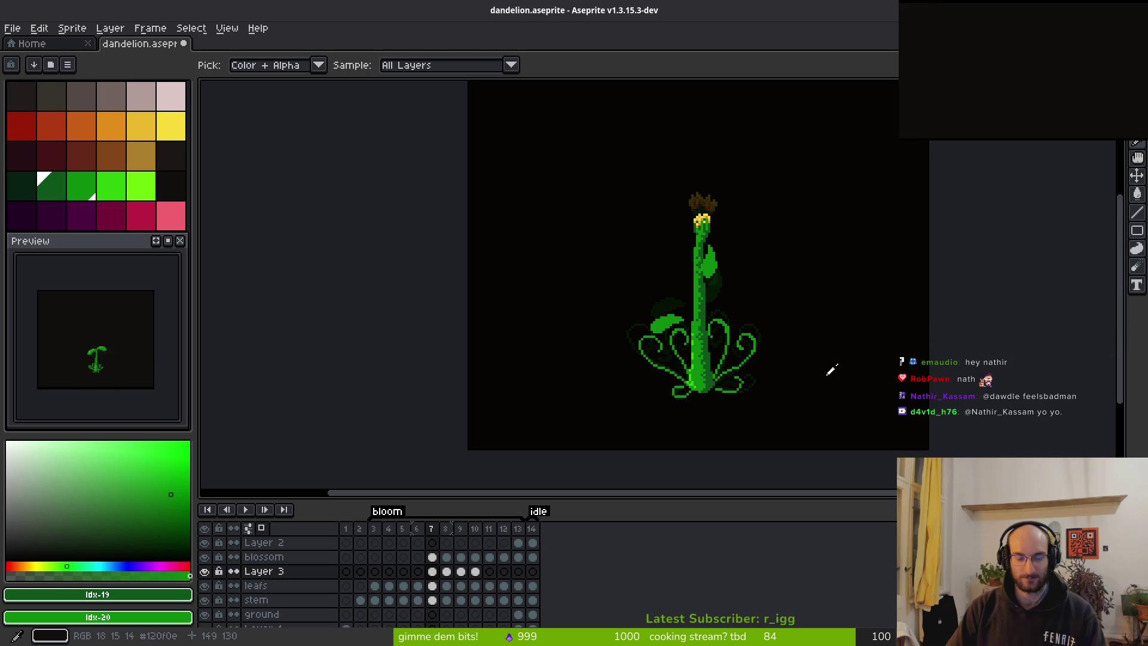
pyautogui.press('w')
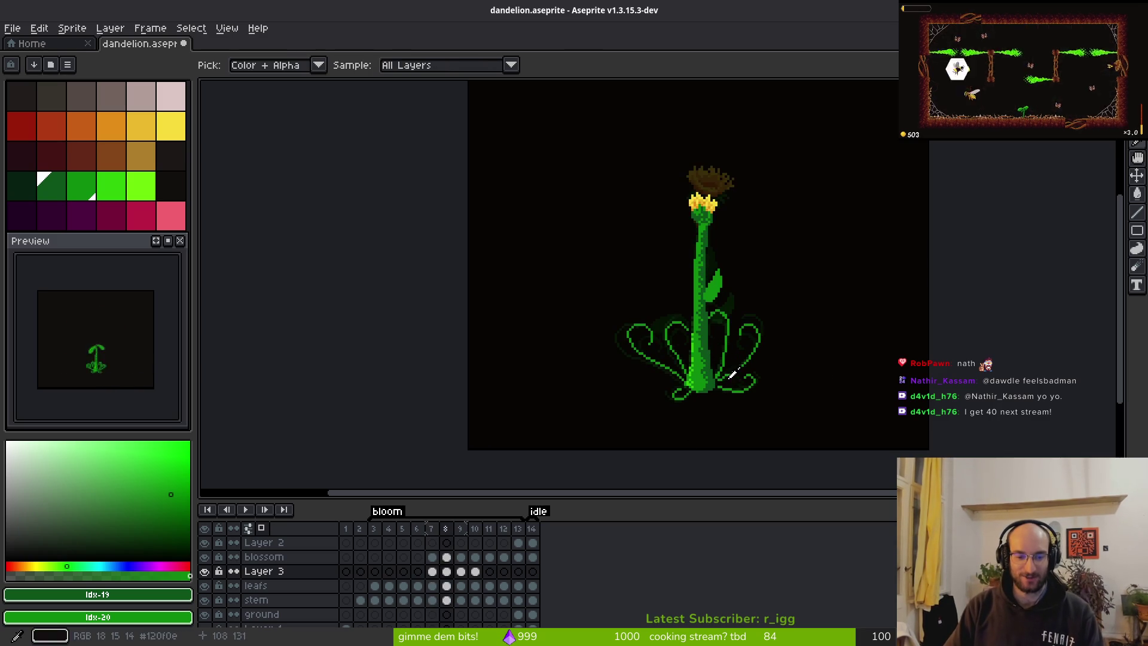
pyautogui.scroll(3, 717, 299)
pyautogui.press('Left')
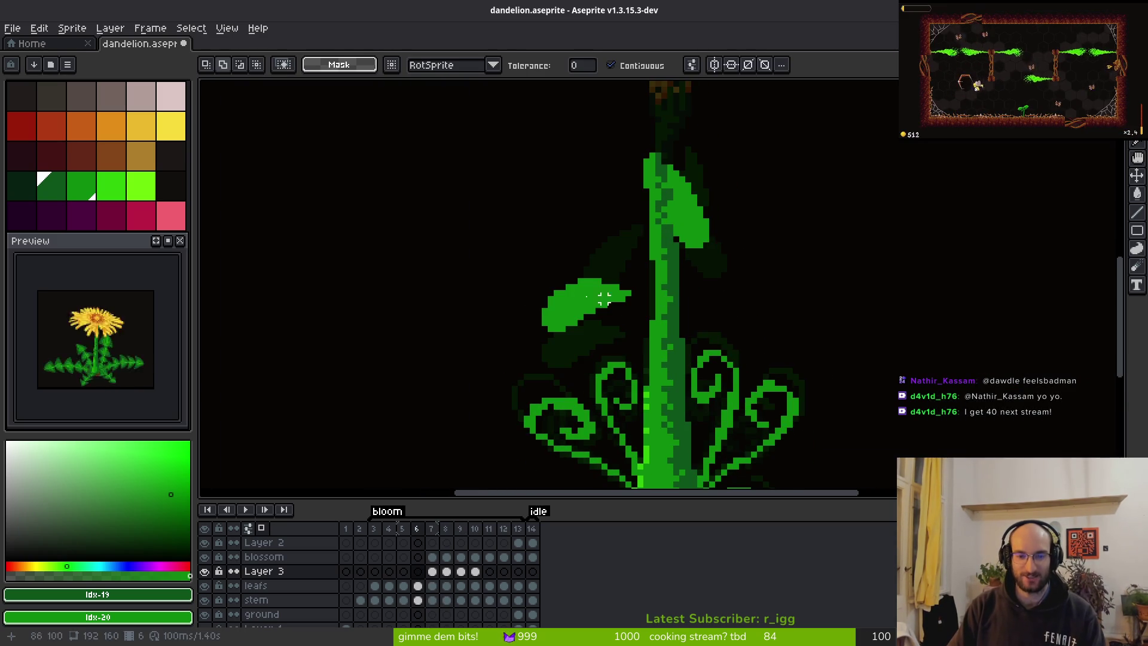
# Cut frame 6's left and upper-right leaves from the leafs layer and paste them onto Layer 3.
pyautogui.click(418, 586)
pyautogui.click(598, 305)
pyautogui.keyDown('shift'); pyautogui.click(688, 206); pyautogui.keyUp('shift')
pyautogui.hotkey('ctrl', 'x')
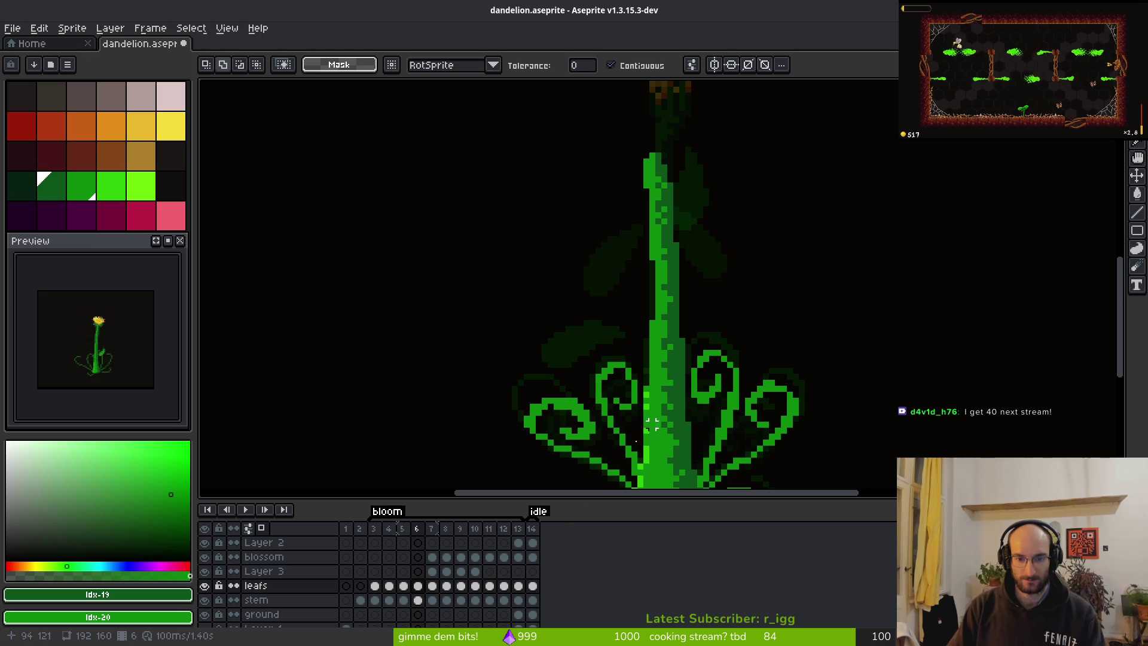
pyautogui.click(418, 571)
pyautogui.hotkey('ctrl', 'v')
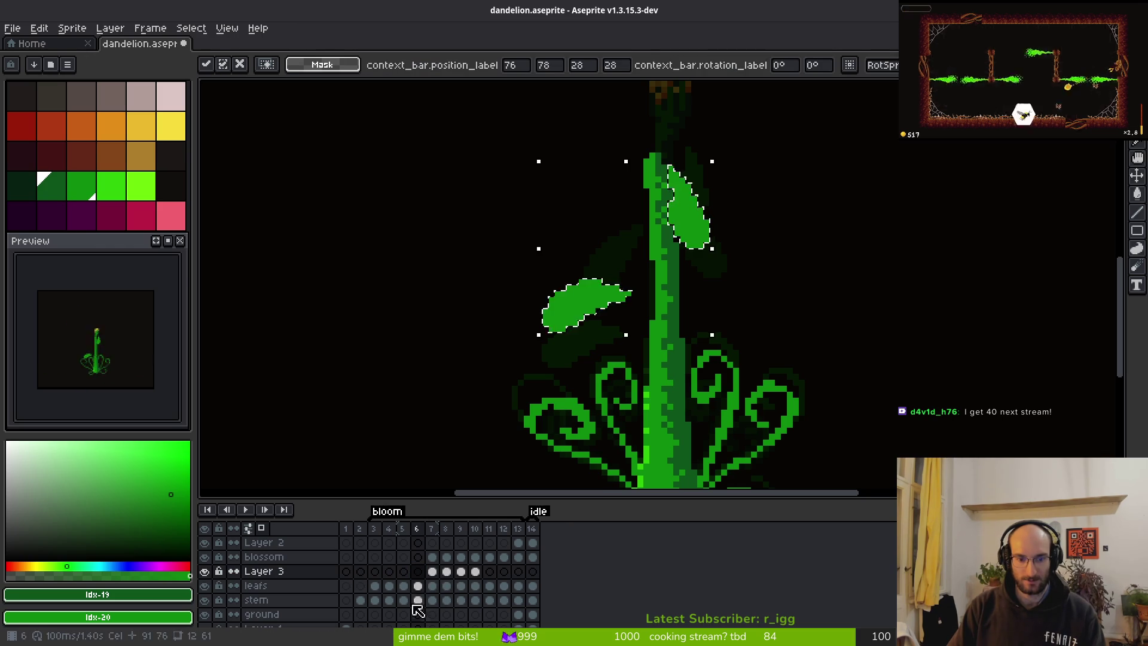
pyautogui.press('Down')
# Cut frame 5's two leaves from the leafs layer and paste the leaves onto Layer 3 in frame 4.
pyautogui.press('Left')
pyautogui.click(700, 251)
pyautogui.press('Delete')
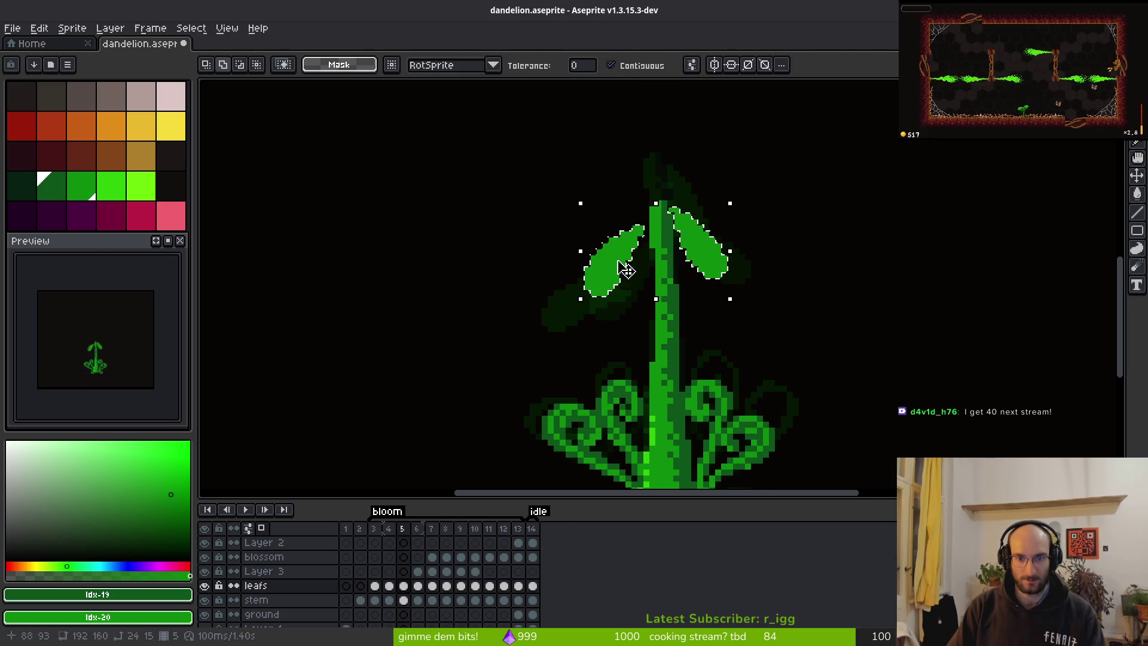
pyautogui.click(613, 263)
pyautogui.press('Delete')
pyautogui.click(404, 576)
pyautogui.click(389, 585)
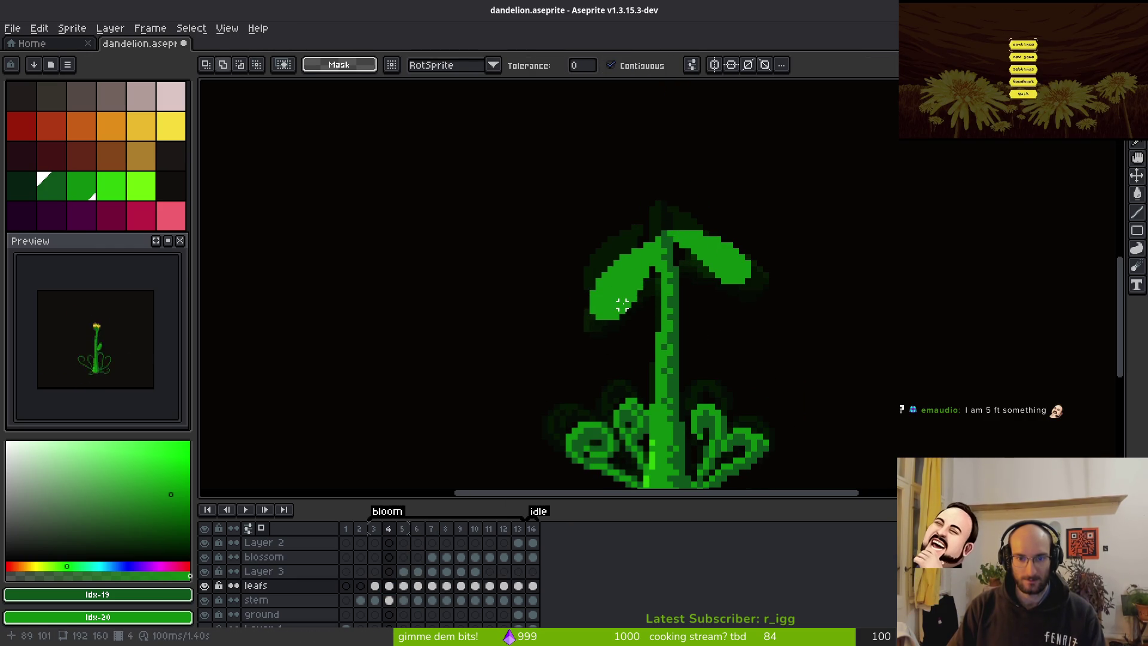
pyautogui.click(389, 571)
pyautogui.hotkey('ctrl', 'v')
pyautogui.press('Return')
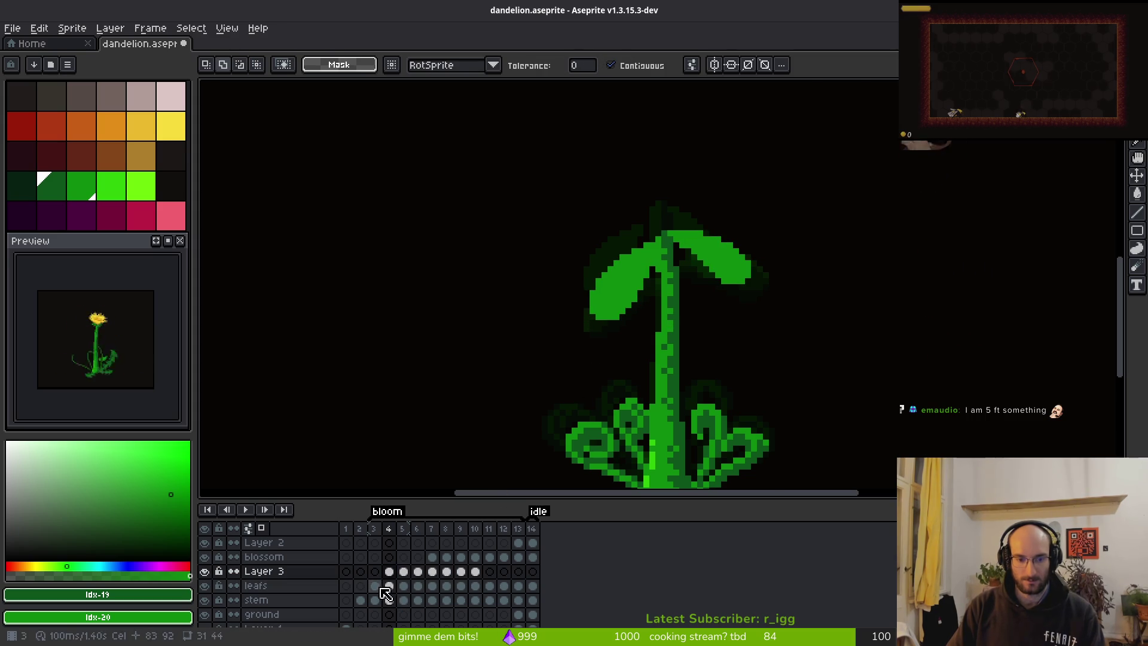
# Lasso the sprout leaves in frame 3 and cut them from the leafs layer.
pyautogui.click(375, 586)
pyautogui.press('q')
pyautogui.moveTo(743, 197)
pyautogui.mouseDown()
pyautogui.moveTo(568, 351)
pyautogui.moveTo(692, 223)
pyautogui.mouseUp()
pyautogui.press('Delete')
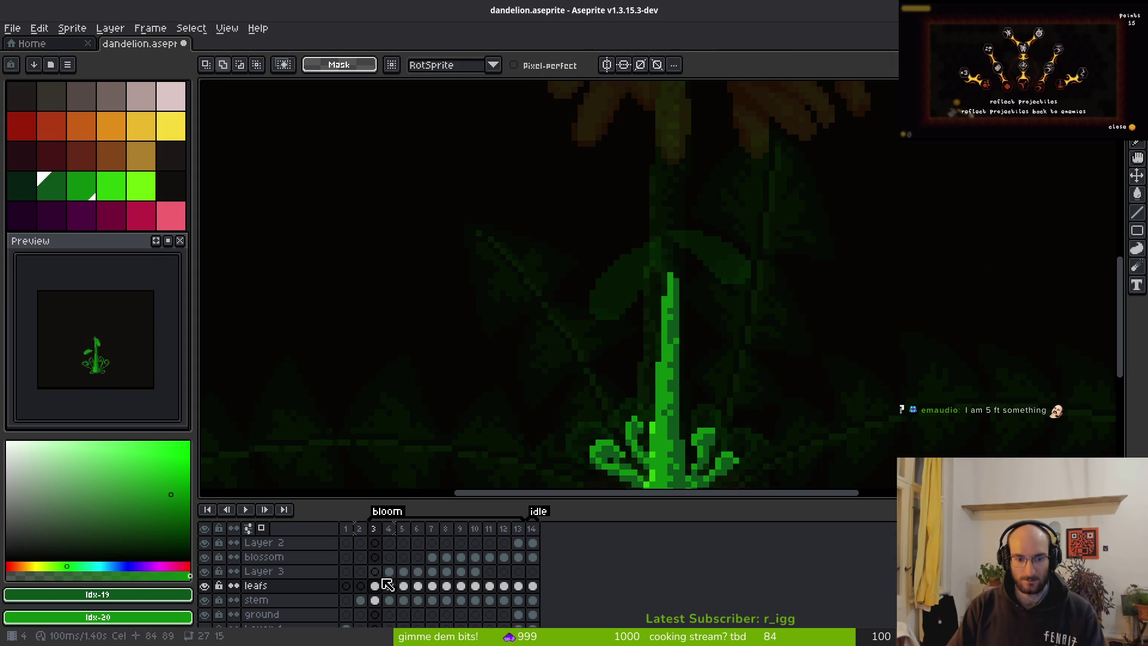
# Paste frame 3's cut leaves onto Layer 3, commit them, and save the dandelion file.
pyautogui.click(375, 571)
pyautogui.hotkey('ctrl', 'v')
pyautogui.press('Return')
pyautogui.hotkey('ctrl', 's')
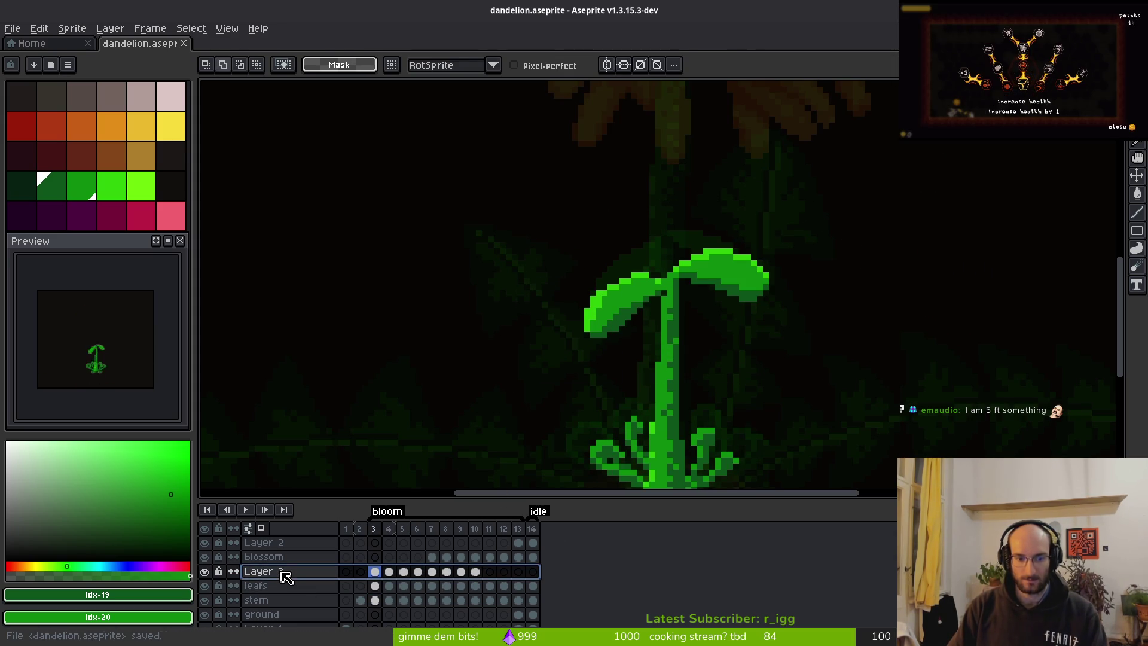
# Rename Layer 3 to 'sproutleaves'.
pyautogui.doubleClick(285, 575)
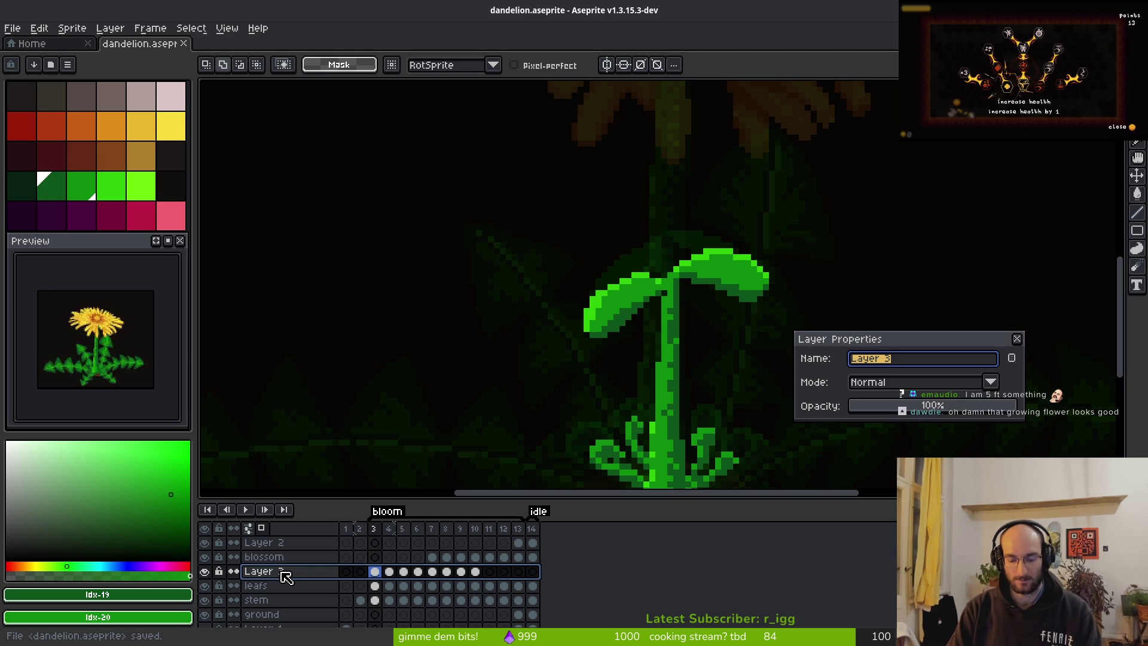
pyautogui.write('routleaves')
pyautogui.press('Return')
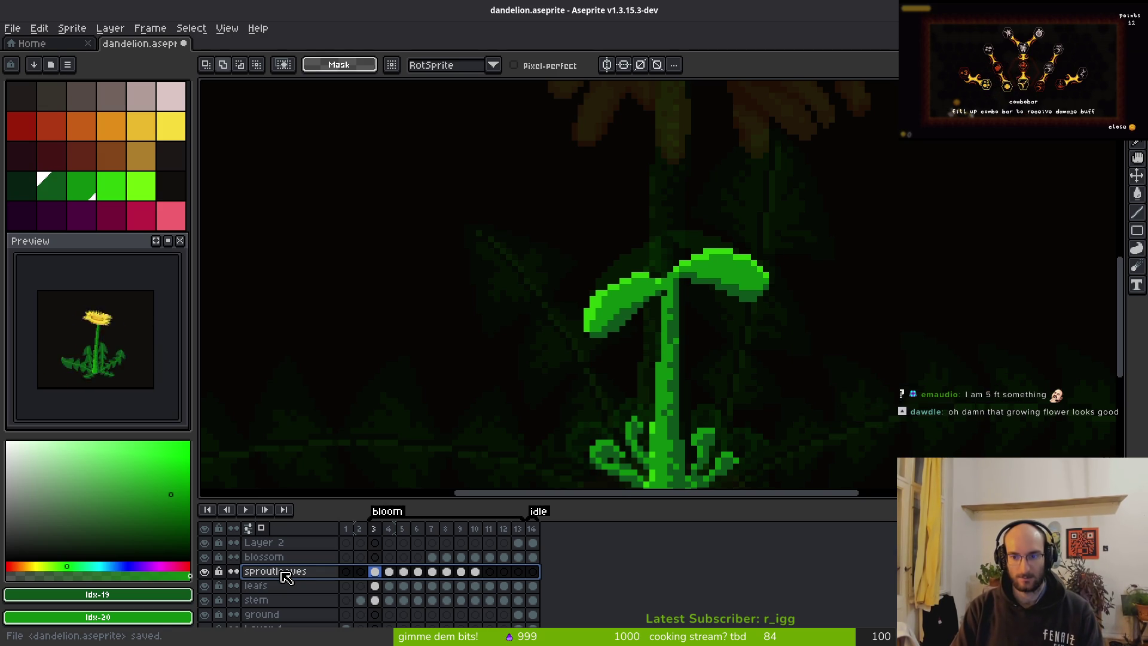
pyautogui.click(489, 587)
pyautogui.scroll(-4, 634, 364)
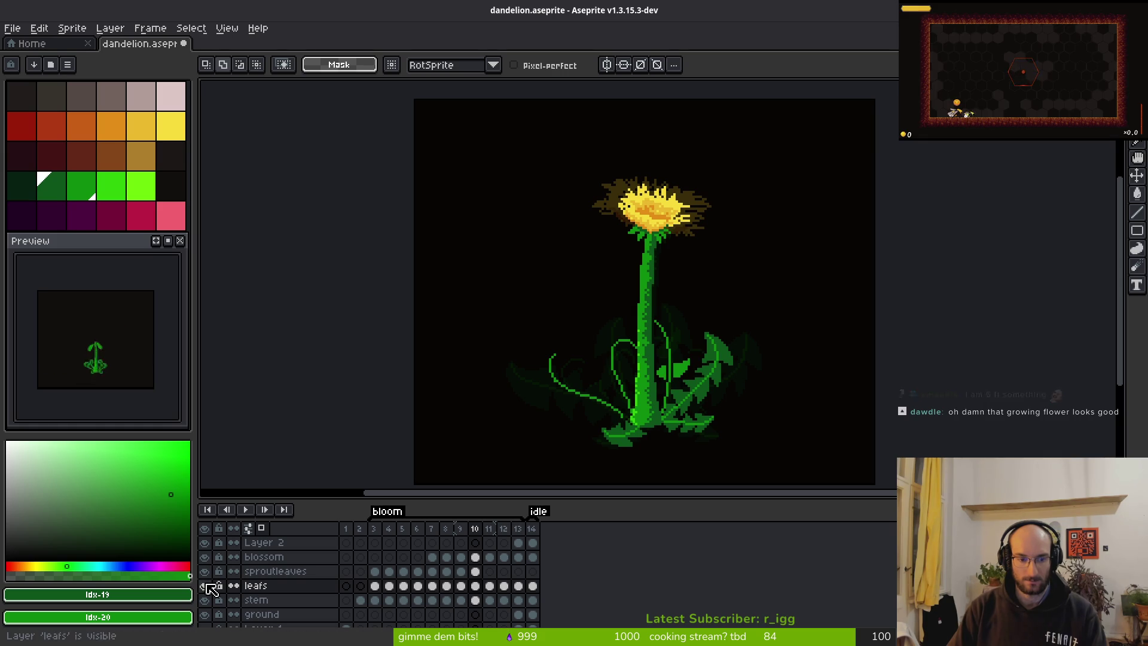
# Return to bloom frame 9, pick the Pencil, and zoom in on the curling leaves.
pyautogui.press('Left')
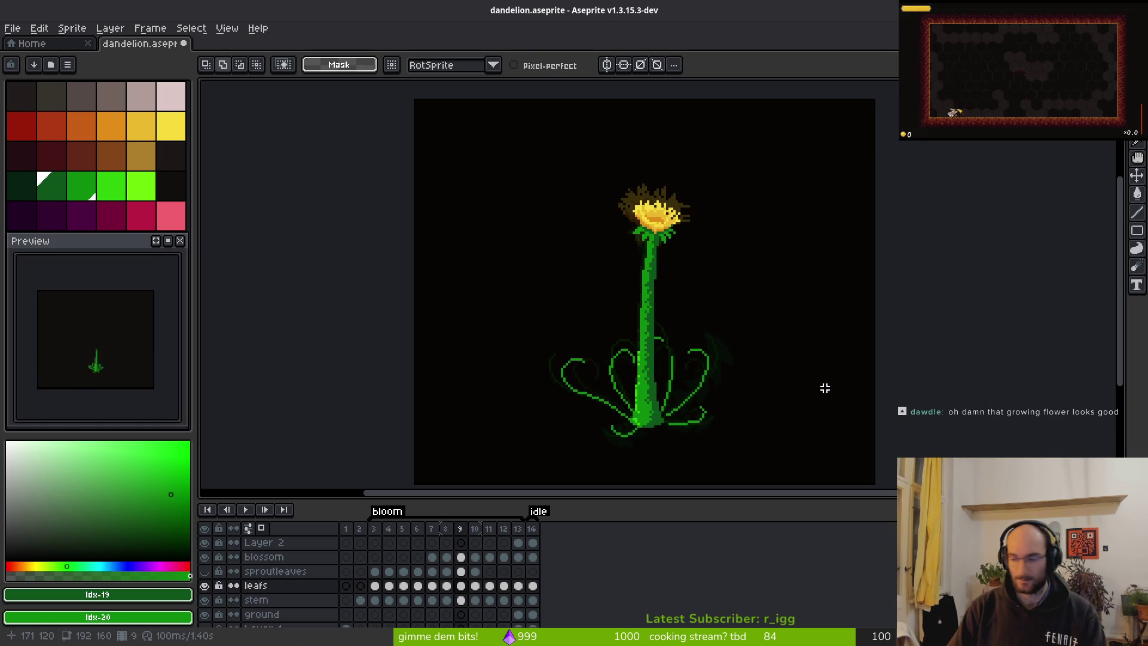
pyautogui.press('b')
pyautogui.scroll(3, 718, 371)
pyautogui.scroll(-2, 719, 371)
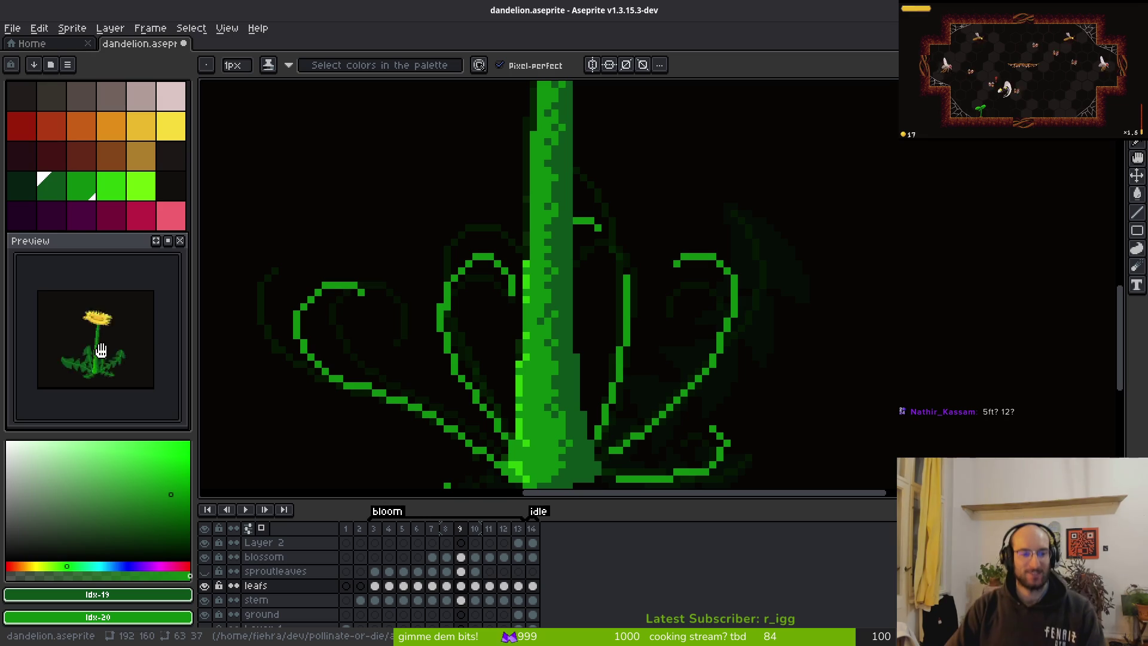
pyautogui.scroll(2, 119, 372)
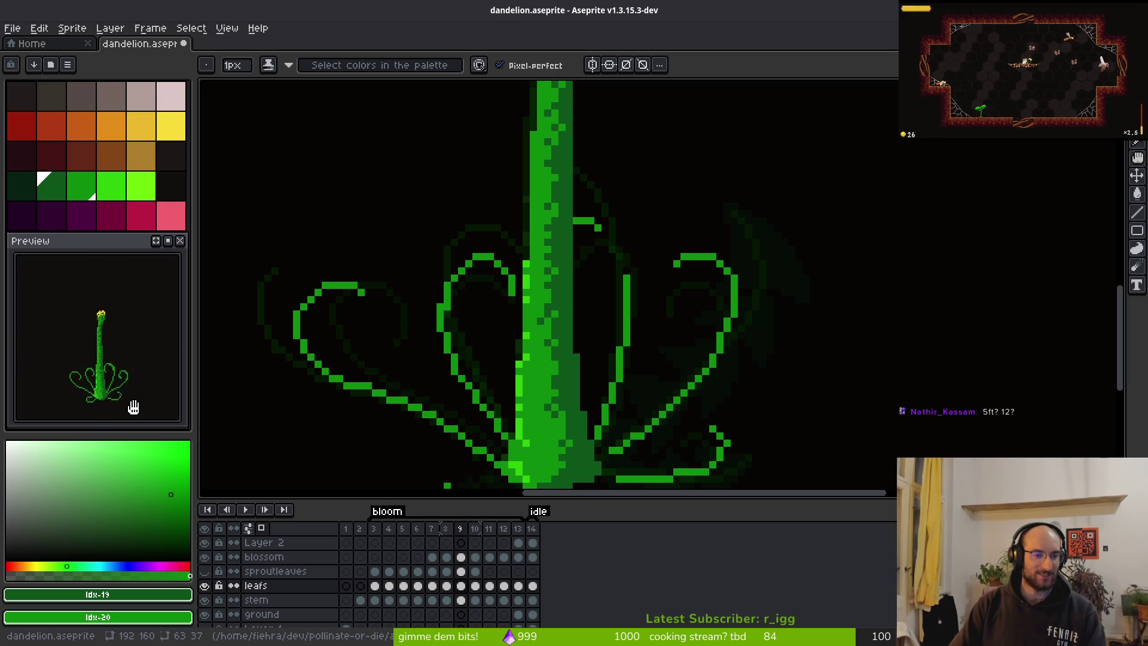
pyautogui.scroll(-2, 618, 335)
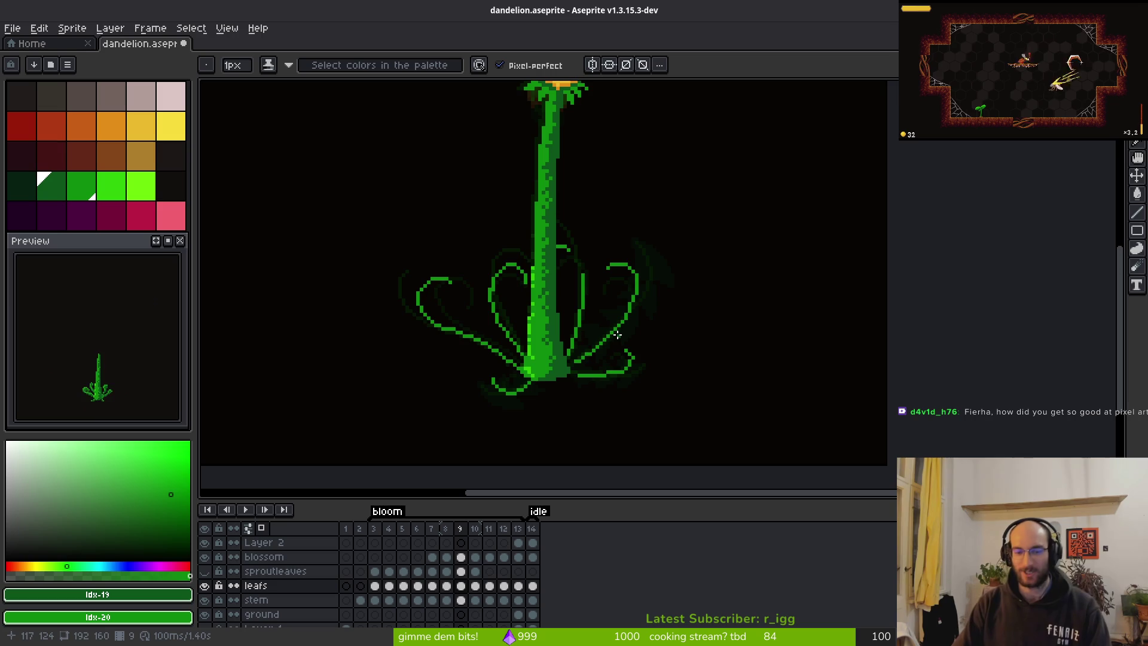
# Magic-wand check the upper leaves and a vein piece in frame 12, then deselect and go to frame 11.
pyautogui.press('Right')
pyautogui.press('Right')
pyautogui.press('Right')
pyautogui.scroll(3, 660, 326)
pyautogui.press('Left')
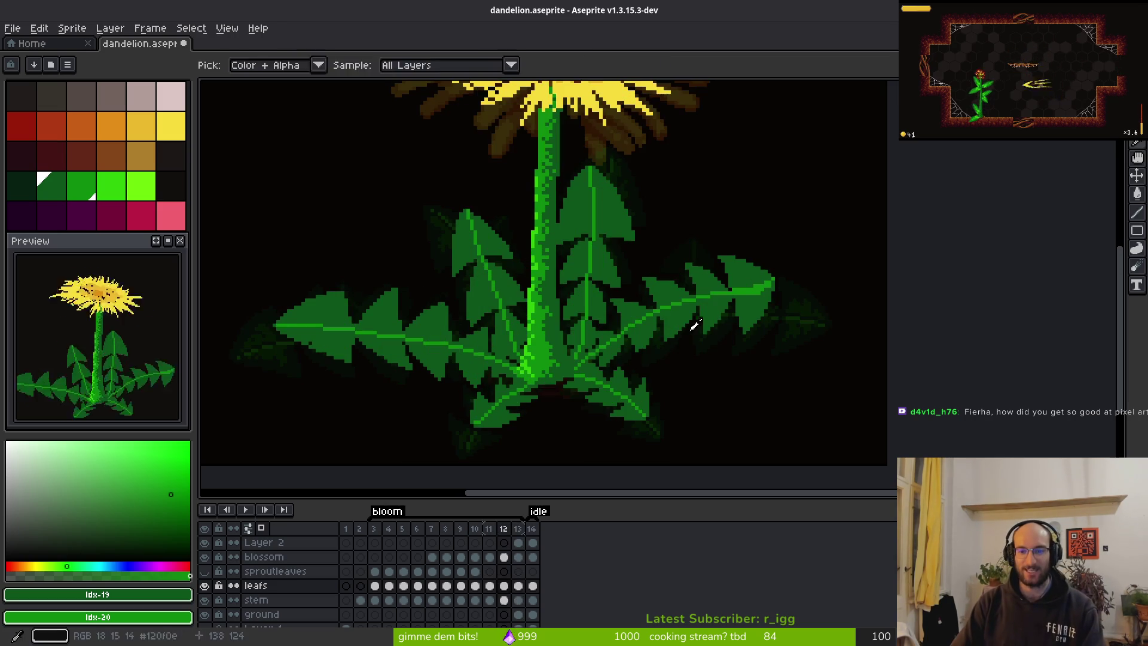
pyautogui.press('w')
pyautogui.click(601, 220)
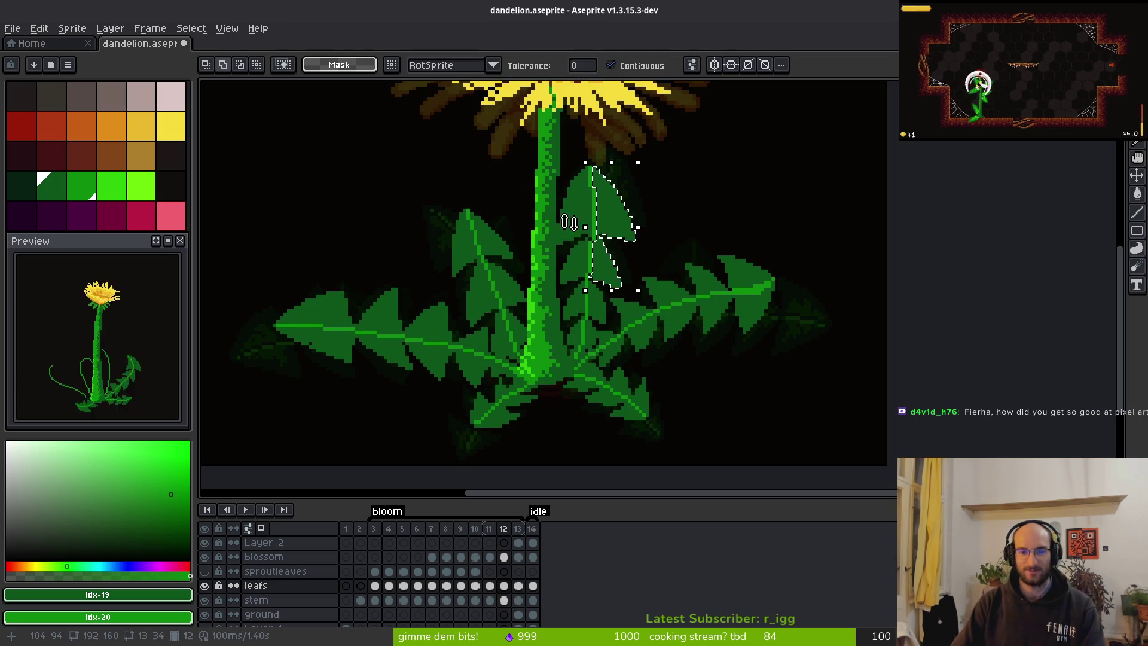
pyautogui.keyDown('shift'); pyautogui.click(458, 250); pyautogui.keyUp('shift')
pyautogui.keyDown('shift'); pyautogui.click(371, 332); pyautogui.keyUp('shift')
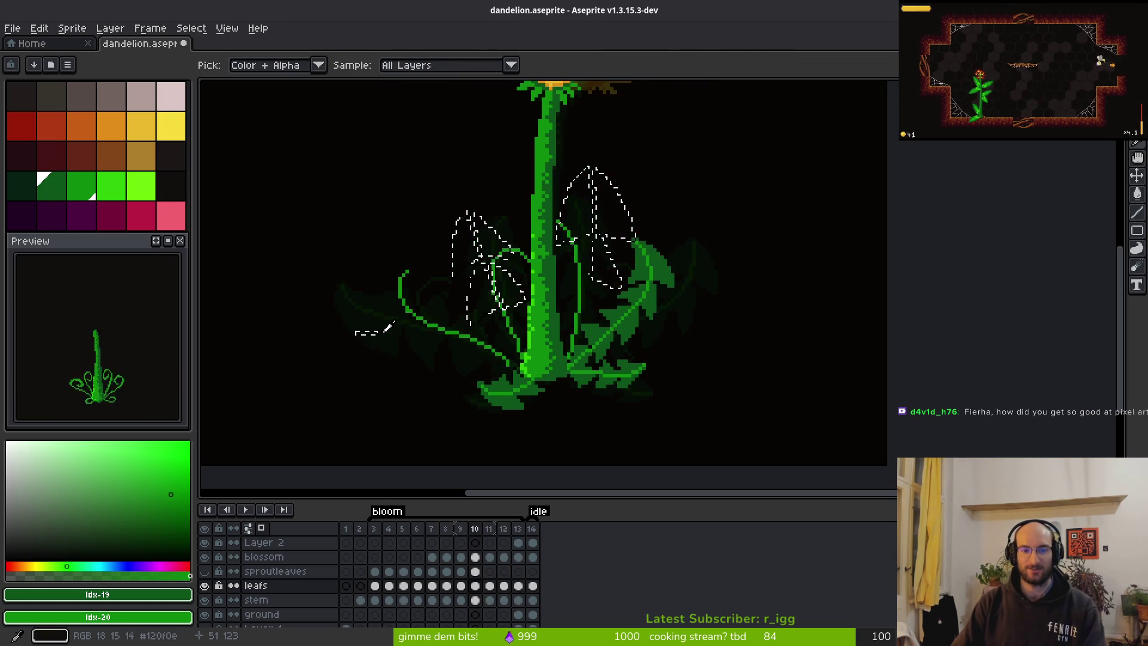
pyautogui.press('Left')
pyautogui.hotkey('ctrl', 'd')
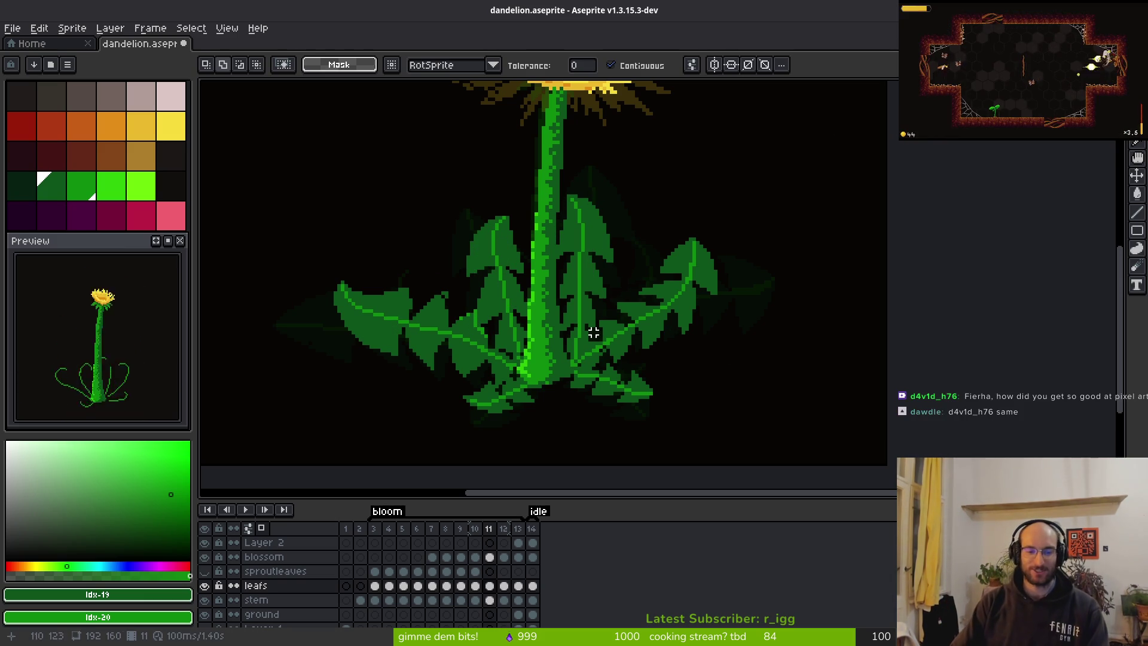
# In frame 9, pick leaf green #0c8b0c and add three green pixels to the curling leaf.
pyautogui.press('Left')
pyautogui.press('Left')
pyautogui.press('i')
pyautogui.scroll(2, 598, 335)
pyautogui.scroll(2, 601, 350)
pyautogui.keyDown('alt'); pyautogui.click(541, 366); pyautogui.keyUp('alt')
pyautogui.press('b')
pyautogui.click(477, 406)
pyautogui.click(506, 432)
pyautogui.click(491, 433)
# Draw a diagonal green line up-left from the stem, then pick the darker green #0d541b.
pyautogui.scroll(-3, 607, 403)
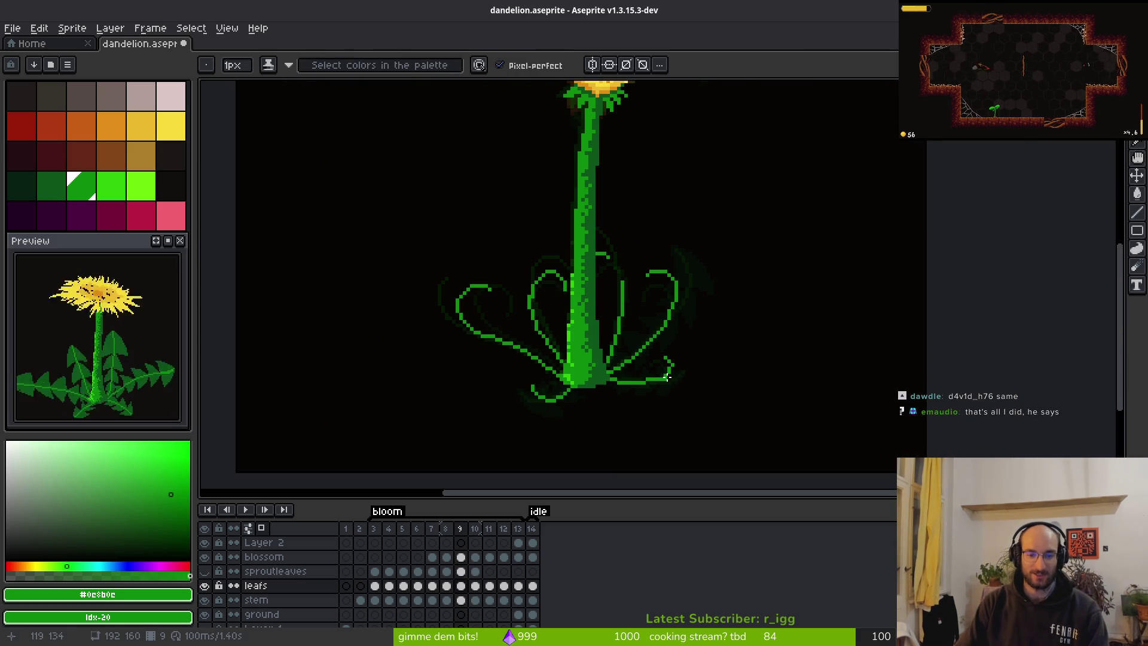
pyautogui.press('alt')
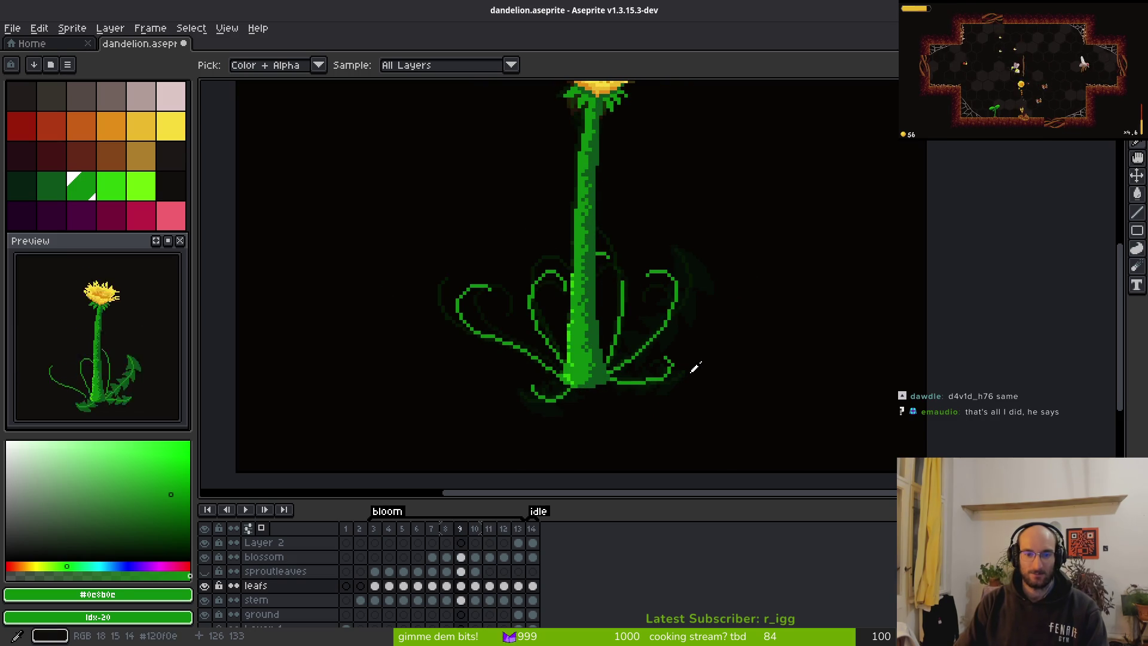
pyautogui.scroll(5, 638, 294)
pyautogui.moveTo(592, 299); pyautogui.dragTo(541, 211)
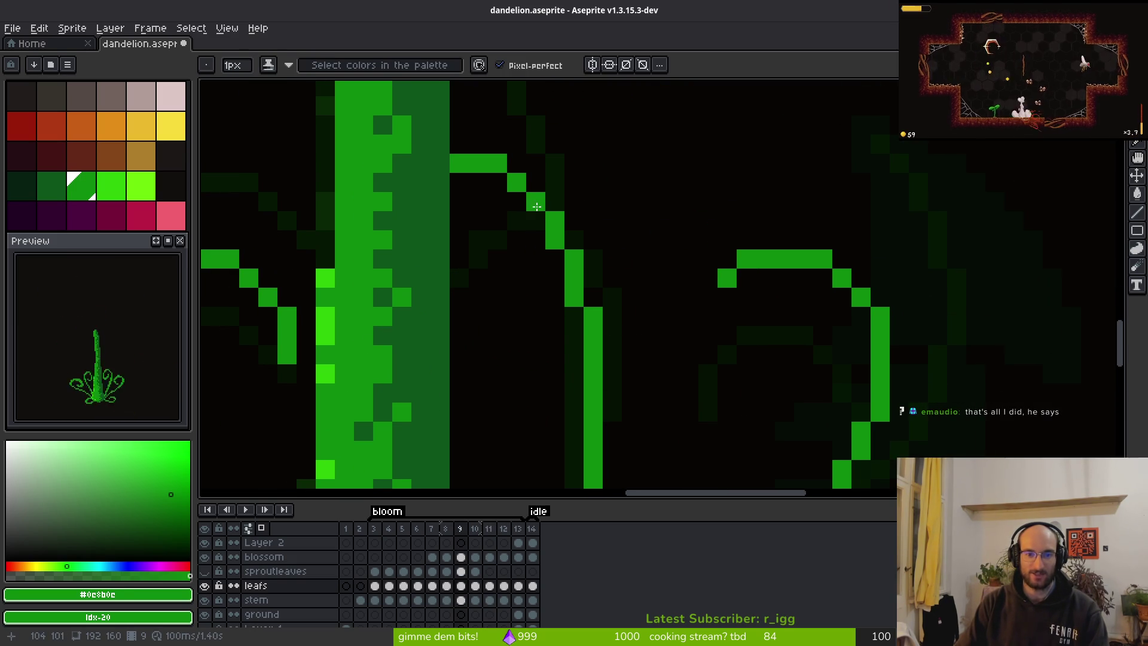
pyautogui.scroll(-3, 669, 314)
pyautogui.scroll(2, 669, 313)
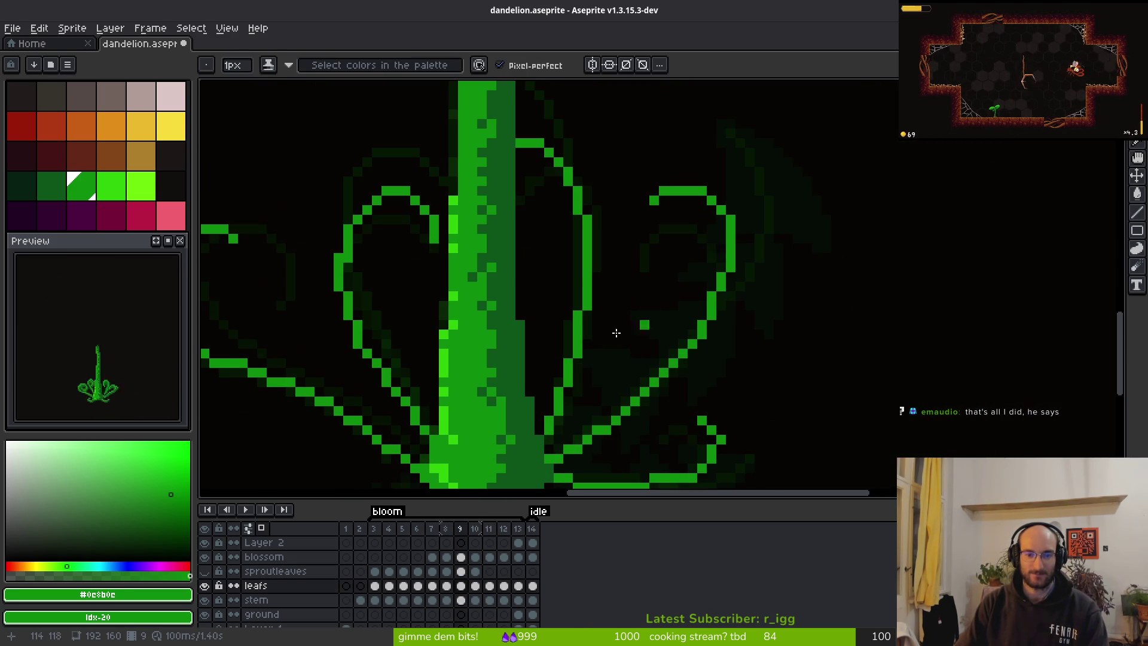
pyautogui.keyDown('alt'); pyautogui.click(509, 365); pyautogui.keyUp('alt')
pyautogui.scroll(-3, 515, 359)
# Compare bloom frames 10 and 11, ending on frame 11 with the Pencil selected.
pyautogui.press('.')
pyautogui.scroll(2, 673, 346)
pyautogui.press('.')
pyautogui.press(',')
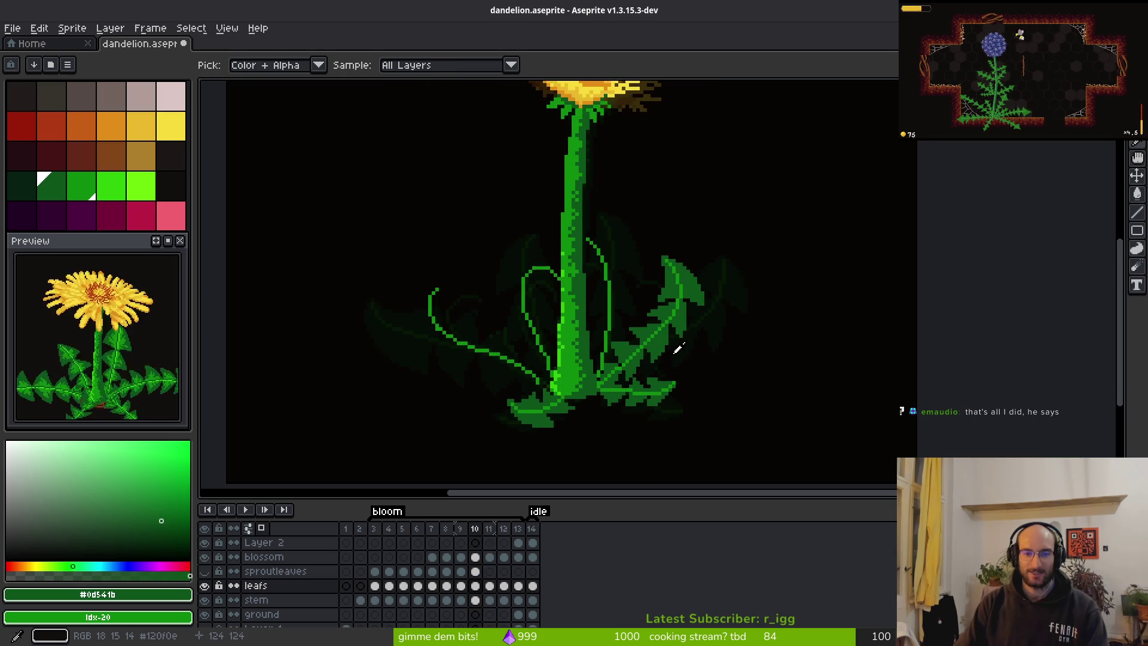
pyautogui.press('.')
pyautogui.press('b')
pyautogui.scroll(-3, 579, 251)
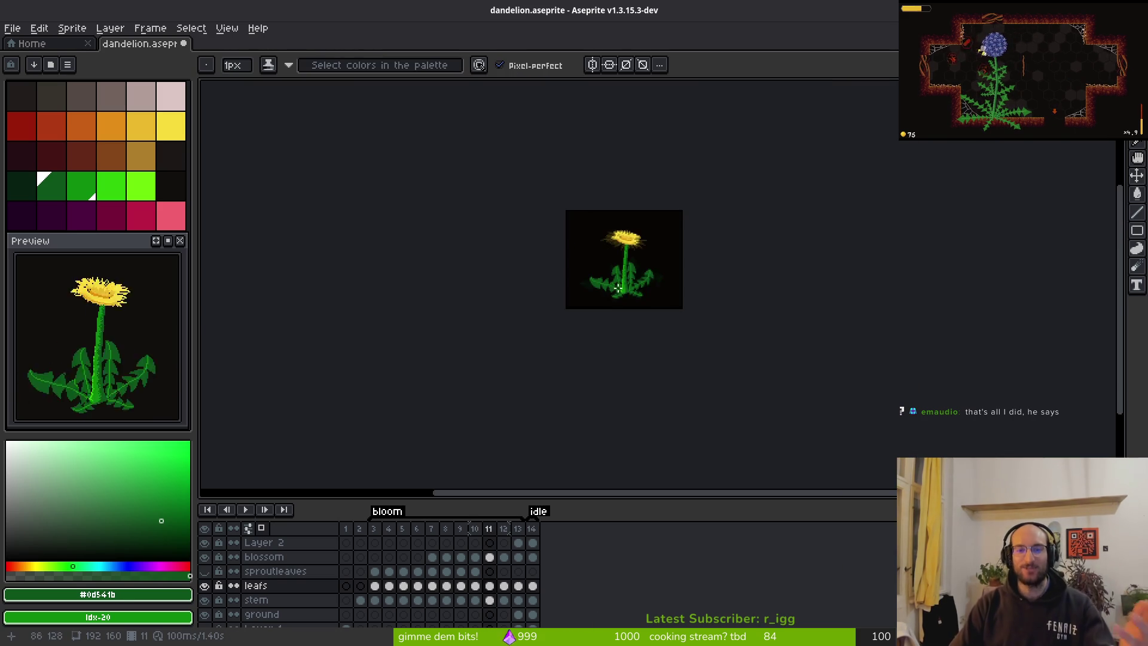
pyautogui.scroll(4, 684, 262)
pyautogui.scroll(-1, 691, 244)
pyautogui.scroll(3, 682, 371)
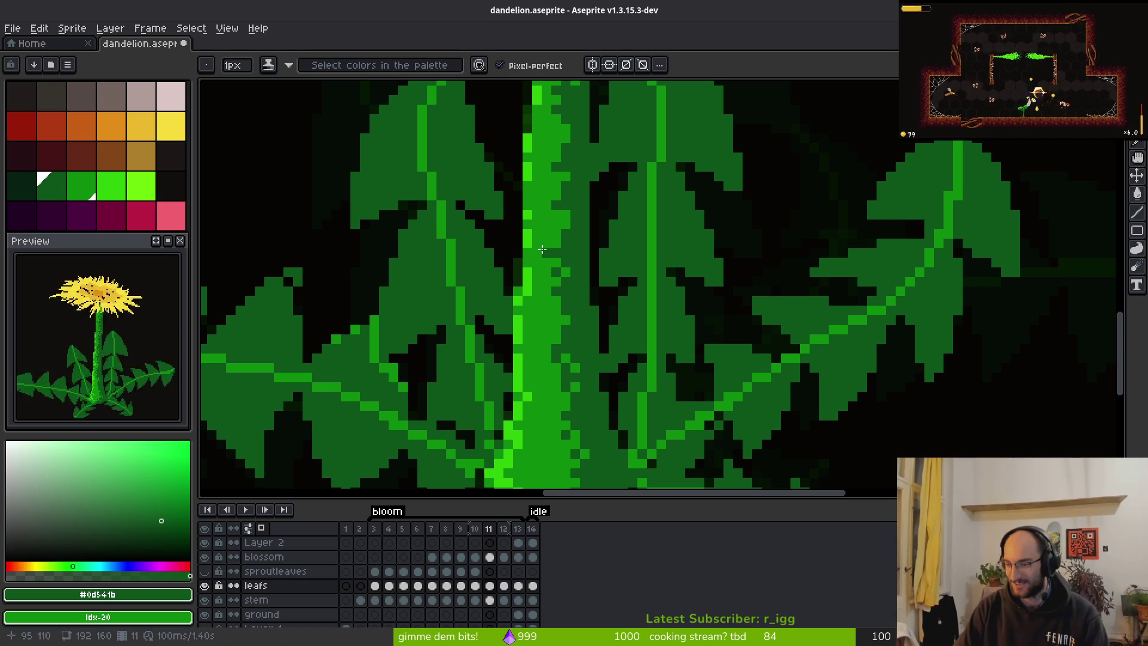
pyautogui.scroll(-2, 641, 249)
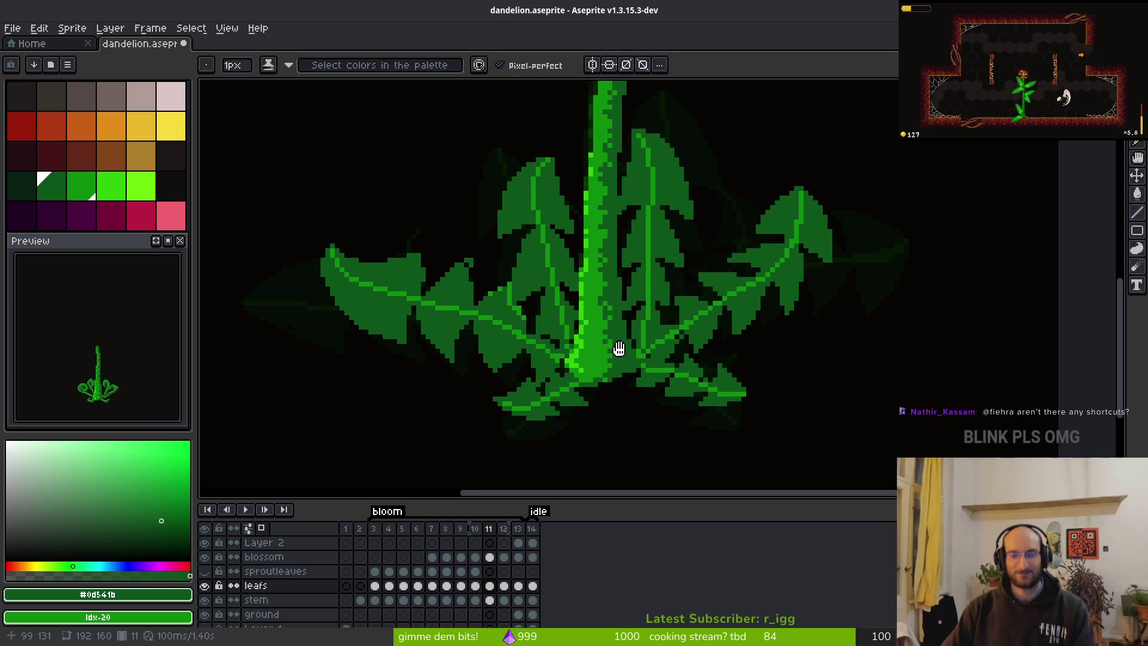
pyautogui.scroll(1, 615, 349)
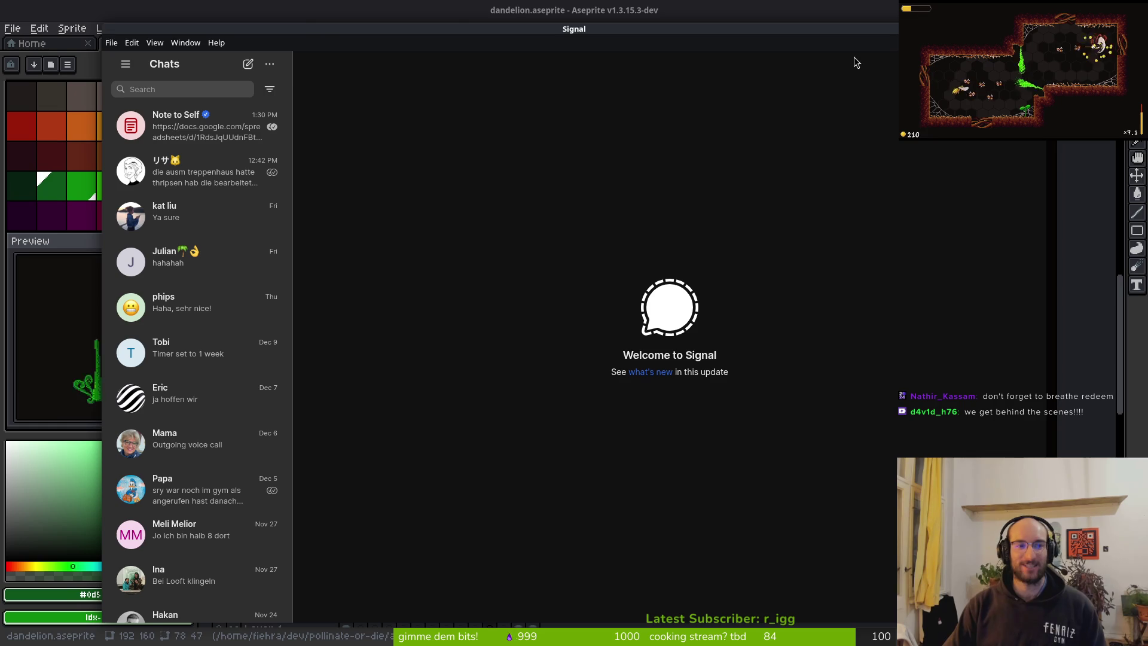
pyautogui.hotkey('alt', 'Tab')
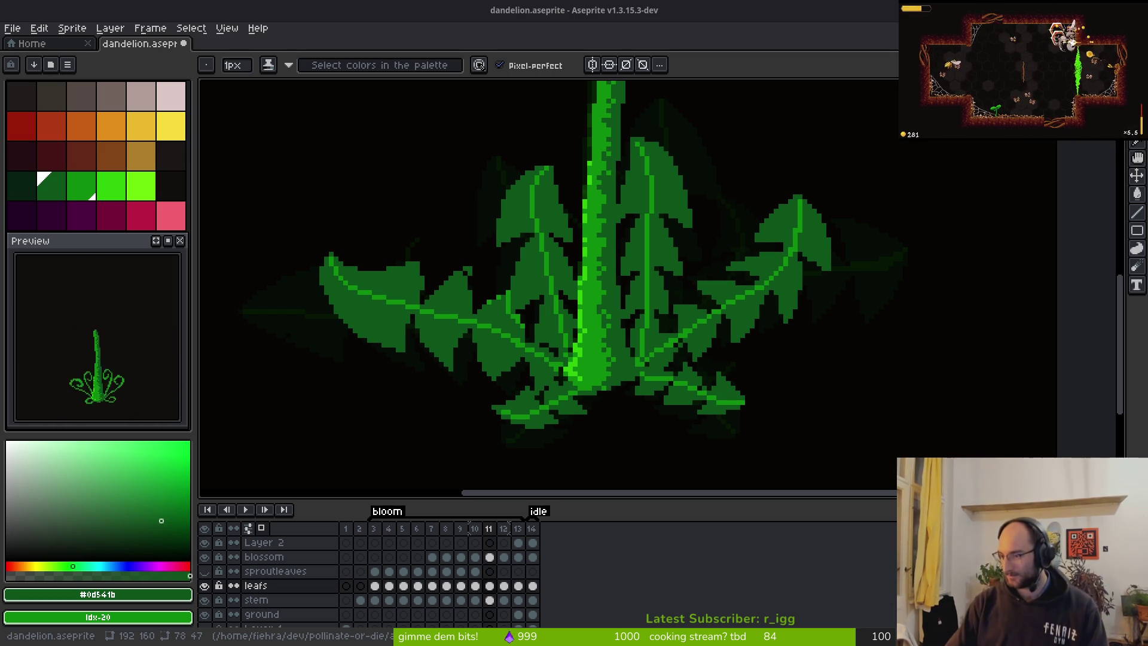
pyautogui.press('super')
pyautogui.press('super')
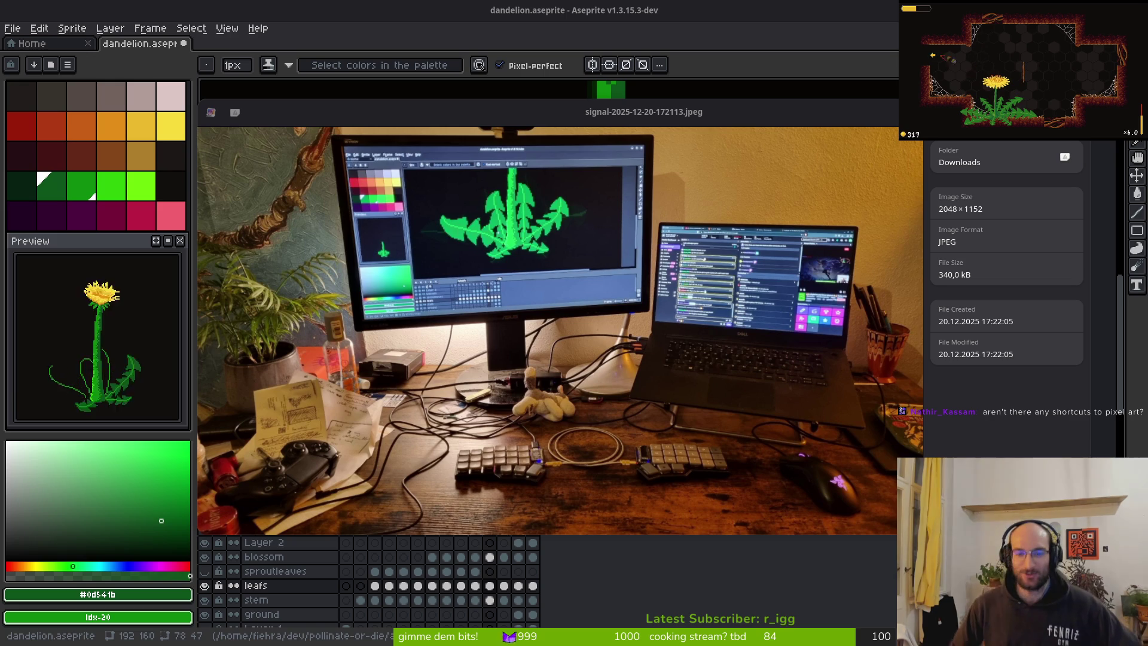
pyautogui.moveTo(708, 196)
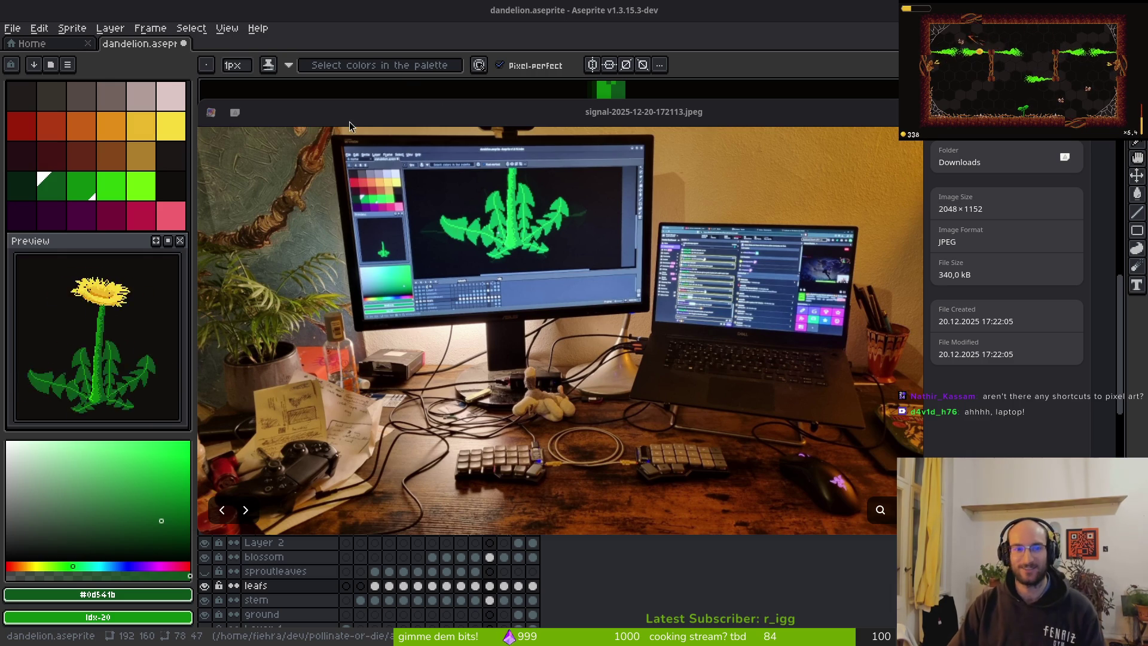
pyautogui.moveTo(275, 118)
pyautogui.mouseDown()
pyautogui.moveTo(303, 129)
pyautogui.moveTo(198, 131)
pyautogui.moveTo(245, 108)
pyautogui.moveTo(247, 88)
pyautogui.mouseUp()
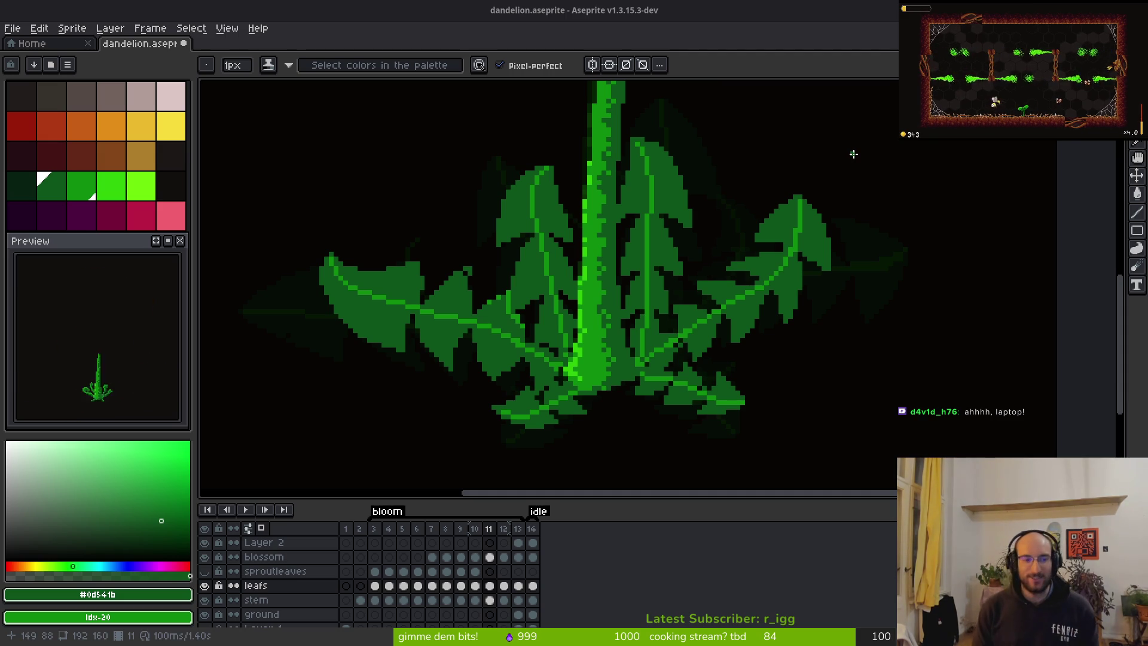
# Erase two stray green leaf pixels on frame 11, then switch back to the Pencil.
pyautogui.scroll(-2, 812, 162)
pyautogui.scroll(-2, 706, 305)
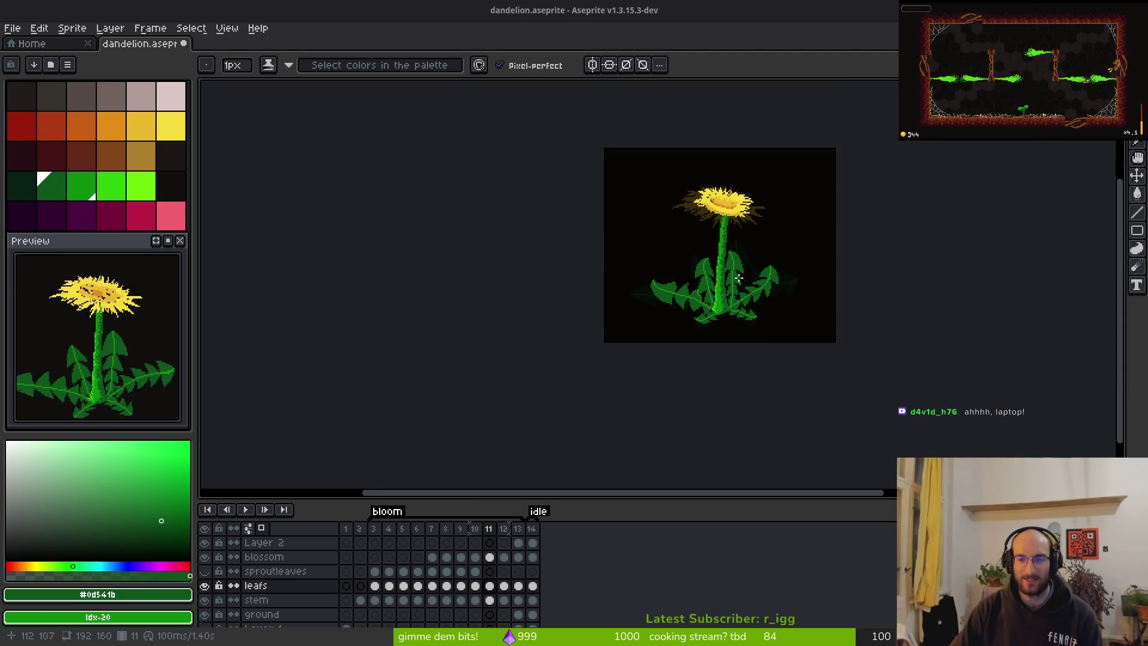
pyautogui.scroll(4, 682, 299)
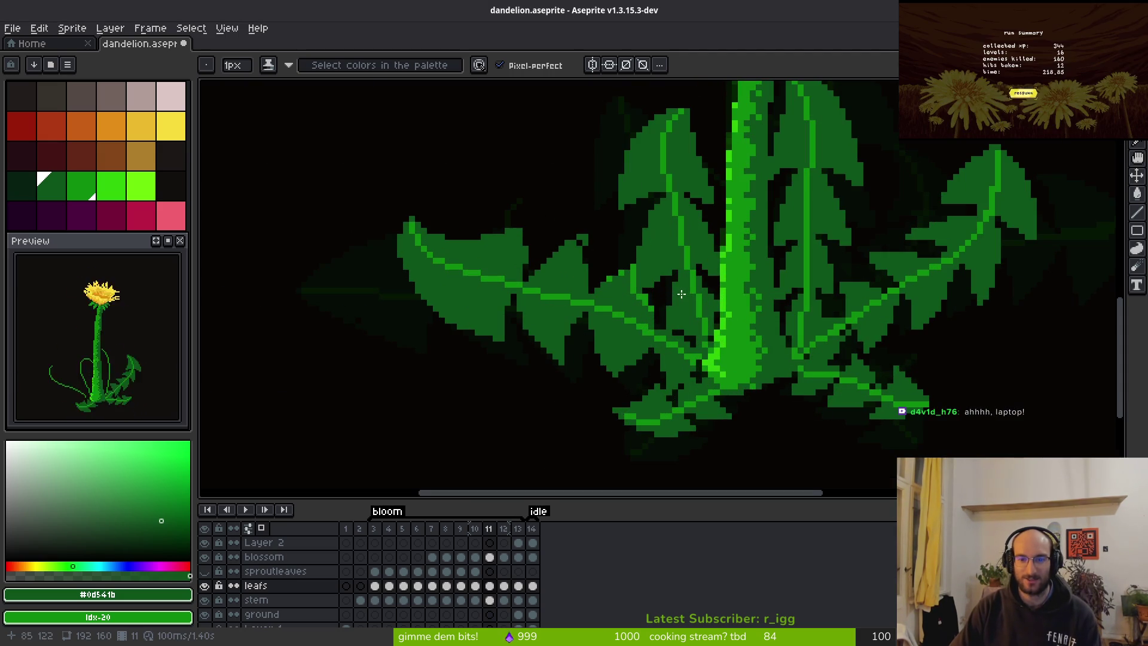
pyautogui.scroll(2, 598, 270)
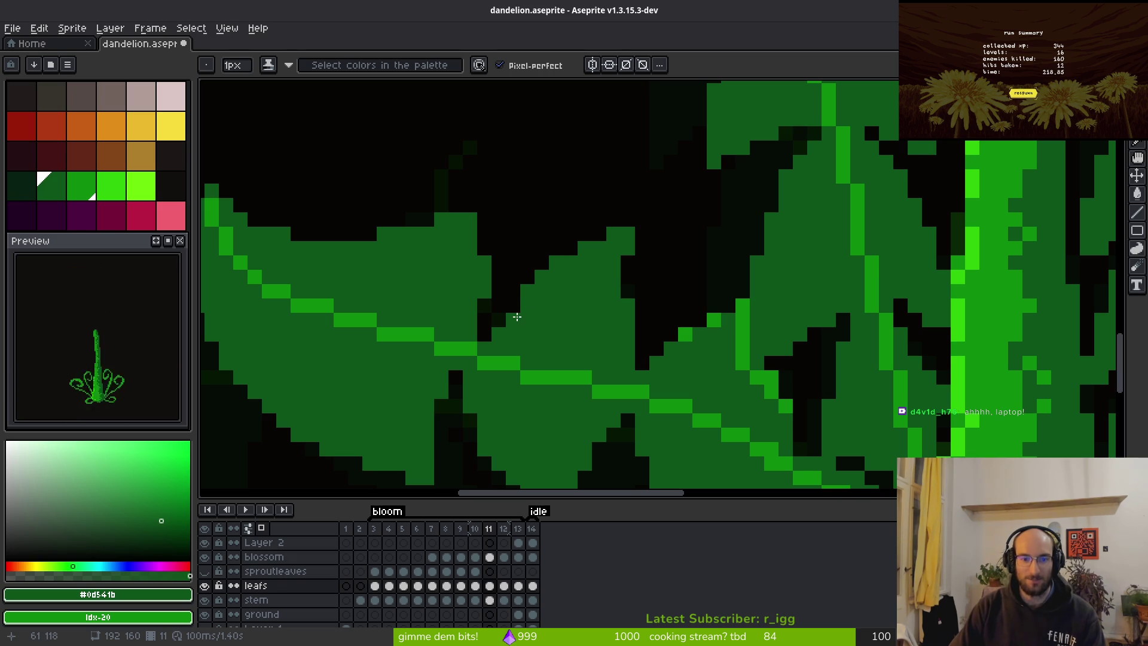
pyautogui.scroll(-2, 595, 328)
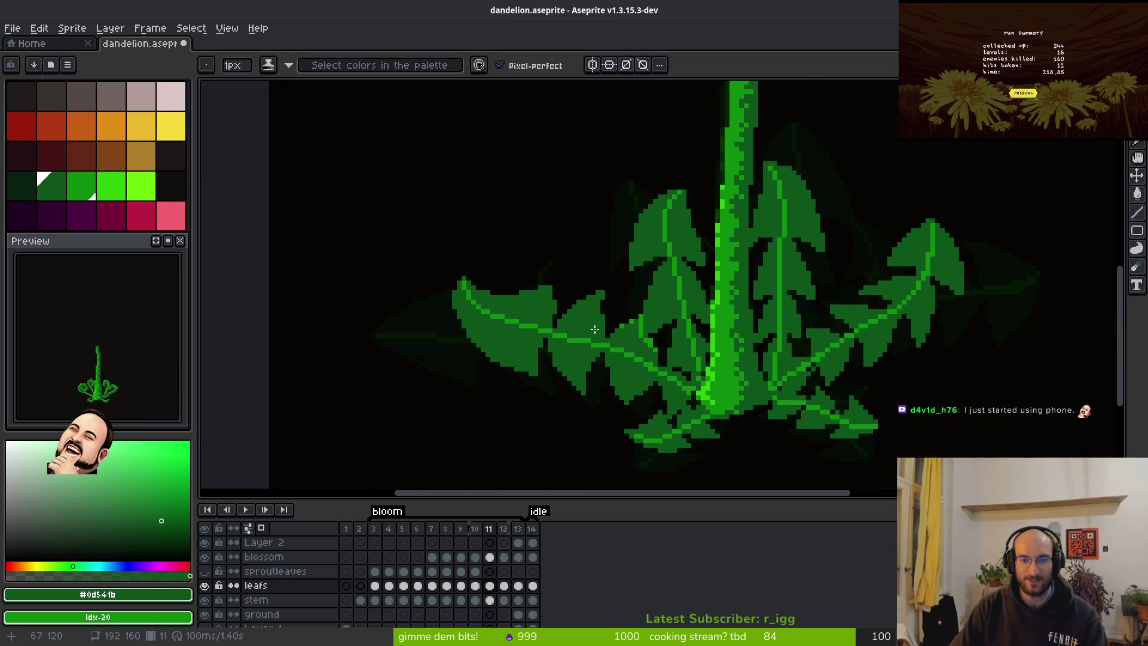
pyautogui.scroll(2, 622, 307)
pyautogui.press('e')
pyautogui.click(597, 296)
pyautogui.click(597, 325)
pyautogui.scroll(-3, 641, 311)
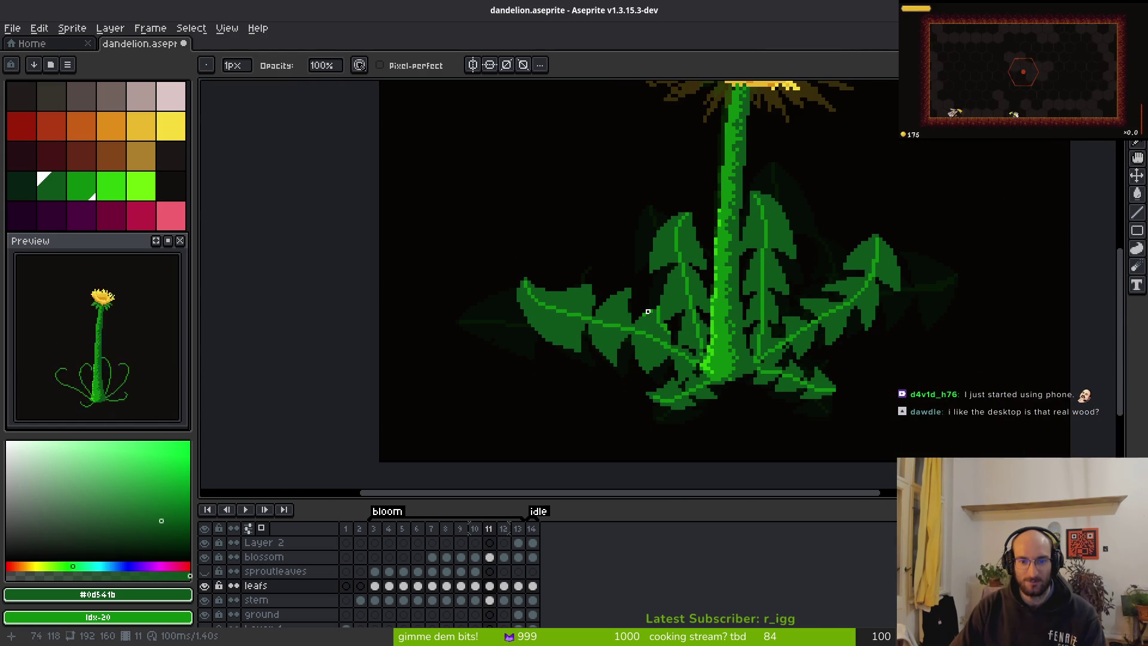
pyautogui.scroll(3, 574, 322)
pyautogui.press('b')
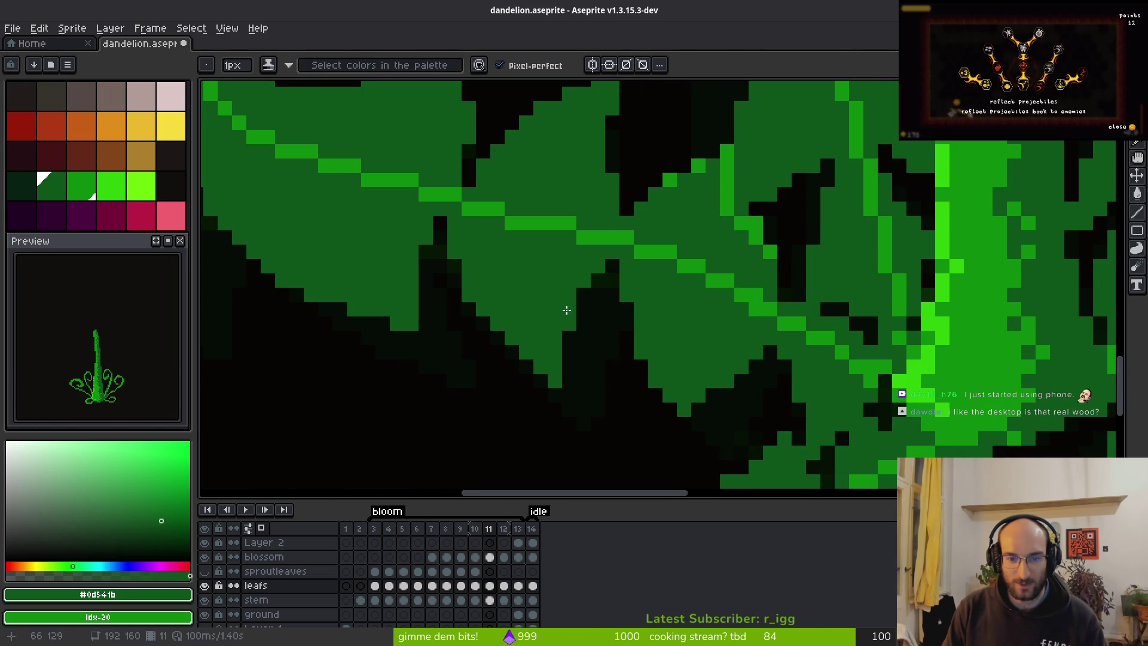
# Inspect the centred leaf cluster up close, then step back to bloom frame 10.
pyautogui.scroll(-2, 605, 309)
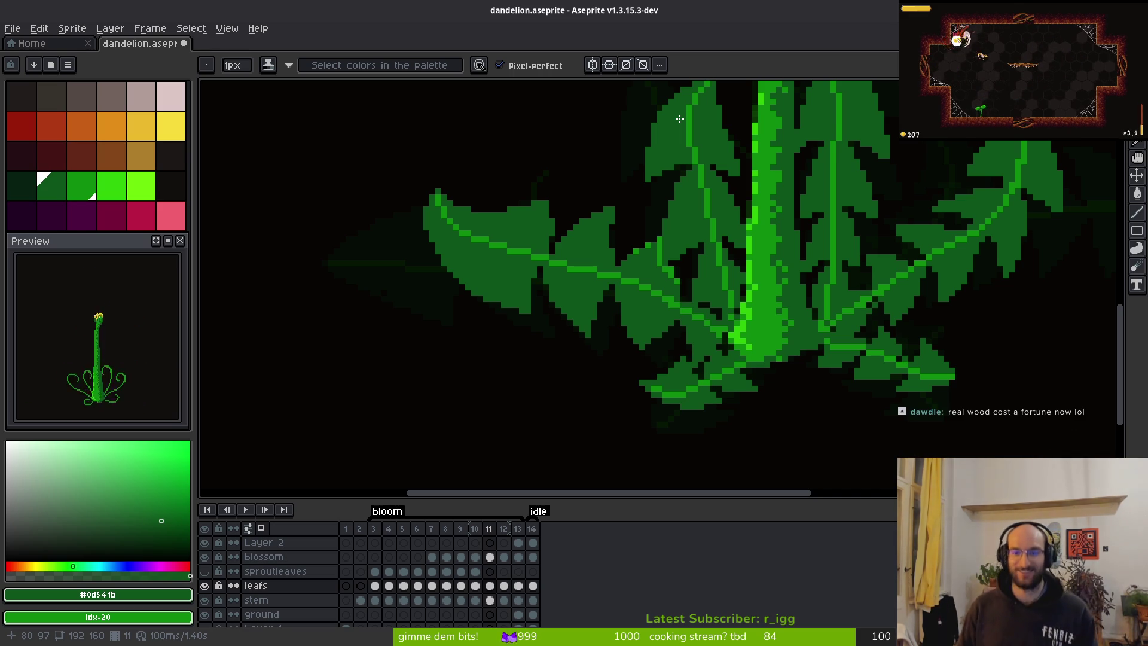
pyautogui.scroll(-5, 687, 184)
pyautogui.scroll(5, 664, 234)
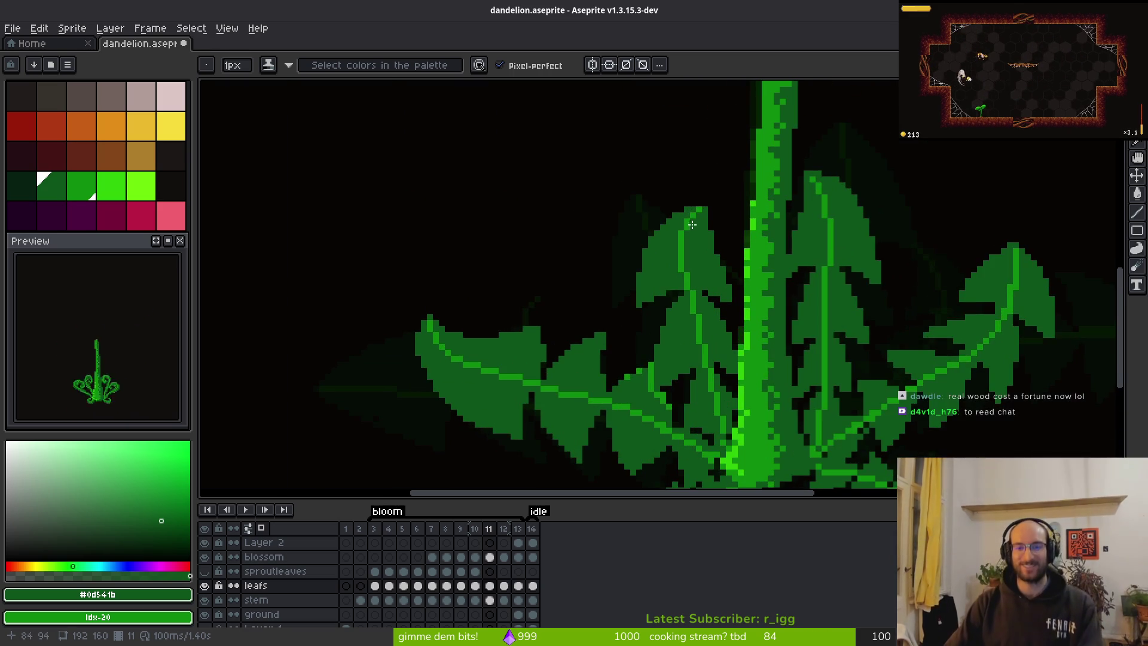
pyautogui.scroll(1, 665, 237)
pyautogui.scroll(1, 665, 237)
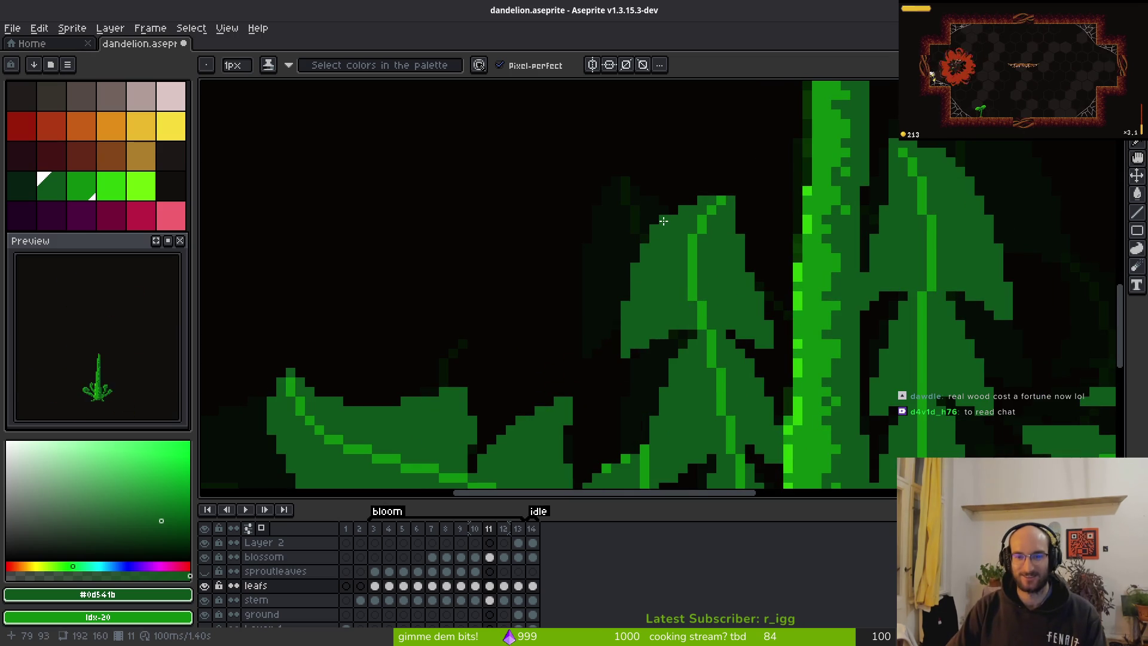
pyautogui.scroll(-3, 662, 222)
pyautogui.scroll(-3, 691, 302)
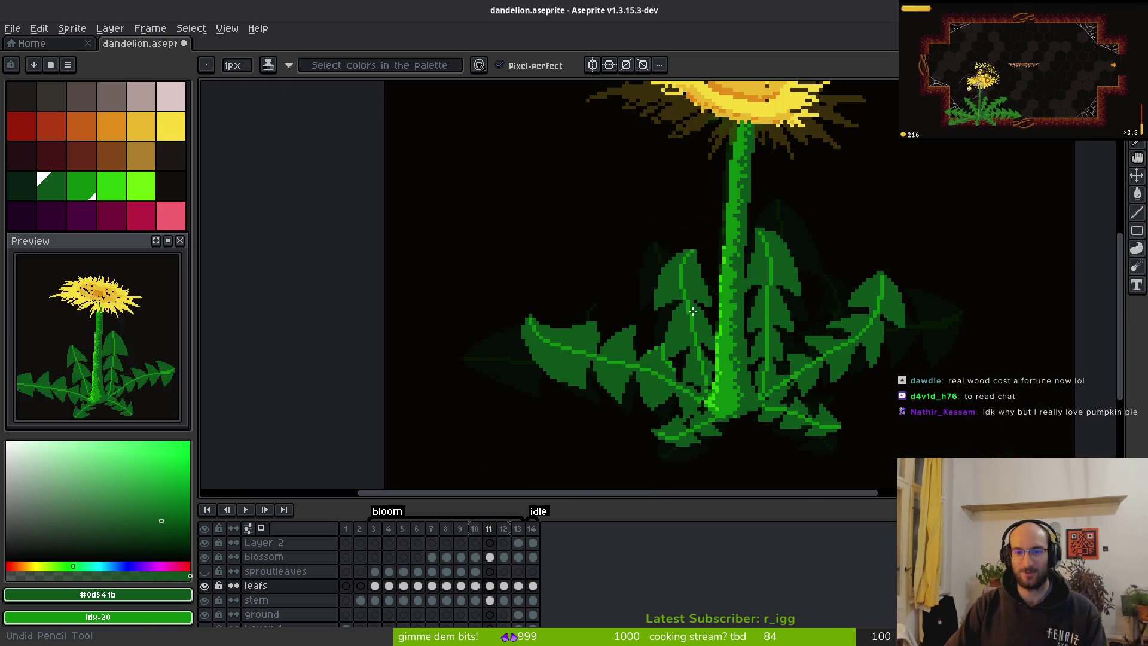
pyautogui.moveTo(634, 355); pyautogui.dragTo(624, 330)
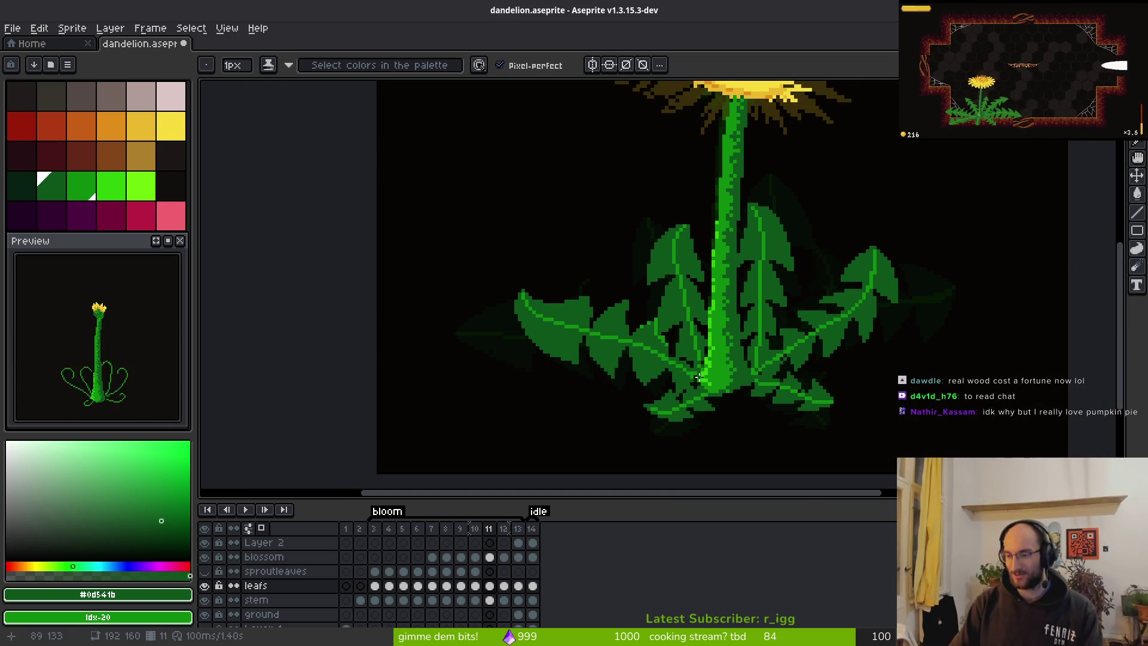
pyautogui.scroll(-3, 708, 359)
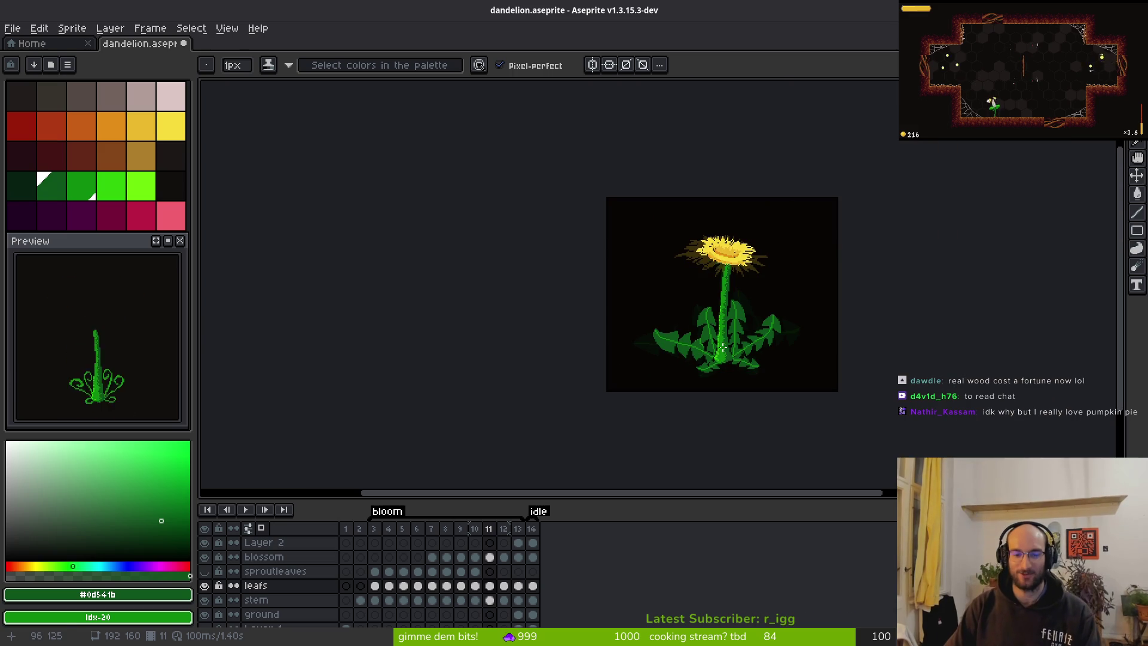
pyautogui.press('Left')
pyautogui.scroll(-2, 792, 333)
pyautogui.scroll(2, 663, 348)
pyautogui.hscroll(3, 664, 349)
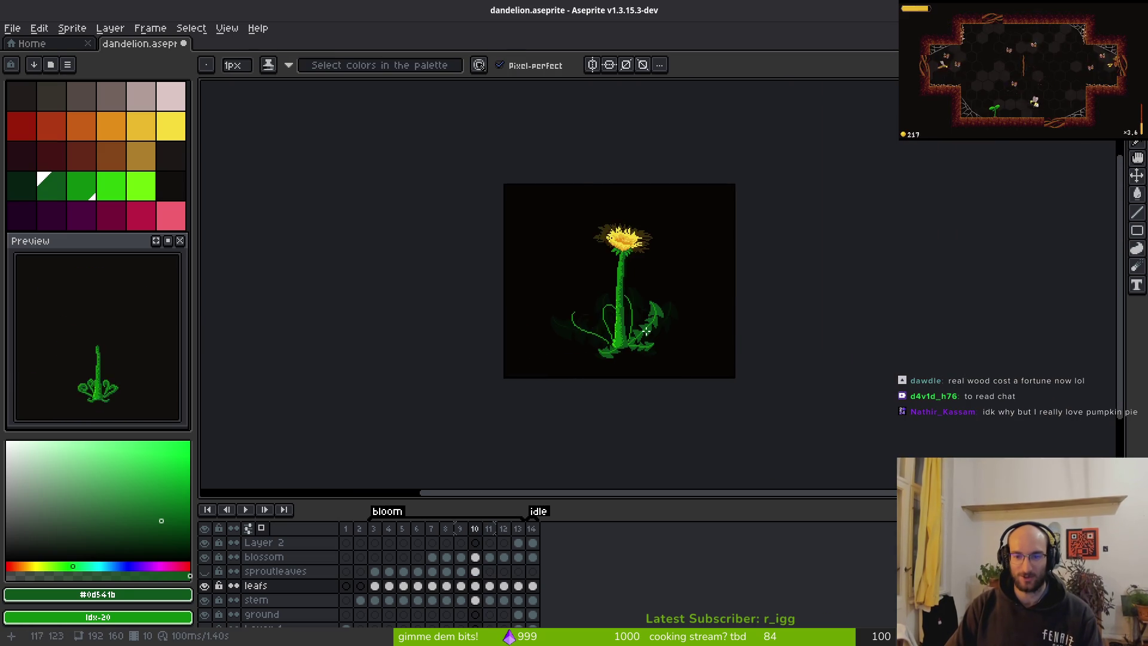
pyautogui.scroll(4, 667, 340)
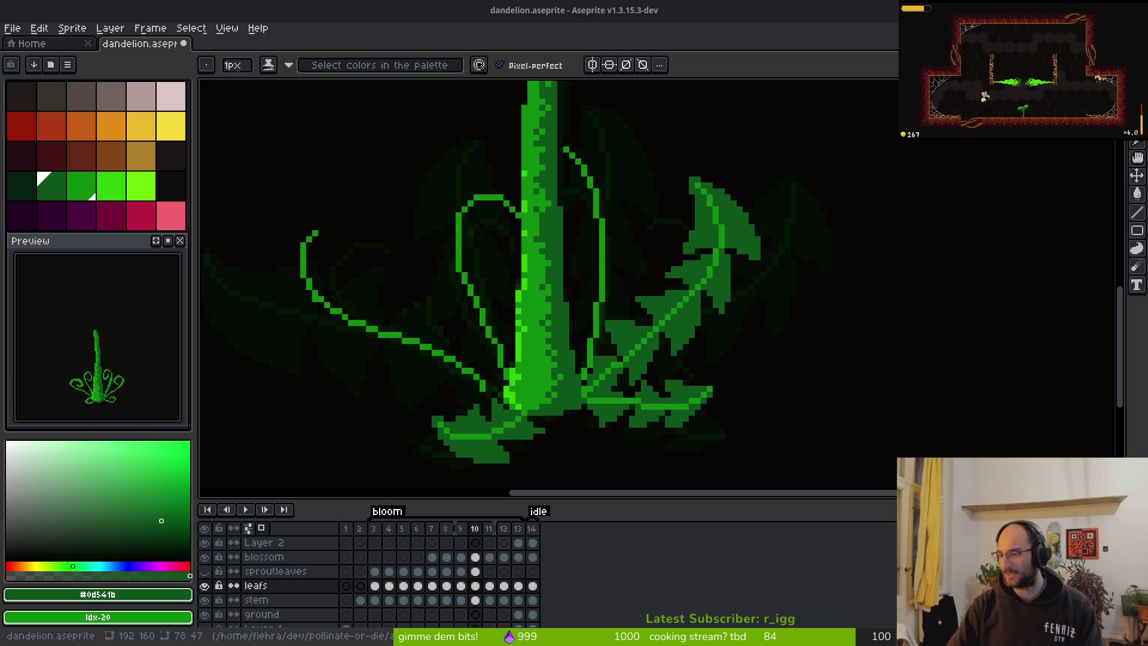
pyautogui.moveTo(577, 360); pyautogui.dragTo(621, 375)
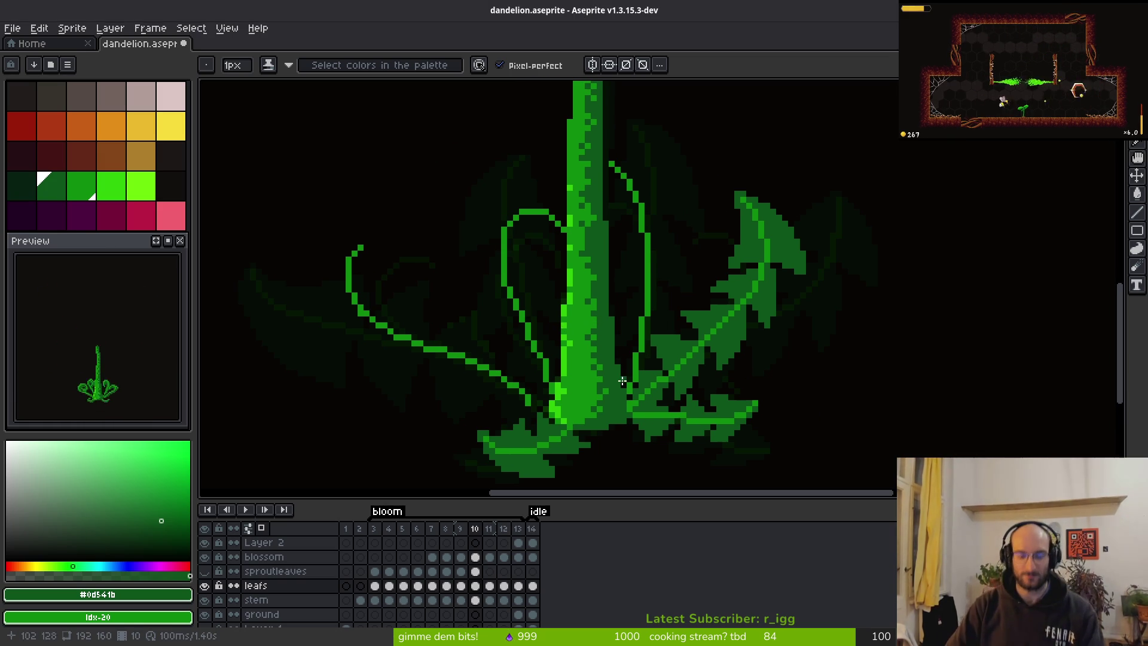
pyautogui.press('alt')
pyautogui.scroll(-3, 653, 261)
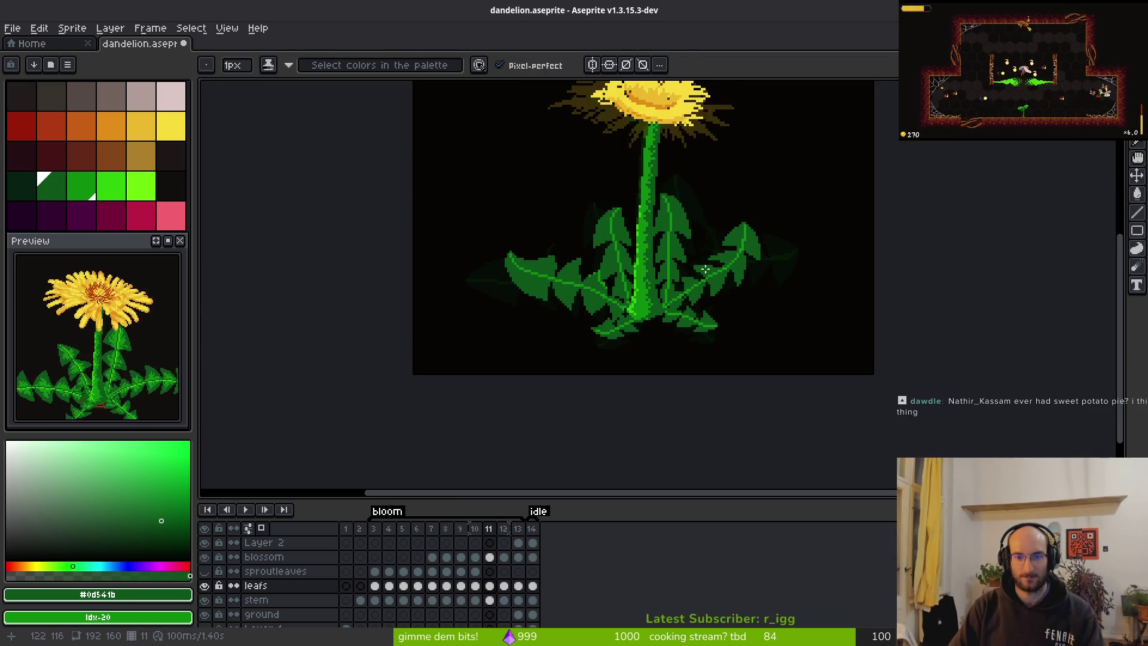
pyautogui.press(',')
pyautogui.press('.')
pyautogui.press(',')
pyautogui.press('.')
pyautogui.press(',')
pyautogui.press('.')
pyautogui.press(',')
pyautogui.press('.')
pyautogui.press(',')
pyautogui.press('.')
pyautogui.press(',')
pyautogui.press('.')
pyautogui.press(',')
pyautogui.press('.')
pyautogui.press(',')
pyautogui.press('.')
pyautogui.press(',')
pyautogui.press('.')
pyautogui.press(',')
pyautogui.press('.')
pyautogui.press(',')
pyautogui.press('.')
pyautogui.press('b')
pyautogui.scroll(3, 723, 352)
pyautogui.press(',')
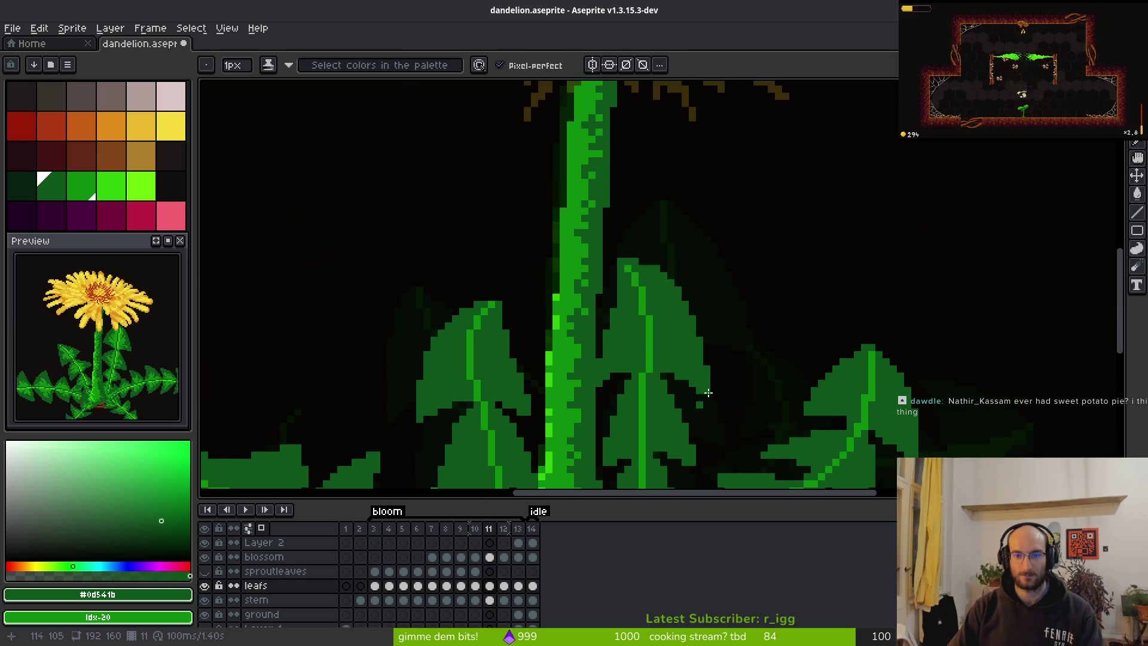
pyautogui.press('.')
pyautogui.press(',')
pyautogui.scroll(2, 651, 239)
pyautogui.press('.')
pyautogui.press(',')
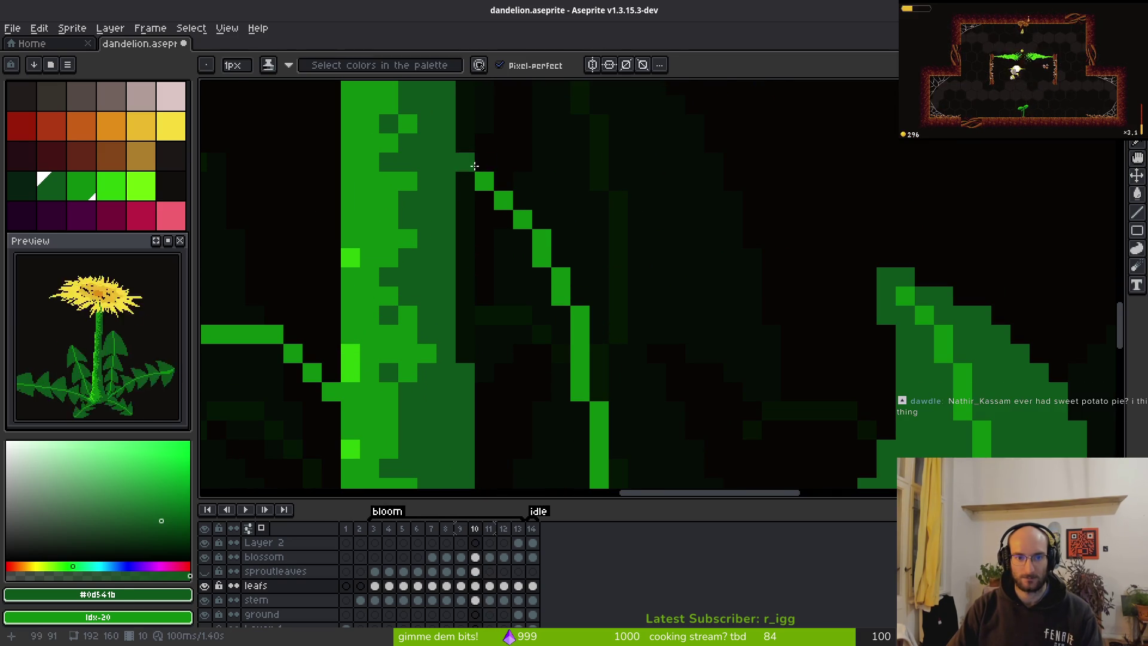
pyautogui.press('.')
pyautogui.press(',')
# Shade the diagonal leaf line and several vertical leaf columns in dark green #0d541b.
pyautogui.moveTo(623, 278); pyautogui.dragTo(695, 395)
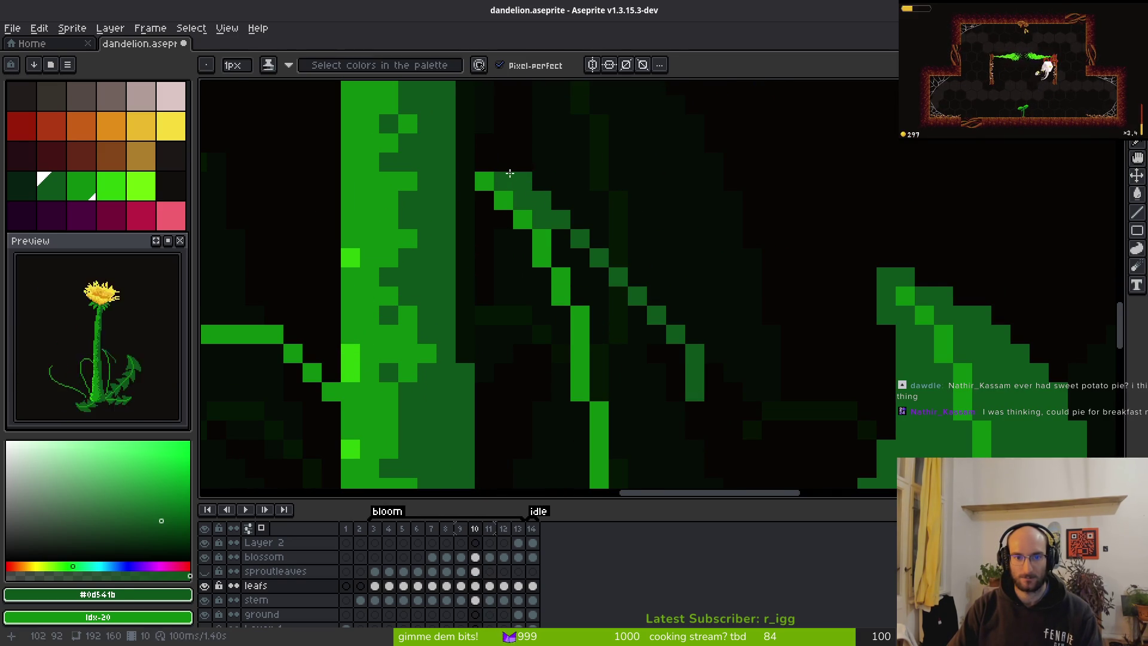
pyautogui.moveTo(482, 205)
pyautogui.mouseDown()
pyautogui.moveTo(504, 350)
pyautogui.moveTo(492, 239)
pyautogui.mouseUp()
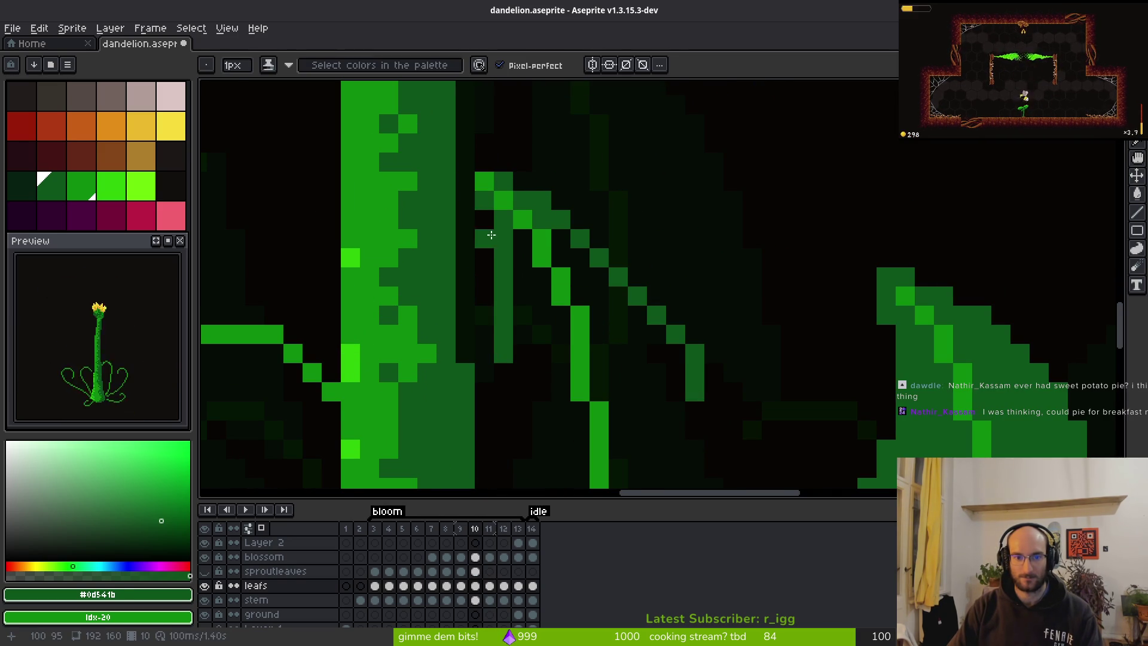
pyautogui.moveTo(529, 297); pyautogui.dragTo(535, 213)
pyautogui.moveTo(490, 272)
pyautogui.mouseDown()
pyautogui.moveTo(492, 261)
pyautogui.moveTo(501, 361)
pyautogui.mouseUp()
pyautogui.scroll(-3, 531, 343)
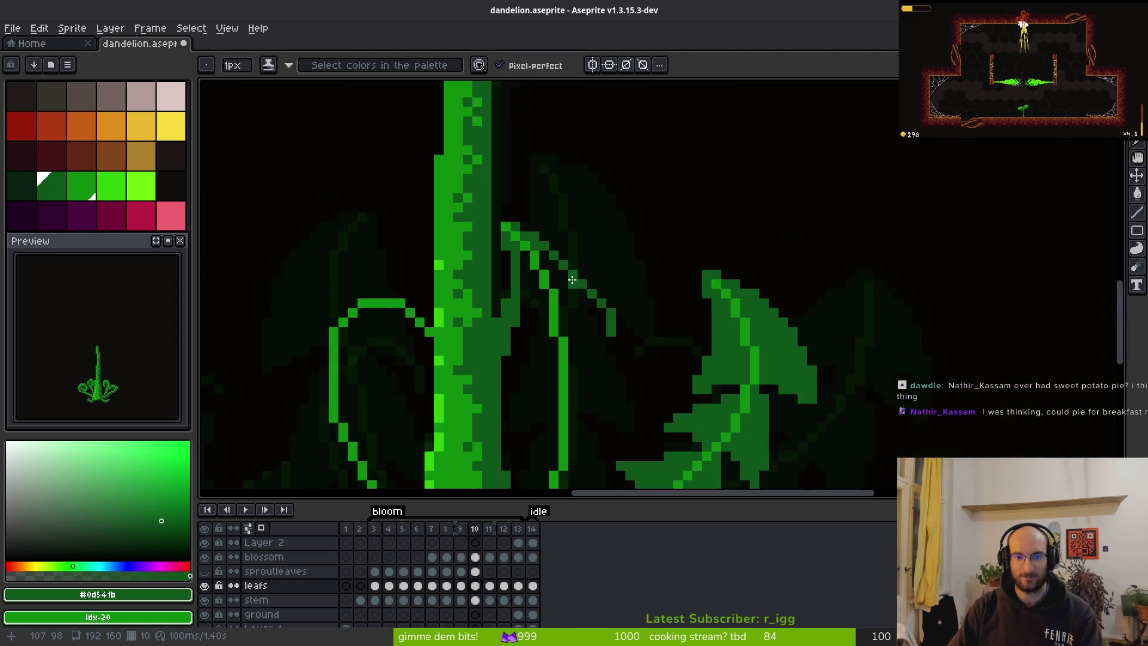
pyautogui.scroll(3, 598, 329)
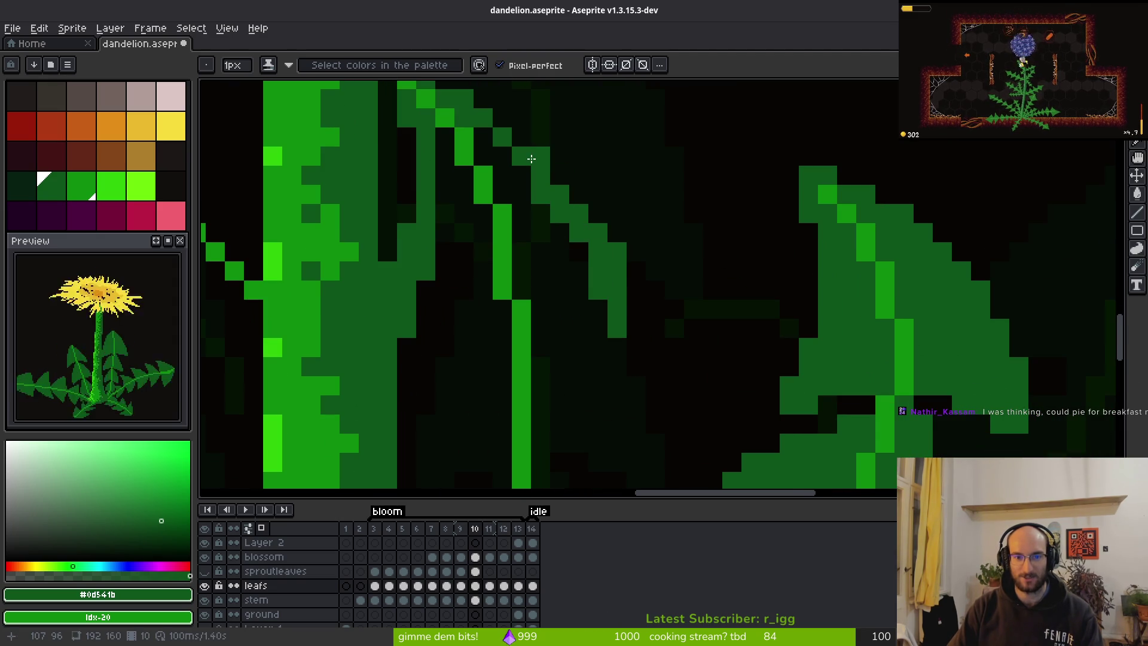
pyautogui.scroll(-3, 614, 319)
pyautogui.scroll(3, 592, 244)
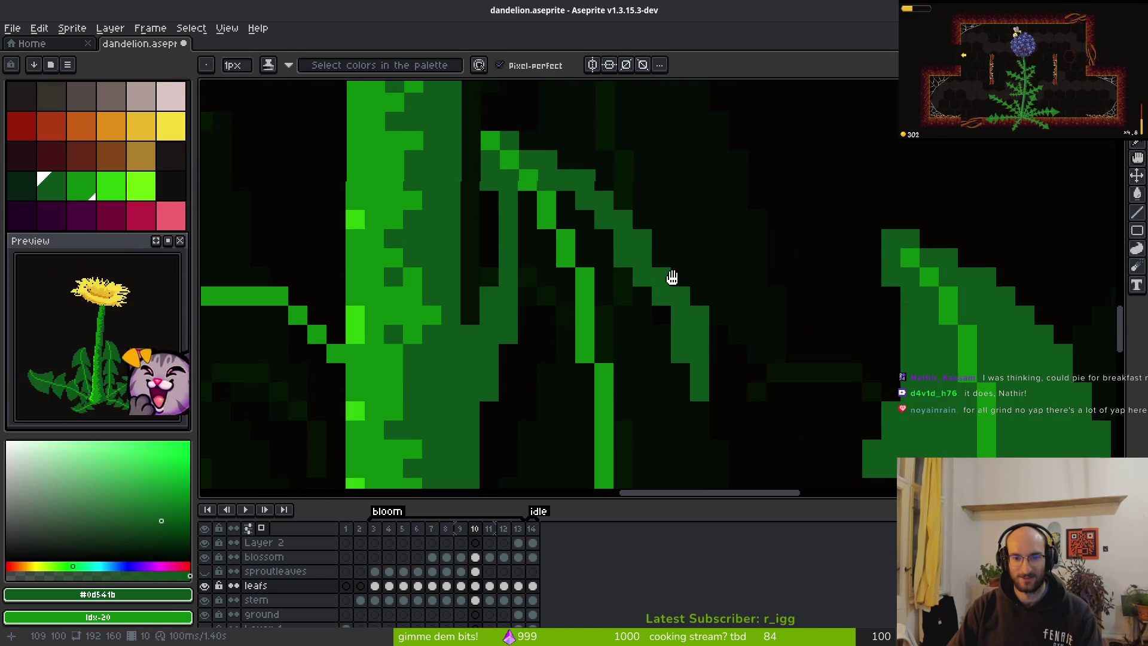
pyautogui.scroll(-2, 676, 317)
pyautogui.scroll(2, 688, 305)
pyautogui.scroll(-2, 688, 317)
pyautogui.scroll(2, 687, 338)
pyautogui.scroll(-2, 712, 311)
pyautogui.scroll(-1, 724, 288)
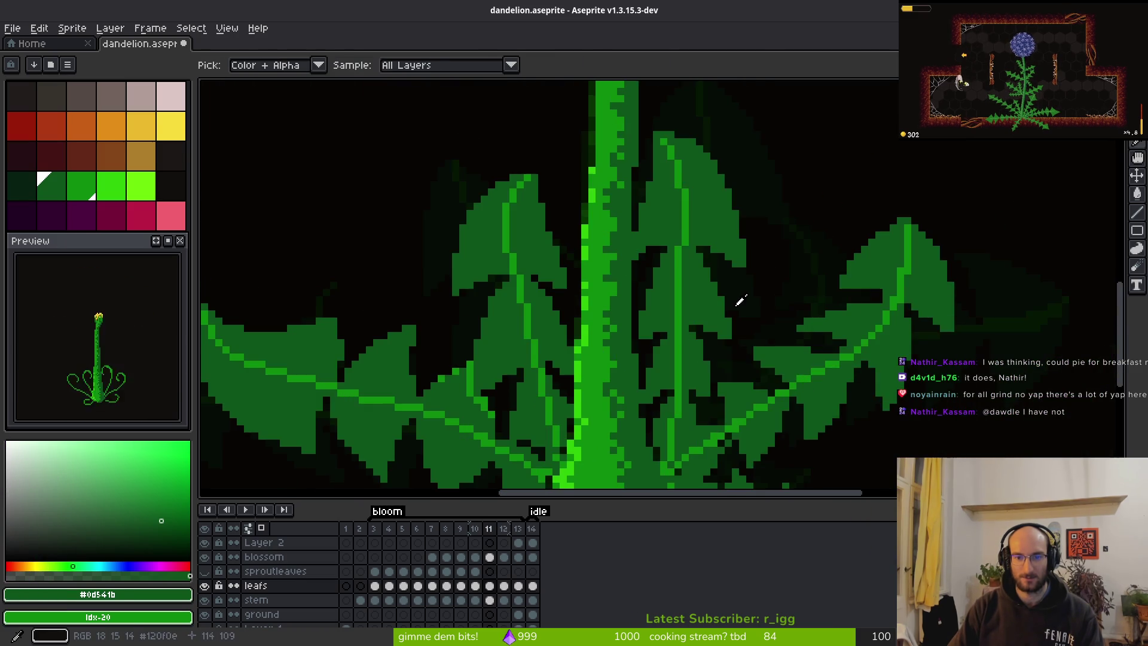
pyautogui.scroll(3, 714, 289)
# Paint green pixels along the stem and leaf edge, and bucket-fill an enclosed leaf gap green.
pyautogui.moveTo(706, 332); pyautogui.dragTo(594, 277)
pyautogui.moveTo(731, 245); pyautogui.dragTo(733, 349)
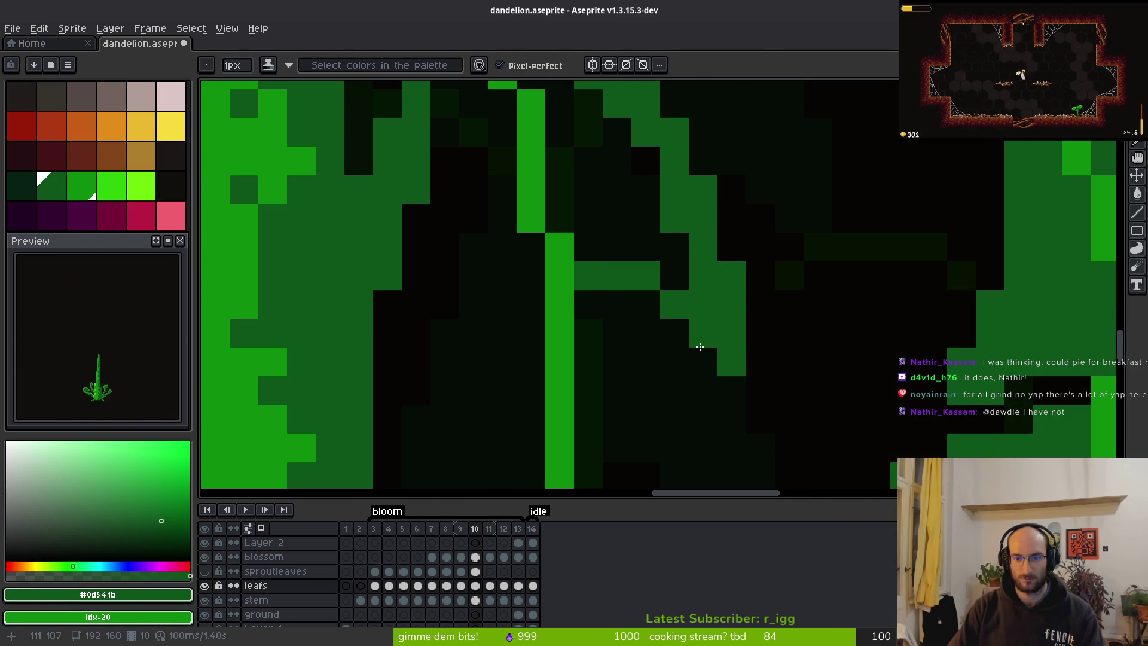
pyautogui.moveTo(672, 315)
pyautogui.mouseDown()
pyautogui.moveTo(673, 333)
pyautogui.moveTo(576, 326)
pyautogui.moveTo(524, 339)
pyautogui.moveTo(608, 320)
pyautogui.moveTo(629, 330)
pyautogui.moveTo(533, 313)
pyautogui.mouseUp()
pyautogui.click(643, 302)
pyautogui.scroll(-1, 747, 335)
pyautogui.scroll(1, 636, 297)
pyautogui.hotkey('ctrl', 'z')
pyautogui.hotkey('ctrl', 'z')
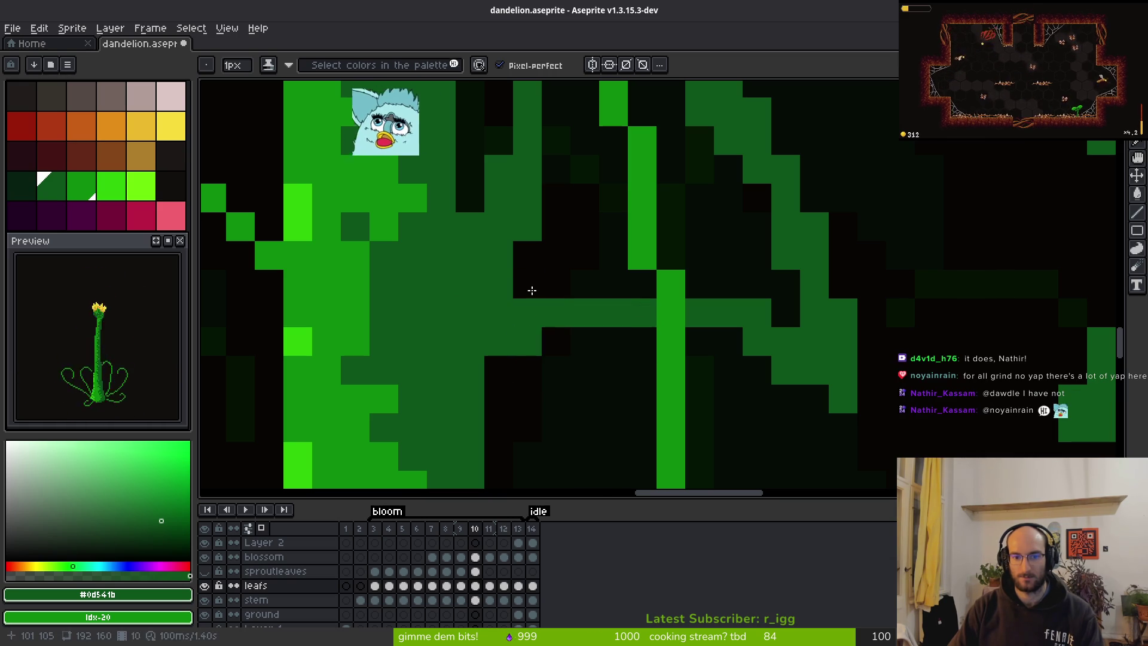
pyautogui.press('g')
pyautogui.click(694, 240)
pyautogui.scroll(-3, 694, 240)
pyautogui.press('b')
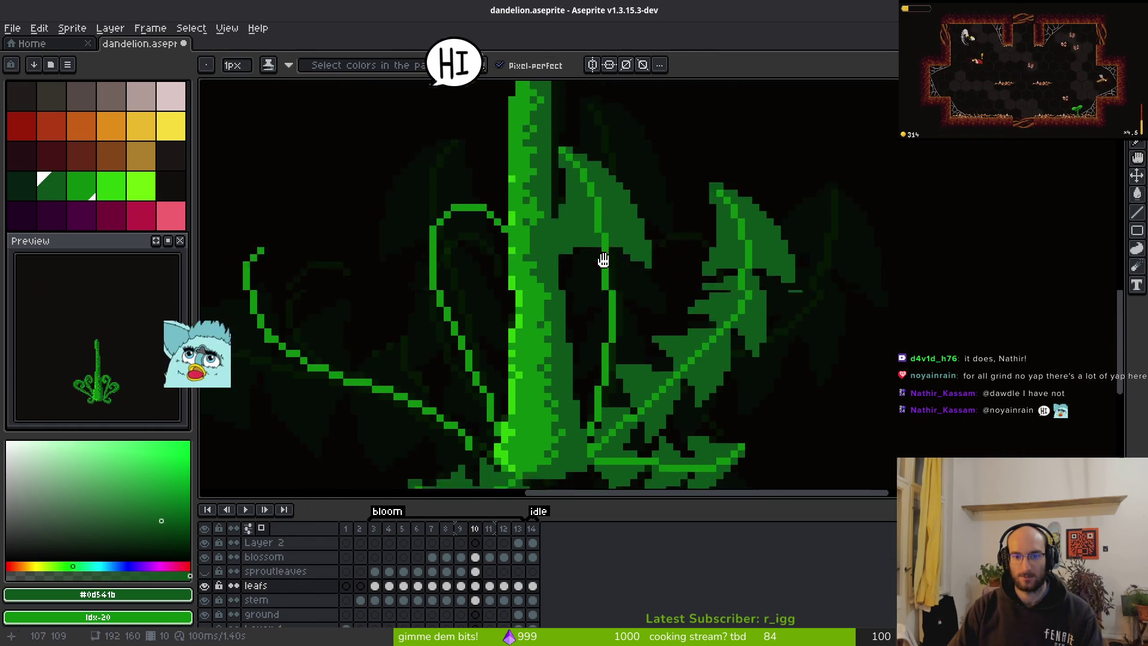
pyautogui.scroll(3, 622, 241)
# Draw a diagonal green leaf vein, retrying it with undo, and add pixels to the leaf shape.
pyautogui.moveTo(622, 241)
pyautogui.mouseDown()
pyautogui.moveTo(589, 150)
pyautogui.moveTo(623, 307)
pyautogui.moveTo(621, 266)
pyautogui.mouseUp()
pyautogui.moveTo(609, 206); pyautogui.dragTo(664, 371)
pyautogui.hotkey('ctrl', 'z')
pyautogui.moveTo(574, 192)
pyautogui.mouseDown()
pyautogui.moveTo(641, 281)
pyautogui.moveTo(698, 397)
pyautogui.mouseUp()
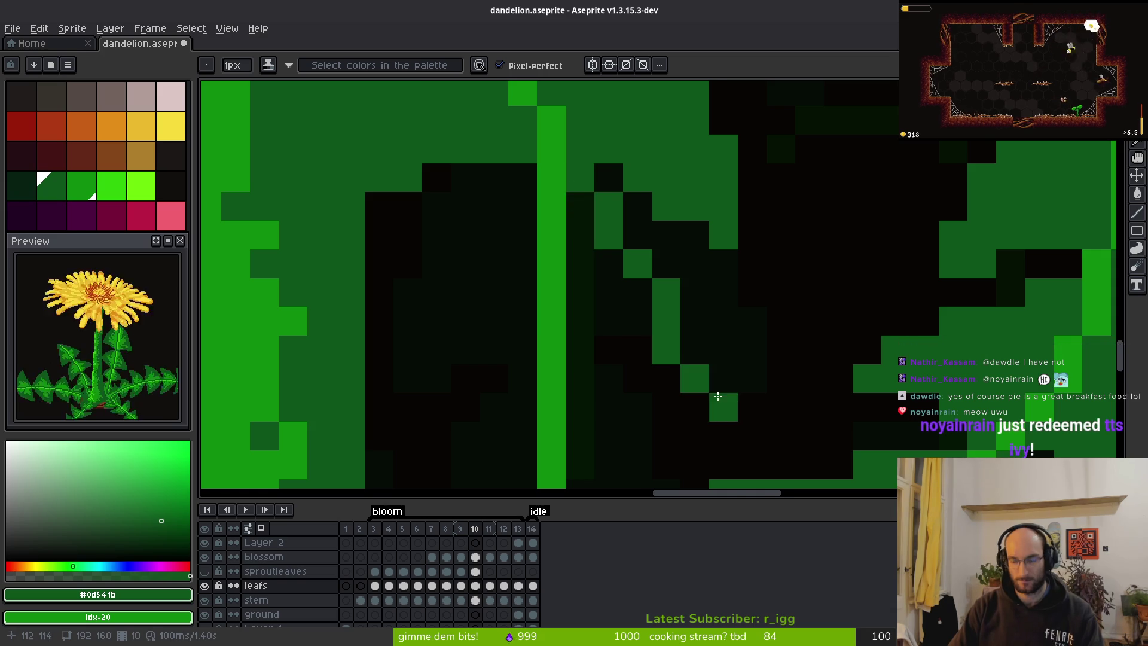
pyautogui.hotkey('ctrl', 'z')
pyautogui.click(670, 305)
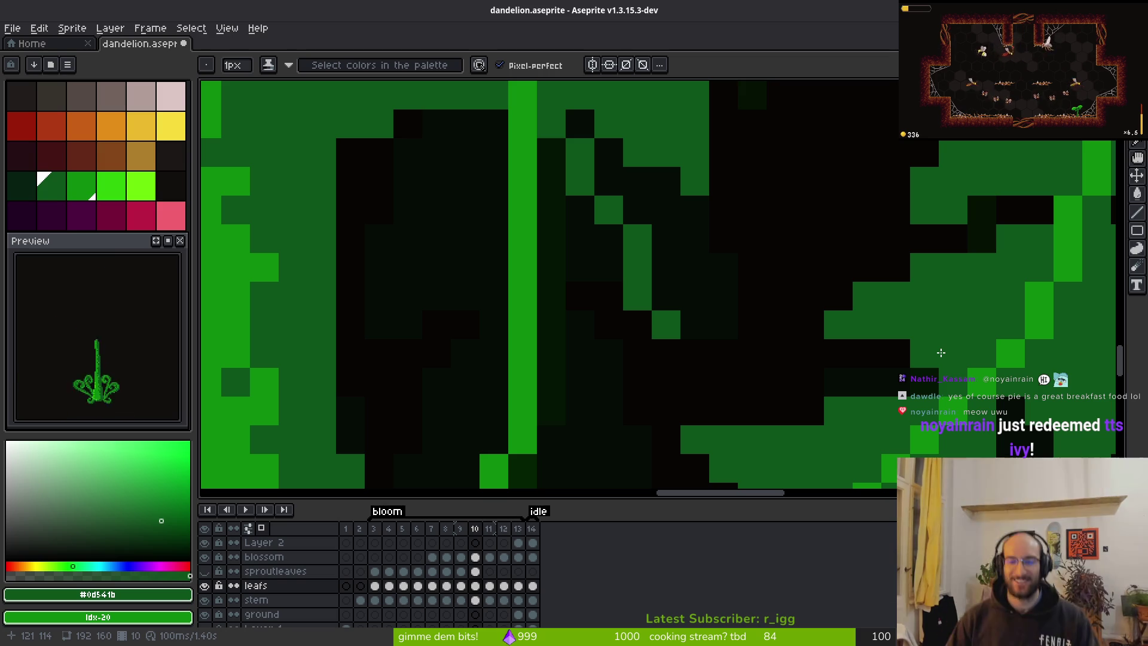
pyautogui.scroll(2, 641, 250)
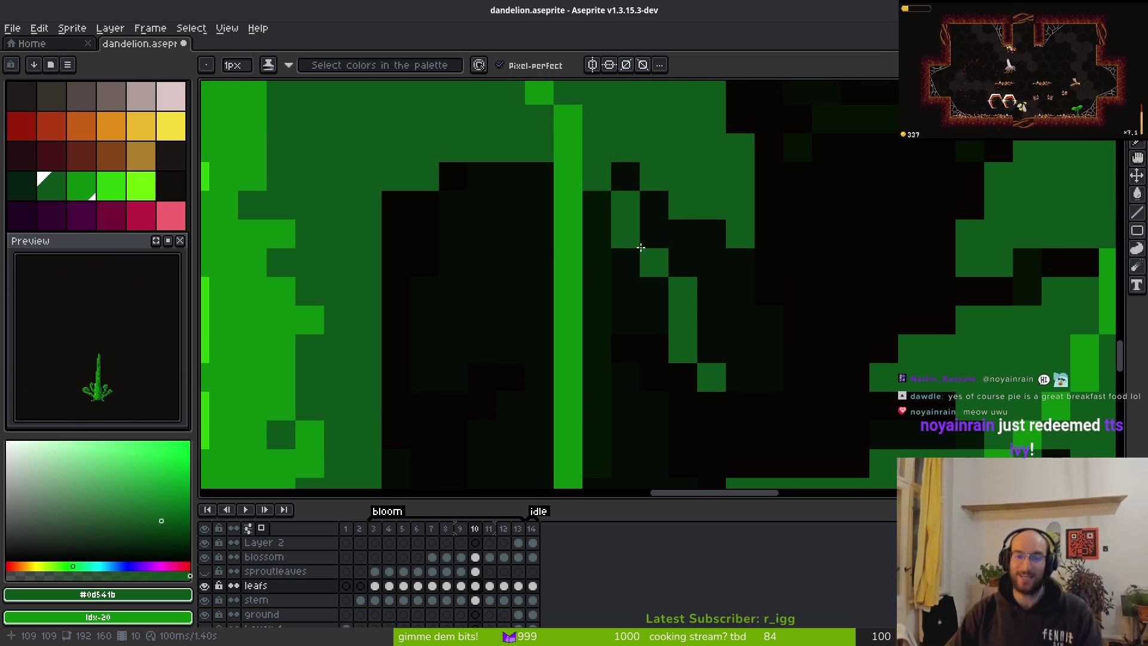
pyautogui.scroll(-3, 449, 314)
# Paint stepped diagonal leaf edges beside the stem and a vertical column of green pixels.
pyautogui.moveTo(428, 302)
pyautogui.mouseDown()
pyautogui.moveTo(423, 364)
pyautogui.moveTo(407, 379)
pyautogui.mouseUp()
pyautogui.keyDown('shift'); pyautogui.click(521, 309); pyautogui.keyUp('shift')
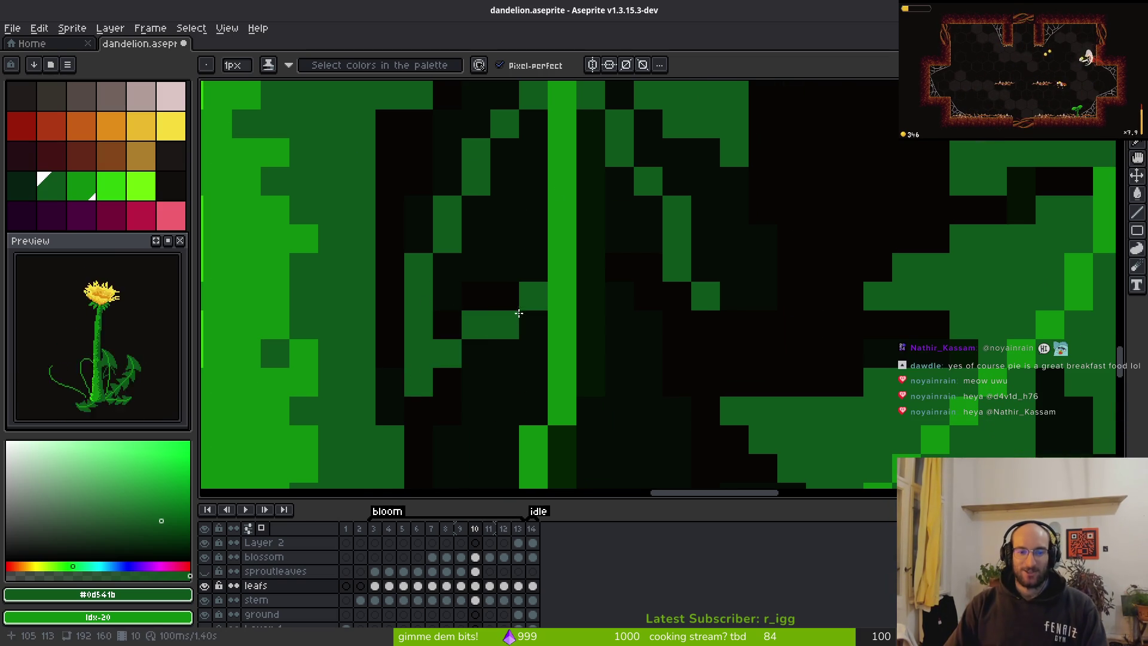
pyautogui.moveTo(521, 309); pyautogui.dragTo(476, 353)
pyautogui.click(526, 325)
pyautogui.scroll(-1, 614, 300)
pyautogui.keyDown('shift'); pyautogui.click(647, 340); pyautogui.keyUp('shift')
pyautogui.moveTo(673, 302); pyautogui.dragTo(673, 360)
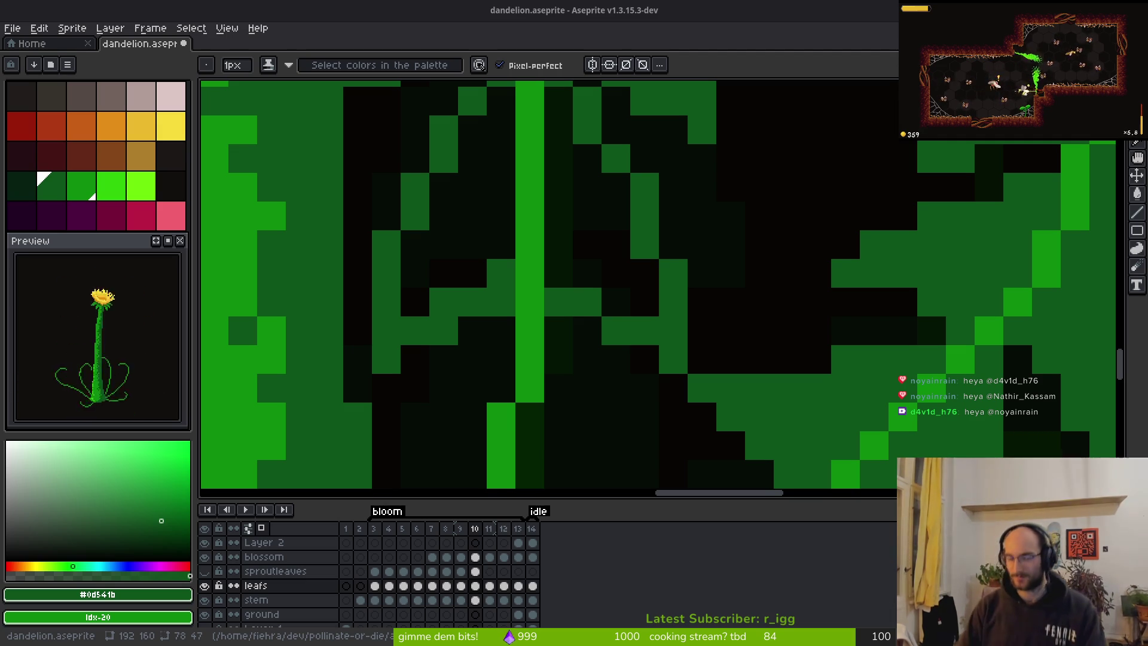
# Bucket-fill two dark leaf gaps green, then touch up a diagonal pixel pair on the leaf.
pyautogui.scroll(-3, 551, 191)
pyautogui.scroll(3, 628, 227)
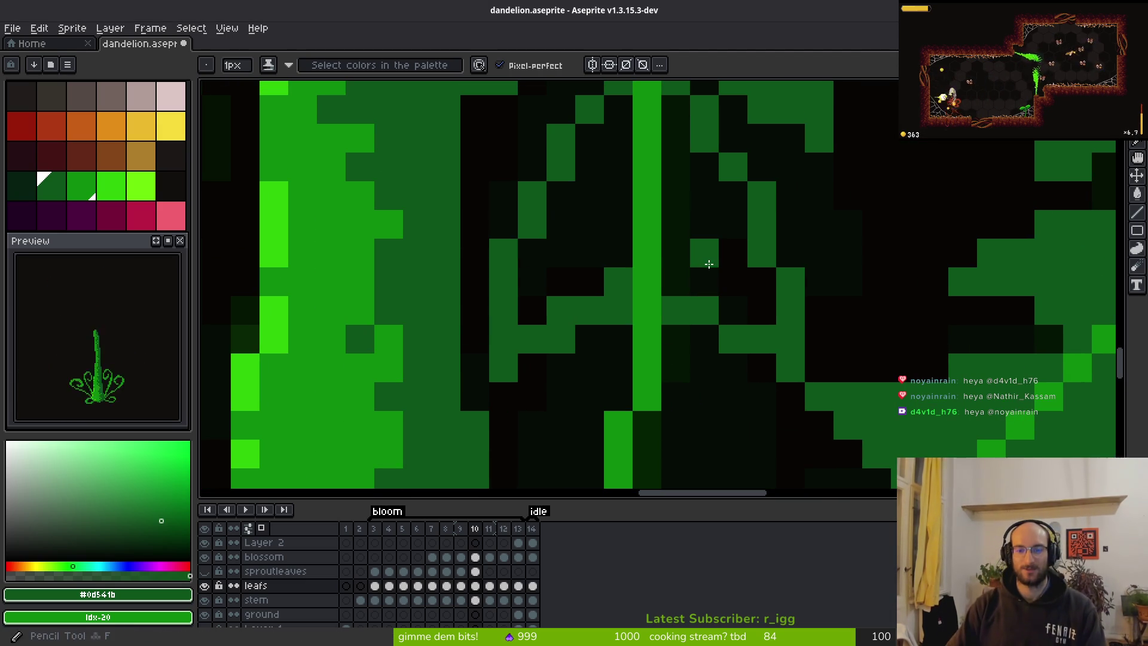
pyautogui.press('g')
pyautogui.click(595, 243)
pyautogui.click(721, 234)
pyautogui.scroll(-3, 722, 234)
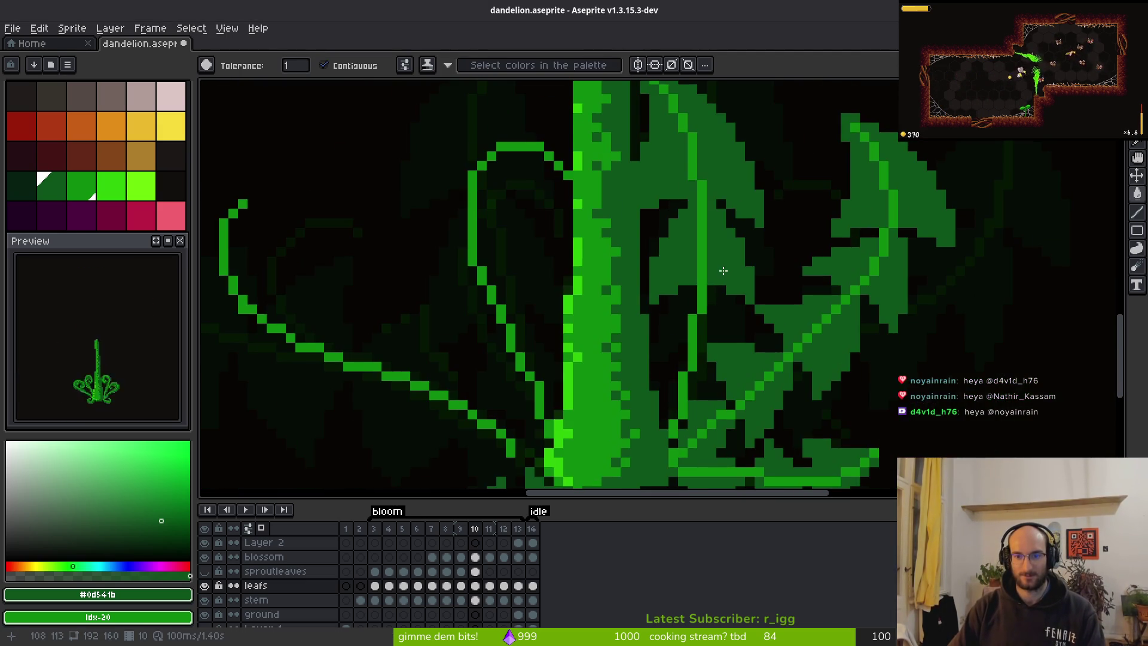
pyautogui.scroll(3, 733, 311)
pyautogui.press('b')
pyautogui.moveTo(718, 305); pyautogui.dragTo(741, 341)
pyautogui.rightClick(741, 341)
pyautogui.scroll(-3, 771, 323)
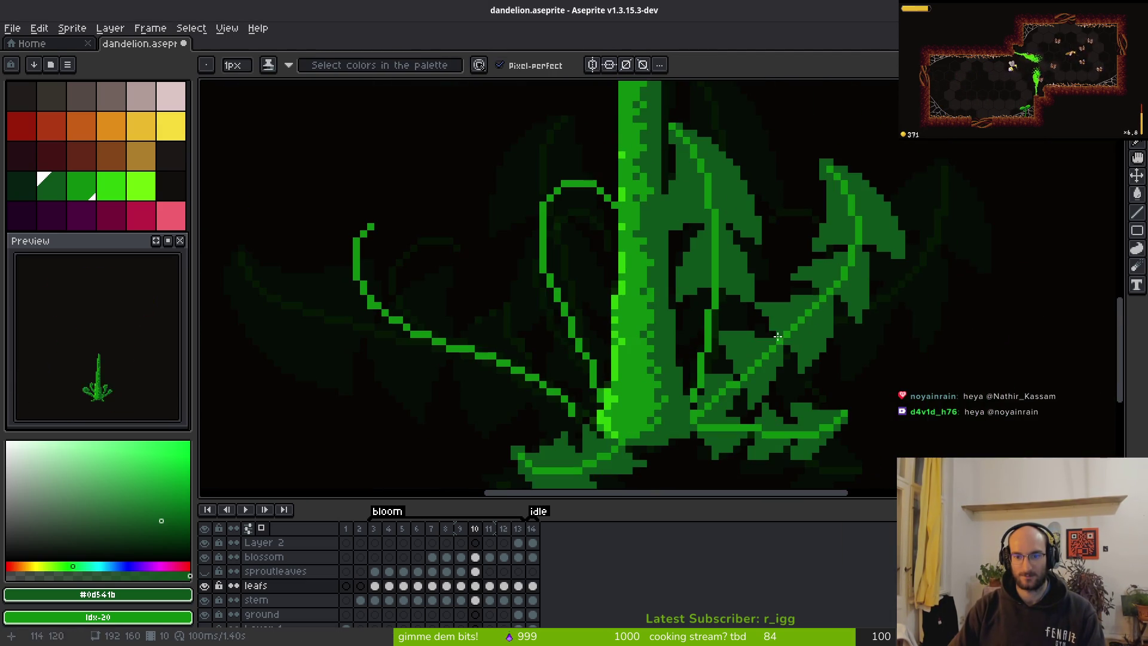
pyautogui.scroll(2, 768, 348)
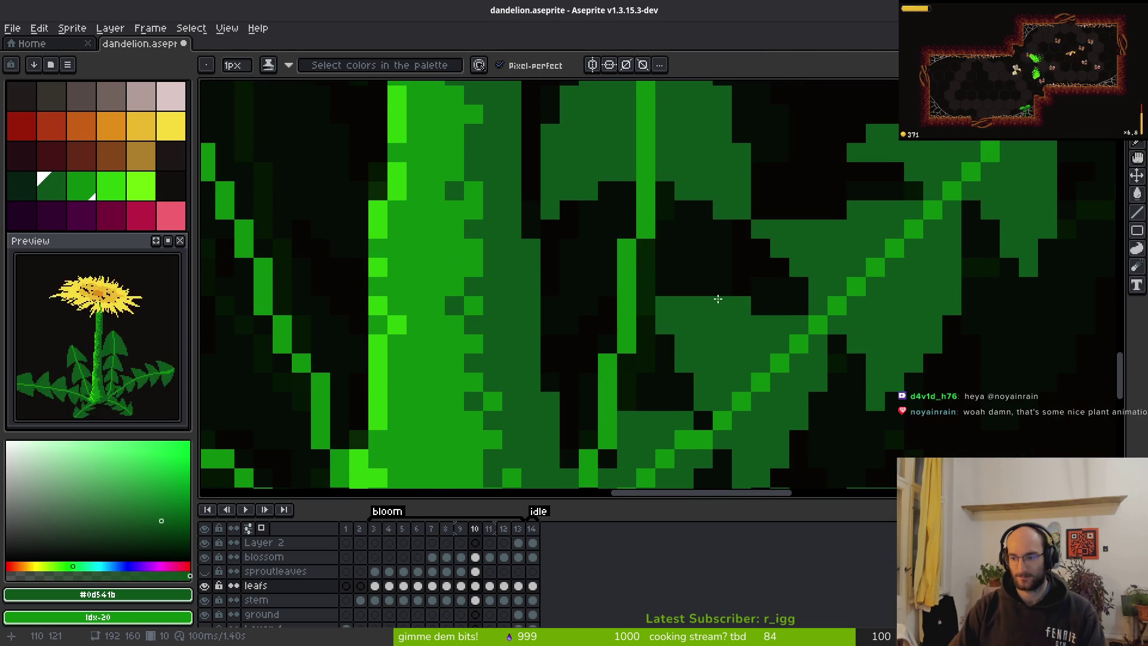
pyautogui.scroll(1, 706, 311)
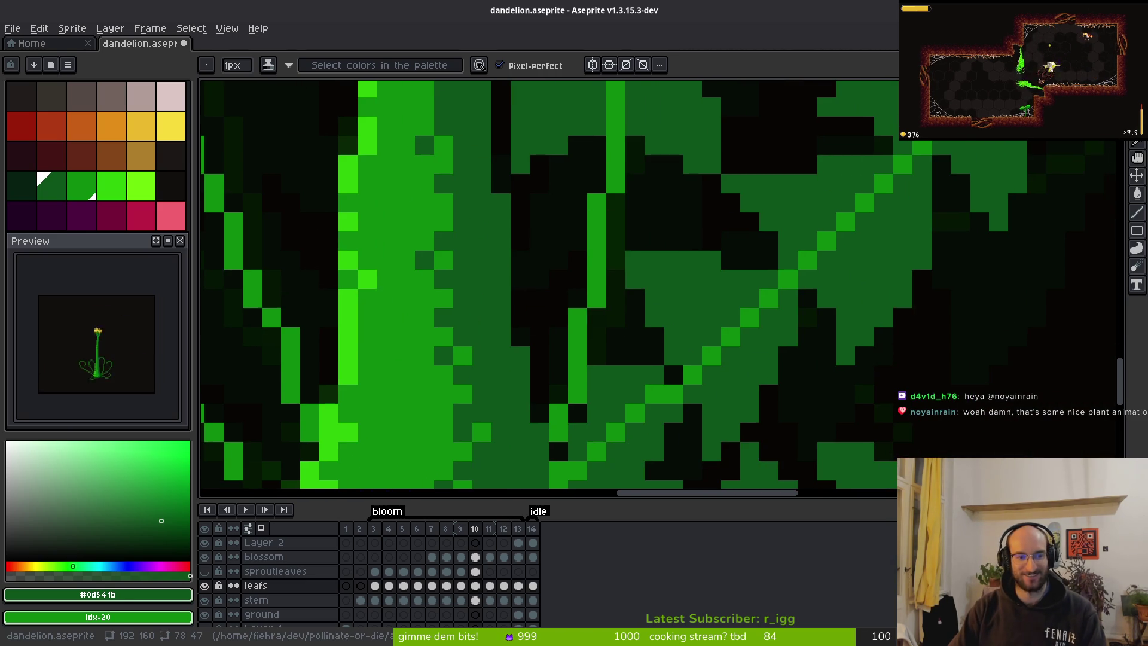
pyautogui.scroll(-1, 616, 281)
# Pick a colour from the canvas, cancelling an accidental colour replacement.
pyautogui.press('f')
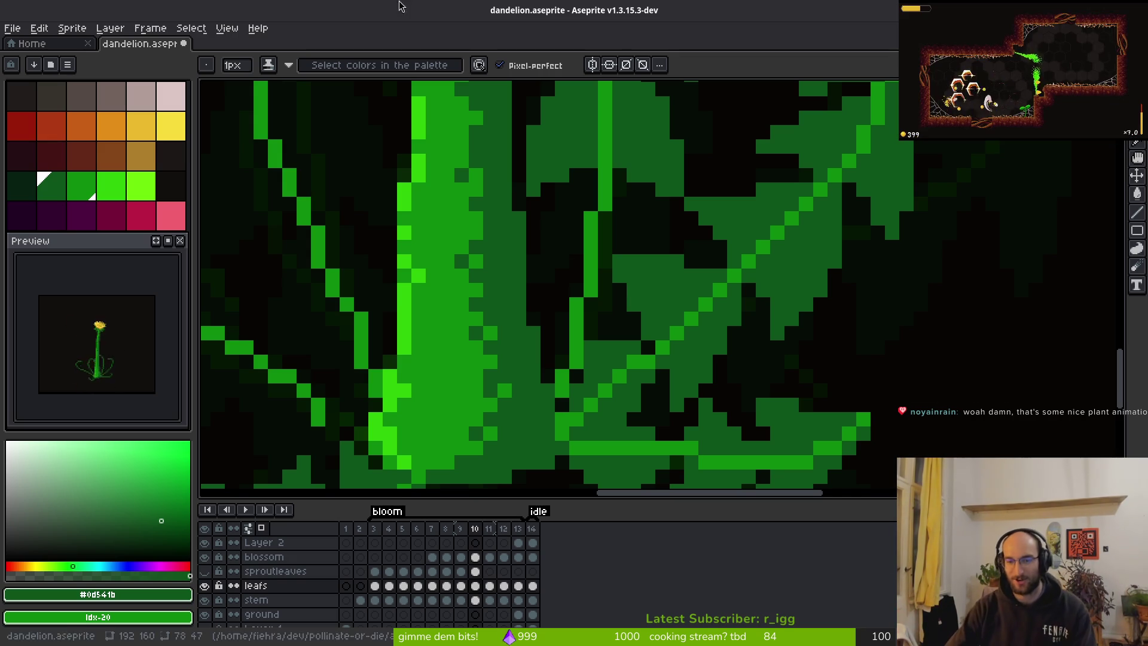
pyautogui.scroll(-3, 594, 254)
pyautogui.scroll(3, 594, 254)
pyautogui.scroll(-3, 673, 321)
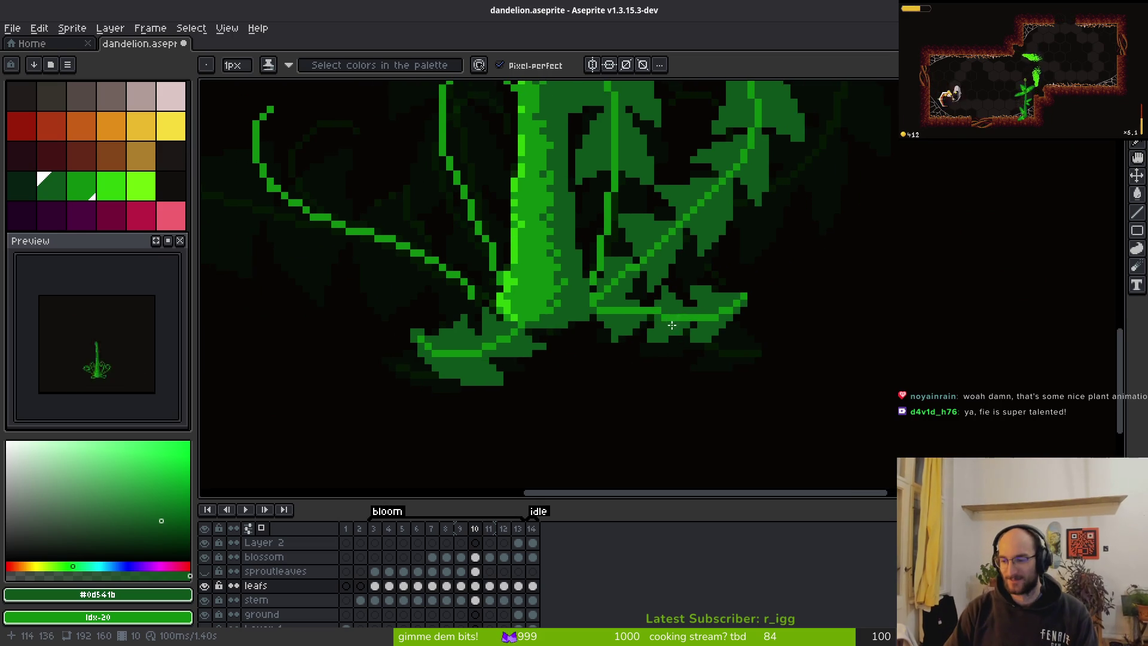
pyautogui.scroll(-3, 657, 312)
pyautogui.scroll(4, 776, 354)
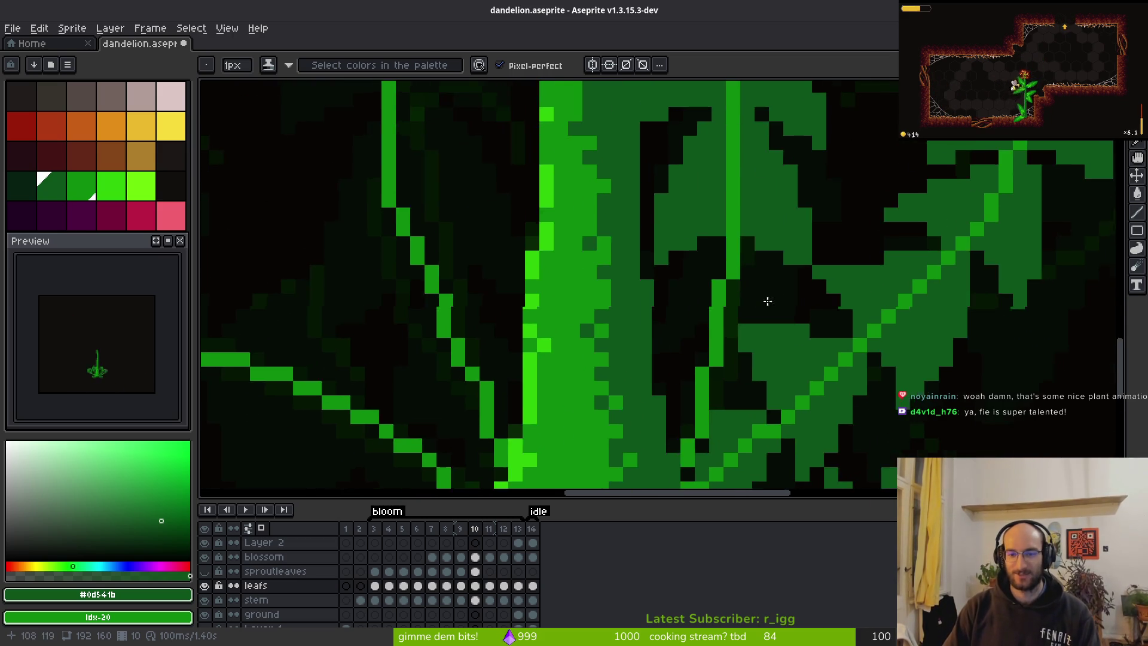
pyautogui.scroll(-2, 761, 299)
pyautogui.press('alt')
pyautogui.hotkey('shift', 'r')
pyautogui.press('Escape')
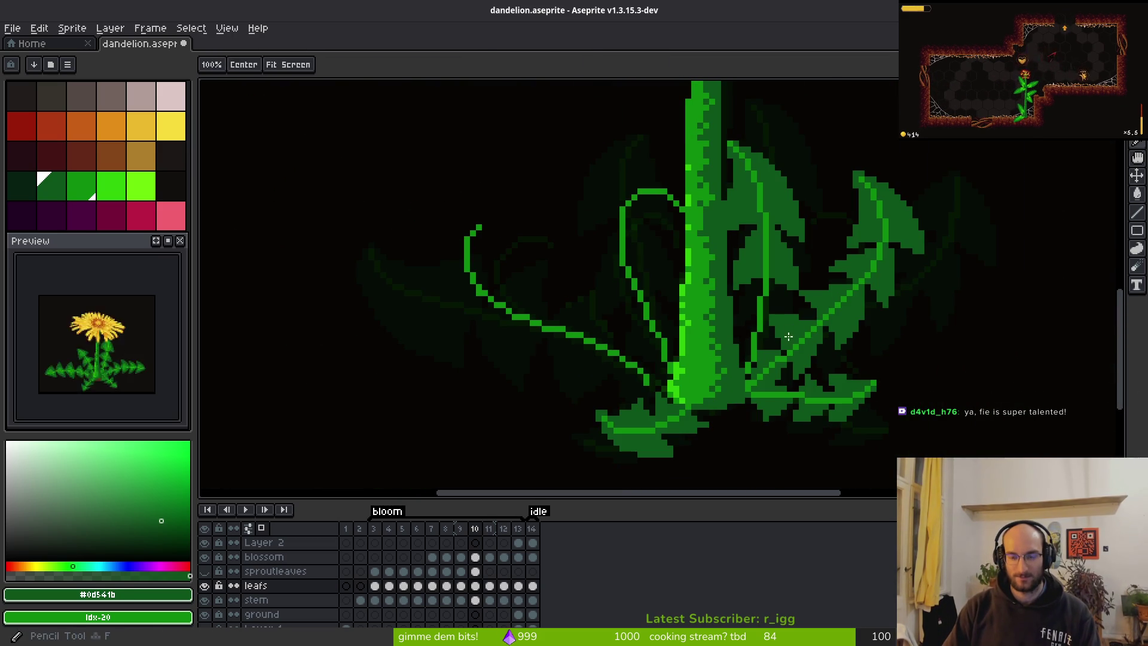
pyautogui.press('alt')
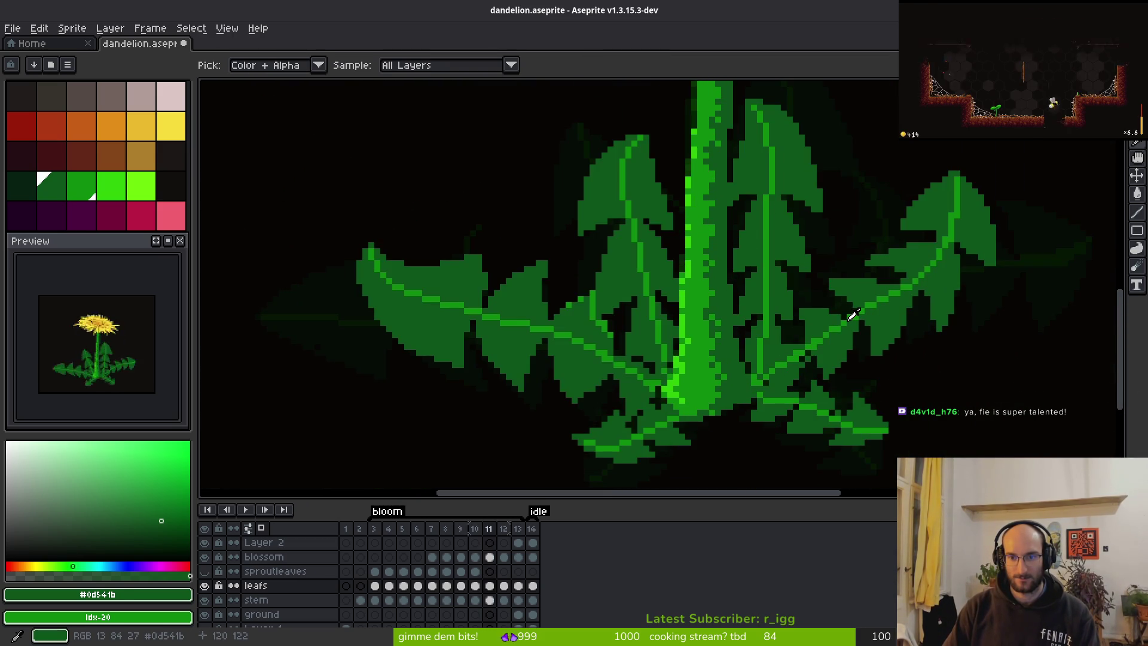
pyautogui.scroll(5, 730, 217)
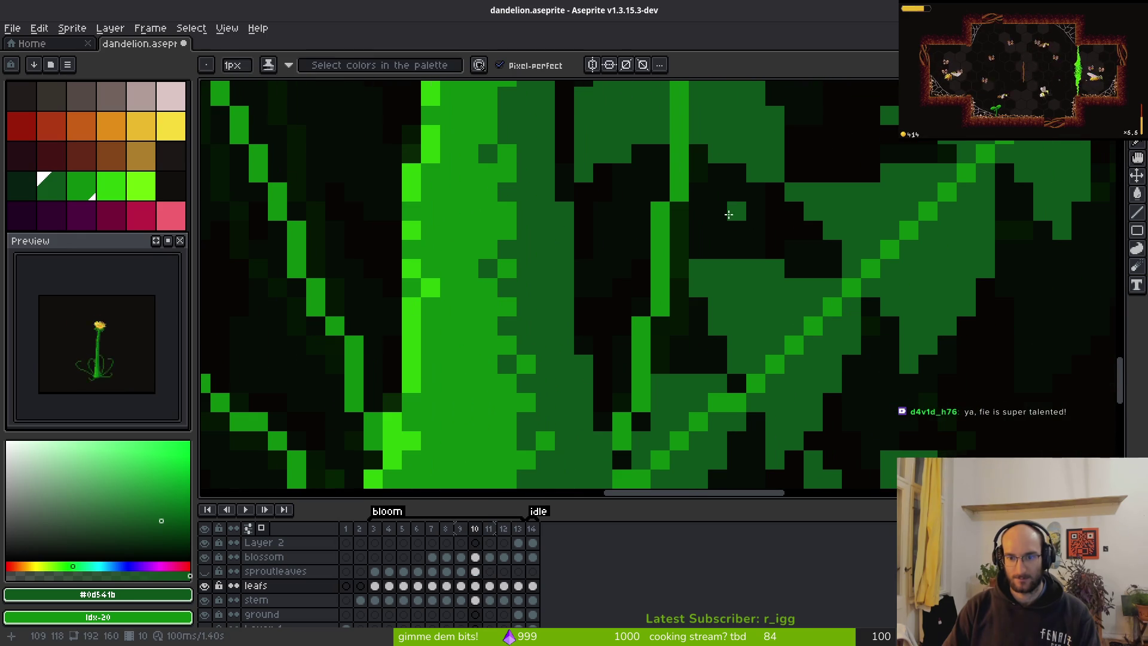
# Draw the medium-green diagonal vein across the leaf, redoing it once.
pyautogui.moveTo(664, 167)
pyautogui.mouseDown()
pyautogui.moveTo(615, 220)
pyautogui.moveTo(597, 265)
pyautogui.mouseUp()
pyautogui.hotkey('ctrl', 'z')
pyautogui.scroll(1, 668, 185)
pyautogui.moveTo(674, 152); pyautogui.dragTo(579, 307)
pyautogui.scroll(-3, 554, 231)
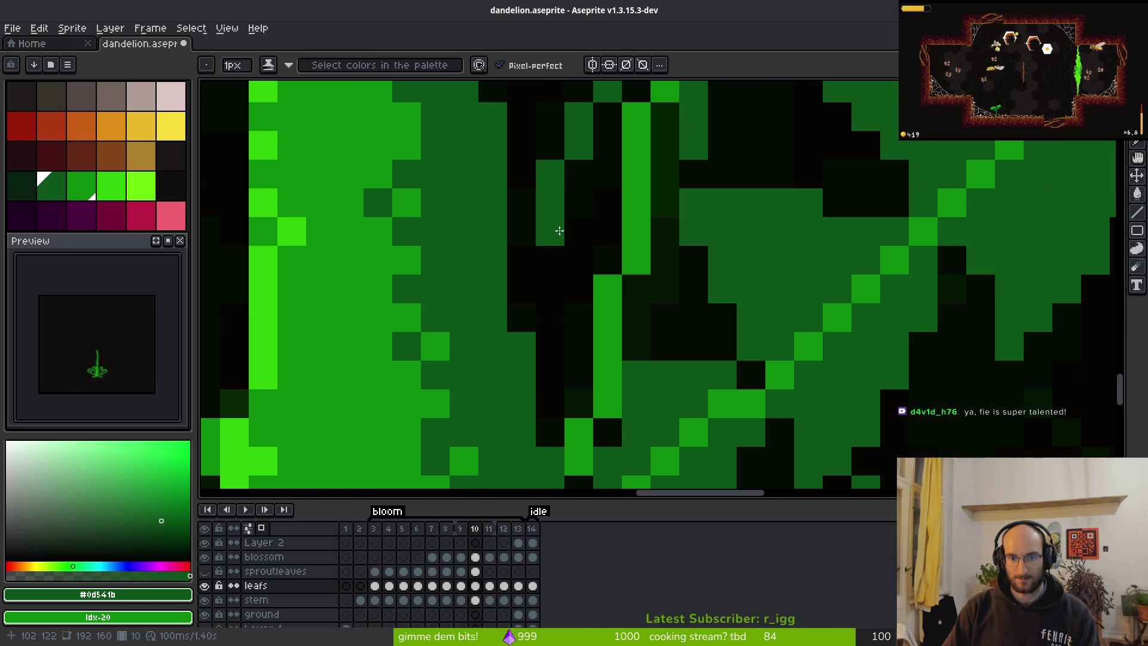
# Repaint dark pixels along the leaf edge in medium and lighter green.
pyautogui.moveTo(529, 241)
pyautogui.mouseDown()
pyautogui.moveTo(546, 192)
pyautogui.moveTo(556, 239)
pyautogui.moveTo(579, 267)
pyautogui.moveTo(569, 278)
pyautogui.moveTo(672, 322)
pyautogui.mouseUp()
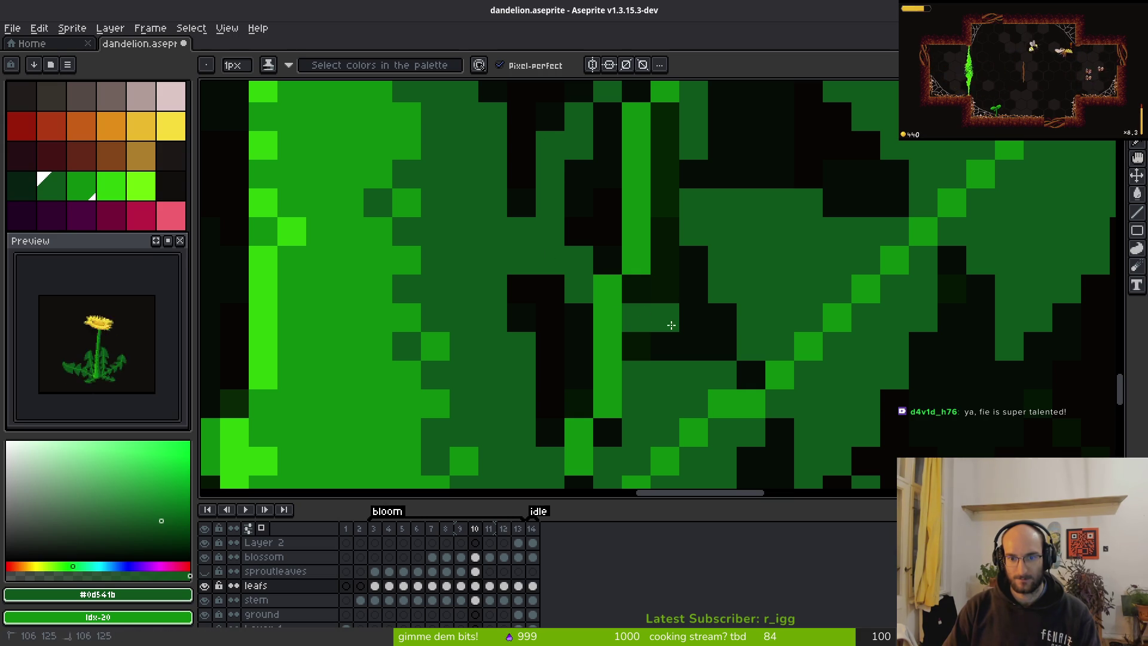
pyautogui.keyDown('shift'); pyautogui.rightClick(672, 190); pyautogui.keyUp('shift')
pyautogui.rightClick(687, 177)
pyautogui.rightClick(657, 106)
pyautogui.moveTo(657, 106); pyautogui.dragTo(641, 288)
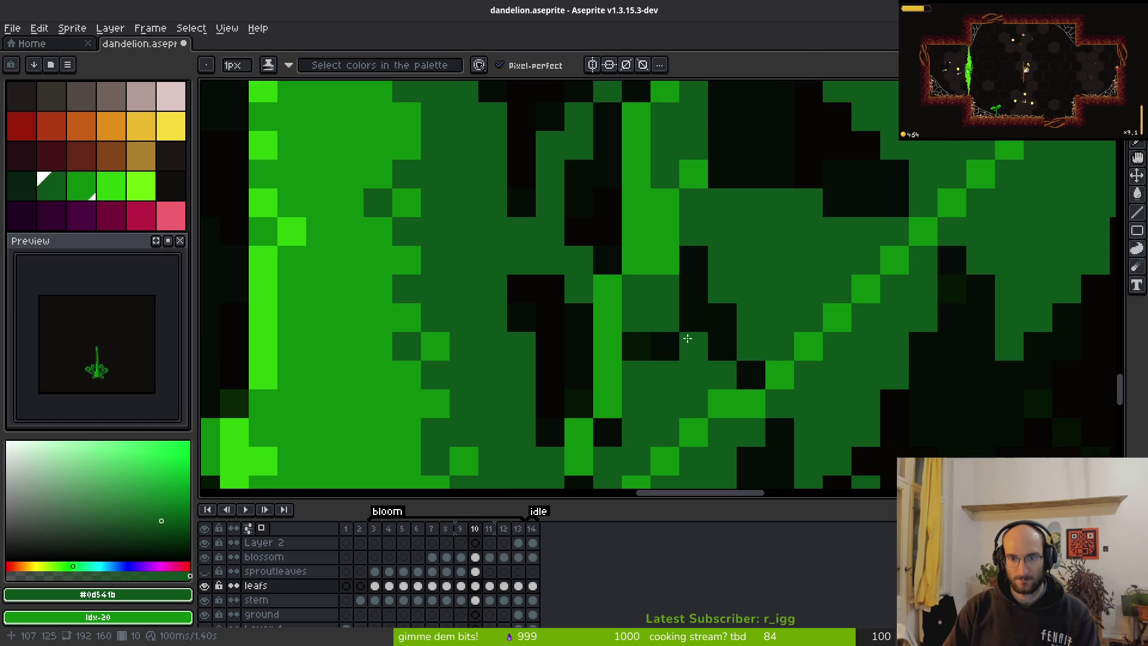
pyautogui.scroll(-4, 705, 367)
pyautogui.scroll(3, 692, 343)
pyautogui.moveTo(674, 298)
pyautogui.mouseDown()
pyautogui.moveTo(696, 267)
pyautogui.moveTo(712, 281)
pyautogui.mouseUp()
pyautogui.click(712, 320)
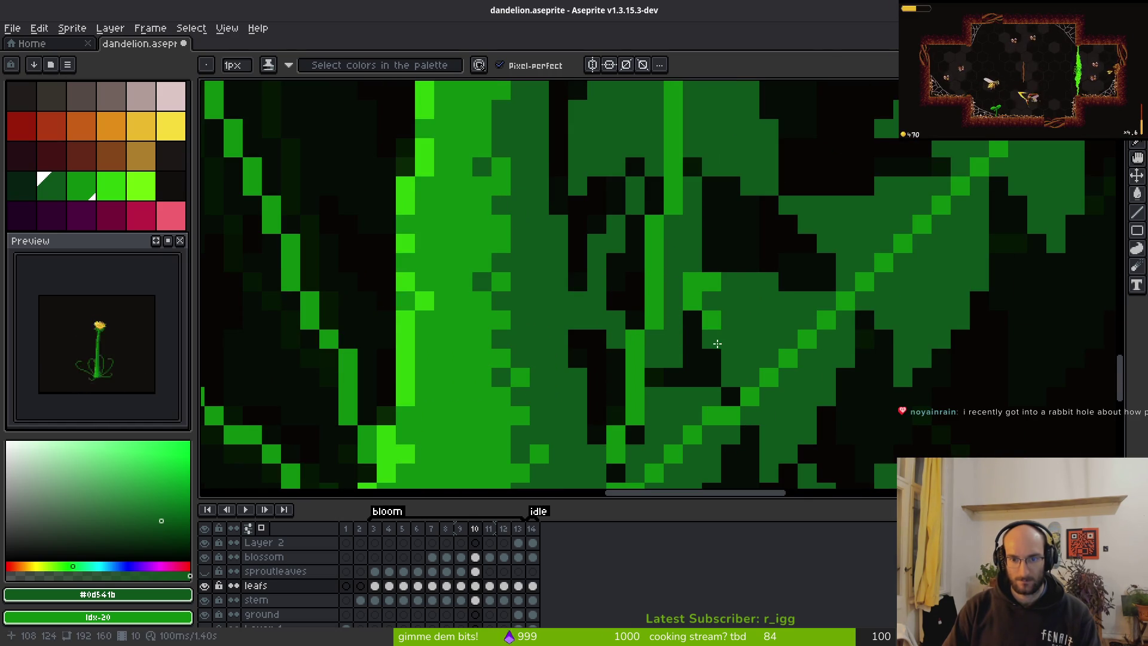
# Turn the remaining stray black pixels on the leaf green, one by one.
pyautogui.scroll(-3, 717, 341)
pyautogui.scroll(3, 763, 353)
pyautogui.scroll(1, 747, 370)
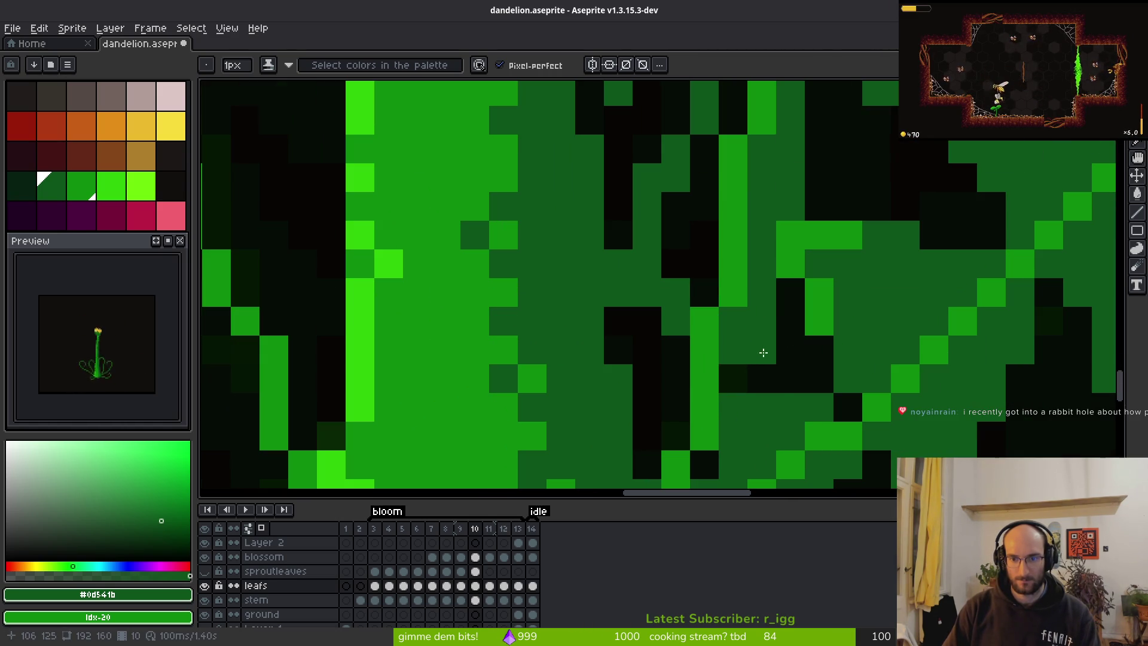
pyautogui.scroll(-4, 764, 251)
pyautogui.scroll(4, 763, 250)
pyautogui.scroll(-4, 764, 250)
pyautogui.scroll(5, 764, 250)
pyautogui.click(788, 316)
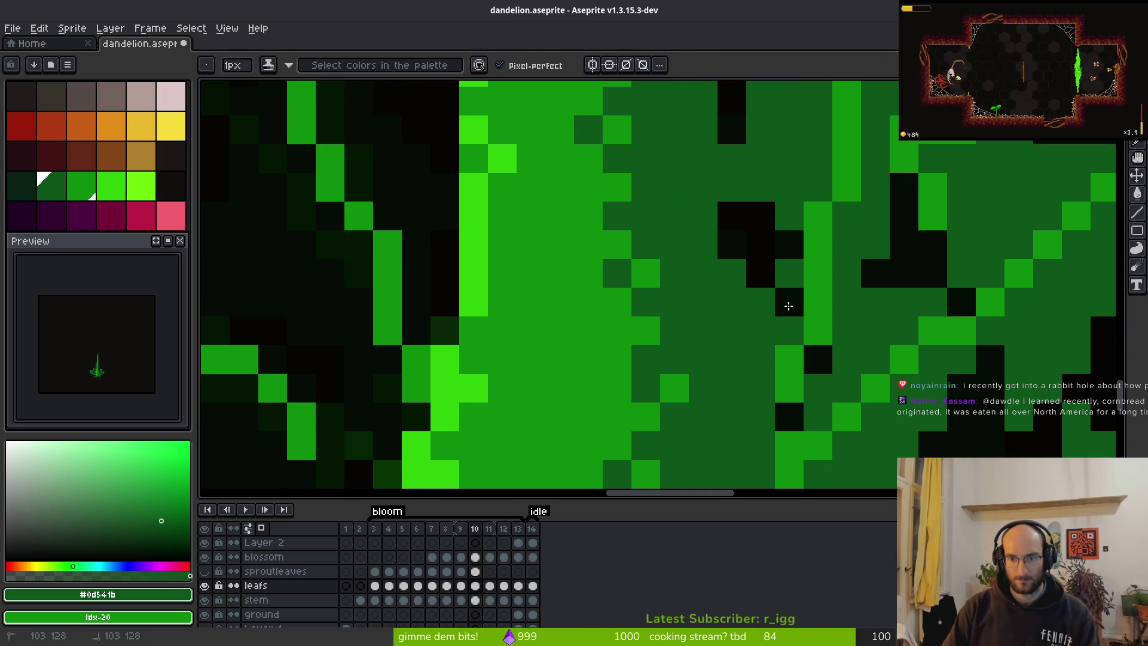
pyautogui.scroll(-4, 792, 296)
pyautogui.scroll(4, 619, 315)
pyautogui.click(631, 315)
pyautogui.click(631, 297)
pyautogui.scroll(-4, 706, 359)
pyautogui.scroll(3, 707, 376)
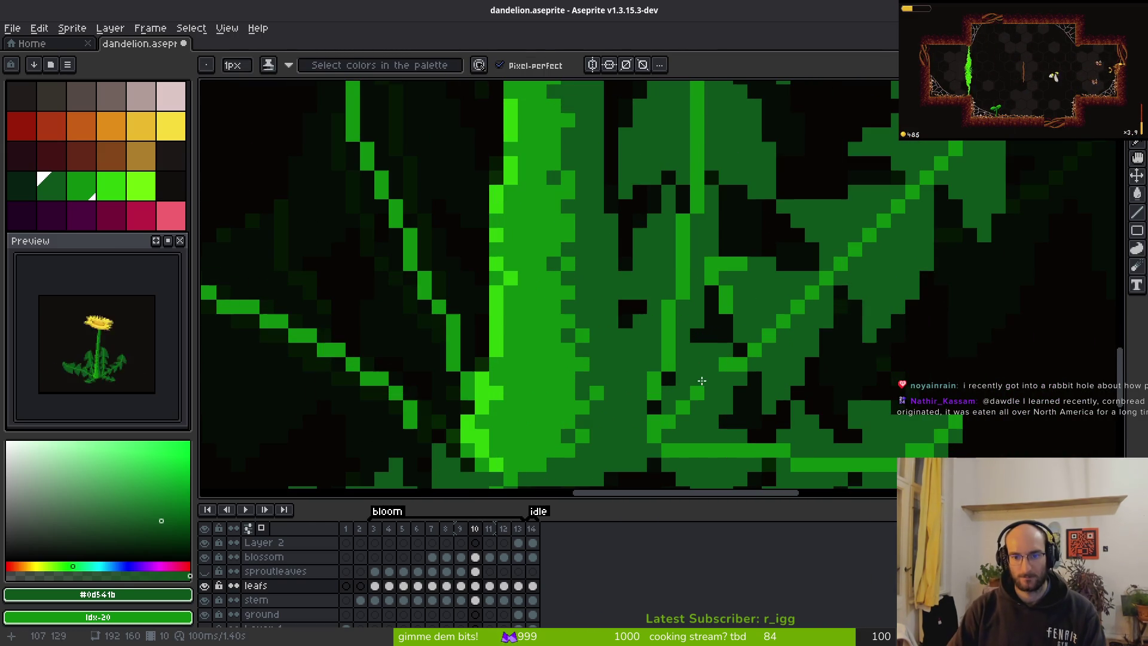
pyautogui.press('f')
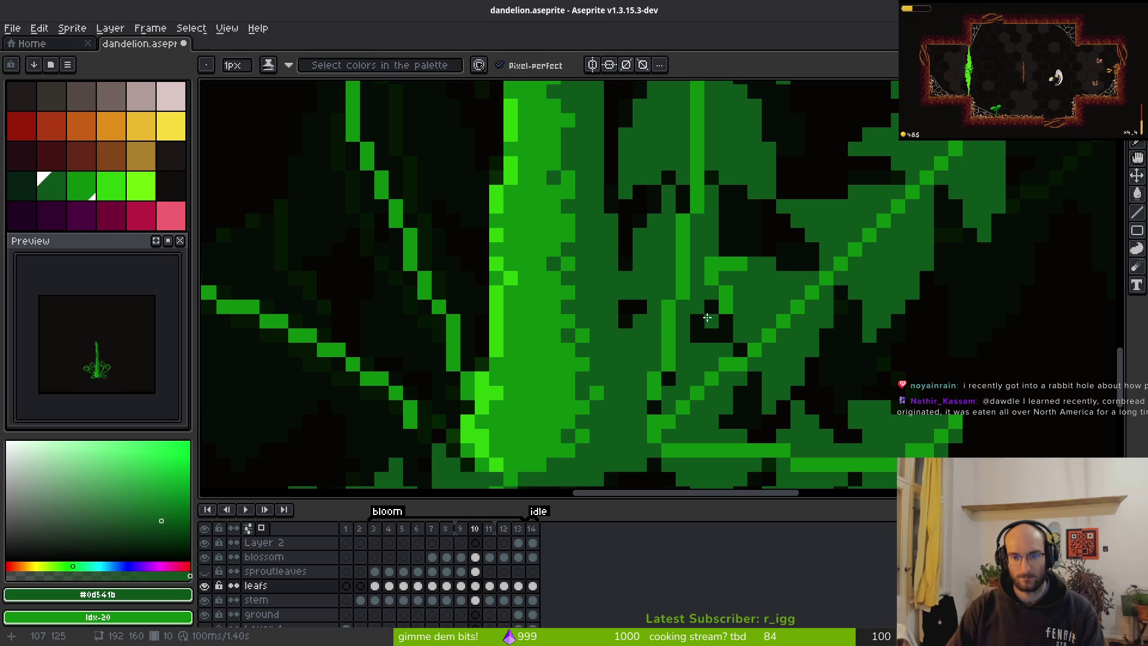
pyautogui.scroll(-3, 694, 338)
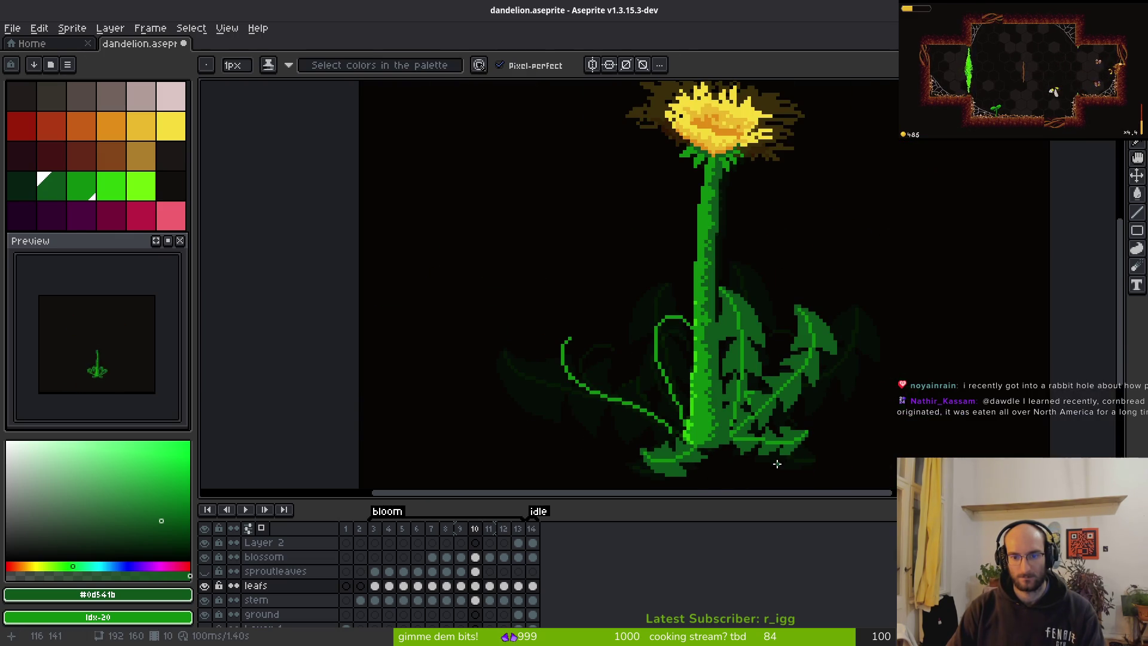
pyautogui.scroll(1, 678, 369)
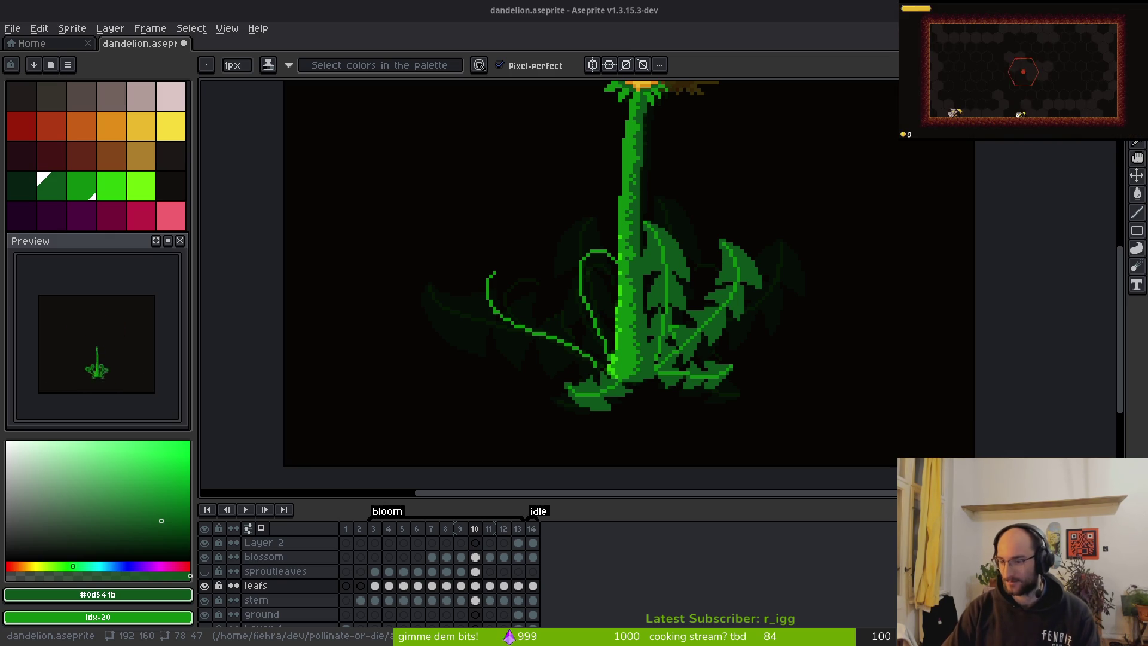
# Compare frame 10 against frame 11 and pick the leaf colour from the canvas.
pyautogui.moveTo(757, 327); pyautogui.dragTo(793, 322)
pyautogui.press('Right')
pyautogui.scroll(3, 590, 282)
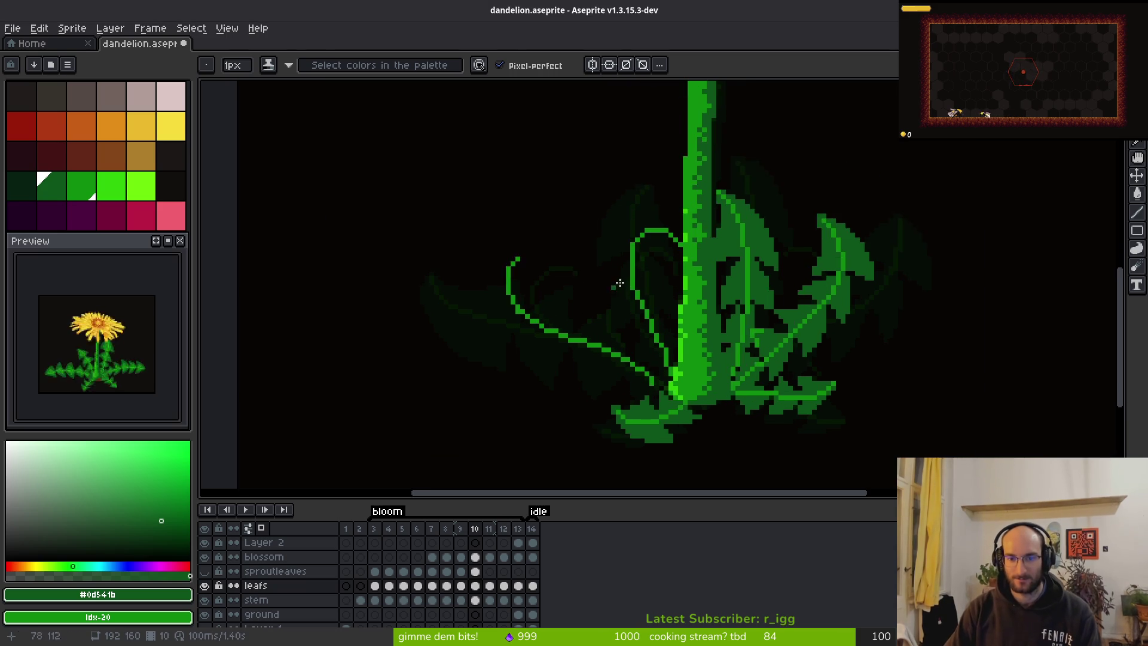
pyautogui.press('i')
pyautogui.scroll(-2, 712, 292)
pyautogui.press('Left')
pyautogui.press('Right')
pyautogui.press('Left')
pyautogui.press('b')
pyautogui.scroll(3, 646, 237)
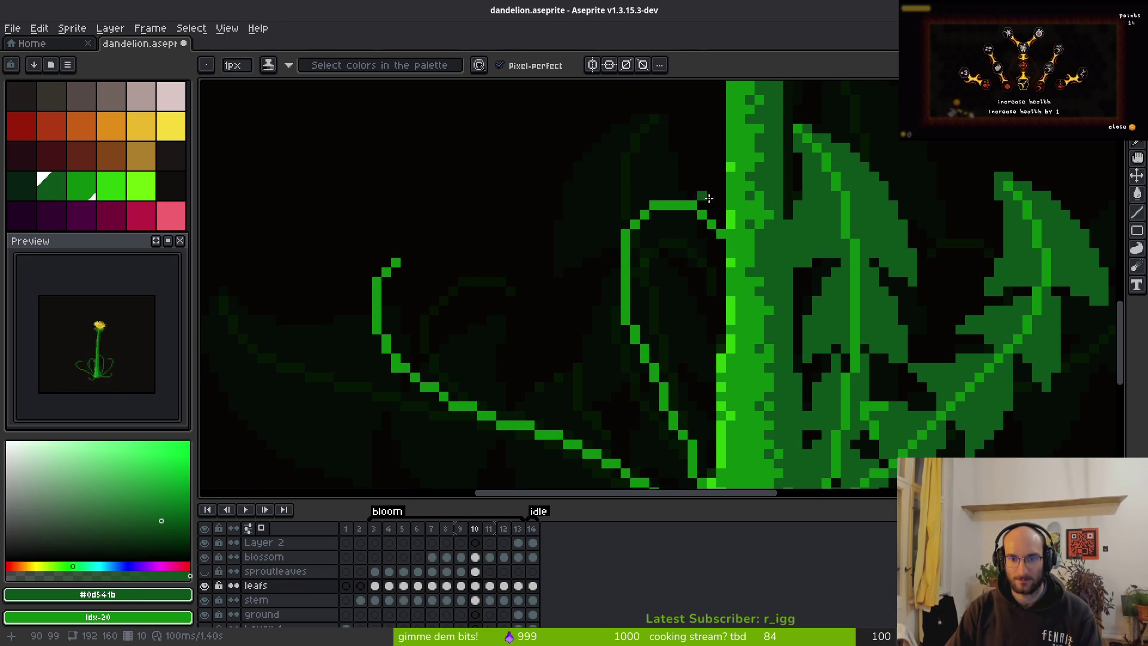
pyautogui.scroll(2, 702, 193)
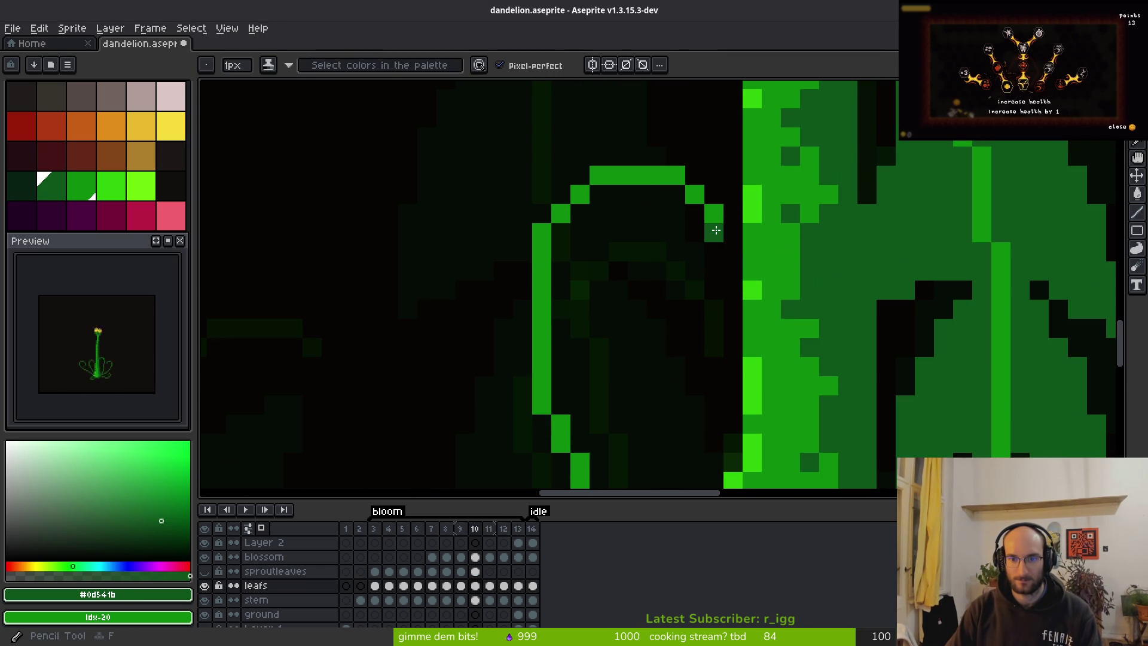
# Outline the curled leaf with a dark-green arc and fill the enclosed curl dark green.
pyautogui.moveTo(711, 244)
pyautogui.mouseDown()
pyautogui.moveTo(713, 195)
pyautogui.moveTo(584, 114)
pyautogui.moveTo(482, 189)
pyautogui.moveTo(465, 290)
pyautogui.moveTo(563, 255)
pyautogui.moveTo(594, 289)
pyautogui.moveTo(694, 232)
pyautogui.mouseUp()
pyautogui.click(727, 222)
pyautogui.press('g')
pyautogui.click(680, 214)
pyautogui.scroll(-3, 680, 214)
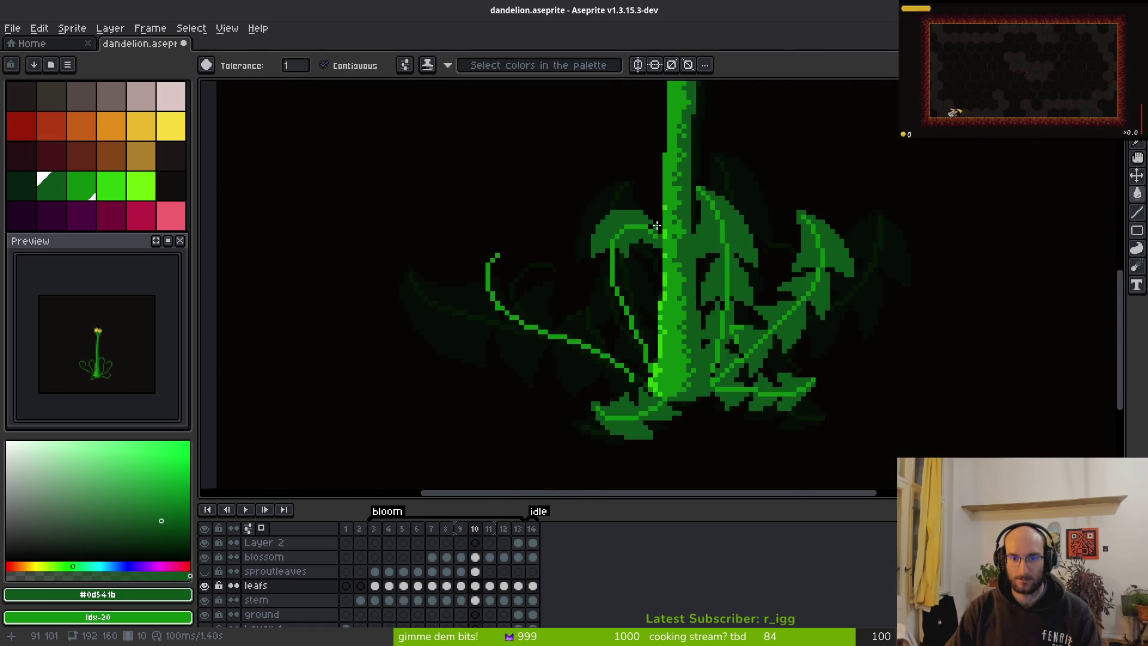
pyautogui.scroll(3, 638, 235)
# Add green edge pixels to the curled leaf and a diagonal line of leaf-green pixels.
pyautogui.press('b')
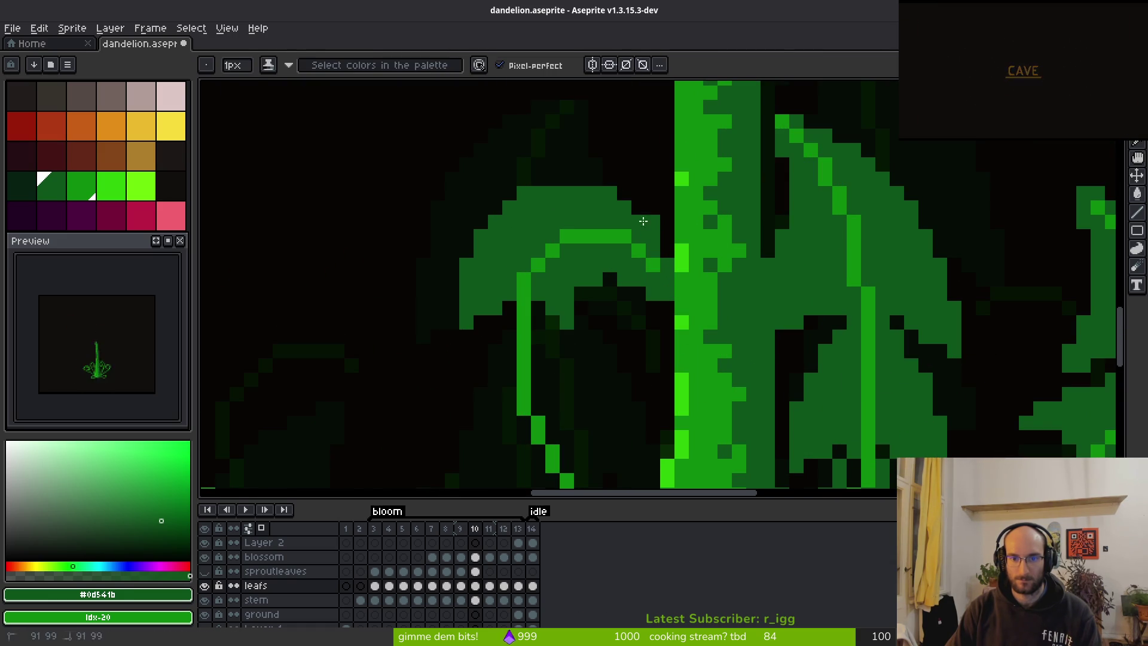
pyautogui.click(638, 208)
pyautogui.scroll(-3, 604, 224)
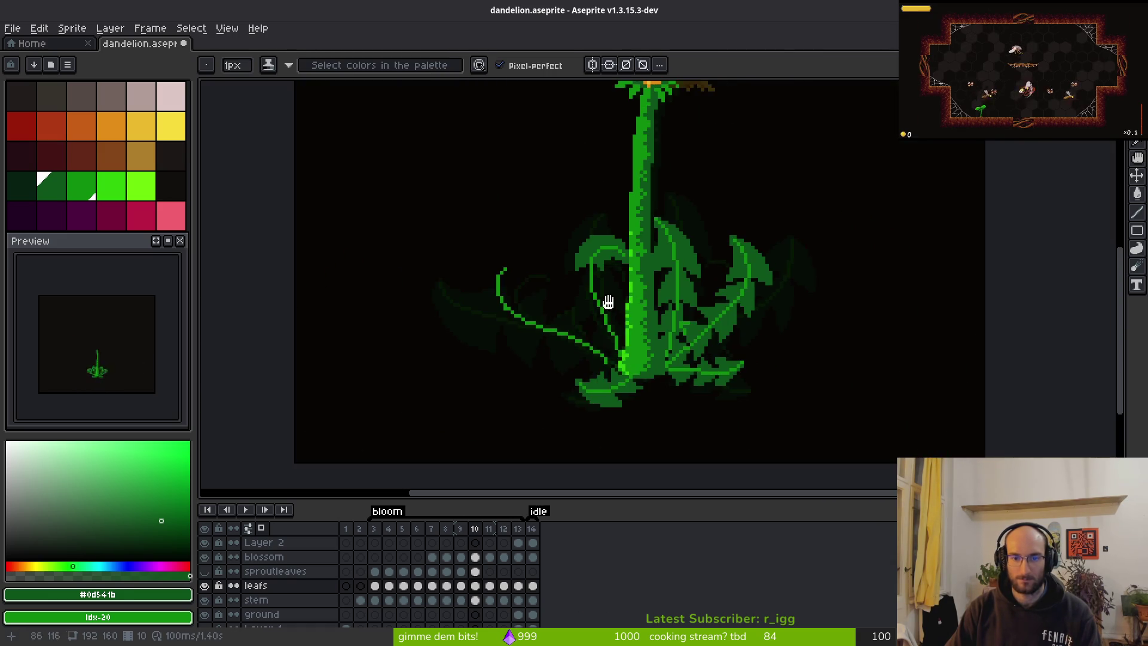
pyautogui.scroll(3, 654, 173)
pyautogui.scroll(1, 654, 174)
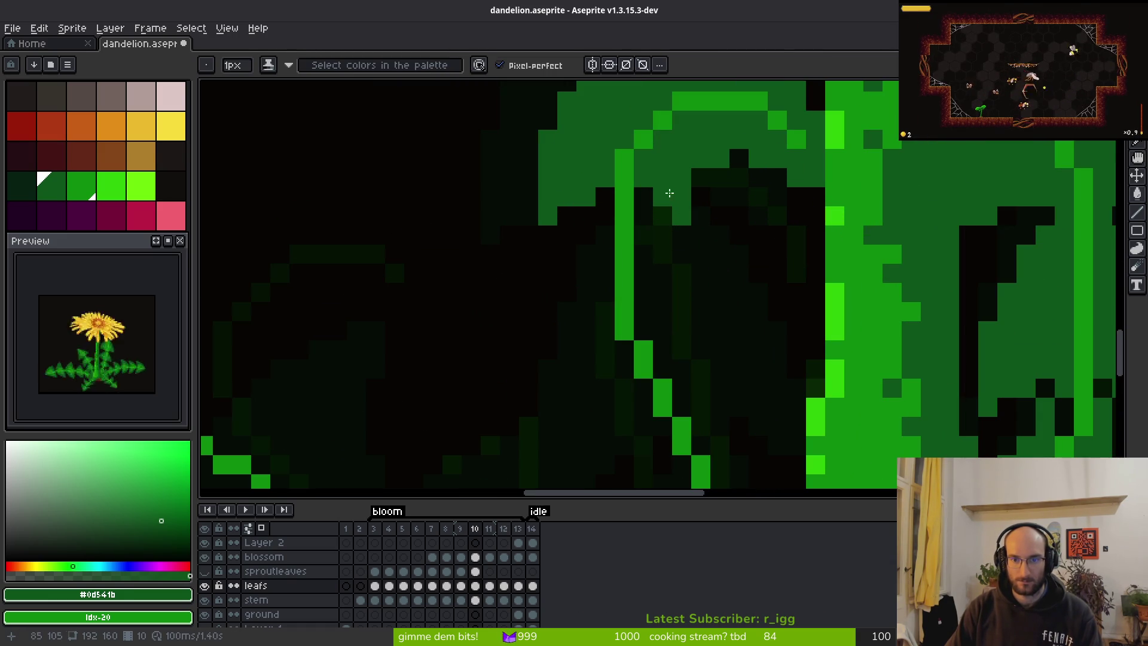
pyautogui.click(701, 216)
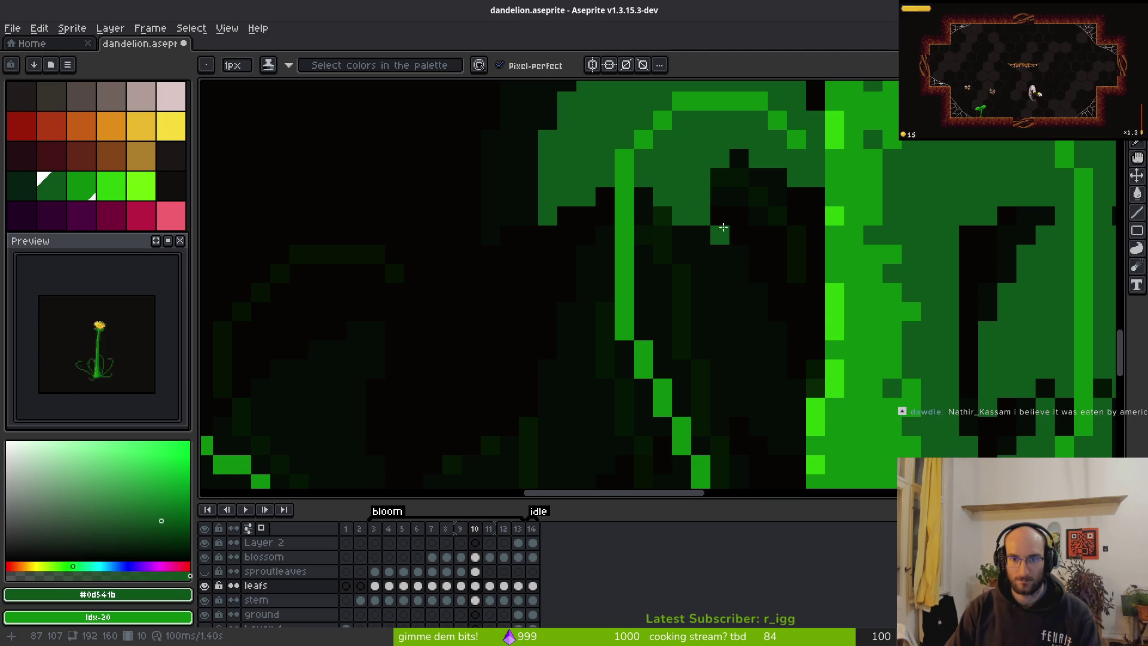
pyautogui.scroll(-3, 723, 228)
pyautogui.scroll(3, 720, 225)
pyautogui.click(757, 262)
pyautogui.moveTo(757, 262)
pyautogui.mouseDown()
pyautogui.moveTo(702, 220)
pyautogui.moveTo(636, 235)
pyautogui.mouseUp()
# Erase the stray green pixel beside the leaf and return to the Pencil.
pyautogui.press('e')
pyautogui.click(640, 241)
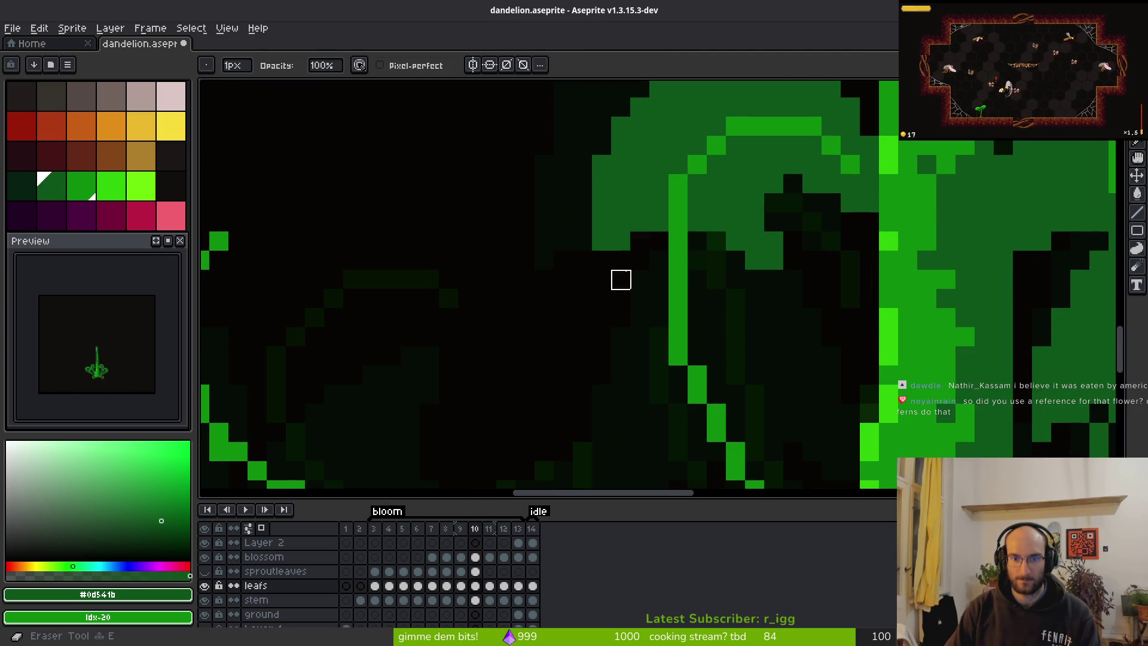
pyautogui.scroll(-3, 620, 277)
pyautogui.scroll(3, 658, 259)
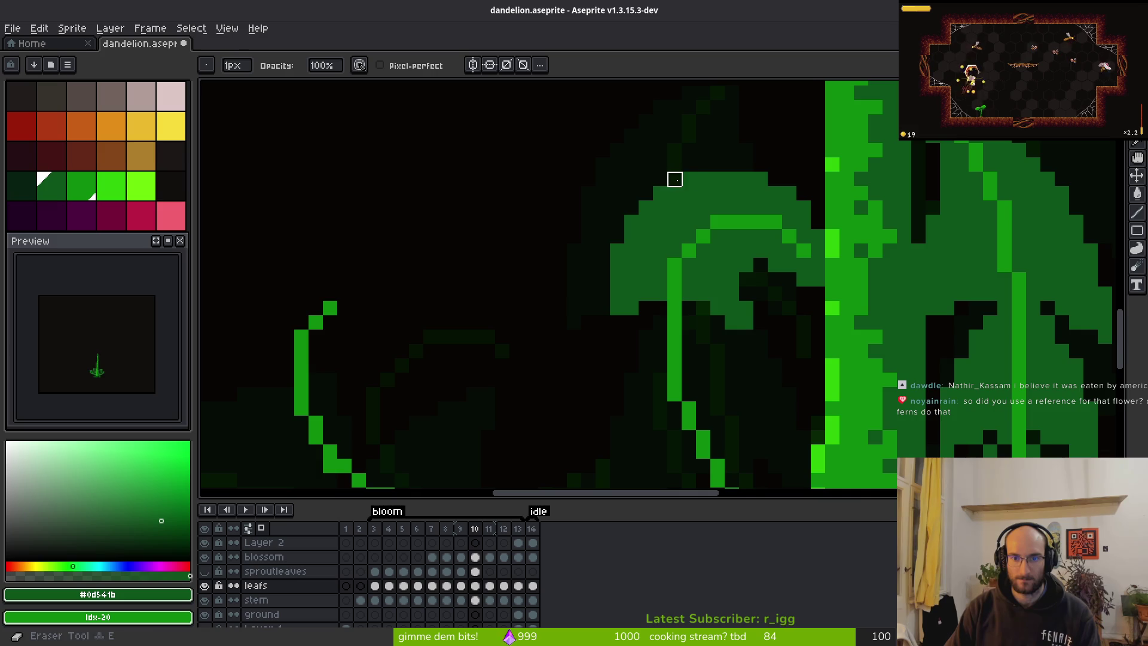
pyautogui.scroll(-3, 676, 178)
pyautogui.press('b')
pyautogui.scroll(-2, 729, 341)
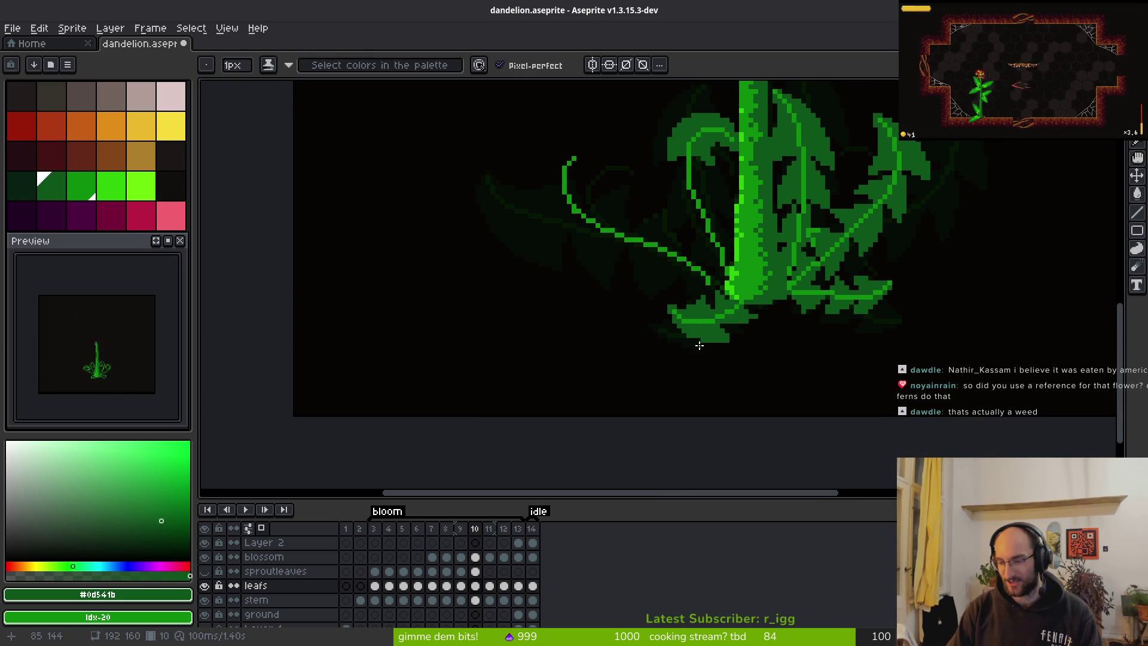
# Show frame 7 to inspect its curled sprout leaves.
pyautogui.hscroll(5, 687, 338)
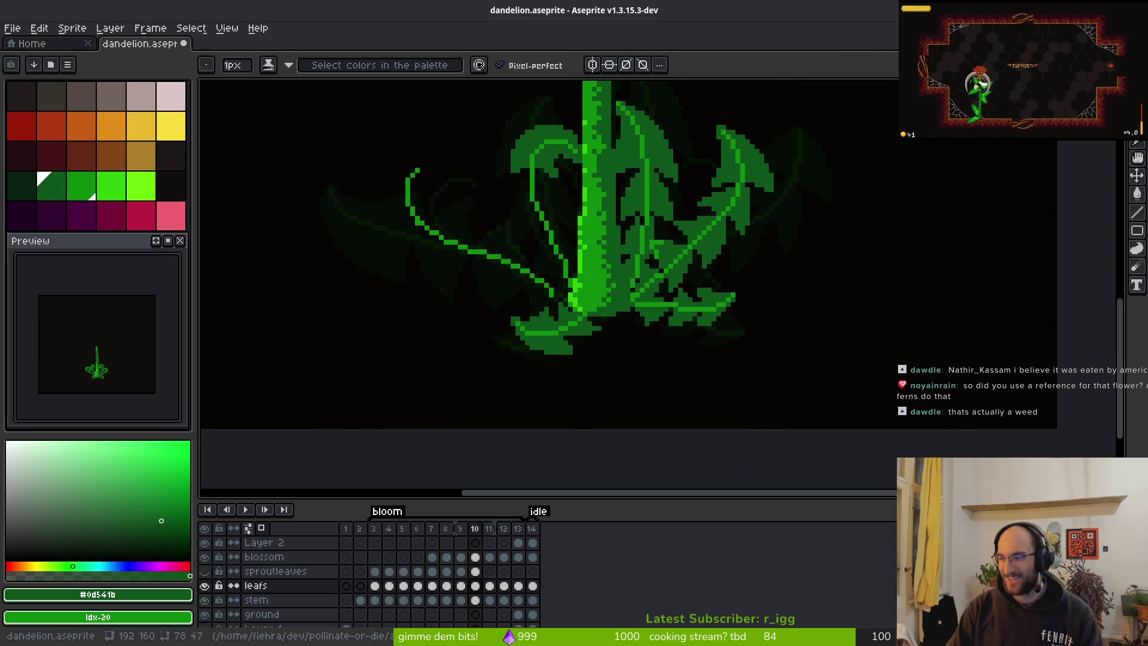
pyautogui.click(430, 529)
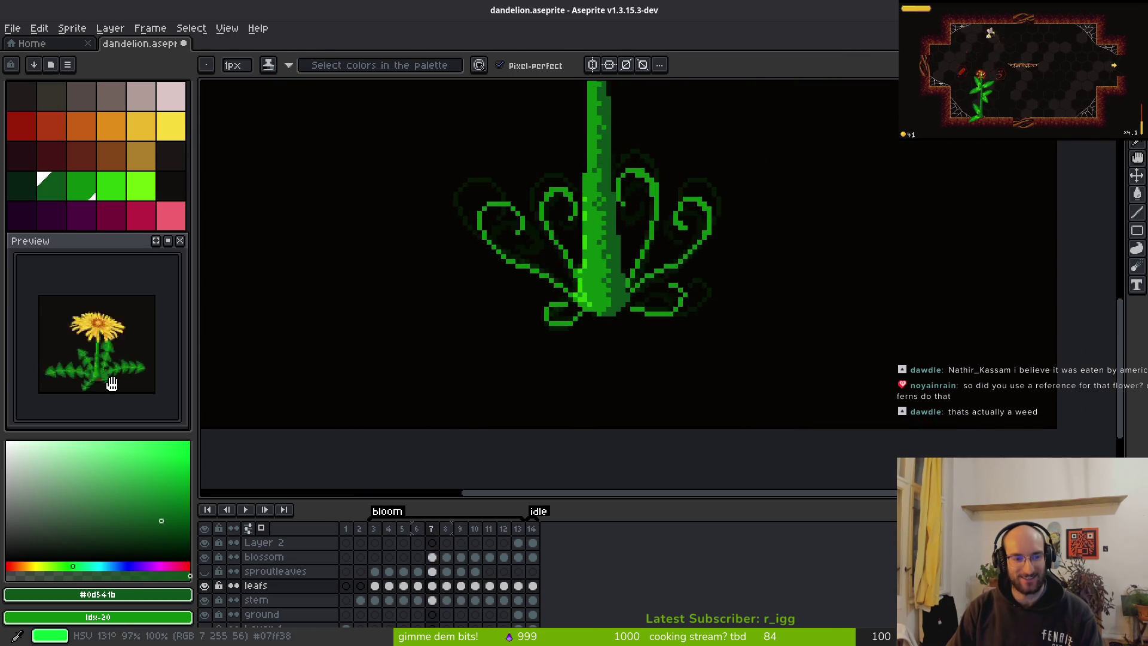
pyautogui.scroll(-5, 656, 287)
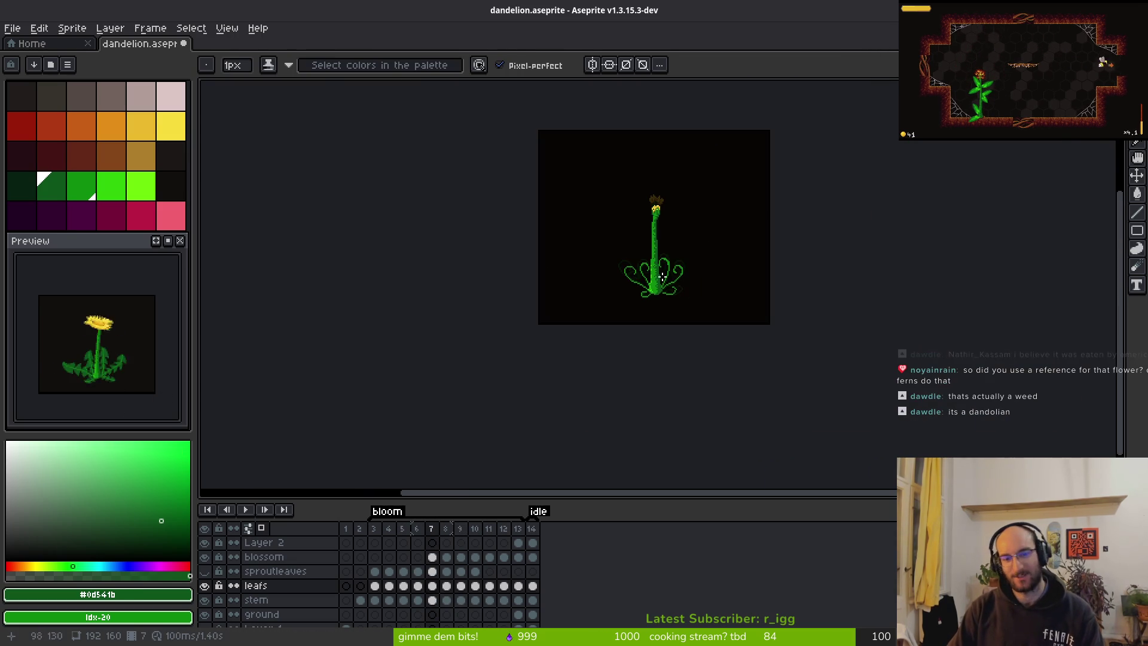
pyautogui.scroll(4, 697, 278)
# Advance to frame 8 and save dandelion.aseprite.
pyautogui.press('.')
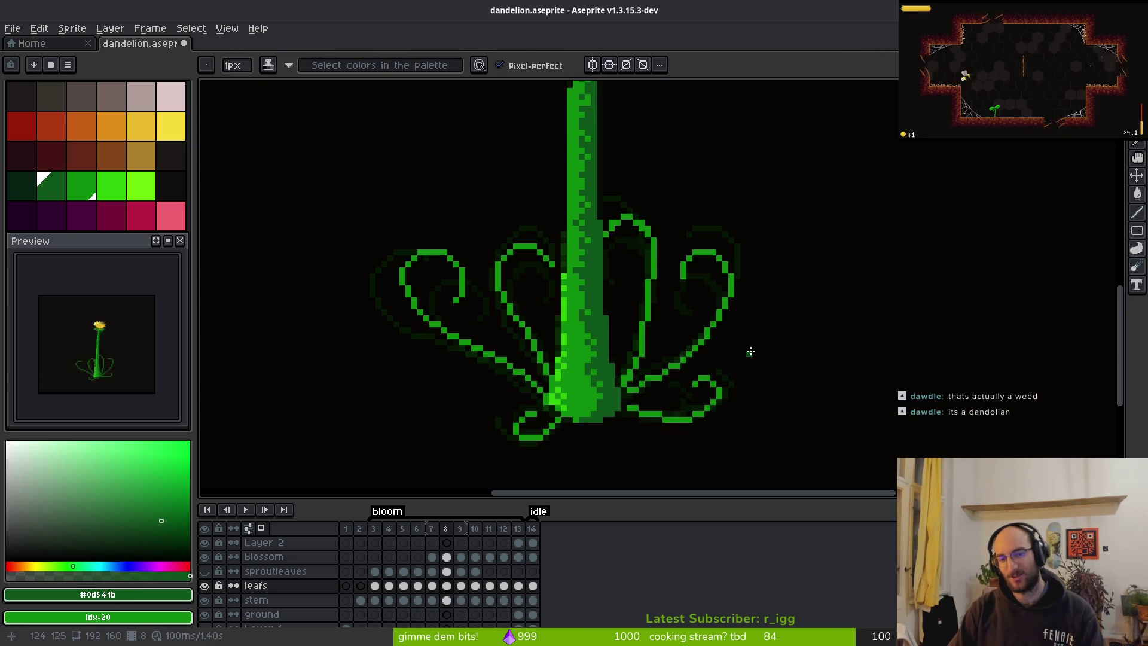
pyautogui.scroll(5, 658, 357)
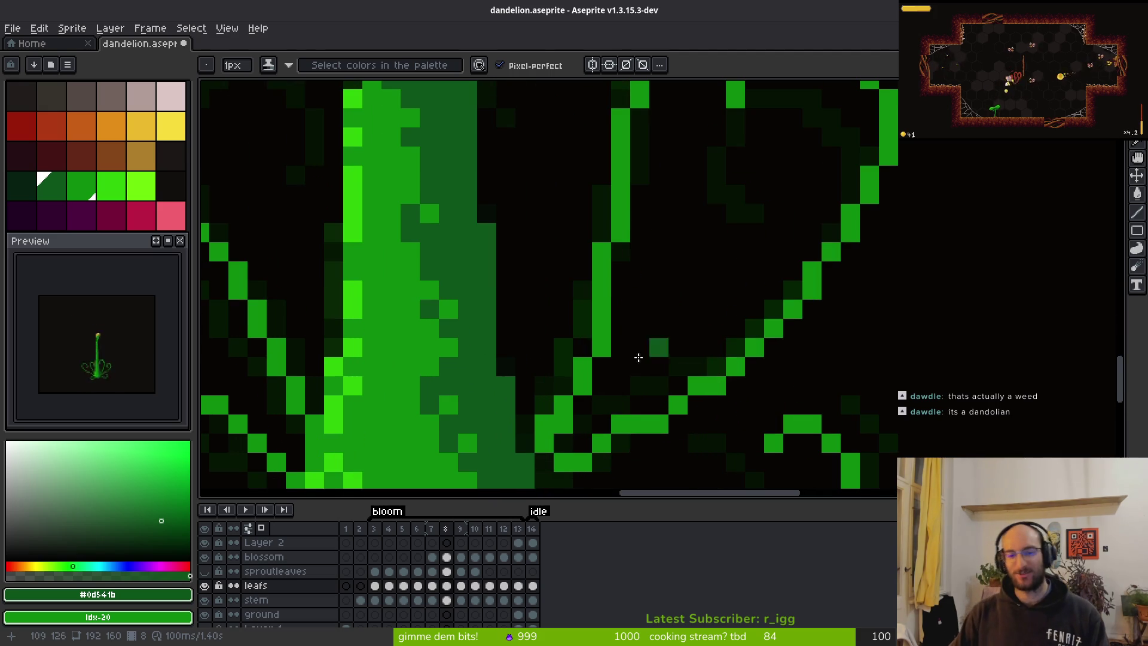
pyautogui.scroll(-5, 603, 346)
pyautogui.hotkey('ctrl', 's')
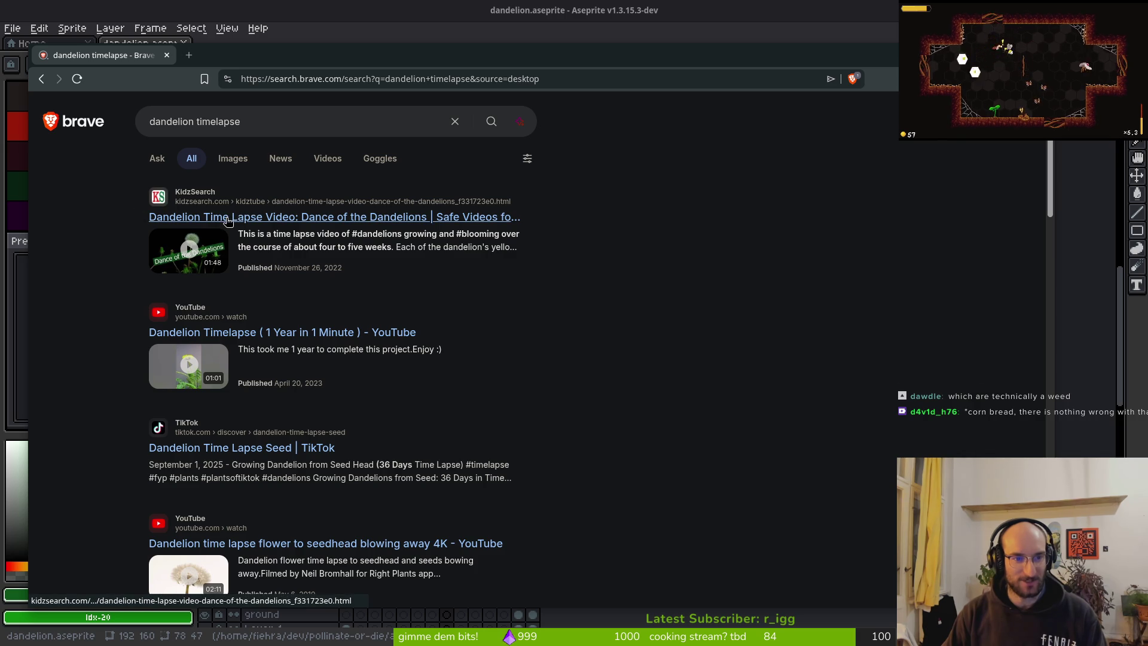
# Play the KidzSearch 'Dance of the Dandelions' time-lapse video, then open a new browser tab.
pyautogui.click(231, 225)
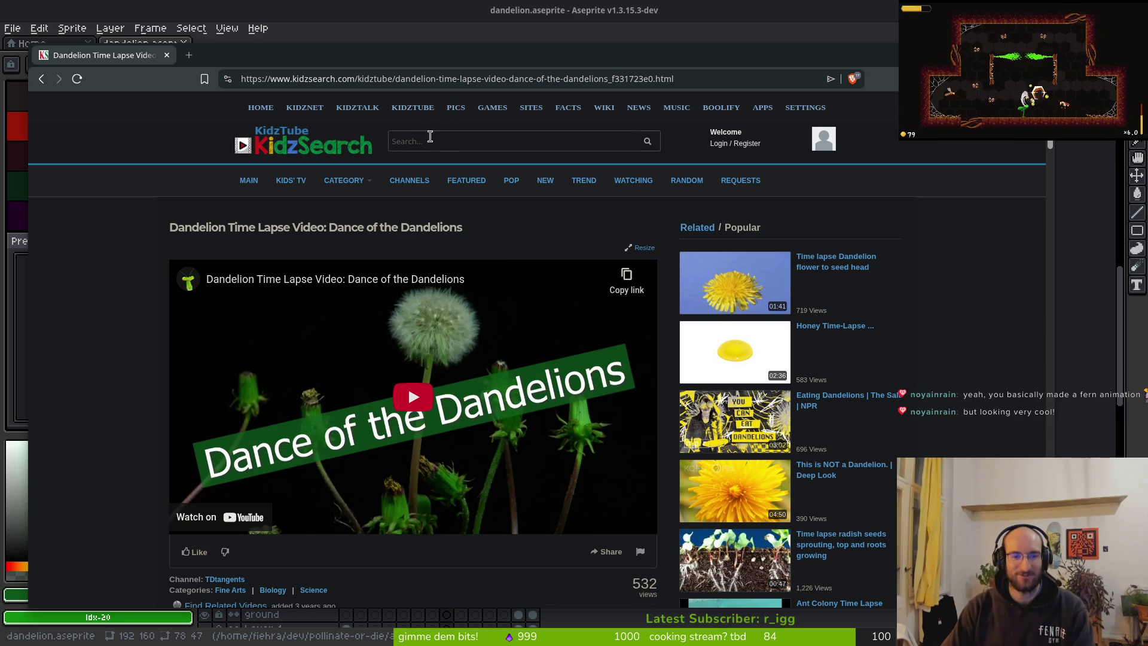
pyautogui.click(388, 400)
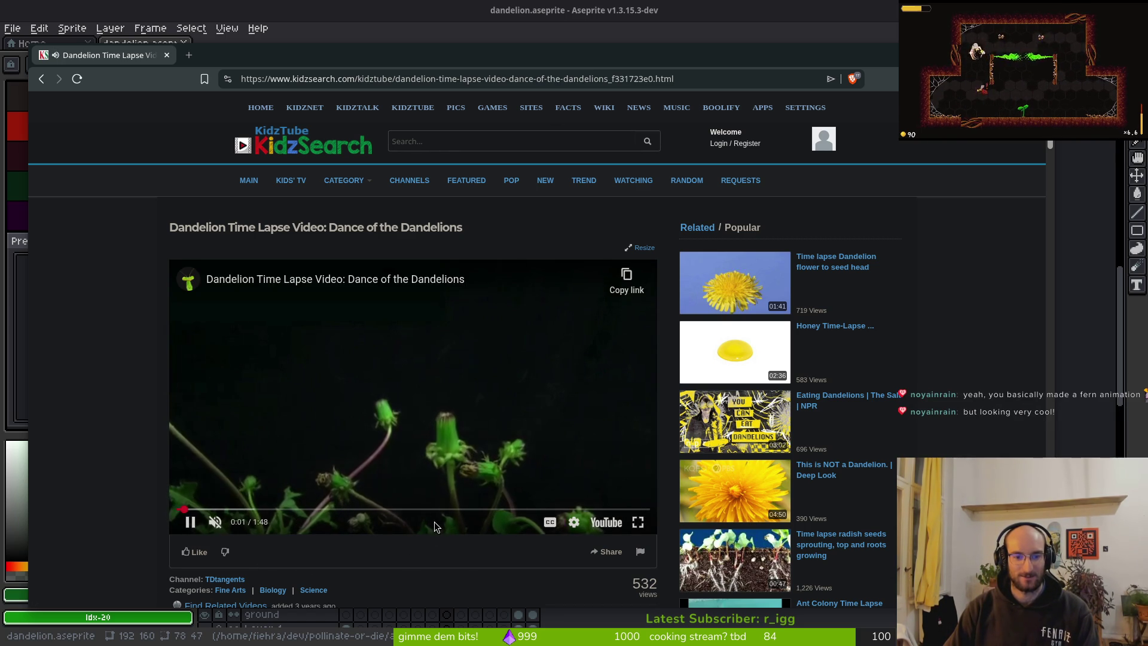
pyautogui.click(189, 55)
# Go to YouTube, close the KidzSearch tab, and search for 'dandelion timelapse'.
pyautogui.write('youtube.com/watch?v=yxYLo14trks')
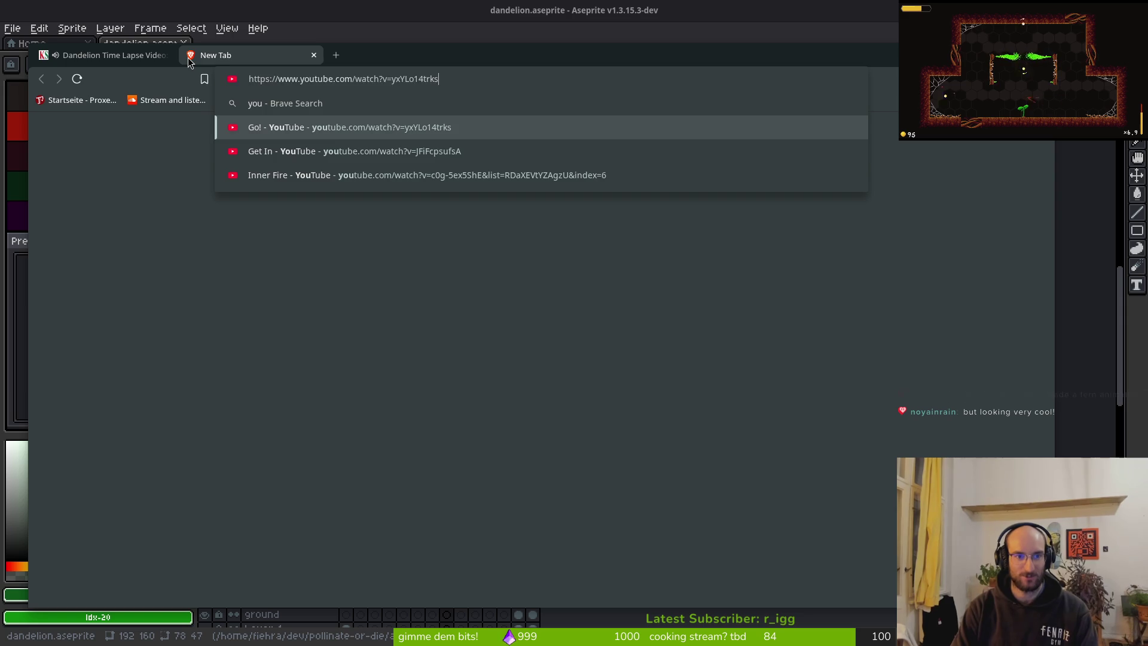
pyautogui.press('Return')
pyautogui.middleClick(120, 60)
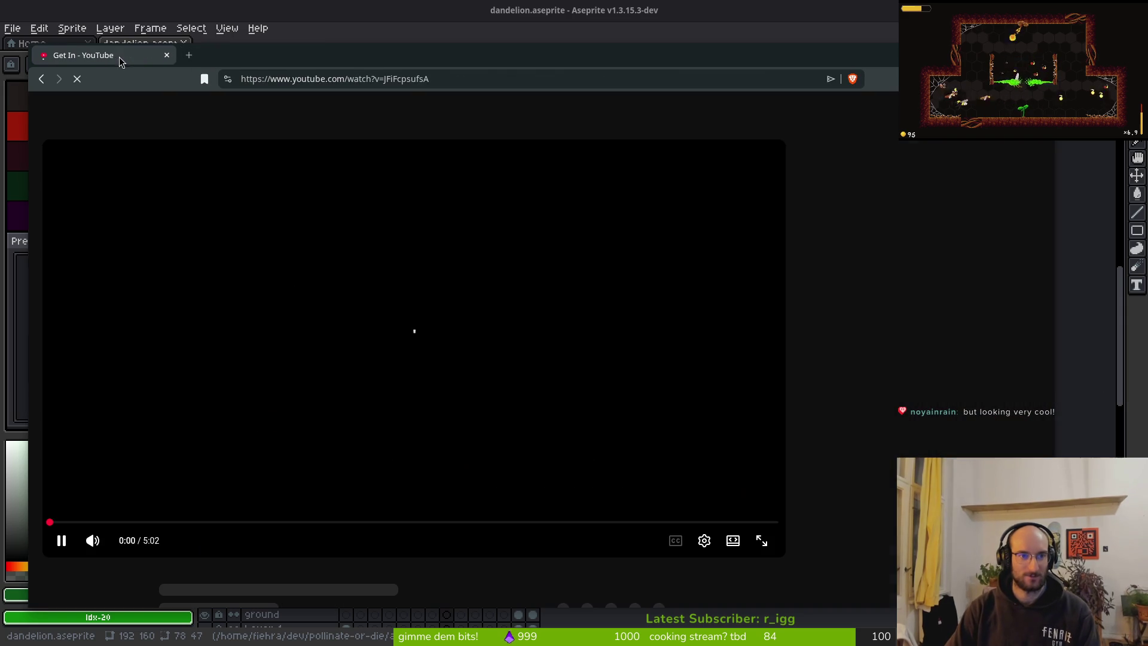
pyautogui.click(458, 106)
pyautogui.write('dand')
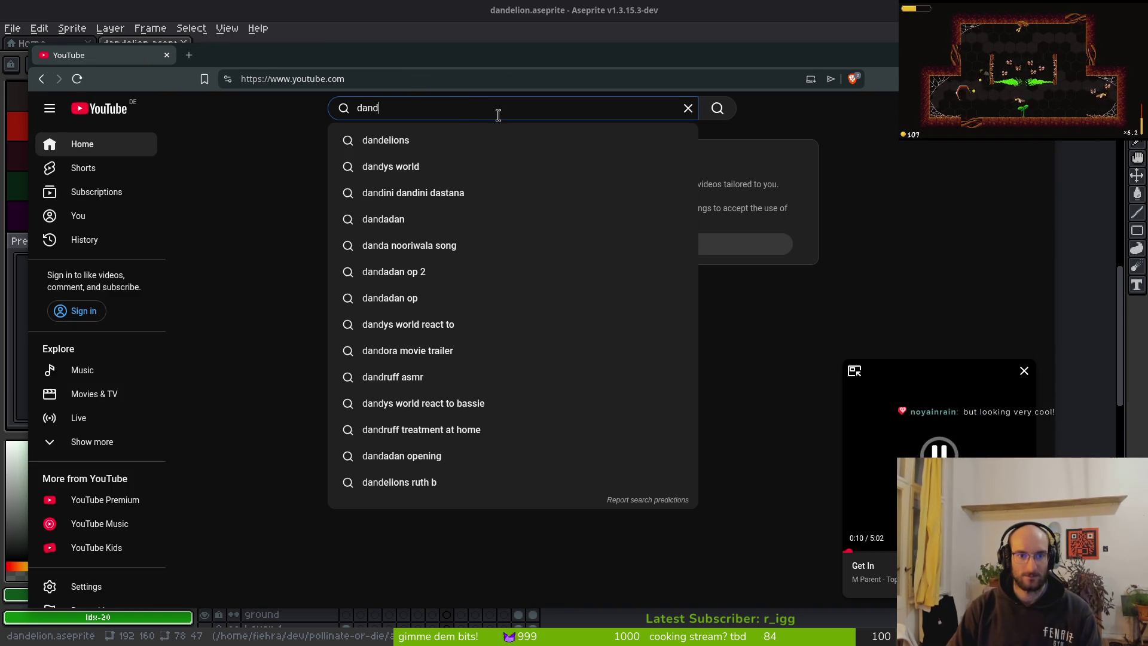
pyautogui.write('elion timelapse')
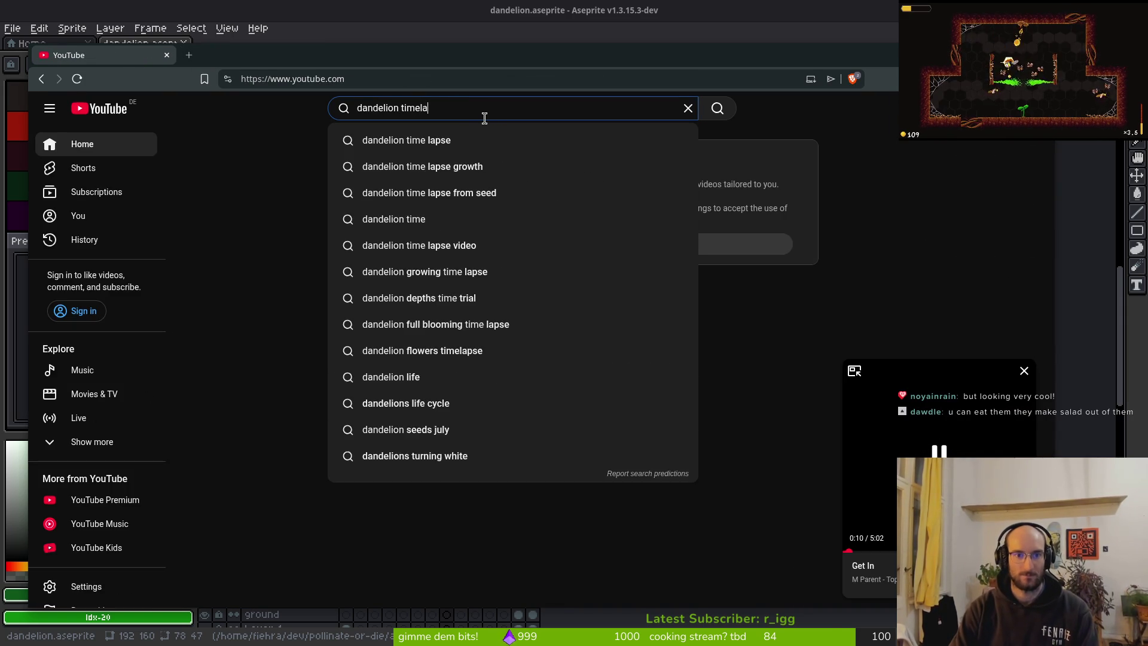
pyautogui.press('Return')
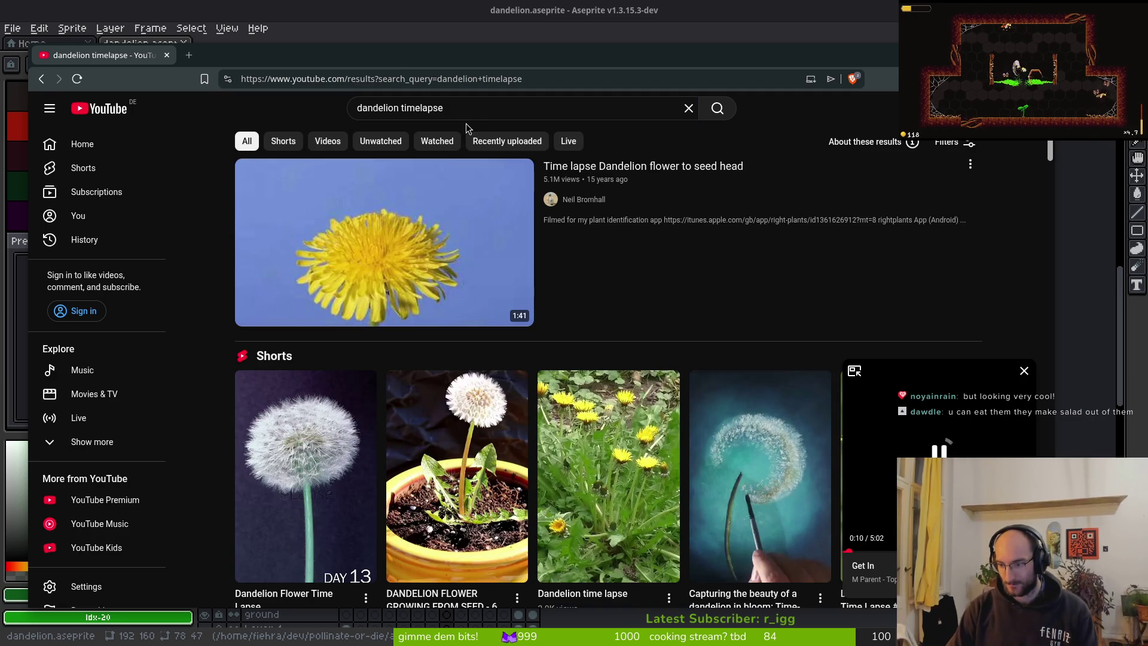
# Play 'Dandelion Timelapse ( 1 Year in 1 Minute )' from the search results.
pyautogui.scroll(-3, 493, 435)
pyautogui.scroll(3, 492, 435)
pyautogui.scroll(-8, 579, 450)
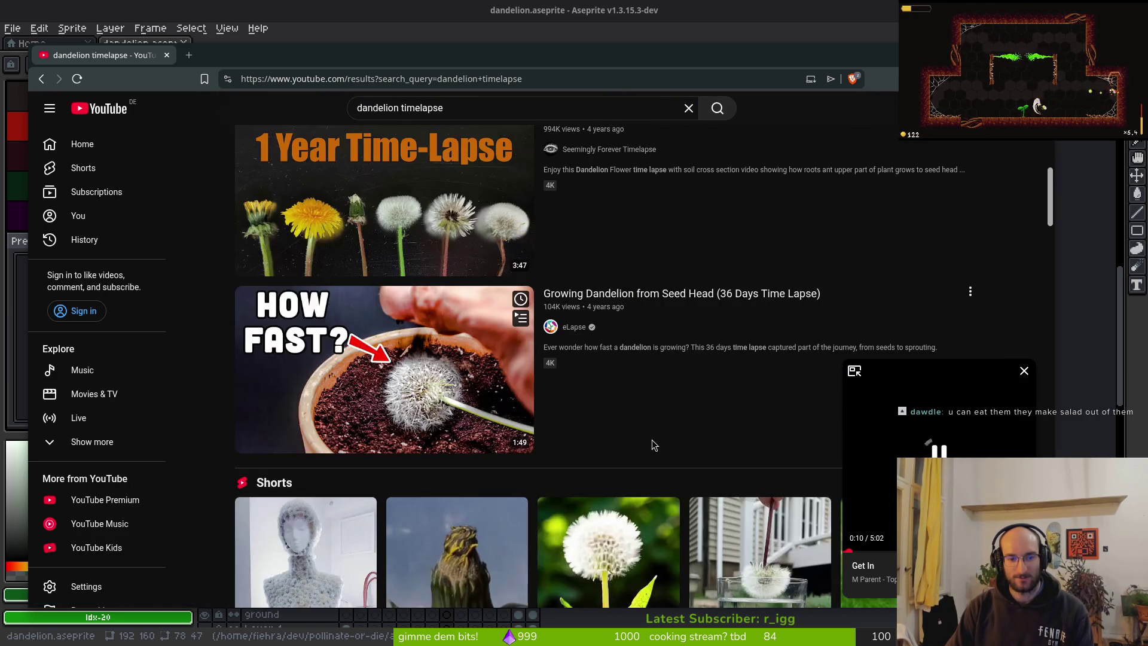
pyautogui.scroll(-4, 652, 440)
pyautogui.scroll(-5, 359, 299)
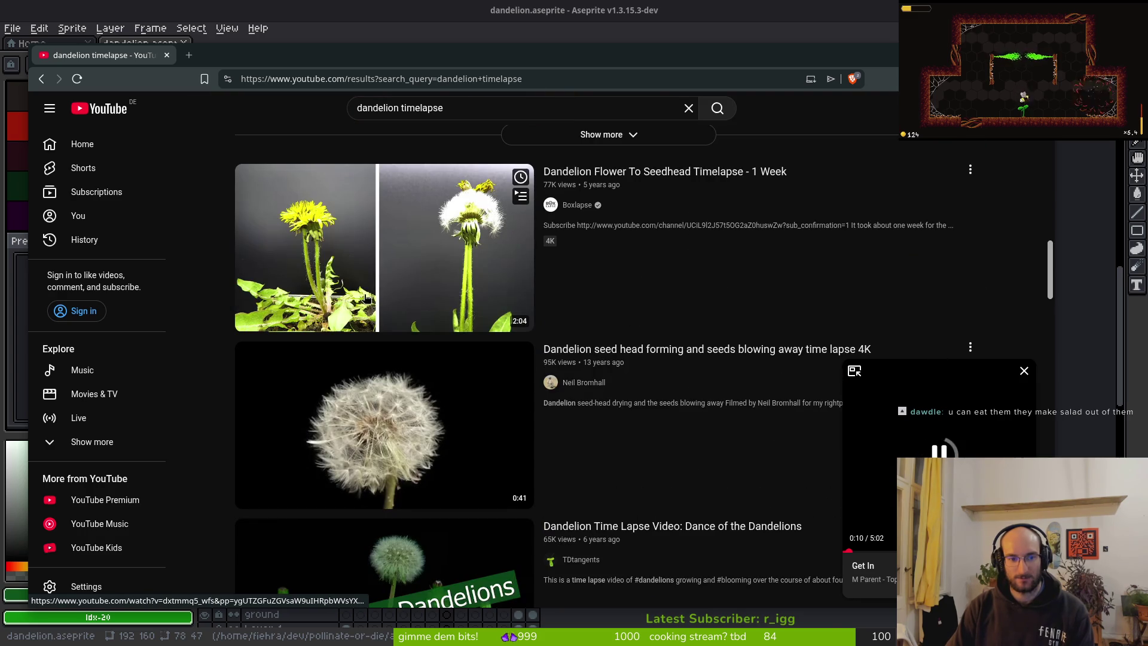
pyautogui.scroll(-6, 667, 275)
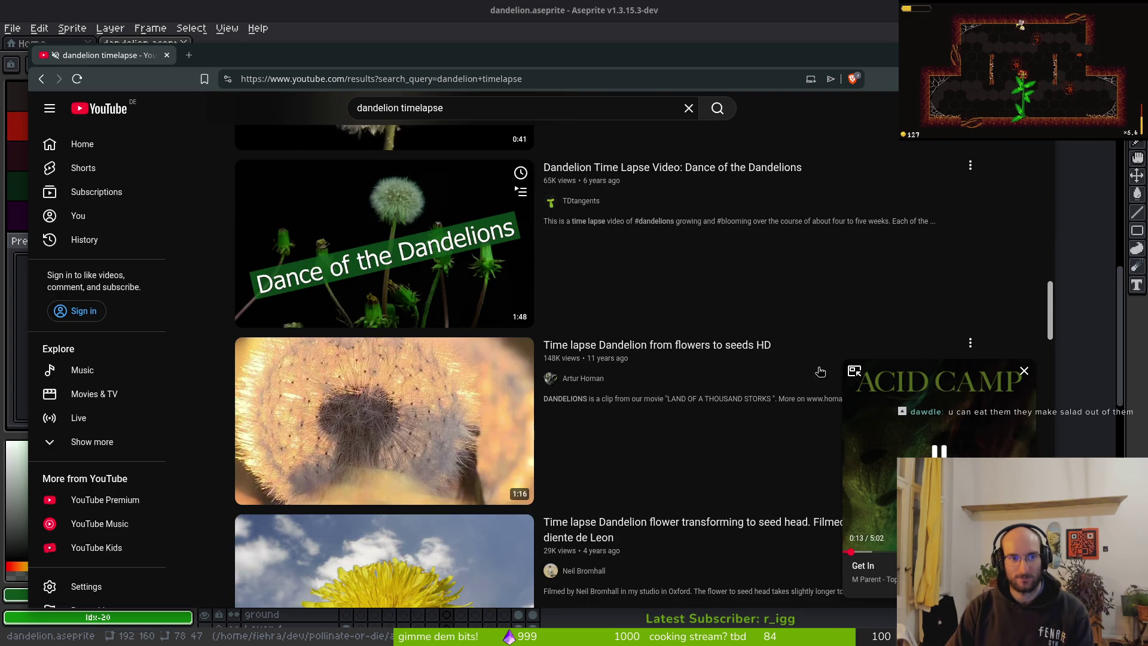
pyautogui.scroll(-5, 755, 333)
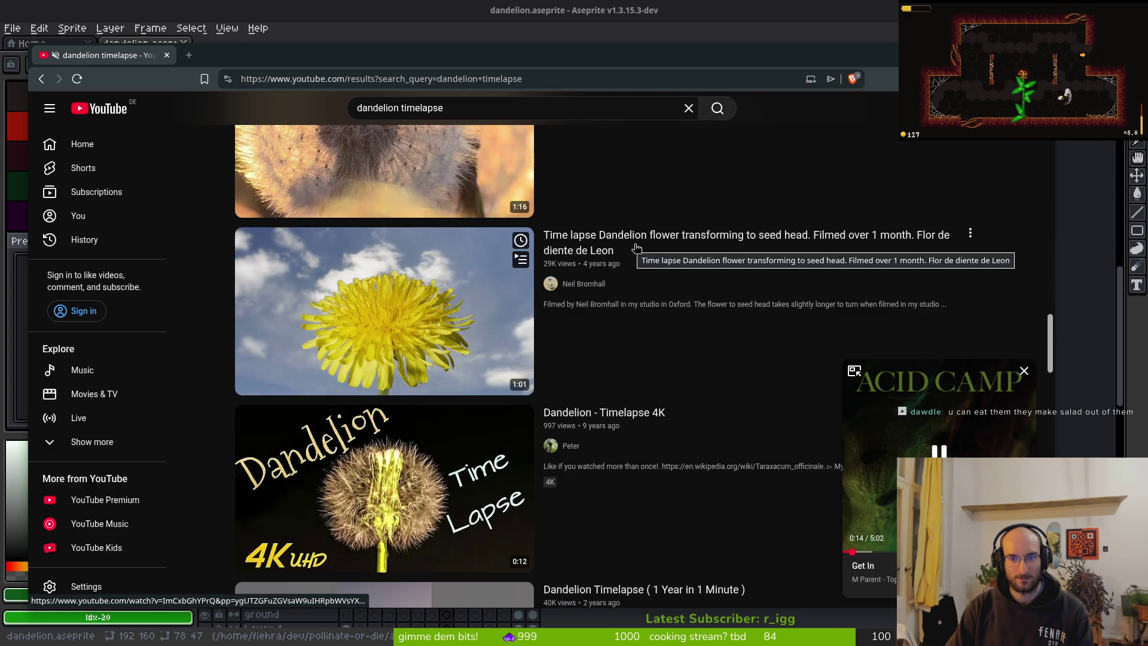
pyautogui.scroll(-6, 664, 413)
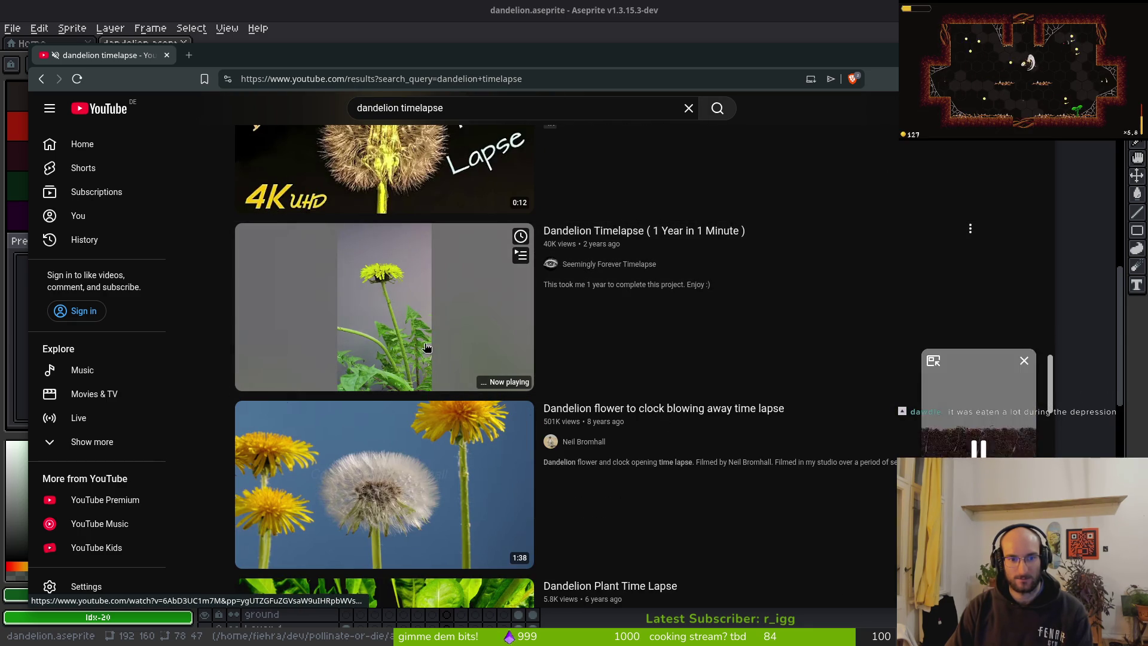
pyautogui.click(407, 333)
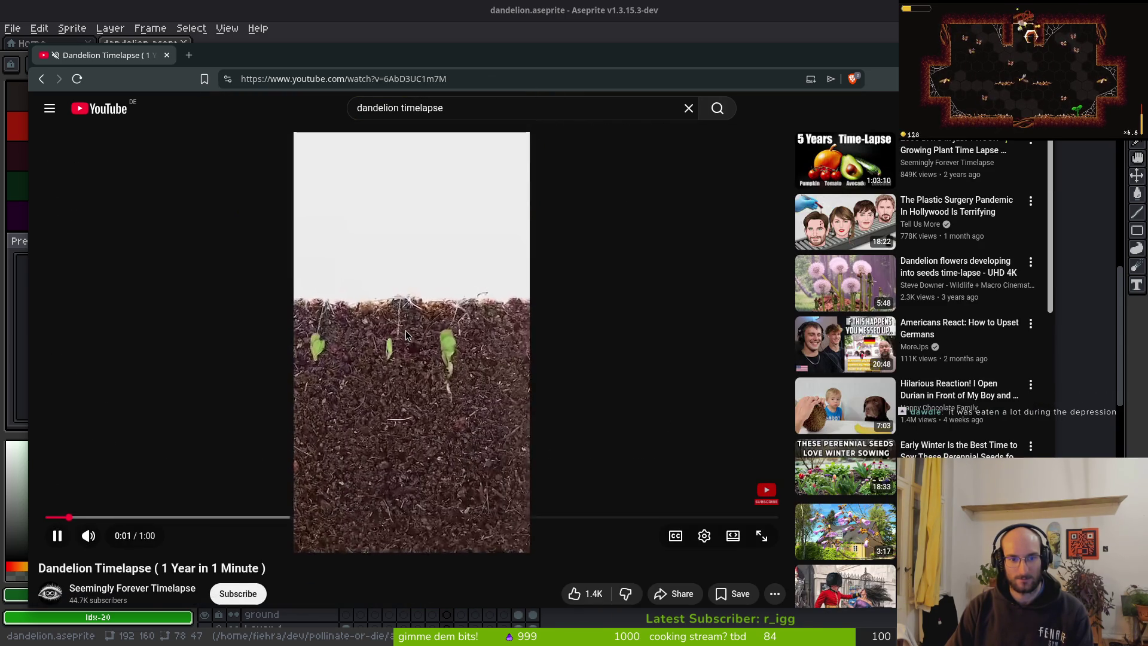